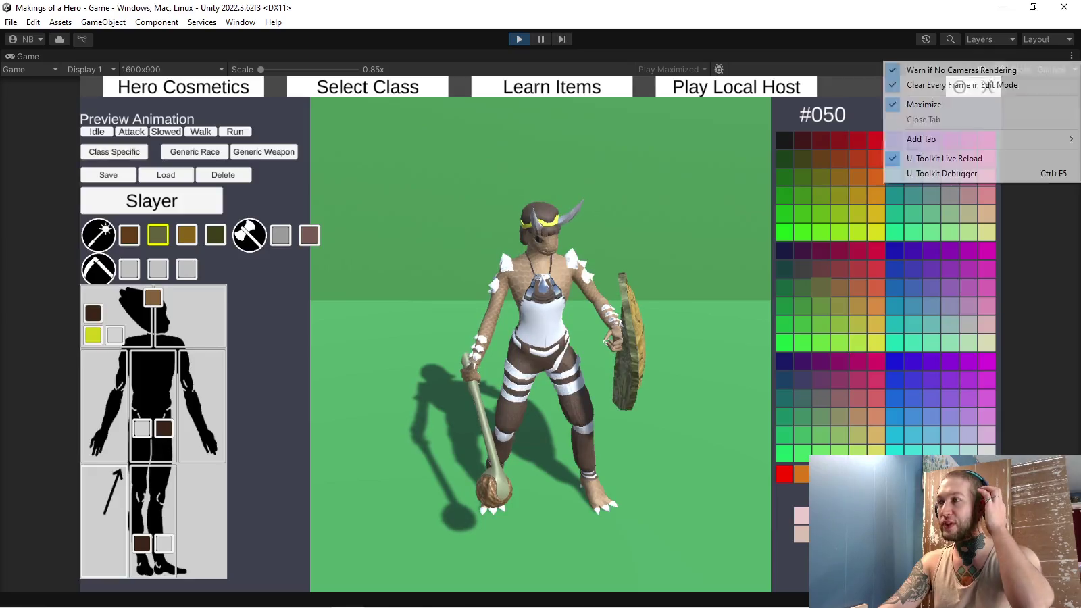
Step: Set W04Ball's Default Colors elements 0–3 to 8, 50, 15 and 7, then re-maximize the Game view
{"action": "left_click", "coordinate": [946, 104]}
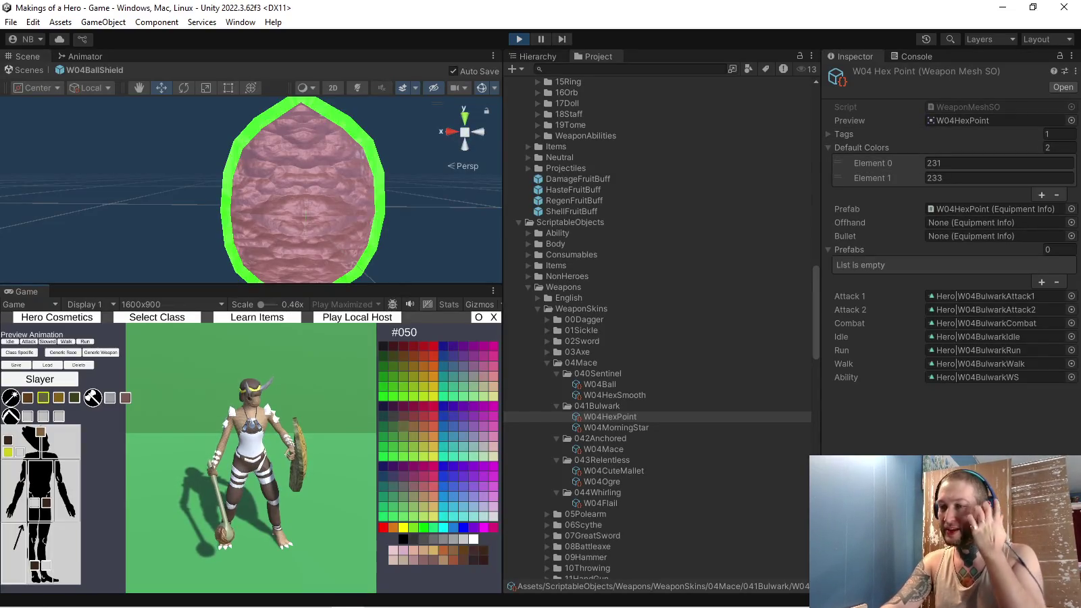
{"action": "left_click", "coordinate": [600, 383]}
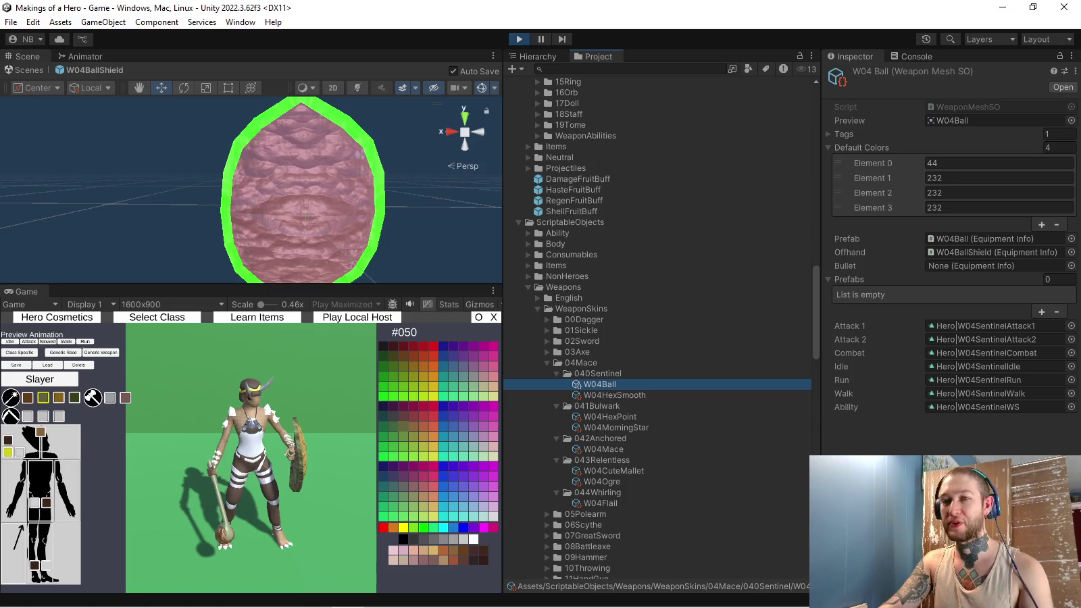
{"action": "left_click", "coordinate": [999, 163]}
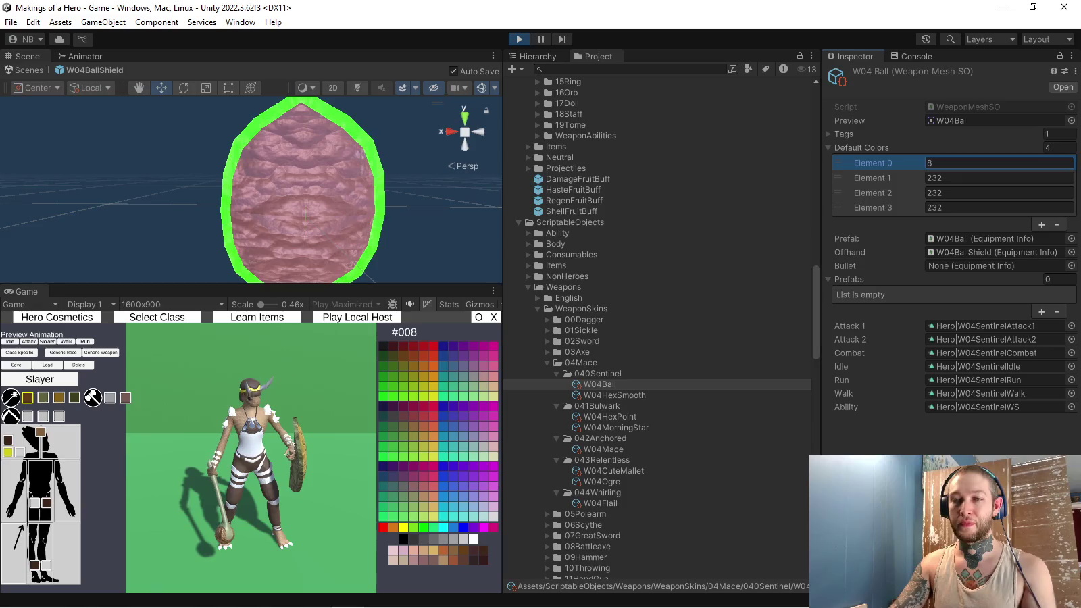
{"action": "left_click", "coordinate": [403, 426]}
{"action": "left_click", "coordinate": [999, 177]}
{"action": "type", "text": "50"}
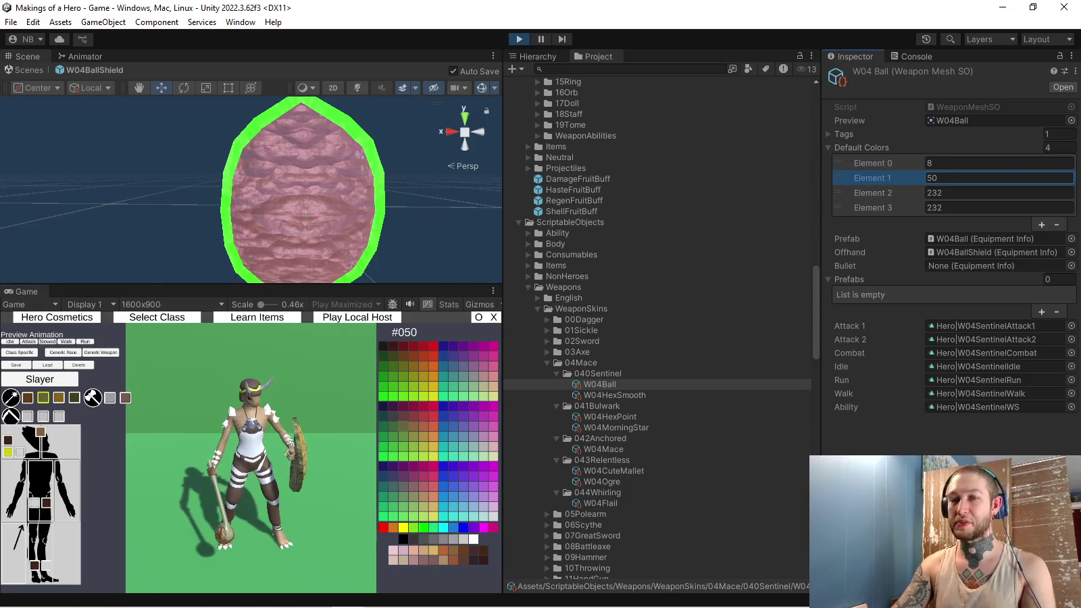
{"action": "left_click", "coordinate": [999, 193]}
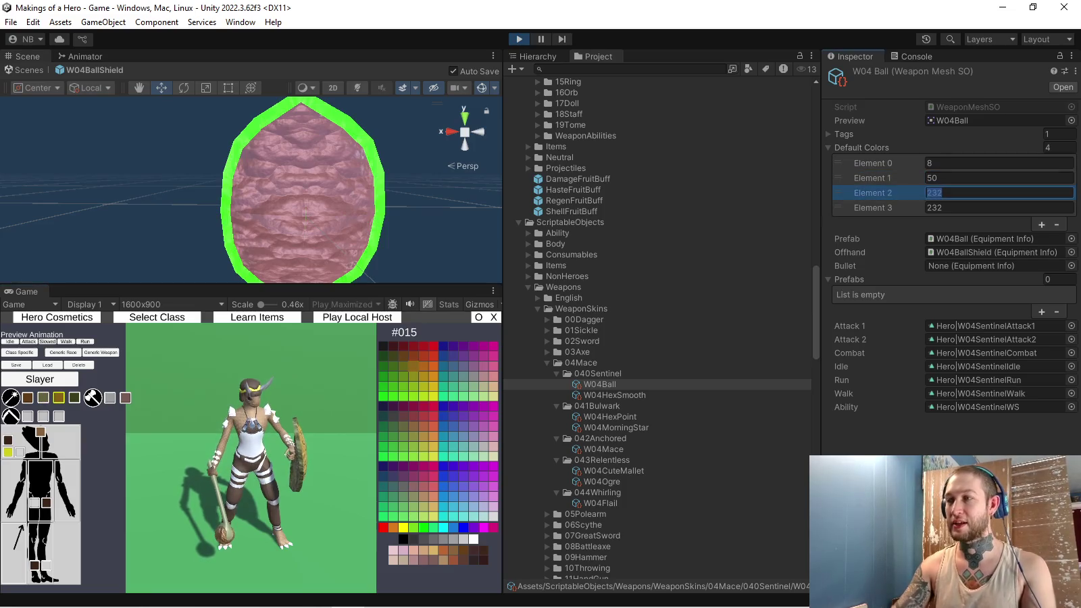
{"action": "type", "text": "15"}
{"action": "key", "text": "Return"}
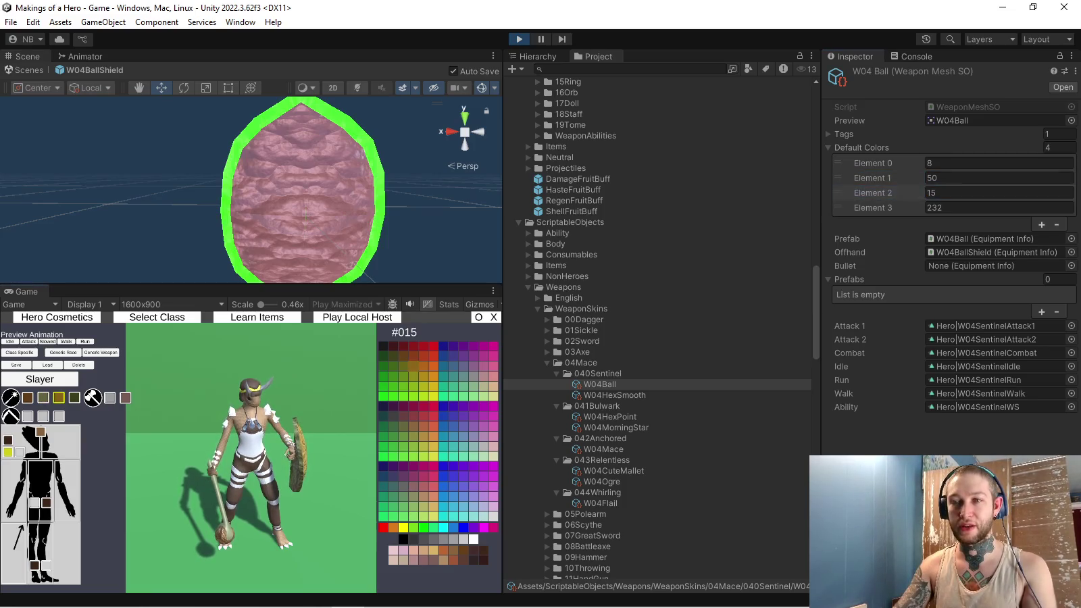
{"action": "left_click", "coordinate": [999, 207]}
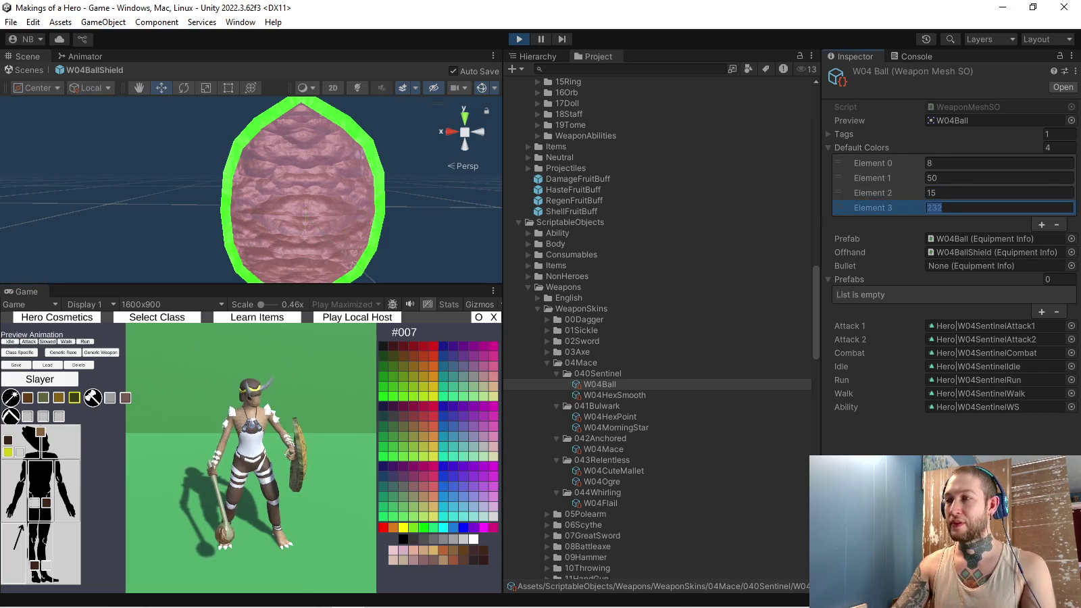
{"action": "type", "text": "7"}
{"action": "key", "text": "Return"}
{"action": "left_click", "coordinate": [493, 291]}
{"action": "left_click", "coordinate": [541, 339]}
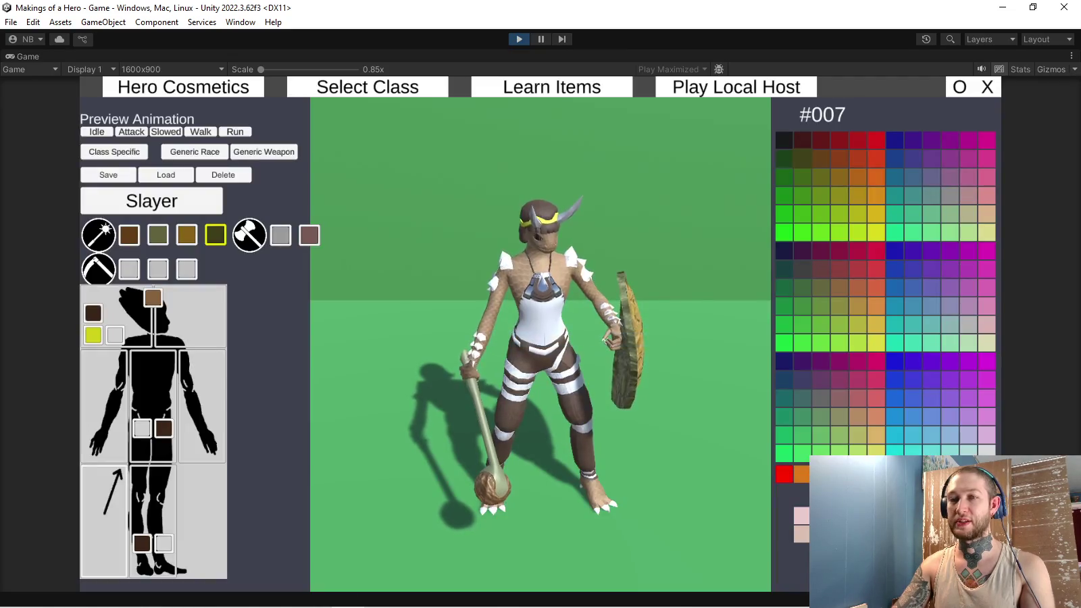
Step: Switch from mace skins to Generic Weapon, ignore unsaved changes, and pick the sword-and-shield
{"action": "left_click", "coordinate": [98, 235]}
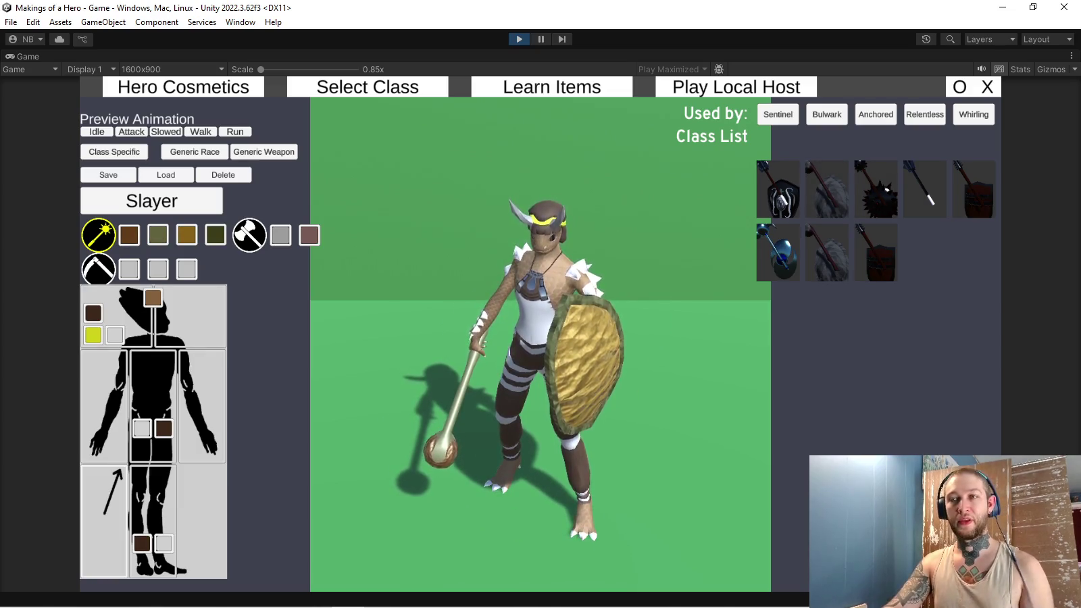
{"action": "left_click", "coordinate": [263, 152]}
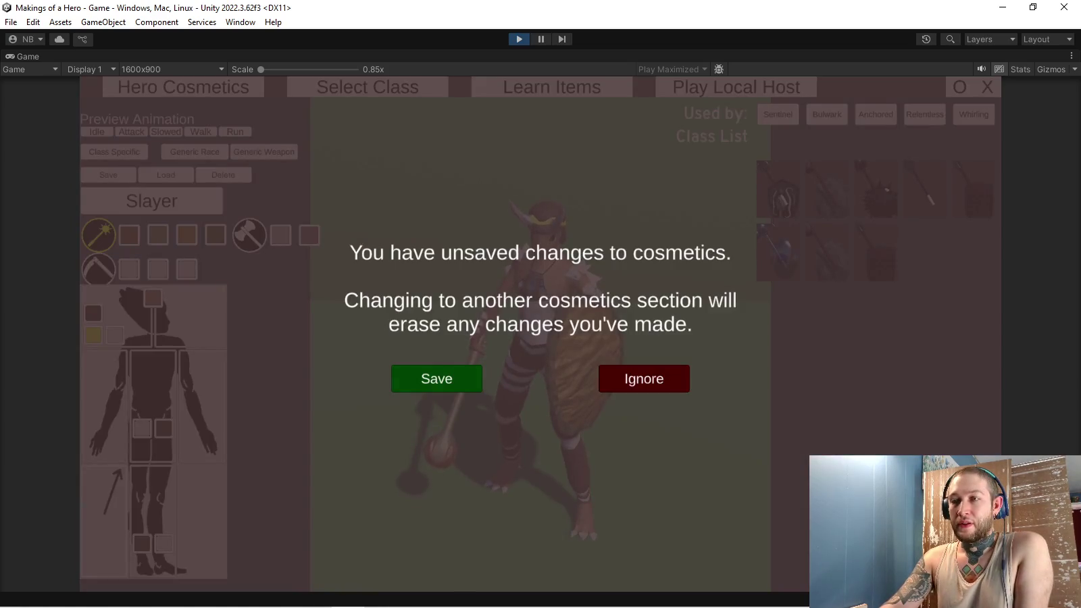
{"action": "left_click", "coordinate": [644, 379]}
{"action": "left_click", "coordinate": [171, 212]}
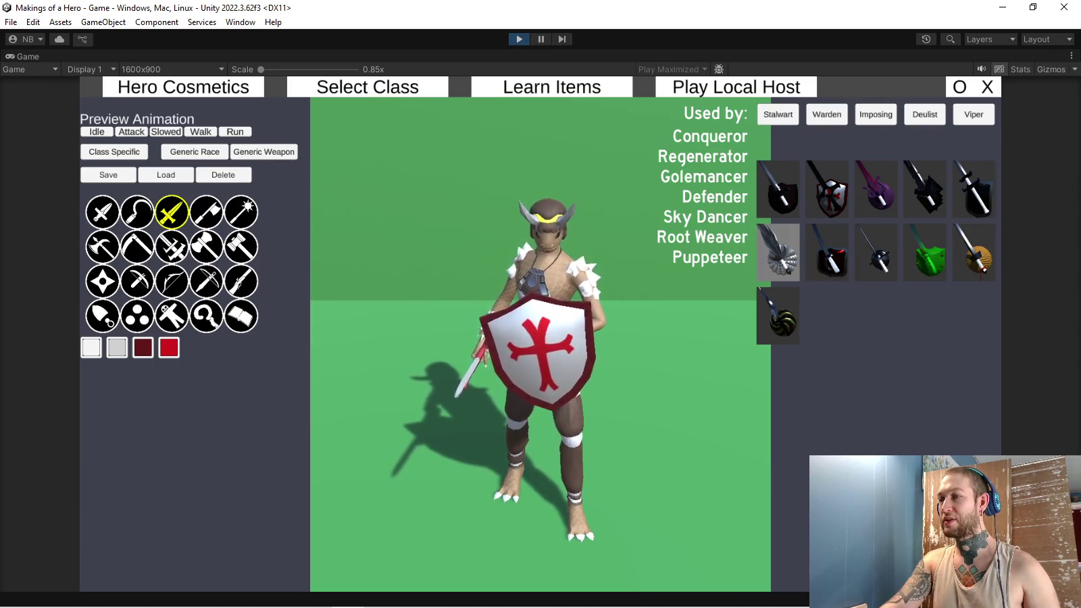
Step: Preview the purple feathered and teal stepped kite shield skins, then show the sickle weapons
{"action": "left_click", "coordinate": [779, 251]}
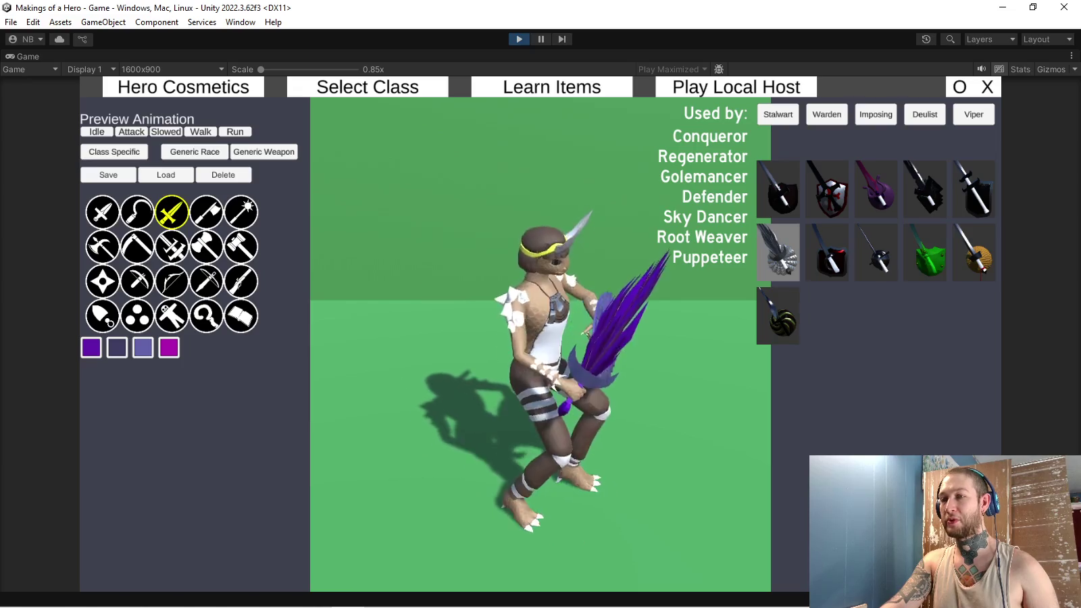
{"action": "left_click", "coordinate": [924, 190]}
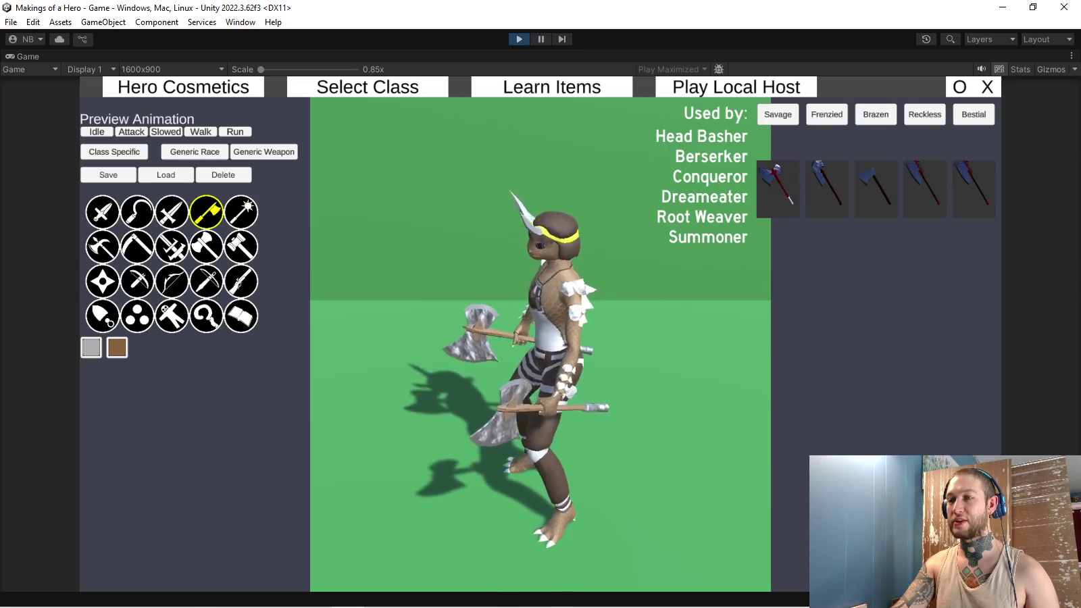
{"action": "left_click", "coordinate": [137, 212]}
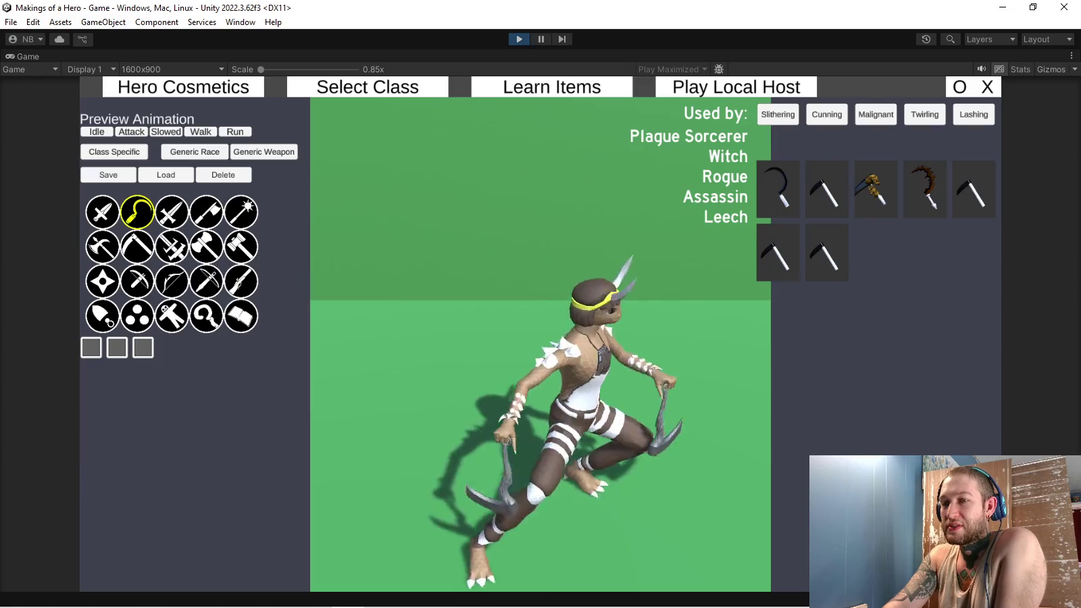
Step: Cycle the sickles' third colour through red, purple and white, settling on black
{"action": "left_click", "coordinate": [143, 348]}
{"action": "left_click", "coordinate": [876, 139]}
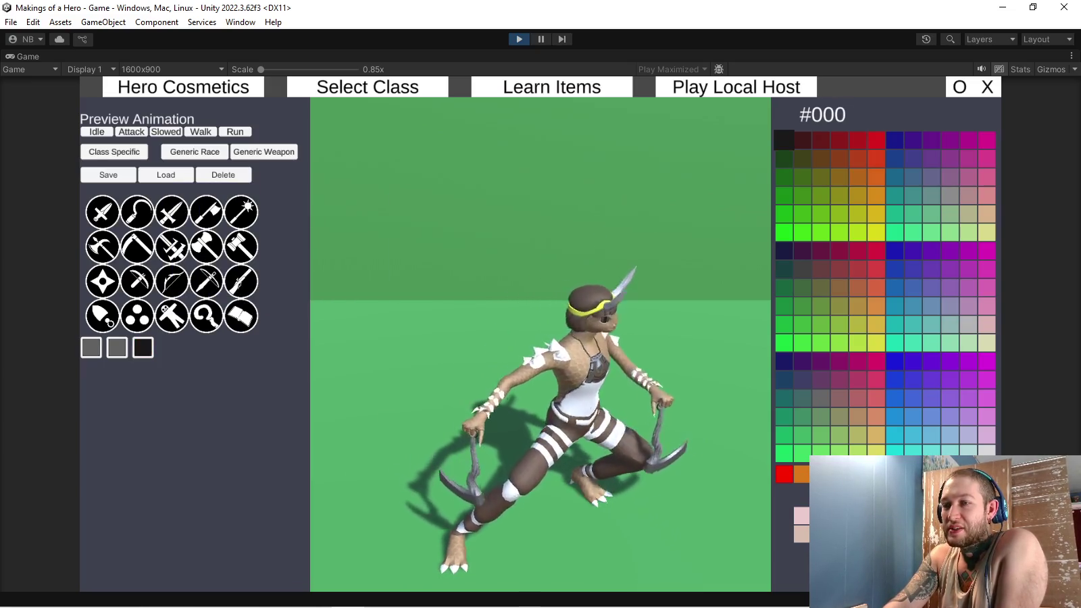
{"action": "left_click", "coordinate": [912, 139]}
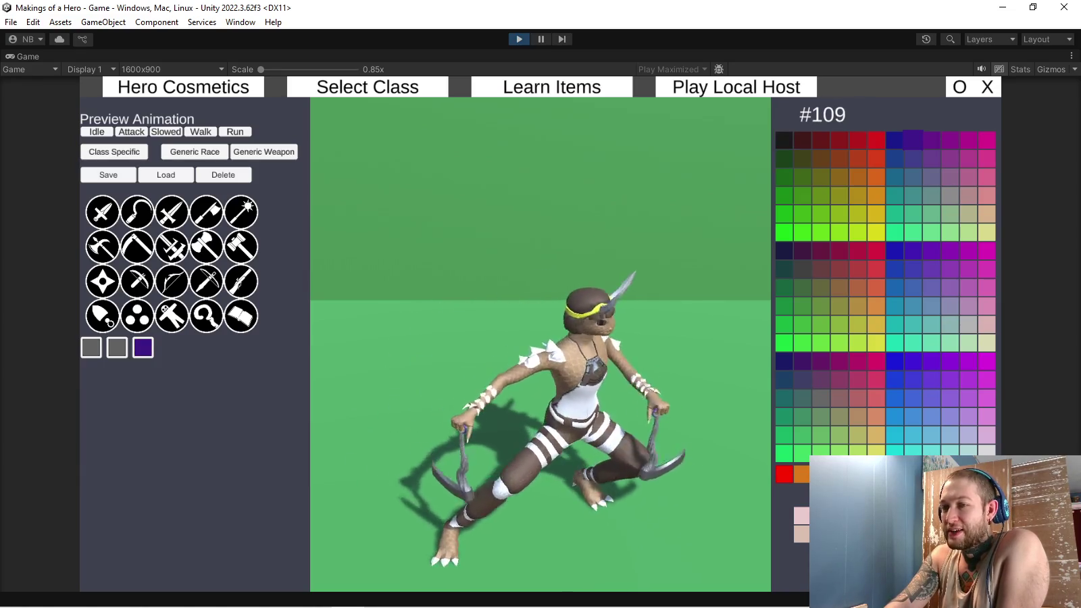
{"action": "left_click", "coordinate": [912, 516]}
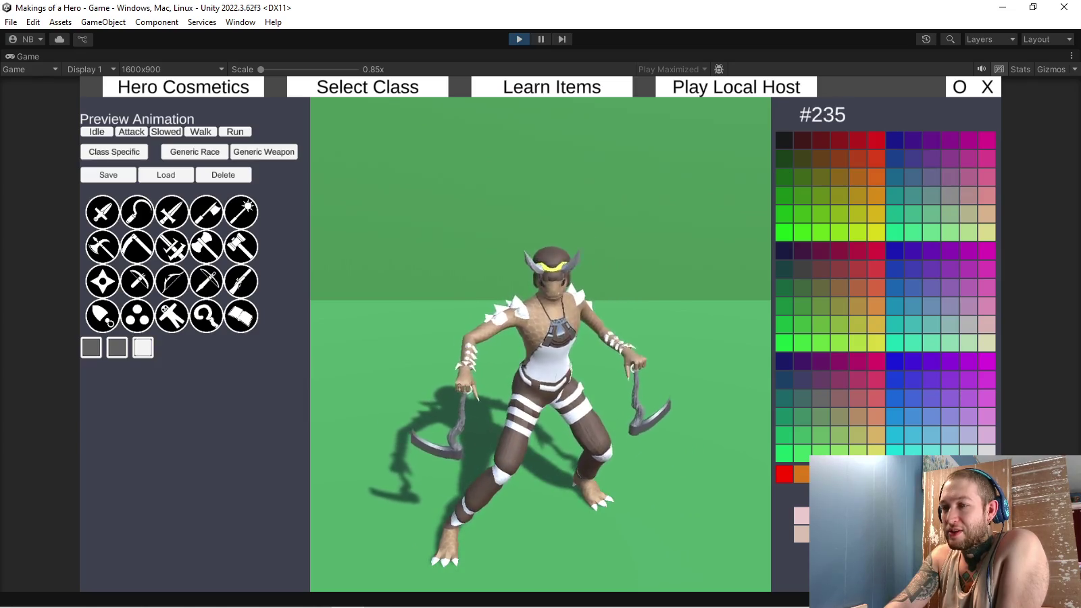
{"action": "left_click", "coordinate": [838, 492]}
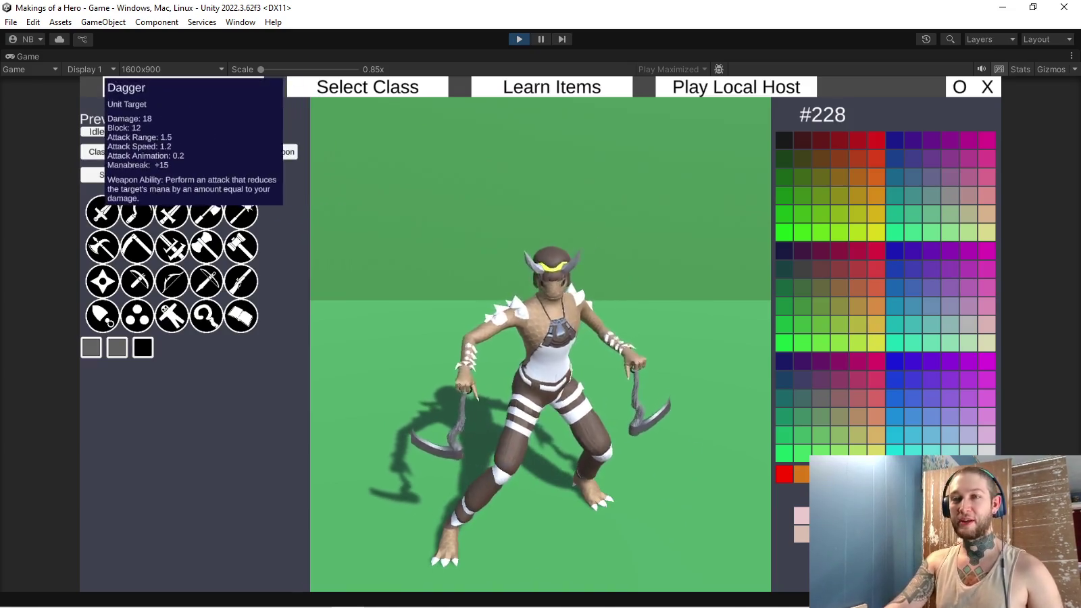
{"action": "left_click", "coordinate": [102, 212]}
Step: Preview thirteen dagger-class skins in turn, from the red-tipped claw to the silver dagger
{"action": "left_click", "coordinate": [877, 315]}
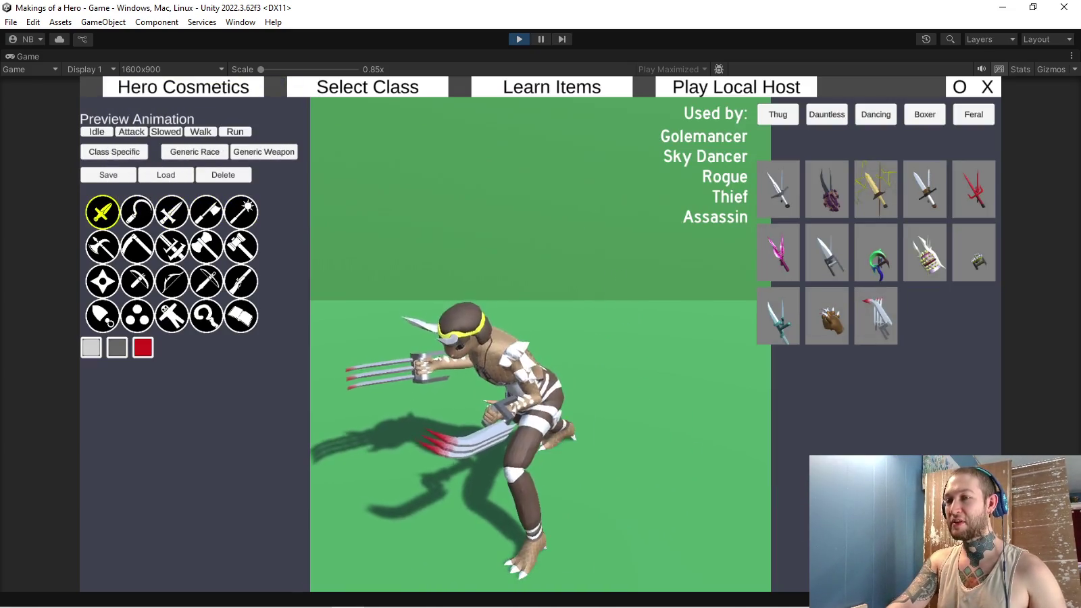
{"action": "left_click", "coordinate": [827, 315]}
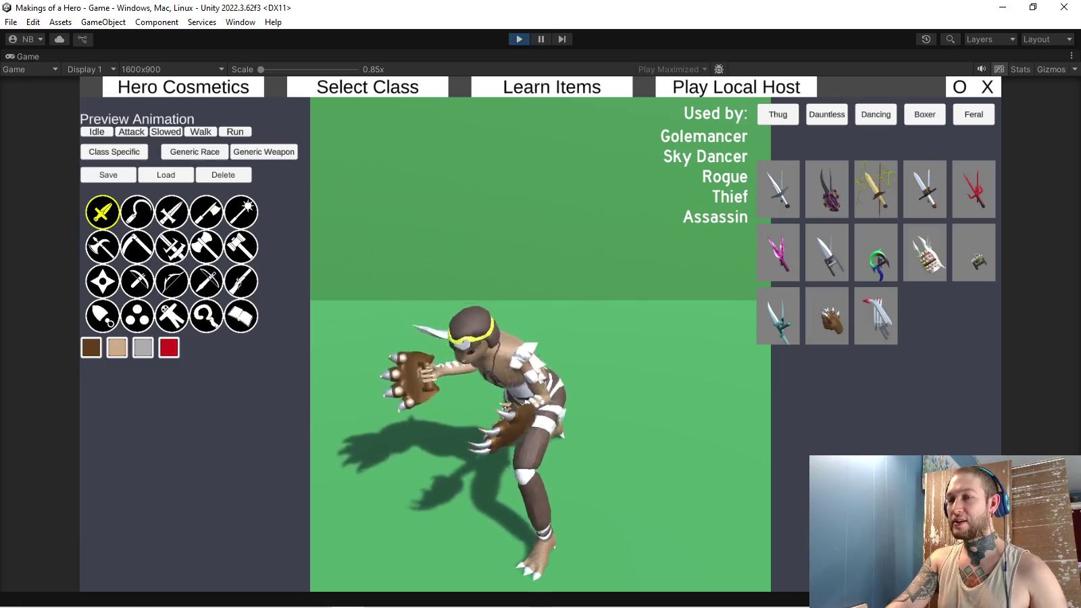
{"action": "left_click", "coordinate": [778, 315]}
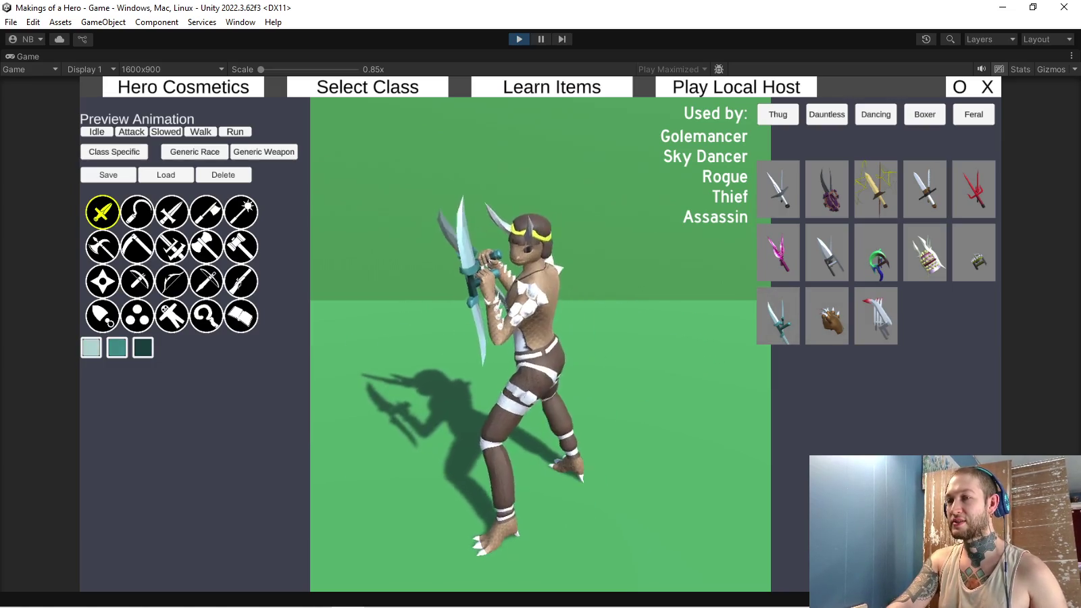
{"action": "left_click", "coordinate": [974, 252]}
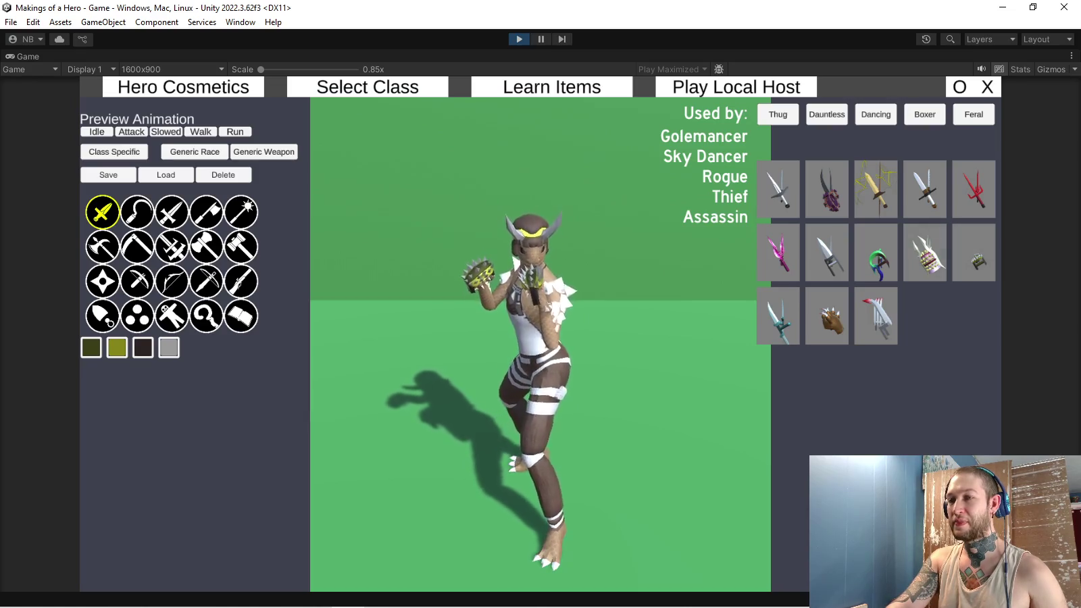
{"action": "left_click", "coordinate": [925, 252]}
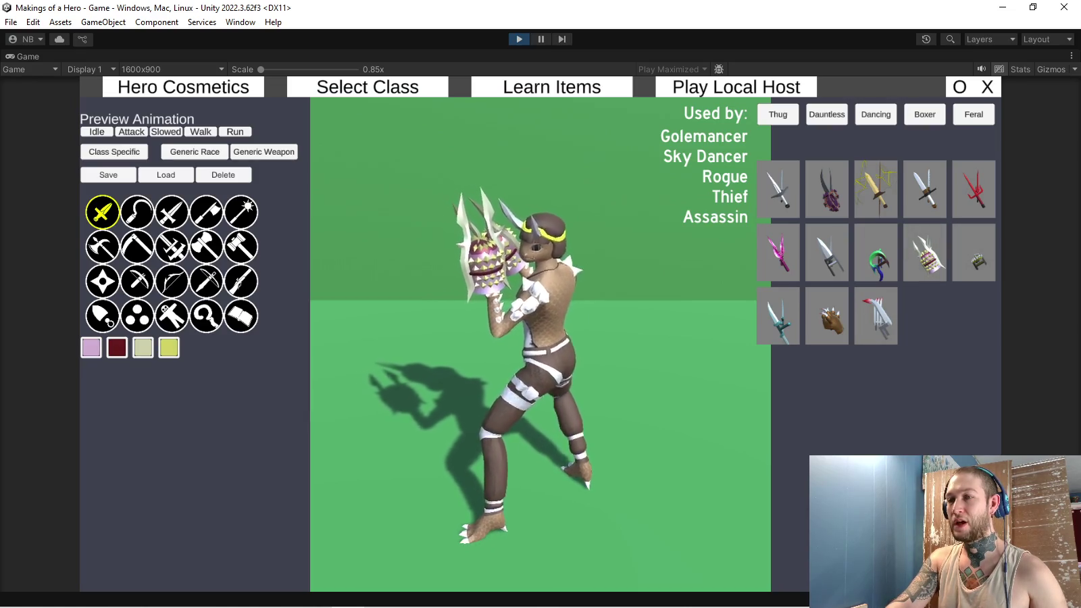
{"action": "left_click", "coordinate": [876, 252]}
{"action": "left_click", "coordinate": [827, 252]}
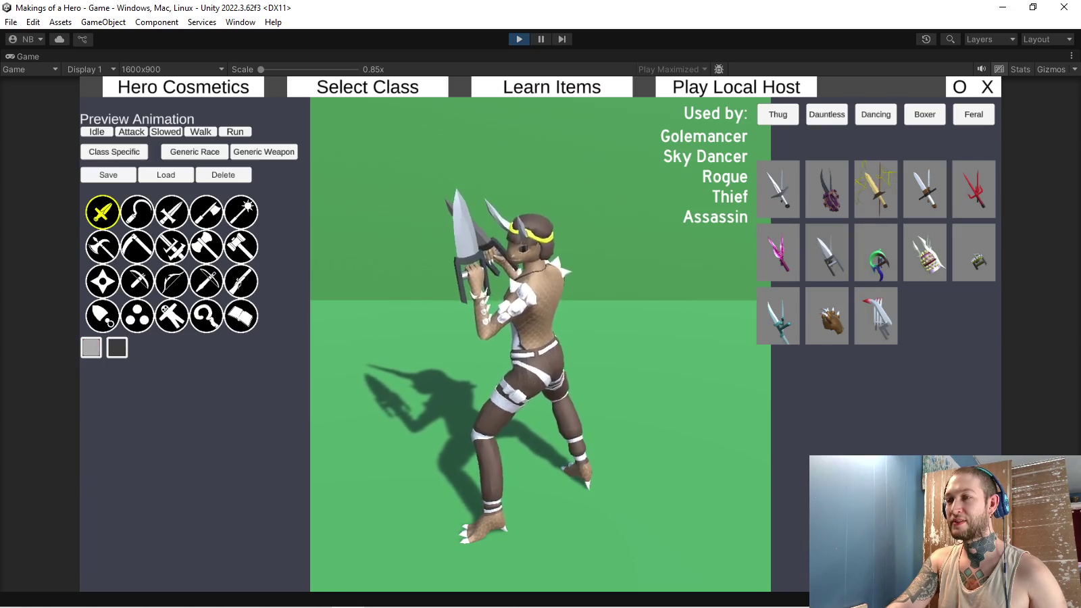
{"action": "left_click", "coordinate": [779, 252]}
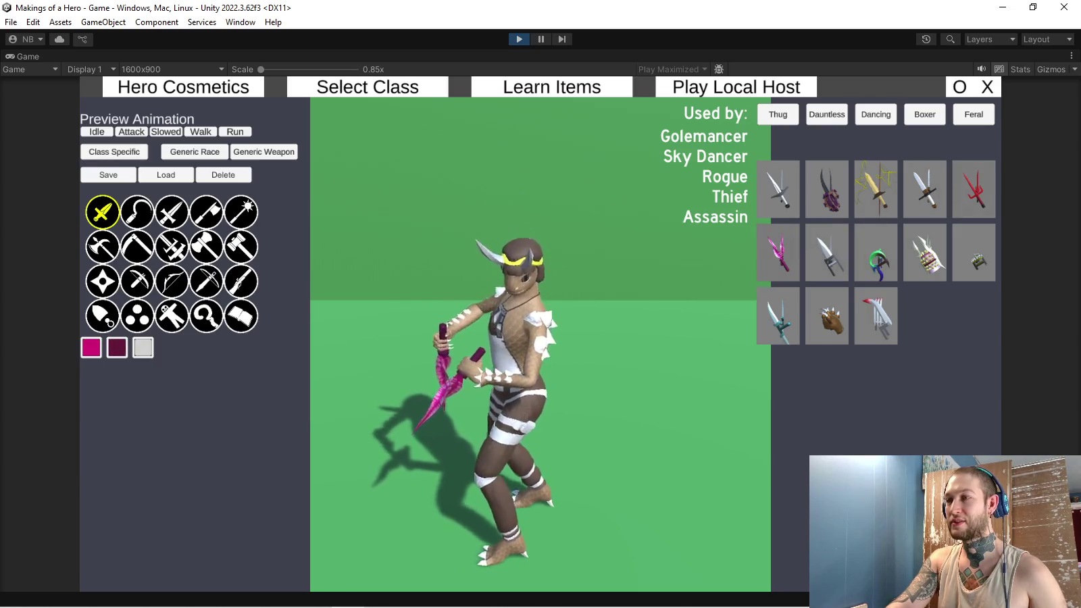
{"action": "left_click", "coordinate": [974, 189]}
{"action": "left_click", "coordinate": [925, 189]}
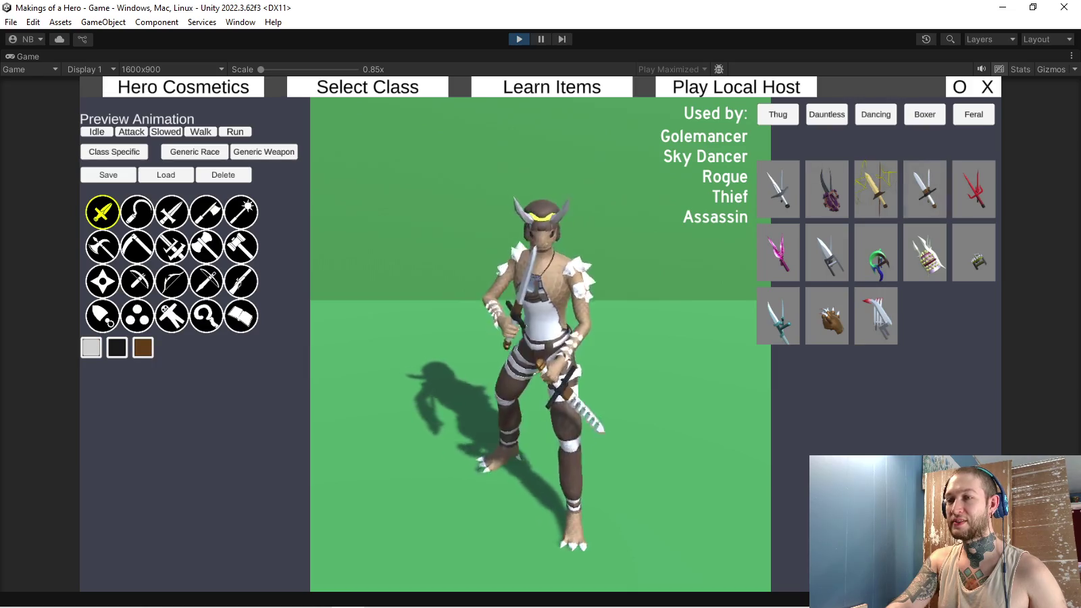
{"action": "left_click", "coordinate": [876, 190]}
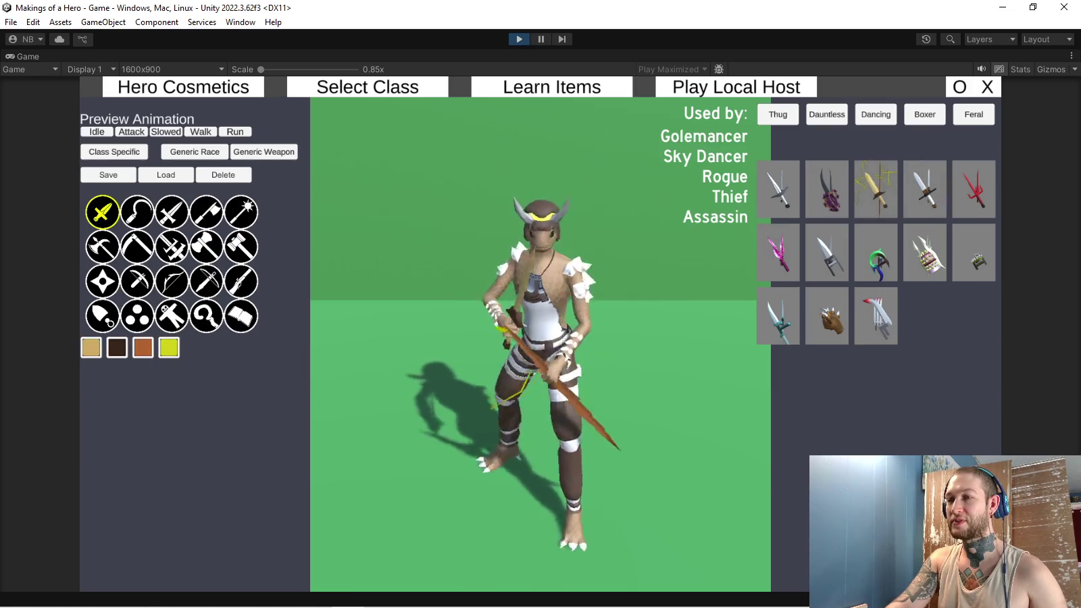
{"action": "left_click", "coordinate": [827, 189]}
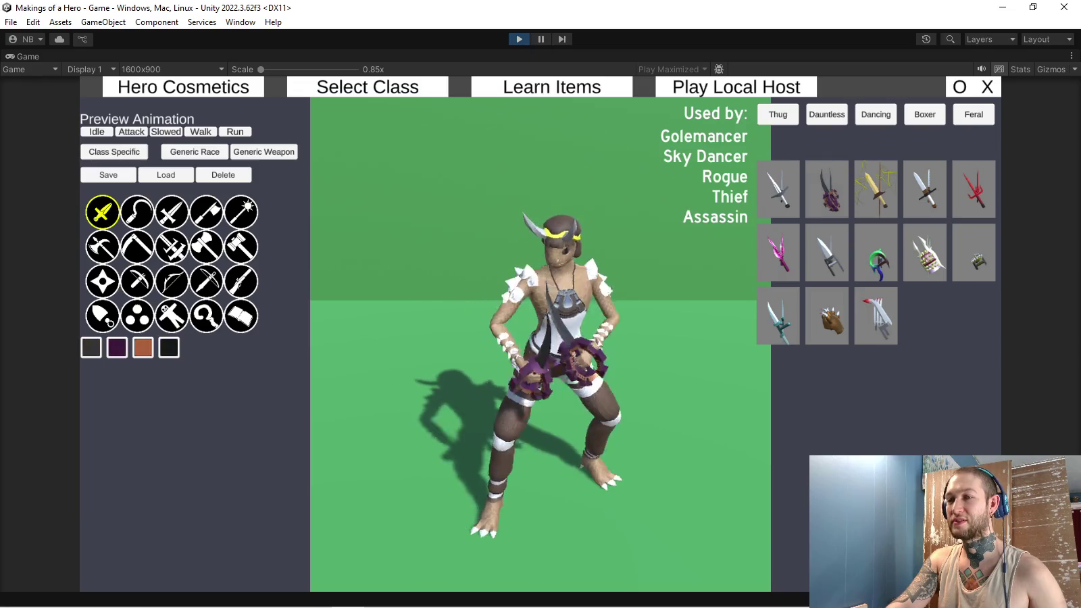
{"action": "left_click", "coordinate": [779, 190]}
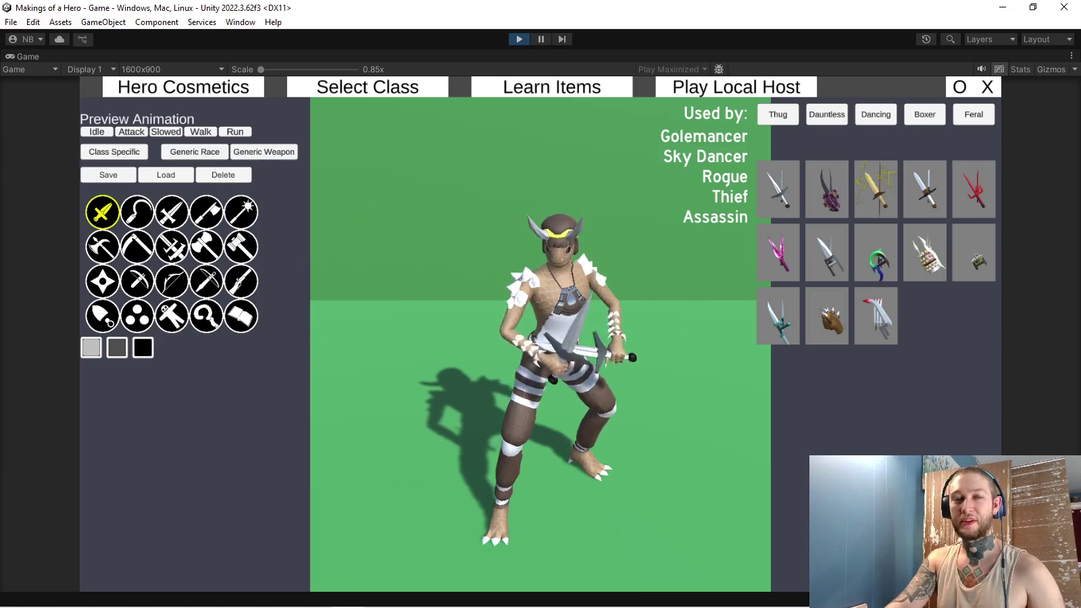
{"action": "key", "text": "alt+Tab"}
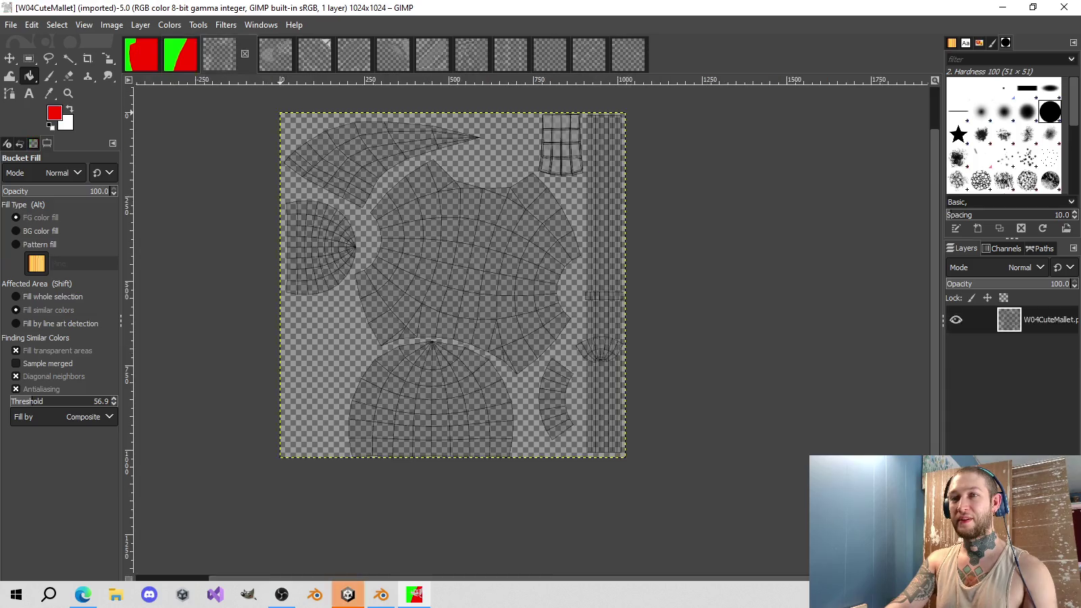
Step: Add a new layer to the W04CuteMallet image, fill it red, and move it below the UV wireframe
{"action": "left_click", "coordinate": [236, 54]}
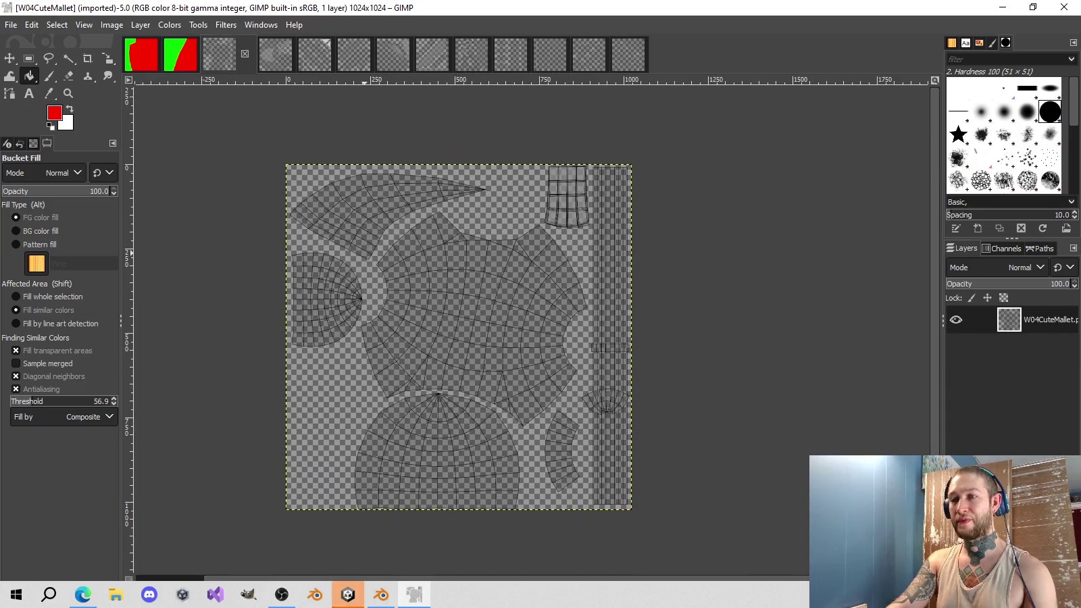
{"action": "key", "text": "plus"}
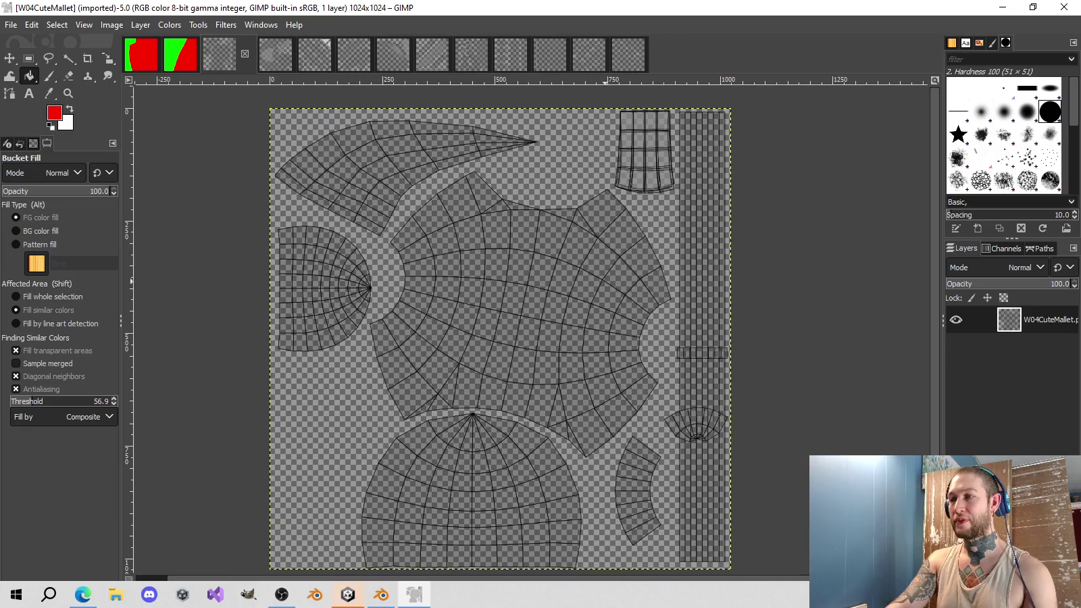
{"action": "right_click", "coordinate": [1014, 319]}
{"action": "left_click", "coordinate": [960, 105]}
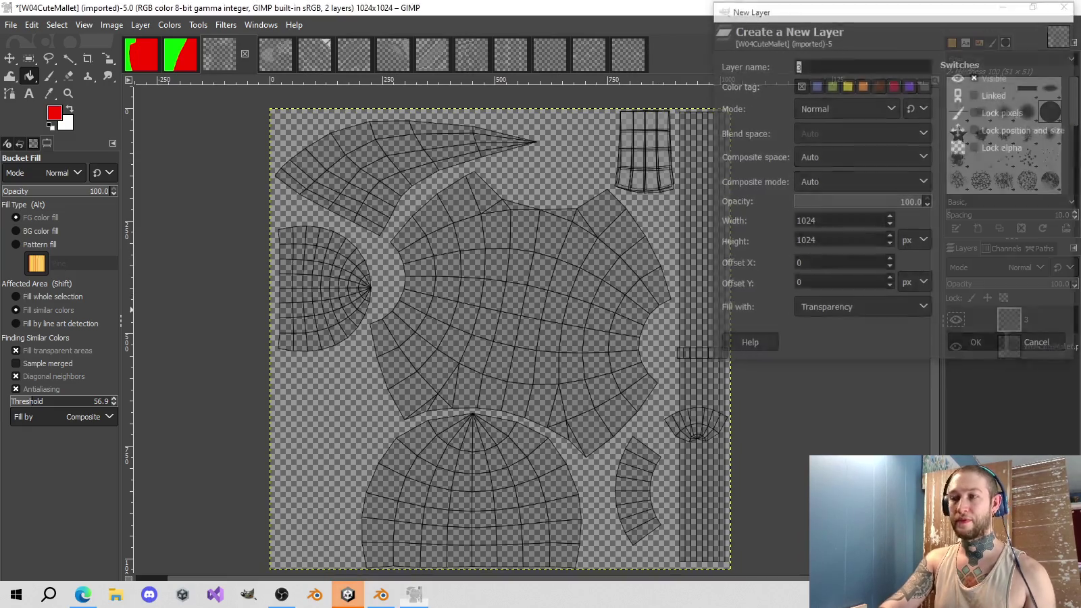
{"action": "key", "text": "Return"}
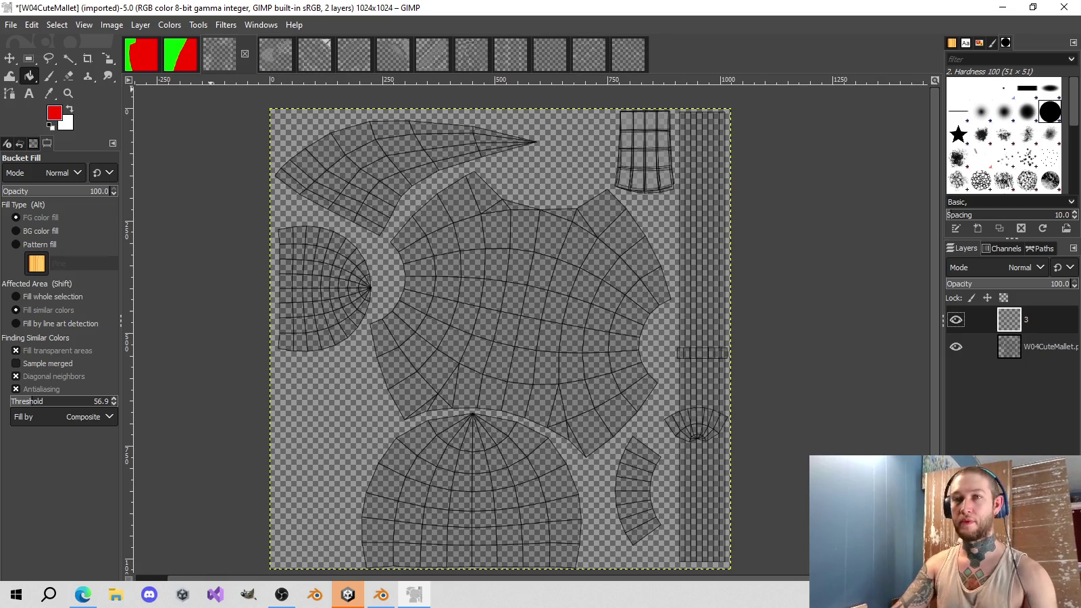
{"action": "left_click", "coordinate": [593, 350]}
{"action": "left_click_drag", "start_coordinate": [974, 320], "coordinate": [974, 361]}
{"action": "key", "text": "alt+Tab"}
{"action": "key", "text": "Tab"}
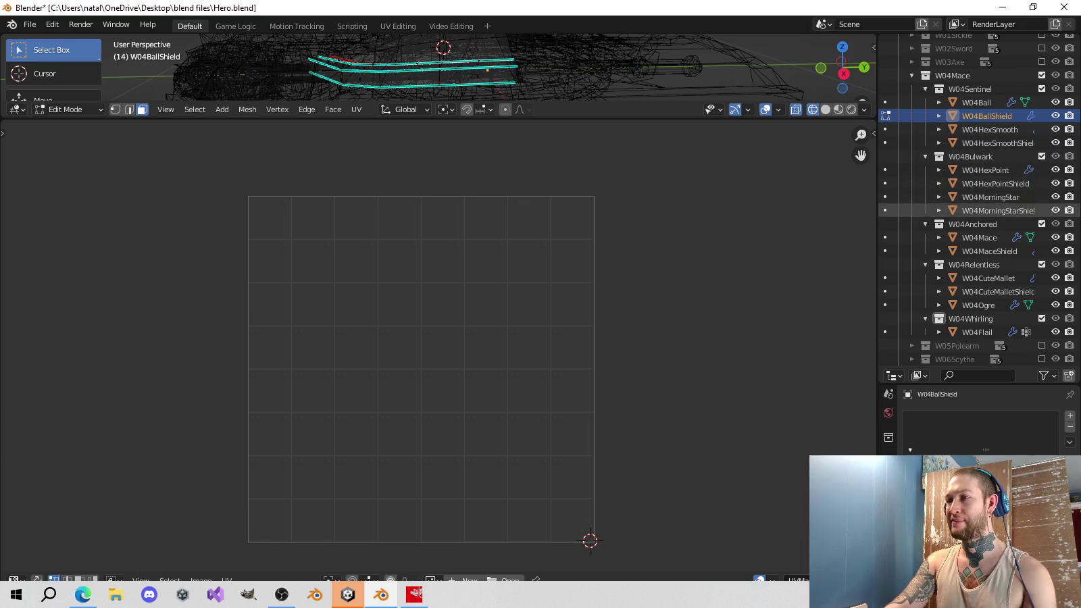
Step: Put W04CuteMallet in Edit Mode and select the hammer-head, end-cap and handle pieces to locate their UVs
{"action": "left_click", "coordinate": [988, 277]}
{"action": "key", "text": "Tab"}
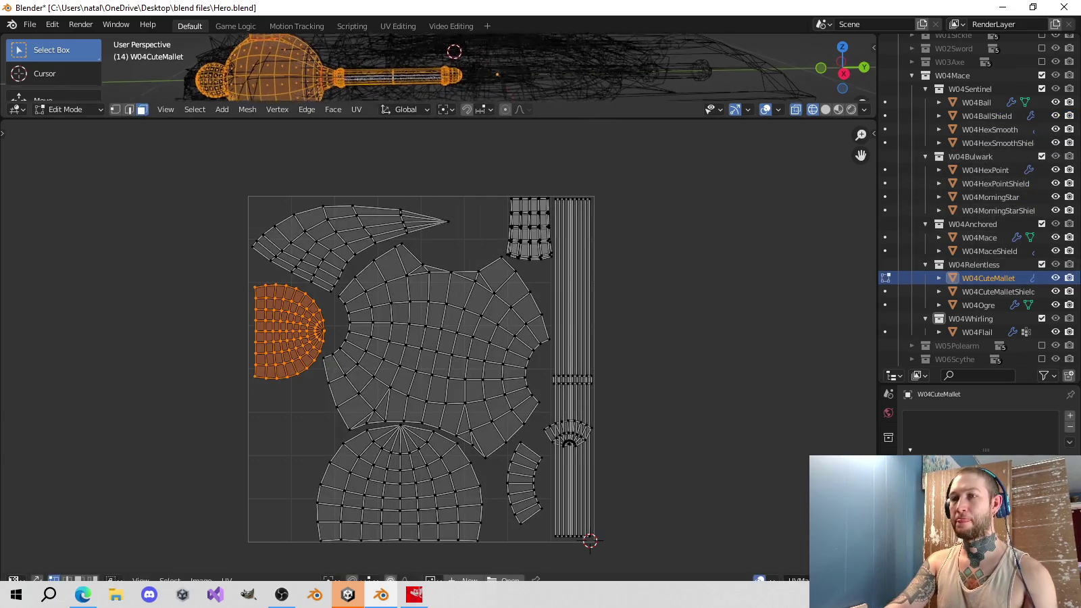
{"action": "left_click_drag", "start_coordinate": [473, 119], "coordinate": [473, 296]}
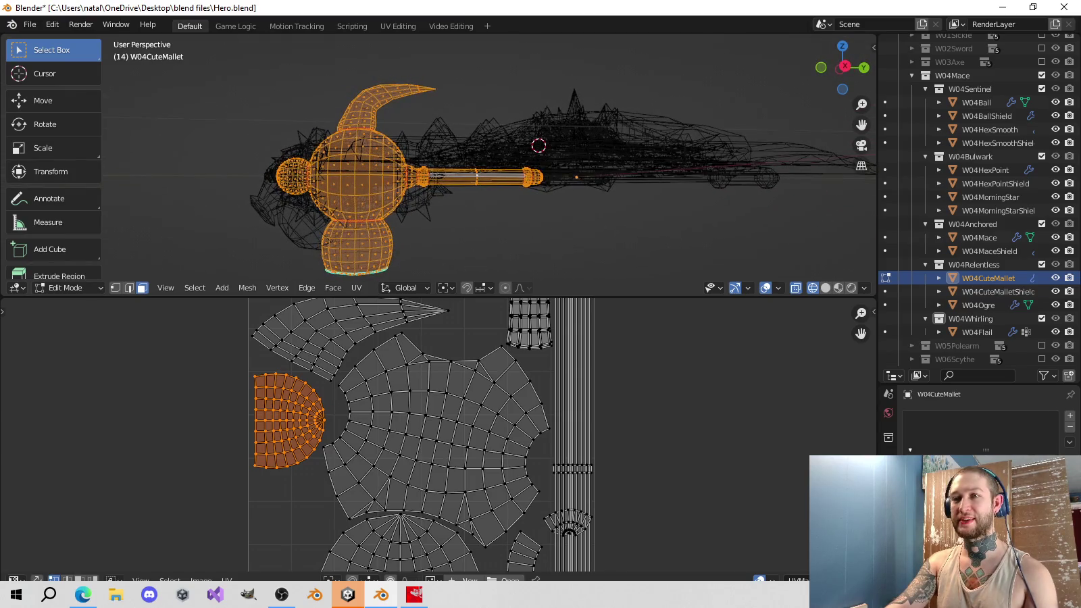
{"action": "key", "text": "alt+a"}
{"action": "key", "text": "l"}
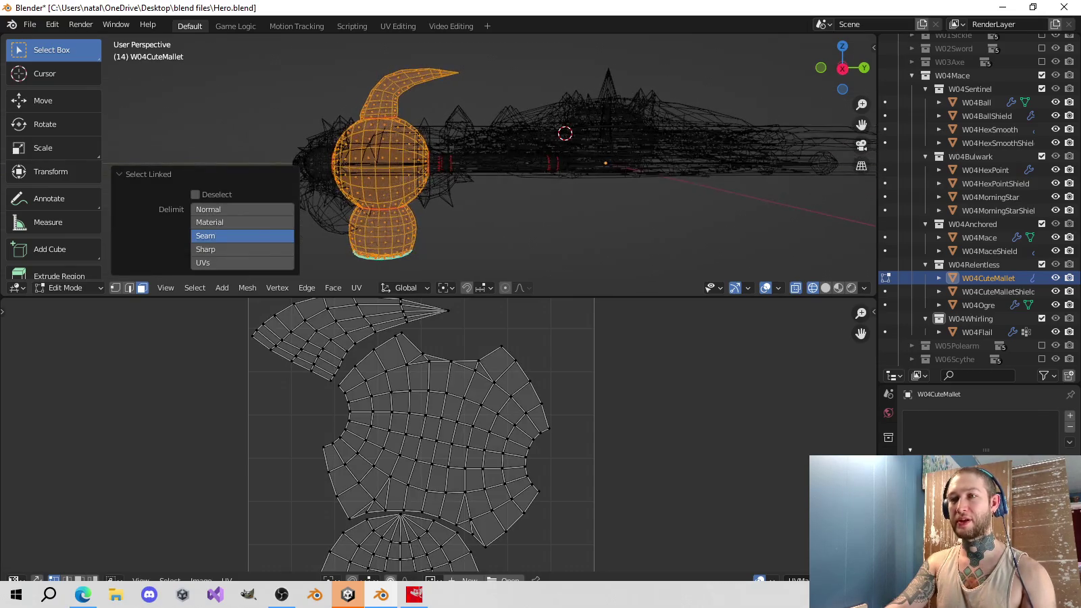
{"action": "key", "text": "alt+a"}
{"action": "key", "text": "l"}
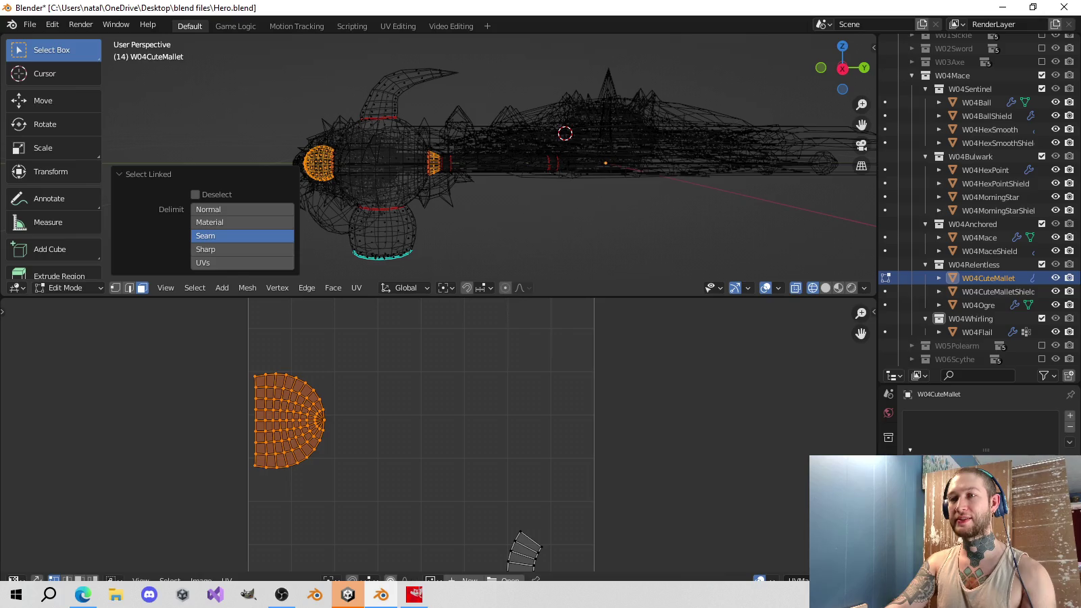
{"action": "key", "text": "l"}
{"action": "key", "text": "a"}
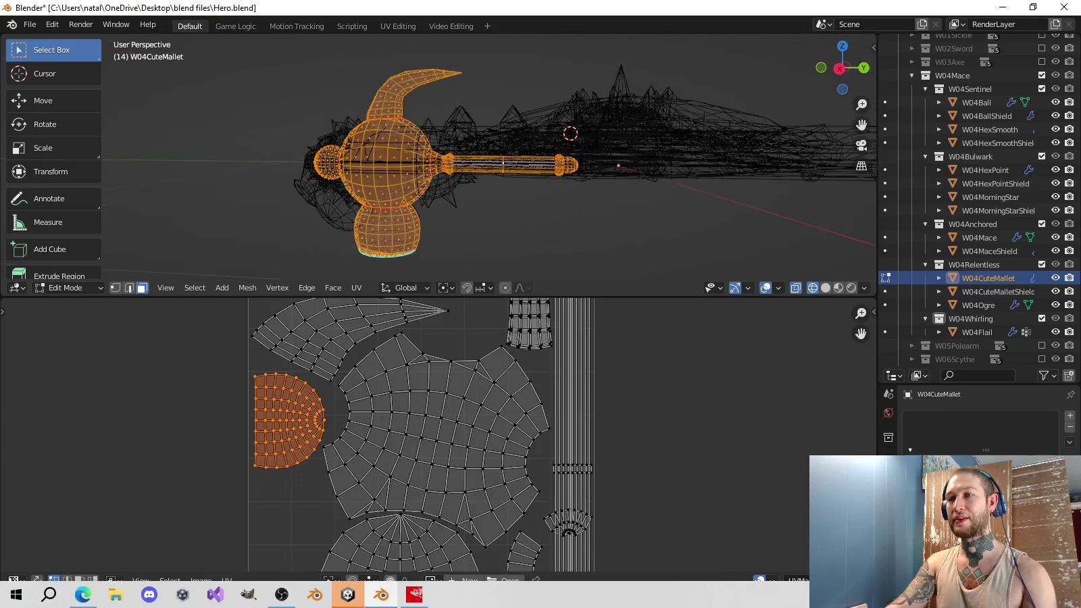
{"action": "scroll", "coordinate": [490, 157], "scroll_direction": "up", "scroll_amount": 4}
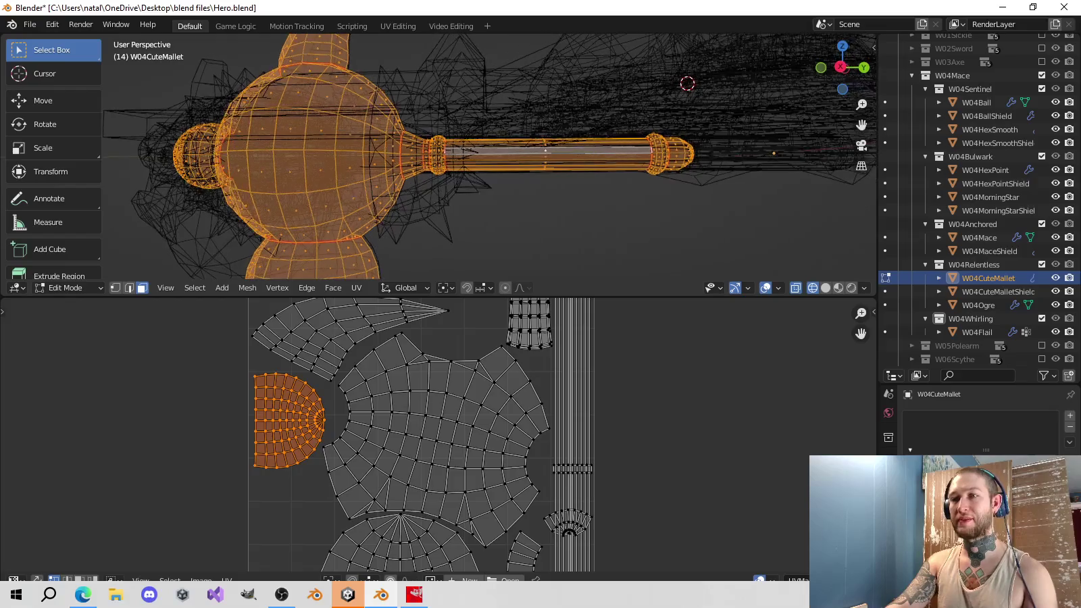
Step: Locate the UV islands of a handle ring piece and the half-dome piece
{"action": "key", "text": "alt+a"}
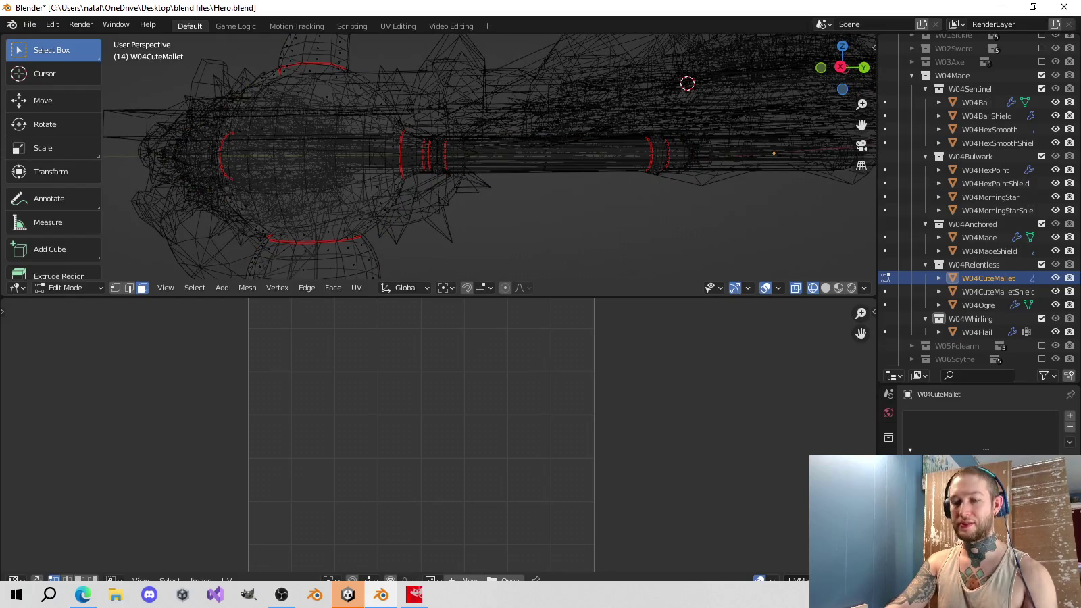
{"action": "key", "text": "l"}
{"action": "key", "text": "l"}
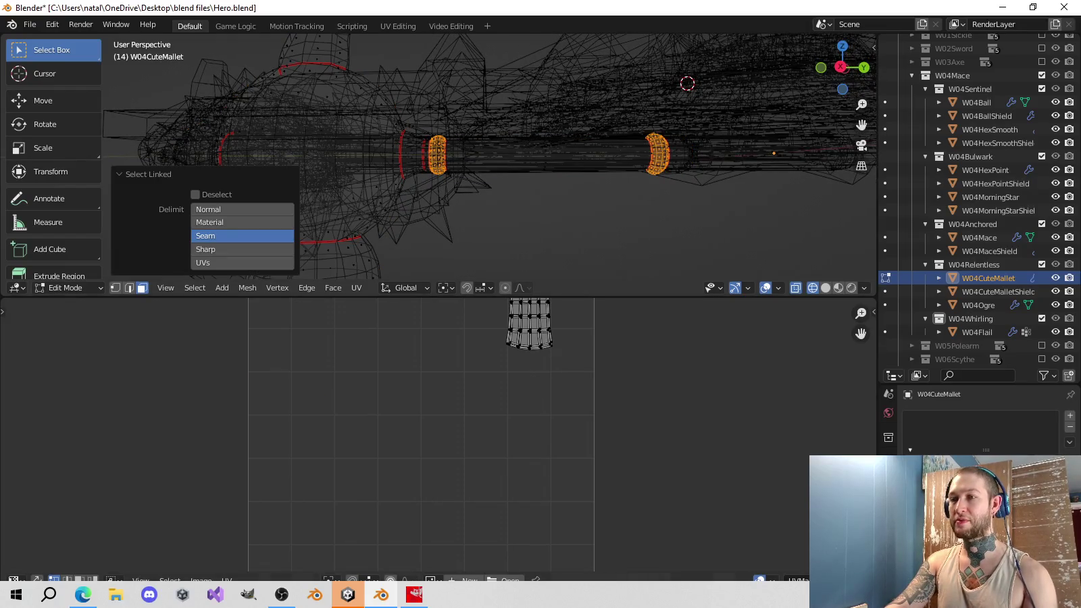
{"action": "key", "text": "a"}
{"action": "scroll", "coordinate": [490, 155], "scroll_direction": "up", "scroll_amount": 2}
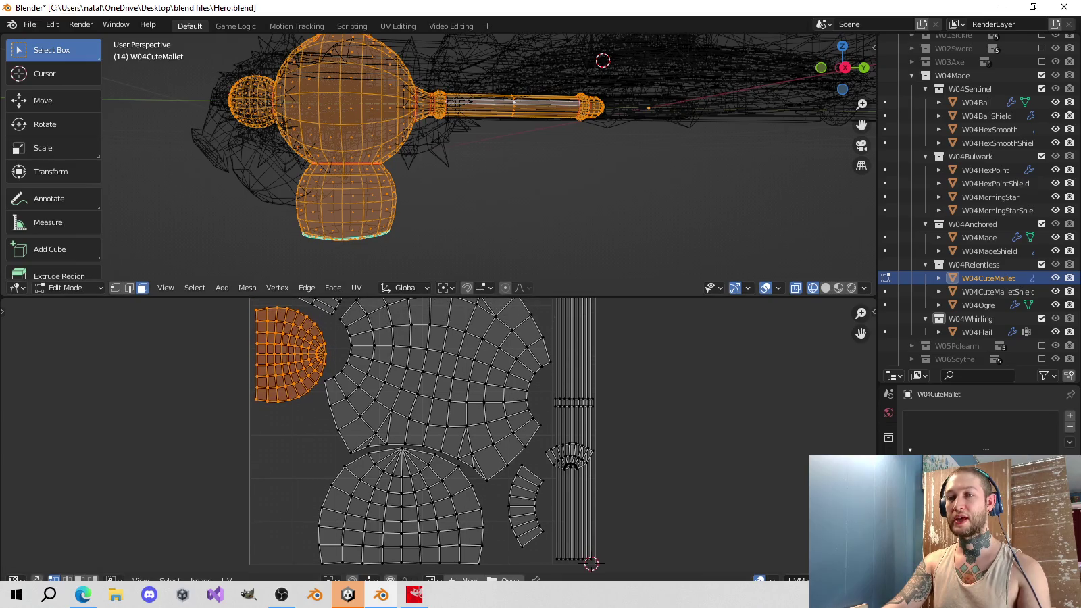
{"action": "key", "text": "alt+a"}
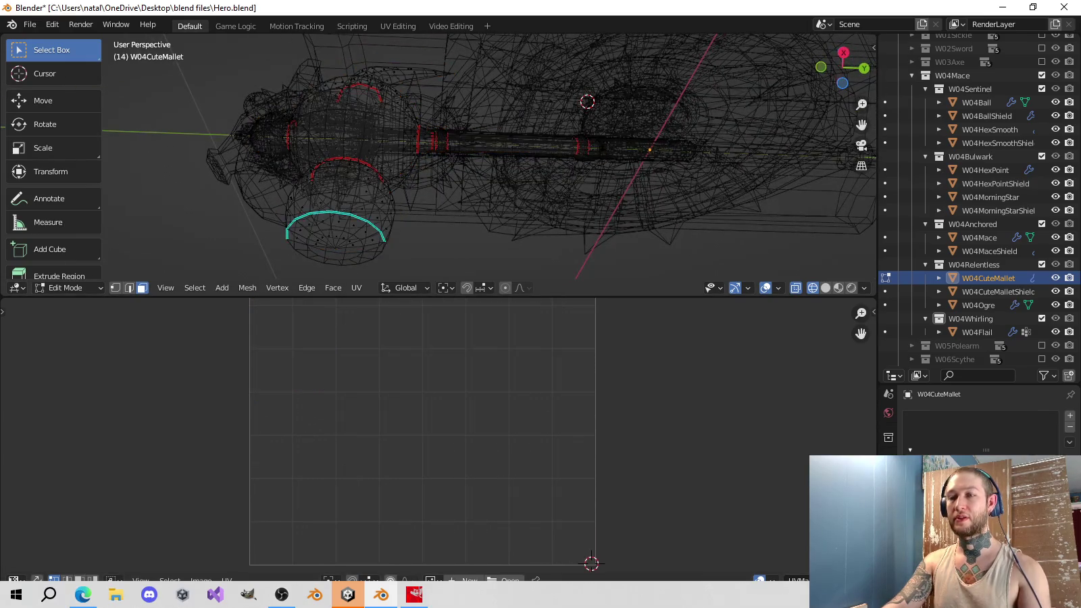
{"action": "key", "text": "l"}
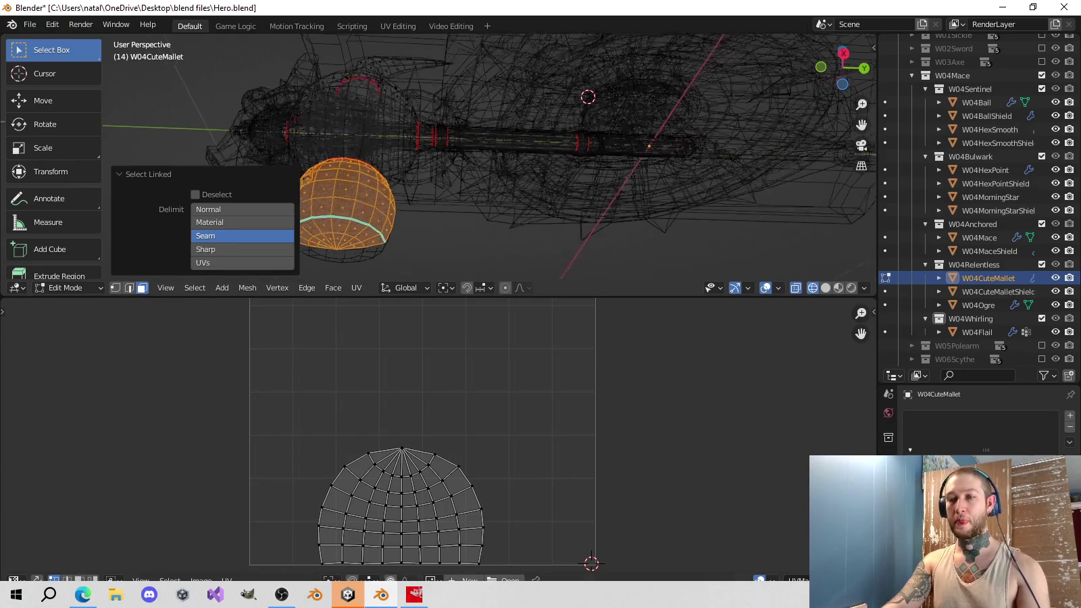
{"action": "key", "text": "a"}
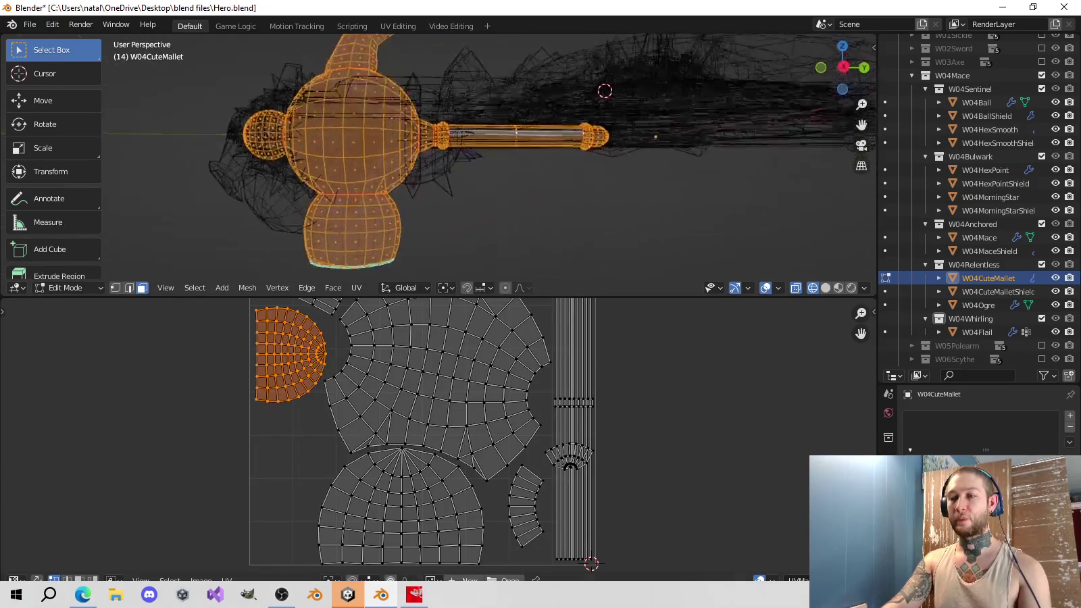
{"action": "scroll", "coordinate": [417, 436], "scroll_direction": "up", "scroll_amount": 2}
{"action": "scroll", "coordinate": [417, 435], "scroll_direction": "right", "scroll_amount": 3}
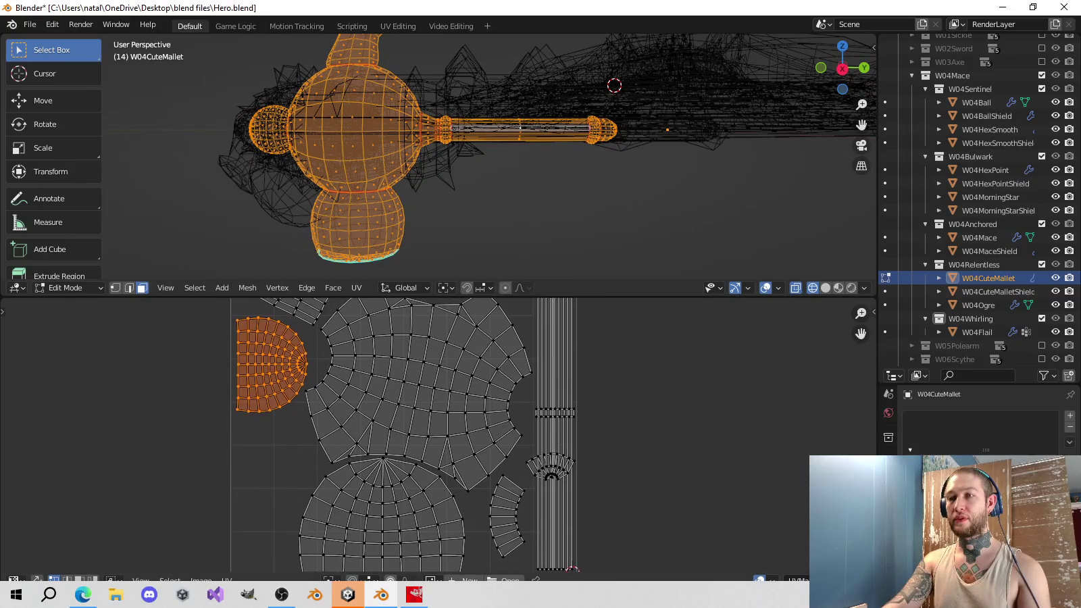
{"action": "scroll", "coordinate": [383, 435], "scroll_direction": "up", "scroll_amount": 5}
{"action": "scroll", "coordinate": [382, 436], "scroll_direction": "right", "scroll_amount": 3}
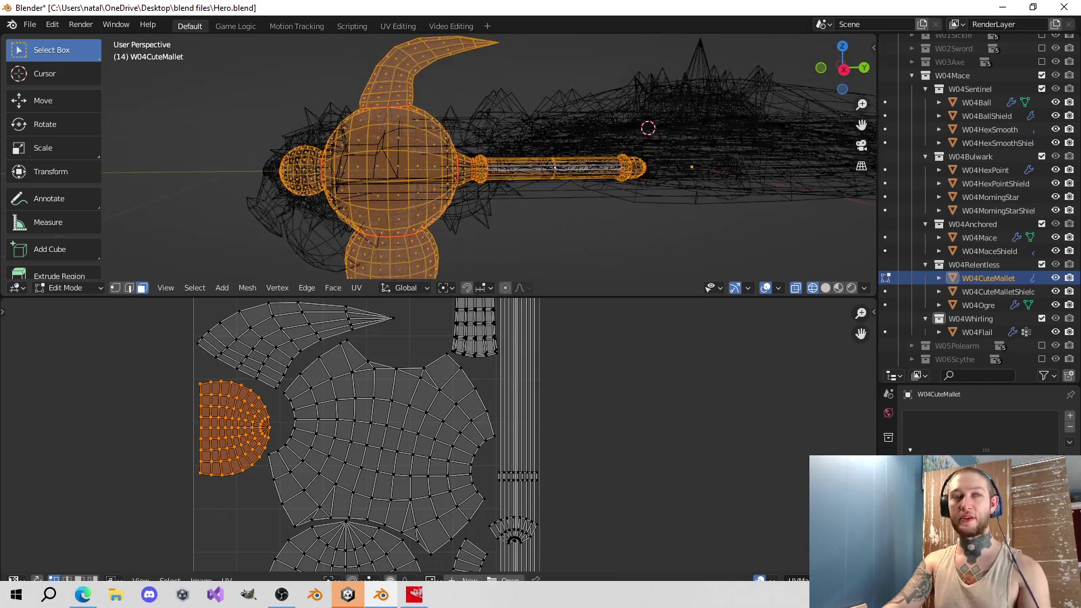
Step: Check the UVs of the mallet's end piece and another ring piece
{"action": "key", "text": "alt+a"}
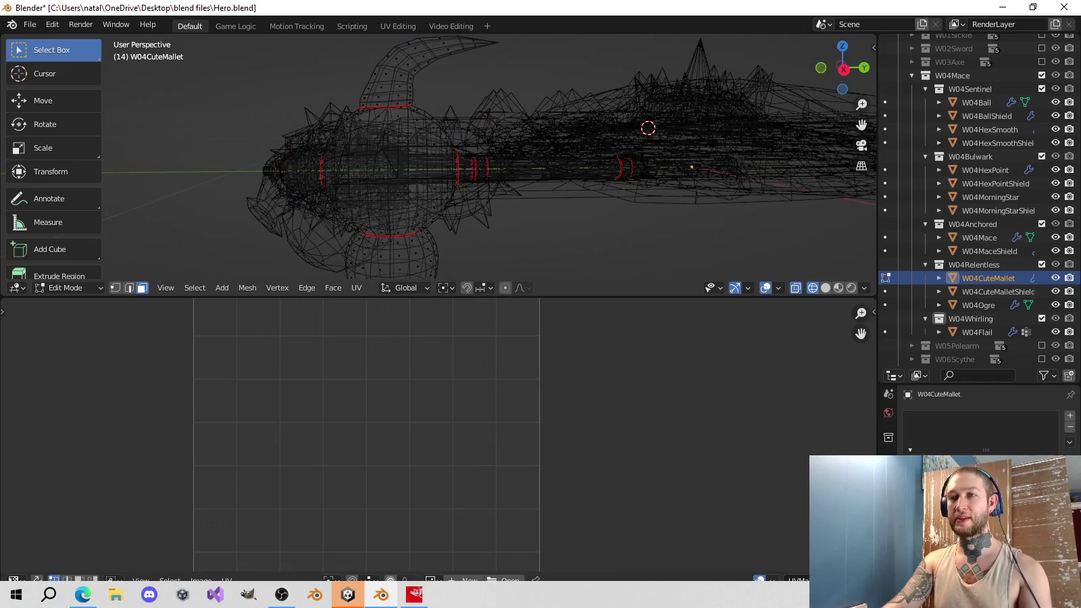
{"action": "key", "text": "l"}
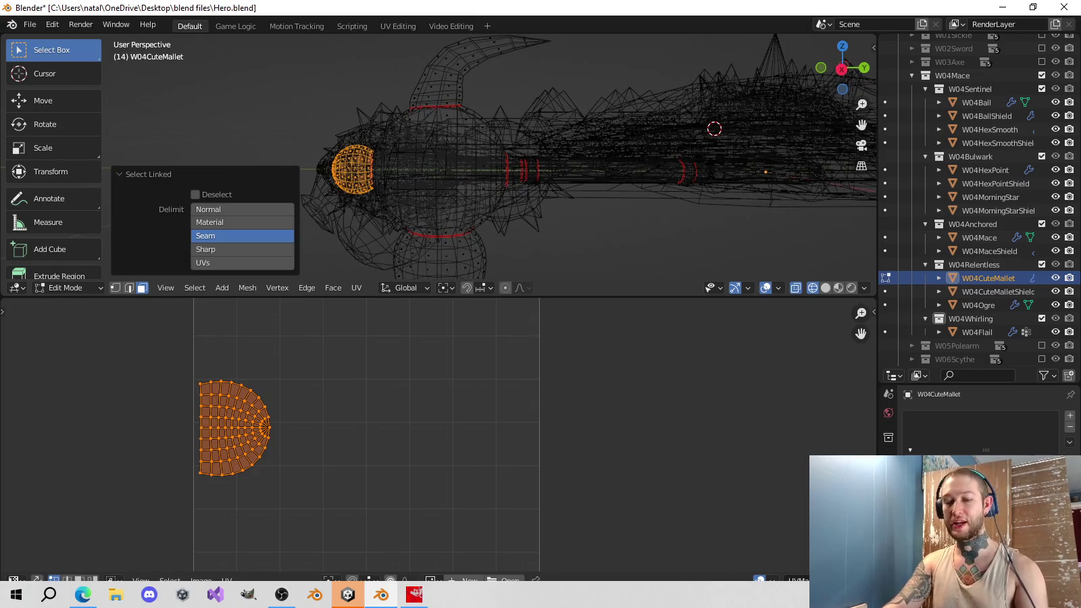
{"action": "key", "text": "l"}
{"action": "key", "text": "l"}
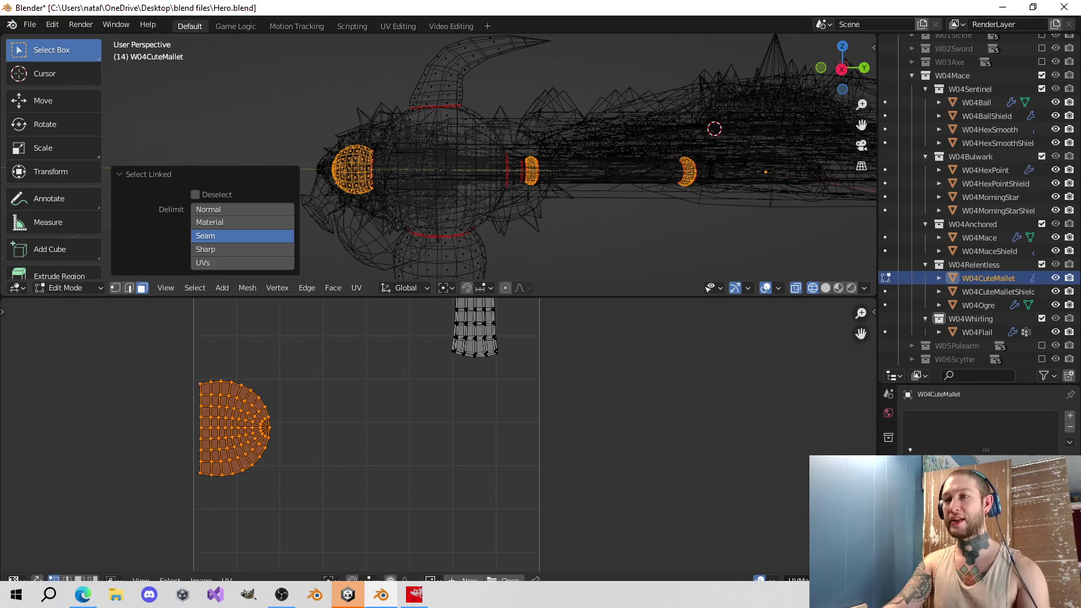
{"action": "key", "text": "a"}
{"action": "key", "text": "alt+Tab"}
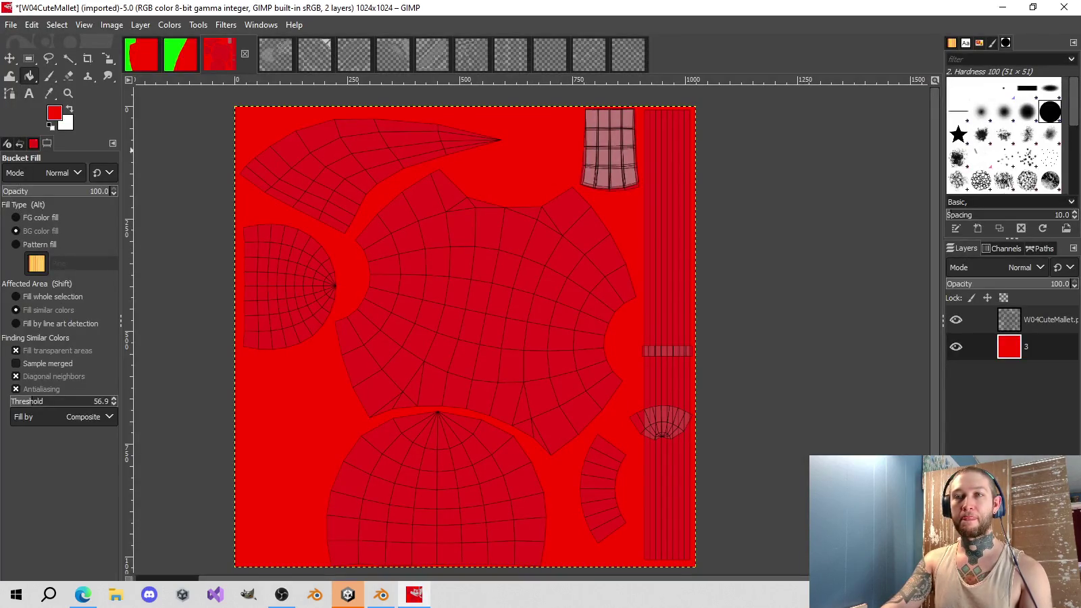
Step: Choose the Gradient tool, trying Linear RGB before setting blend colour space back to Perceptual RGB
{"action": "left_click_drag", "start_coordinate": [29, 76], "coordinate": [85, 94]}
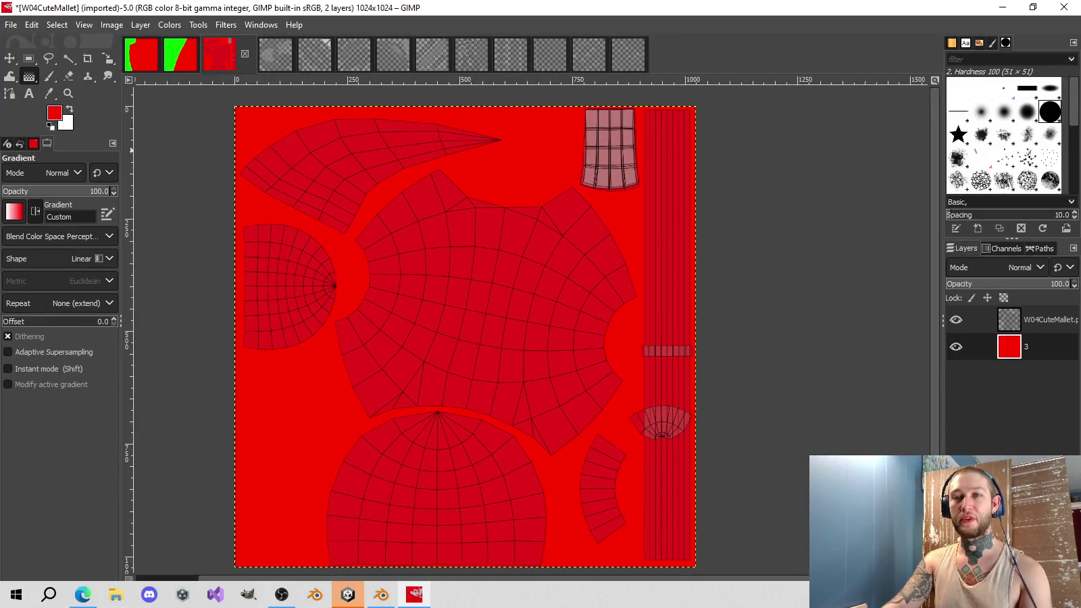
{"action": "left_click", "coordinate": [60, 235]}
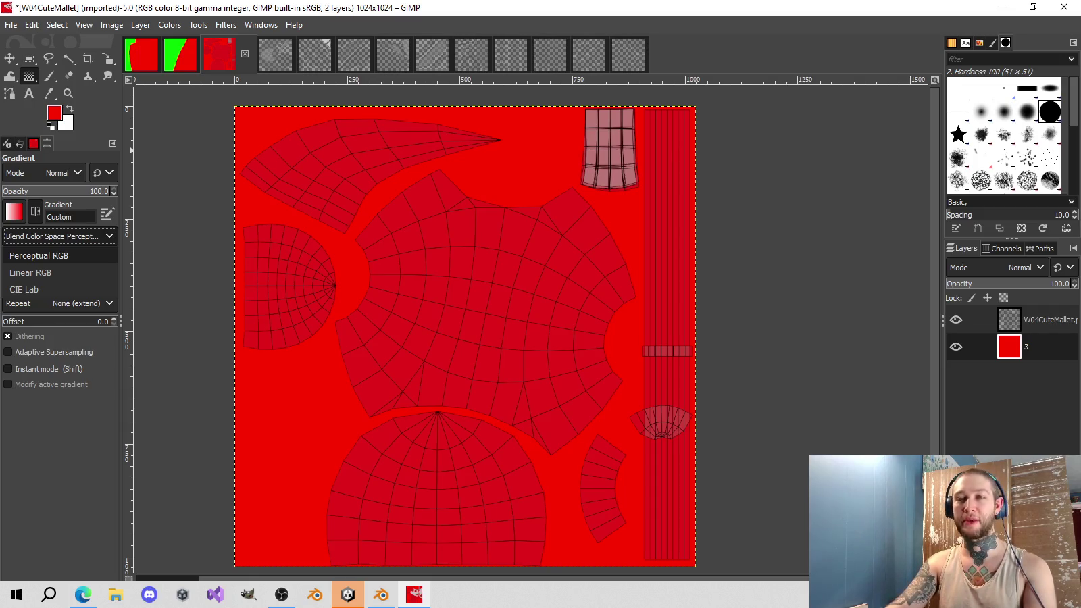
{"action": "left_click", "coordinate": [30, 272]}
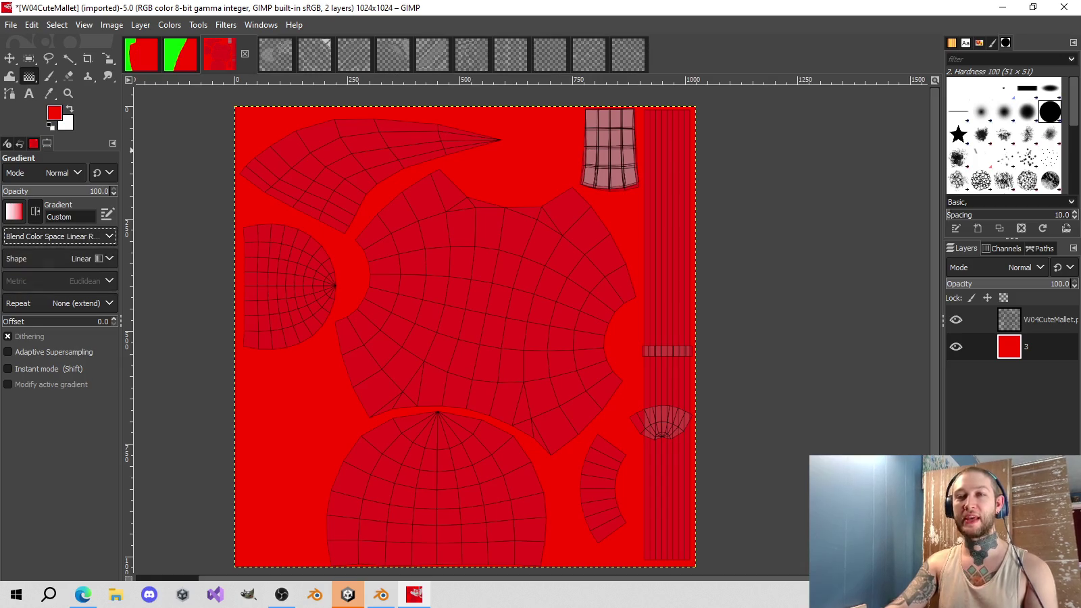
{"action": "left_click", "coordinate": [59, 236]}
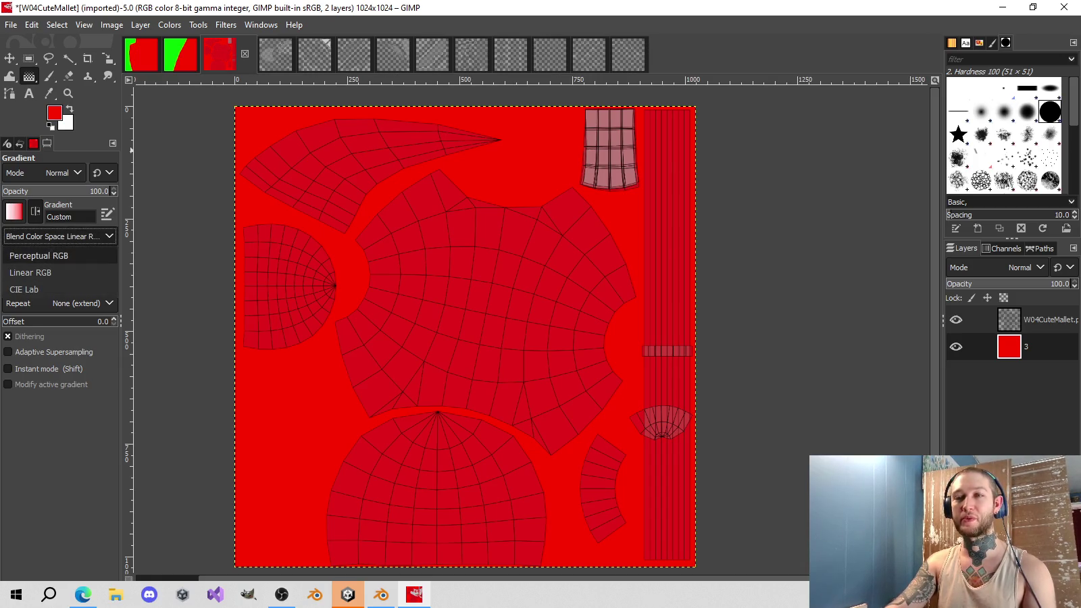
{"action": "left_click", "coordinate": [39, 255]}
Step: Keep the red foreground and set the background colour to green 00ff00
{"action": "left_click", "coordinate": [54, 113]}
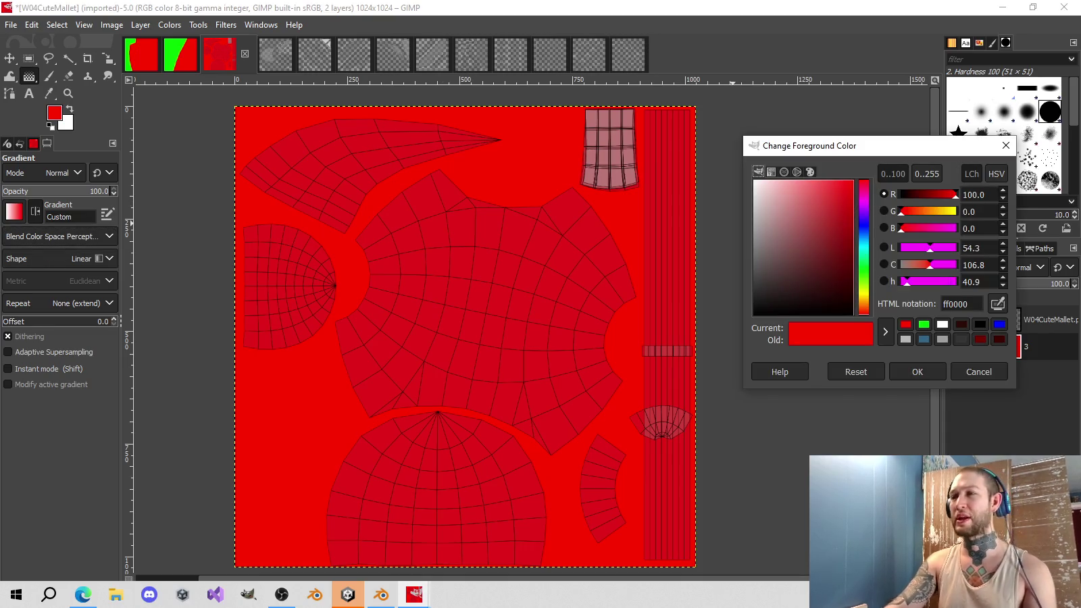
{"action": "left_click", "coordinate": [979, 371]}
{"action": "left_click", "coordinate": [66, 123]}
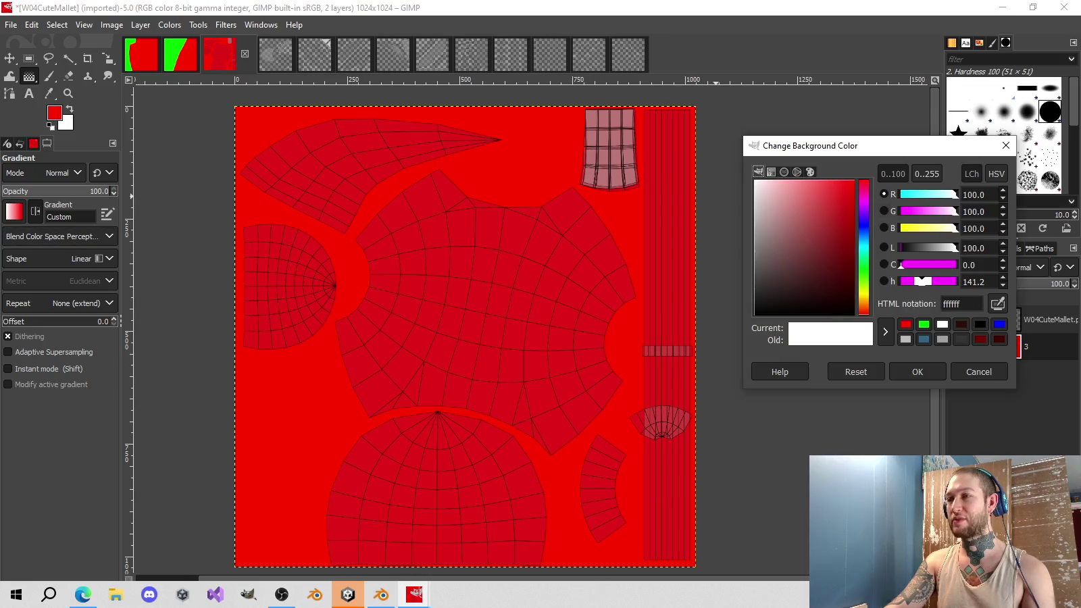
{"action": "left_click", "coordinate": [899, 195]}
{"action": "left_click", "coordinate": [899, 228]}
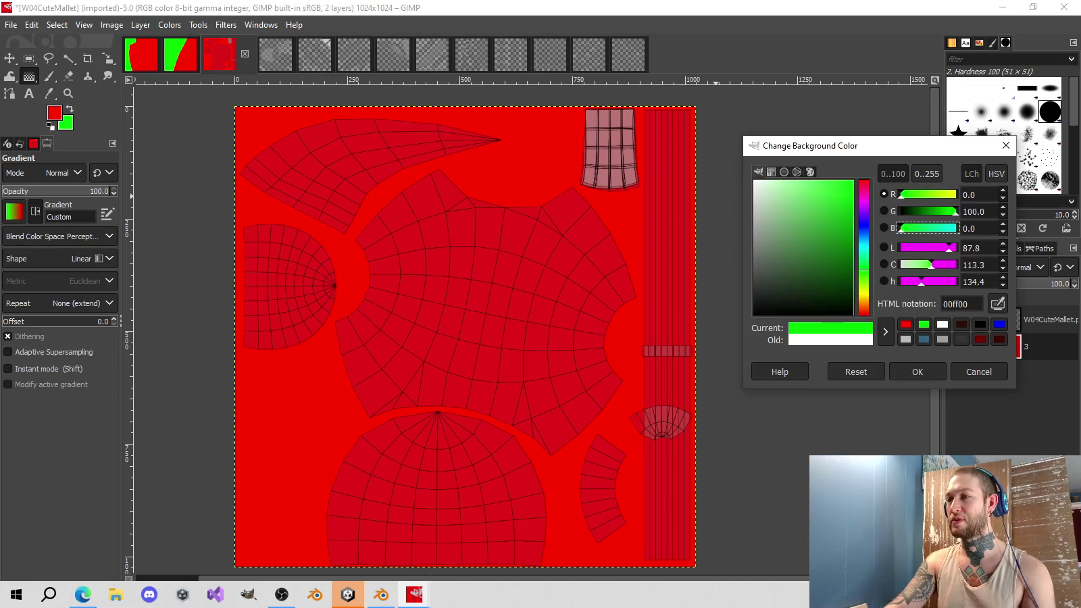
{"action": "key", "text": "Return"}
Step: Add a new empty layer '3 #1' and zoom in on the upper-left UV islands
{"action": "right_click", "coordinate": [1041, 347]}
{"action": "left_click", "coordinate": [980, 106]}
{"action": "key", "text": "Return"}
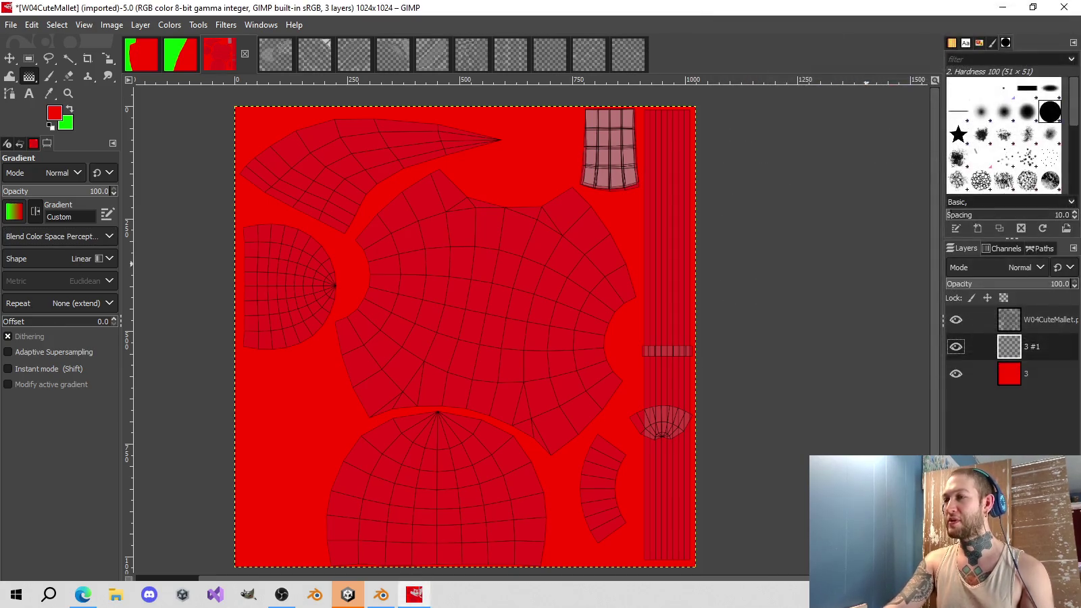
{"action": "key", "text": "f"}
{"action": "key", "text": "plus"}
{"action": "key", "text": "plus"}
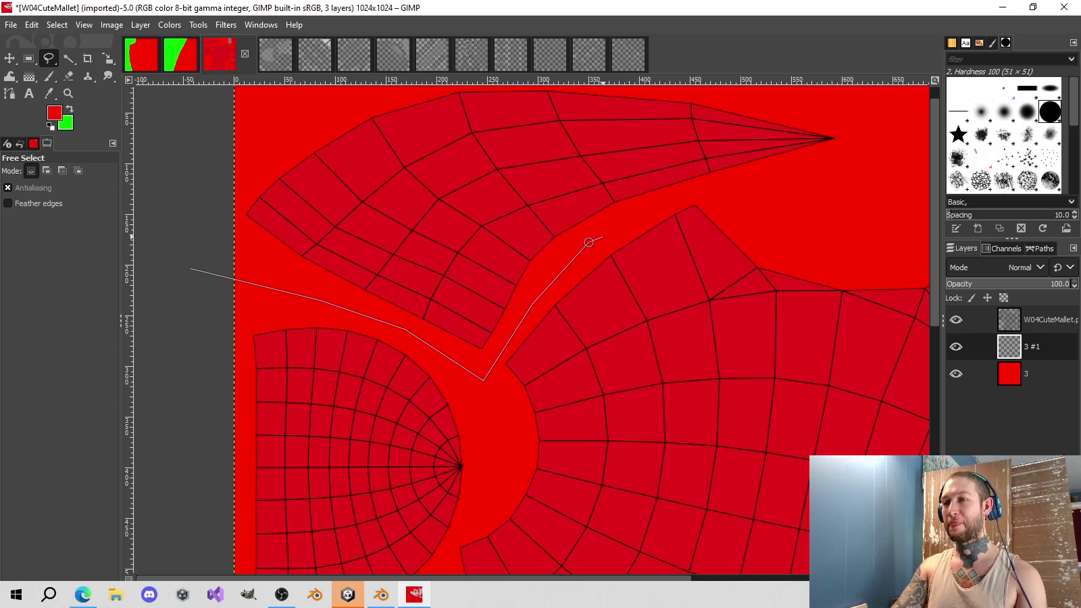
Step: Finish outlining the pointed top-left island and close it into a selection
{"action": "left_click", "coordinate": [692, 193]}
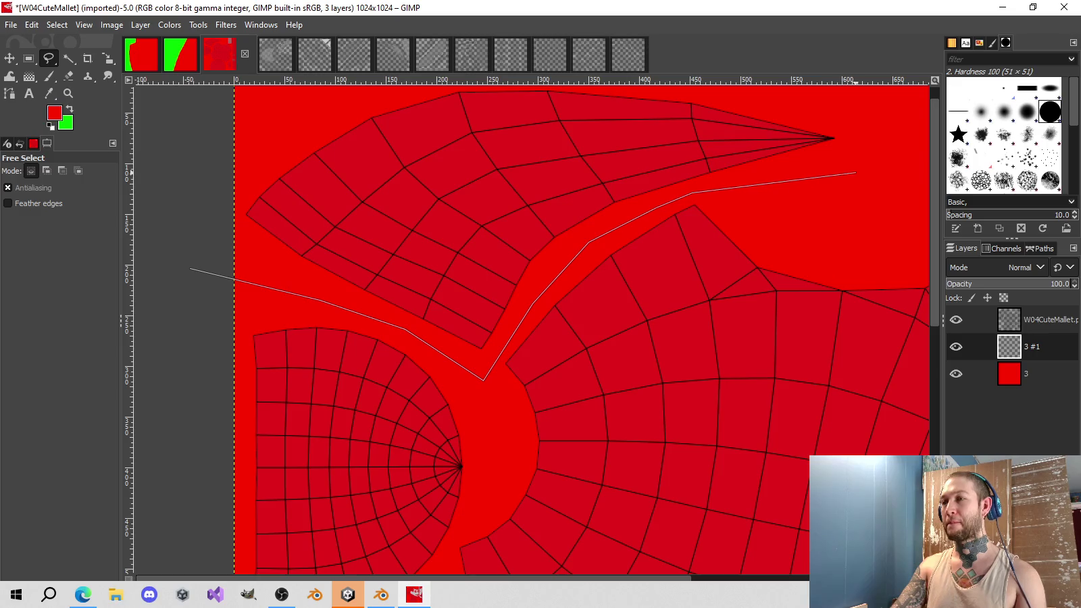
{"action": "scroll", "coordinate": [876, 109], "scroll_direction": "up", "scroll_amount": 3}
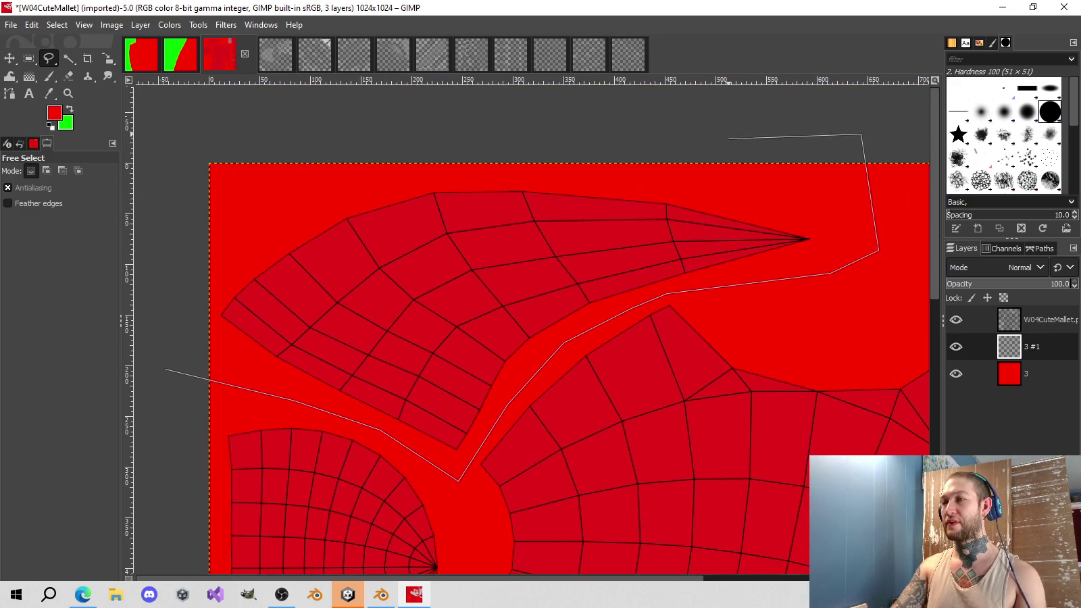
{"action": "left_click", "coordinate": [171, 137]}
{"action": "key", "text": "Return"}
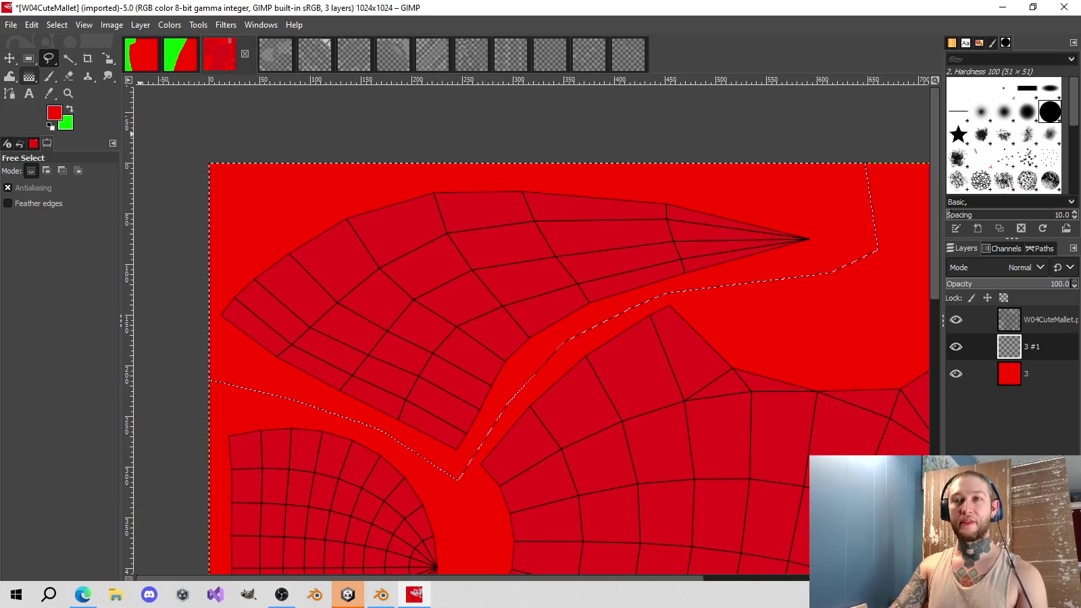
Step: Fill the selection with a red-to-green gradient, green toward the island's tip
{"action": "key", "text": "g"}
{"action": "left_click_drag", "start_coordinate": [409, 329], "coordinate": [621, 246]}
{"action": "left_click_drag", "start_coordinate": [409, 329], "coordinate": [427, 346]}
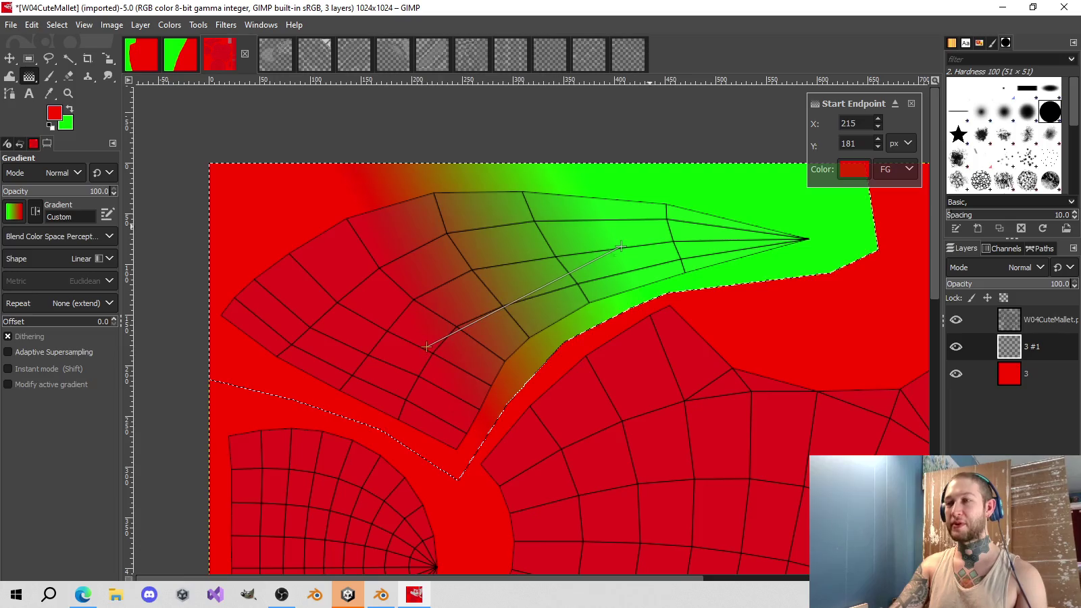
{"action": "left_click_drag", "start_coordinate": [621, 246], "coordinate": [609, 223]}
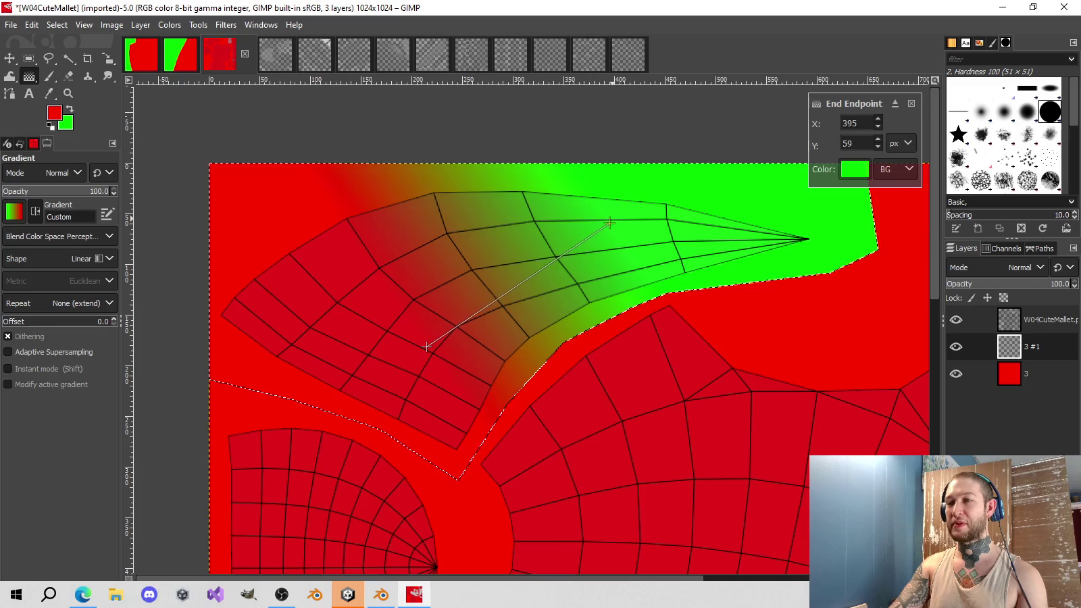
{"action": "key", "text": "Return"}
{"action": "scroll", "coordinate": [568, 338], "scroll_direction": "down", "scroll_amount": 1}
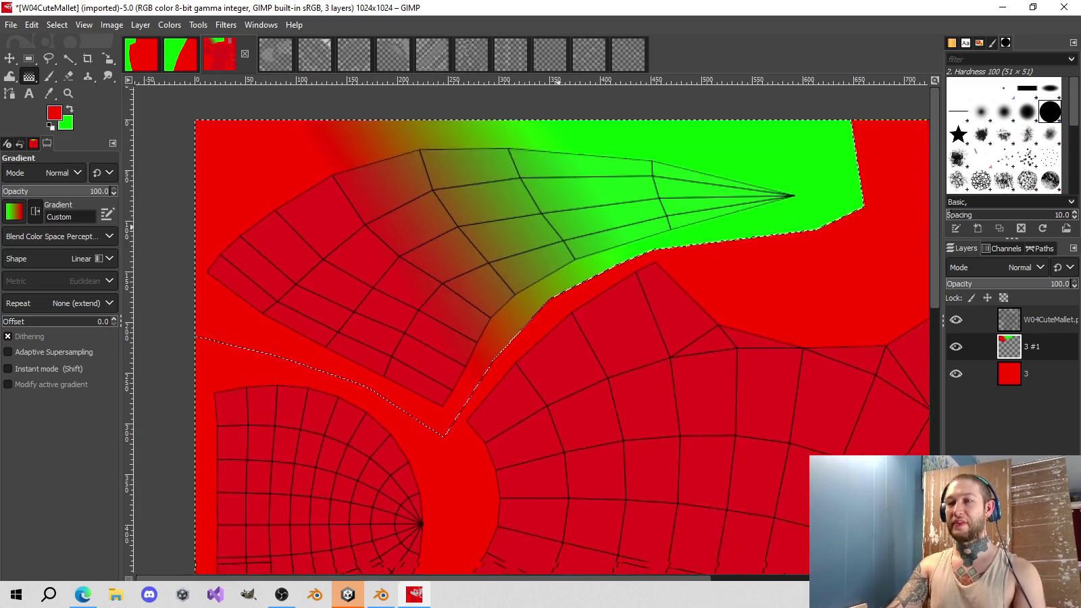
{"action": "scroll", "coordinate": [534, 331], "scroll_direction": "down", "scroll_amount": 3, "text": "ctrl"}
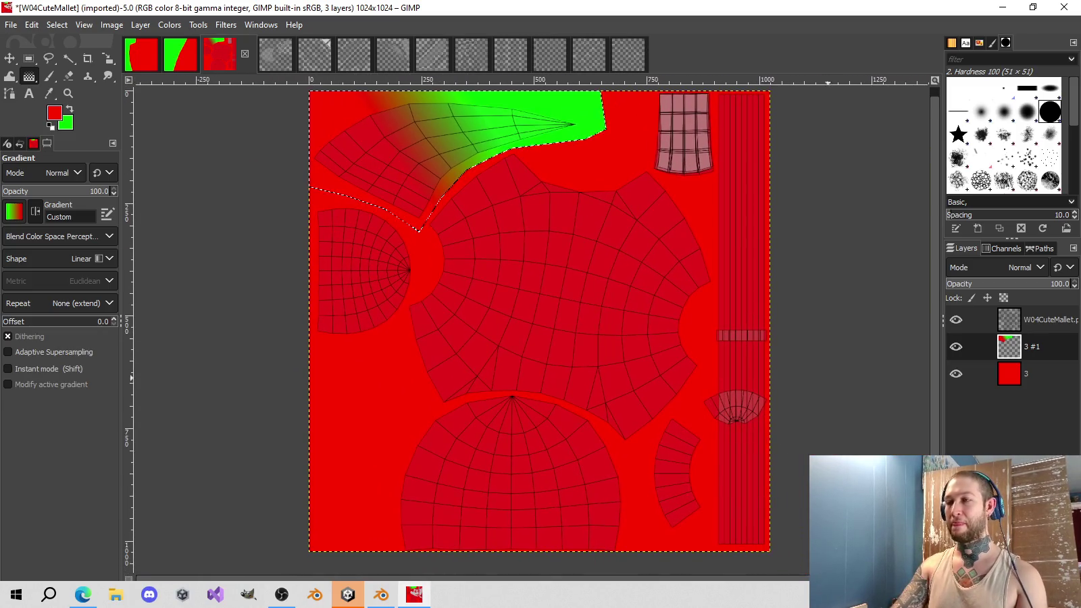
Step: Outline the dome-shaped island with Free Select and close it into a selection
{"action": "key", "text": "f"}
{"action": "scroll", "coordinate": [373, 419], "scroll_direction": "up", "scroll_amount": 1, "text": "ctrl"}
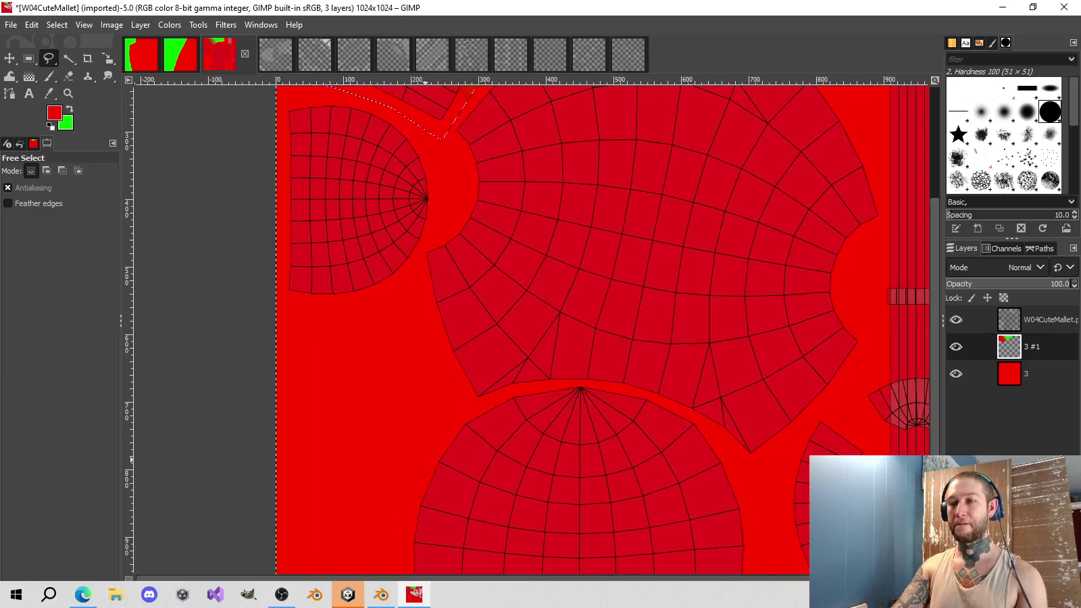
{"action": "scroll", "coordinate": [527, 304], "scroll_direction": "down", "scroll_amount": 3}
{"action": "left_click", "coordinate": [317, 360]}
{"action": "scroll", "coordinate": [344, 309], "scroll_direction": "up", "scroll_amount": 2, "text": "ctrl"}
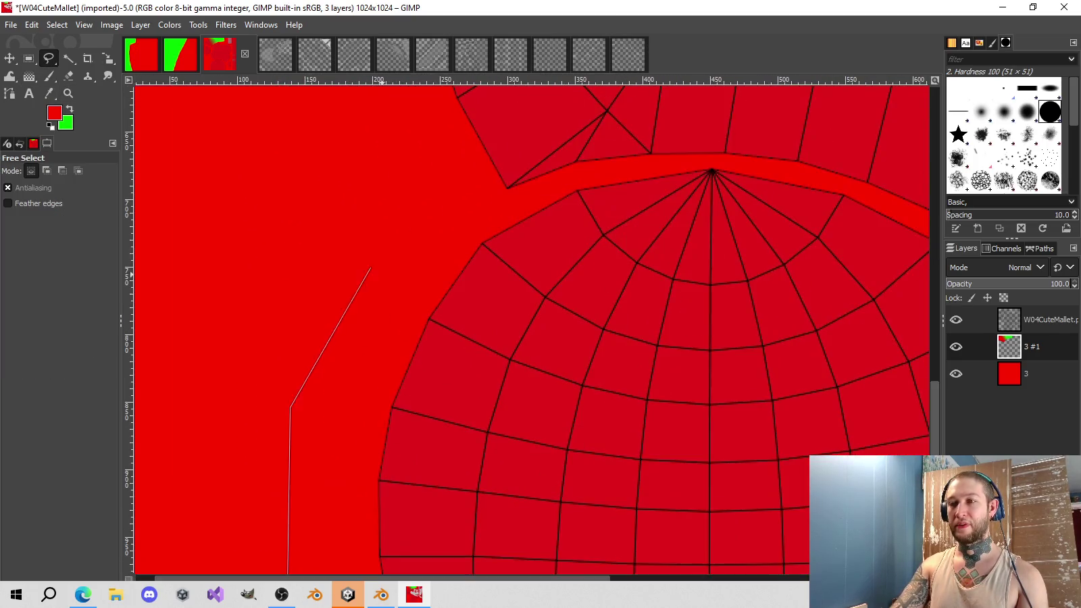
{"action": "left_click", "coordinate": [413, 261]}
{"action": "scroll", "coordinate": [460, 243], "scroll_direction": "up", "scroll_amount": 3, "text": "ctrl"}
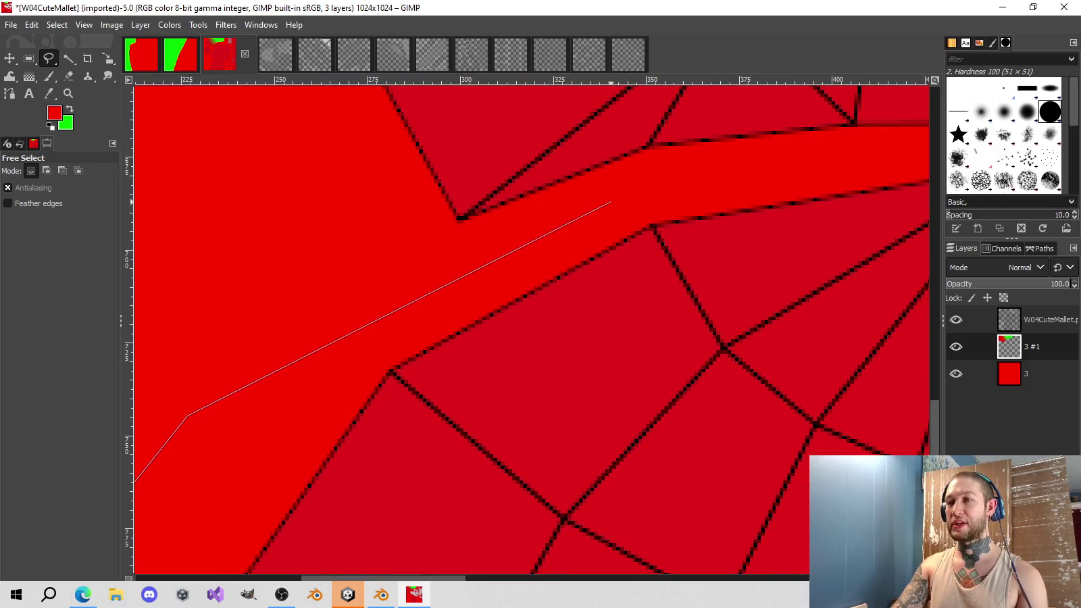
{"action": "left_click", "coordinate": [640, 186]}
{"action": "scroll", "coordinate": [595, 223], "scroll_direction": "up", "scroll_amount": 2}
{"action": "scroll", "coordinate": [575, 257], "scroll_direction": "right", "scroll_amount": 4}
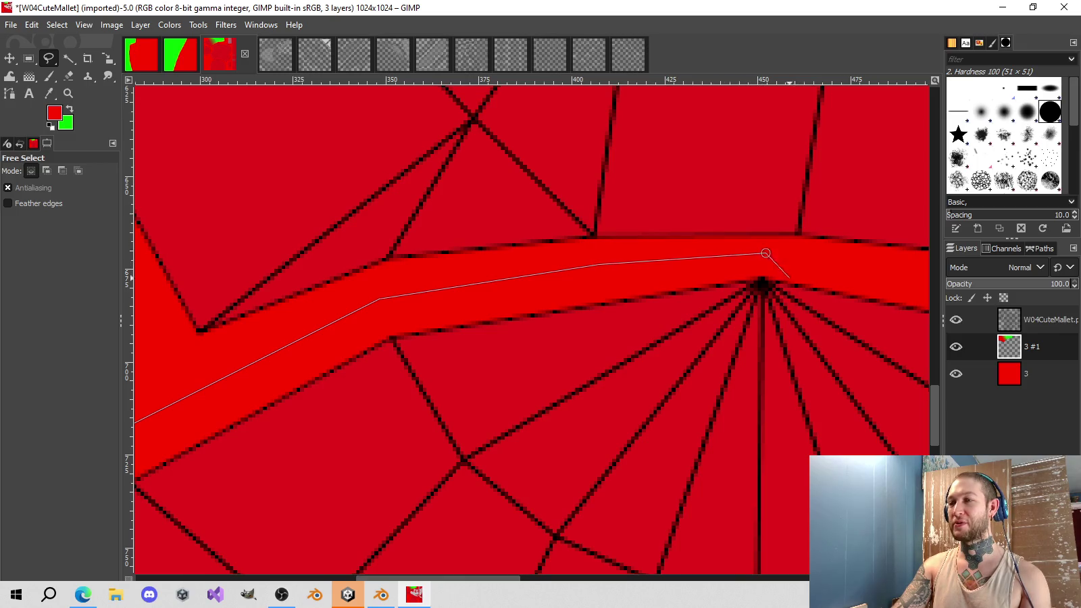
{"action": "scroll", "coordinate": [789, 277], "scroll_direction": "right", "scroll_amount": 5}
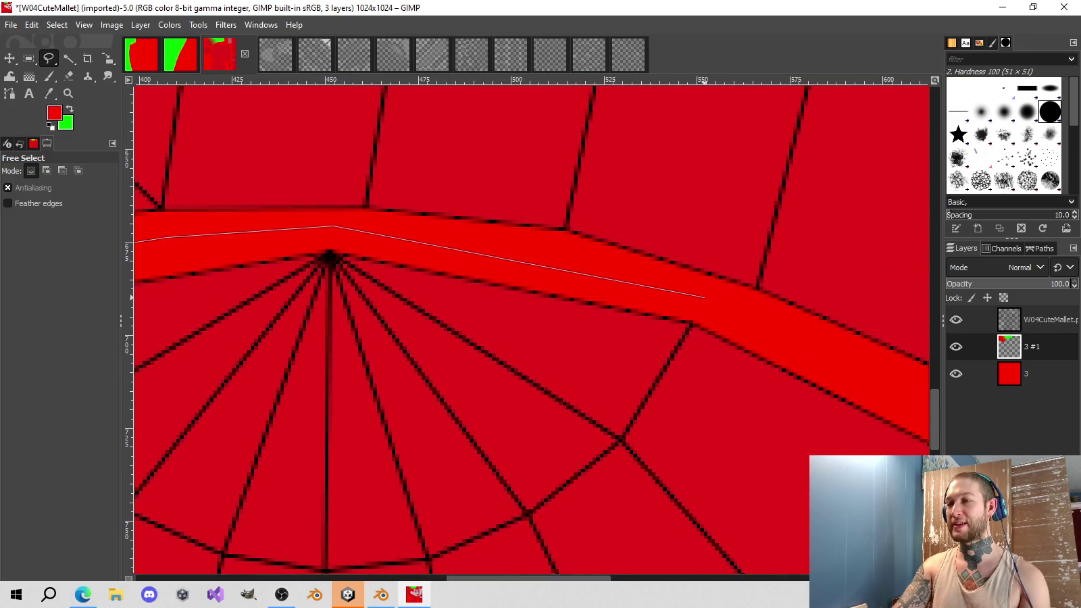
{"action": "scroll", "coordinate": [700, 298], "scroll_direction": "down", "scroll_amount": 2}
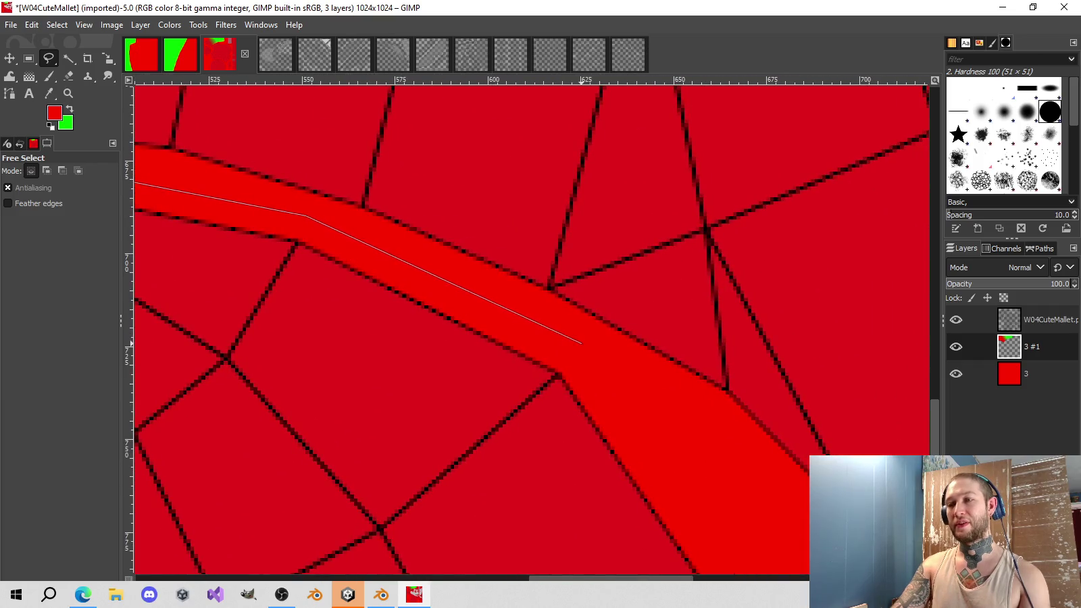
{"action": "left_click", "coordinate": [580, 341]}
{"action": "scroll", "coordinate": [704, 438], "scroll_direction": "down", "scroll_amount": 1}
{"action": "scroll", "coordinate": [704, 438], "scroll_direction": "down", "scroll_amount": 1}
{"action": "scroll", "coordinate": [704, 438], "scroll_direction": "right", "scroll_amount": 1}
{"action": "left_click", "coordinate": [644, 424]}
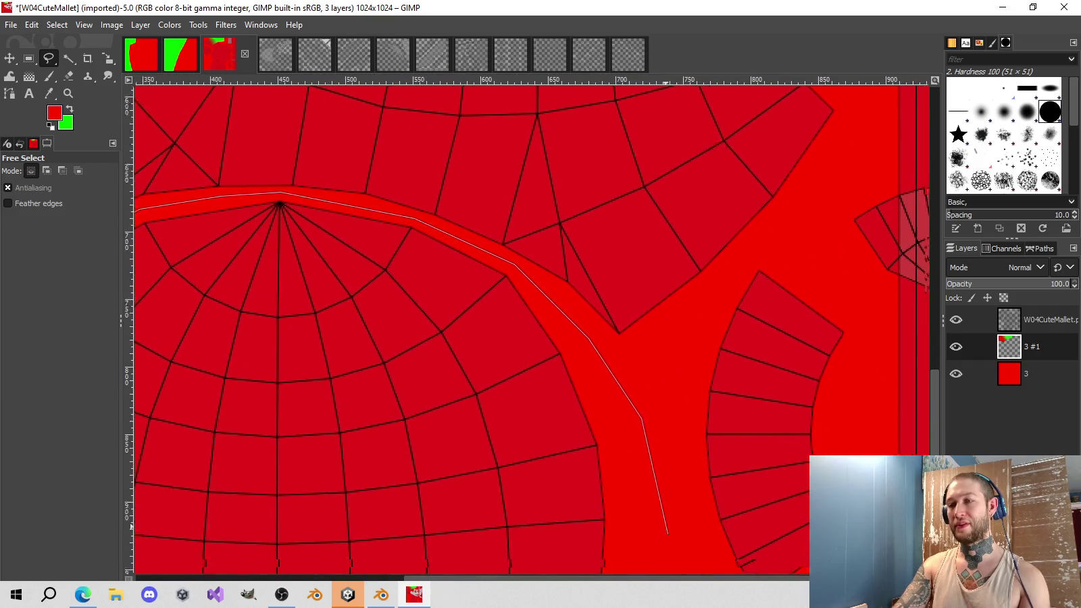
{"action": "scroll", "coordinate": [643, 425], "scroll_direction": "down", "scroll_amount": 2}
{"action": "double_click", "coordinate": [635, 550]}
{"action": "scroll", "coordinate": [532, 328], "scroll_direction": "down", "scroll_amount": 1}
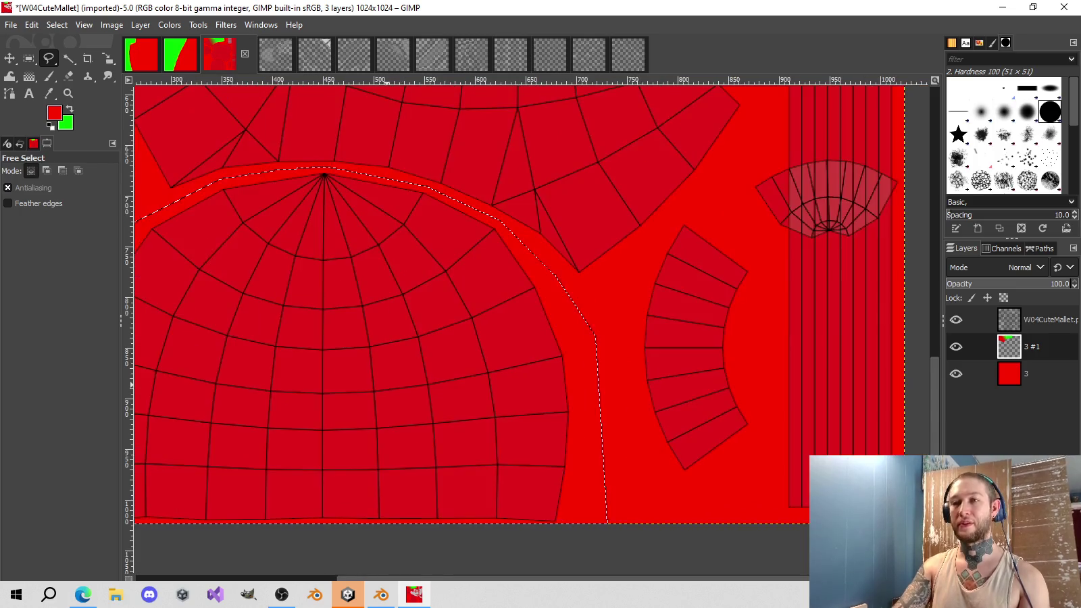
{"action": "scroll", "coordinate": [532, 328], "scroll_direction": "left", "scroll_amount": 2}
Step: Fill the dome with a red-to-green gradient, red at the base, discarding a stray horizontal gradient
{"action": "key", "text": "g"}
{"action": "scroll", "coordinate": [532, 329], "scroll_direction": "left", "scroll_amount": 1}
{"action": "scroll", "coordinate": [532, 329], "scroll_direction": "left", "scroll_amount": 1}
{"action": "scroll", "coordinate": [532, 329], "scroll_direction": "up", "scroll_amount": 1}
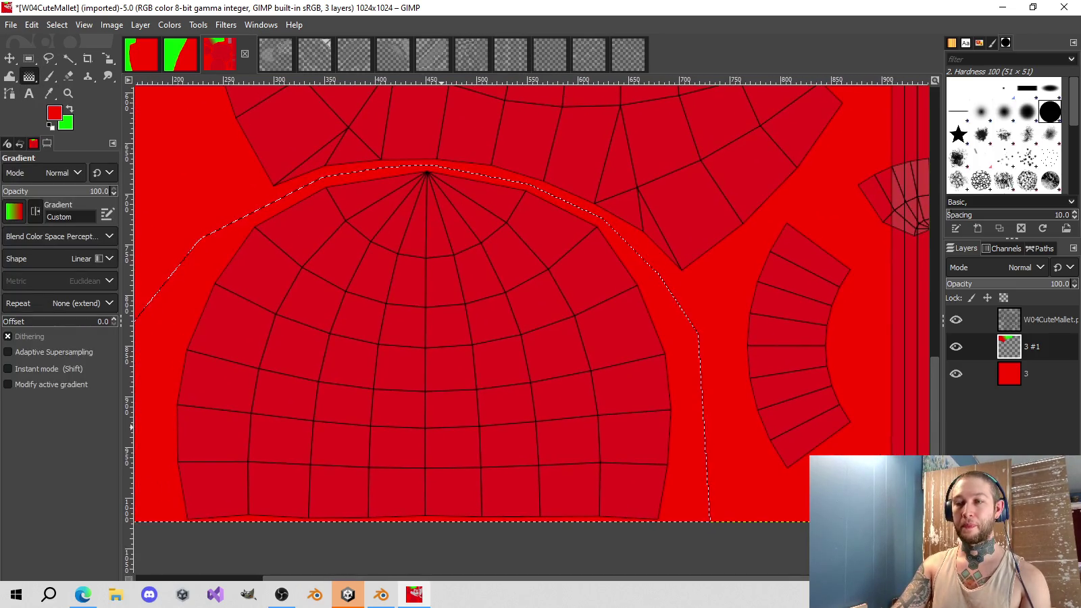
{"action": "left_click_drag", "start_coordinate": [427, 257], "coordinate": [431, 433]}
{"action": "left_click_drag", "start_coordinate": [427, 257], "coordinate": [427, 472]}
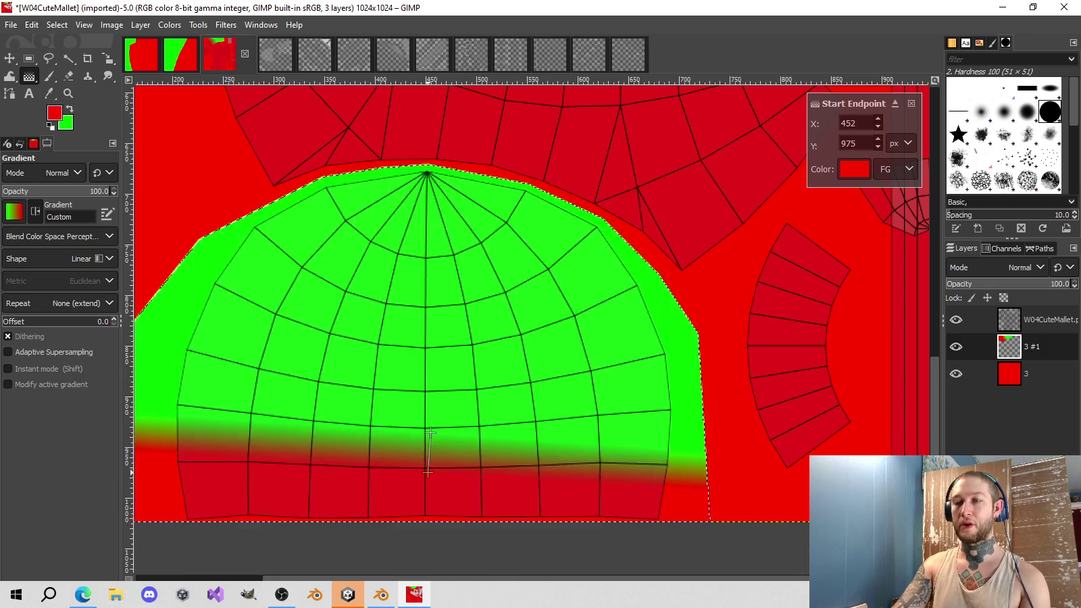
{"action": "left_click_drag", "start_coordinate": [430, 432], "coordinate": [426, 244]}
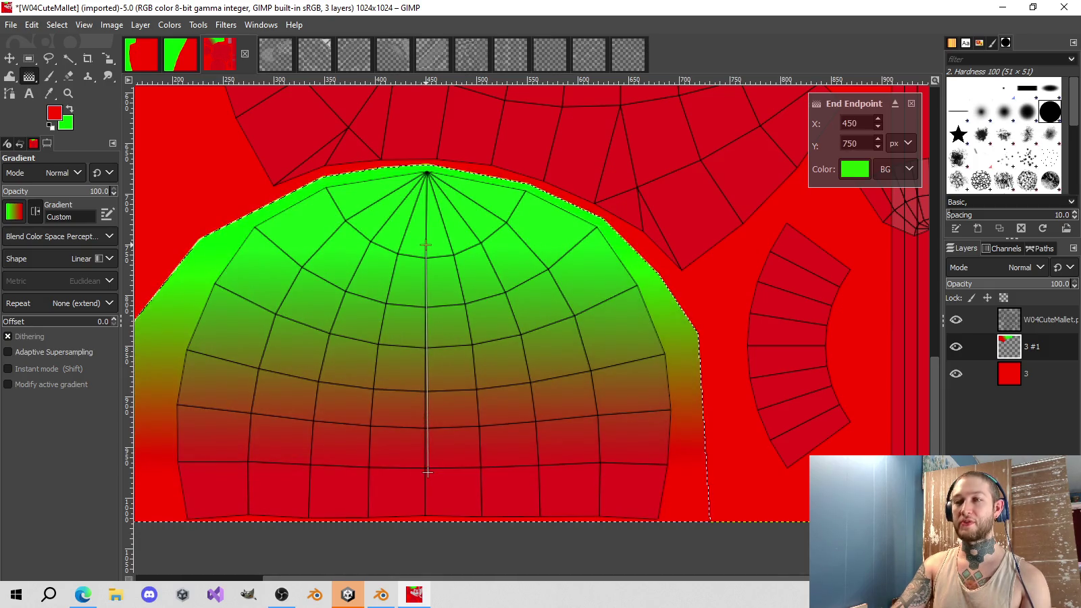
{"action": "left_click_drag", "start_coordinate": [427, 472], "coordinate": [422, 442]}
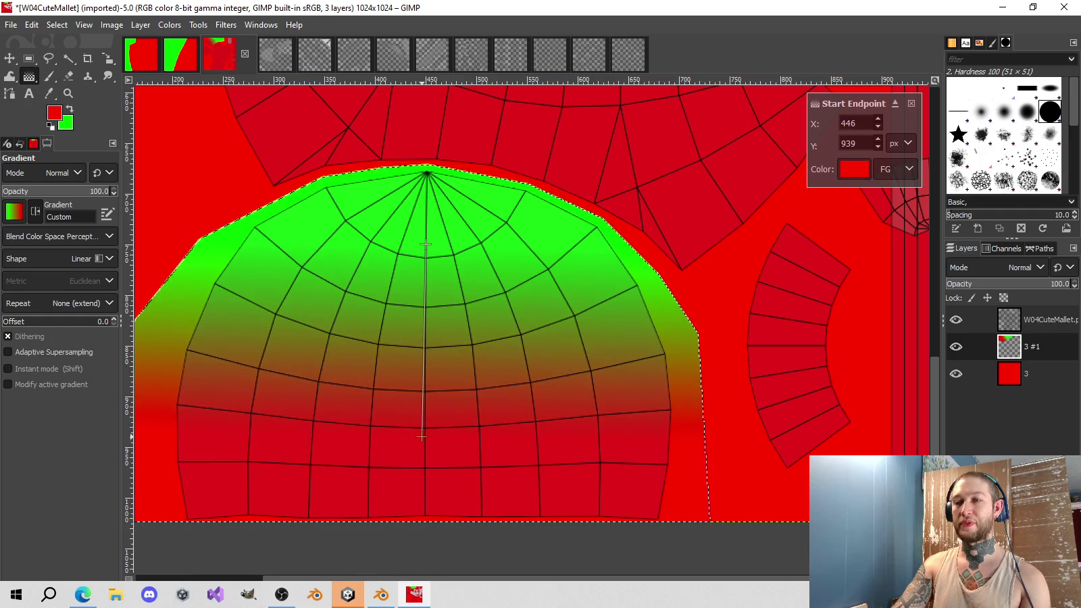
{"action": "mouse_move", "coordinate": [415, 322]}
{"action": "left_mouse_down"}
{"action": "mouse_move", "coordinate": [312, 331]}
{"action": "mouse_move", "coordinate": [547, 325]}
{"action": "left_mouse_up"}
{"action": "key", "text": "Escape"}
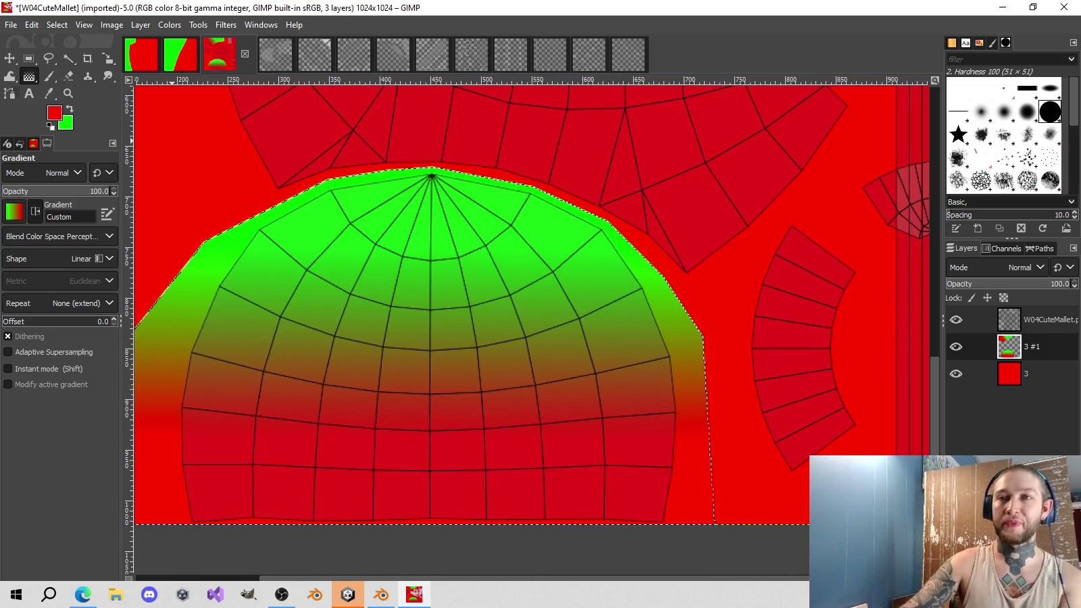
Step: Set the paintbrush to size 89, make green the foreground colour, and paint the curved strip's segments
{"action": "key", "text": "p"}
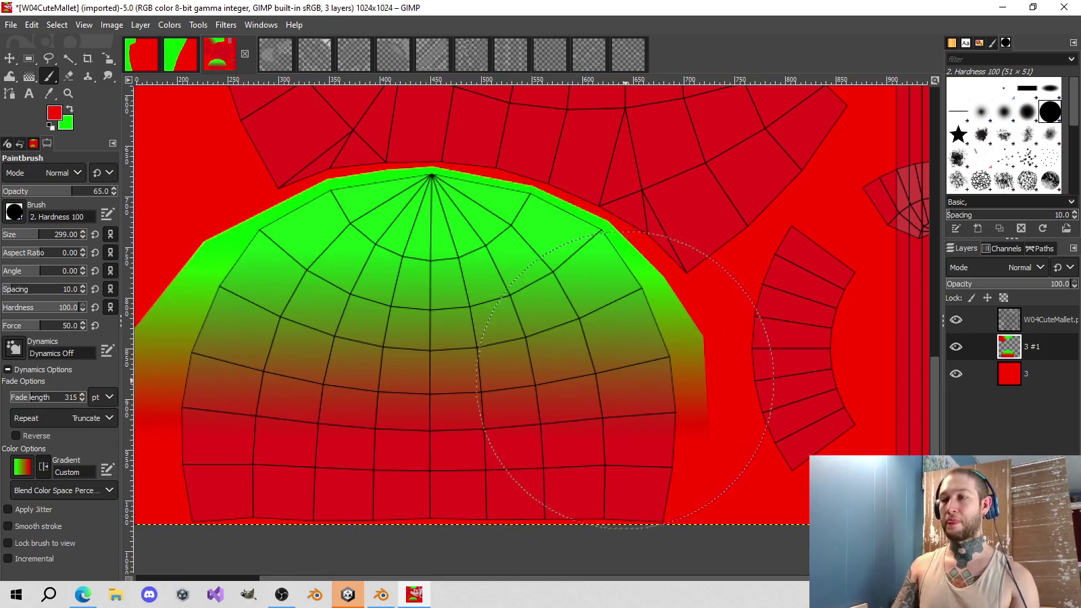
{"action": "scroll", "coordinate": [260, 280], "scroll_direction": "right", "scroll_amount": 5}
{"action": "left_click", "coordinate": [19, 234]}
{"action": "scroll", "coordinate": [585, 282], "scroll_direction": "up", "scroll_amount": 1}
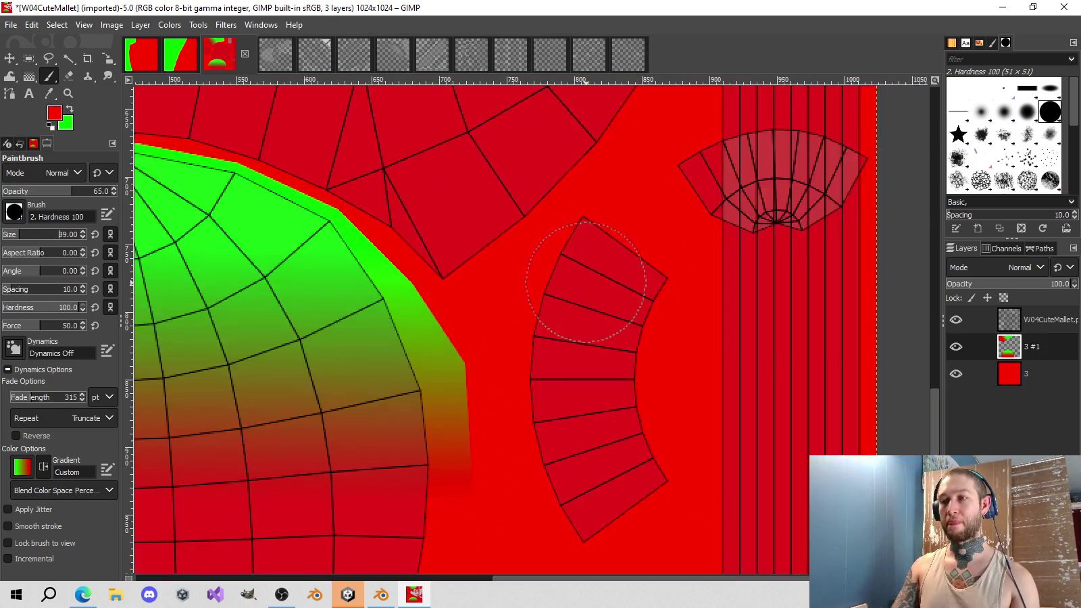
{"action": "key", "text": "x"}
{"action": "scroll", "coordinate": [653, 239], "scroll_direction": "up", "scroll_amount": 1}
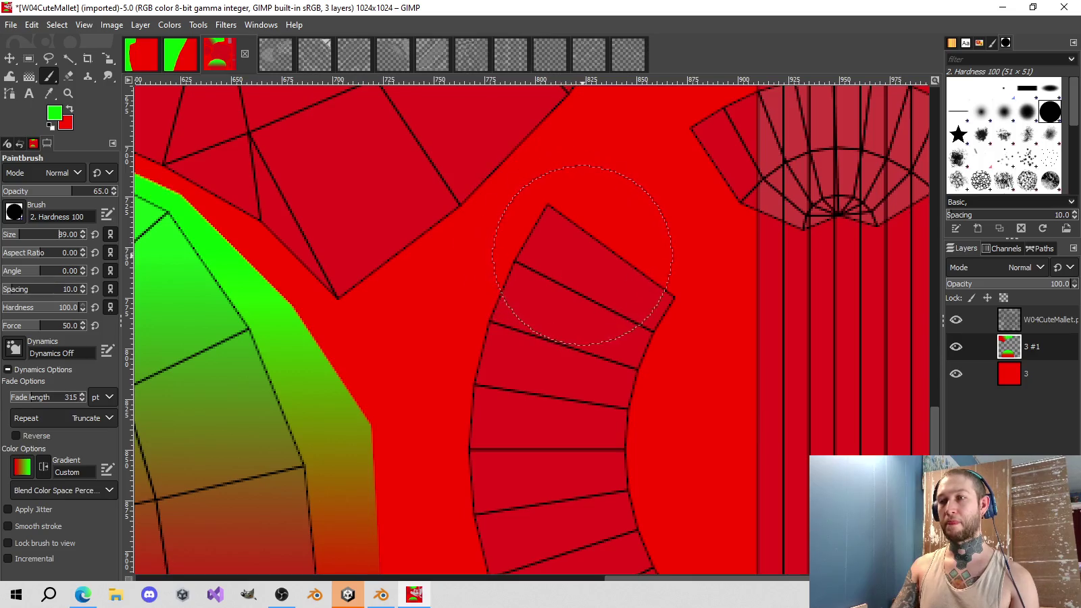
{"action": "left_click", "coordinate": [586, 255]}
{"action": "mouse_move", "coordinate": [586, 256]}
{"action": "left_mouse_down"}
{"action": "mouse_move", "coordinate": [599, 261]}
{"action": "mouse_move", "coordinate": [552, 344]}
{"action": "left_mouse_up"}
Step: Raise brush opacity to 100 and spacing to 1, then cover the rest of the curved strip in green
{"action": "left_click_drag", "start_coordinate": [93, 191], "coordinate": [116, 191]}
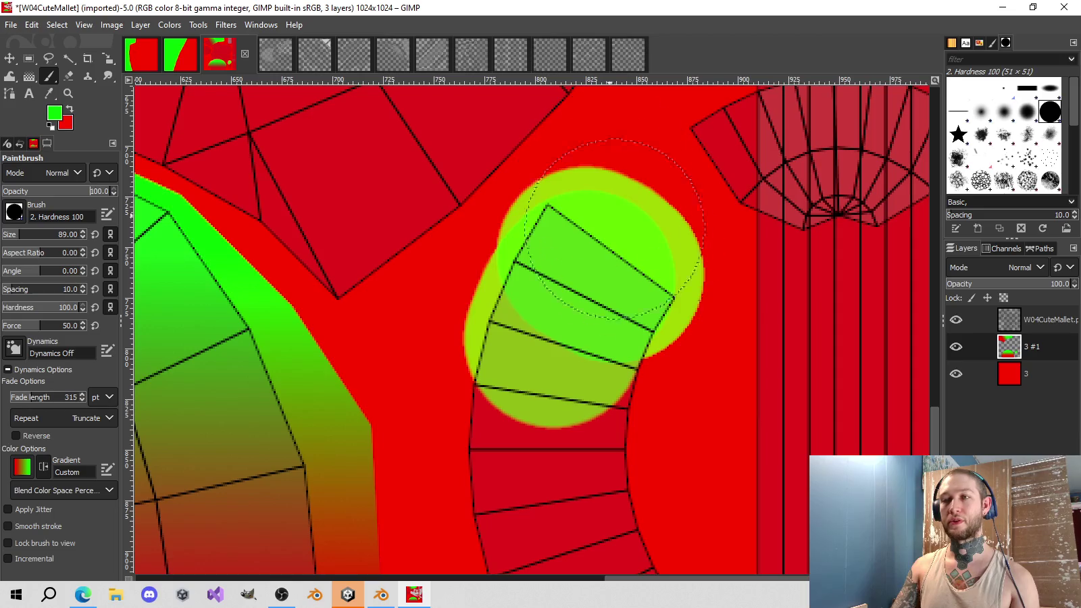
{"action": "mouse_move", "coordinate": [587, 256]}
{"action": "left_mouse_down"}
{"action": "mouse_move", "coordinate": [630, 297]}
{"action": "mouse_move", "coordinate": [537, 365]}
{"action": "mouse_move", "coordinate": [564, 460]}
{"action": "left_mouse_up"}
{"action": "left_click_drag", "start_coordinate": [32, 289], "coordinate": [13, 290]}
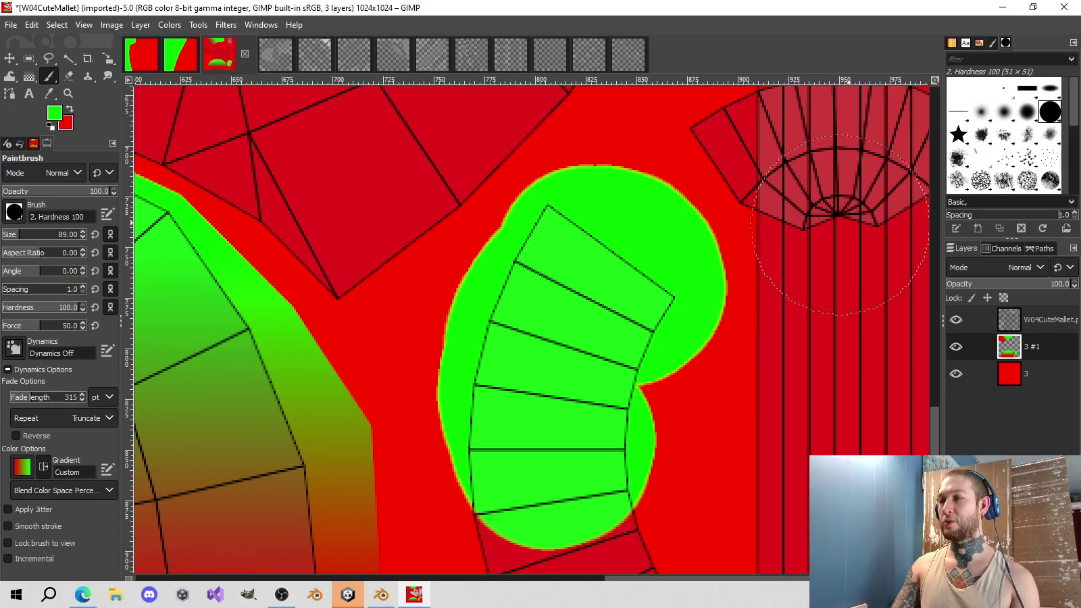
{"action": "scroll", "coordinate": [473, 324], "scroll_direction": "down", "scroll_amount": 5}
{"action": "left_click", "coordinate": [547, 389]}
{"action": "mouse_move", "coordinate": [547, 390]}
{"action": "left_mouse_down"}
{"action": "mouse_move", "coordinate": [567, 487]}
{"action": "mouse_move", "coordinate": [466, 432]}
{"action": "mouse_move", "coordinate": [469, 351]}
{"action": "left_mouse_up"}
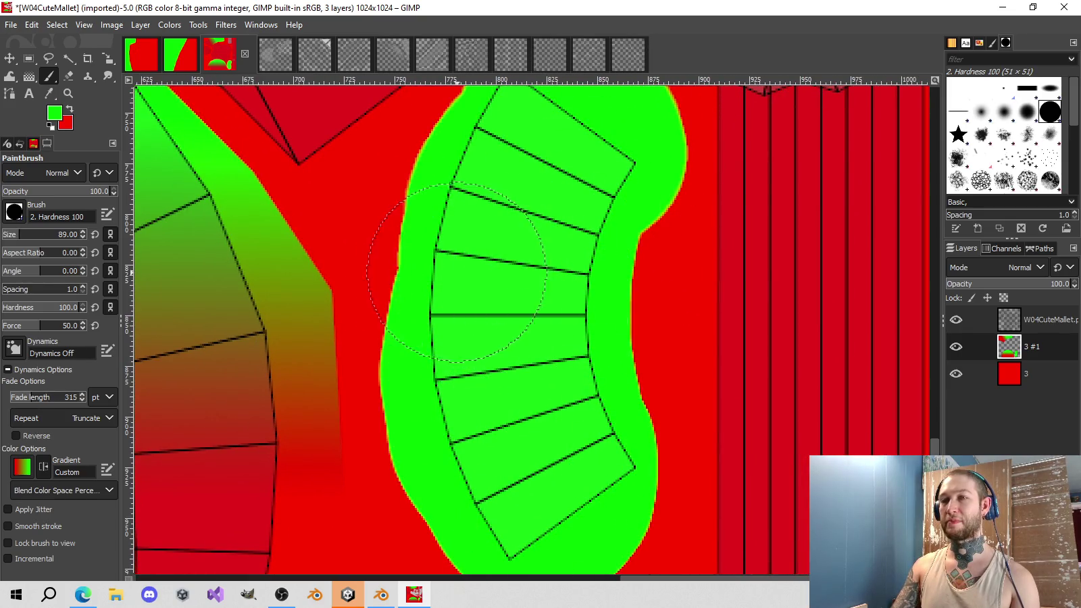
{"action": "scroll", "coordinate": [437, 306], "scroll_direction": "up", "scroll_amount": 5}
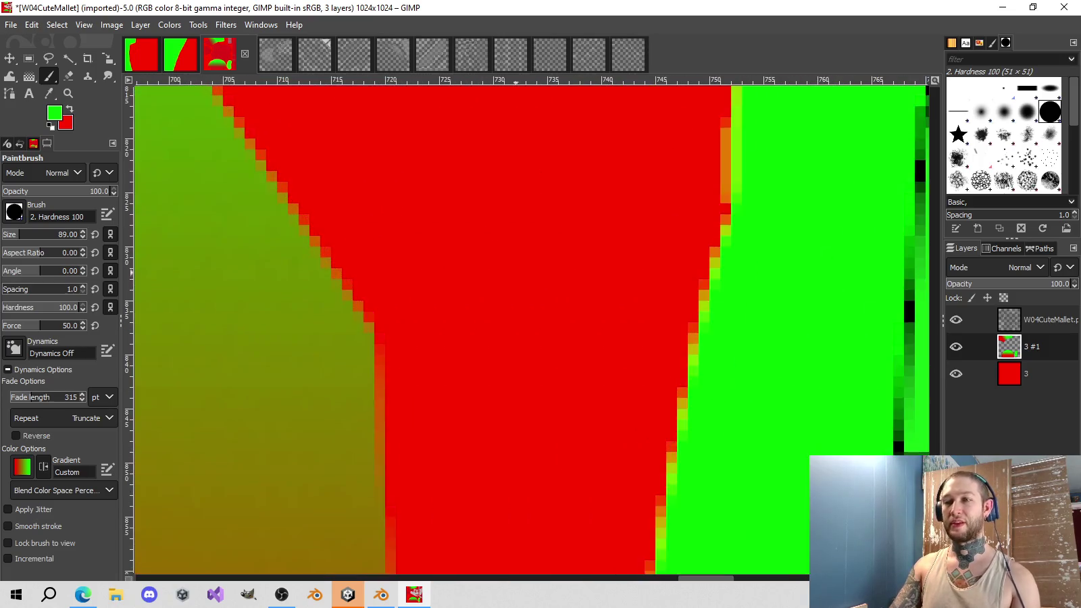
Step: Pick the orange edge colour as the new foreground colour
{"action": "left_click", "coordinate": [465, 215], "text": "ctrl"}
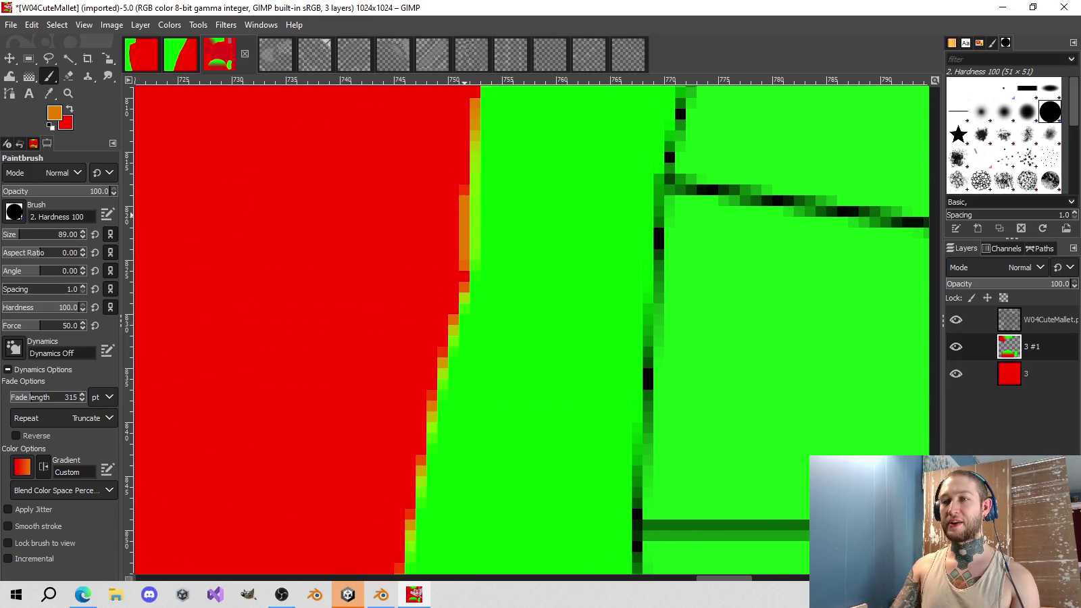
{"action": "left_click", "coordinate": [54, 112]}
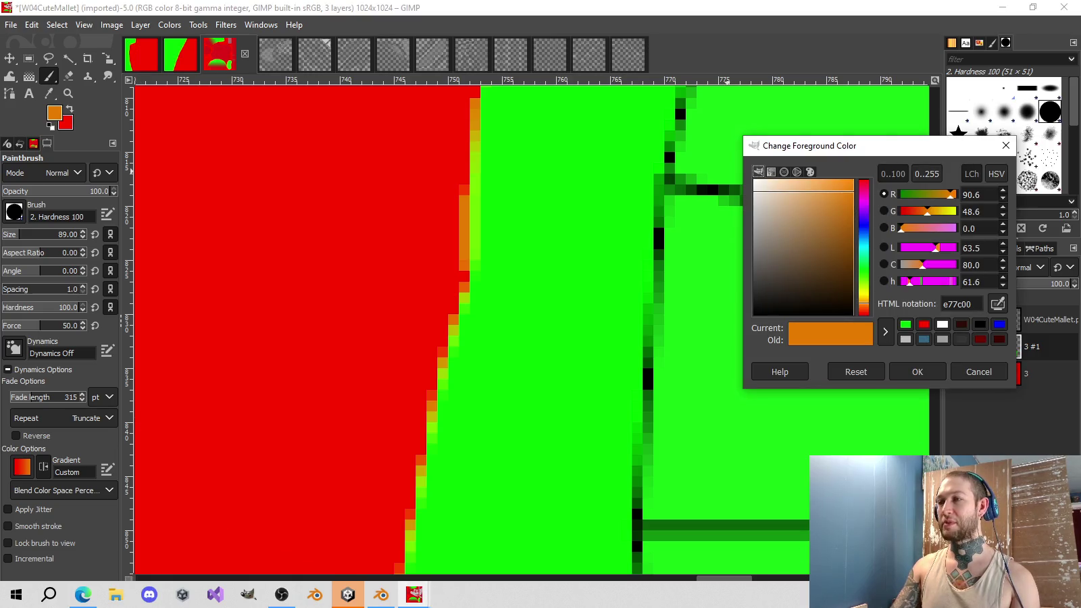
{"action": "left_click", "coordinate": [1007, 146]}
{"action": "scroll", "coordinate": [565, 392], "scroll_direction": "down", "scroll_amount": 4}
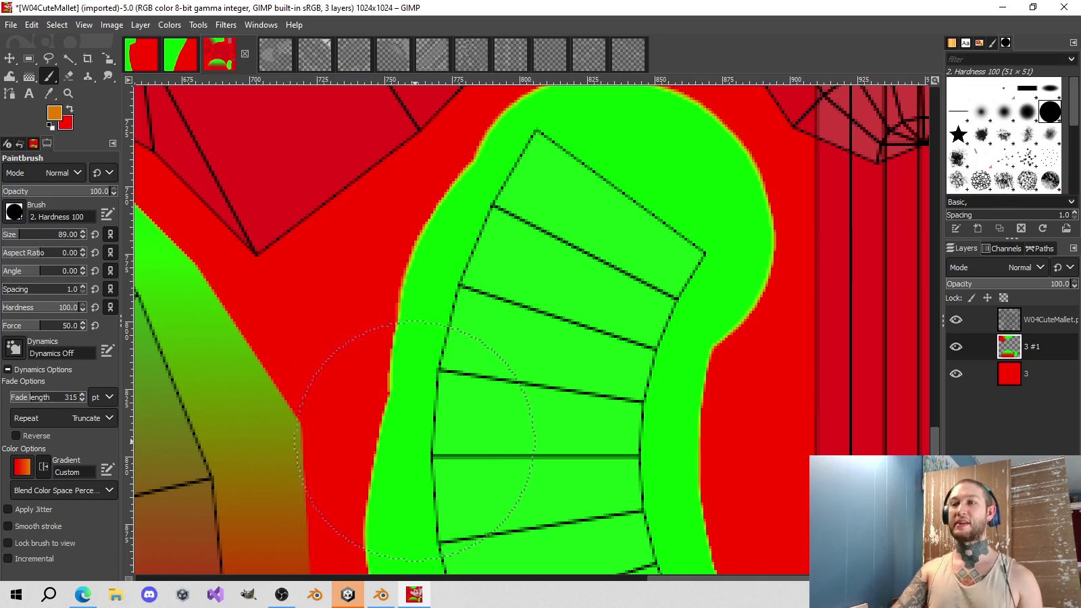
{"action": "scroll", "coordinate": [522, 413], "scroll_direction": "down", "scroll_amount": 2}
{"action": "scroll", "coordinate": [524, 361], "scroll_direction": "down", "scroll_amount": 2}
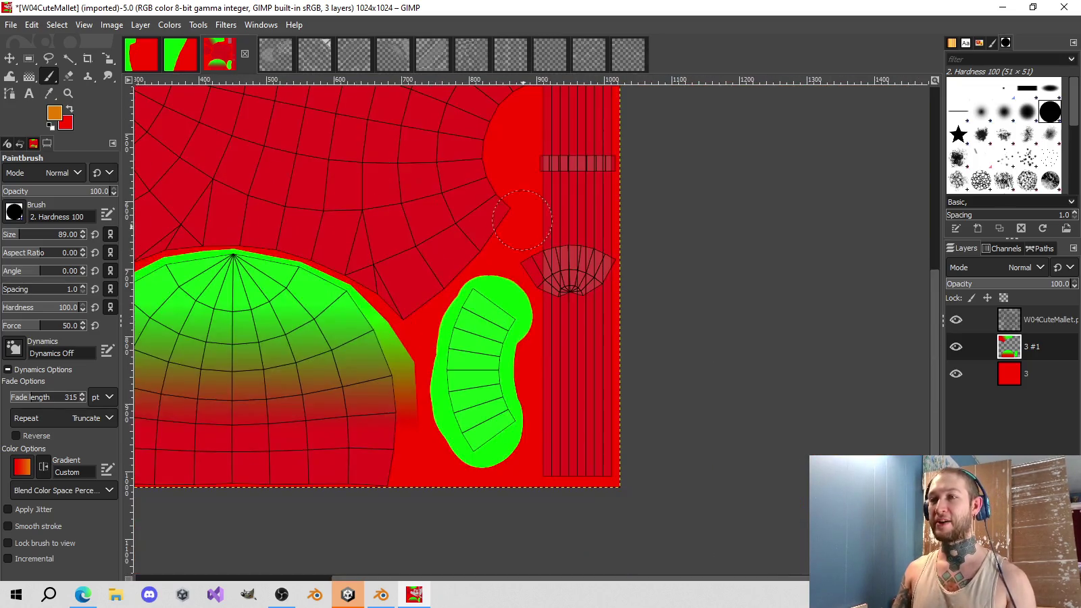
{"action": "scroll", "coordinate": [524, 362], "scroll_direction": "right", "scroll_amount": 4}
{"action": "scroll", "coordinate": [500, 365], "scroll_direction": "up", "scroll_amount": 3}
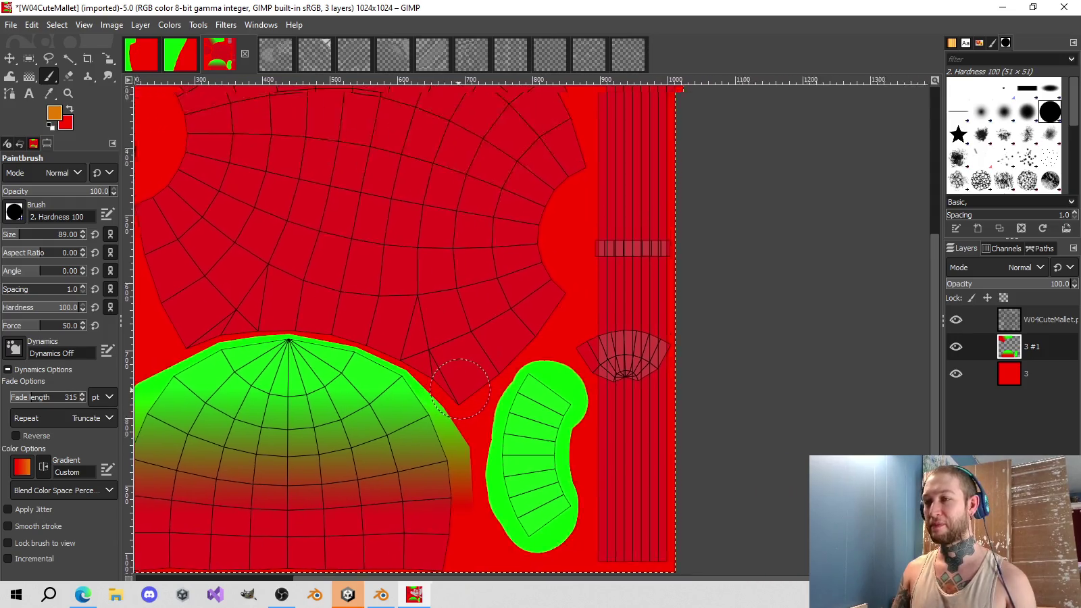
{"action": "scroll", "coordinate": [468, 371], "scroll_direction": "up", "scroll_amount": 5}
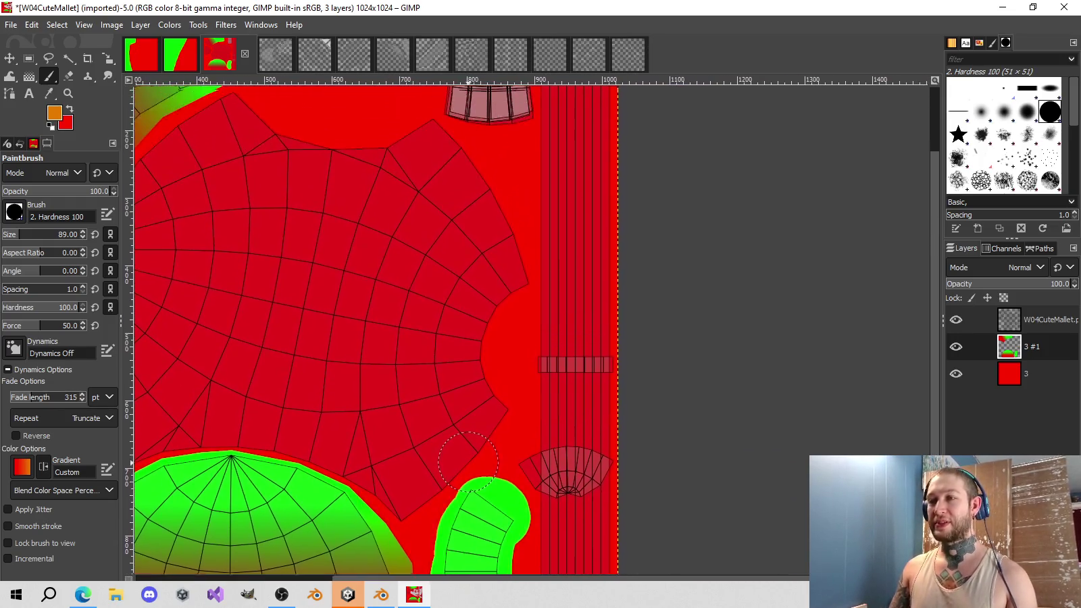
{"action": "scroll", "coordinate": [652, 446], "scroll_direction": "left", "scroll_amount": 6}
{"action": "scroll", "coordinate": [653, 446], "scroll_direction": "up", "scroll_amount": 1}
{"action": "scroll", "coordinate": [653, 446], "scroll_direction": "right", "scroll_amount": 3}
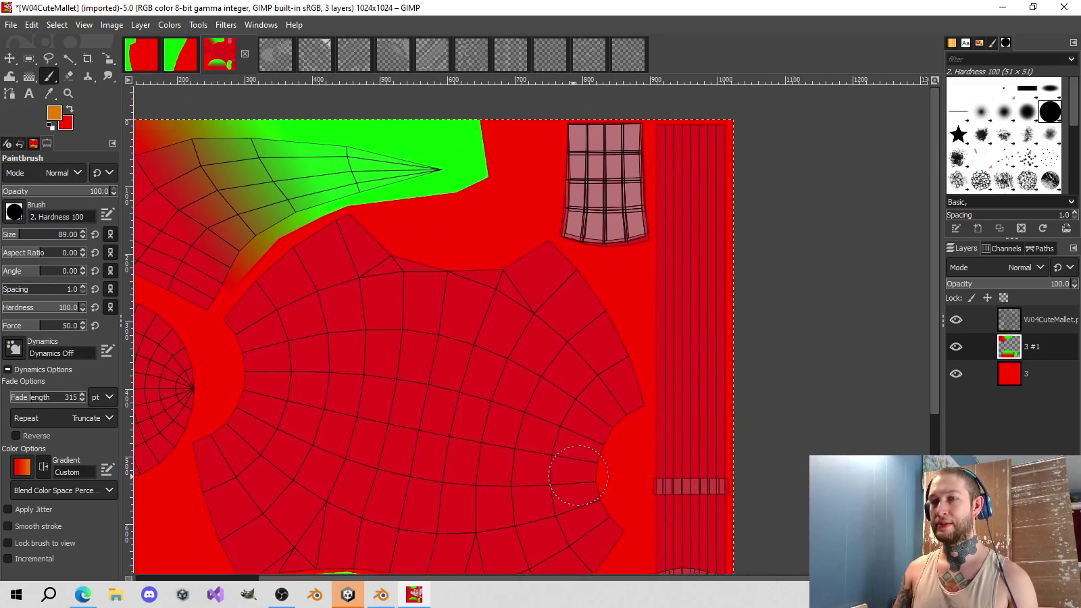
Step: Change the foreground paint colour to blue
{"action": "left_click", "coordinate": [54, 112]}
{"action": "left_click", "coordinate": [955, 228]}
{"action": "mouse_move", "coordinate": [928, 211]}
{"action": "left_mouse_down"}
{"action": "mouse_move", "coordinate": [900, 211]}
{"action": "mouse_move", "coordinate": [901, 194]}
{"action": "left_mouse_up"}
{"action": "left_click", "coordinate": [918, 372]}
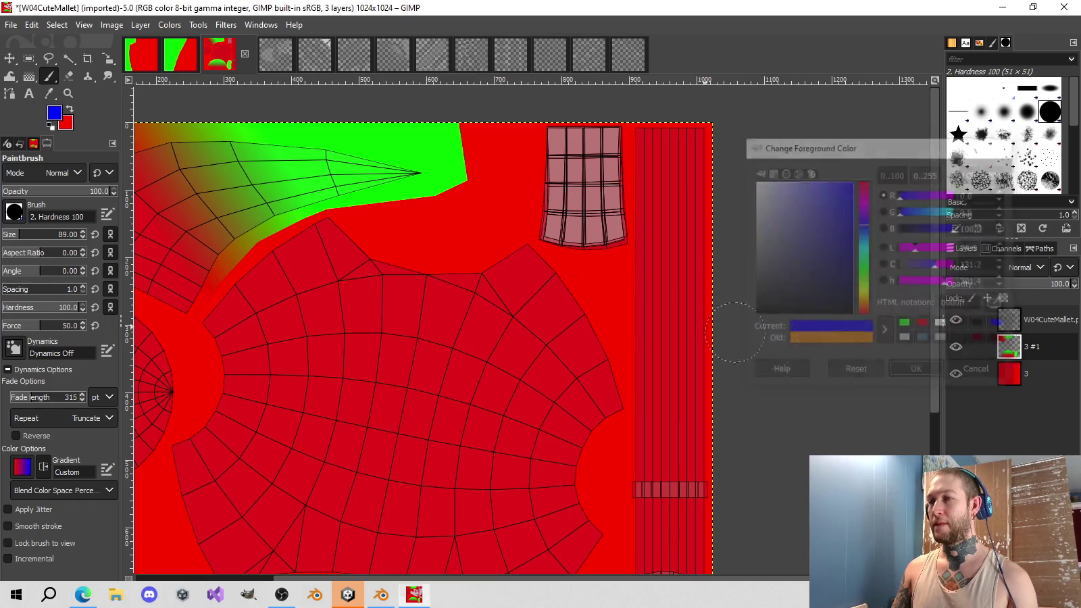
{"action": "scroll", "coordinate": [473, 270], "scroll_direction": "up", "scroll_amount": 1}
{"action": "scroll", "coordinate": [474, 270], "scroll_direction": "right", "scroll_amount": 4}
Step: Outline the striped right-edge strip down to the texture's bottom corners with Free Select
{"action": "left_click", "coordinate": [48, 59]}
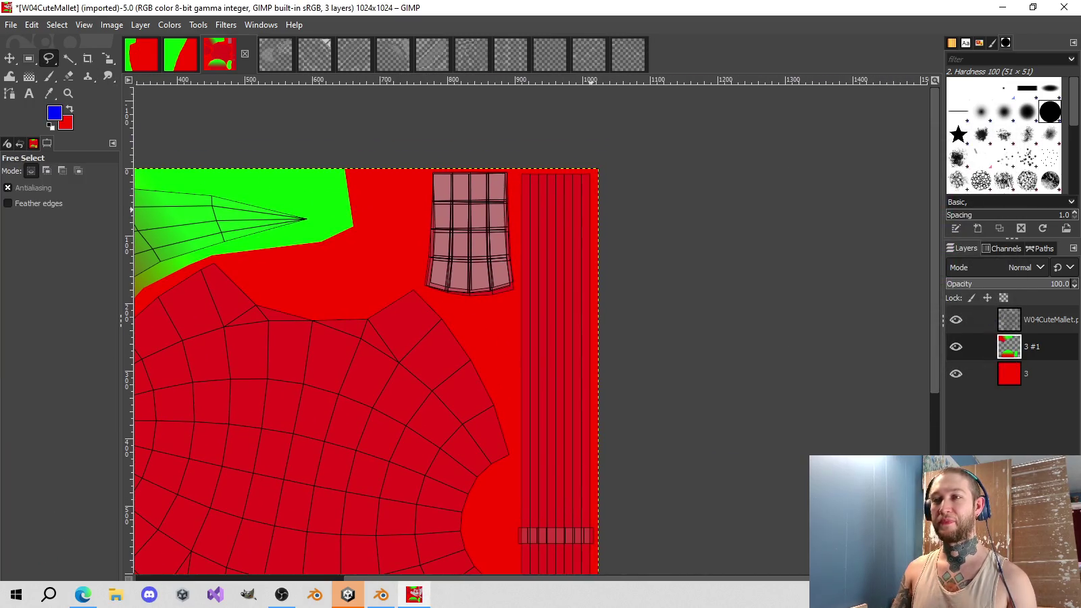
{"action": "scroll", "coordinate": [473, 230], "scroll_direction": "up", "scroll_amount": 3}
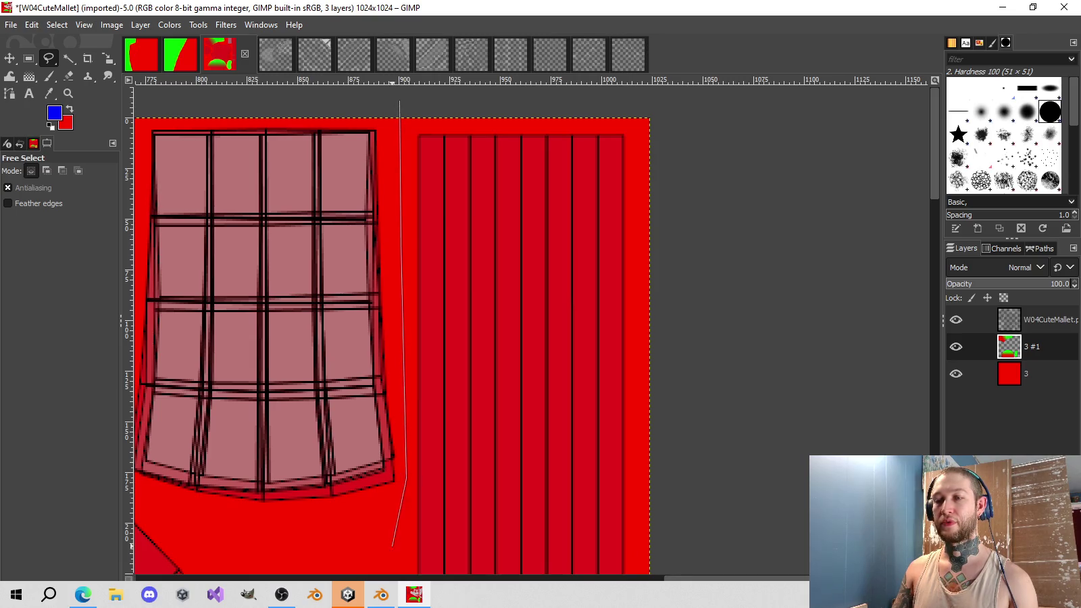
{"action": "scroll", "coordinate": [392, 546], "scroll_direction": "down", "scroll_amount": 1}
{"action": "scroll", "coordinate": [483, 357], "scroll_direction": "down", "scroll_amount": 2}
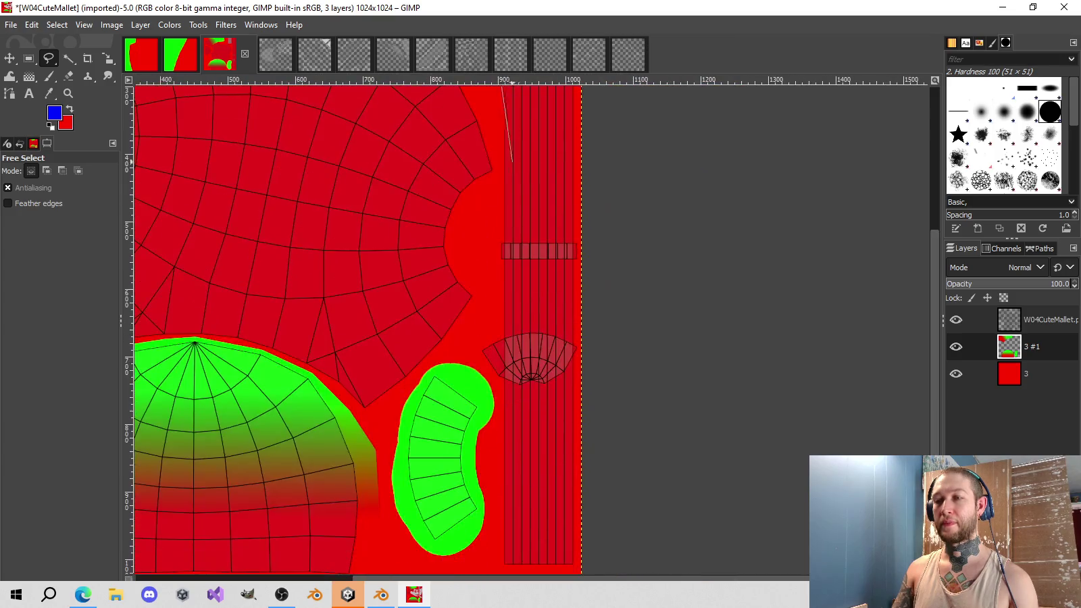
{"action": "scroll", "coordinate": [503, 230], "scroll_direction": "up", "scroll_amount": 1}
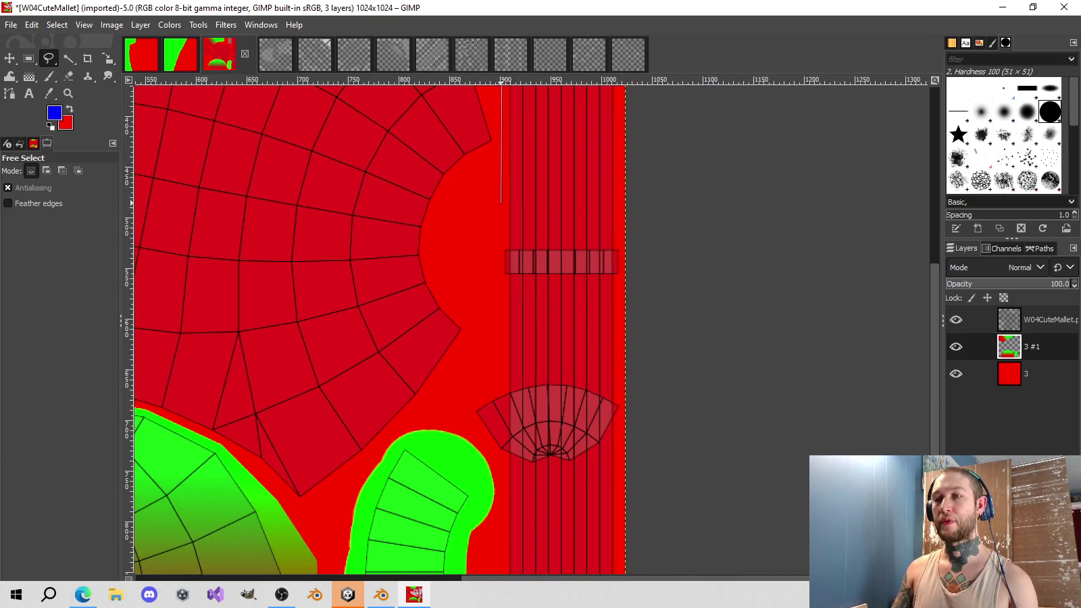
{"action": "left_click", "coordinate": [483, 252]}
{"action": "left_click", "coordinate": [452, 405]}
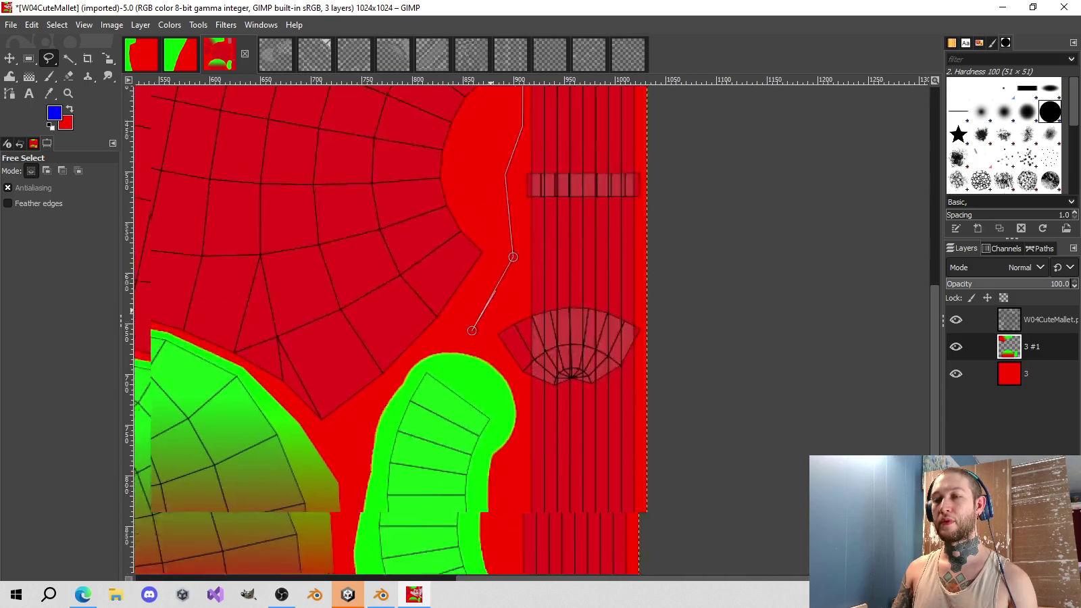
{"action": "scroll", "coordinate": [547, 242], "scroll_direction": "down", "scroll_amount": 5}
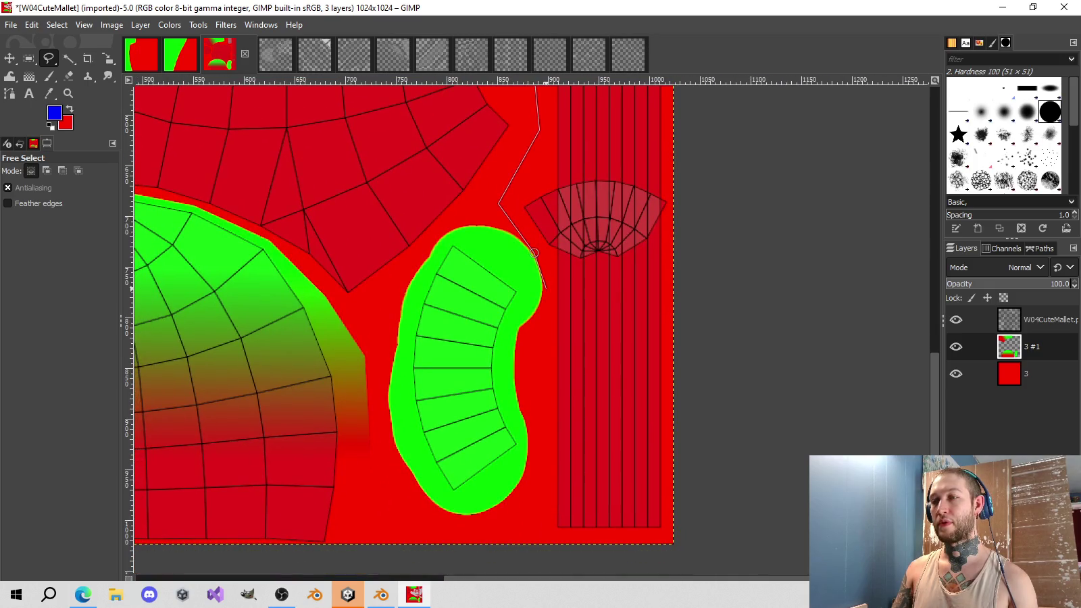
{"action": "left_click", "coordinate": [541, 566]}
{"action": "left_click", "coordinate": [725, 566]}
{"action": "scroll", "coordinate": [723, 433], "scroll_direction": "down", "scroll_amount": 2}
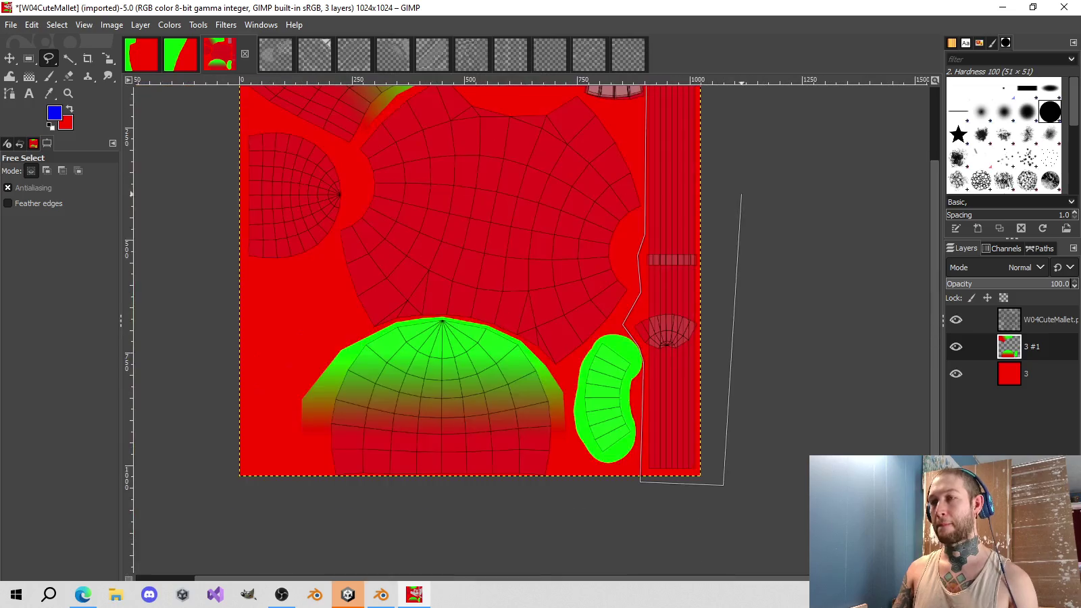
{"action": "scroll", "coordinate": [741, 196], "scroll_direction": "up", "scroll_amount": 5}
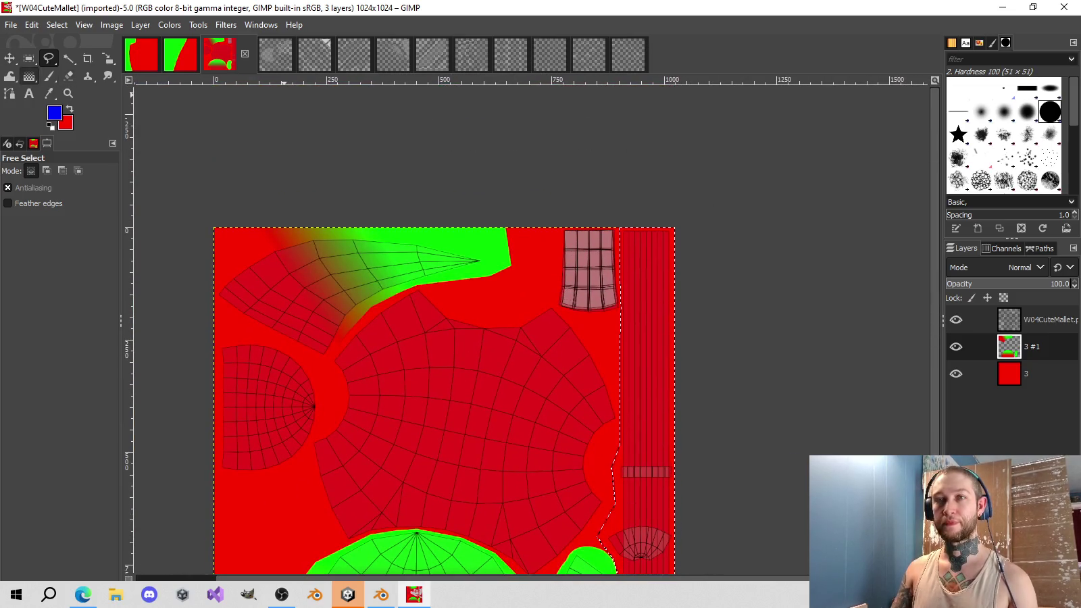
{"action": "left_click", "coordinate": [29, 75]}
Step: Bucket fill the whole selected strip with blue
{"action": "key", "text": "ctrl+comma"}
{"action": "key", "text": "shift"}
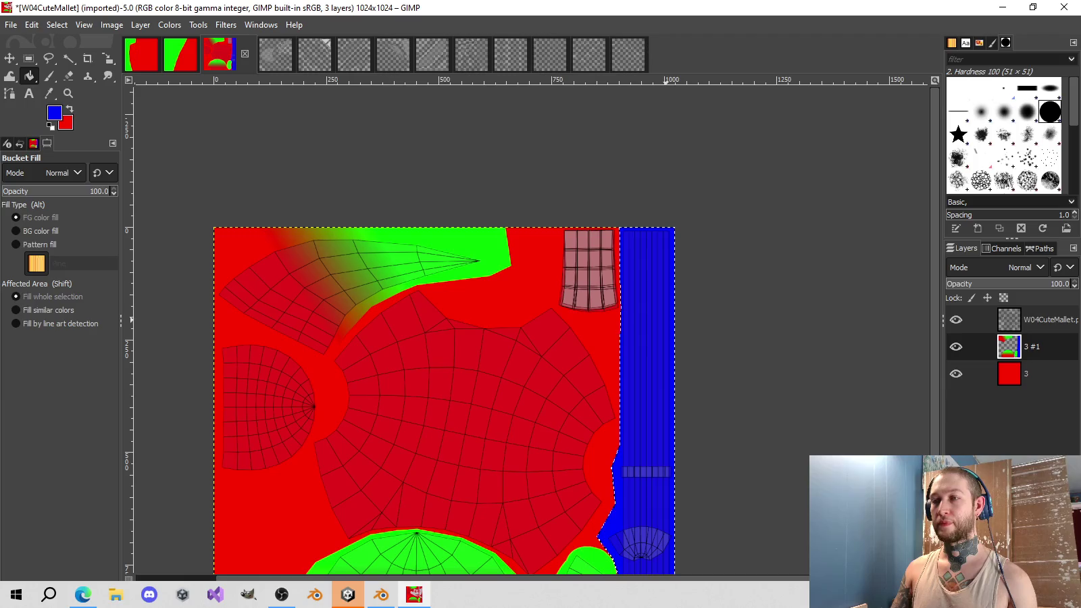
{"action": "scroll", "coordinate": [576, 276], "scroll_direction": "up", "scroll_amount": 3, "text": "ctrl"}
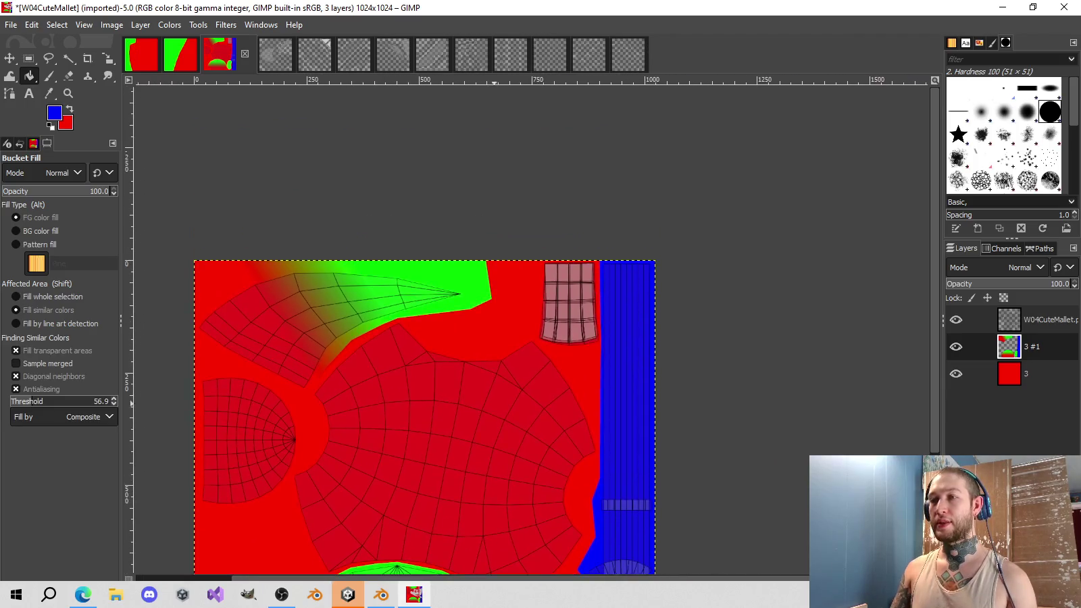
{"action": "scroll", "coordinate": [467, 338], "scroll_direction": "right", "scroll_amount": 3}
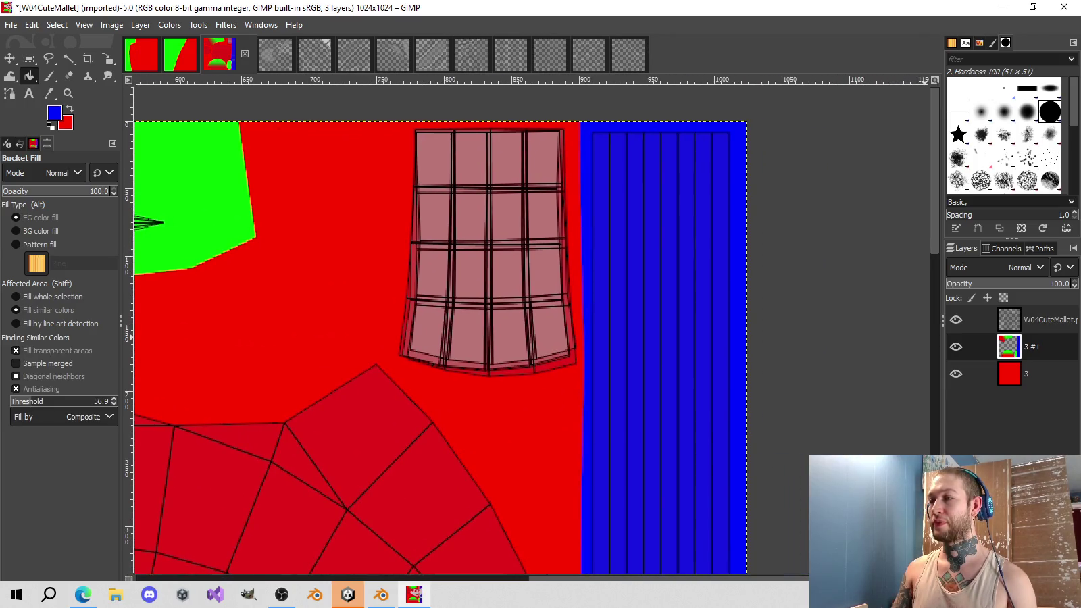
Step: Merge the painted layer 3 #1 down into the base layer
{"action": "right_click", "coordinate": [1048, 347]}
{"action": "left_click", "coordinate": [953, 173]}
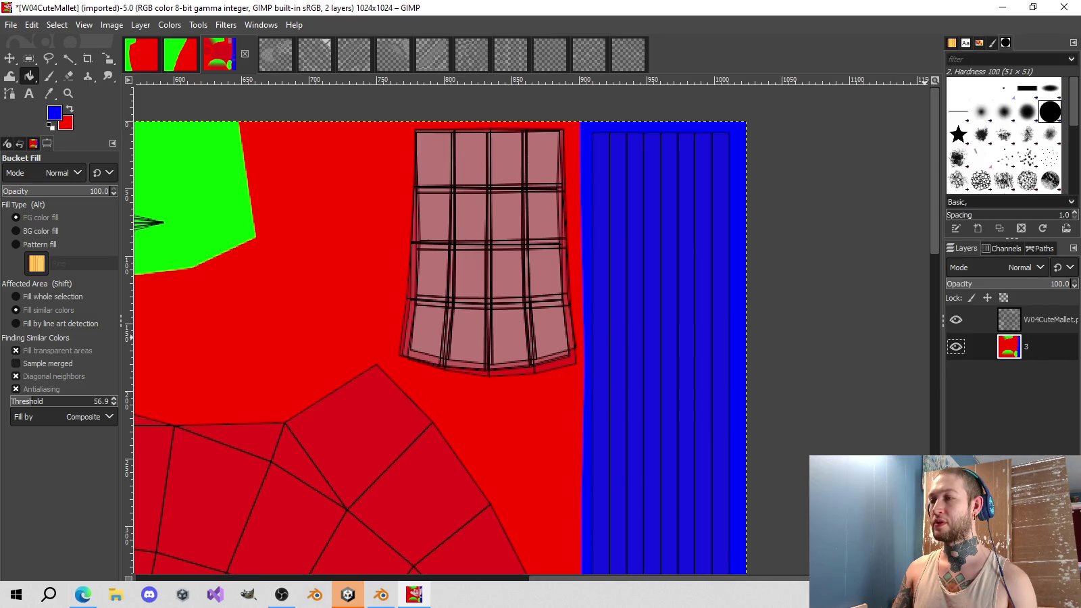
{"action": "right_click", "coordinate": [1048, 347]}
{"action": "key", "text": "Escape"}
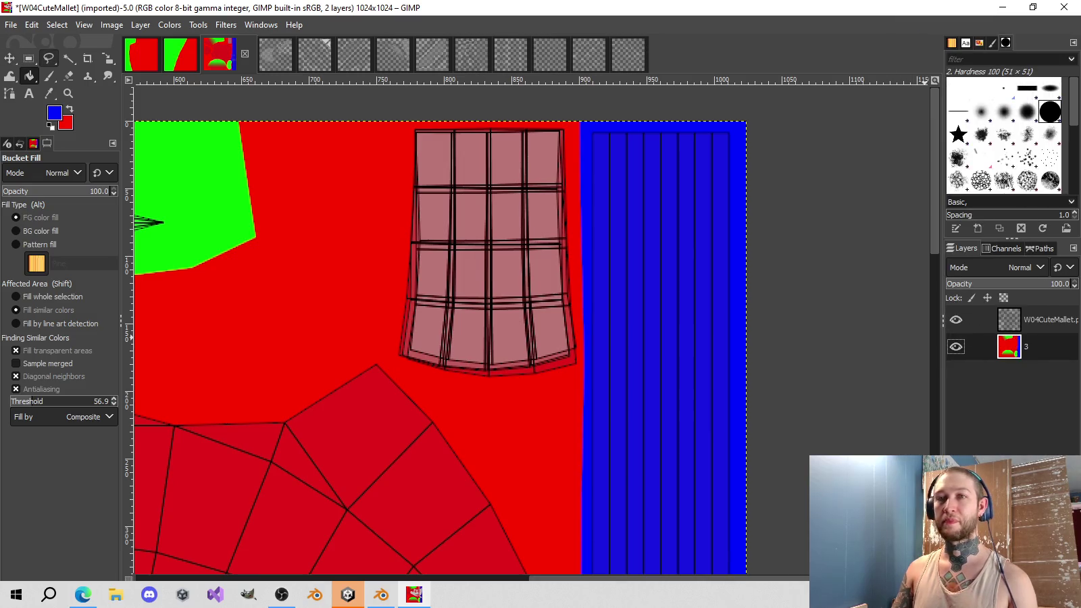
Step: Free-select the grid piece at the top beside the blue strip
{"action": "left_click", "coordinate": [48, 58]}
{"action": "left_click", "coordinate": [349, 119]}
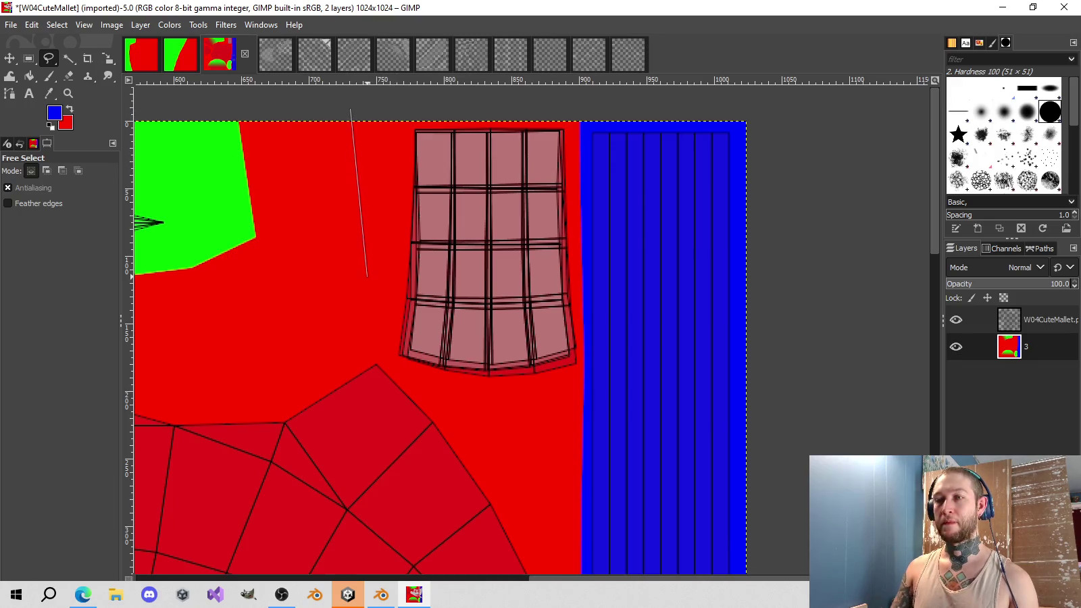
{"action": "left_click", "coordinate": [368, 296]}
{"action": "scroll", "coordinate": [369, 355], "scroll_direction": "up", "scroll_amount": 3}
{"action": "left_click", "coordinate": [424, 382]}
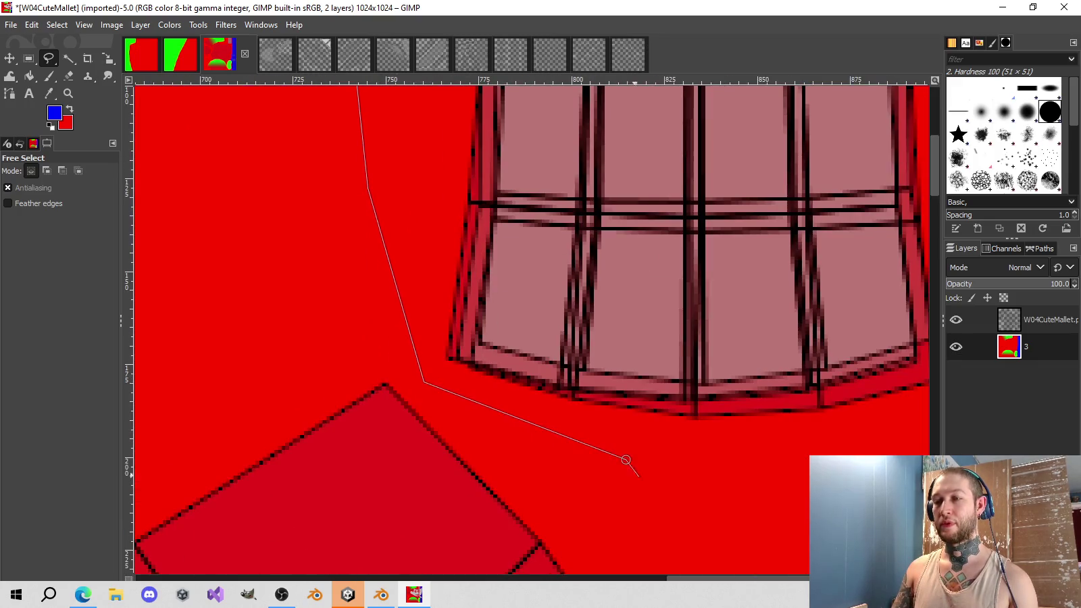
{"action": "left_click", "coordinate": [628, 457]}
{"action": "scroll", "coordinate": [703, 472], "scroll_direction": "down", "scroll_amount": 3}
{"action": "left_click", "coordinate": [769, 470]}
{"action": "scroll", "coordinate": [818, 457], "scroll_direction": "up", "scroll_amount": 4}
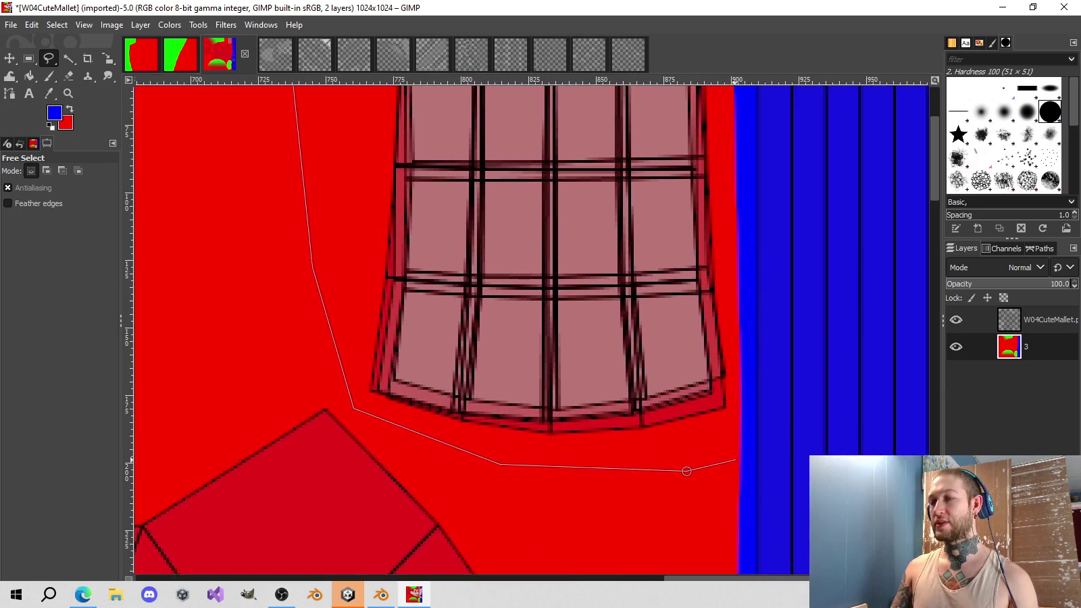
{"action": "left_click", "coordinate": [730, 434]}
{"action": "scroll", "coordinate": [730, 434], "scroll_direction": "down", "scroll_amount": 4}
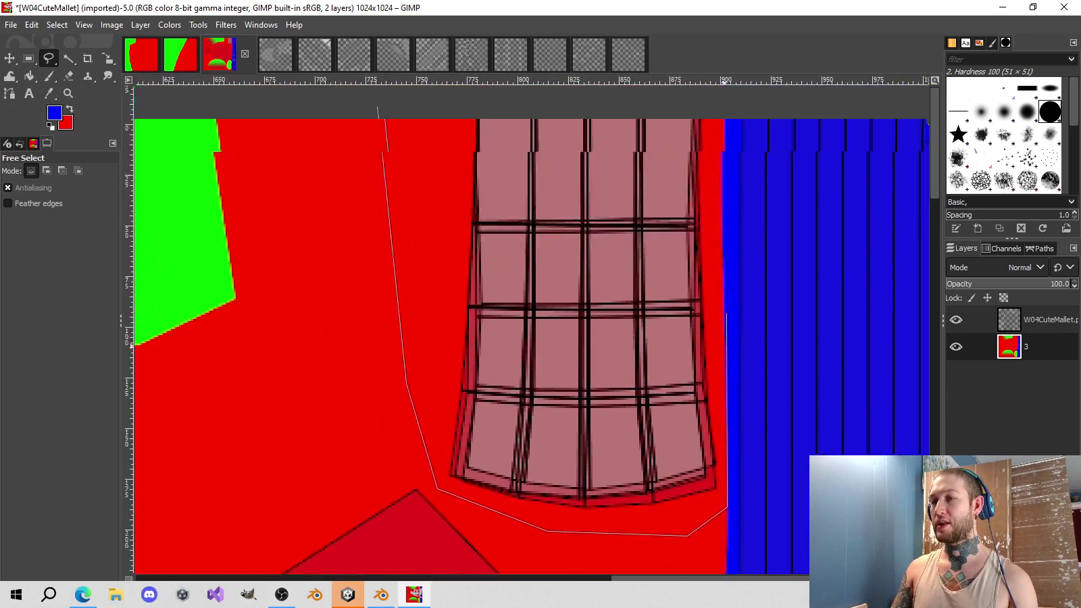
{"action": "scroll", "coordinate": [710, 338], "scroll_direction": "up", "scroll_amount": 3}
{"action": "left_click", "coordinate": [708, 250]}
{"action": "key", "text": "Return"}
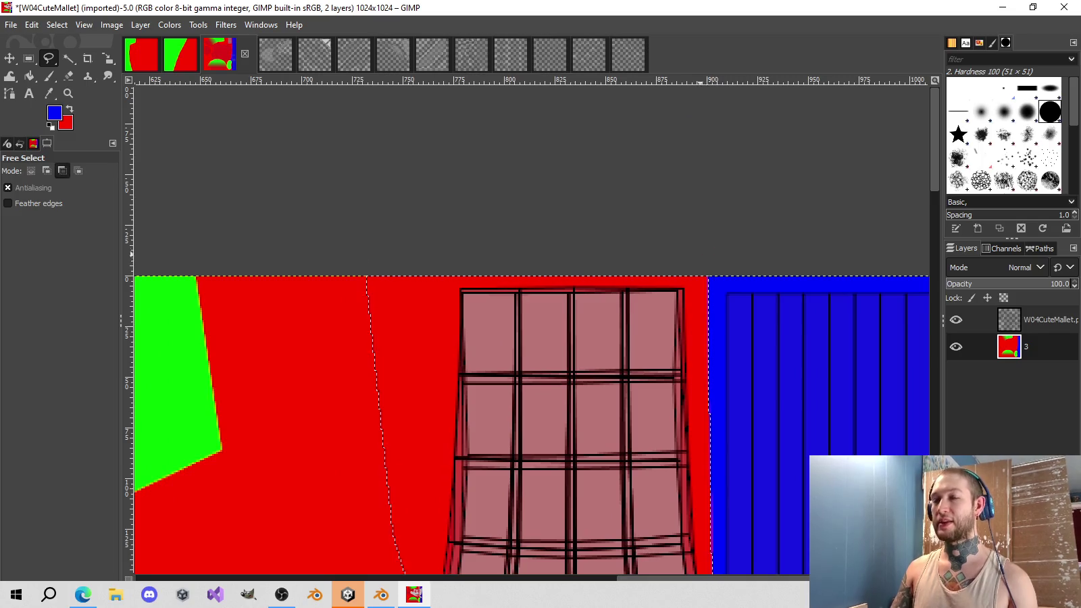
Step: Add the half-round cap on the left to the selection
{"action": "scroll", "coordinate": [708, 250], "scroll_direction": "down", "scroll_amount": 3}
{"action": "scroll", "coordinate": [392, 303], "scroll_direction": "up", "scroll_amount": 2}
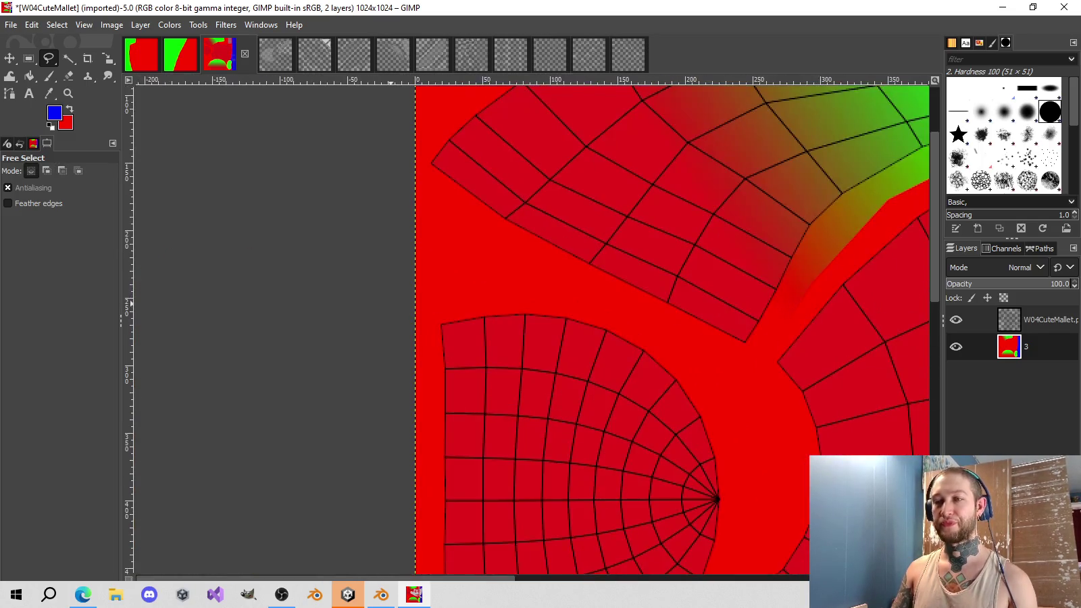
{"action": "left_click", "coordinate": [390, 303]}
{"action": "left_click", "coordinate": [484, 279]}
{"action": "left_click", "coordinate": [579, 289]}
{"action": "left_click", "coordinate": [657, 326]}
{"action": "left_click", "coordinate": [736, 377]}
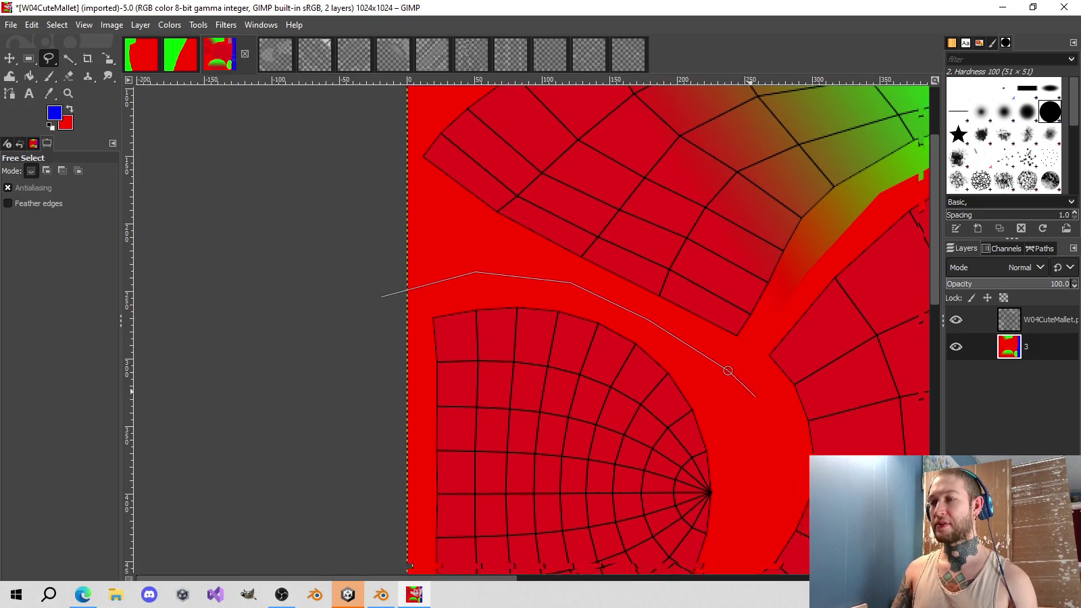
{"action": "scroll", "coordinate": [743, 382], "scroll_direction": "down", "scroll_amount": 3}
{"action": "left_click", "coordinate": [670, 332]}
{"action": "scroll", "coordinate": [655, 391], "scroll_direction": "up", "scroll_amount": 1}
{"action": "scroll", "coordinate": [652, 393], "scroll_direction": "up", "scroll_amount": 2}
{"action": "left_click", "coordinate": [649, 398]}
{"action": "scroll", "coordinate": [671, 181], "scroll_direction": "down", "scroll_amount": 3}
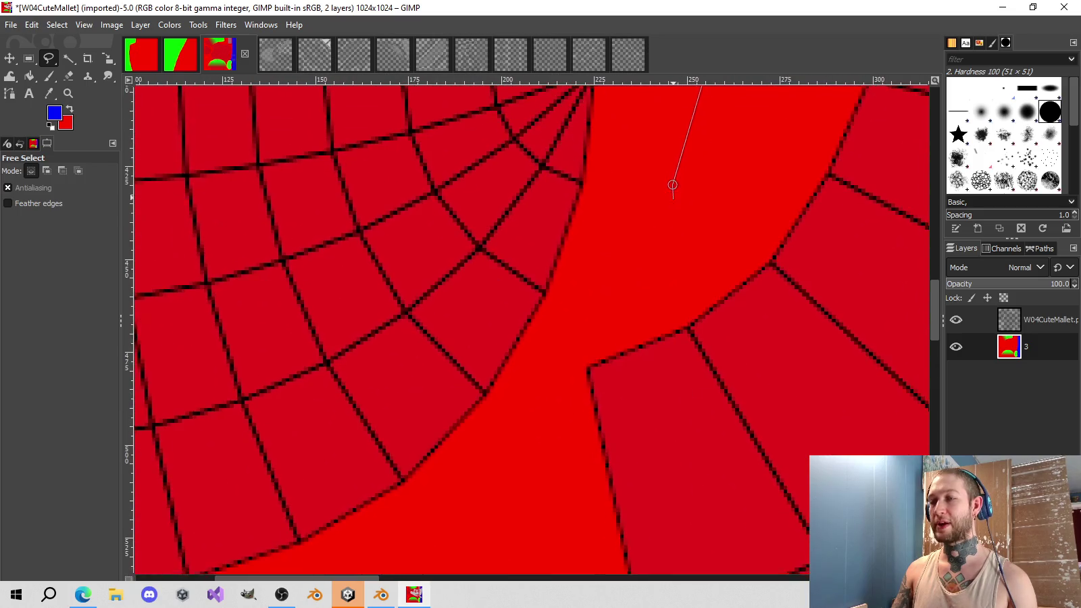
{"action": "left_click", "coordinate": [559, 355]}
{"action": "scroll", "coordinate": [560, 355], "scroll_direction": "down", "scroll_amount": 3}
{"action": "left_click", "coordinate": [507, 466]}
{"action": "left_click", "coordinate": [427, 492]}
{"action": "left_click", "coordinate": [252, 485]}
{"action": "key", "text": "Return"}
{"action": "scroll", "coordinate": [237, 266], "scroll_direction": "down", "scroll_amount": 2}
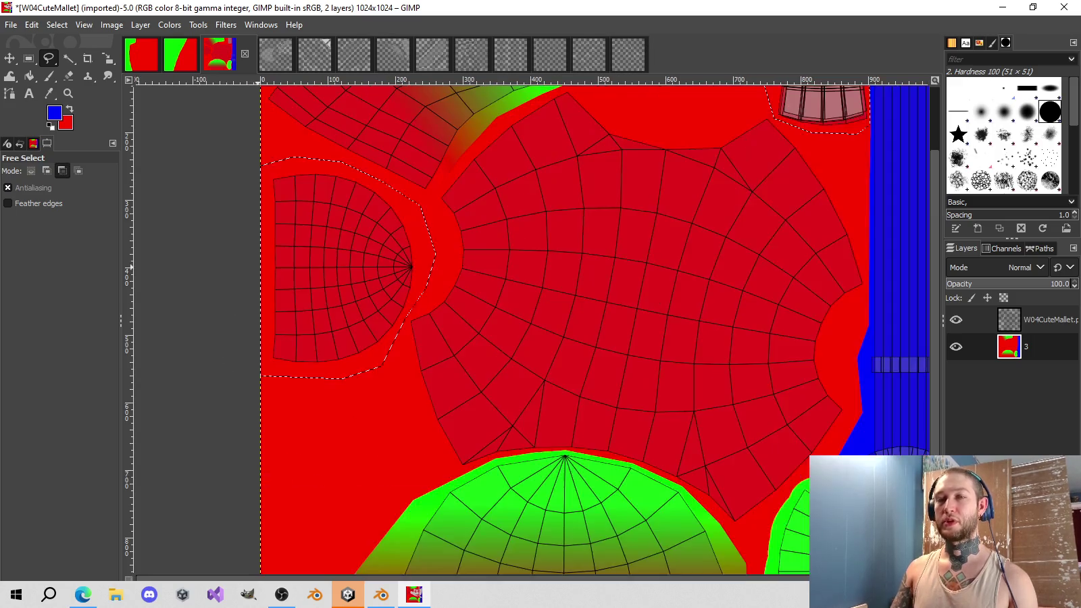
Step: Clear the two selected islands to transparency and hide the UV wireframe layer
{"action": "scroll", "coordinate": [237, 266], "scroll_direction": "up", "scroll_amount": 1}
{"action": "key", "text": "d"}
{"action": "key", "text": "shift+b"}
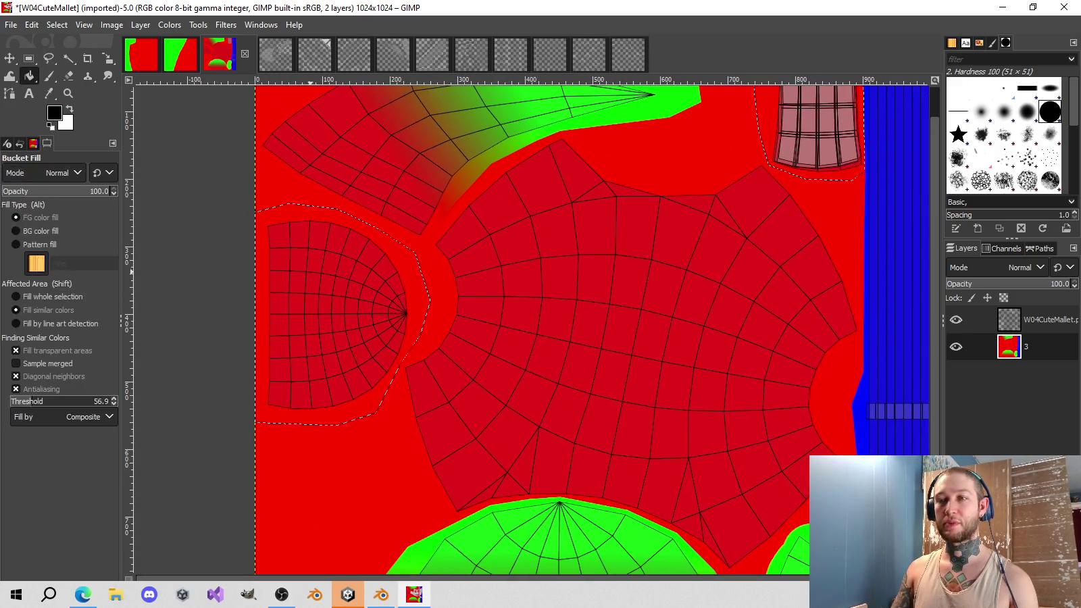
{"action": "key", "text": "ctrl+comma"}
{"action": "key", "text": "Delete"}
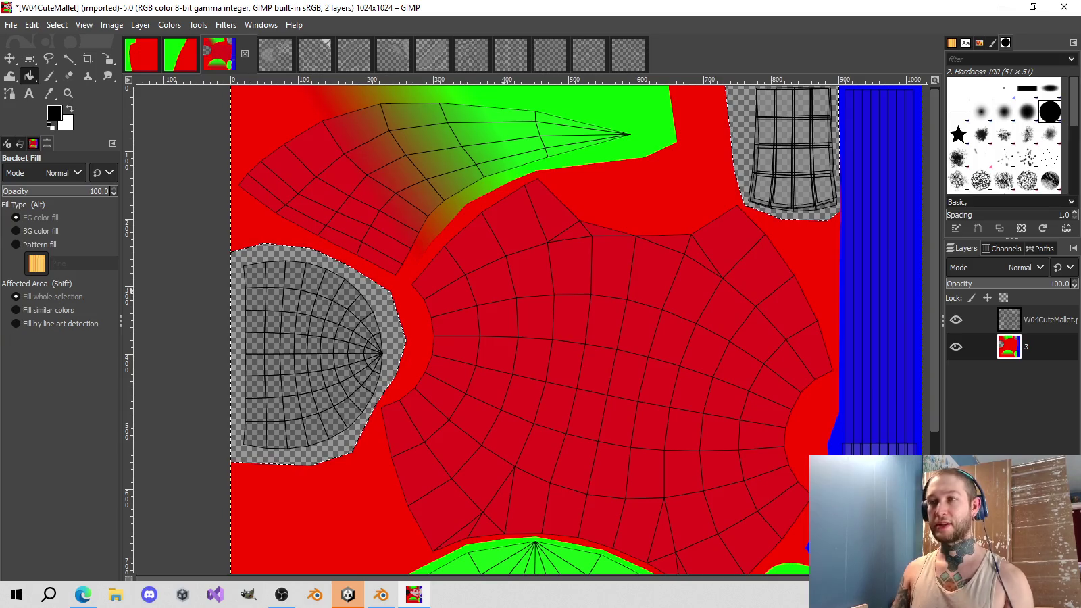
{"action": "left_click", "coordinate": [956, 320]}
{"action": "key", "text": "minus"}
{"action": "key", "text": "minus"}
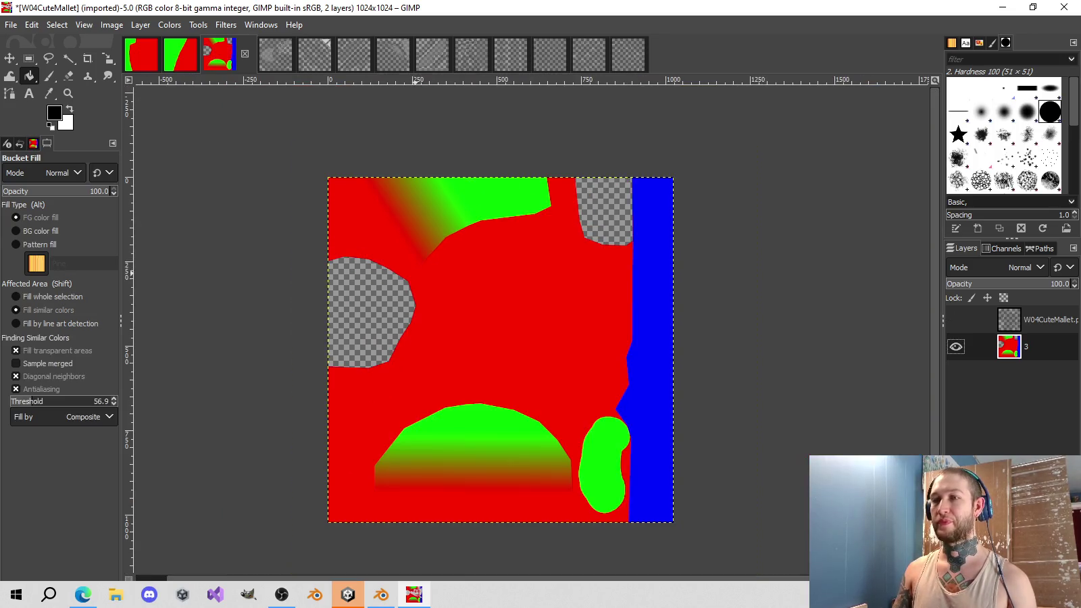
Step: Export the texture as W04CuteMallet.png into Textures/Skins/Weapons/04Mace using 8bpc RGBA
{"action": "left_click", "coordinate": [11, 24]}
{"action": "left_click", "coordinate": [31, 251]}
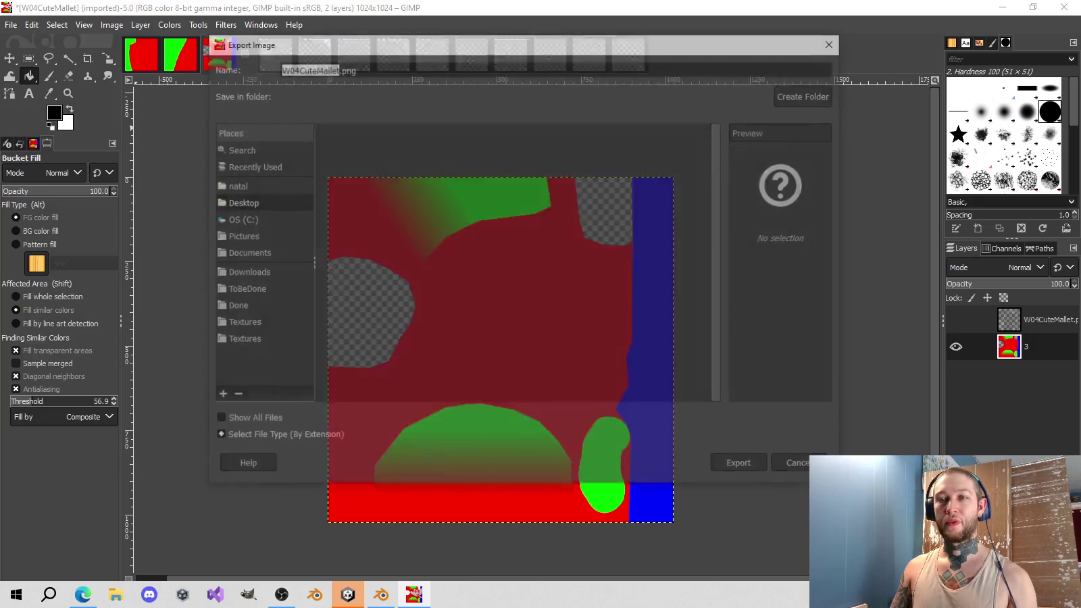
{"action": "left_click", "coordinate": [241, 323]}
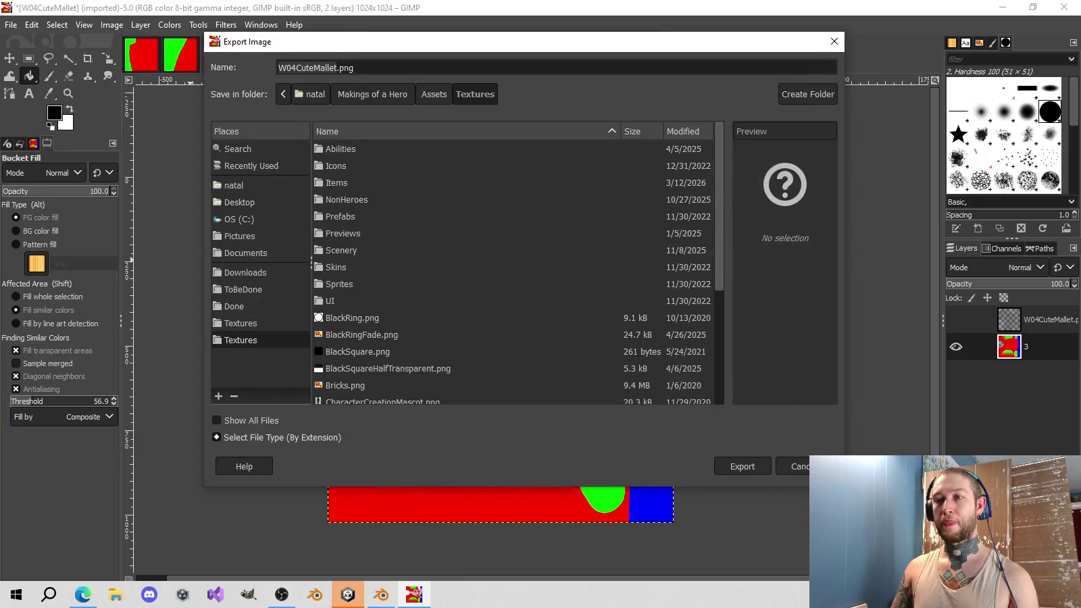
{"action": "left_click", "coordinate": [241, 340]}
{"action": "double_click", "coordinate": [351, 148]}
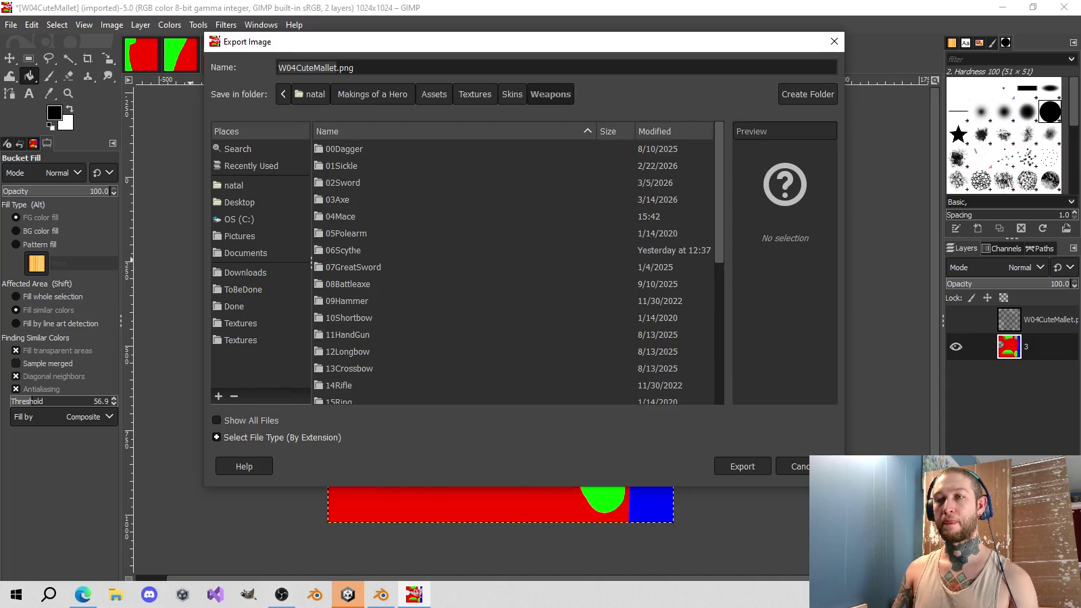
{"action": "double_click", "coordinate": [352, 216]}
{"action": "left_click", "coordinate": [743, 467]}
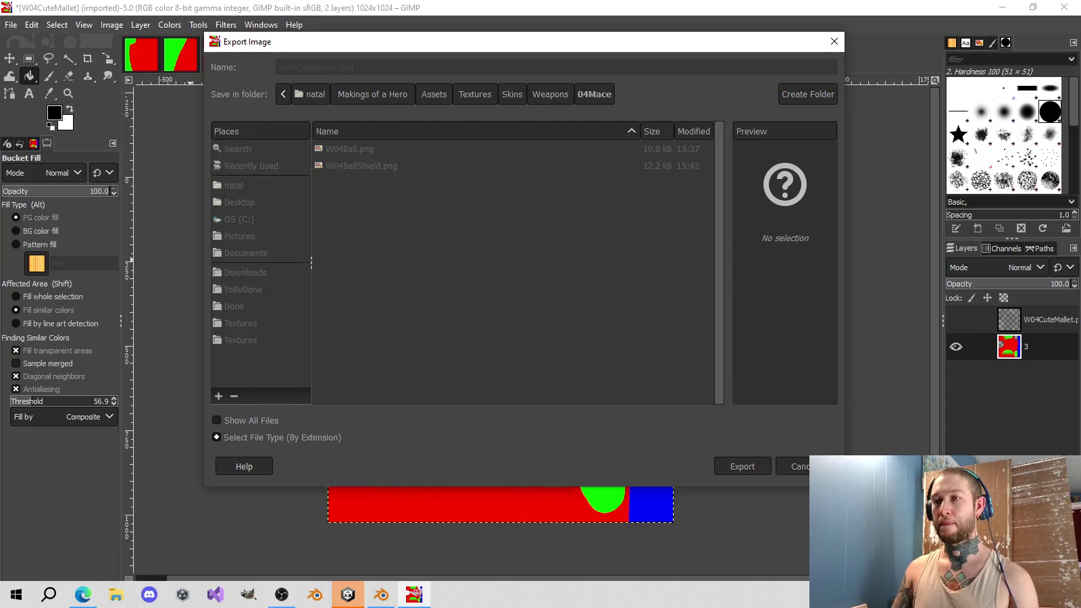
{"action": "left_click", "coordinate": [545, 320]}
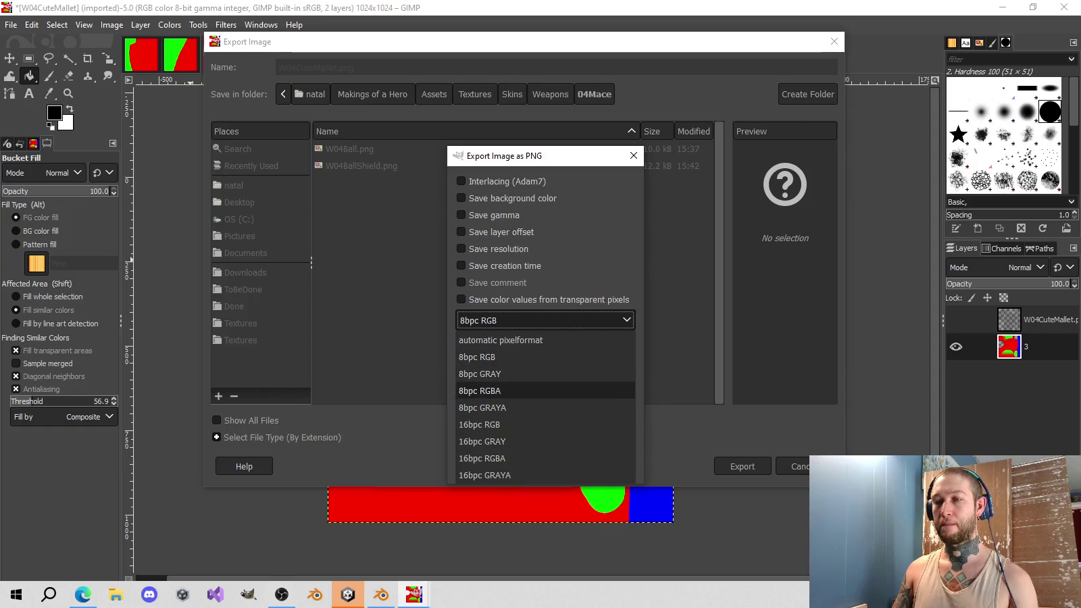
{"action": "left_click", "coordinate": [487, 390]}
{"action": "left_click", "coordinate": [545, 467]}
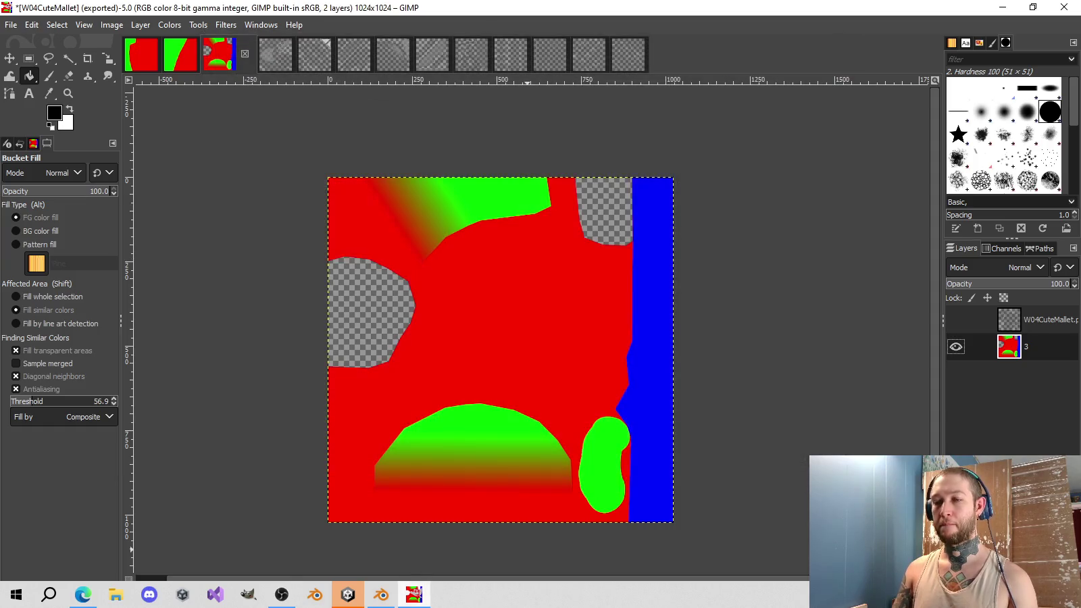
{"action": "key", "text": "alt+Tab"}
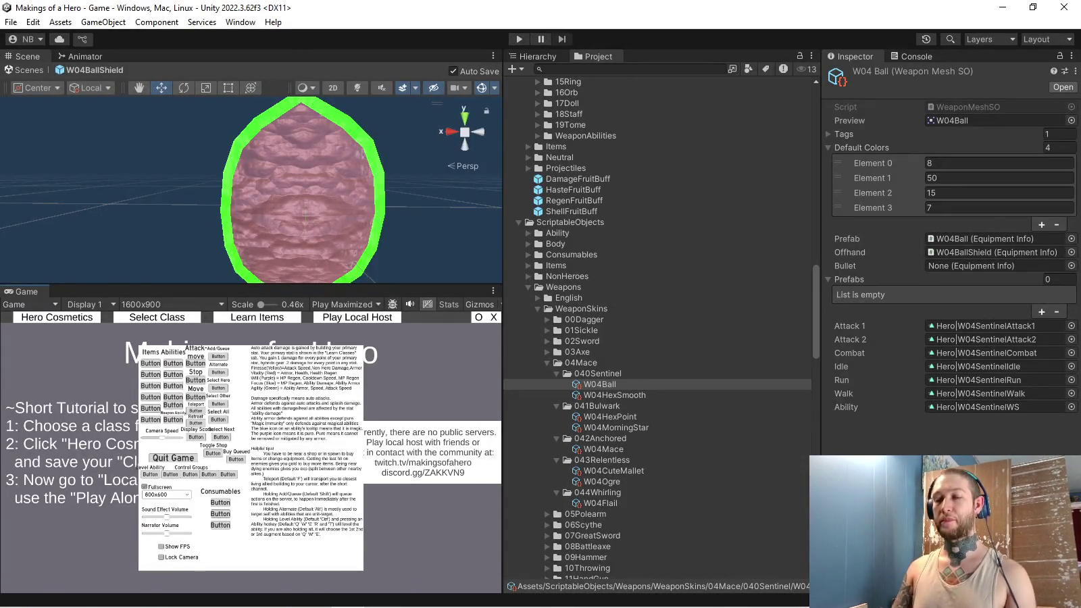
Step: Duplicate the W04Ball material and rename the copy W04CuteMallet
{"action": "mouse_move", "coordinate": [381, 598]}
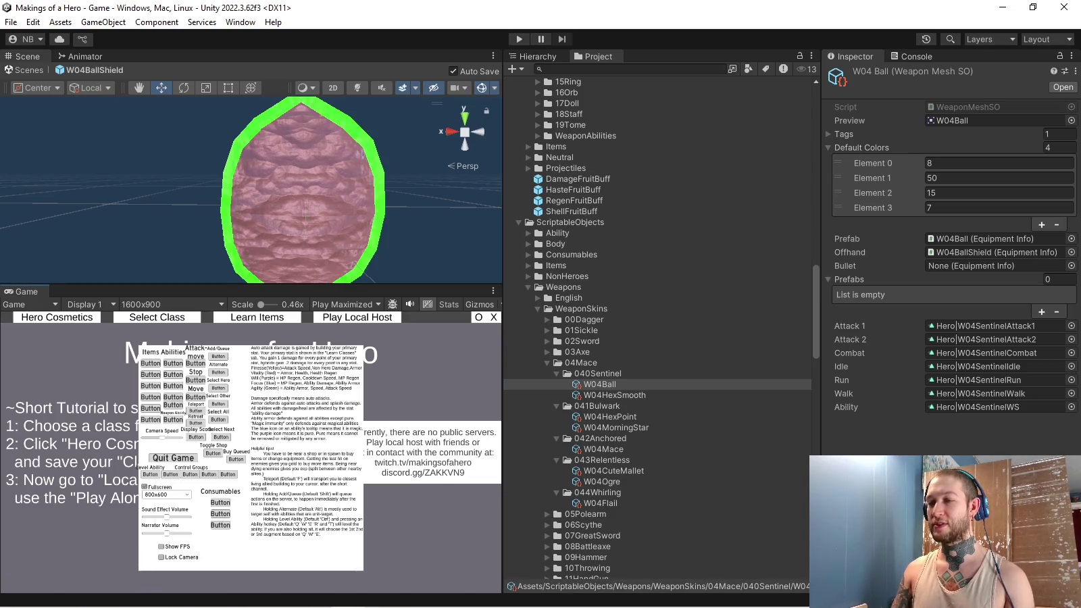
{"action": "left_click", "coordinate": [607, 471]}
{"action": "left_click", "coordinate": [993, 209]}
{"action": "left_click", "coordinate": [595, 203]}
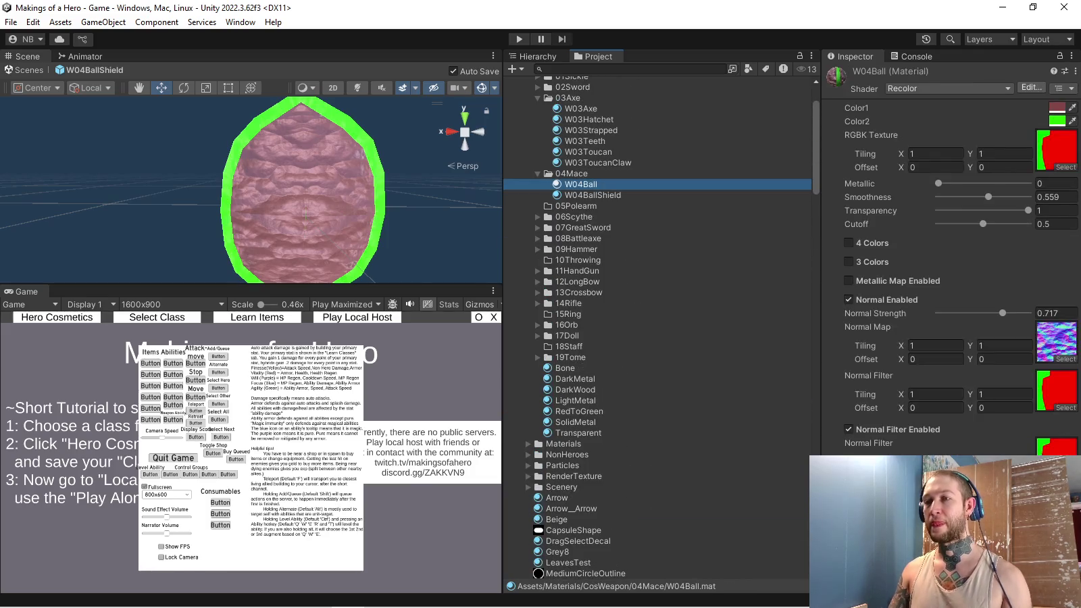
{"action": "key", "text": "ctrl+d"}
{"action": "key", "text": "F2"}
{"action": "key", "text": "BackSpace"}
{"action": "type", "text": "let"}
{"action": "key", "text": "Return"}
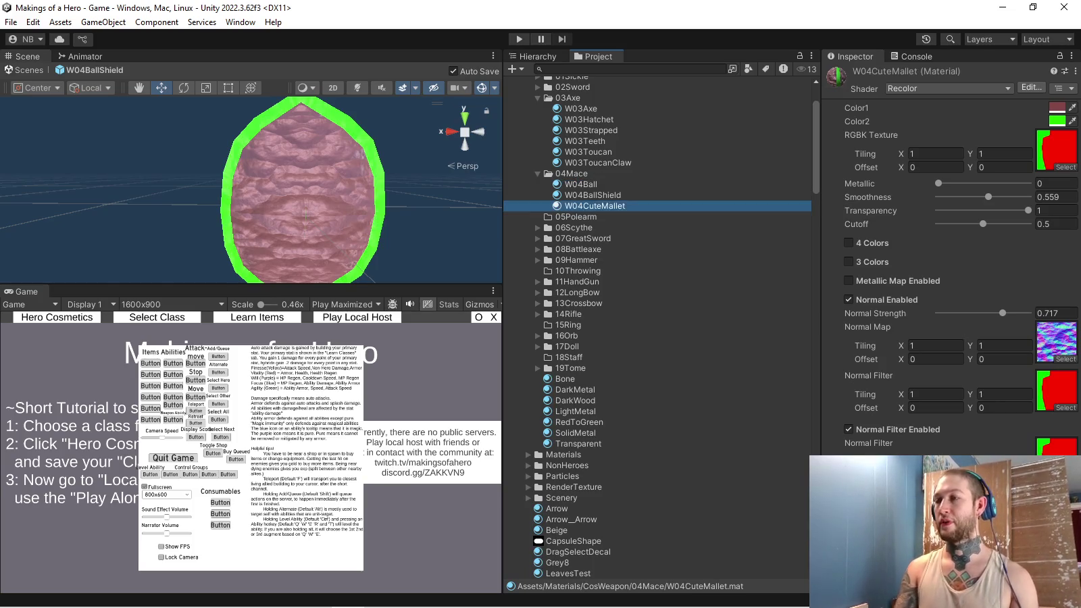
Step: Assign the W04CuteMallet texture to the material's RGBK Texture slot
{"action": "left_click", "coordinate": [1066, 167]}
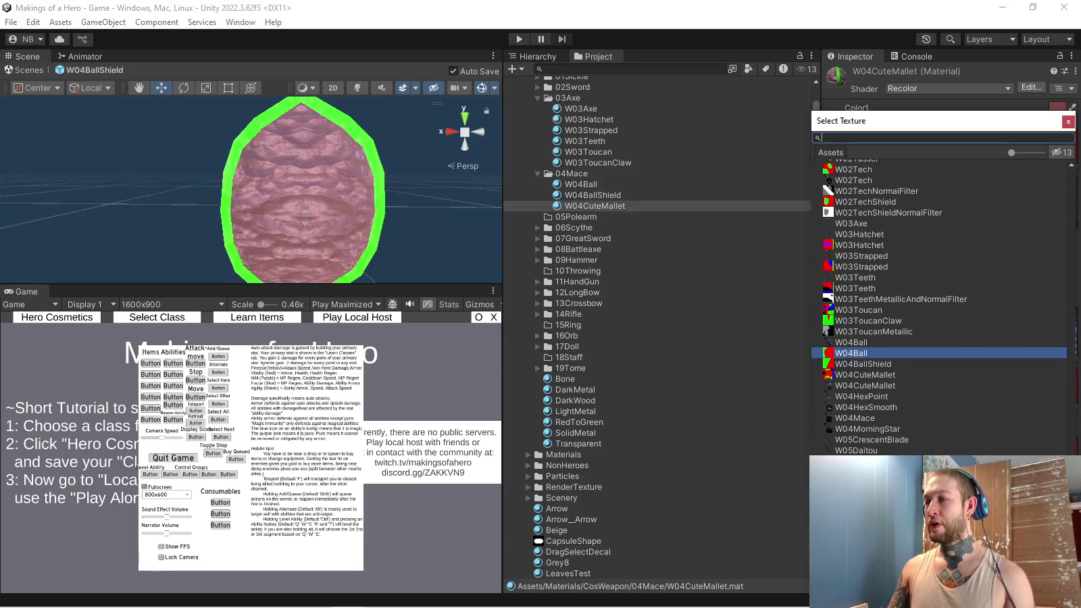
{"action": "key", "text": "Escape"}
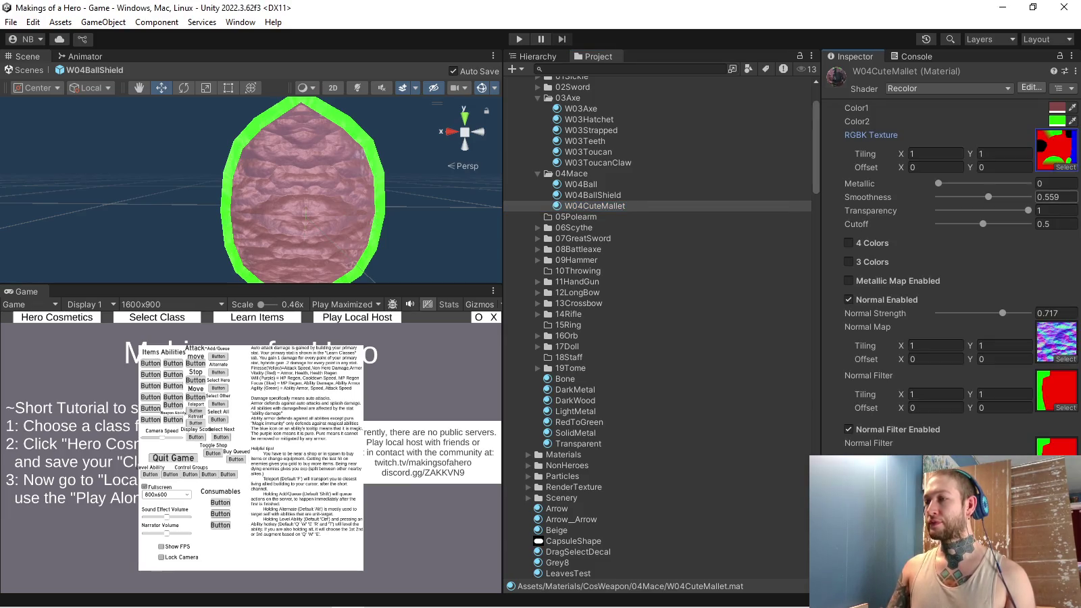
{"action": "scroll", "coordinate": [659, 325], "scroll_direction": "down", "scroll_amount": 10}
{"action": "scroll", "coordinate": [659, 325], "scroll_direction": "down", "scroll_amount": 3}
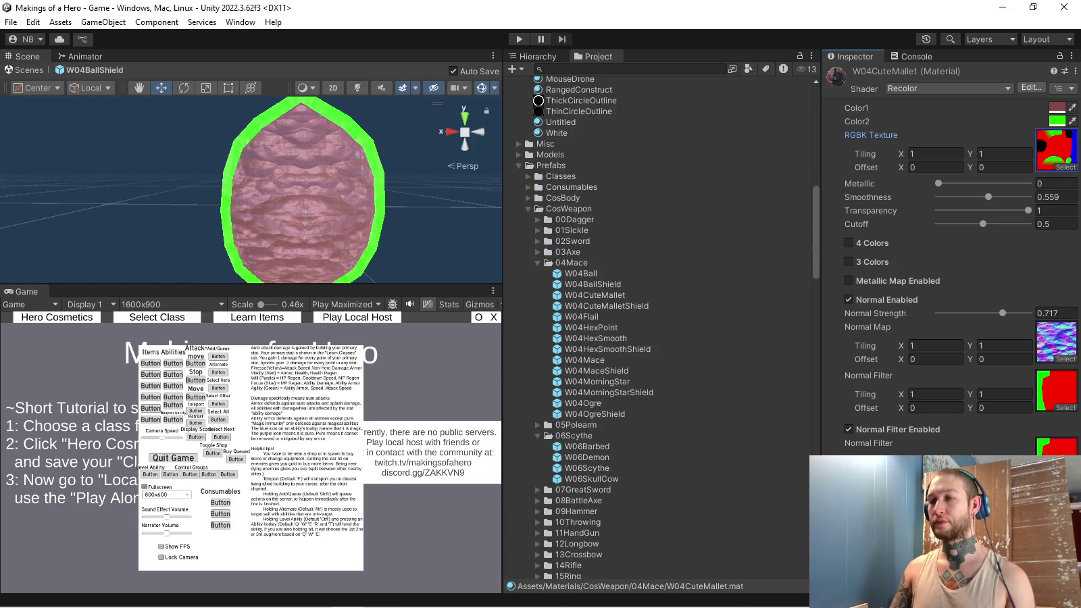
Step: Open the W04CuteMallet prefab, set Materials to 1 slot and edit Keys to 3210
{"action": "double_click", "coordinate": [595, 294]}
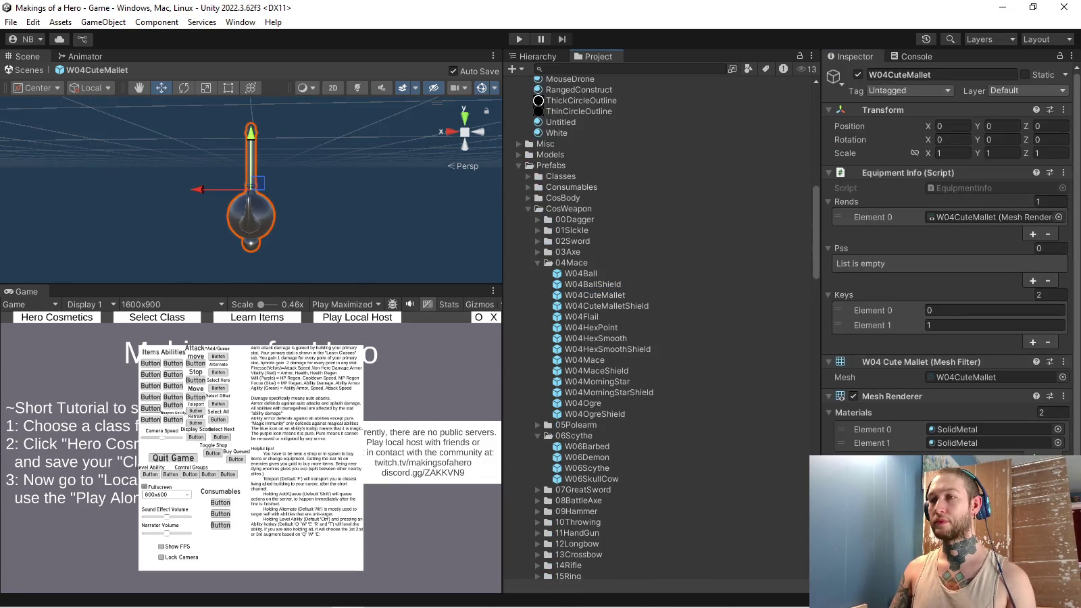
{"action": "scroll", "coordinate": [946, 304], "scroll_direction": "down", "scroll_amount": 1}
{"action": "left_click", "coordinate": [1051, 376]}
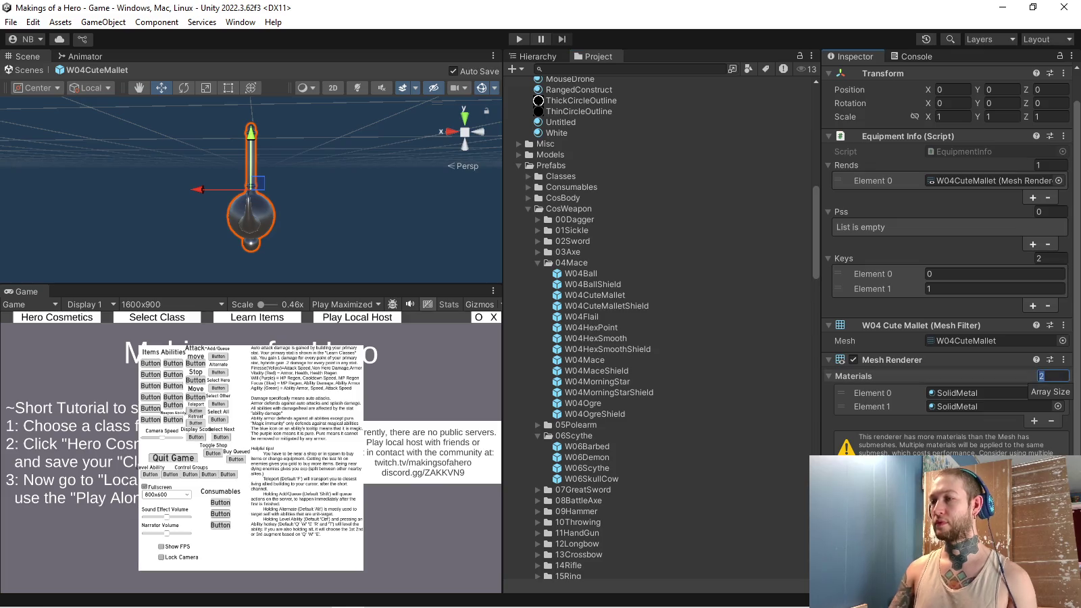
{"action": "type", "text": "1"}
{"action": "key", "text": "Return"}
{"action": "left_click", "coordinate": [994, 274]}
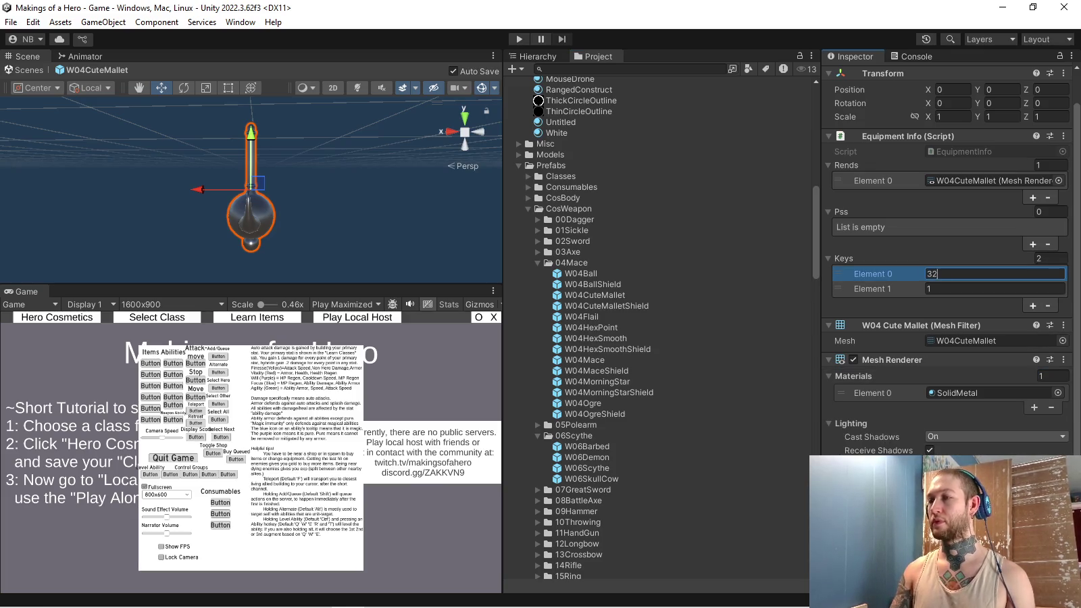
Step: Assign the W04CuteMallet material to the single material slot
{"action": "scroll", "coordinate": [947, 352], "scroll_direction": "down", "scroll_amount": 1}
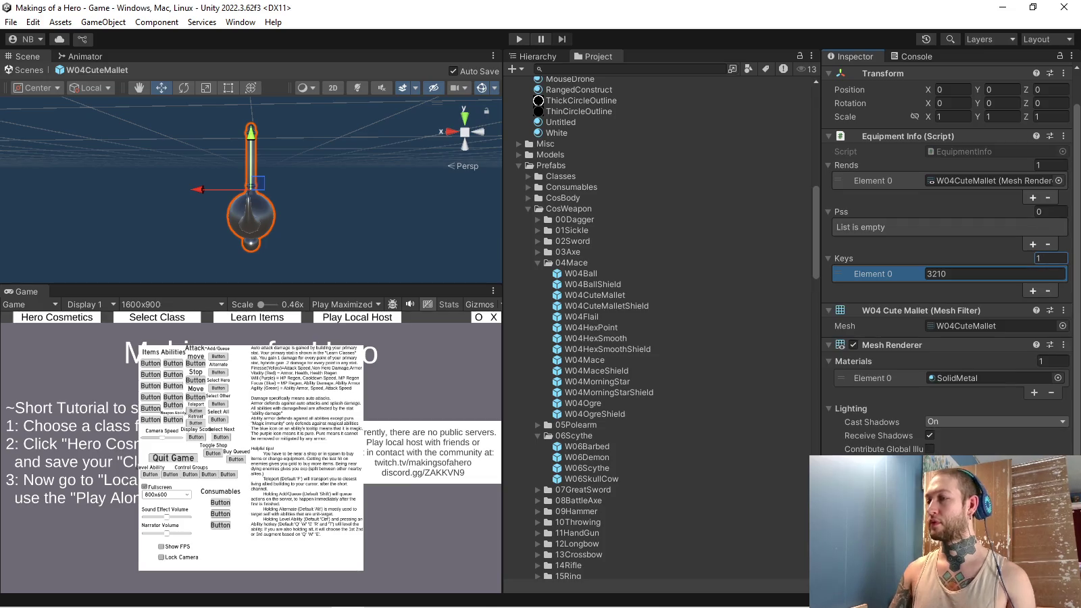
{"action": "left_click", "coordinate": [1058, 378]}
{"action": "type", "text": "cute"}
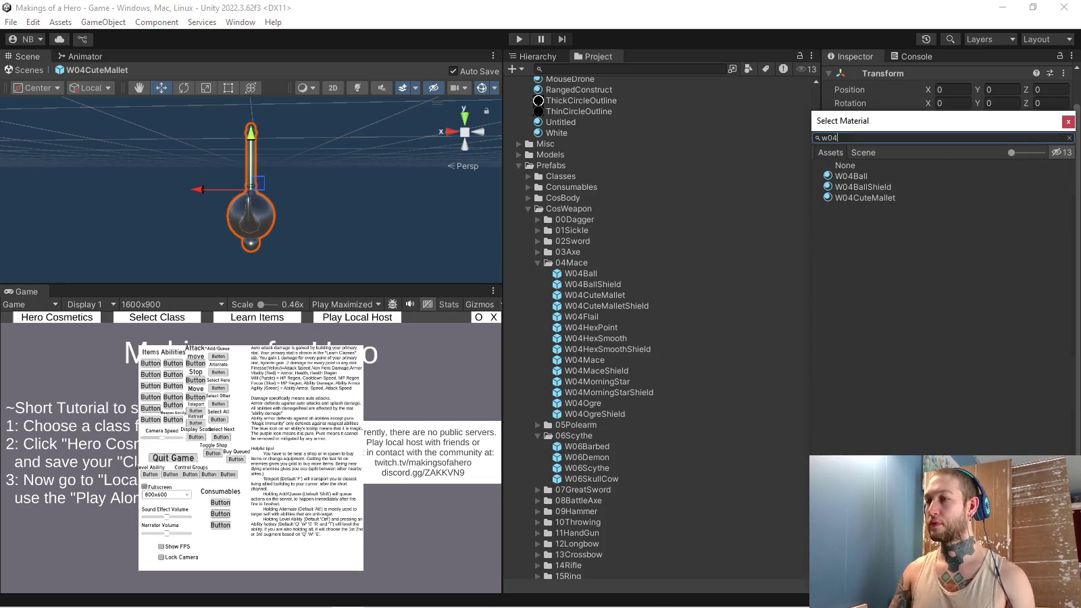
{"action": "key", "text": "Down"}
{"action": "key", "text": "Return"}
Step: Enable 4 Colors and make Color1 bright red
{"action": "left_click_drag", "start_coordinate": [271, 203], "coordinate": [433, 203]}
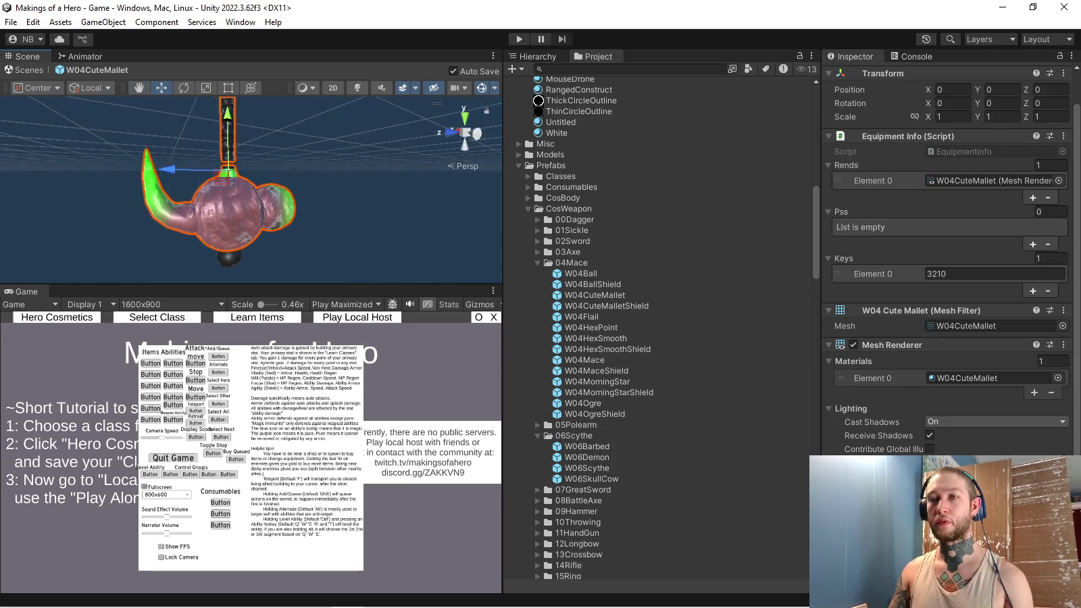
{"action": "scroll", "coordinate": [946, 408], "scroll_direction": "down", "scroll_amount": 3}
{"action": "scroll", "coordinate": [946, 271], "scroll_direction": "down", "scroll_amount": 10}
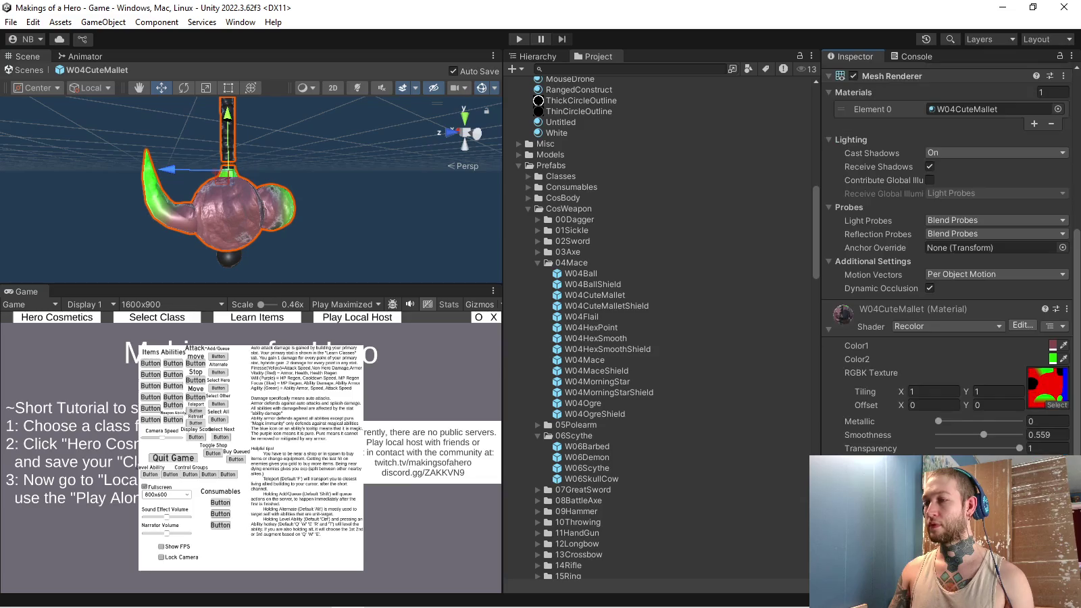
{"action": "left_click", "coordinate": [849, 334]}
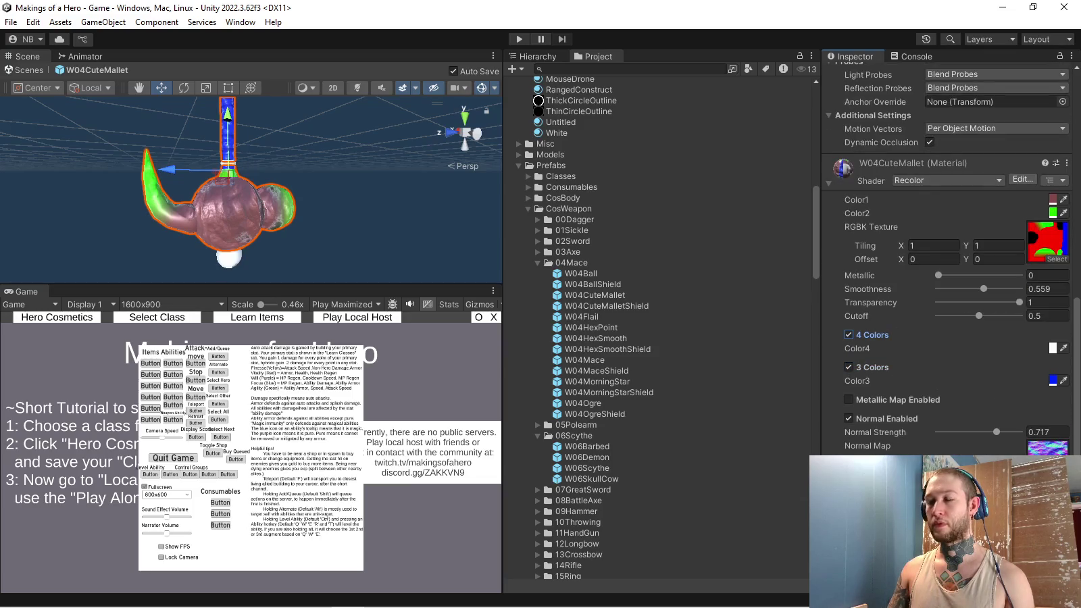
{"action": "left_click", "coordinate": [1053, 199]}
{"action": "left_click_drag", "start_coordinate": [980, 410], "coordinate": [1031, 410]}
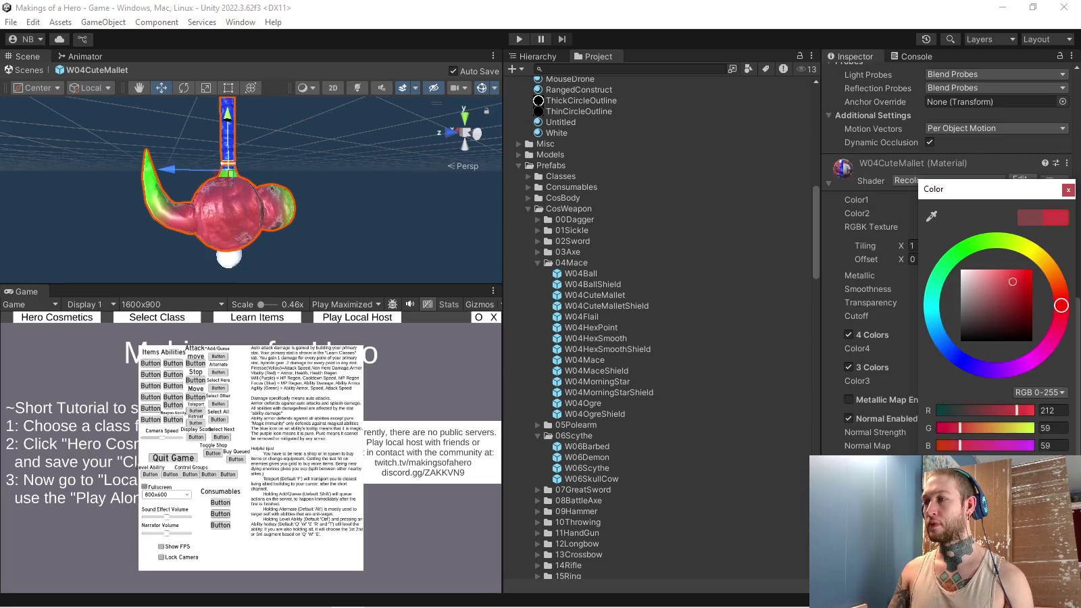
Step: Remove the stone normal map and raise Metallic to 0.724
{"action": "left_click_drag", "start_coordinate": [250, 189], "coordinate": [311, 192]}
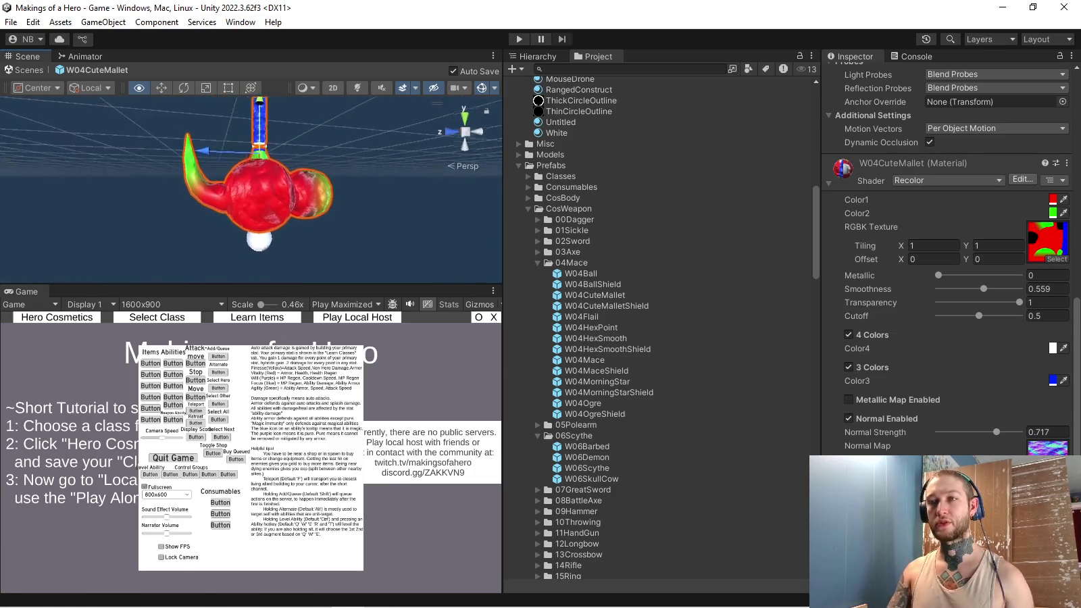
{"action": "scroll", "coordinate": [946, 270], "scroll_direction": "down", "scroll_amount": 3}
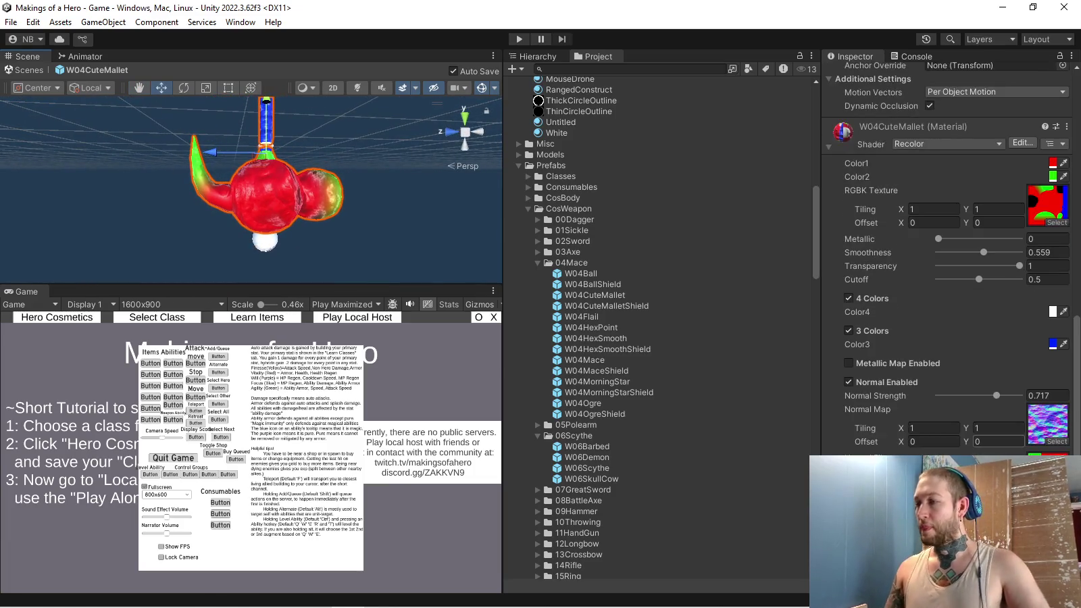
{"action": "left_click", "coordinate": [1058, 441]}
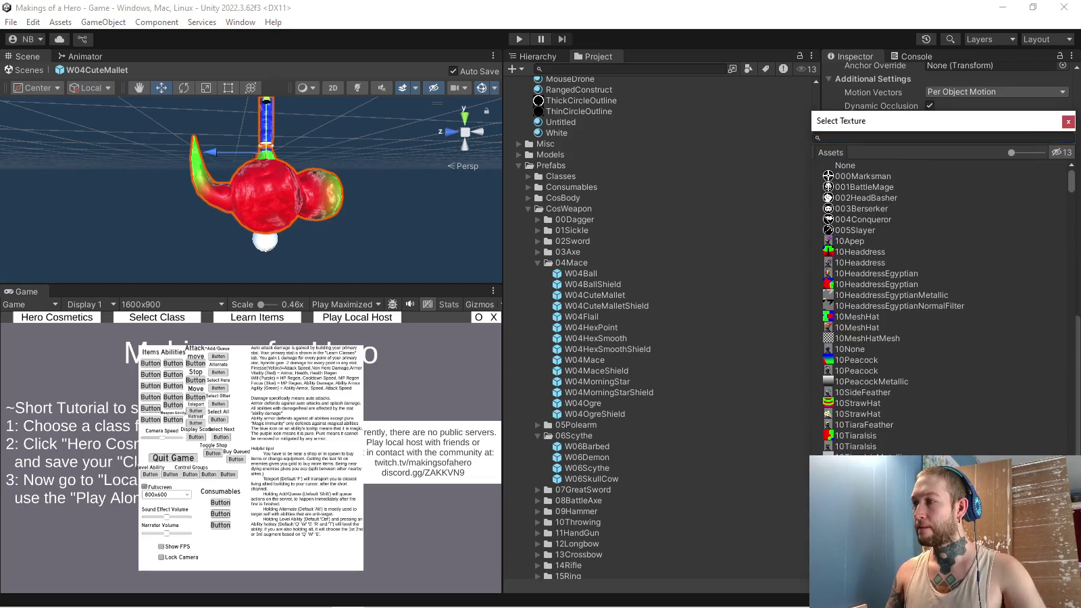
{"action": "key", "text": "Return"}
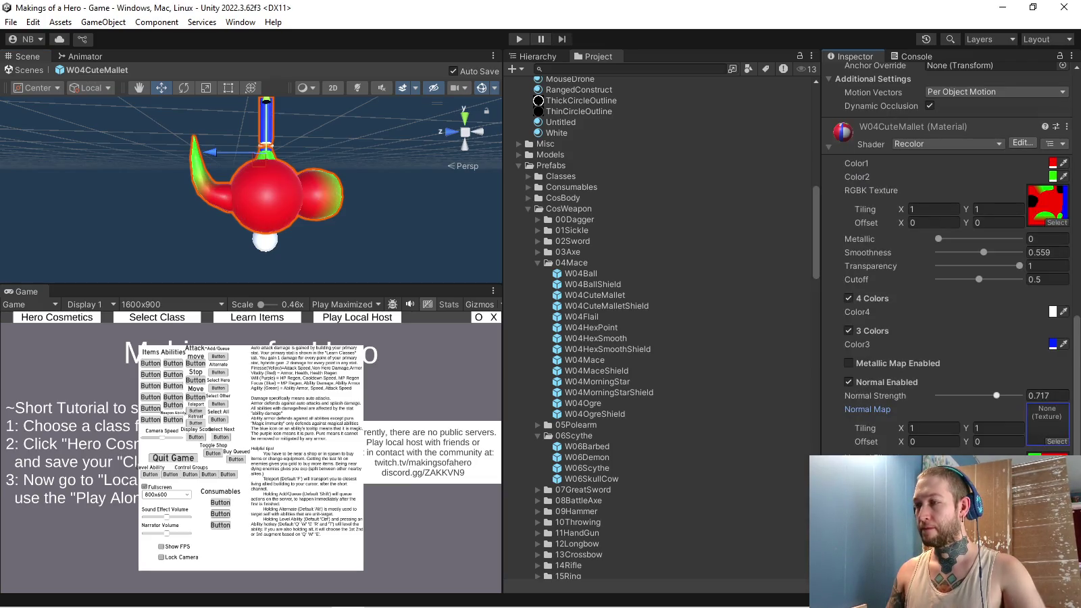
{"action": "scroll", "coordinate": [852, 382], "scroll_direction": "up", "scroll_amount": 5}
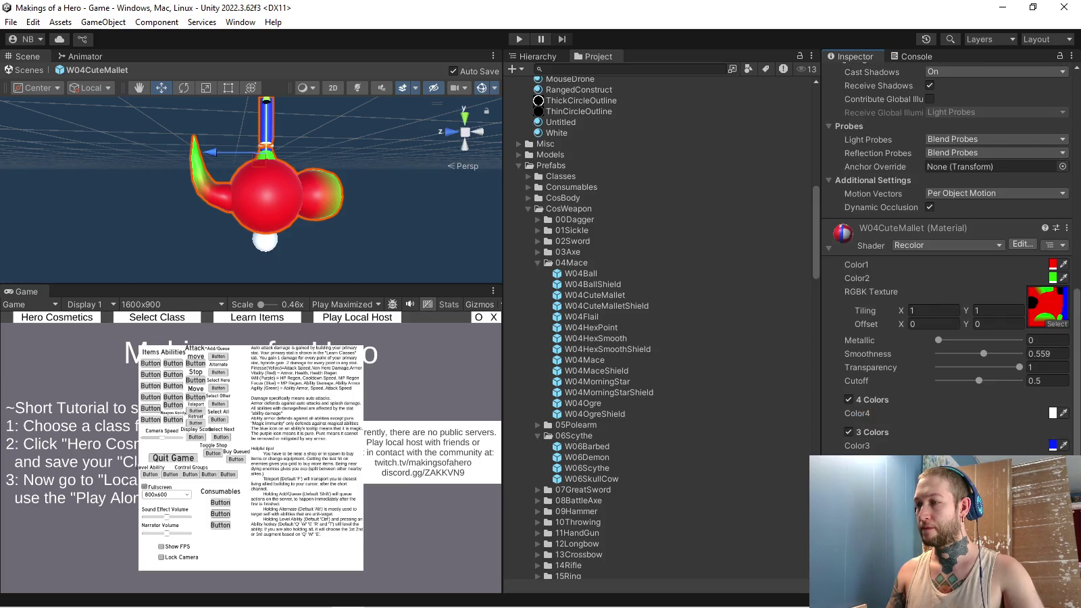
{"action": "left_click_drag", "start_coordinate": [938, 340], "coordinate": [997, 340]}
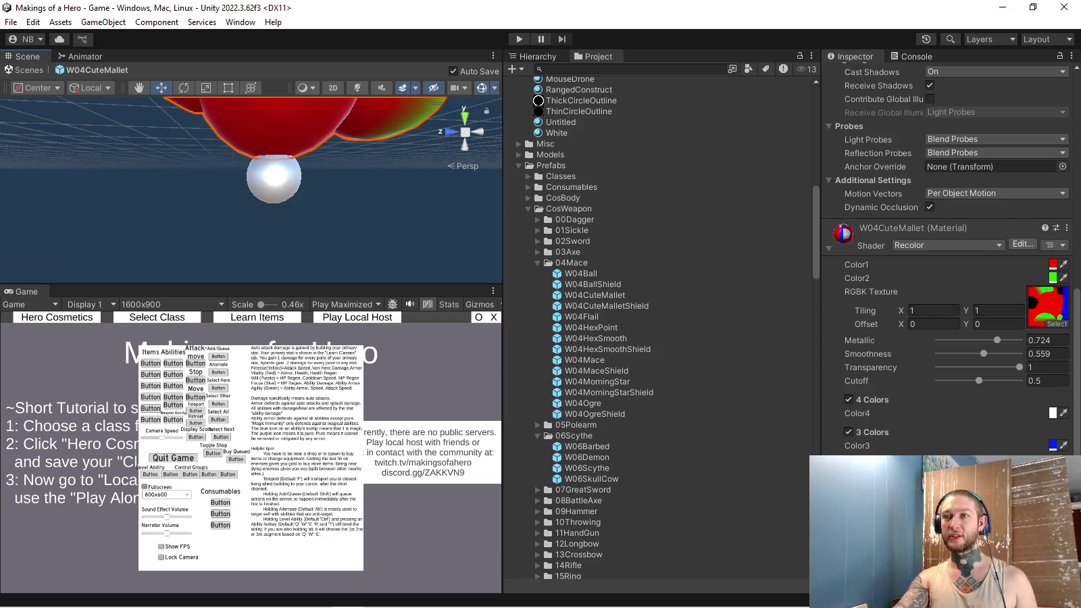
Step: Set the mallet material's Smoothness to 0.651 and Metallic to 0.666
{"action": "key", "text": "q"}
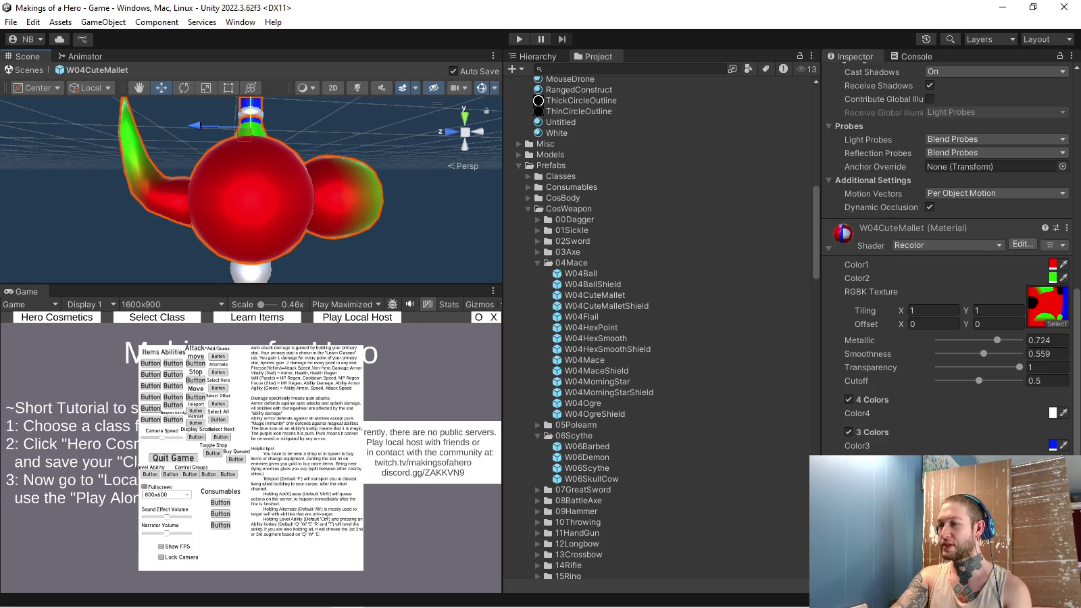
{"action": "left_click", "coordinate": [1057, 324]}
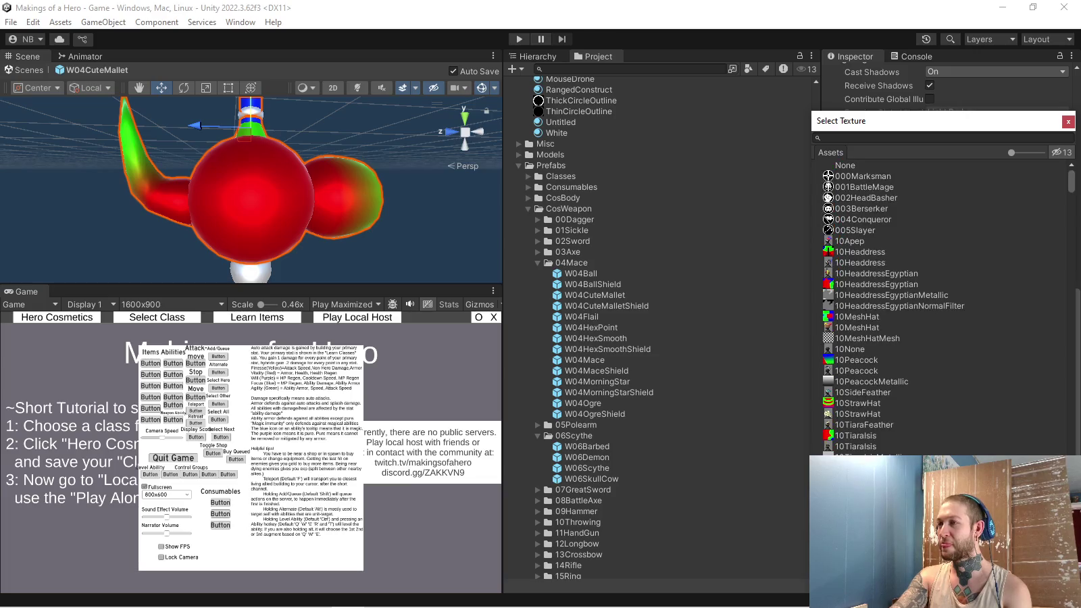
{"action": "key", "text": "Escape"}
{"action": "scroll", "coordinate": [1013, 385], "scroll_direction": "up", "scroll_amount": 3}
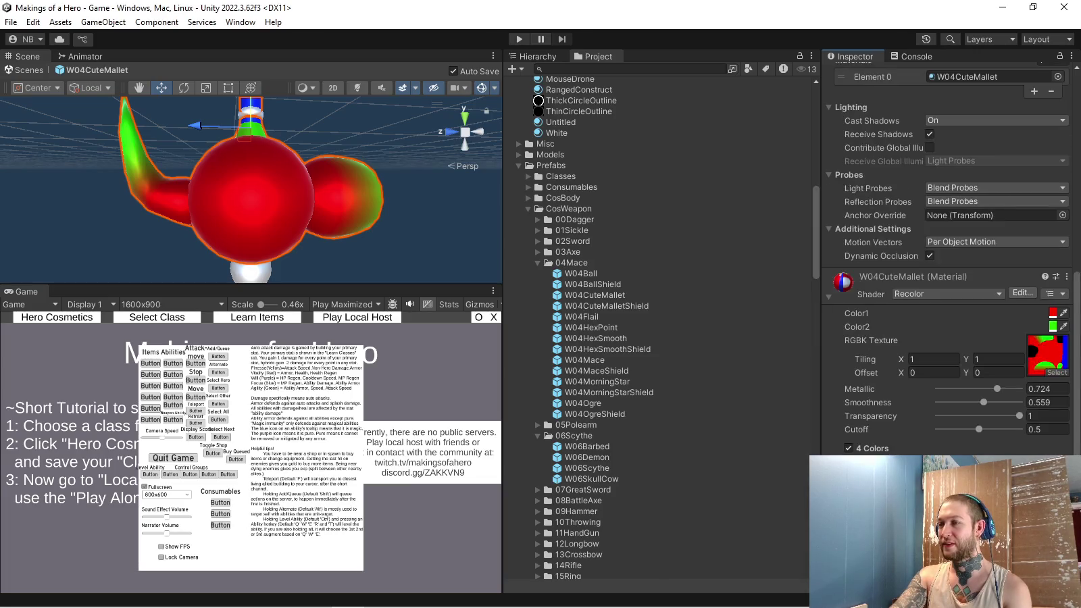
{"action": "left_click_drag", "start_coordinate": [984, 402], "coordinate": [991, 402]}
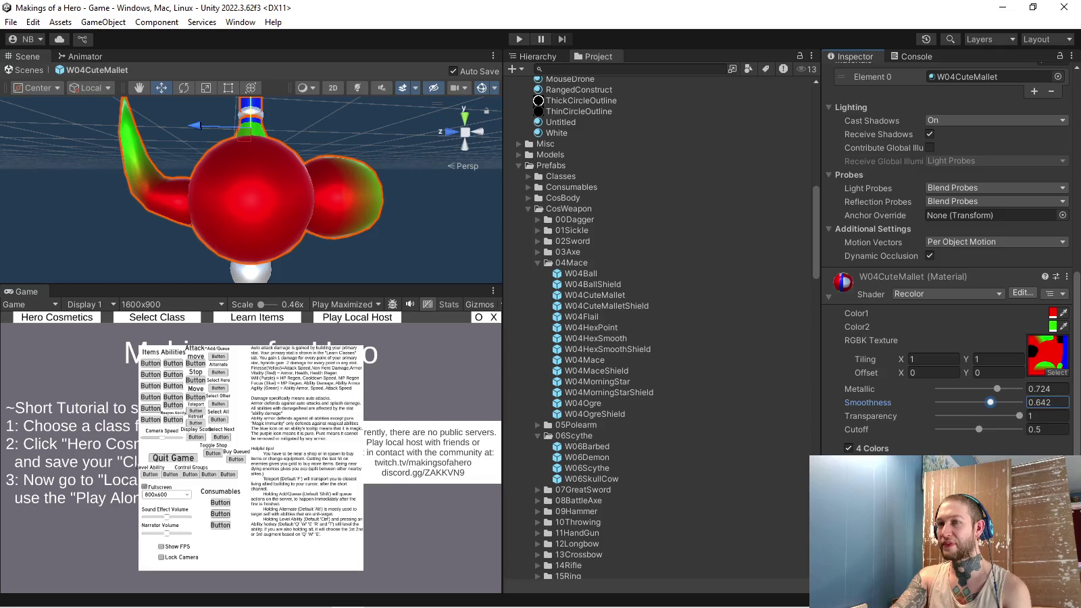
{"action": "left_click", "coordinate": [993, 389]}
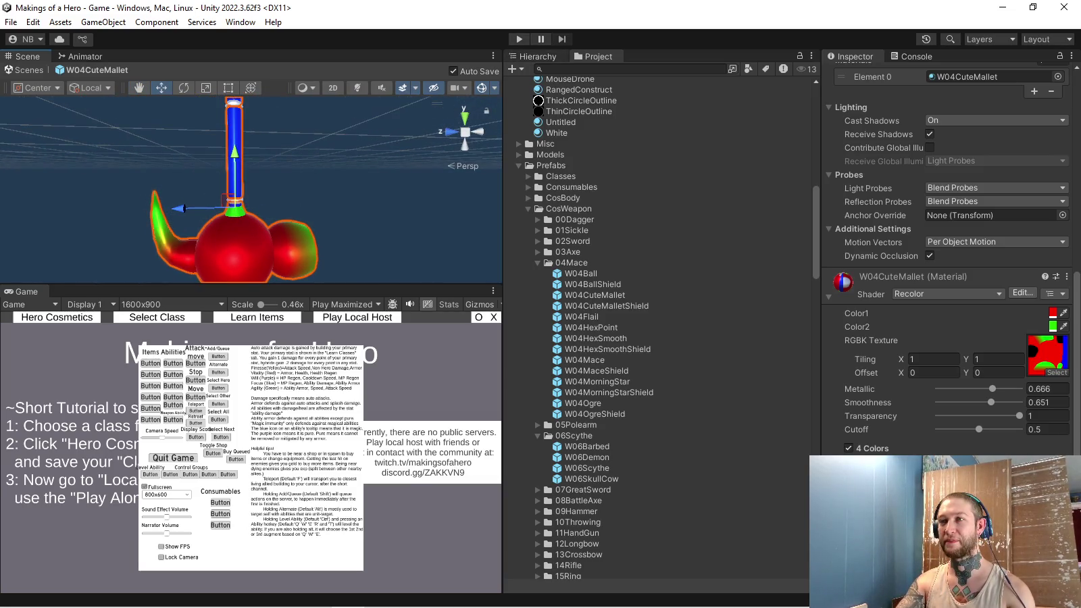
{"action": "scroll", "coordinate": [659, 324], "scroll_direction": "down", "scroll_amount": 15}
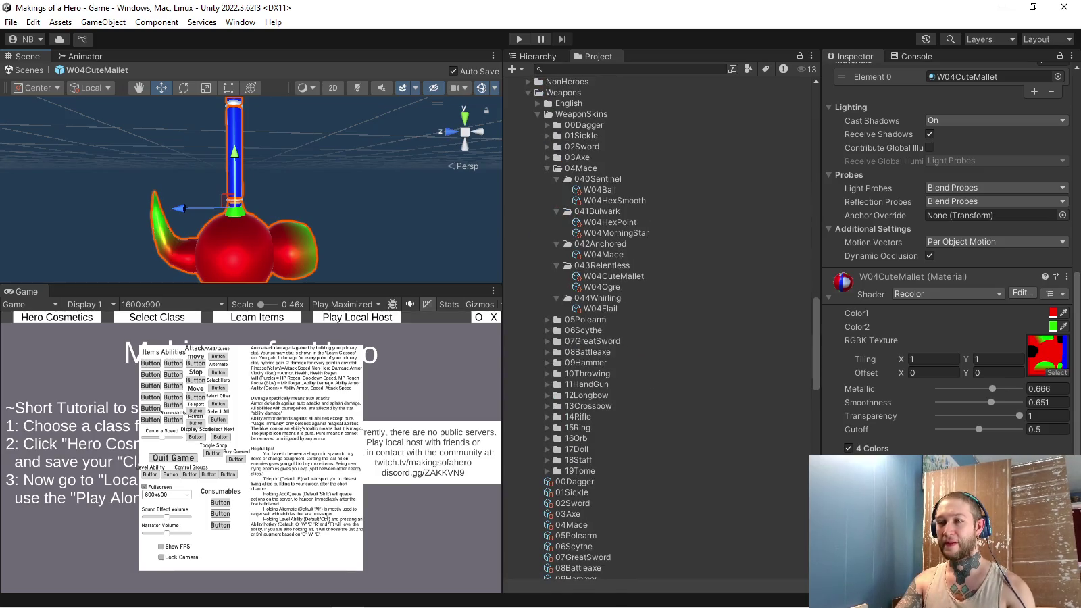
Step: Go through Blender to GIMP's W04CuteMalletShield image and start a new layer
{"action": "key", "text": "alt+Tab"}
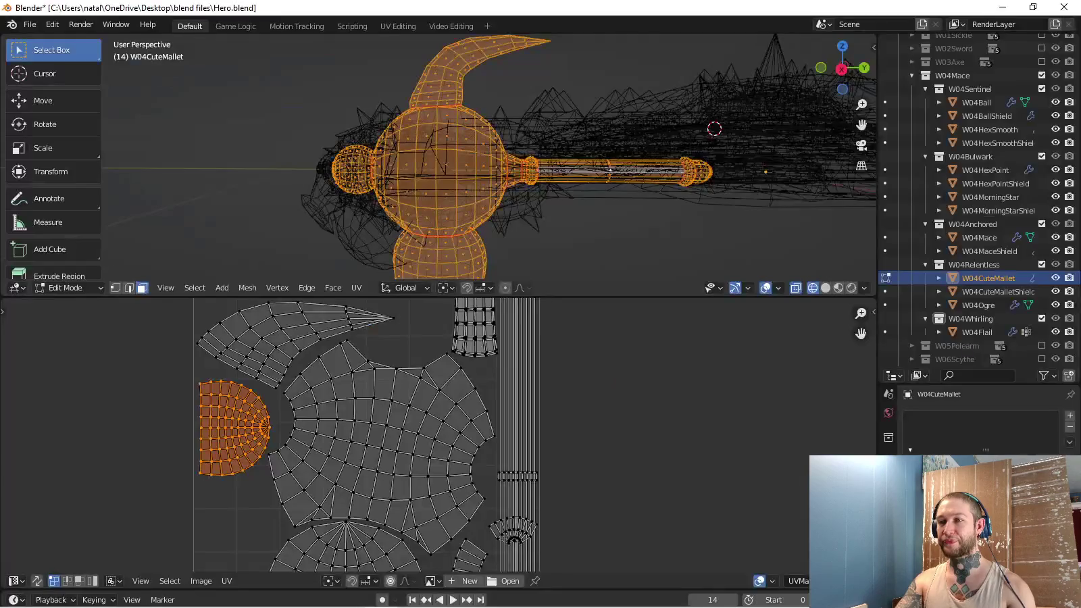
{"action": "key", "text": "alt+Tab"}
{"action": "key", "text": "alt+Tab"}
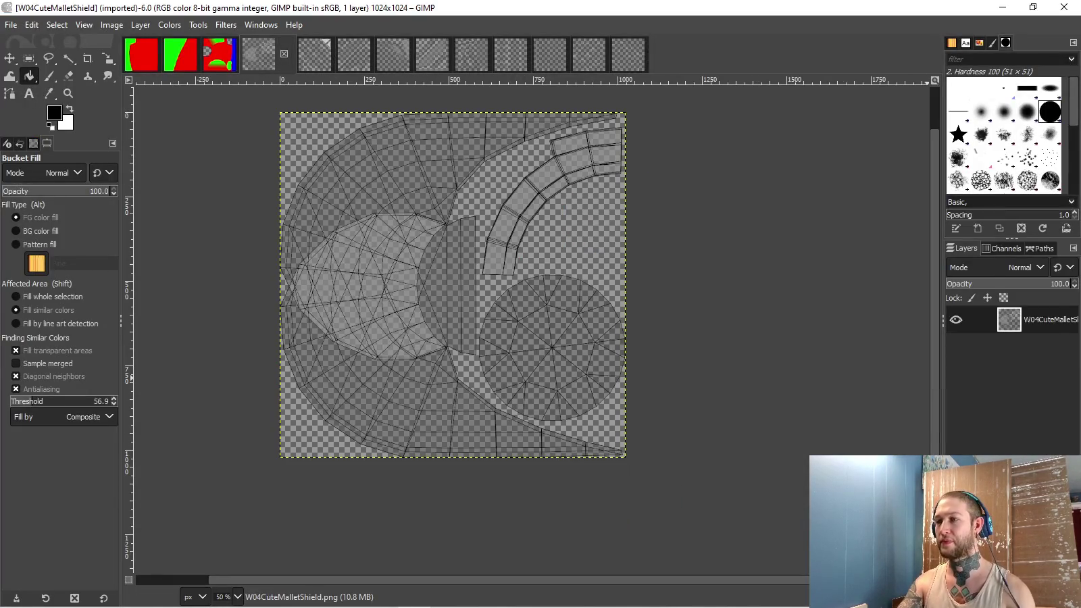
{"action": "right_click", "coordinate": [1064, 452]}
{"action": "left_click", "coordinate": [960, 105]}
Step: Create a transparent layer, bucket-fill it with red ff0000 and drag it below the wireframe
{"action": "key", "text": "Return"}
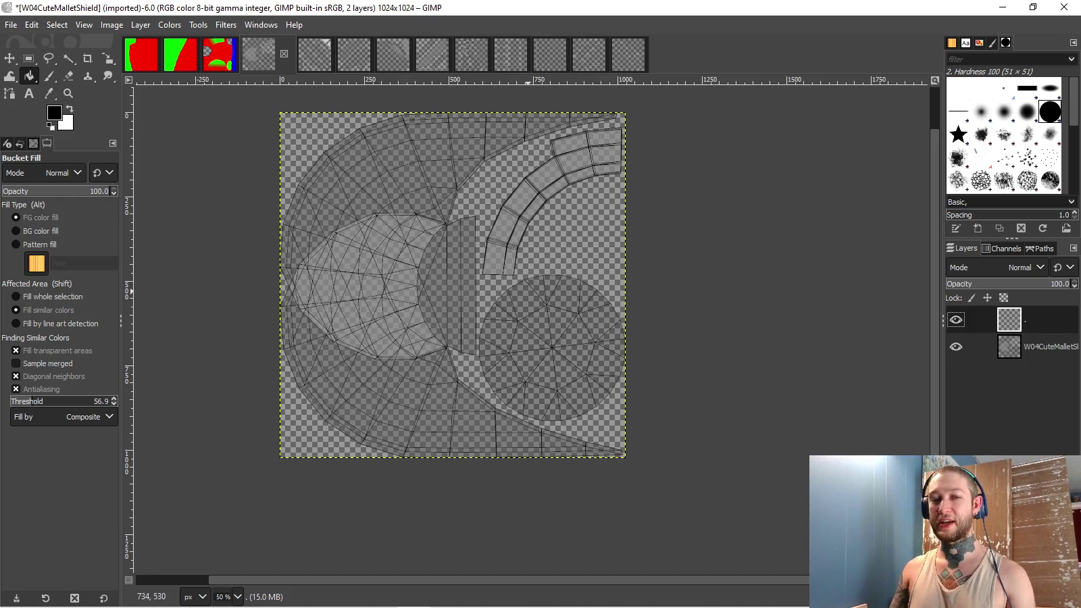
{"action": "scroll", "coordinate": [426, 236], "scroll_direction": "up", "scroll_amount": 2}
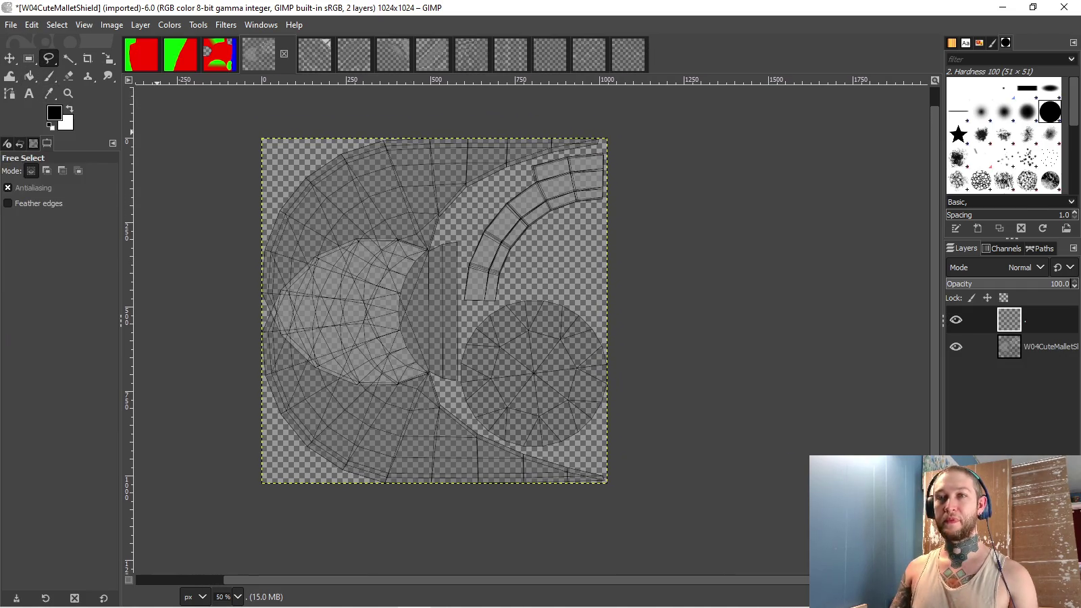
{"action": "left_click", "coordinate": [54, 112]}
{"action": "left_click", "coordinate": [980, 324]}
{"action": "key", "text": "Return"}
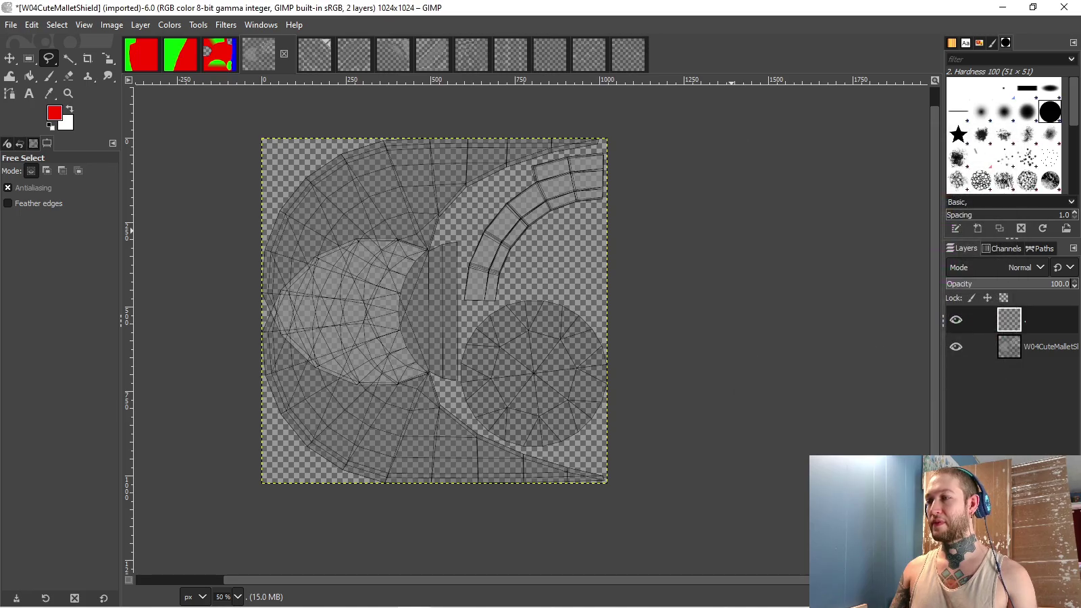
{"action": "left_click", "coordinate": [29, 76]}
{"action": "left_click", "coordinate": [432, 311]}
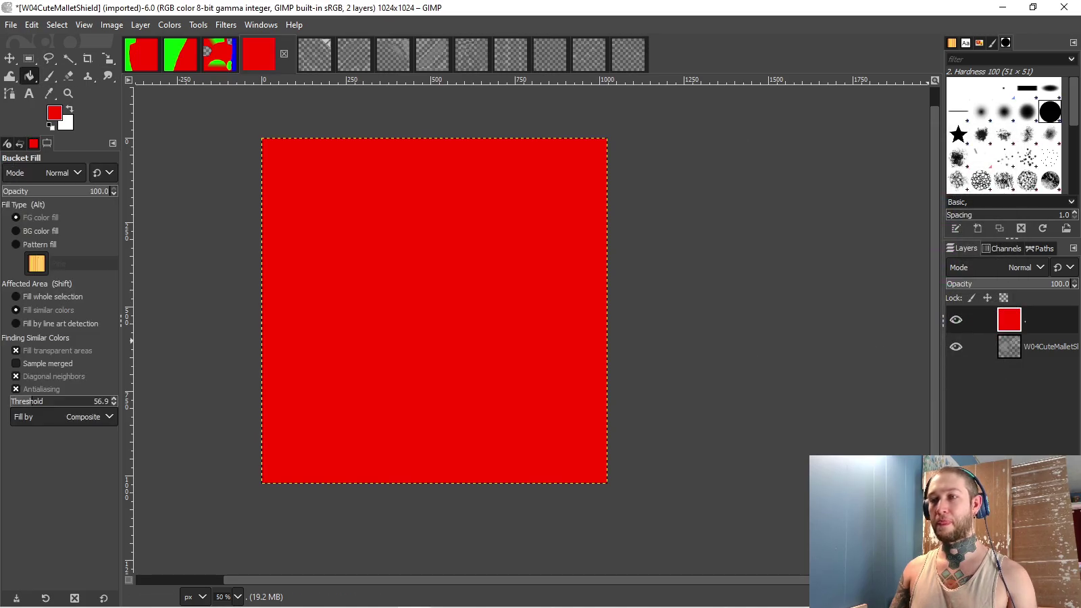
{"action": "left_click_drag", "start_coordinate": [1009, 320], "coordinate": [1009, 358]}
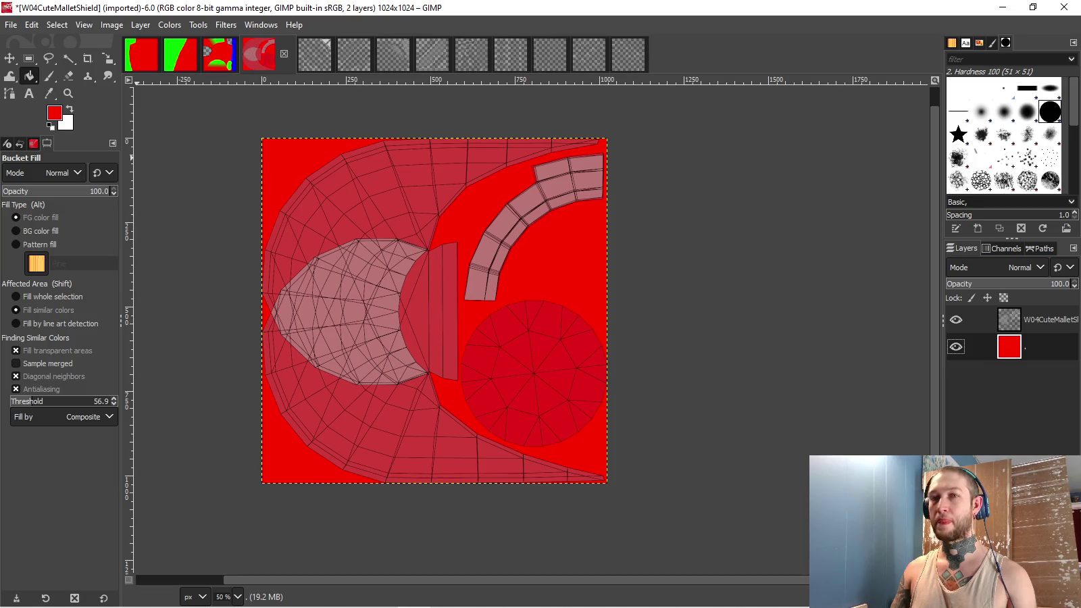
Step: Outline the upper-left shield region with Free Select at 100% zoom
{"action": "key", "text": "f"}
{"action": "key", "text": "1"}
{"action": "left_click", "coordinate": [187, 352]}
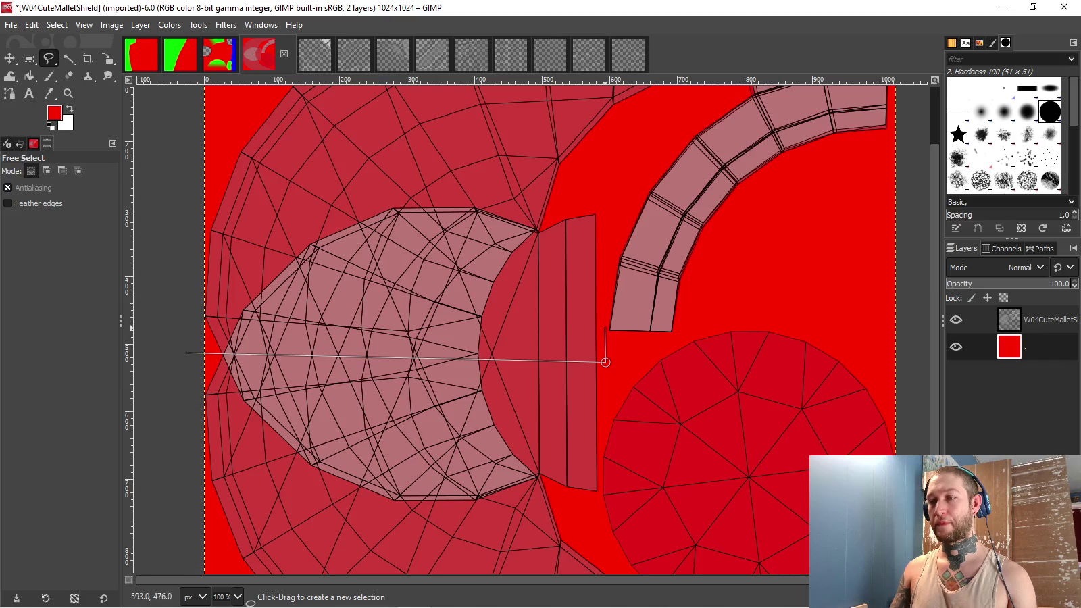
{"action": "left_click", "coordinate": [607, 220]}
{"action": "scroll", "coordinate": [581, 346], "scroll_direction": "up", "scroll_amount": 5}
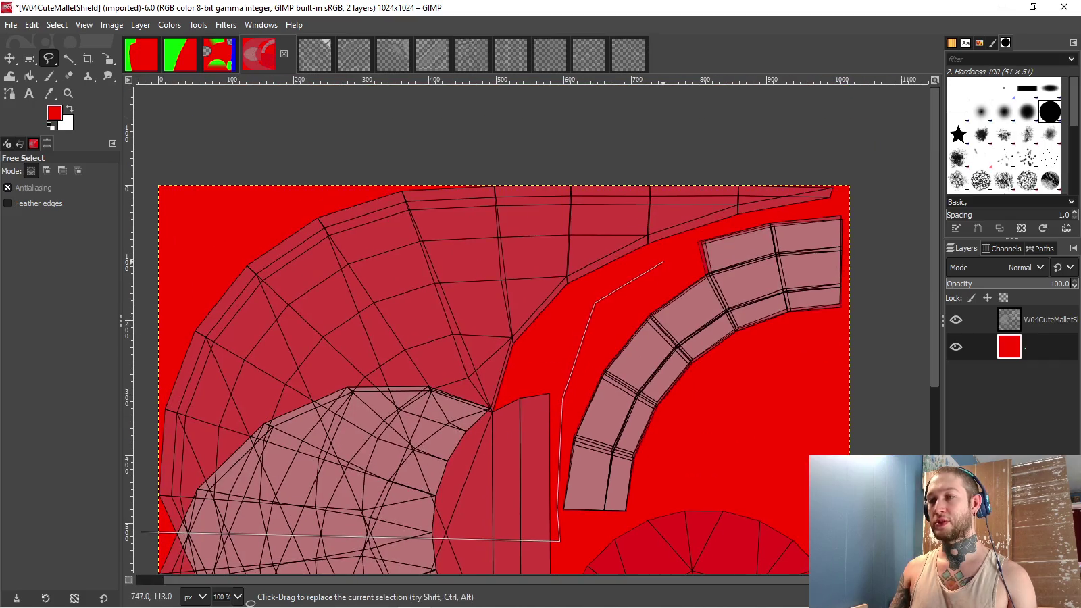
{"action": "scroll", "coordinate": [649, 271], "scroll_direction": "up", "scroll_amount": 3}
{"action": "left_click", "coordinate": [481, 365]}
{"action": "scroll", "coordinate": [676, 270], "scroll_direction": "up", "scroll_amount": 1}
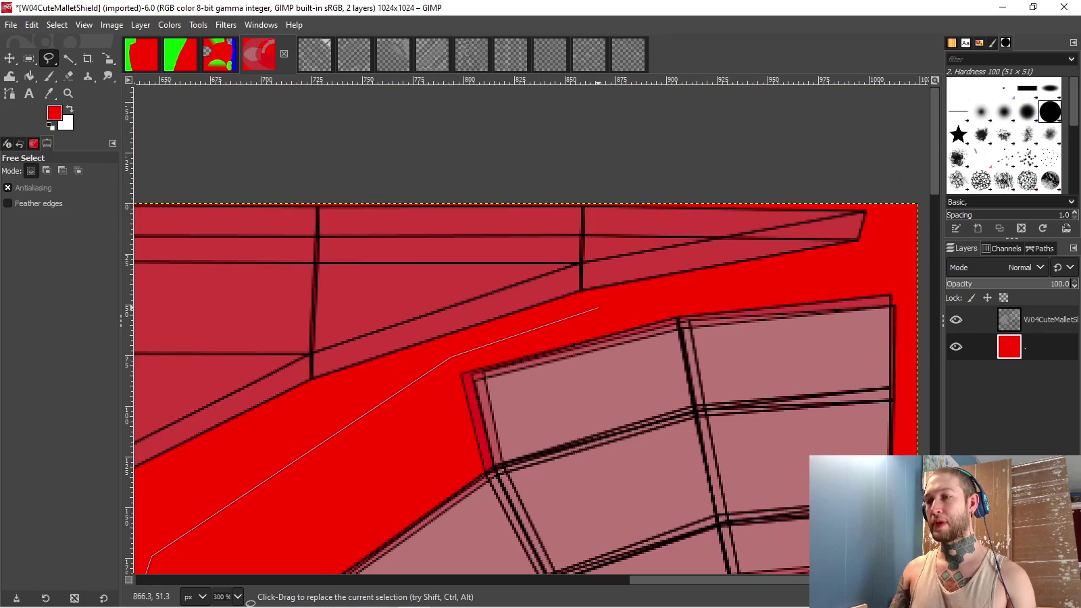
{"action": "left_click", "coordinate": [599, 312]}
{"action": "scroll", "coordinate": [919, 259], "scroll_direction": "down", "scroll_amount": 3}
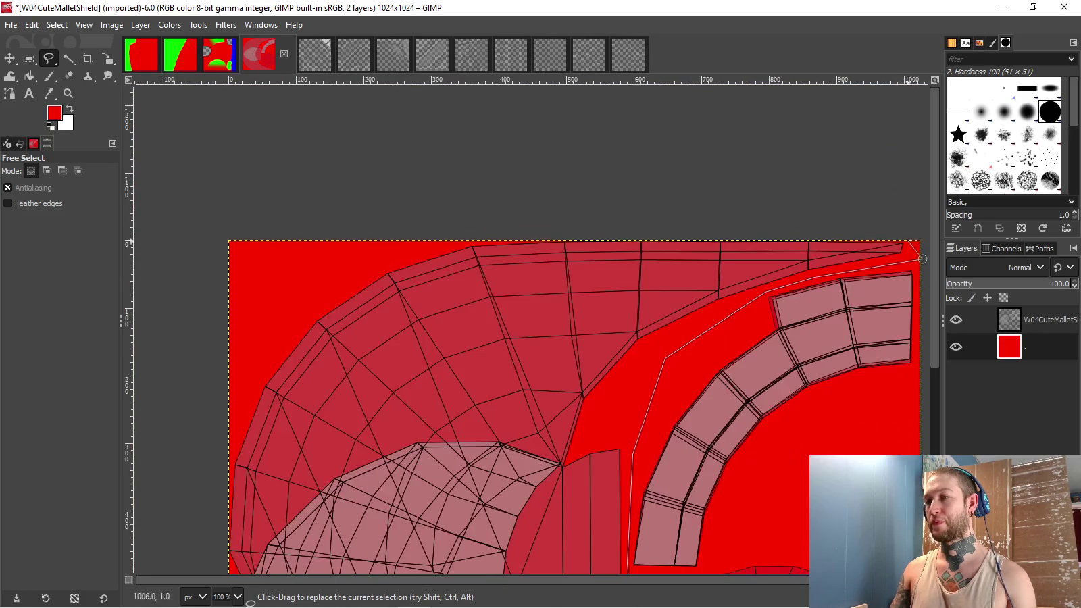
{"action": "left_click", "coordinate": [925, 192]}
{"action": "left_click", "coordinate": [185, 216]}
{"action": "scroll", "coordinate": [187, 273], "scroll_direction": "down", "scroll_amount": 2}
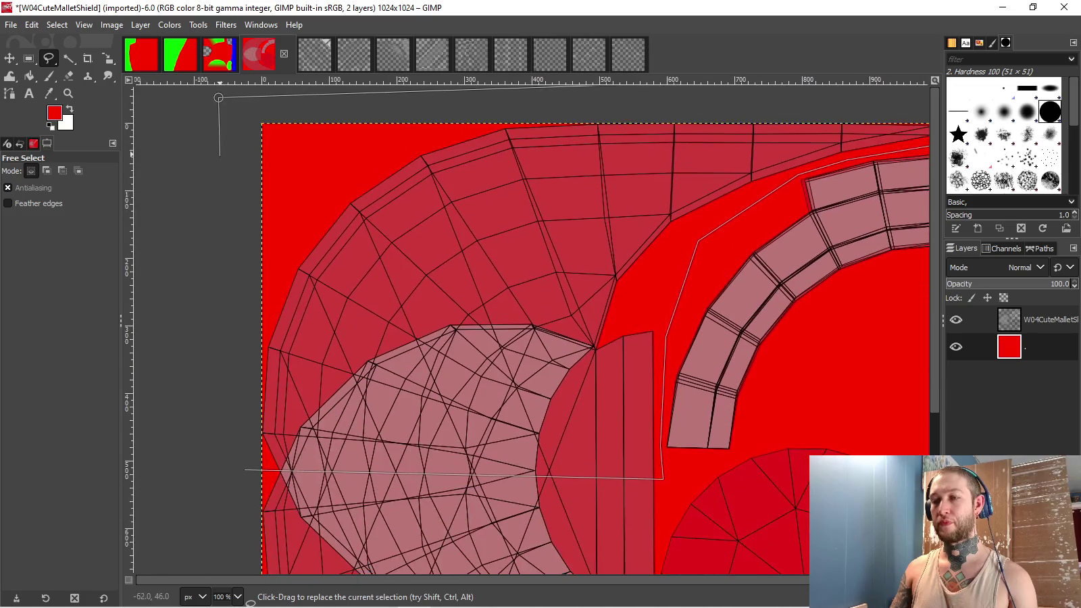
{"action": "left_click", "coordinate": [245, 470]}
{"action": "key", "text": "Return"}
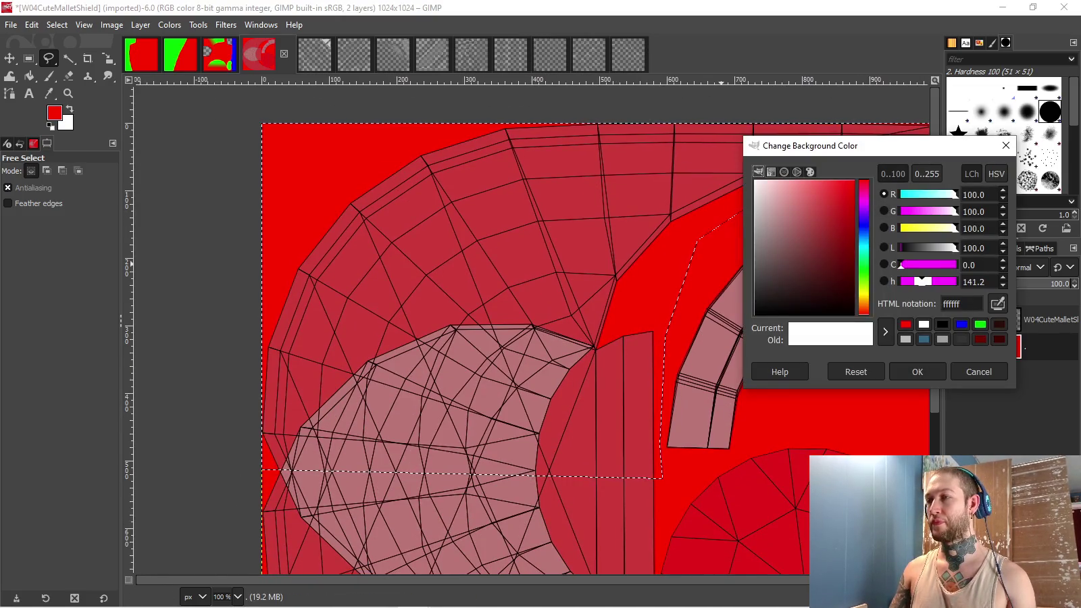
Step: Set the background colour to green and fill the selection with a red-to-green gradient
{"action": "left_click", "coordinate": [864, 257]}
{"action": "left_click", "coordinate": [980, 324]}
{"action": "left_click", "coordinate": [917, 372]}
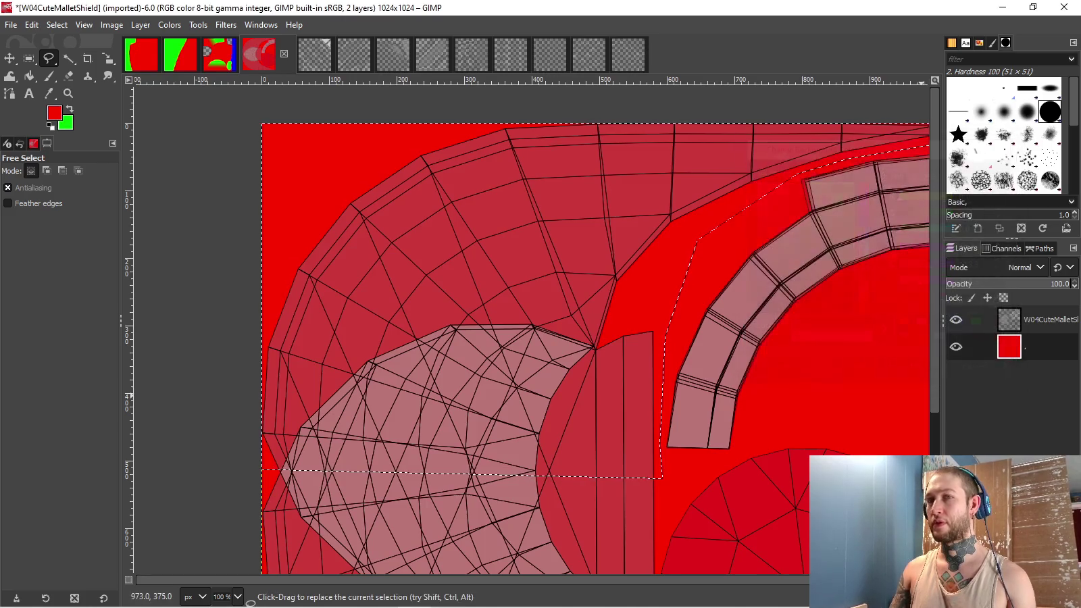
{"action": "left_click_drag", "start_coordinate": [29, 76], "coordinate": [74, 93]}
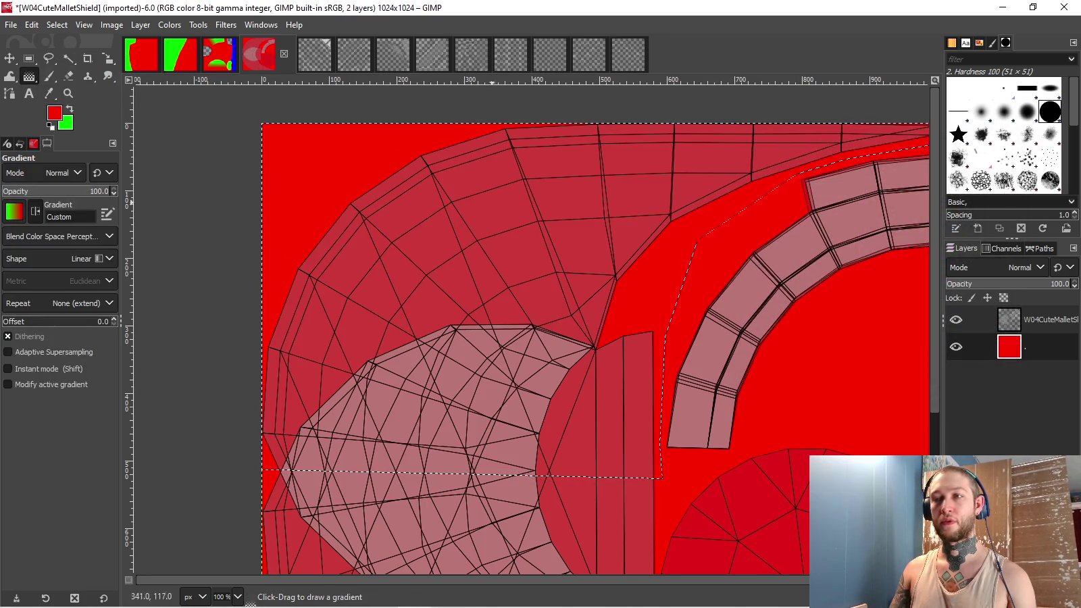
{"action": "mouse_move", "coordinate": [633, 167]}
{"action": "left_mouse_down"}
{"action": "mouse_move", "coordinate": [488, 290]}
{"action": "mouse_move", "coordinate": [494, 308]}
{"action": "left_mouse_up"}
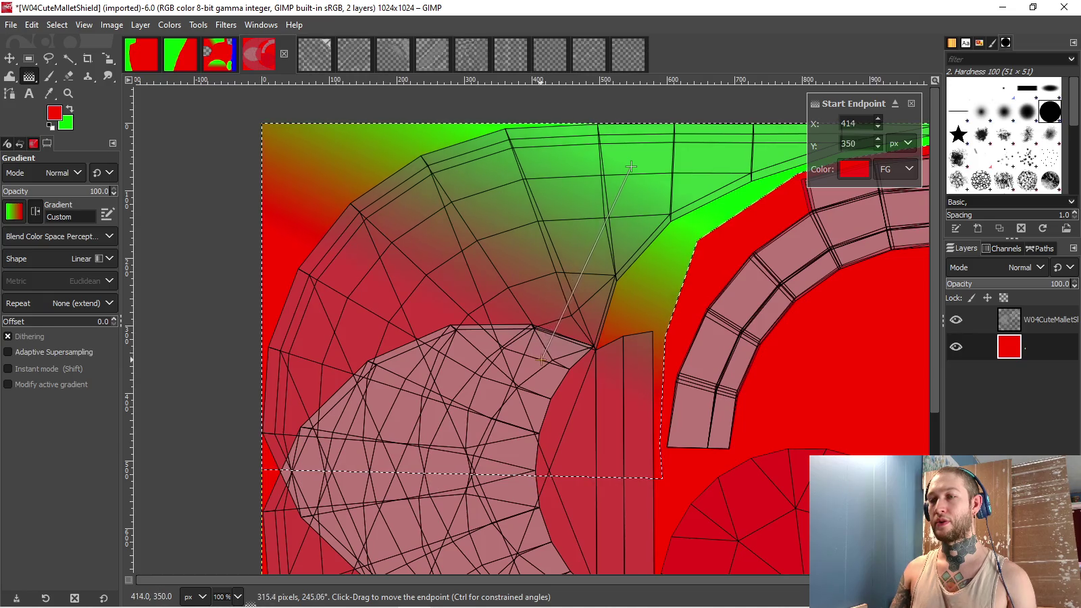
{"action": "left_click_drag", "start_coordinate": [546, 368], "coordinate": [551, 368]}
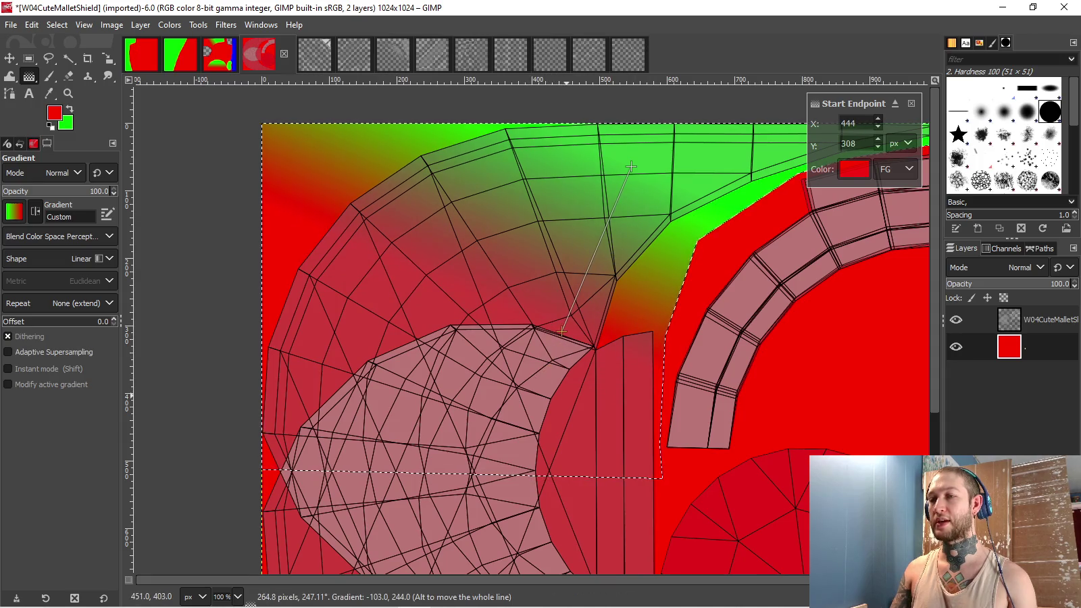
{"action": "key", "text": "Return"}
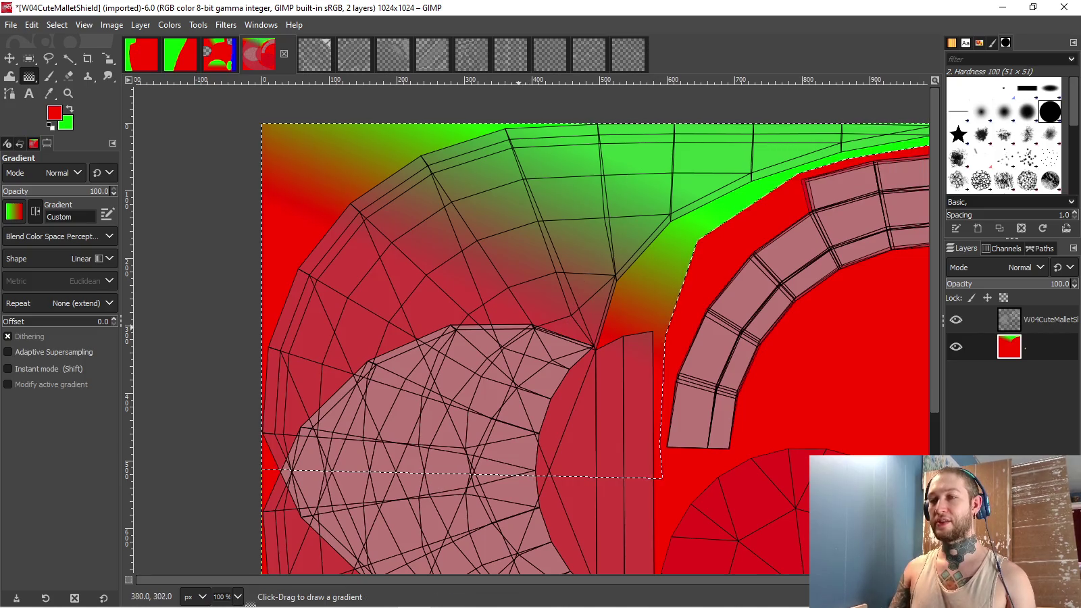
{"action": "scroll", "coordinate": [527, 325], "scroll_direction": "down", "scroll_amount": 3}
{"action": "scroll", "coordinate": [527, 324], "scroll_direction": "right", "scroll_amount": 2}
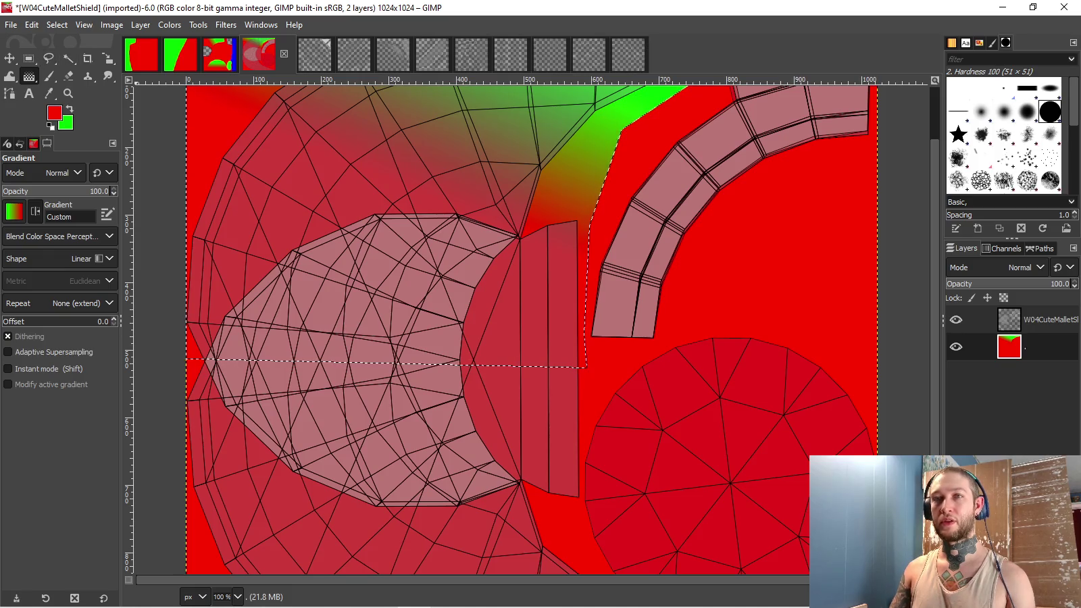
{"action": "left_click", "coordinate": [57, 24]}
Step: Outline the lower region of the shield texture with Free Select
{"action": "key", "text": "Escape"}
{"action": "left_click", "coordinate": [48, 58]}
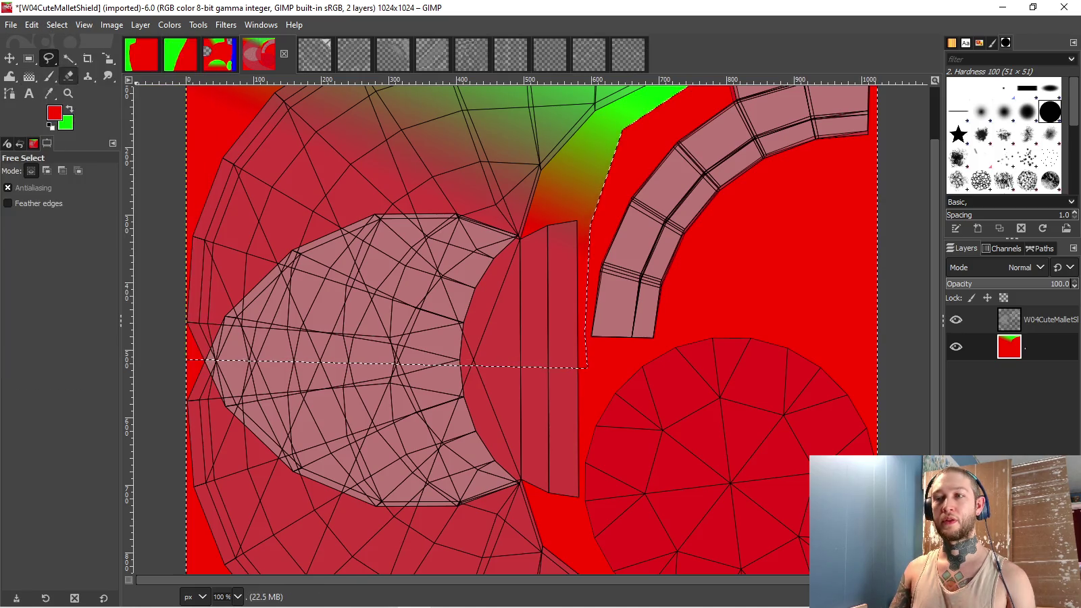
{"action": "scroll", "coordinate": [436, 303], "scroll_direction": "down", "scroll_amount": 2}
{"action": "scroll", "coordinate": [436, 303], "scroll_direction": "right", "scroll_amount": 3}
{"action": "left_click", "coordinate": [465, 266], "text": "ctrl"}
{"action": "scroll", "coordinate": [458, 404], "scroll_direction": "up", "scroll_amount": 2}
{"action": "scroll", "coordinate": [473, 392], "scroll_direction": "down", "scroll_amount": 1}
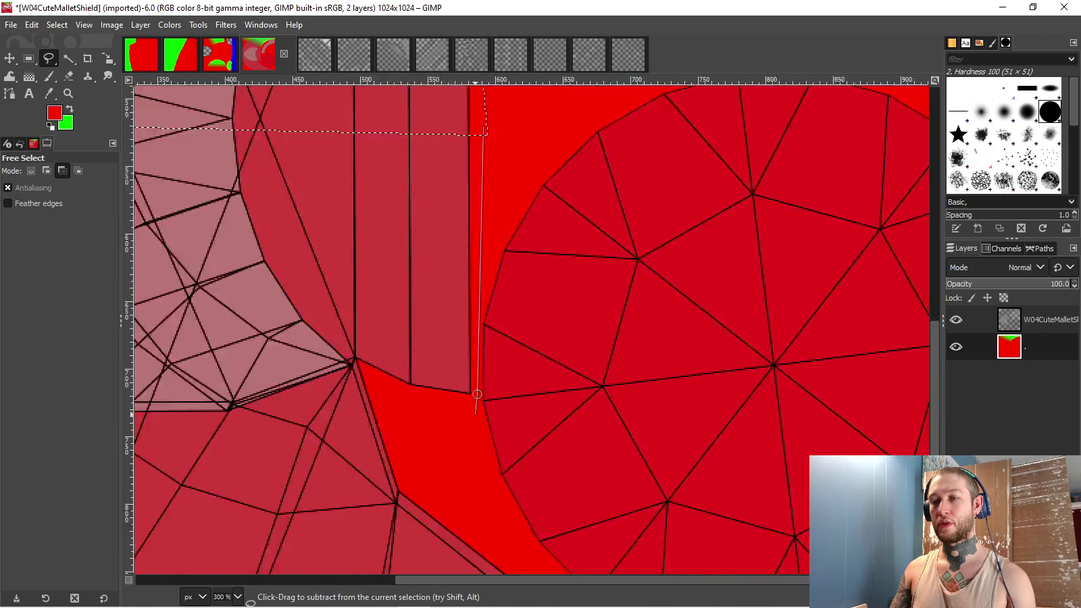
{"action": "scroll", "coordinate": [480, 473], "scroll_direction": "up", "scroll_amount": 2}
{"action": "left_click", "coordinate": [482, 492]}
{"action": "scroll", "coordinate": [482, 270], "scroll_direction": "down", "scroll_amount": 5}
{"action": "scroll", "coordinate": [473, 244], "scroll_direction": "down", "scroll_amount": 2}
{"action": "scroll", "coordinate": [491, 281], "scroll_direction": "up", "scroll_amount": 1}
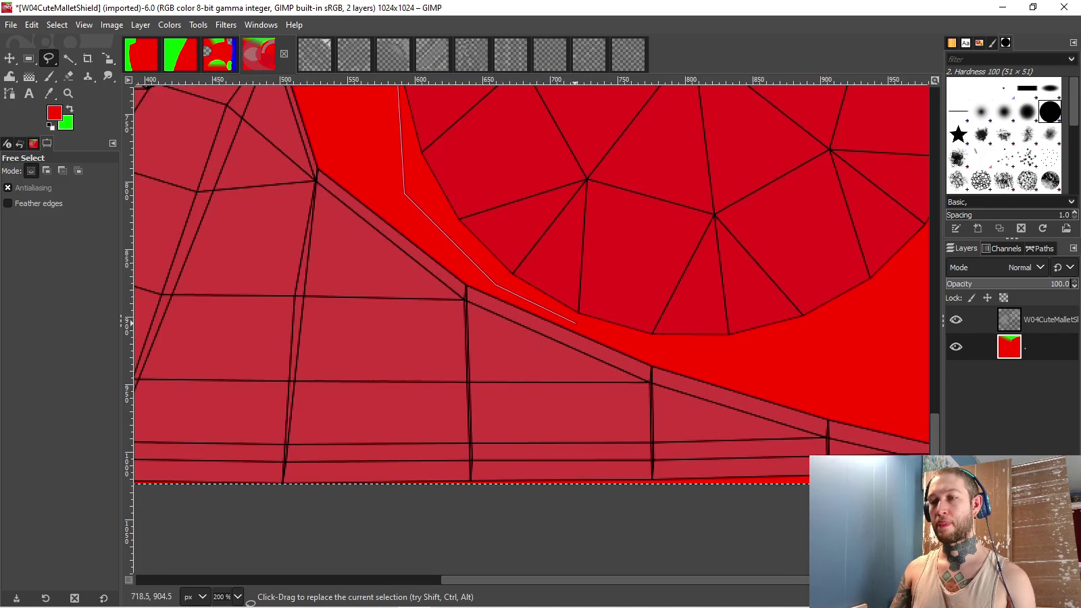
{"action": "scroll", "coordinate": [803, 389], "scroll_direction": "down", "scroll_amount": 3}
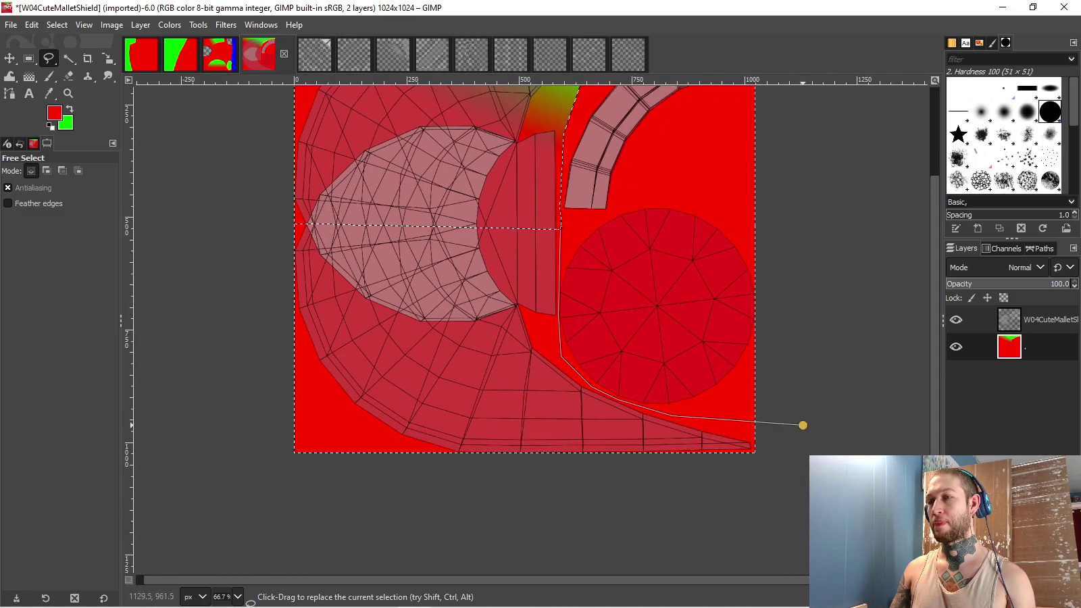
{"action": "scroll", "coordinate": [801, 425], "scroll_direction": "up", "scroll_amount": 3}
{"action": "left_click", "coordinate": [783, 189]}
{"action": "double_click", "coordinate": [486, 231]}
{"action": "scroll", "coordinate": [283, 229], "scroll_direction": "down", "scroll_amount": 5}
Step: Set the background colour to blue and fill the selection with a red-to-blue gradient
{"action": "left_click", "coordinate": [66, 123]}
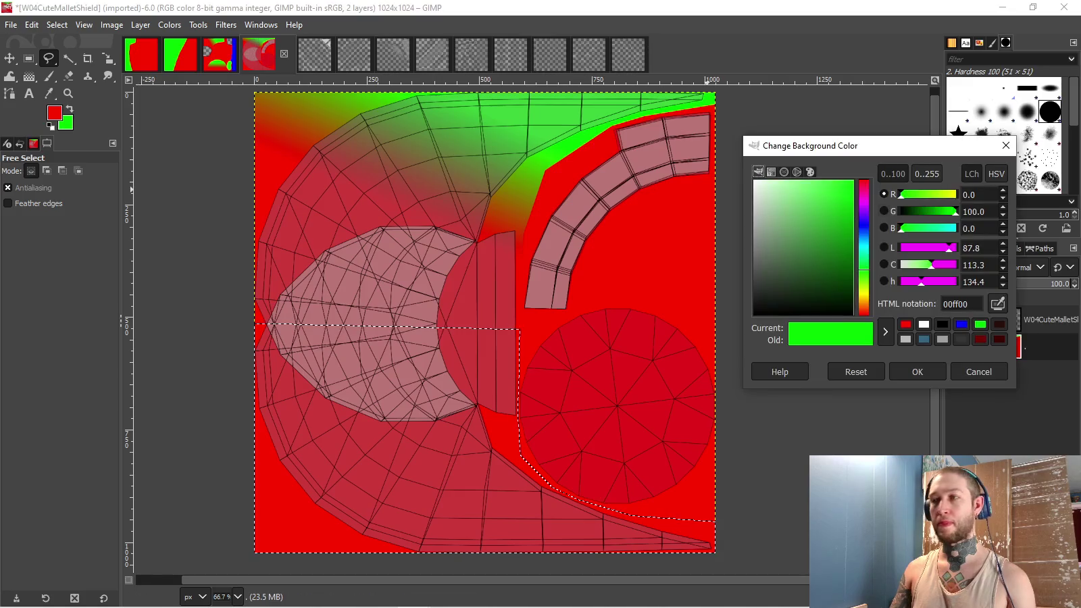
{"action": "left_click_drag", "start_coordinate": [864, 270], "coordinate": [864, 223]}
{"action": "left_click", "coordinate": [918, 372]}
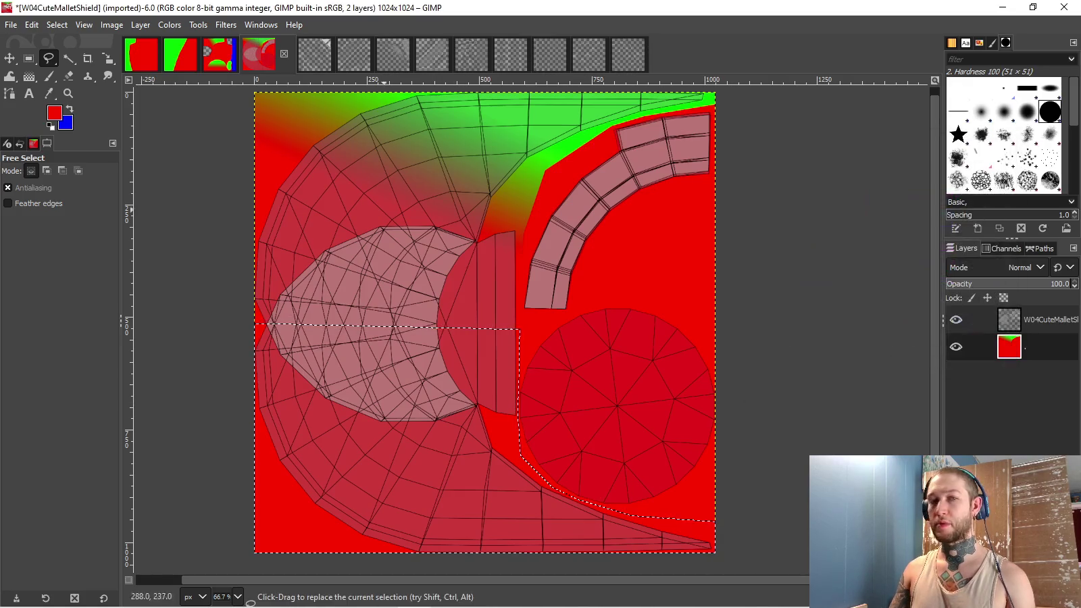
{"action": "left_click", "coordinate": [29, 76]}
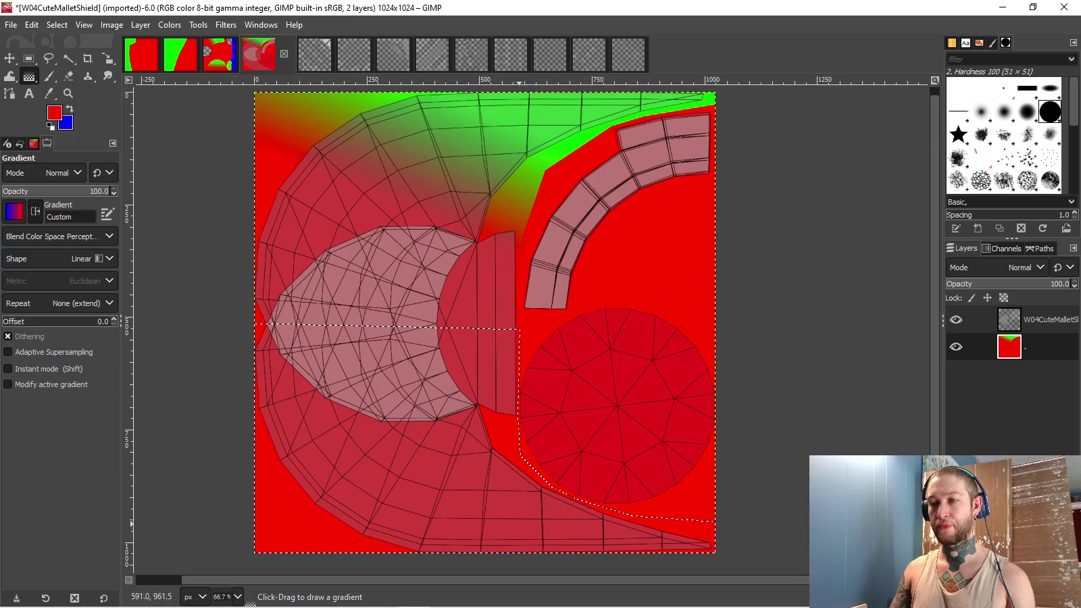
{"action": "left_click_drag", "start_coordinate": [468, 448], "coordinate": [525, 528]}
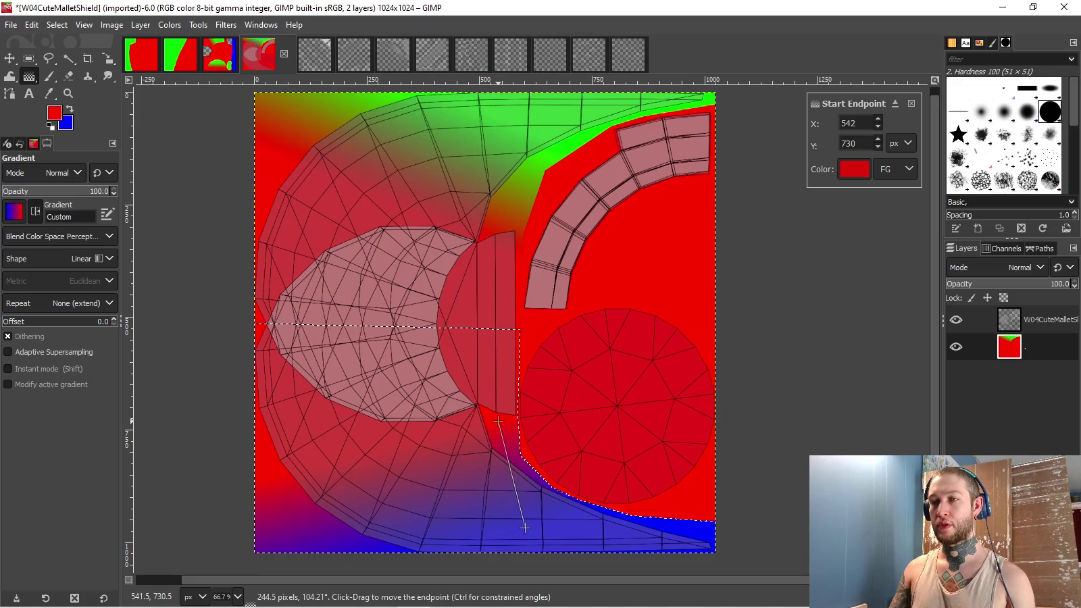
{"action": "left_click_drag", "start_coordinate": [498, 421], "coordinate": [488, 423]}
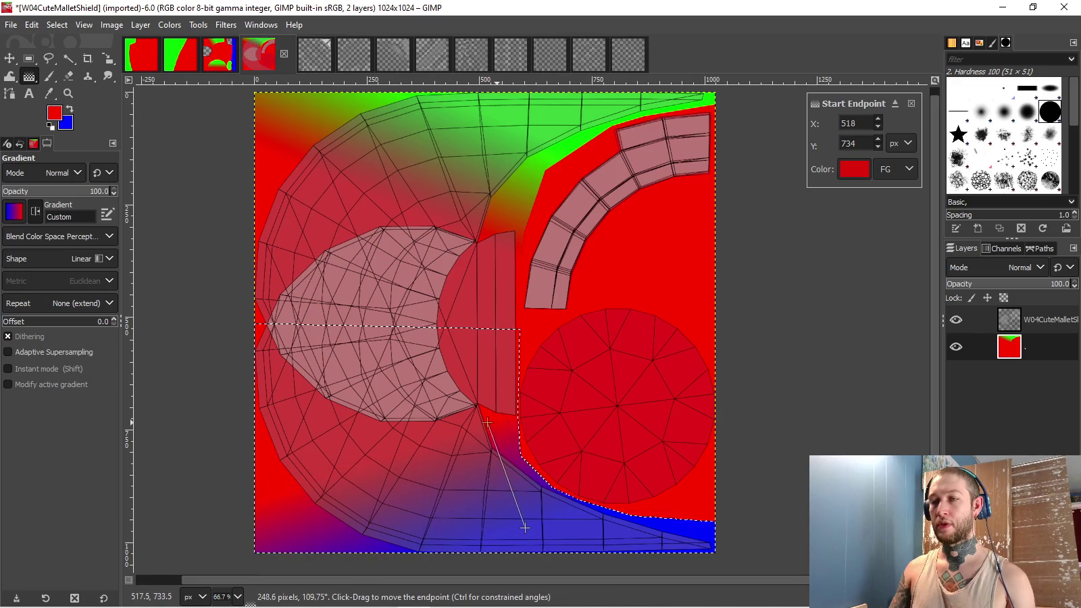
{"action": "left_click_drag", "start_coordinate": [525, 527], "coordinate": [521, 502]}
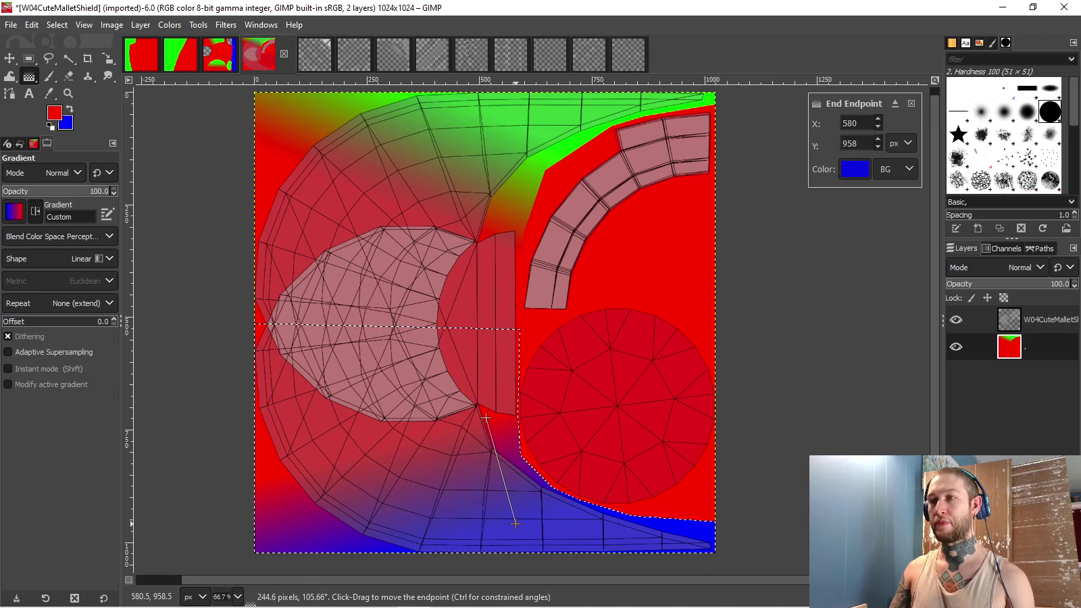
{"action": "key", "text": "Return"}
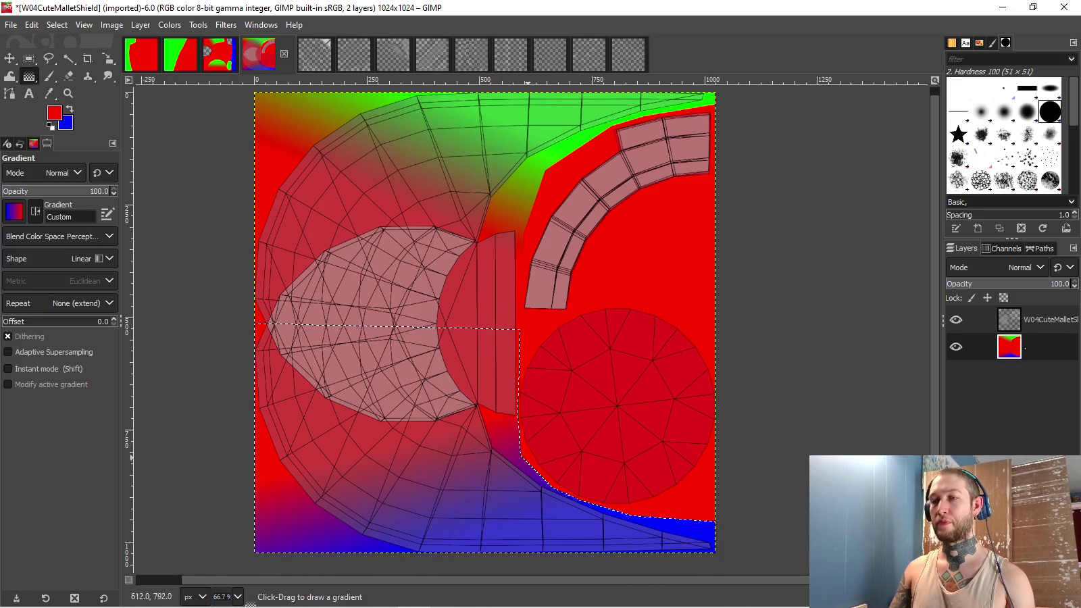
{"action": "scroll", "coordinate": [527, 457], "scroll_direction": "up", "scroll_amount": 2}
{"action": "scroll", "coordinate": [527, 457], "scroll_direction": "right", "scroll_amount": 3}
{"action": "scroll", "coordinate": [530, 453], "scroll_direction": "left", "scroll_amount": 2}
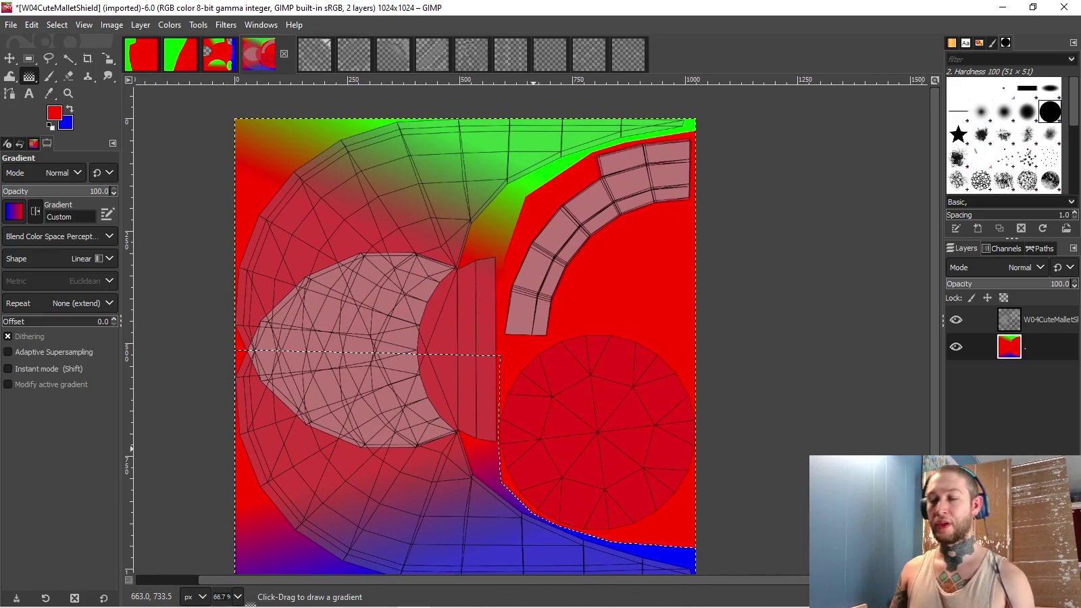
Step: In Blender, select W04CuteMalletShield, check its linked ring UV piece, then return to GIMP
{"action": "key", "text": "alt+Tab"}
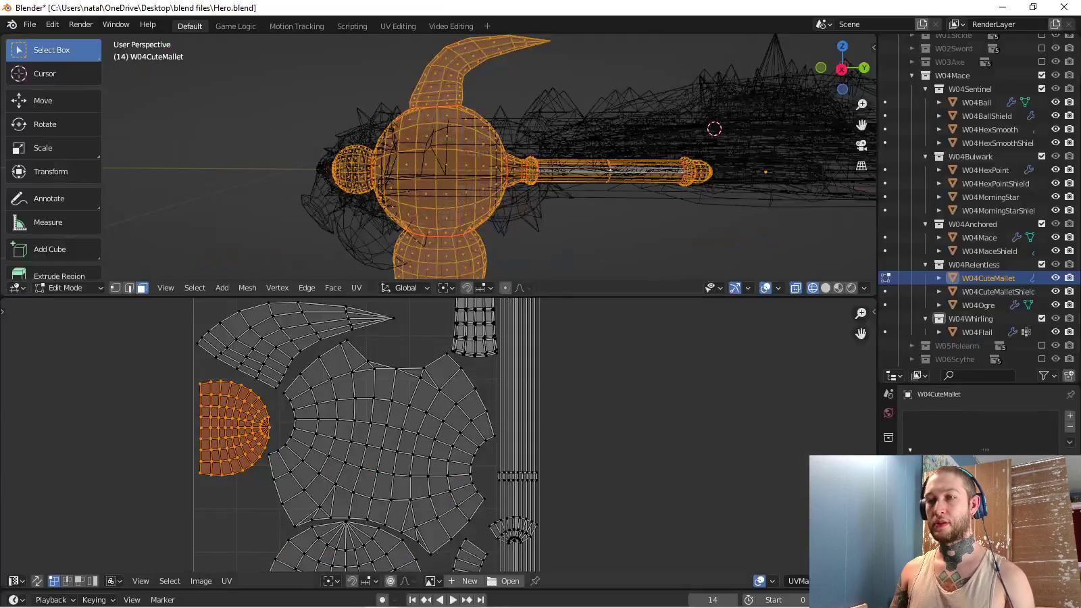
{"action": "key", "text": "Tab"}
{"action": "left_click", "coordinate": [998, 292]}
{"action": "key", "text": "Tab"}
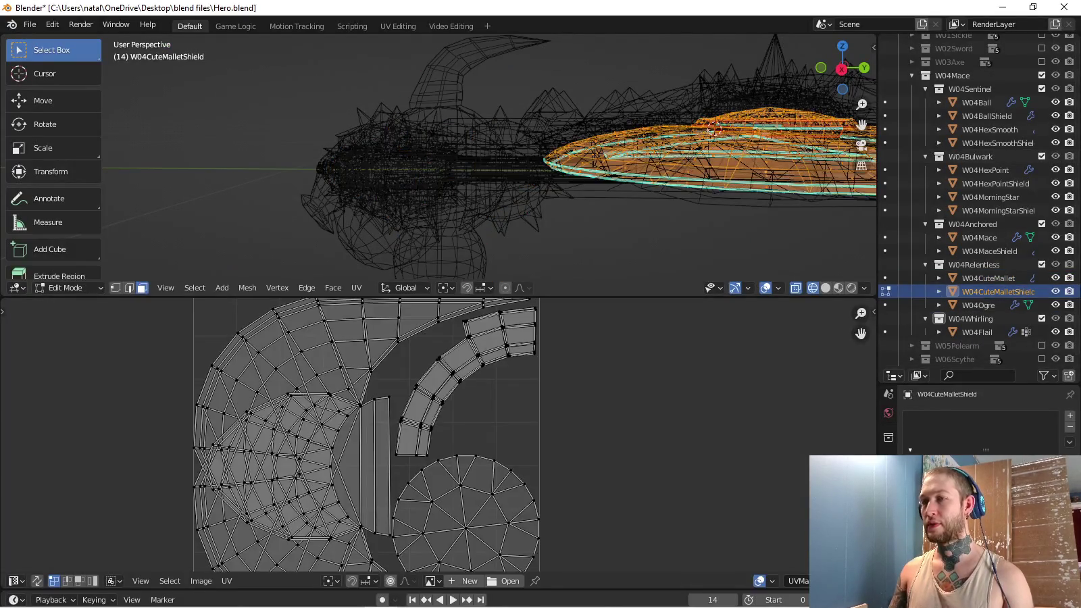
{"action": "scroll", "coordinate": [490, 156], "scroll_direction": "up", "scroll_amount": 5}
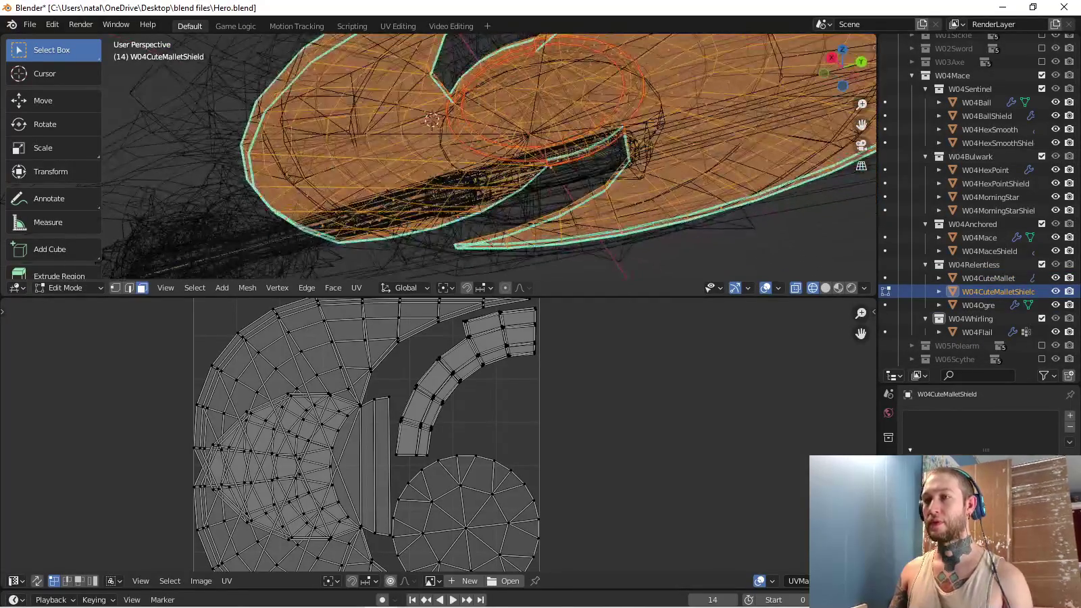
{"action": "key", "text": "alt+a"}
{"action": "key", "text": "ctrl+l"}
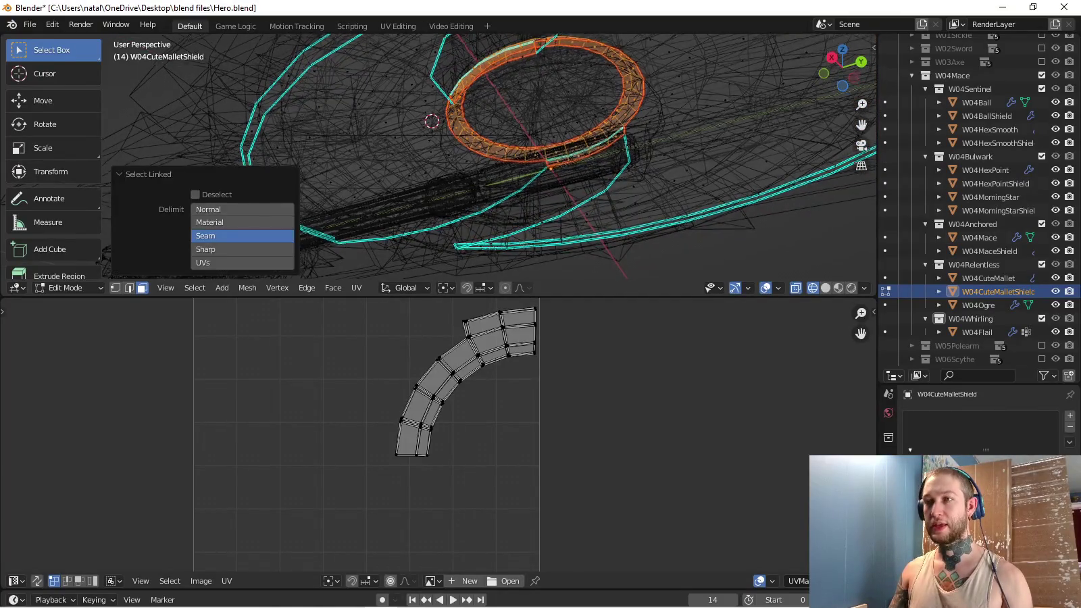
{"action": "left_click_drag", "start_coordinate": [842, 68], "coordinate": [845, 112]}
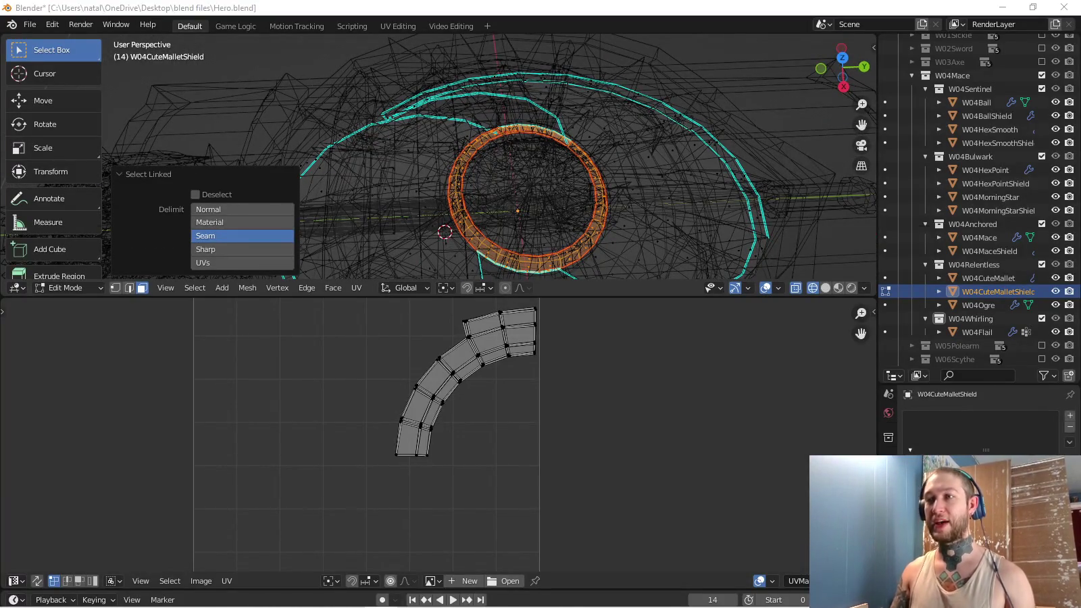
{"action": "key", "text": "alt+Tab"}
{"action": "scroll", "coordinate": [466, 331], "scroll_direction": "up", "scroll_amount": 2}
{"action": "scroll", "coordinate": [466, 331], "scroll_direction": "right", "scroll_amount": 4}
Step: Reset colours to black and white and Free Select the region around the curved strip
{"action": "key", "text": "d"}
{"action": "key", "text": "p"}
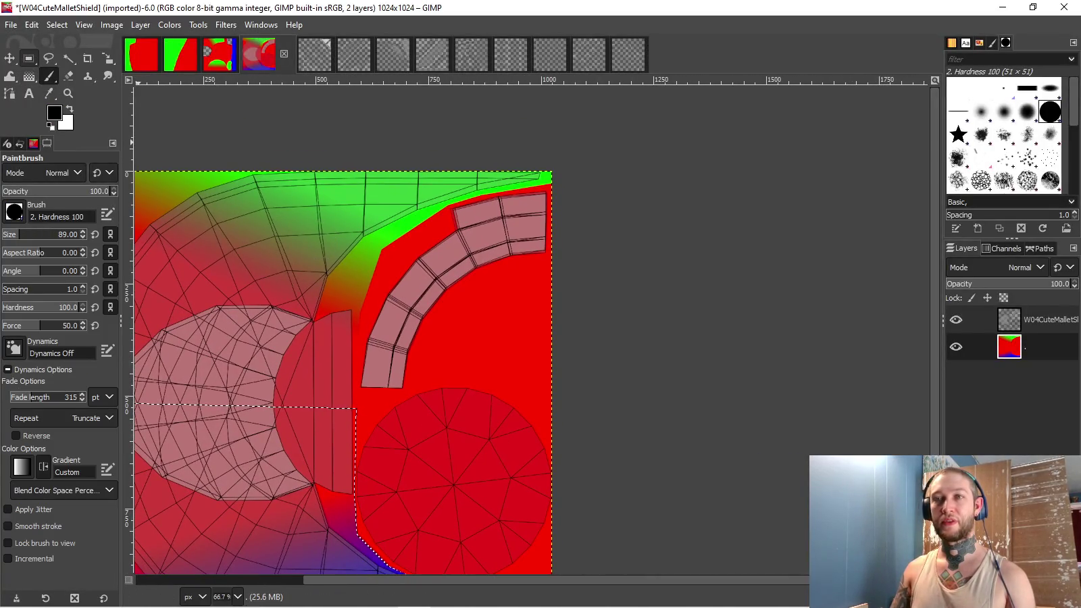
{"action": "key", "text": "f"}
{"action": "scroll", "coordinate": [406, 316], "scroll_direction": "up", "scroll_amount": 2}
{"action": "scroll", "coordinate": [406, 316], "scroll_direction": "up", "scroll_amount": 1}
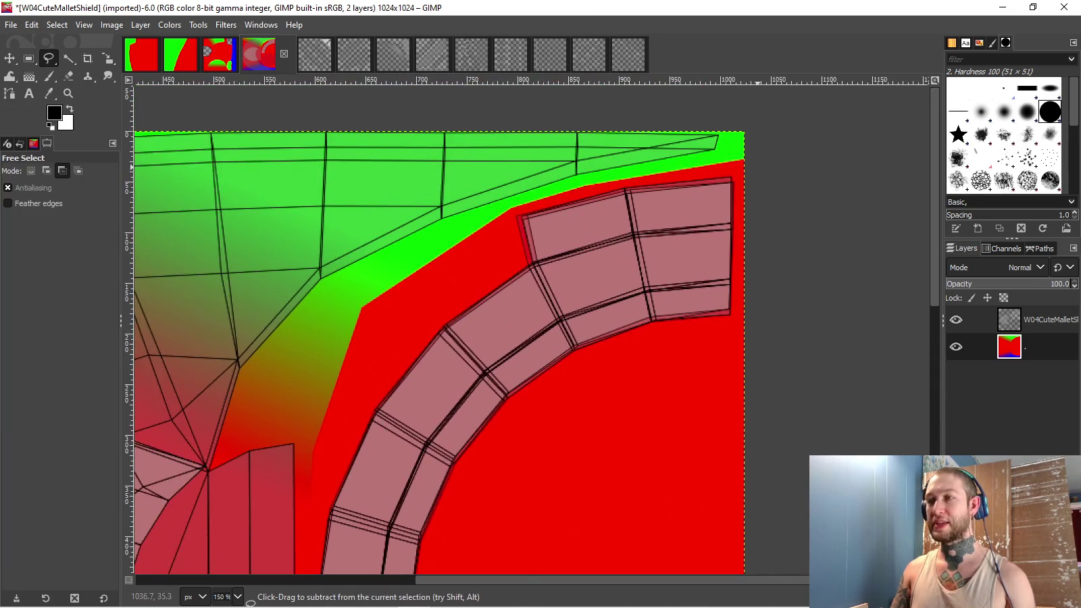
{"action": "scroll", "coordinate": [743, 152], "scroll_direction": "up", "scroll_amount": 1}
{"action": "left_click", "coordinate": [413, 201]}
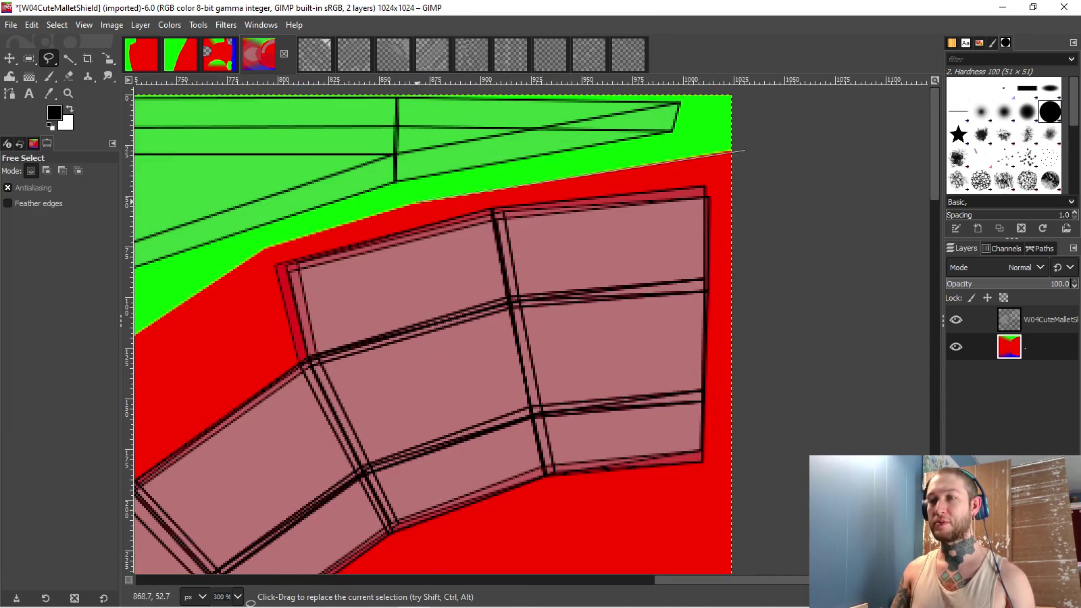
{"action": "scroll", "coordinate": [264, 248], "scroll_direction": "down", "scroll_amount": 1}
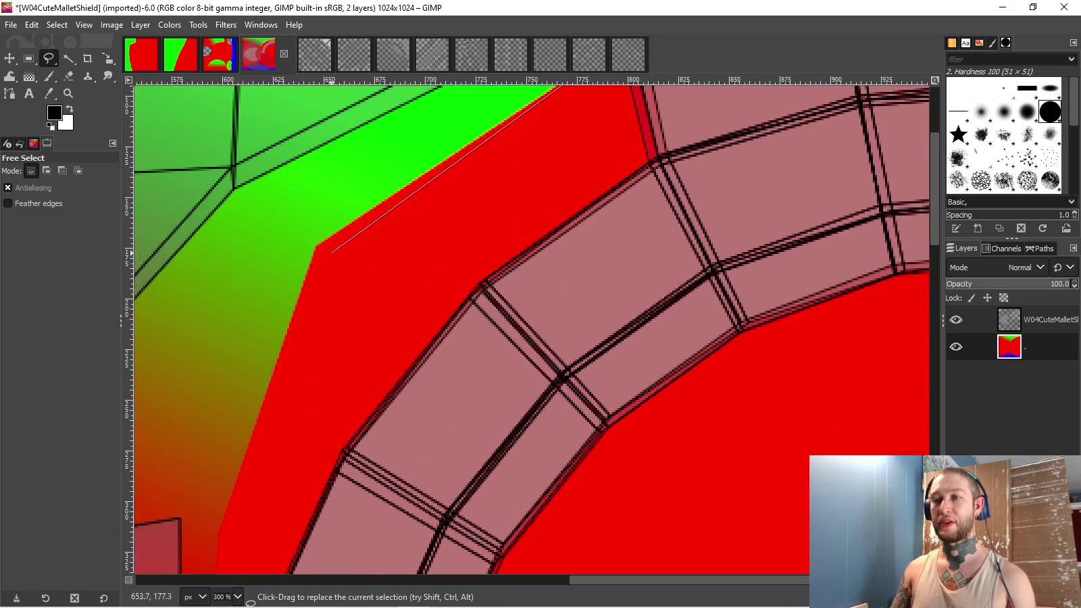
{"action": "scroll", "coordinate": [389, 292], "scroll_direction": "up", "scroll_amount": 4}
{"action": "scroll", "coordinate": [389, 293], "scroll_direction": "down", "scroll_amount": 4}
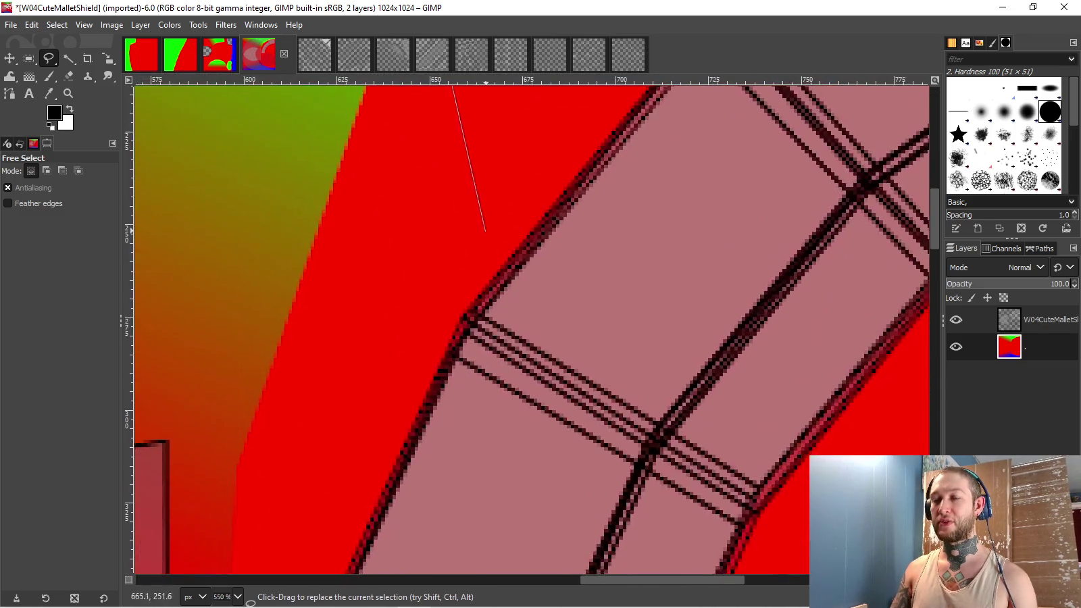
{"action": "left_click", "coordinate": [365, 312]}
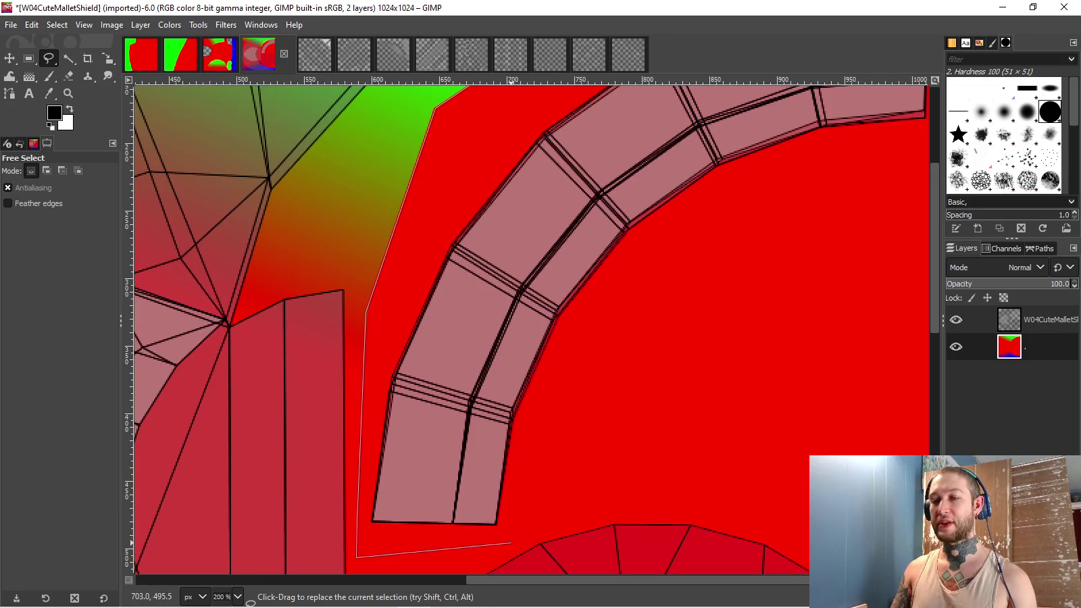
{"action": "scroll", "coordinate": [700, 367], "scroll_direction": "down", "scroll_amount": 2}
{"action": "double_click", "coordinate": [774, 222]}
Step: Bucket-fill the selected region solid black
{"action": "left_click", "coordinate": [29, 75]}
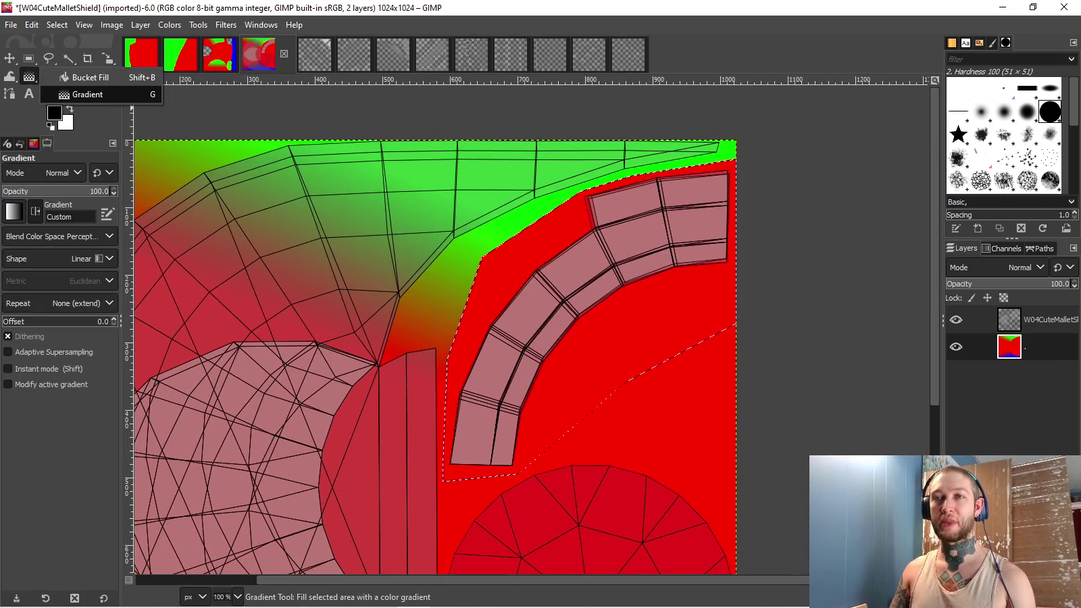
{"action": "key", "text": "shift+b"}
{"action": "left_click", "coordinate": [686, 307]}
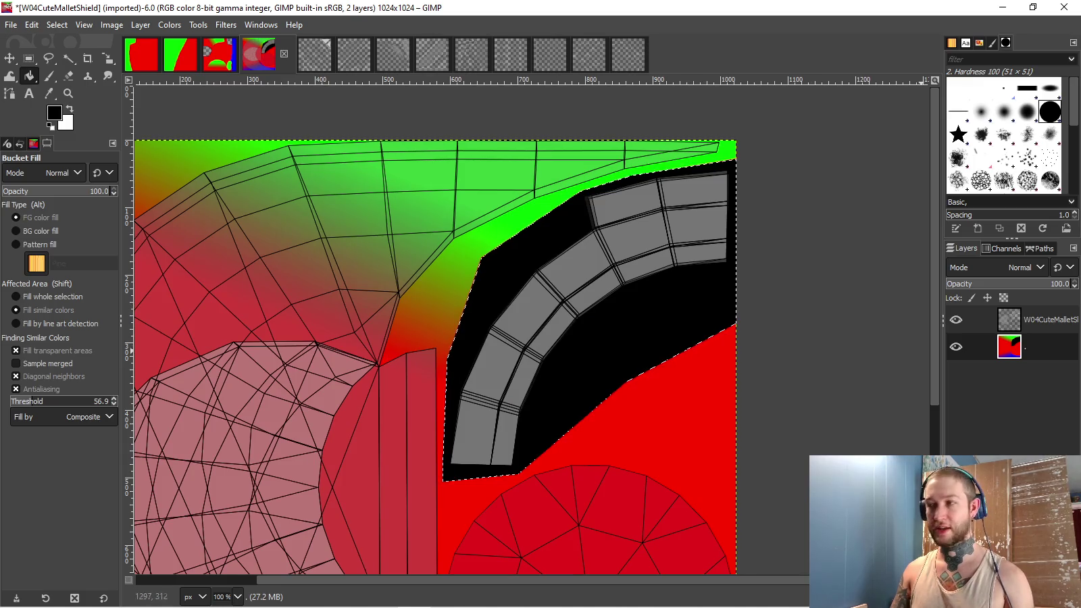
{"action": "scroll", "coordinate": [702, 307], "scroll_direction": "down", "scroll_amount": 5}
{"action": "key", "text": "f"}
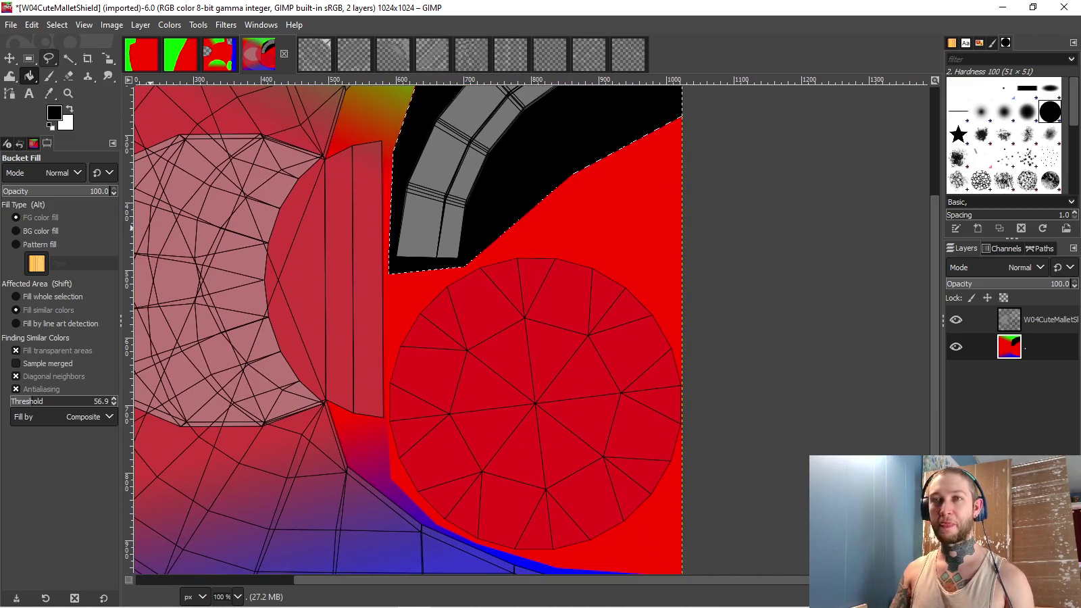
{"action": "scroll", "coordinate": [308, 263], "scroll_direction": "up", "scroll_amount": 3}
Step: Free-select the red region around the round disc on the shield texture
{"action": "left_click", "coordinate": [552, 295]}
{"action": "scroll", "coordinate": [551, 424], "scroll_direction": "down", "scroll_amount": 5}
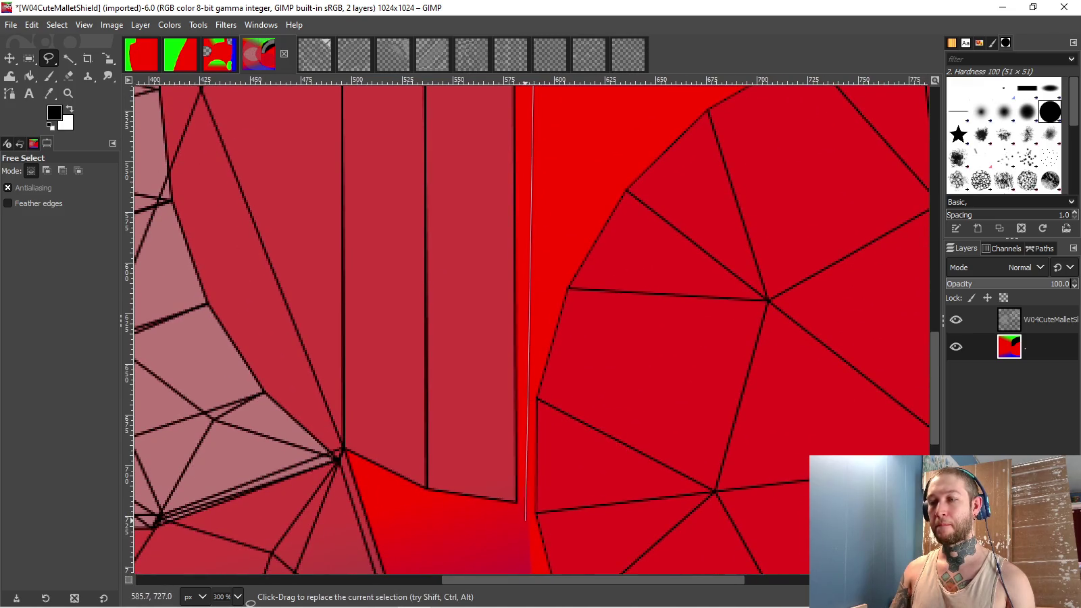
{"action": "left_click", "coordinate": [525, 521]}
{"action": "scroll", "coordinate": [460, 309], "scroll_direction": "down", "scroll_amount": 7}
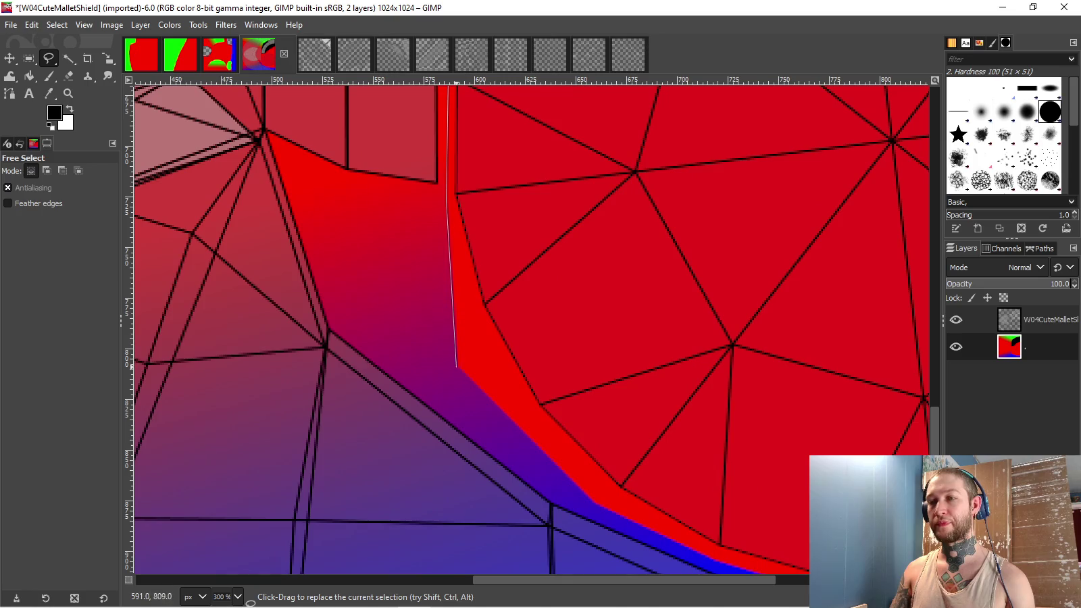
{"action": "left_click", "coordinate": [457, 367]}
{"action": "scroll", "coordinate": [457, 367], "scroll_direction": "down", "scroll_amount": 5}
{"action": "scroll", "coordinate": [456, 367], "scroll_direction": "right", "scroll_amount": 3}
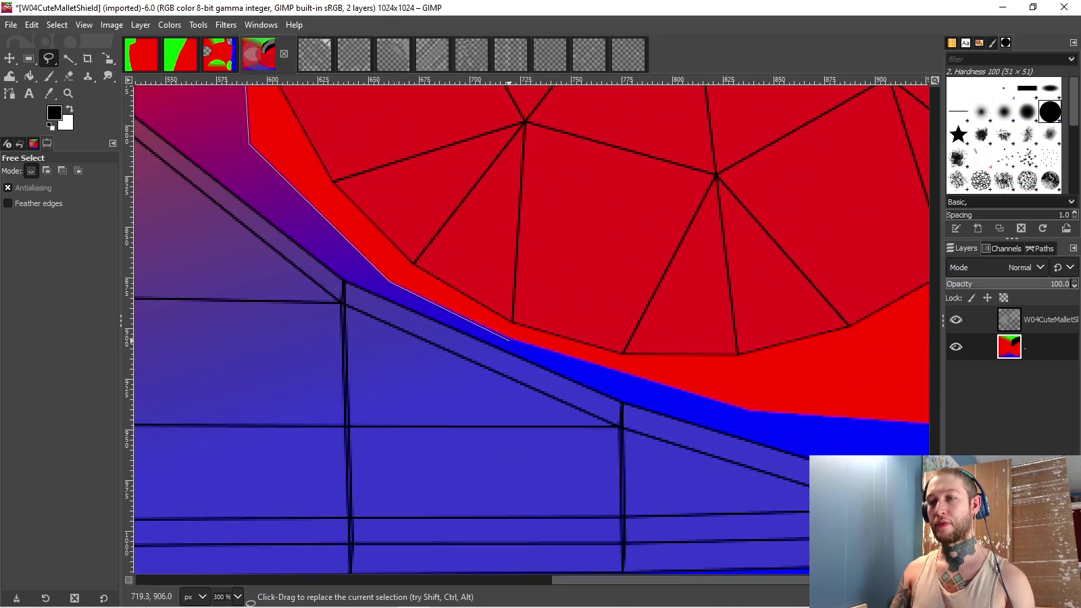
{"action": "left_click", "coordinate": [750, 411]}
{"action": "key", "text": "1"}
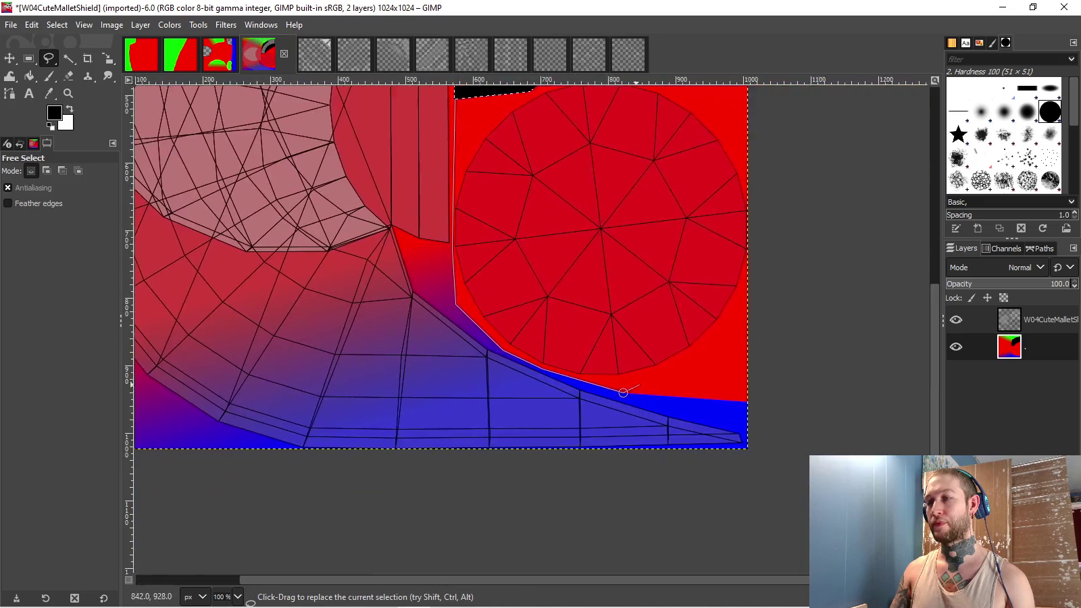
{"action": "scroll", "coordinate": [697, 410], "scroll_direction": "right", "scroll_amount": 2}
{"action": "left_click", "coordinate": [708, 410]}
{"action": "scroll", "coordinate": [708, 410], "scroll_direction": "up", "scroll_amount": 4}
{"action": "left_click", "coordinate": [713, 223]}
{"action": "left_click", "coordinate": [501, 225]}
{"action": "key", "text": "3"}
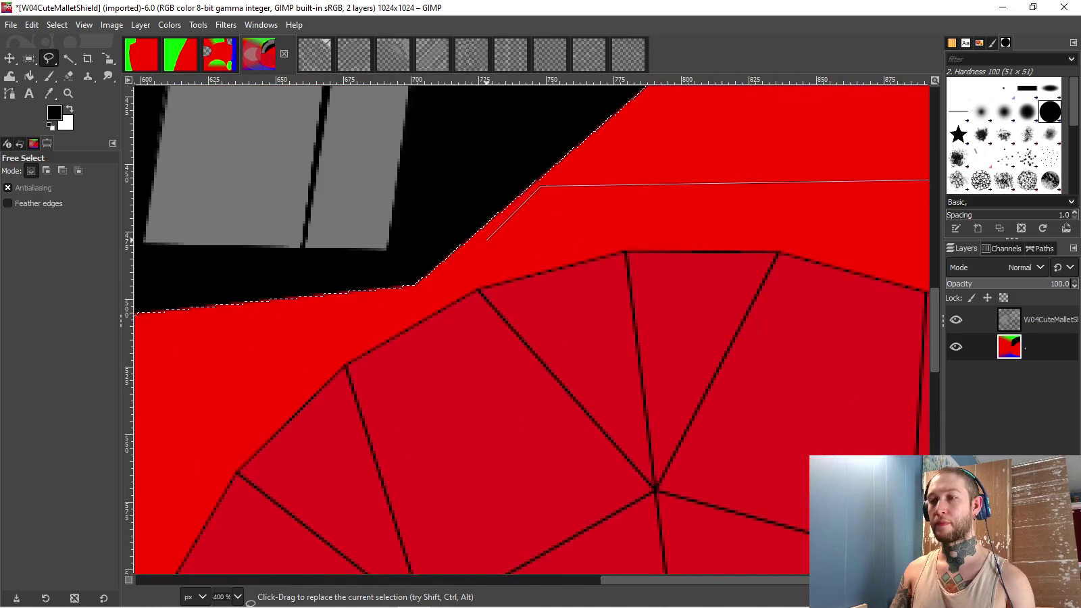
{"action": "key", "text": "minus"}
{"action": "key", "text": "minus"}
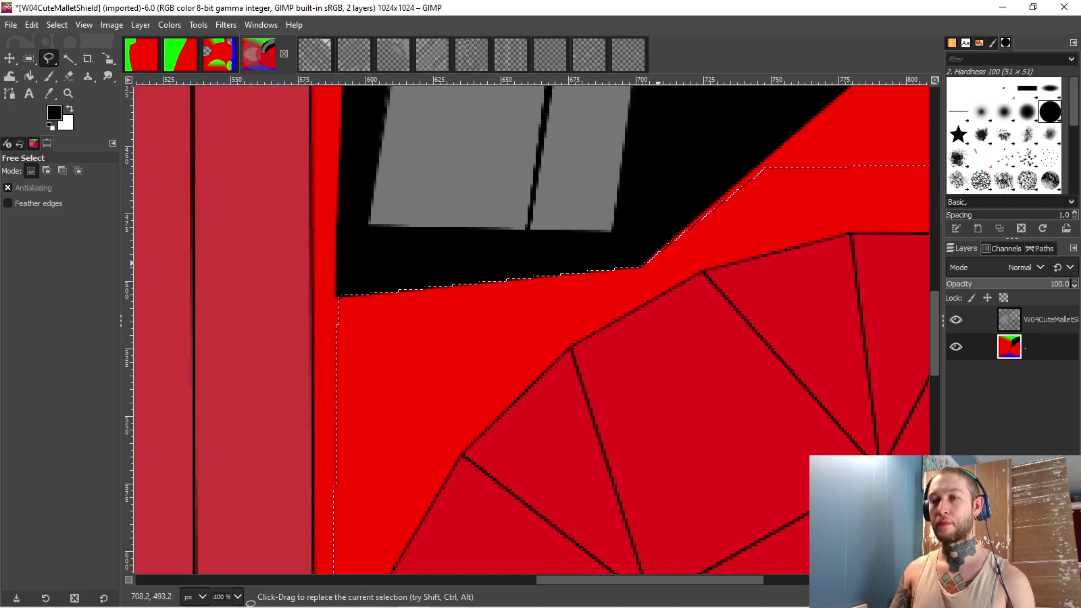
{"action": "key", "text": "minus"}
Step: Clear the selected area to transparency and hide the wireframe overlay layer
{"action": "key", "text": "shift+b"}
{"action": "left_click", "coordinate": [704, 373]}
{"action": "key", "text": "Delete"}
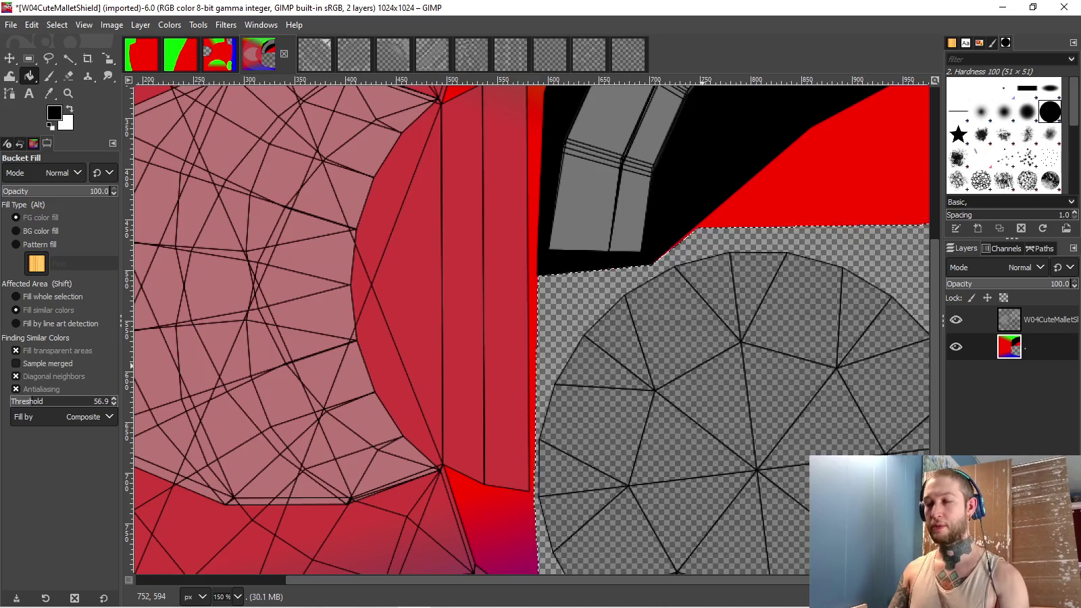
{"action": "left_click", "coordinate": [956, 319]}
{"action": "key", "text": "minus"}
{"action": "key", "text": "minus"}
{"action": "key", "text": "minus"}
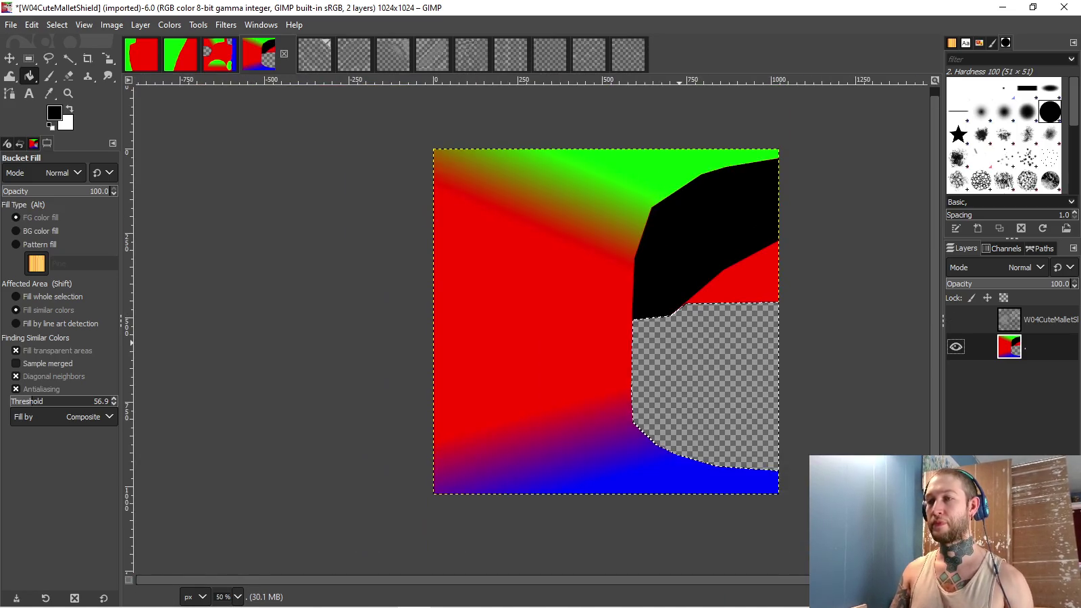
{"action": "key", "text": "plus"}
{"action": "key", "text": "plus"}
{"action": "key", "text": "plus"}
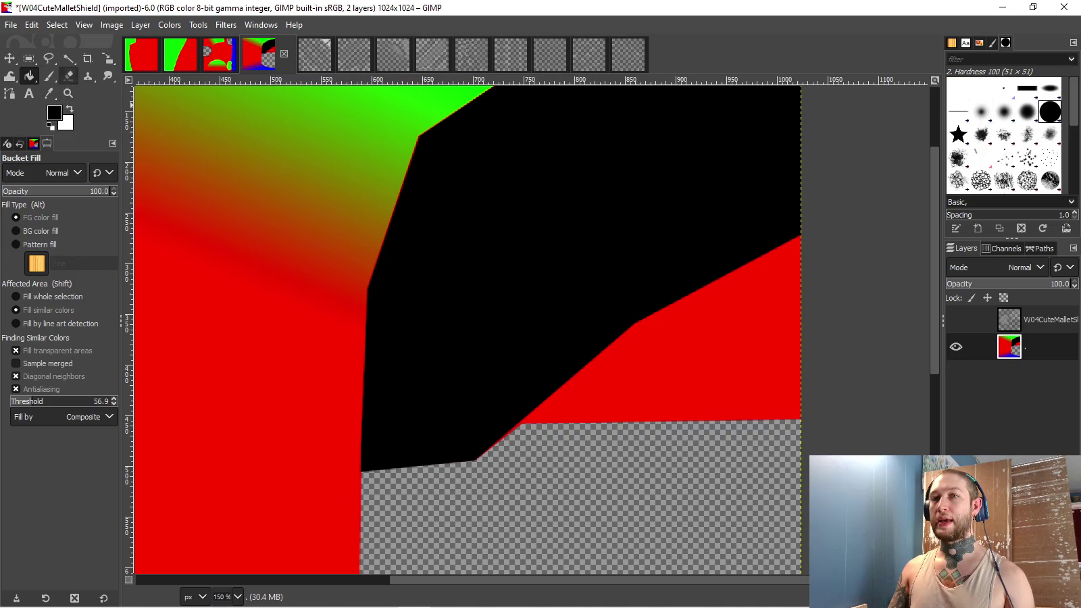
Step: Fuzzy-select the black region and bucket-fill it with a dark red foreground colour
{"action": "left_click", "coordinate": [68, 58]}
{"action": "left_click", "coordinate": [574, 203]}
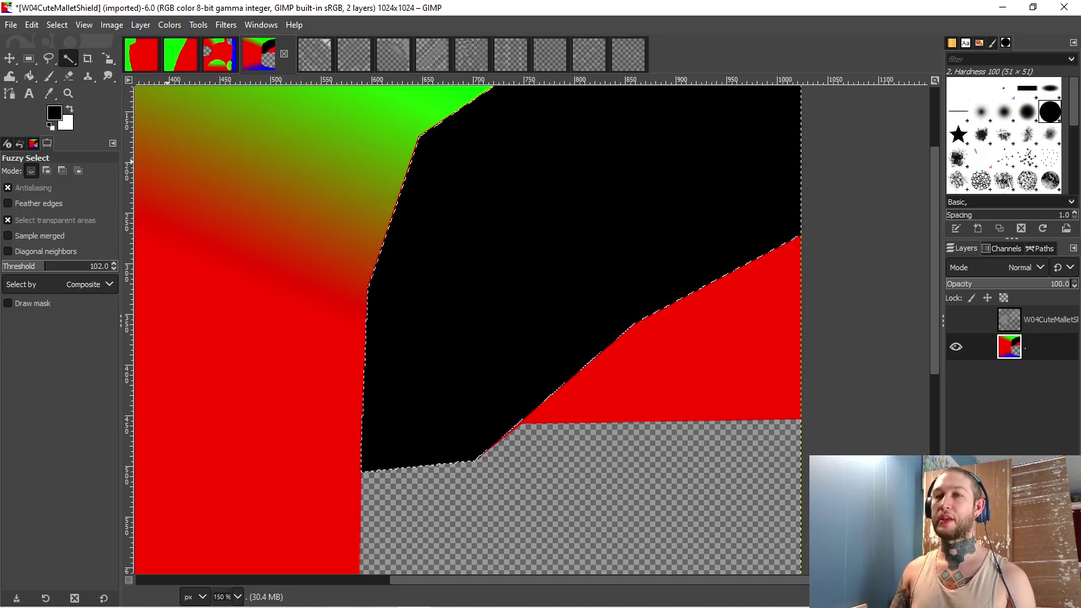
{"action": "left_click", "coordinate": [54, 112]}
{"action": "left_click", "coordinate": [853, 286]}
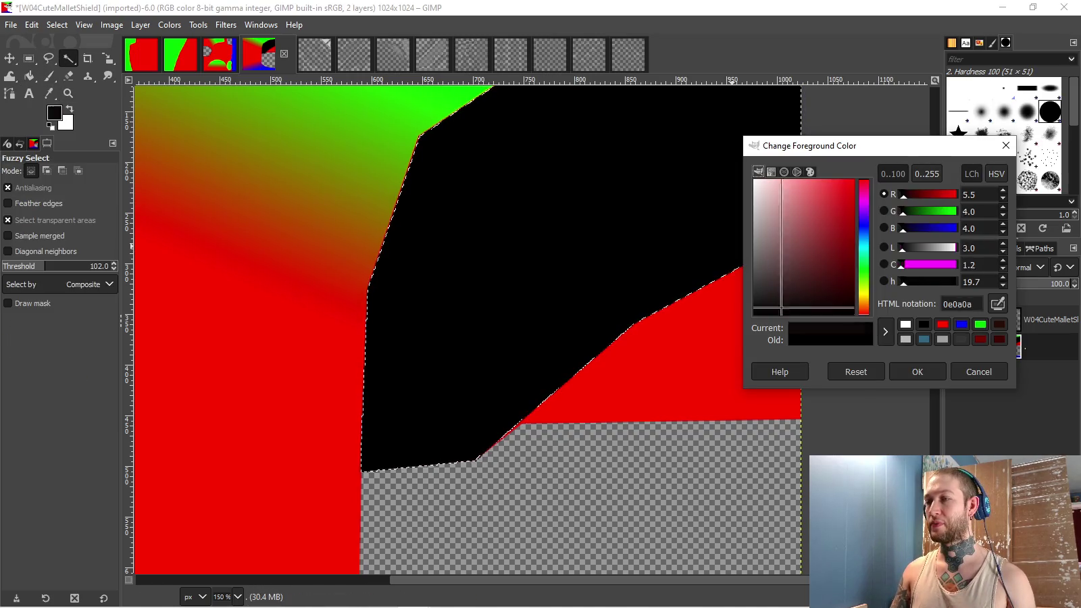
{"action": "left_click", "coordinate": [853, 278]}
{"action": "left_click", "coordinate": [917, 372]}
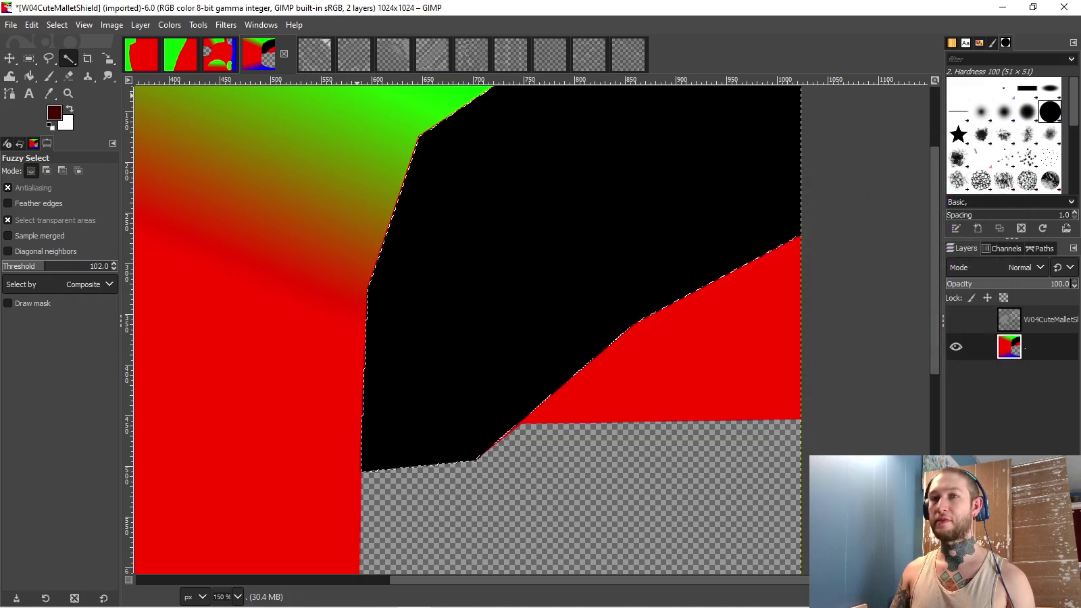
{"action": "left_click", "coordinate": [29, 76]}
{"action": "left_click", "coordinate": [575, 203]}
Step: Fit the image in view and bring up the Export Image dialog
{"action": "key", "text": "shift+ctrl+j"}
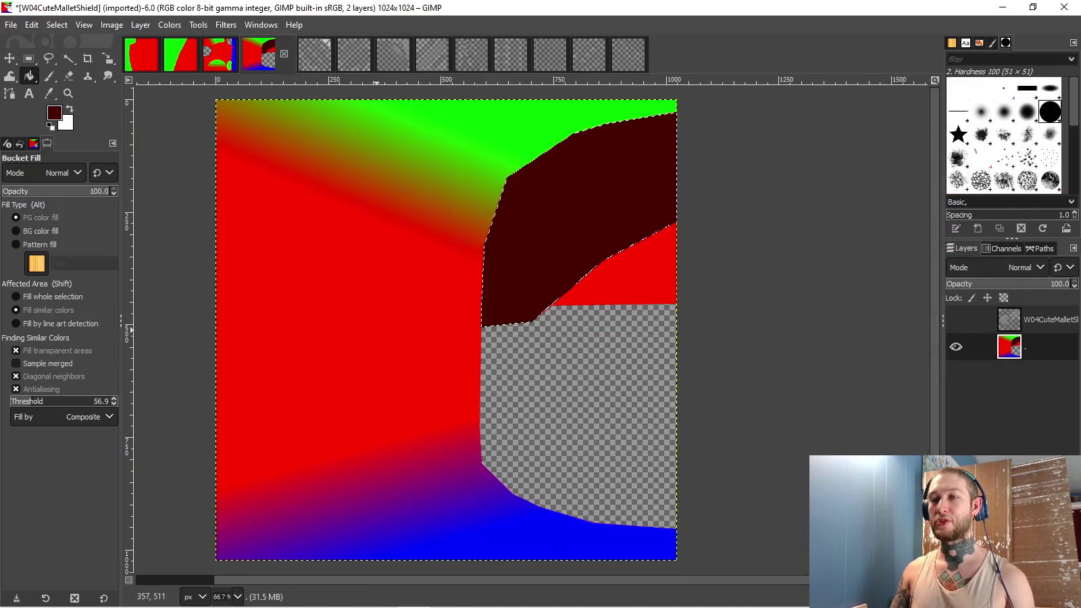
{"action": "left_click", "coordinate": [32, 24]}
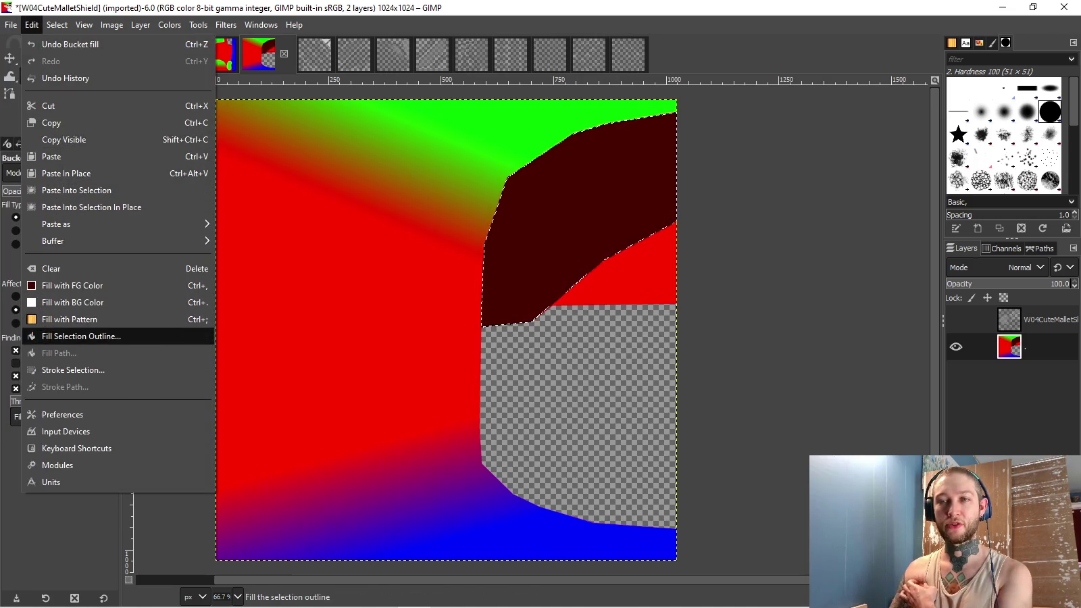
{"action": "mouse_move", "coordinate": [11, 25]}
{"action": "left_click", "coordinate": [41, 251]}
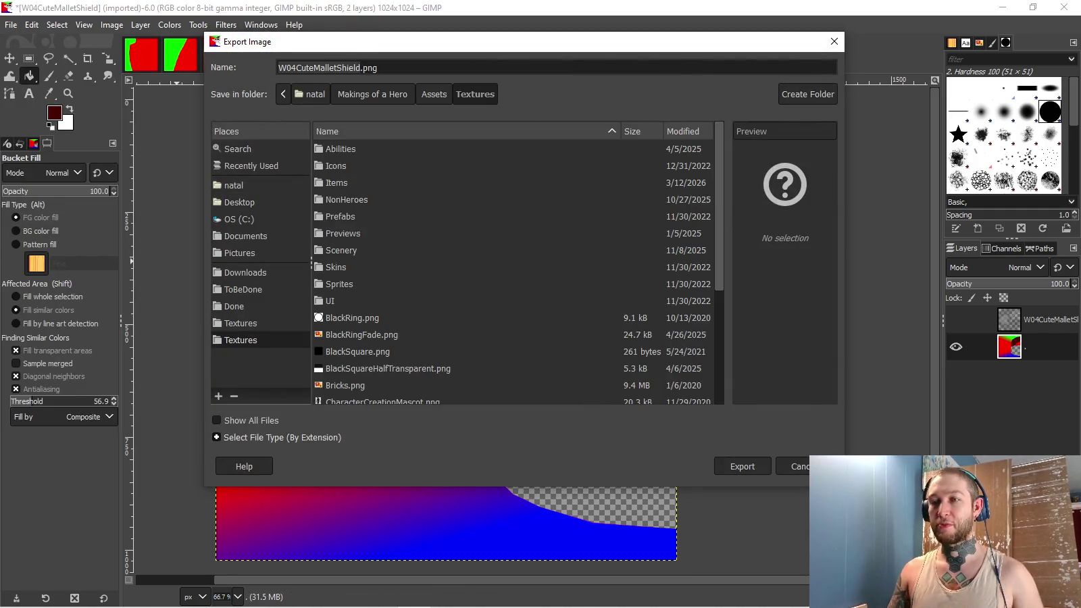
Step: Export W04CuteMalletShield.png into Weapons/04Mace as a PNG, then return to Unity
{"action": "double_click", "coordinate": [335, 165]}
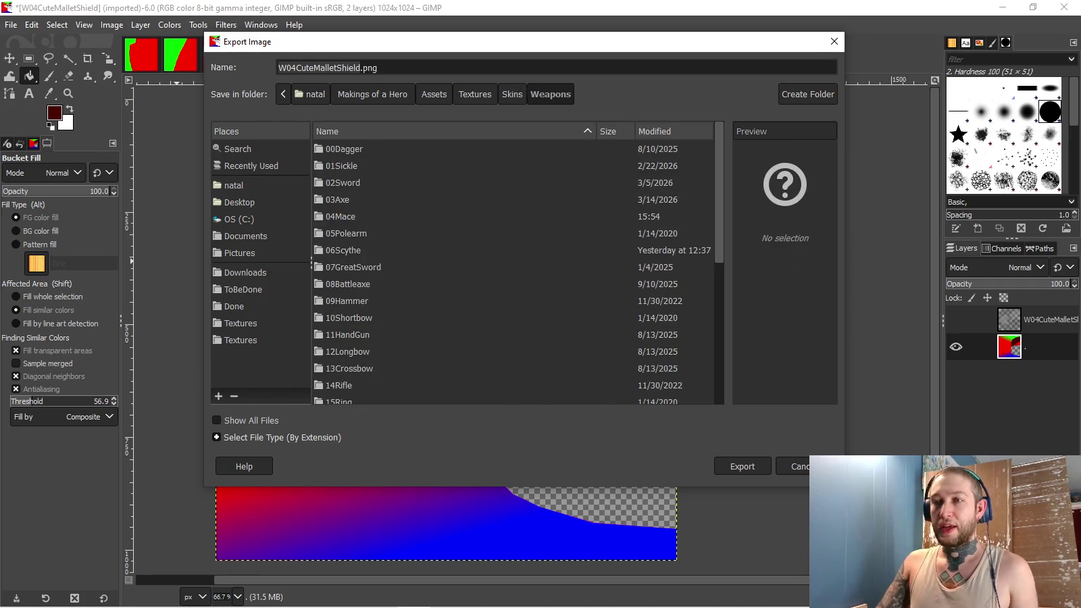
{"action": "double_click", "coordinate": [341, 216]}
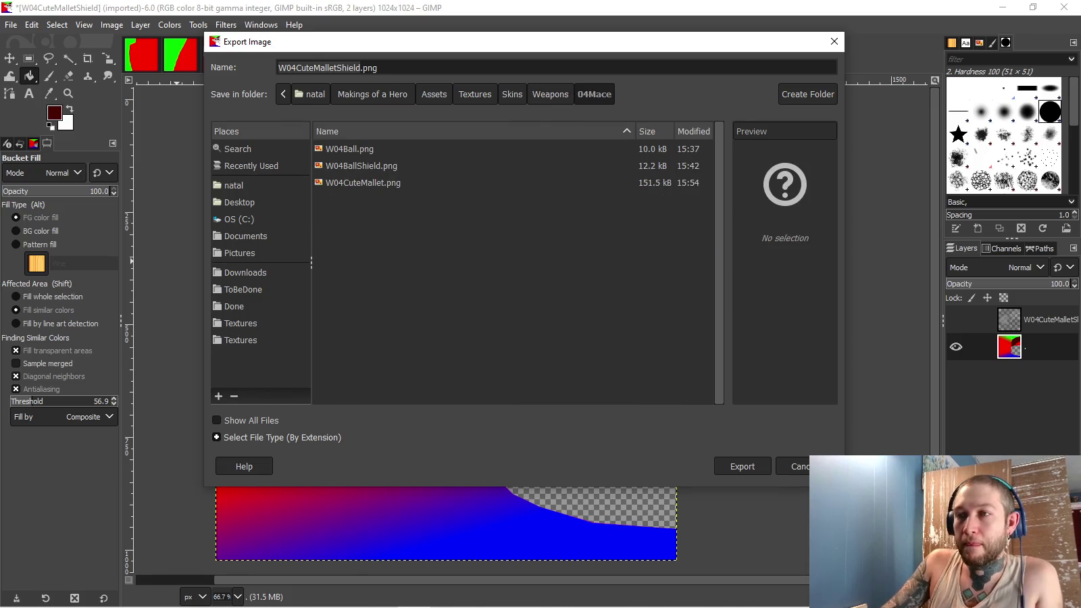
{"action": "left_click", "coordinate": [742, 467]}
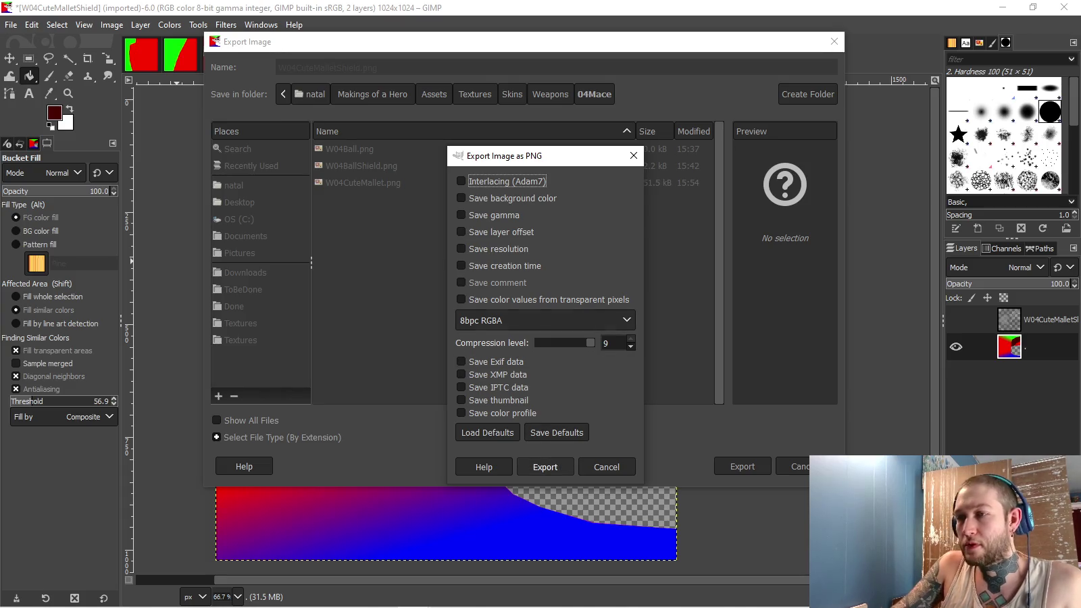
{"action": "left_click", "coordinate": [549, 466]}
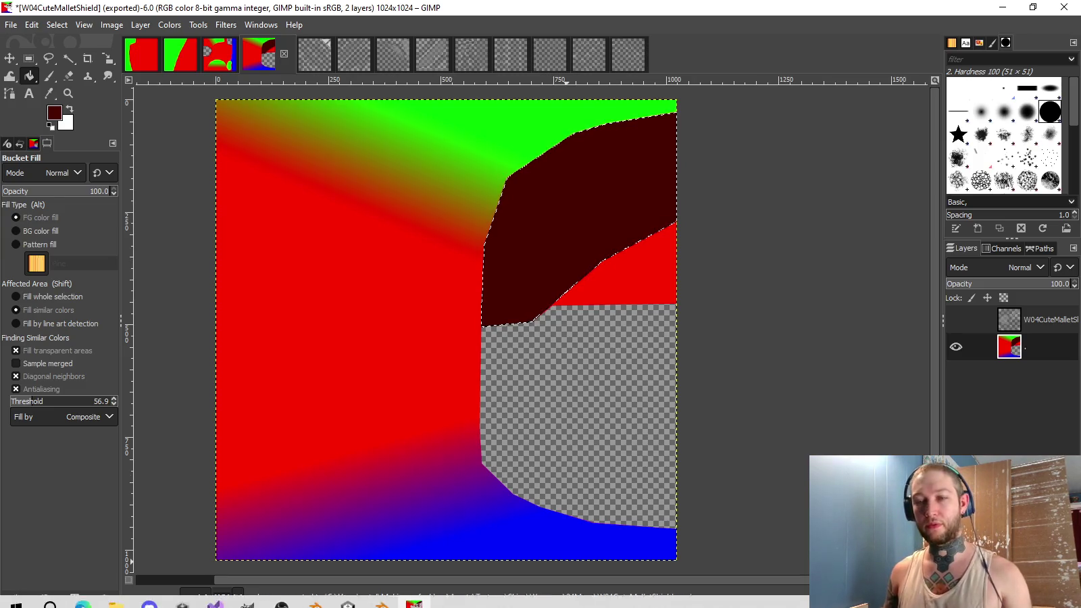
{"action": "left_click", "coordinate": [348, 595]}
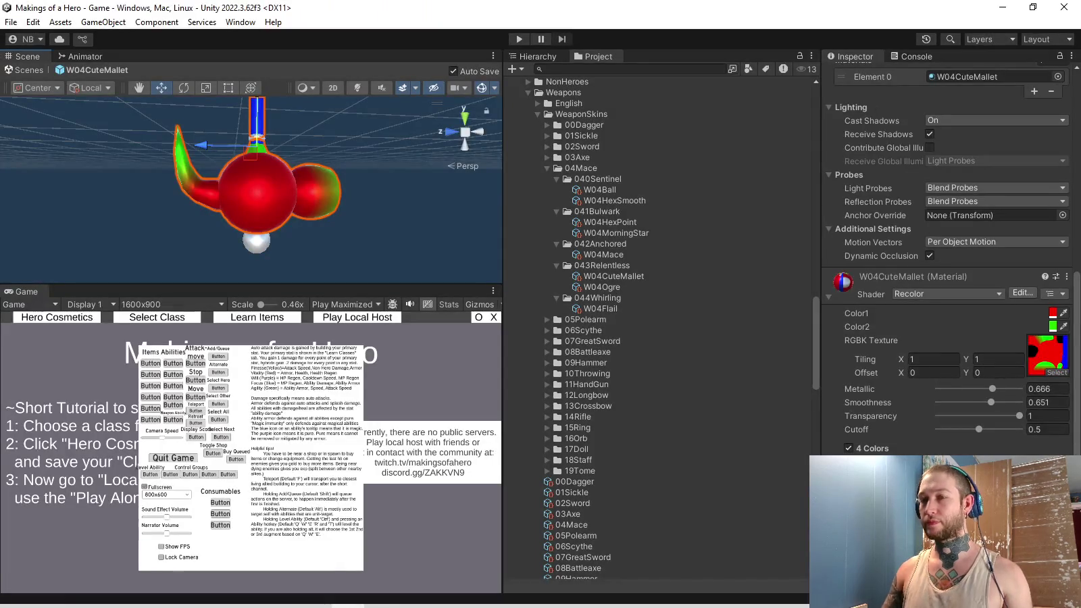
Step: Reduce the W04CuteMalletShield prefab's material slots to one
{"action": "scroll", "coordinate": [666, 328], "scroll_direction": "up", "scroll_amount": 3}
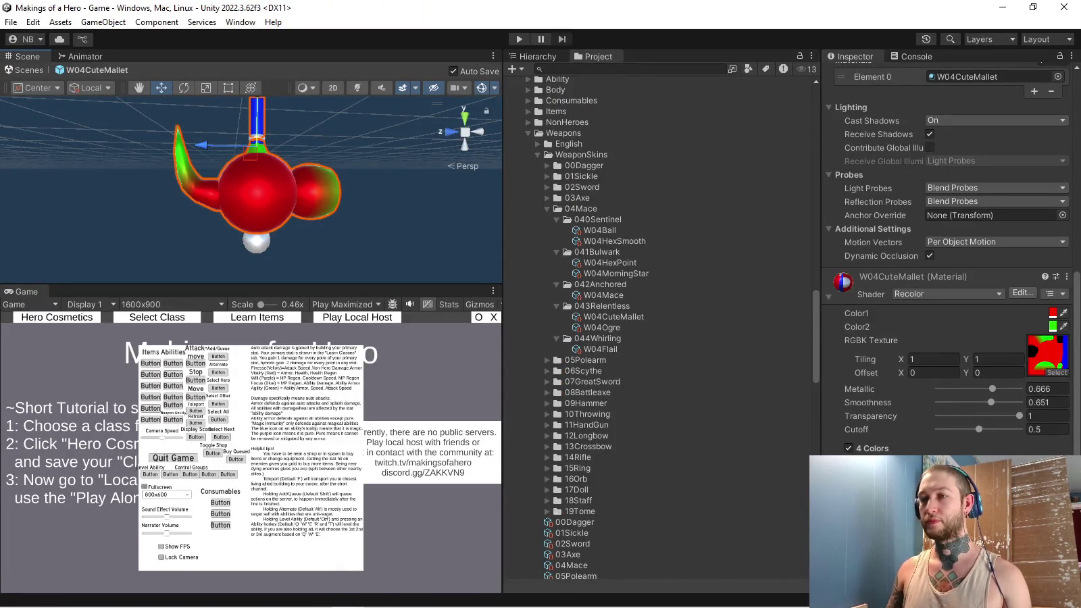
{"action": "scroll", "coordinate": [659, 328], "scroll_direction": "down", "scroll_amount": 10}
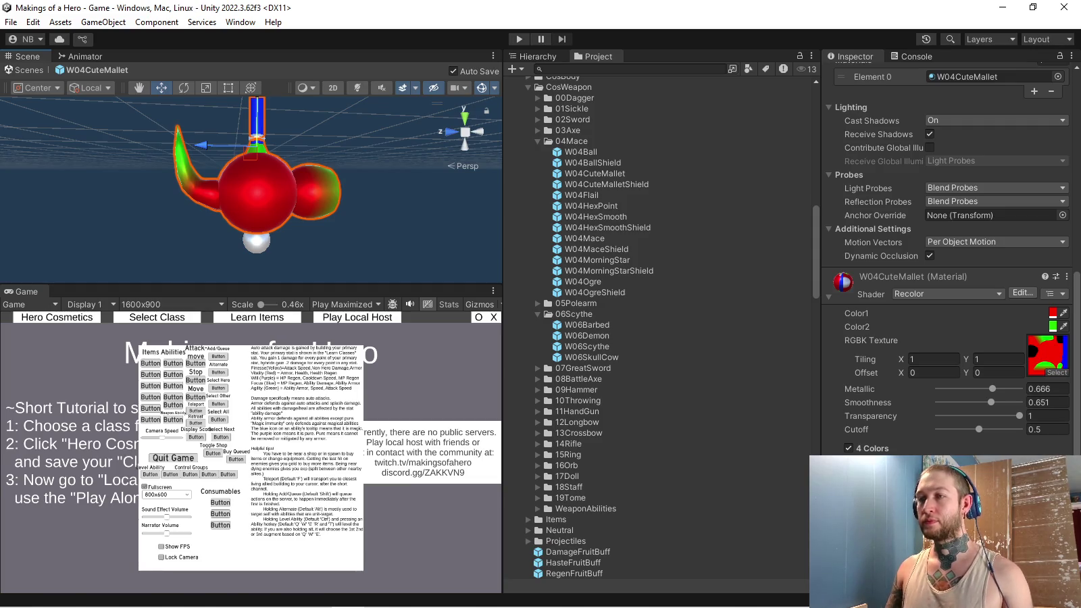
{"action": "double_click", "coordinate": [608, 184]}
{"action": "double_click", "coordinate": [1053, 263]}
{"action": "type", "text": "1"}
{"action": "key", "text": "Return"}
{"action": "scroll", "coordinate": [659, 327], "scroll_direction": "up", "scroll_amount": 15}
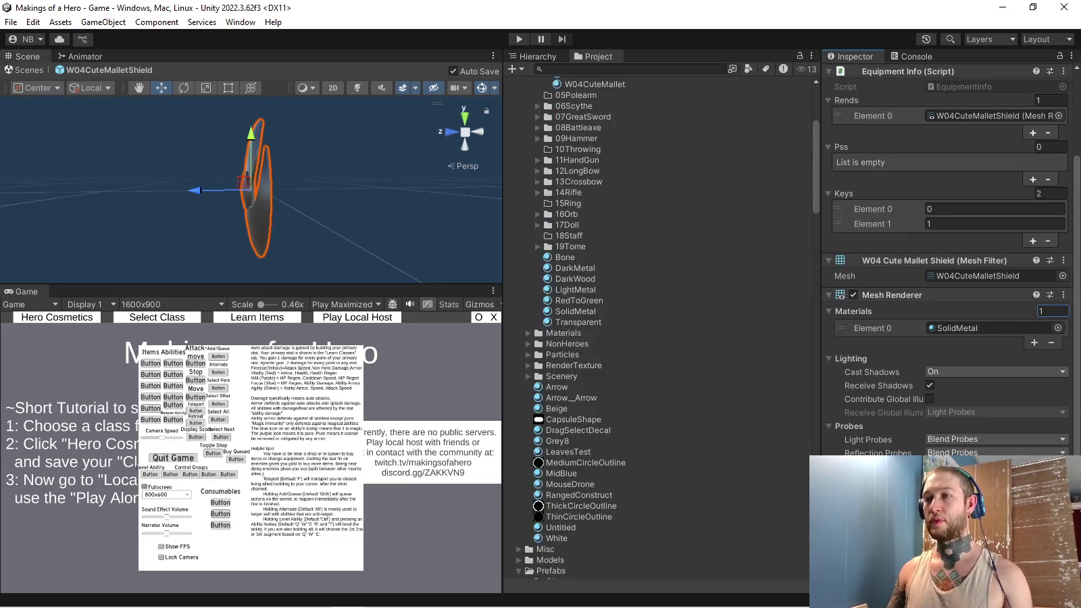
Step: Duplicate the cute mallet material as W04CuteMalletShield and set its RGBK Texture to W04CuteMalletShield
{"action": "left_click", "coordinate": [594, 287]}
{"action": "key", "text": "ctrl+d"}
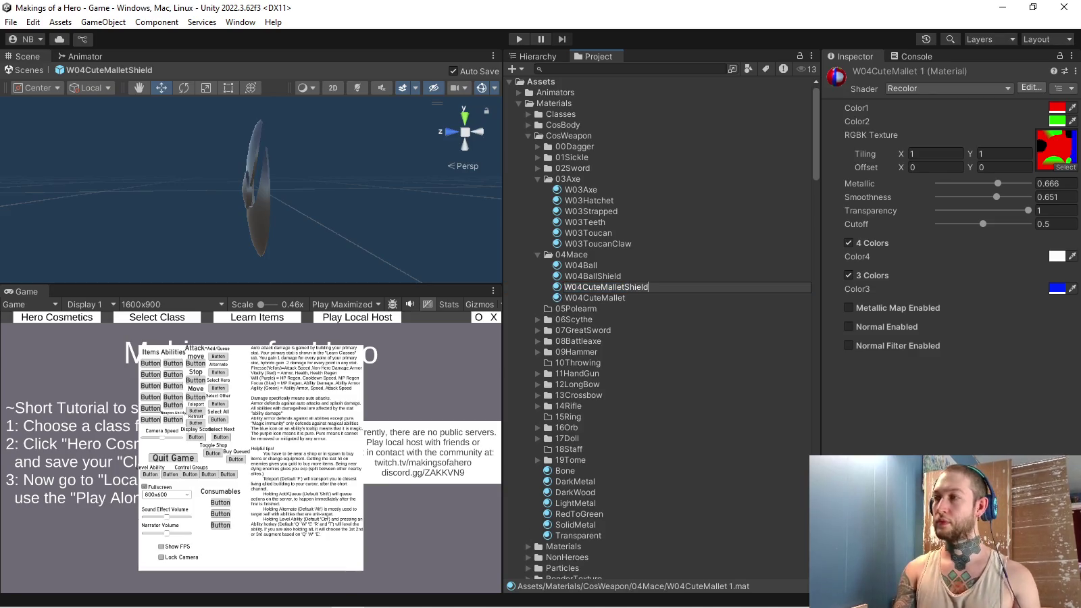
{"action": "key", "text": "Return"}
{"action": "left_click", "coordinate": [1066, 167]}
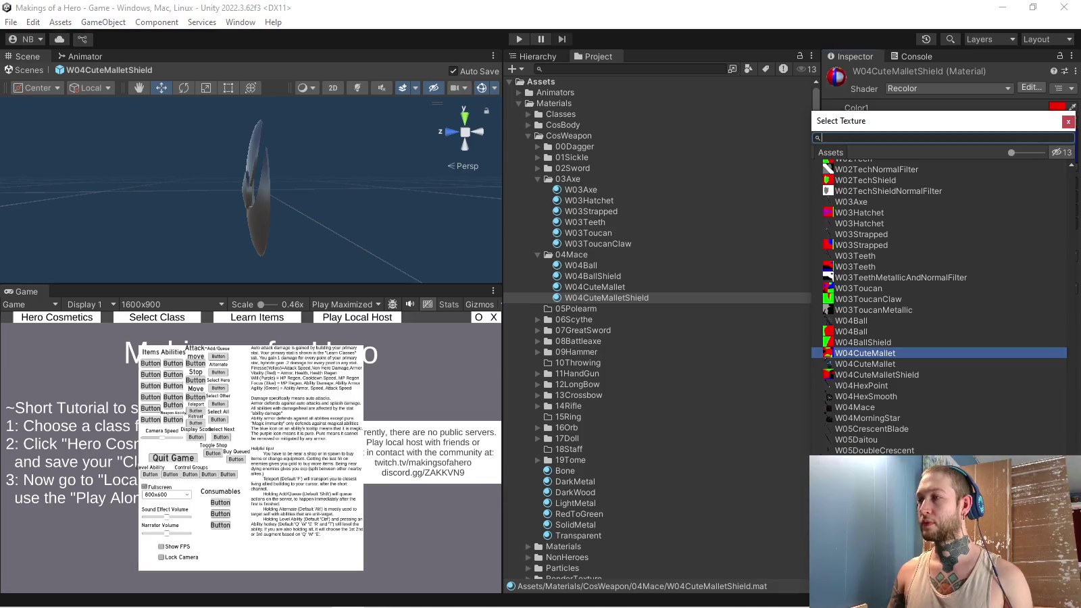
{"action": "double_click", "coordinate": [877, 374]}
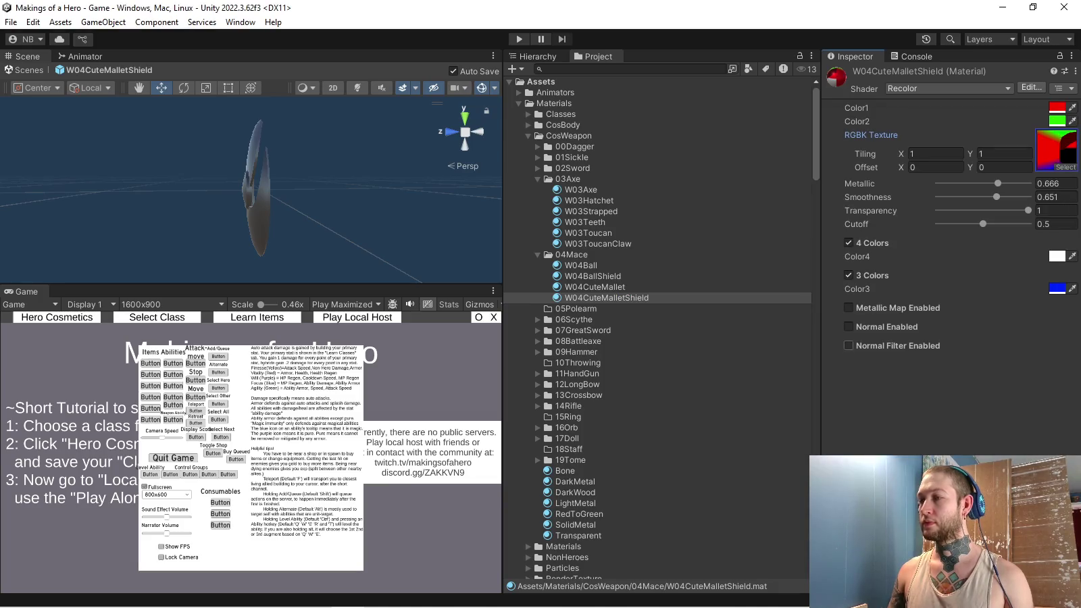
{"action": "scroll", "coordinate": [659, 324], "scroll_direction": "down", "scroll_amount": 6}
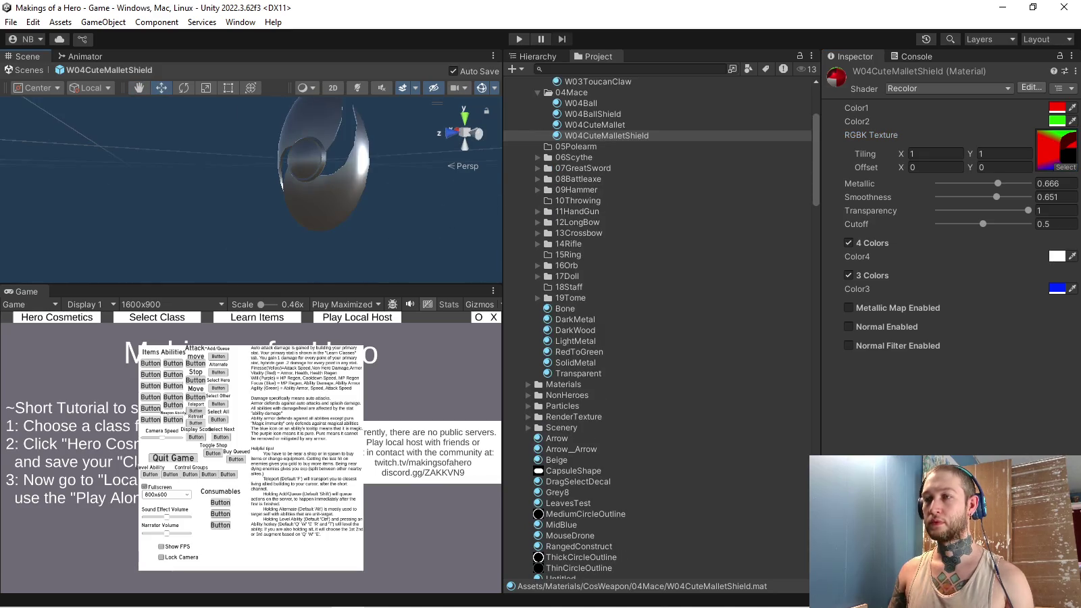
{"action": "scroll", "coordinate": [659, 325], "scroll_direction": "down", "scroll_amount": 12}
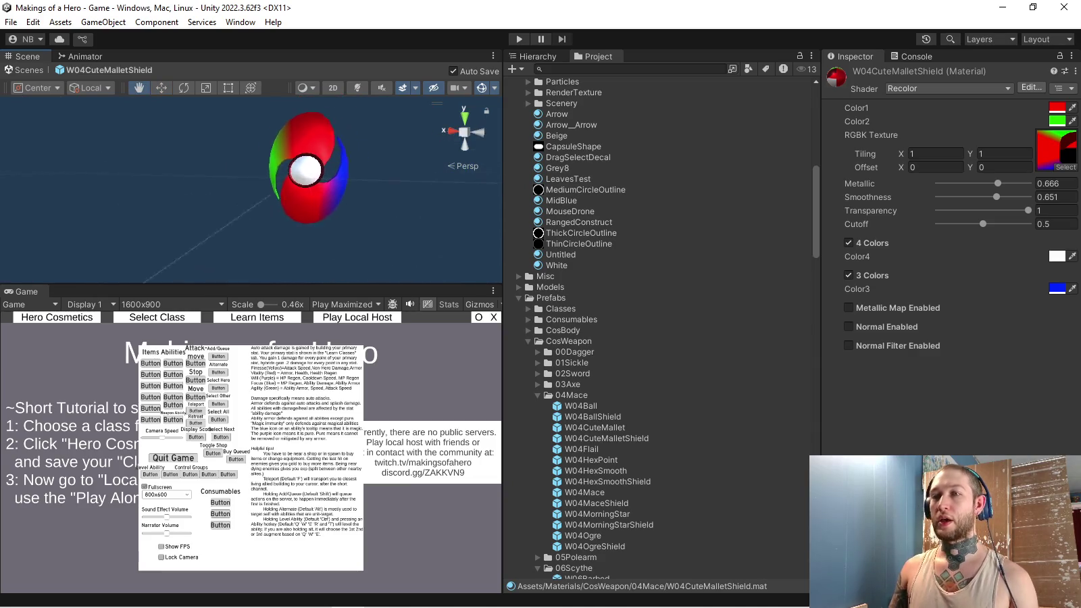
{"action": "scroll", "coordinate": [659, 324], "scroll_direction": "down", "scroll_amount": 7}
{"action": "scroll", "coordinate": [662, 324], "scroll_direction": "down", "scroll_amount": 6}
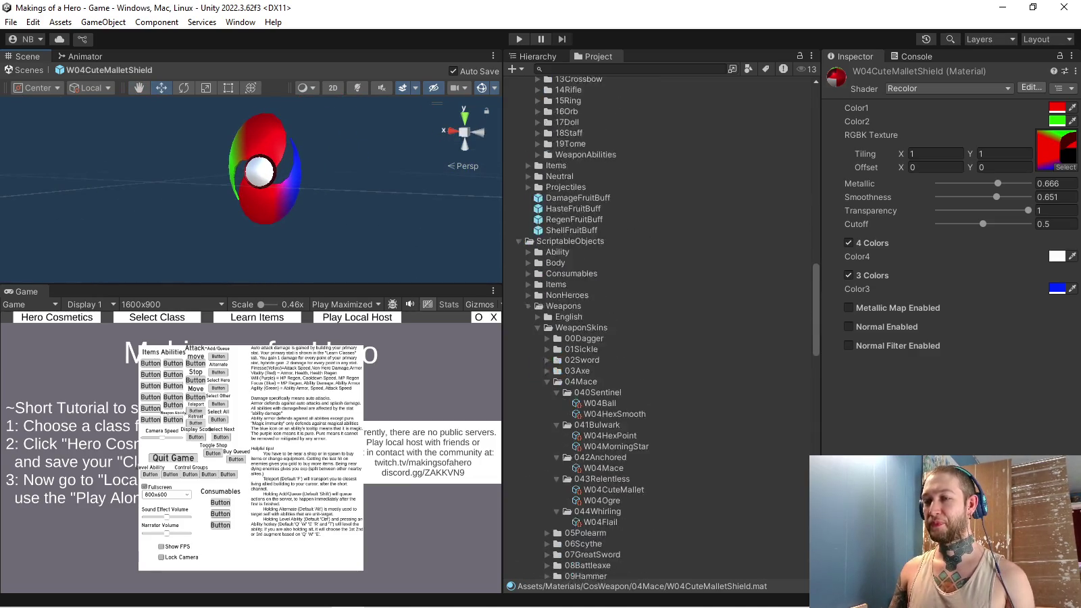
{"action": "left_click", "coordinate": [604, 428]}
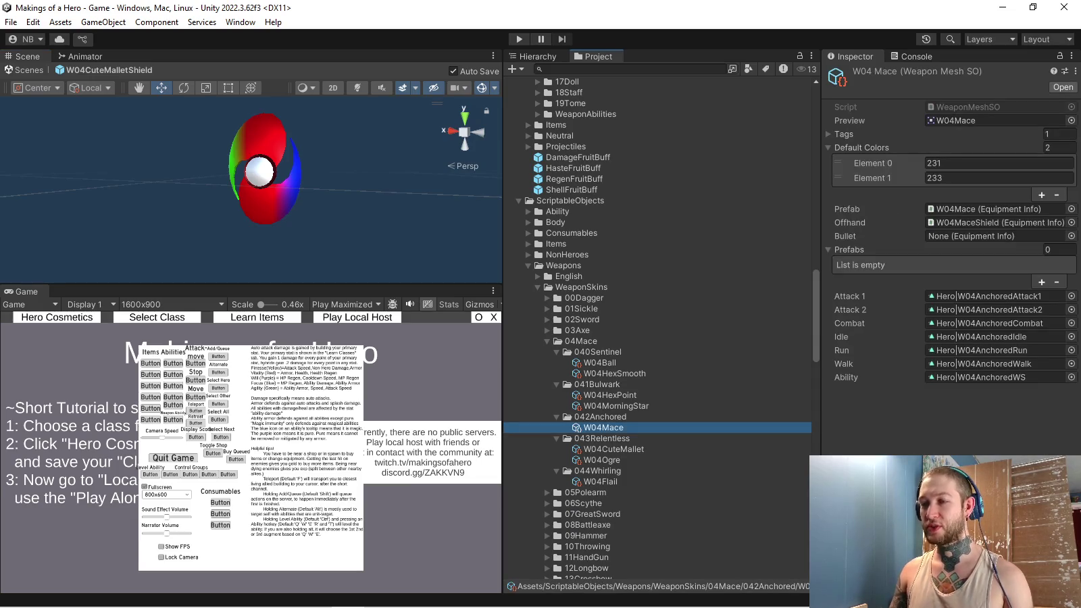
Step: Set the W04CuteMallet weapon skin's Default Colors size to 4
{"action": "left_click", "coordinate": [614, 449]}
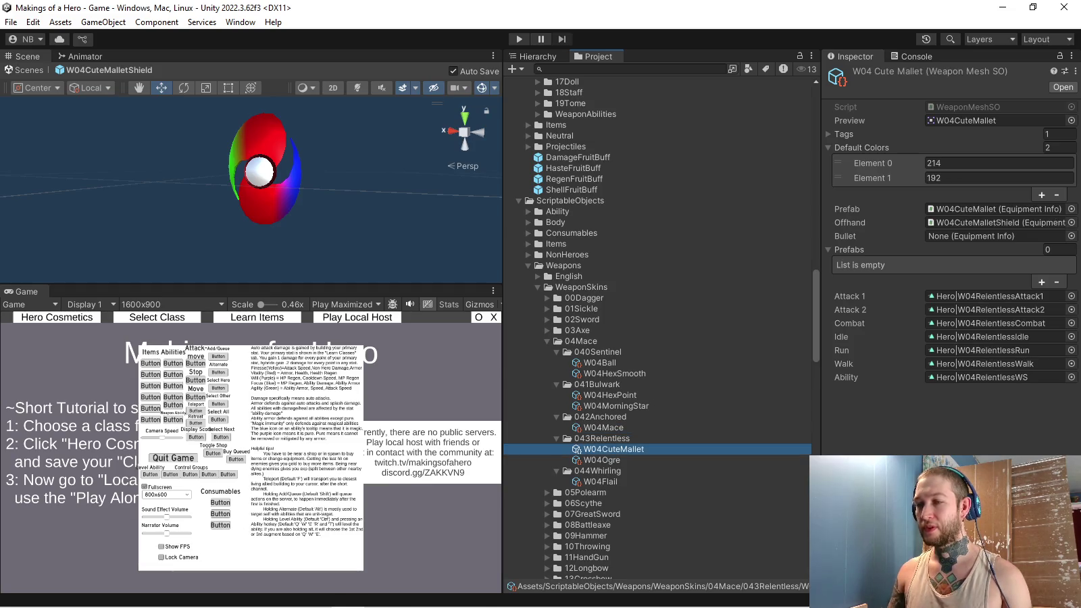
{"action": "left_click", "coordinate": [1059, 147]}
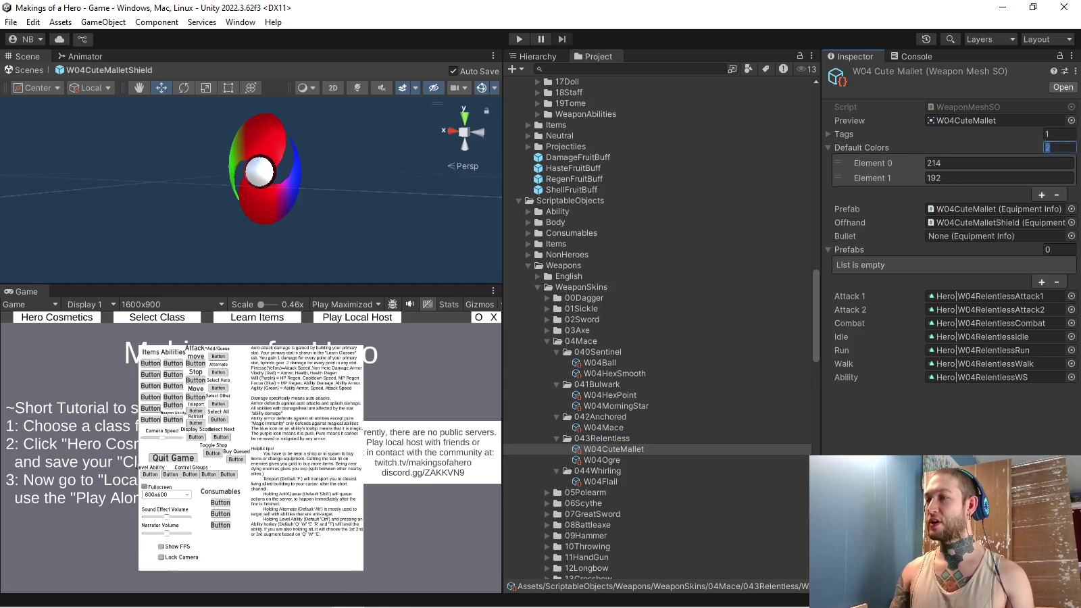
{"action": "type", "text": "4"}
{"action": "key", "text": "Return"}
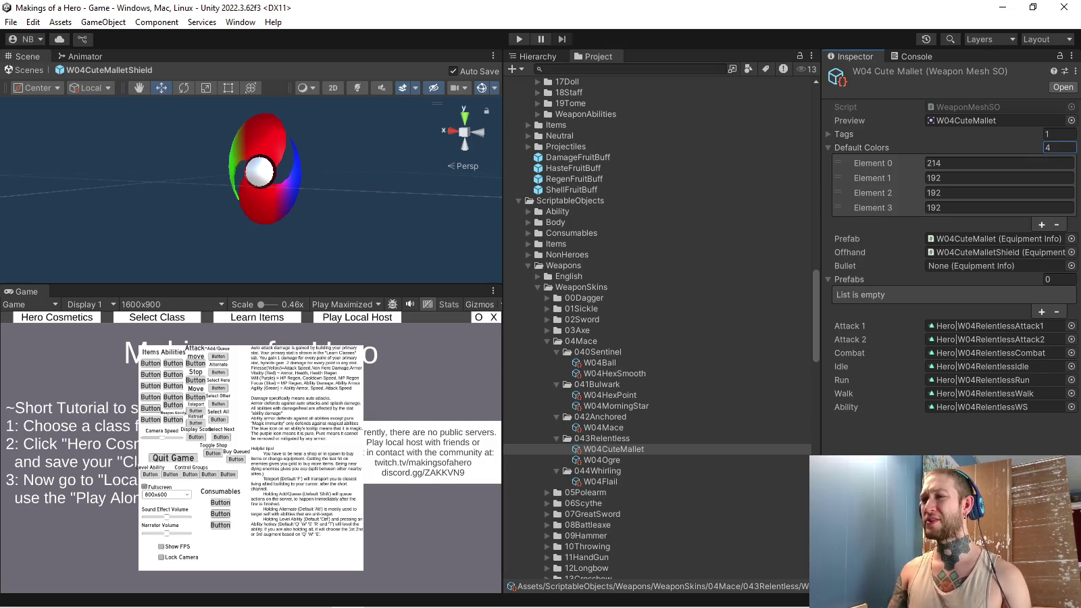
{"action": "scroll", "coordinate": [659, 331], "scroll_direction": "up", "scroll_amount": 10}
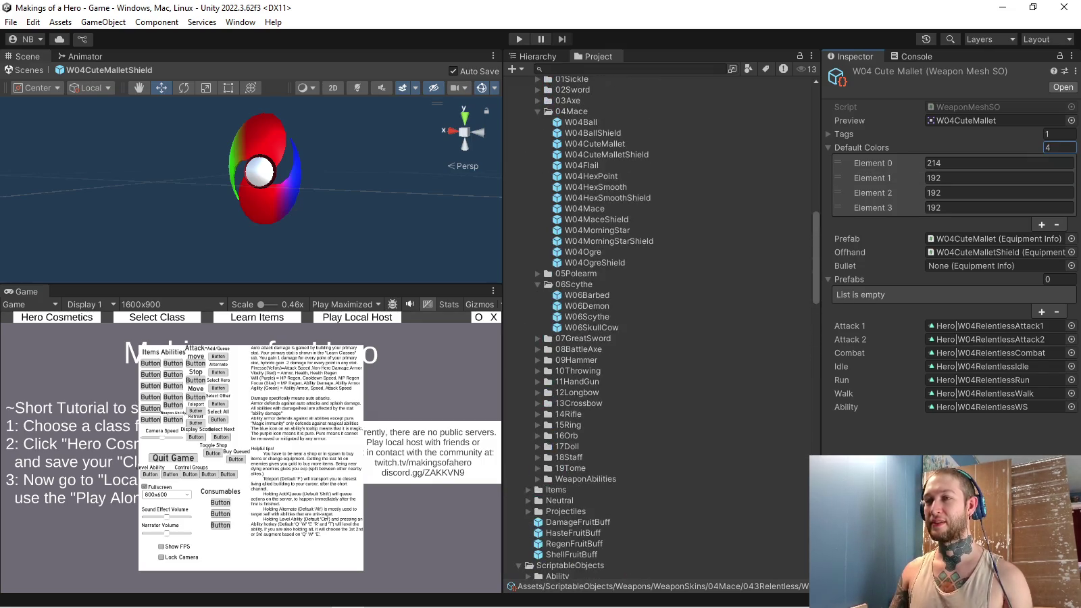
{"action": "scroll", "coordinate": [659, 331], "scroll_direction": "up", "scroll_amount": 3}
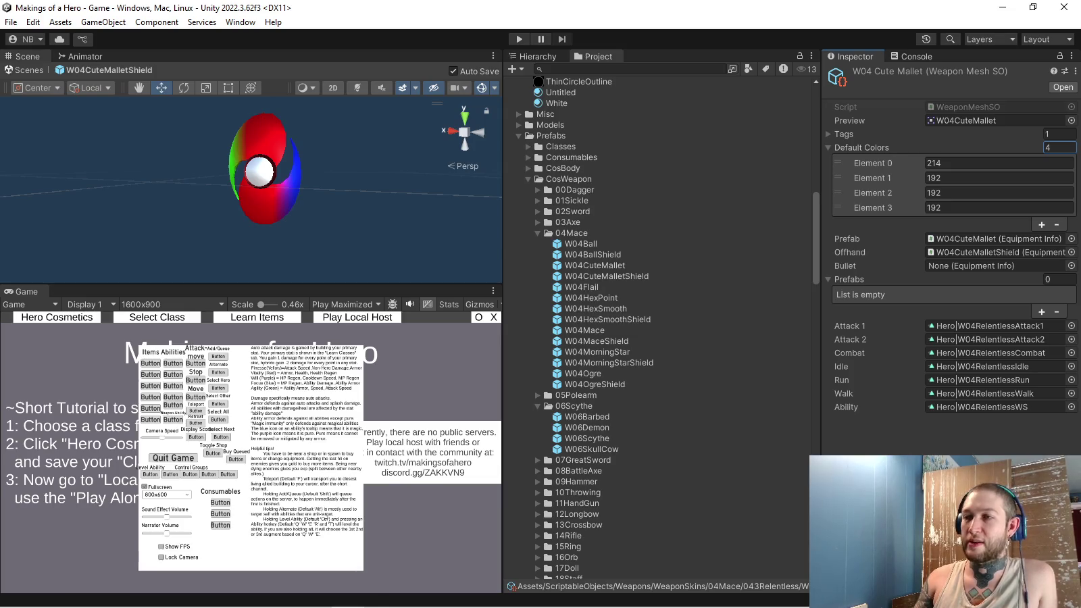
Step: Review the W04Ball prefab's recolour keys, then show the W04CuteMalletShield object's Equipment Info
{"action": "left_click", "coordinate": [580, 243]}
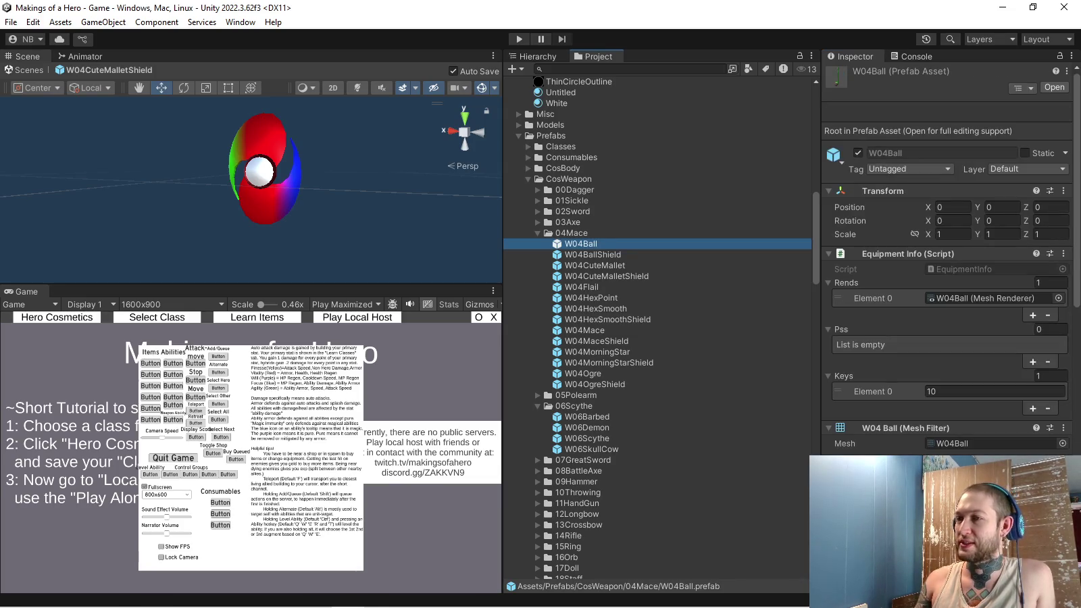
{"action": "scroll", "coordinate": [658, 325], "scroll_direction": "down", "scroll_amount": 5}
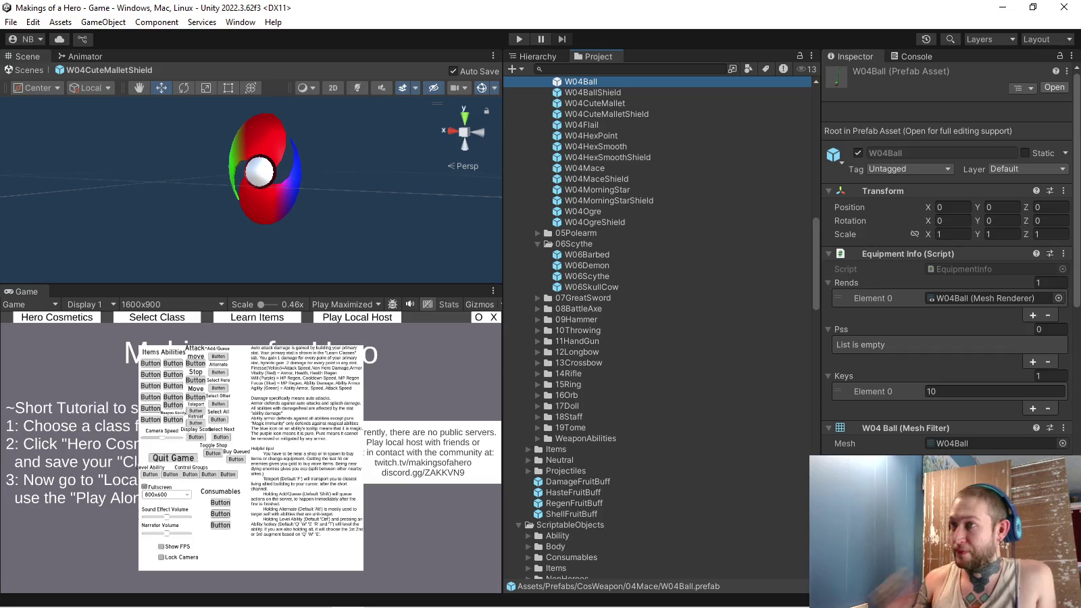
{"action": "scroll", "coordinate": [657, 328], "scroll_direction": "up", "scroll_amount": 1}
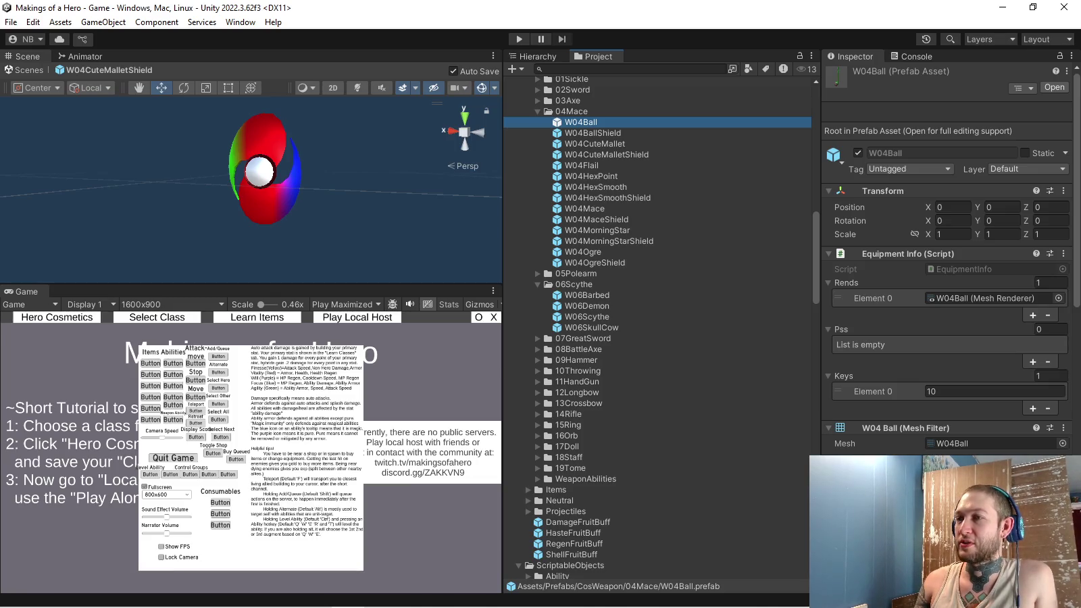
{"action": "left_click", "coordinate": [264, 176]}
{"action": "scroll", "coordinate": [947, 270], "scroll_direction": "down", "scroll_amount": 3}
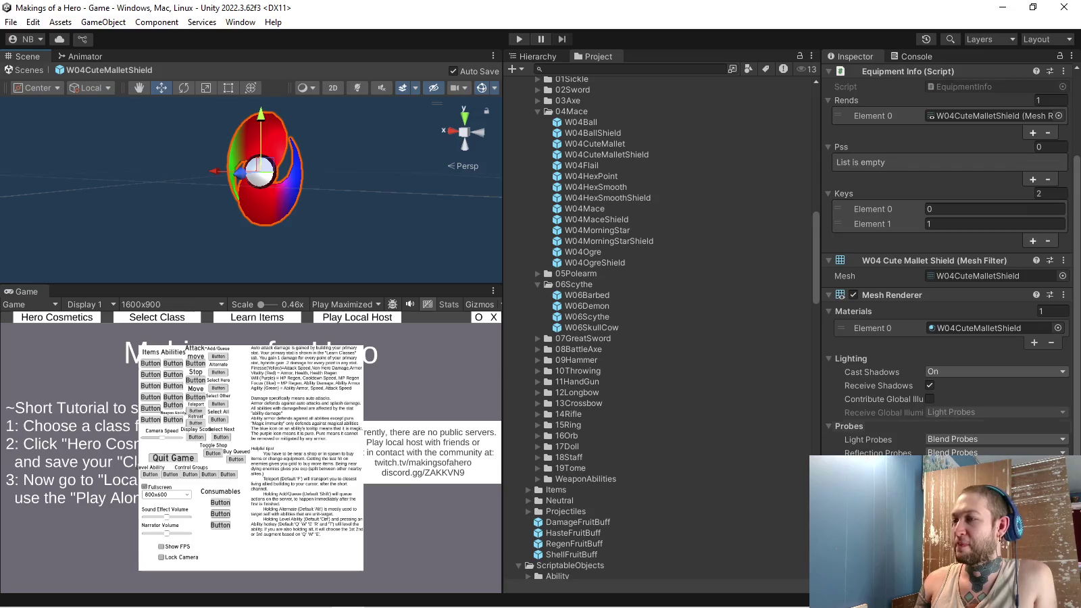
Step: Set the shield's first key to 3210, shrink Keys to size 1, and enter Play mode
{"action": "left_click", "coordinate": [993, 209]}
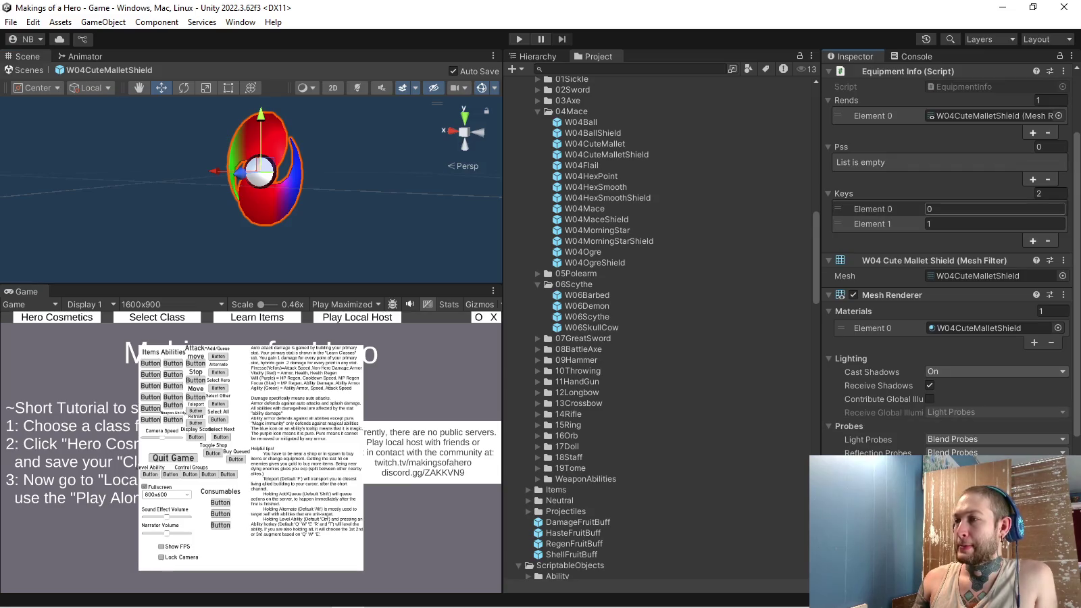
{"action": "type", "text": "3210"}
{"action": "left_click", "coordinate": [1051, 194]}
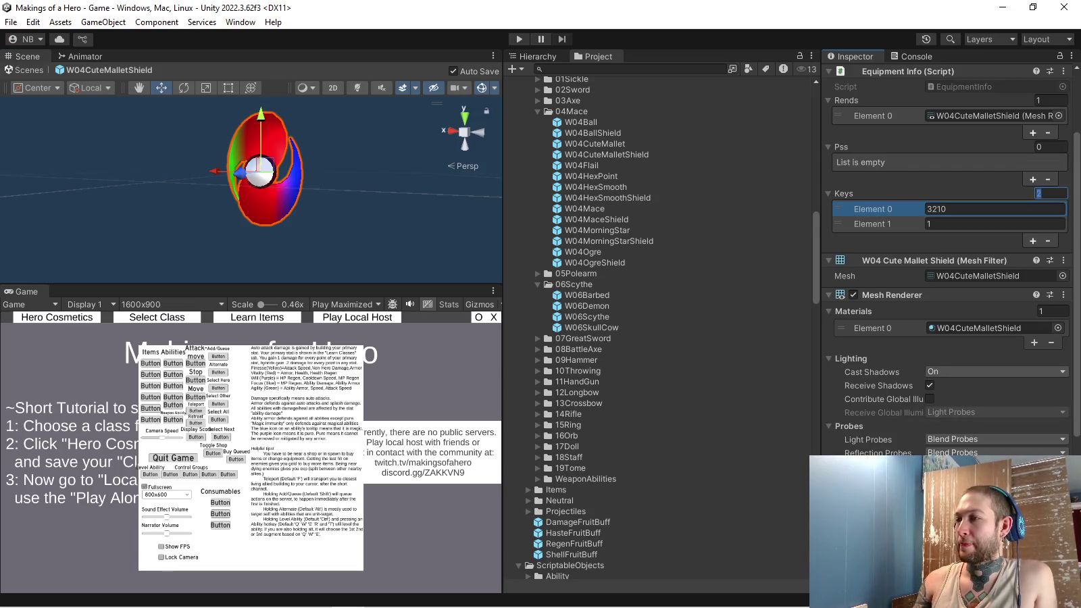
{"action": "type", "text": "1"}
{"action": "key", "text": "Return"}
{"action": "key", "text": "ctrl+p"}
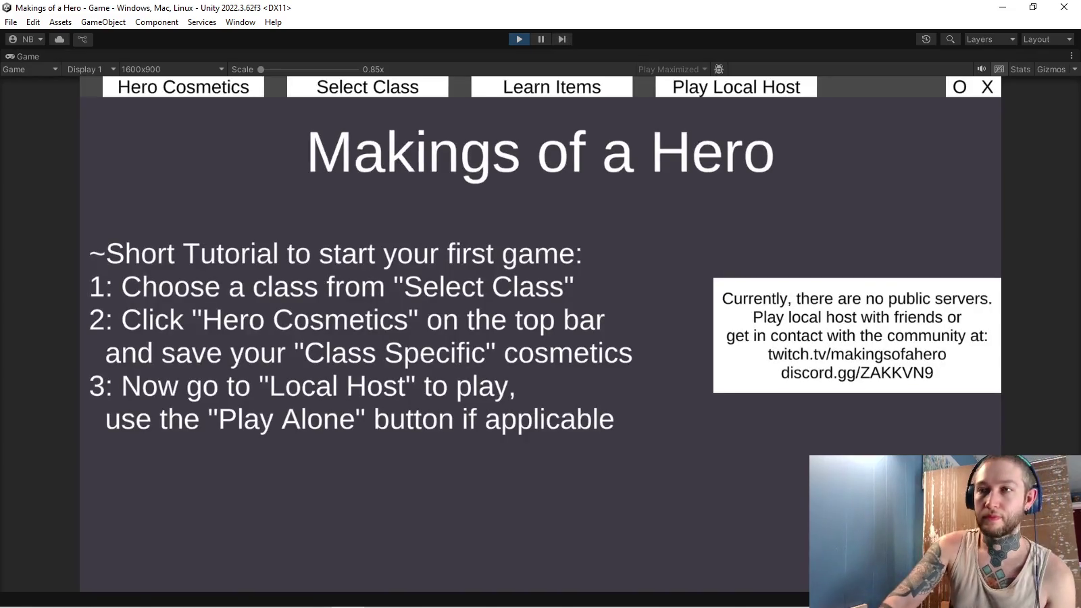
Step: Open Hero Cosmetics, pick the weapon's fourth colour, and try several blue gem shades
{"action": "left_click", "coordinate": [183, 87]}
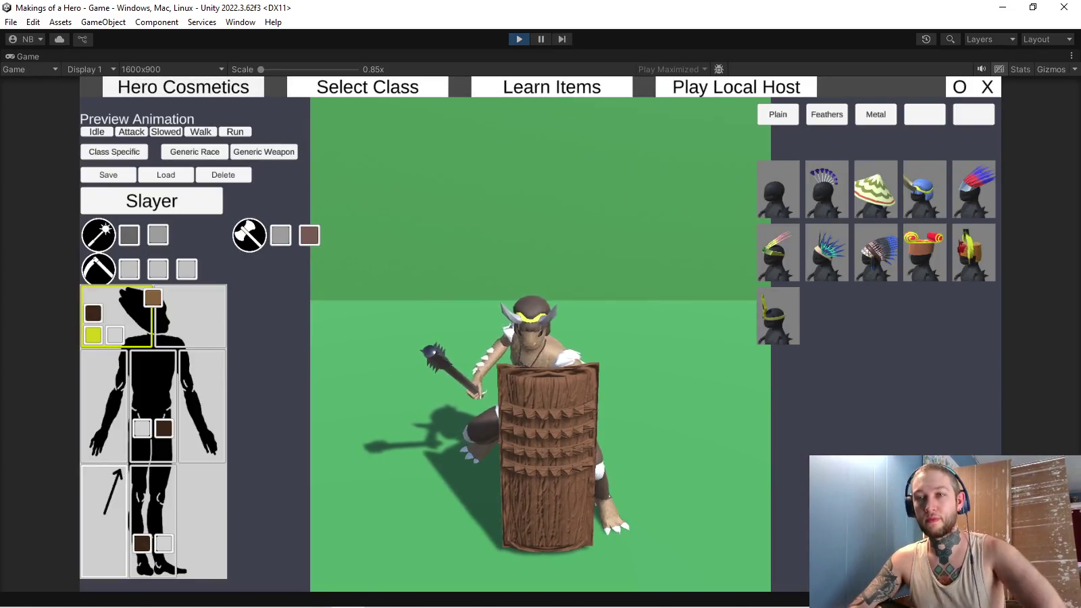
{"action": "left_click", "coordinate": [98, 234]}
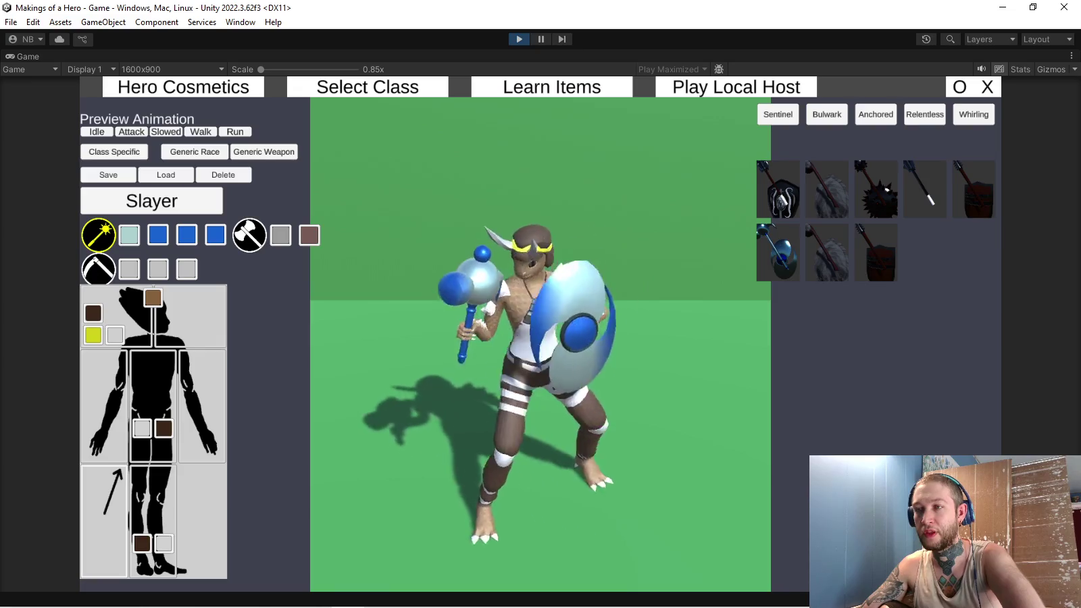
{"action": "left_click", "coordinate": [216, 235]}
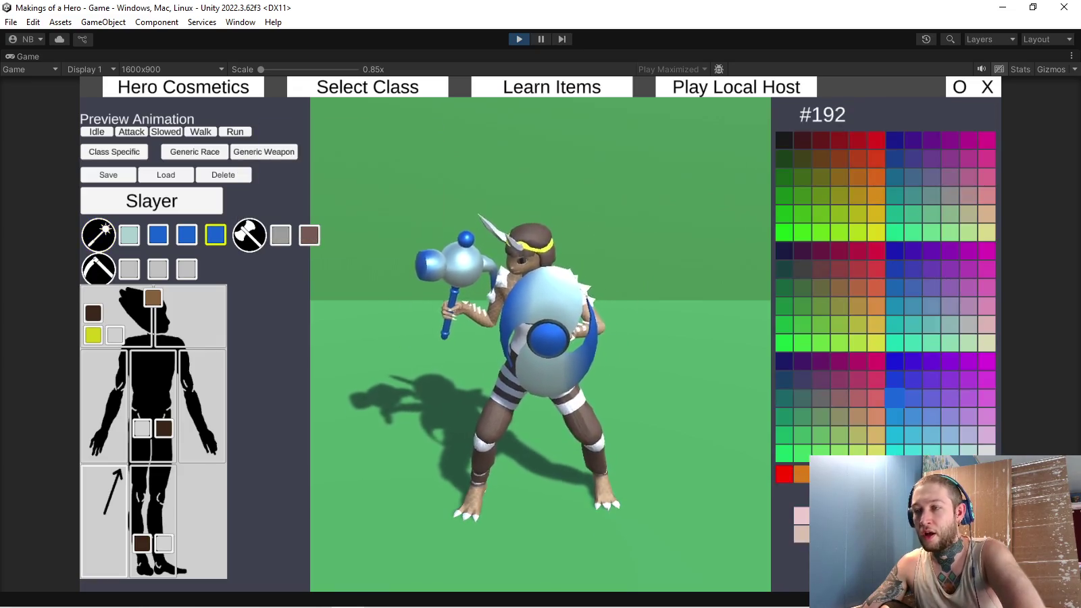
{"action": "left_click", "coordinate": [895, 362]}
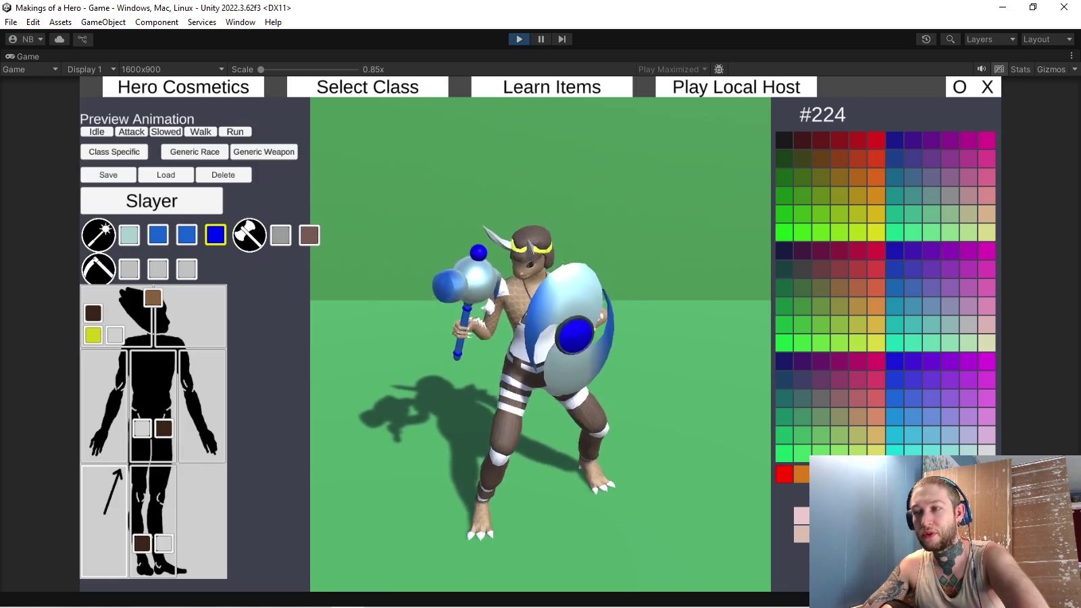
{"action": "left_click", "coordinate": [895, 398]}
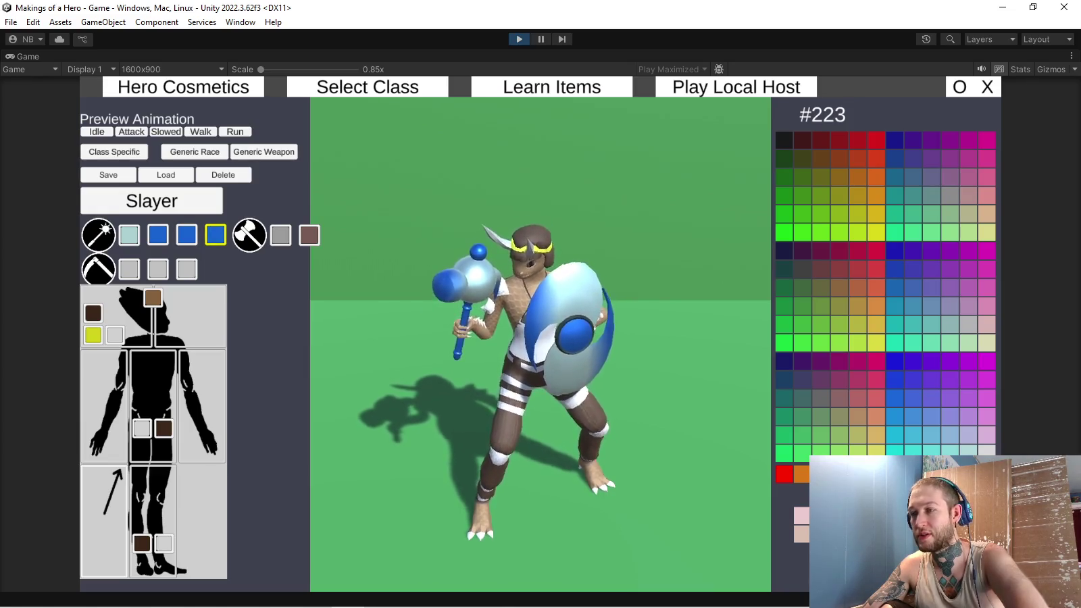
{"action": "left_click", "coordinate": [895, 361]}
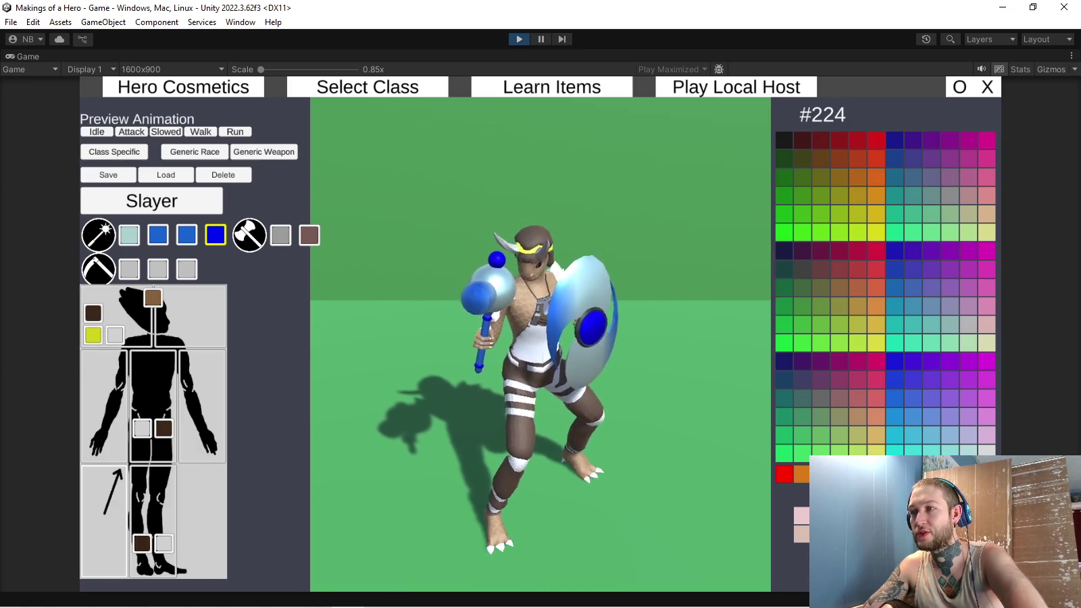
{"action": "left_click", "coordinate": [895, 362]}
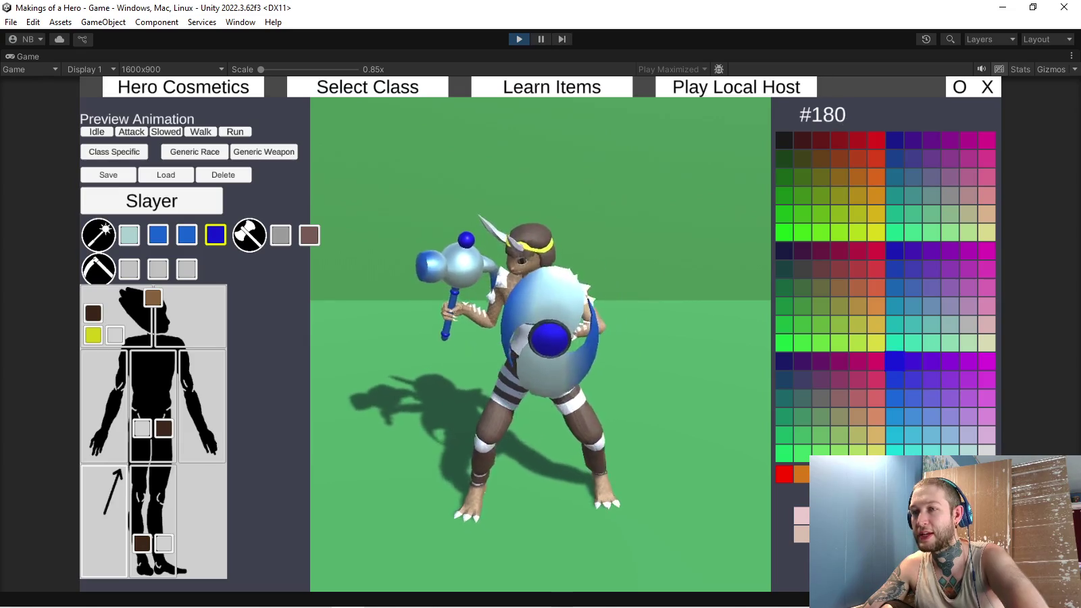
{"action": "left_click", "coordinate": [895, 361]}
Step: Test red, orange, yellow, green, white and black gems before settling on blue #180
{"action": "left_click", "coordinate": [784, 473]}
{"action": "left_click", "coordinate": [803, 473]}
{"action": "left_click", "coordinate": [821, 473]}
{"action": "left_click", "coordinate": [838, 473]}
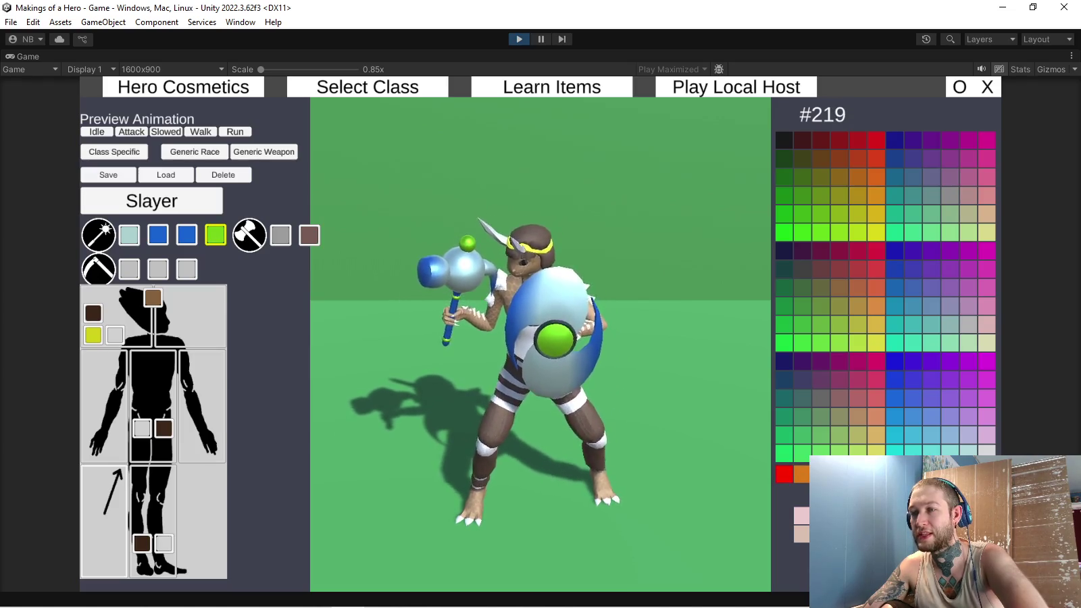
{"action": "left_click", "coordinate": [857, 473]}
{"action": "left_click", "coordinate": [876, 473]}
{"action": "left_click", "coordinate": [894, 473]}
{"action": "left_click", "coordinate": [912, 473]}
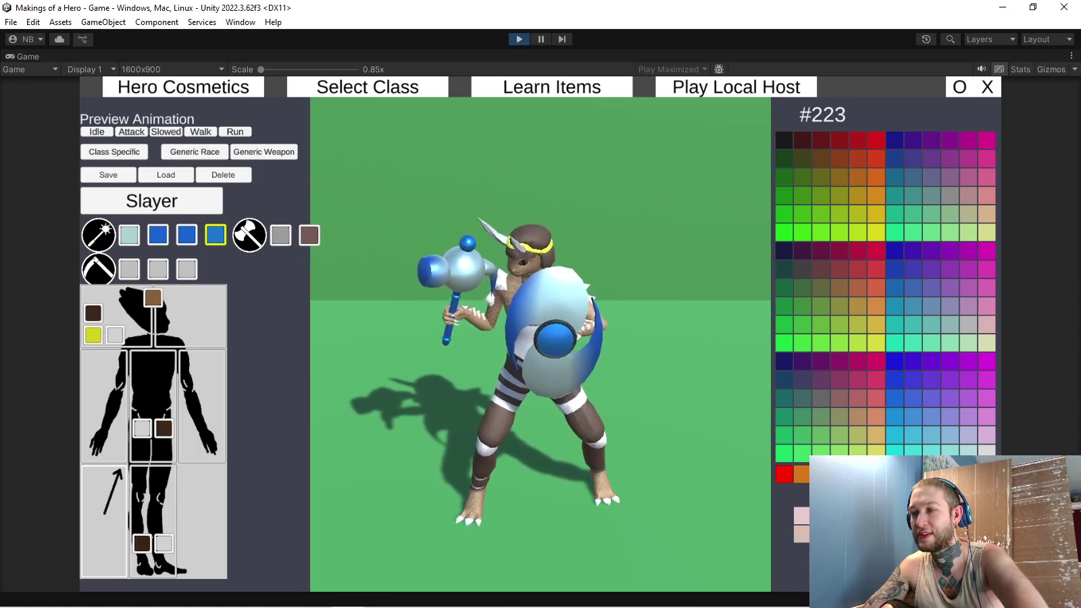
{"action": "left_click", "coordinate": [912, 515]}
{"action": "left_click", "coordinate": [857, 516]}
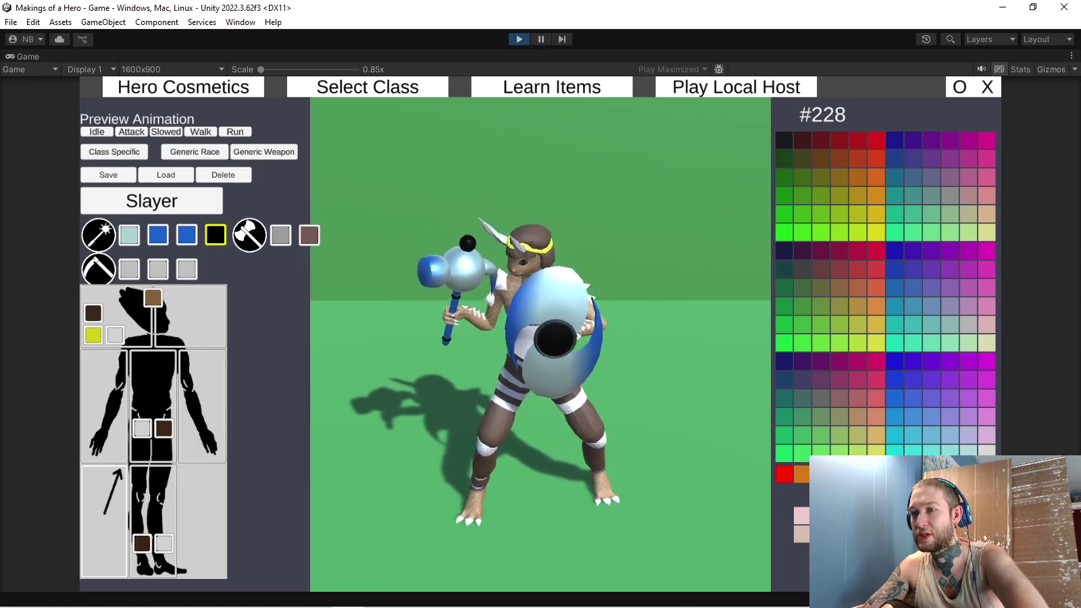
{"action": "left_click", "coordinate": [893, 362]}
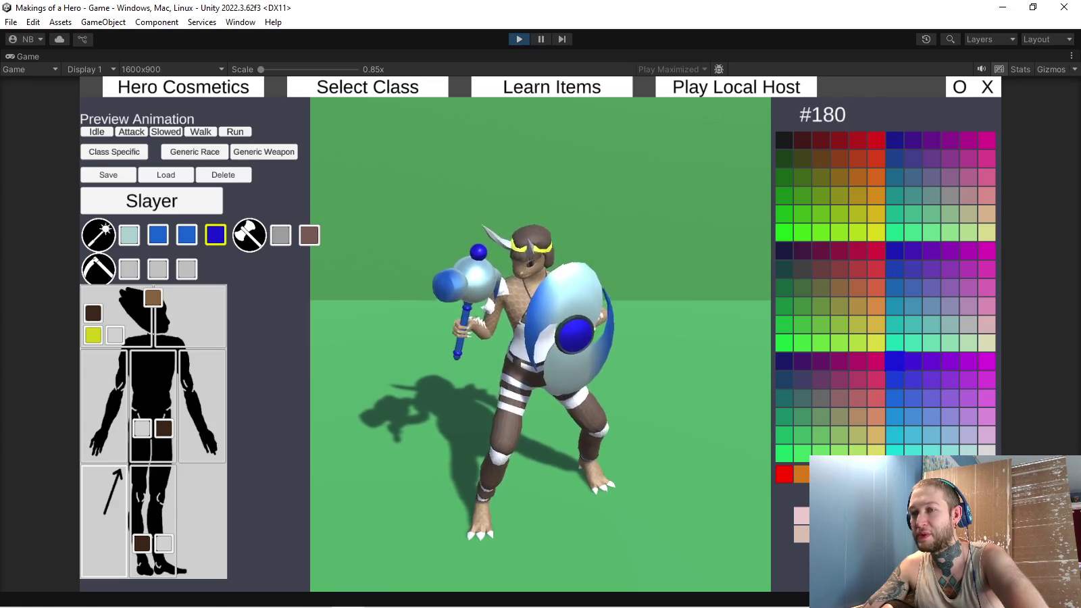
{"action": "left_click", "coordinate": [930, 473]}
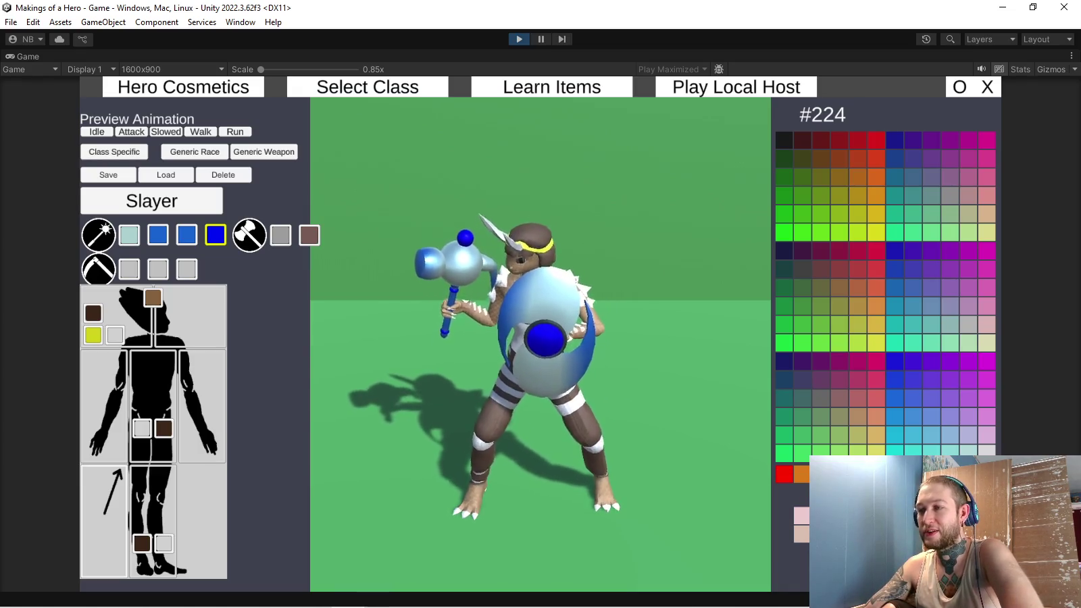
{"action": "left_click", "coordinate": [895, 361]}
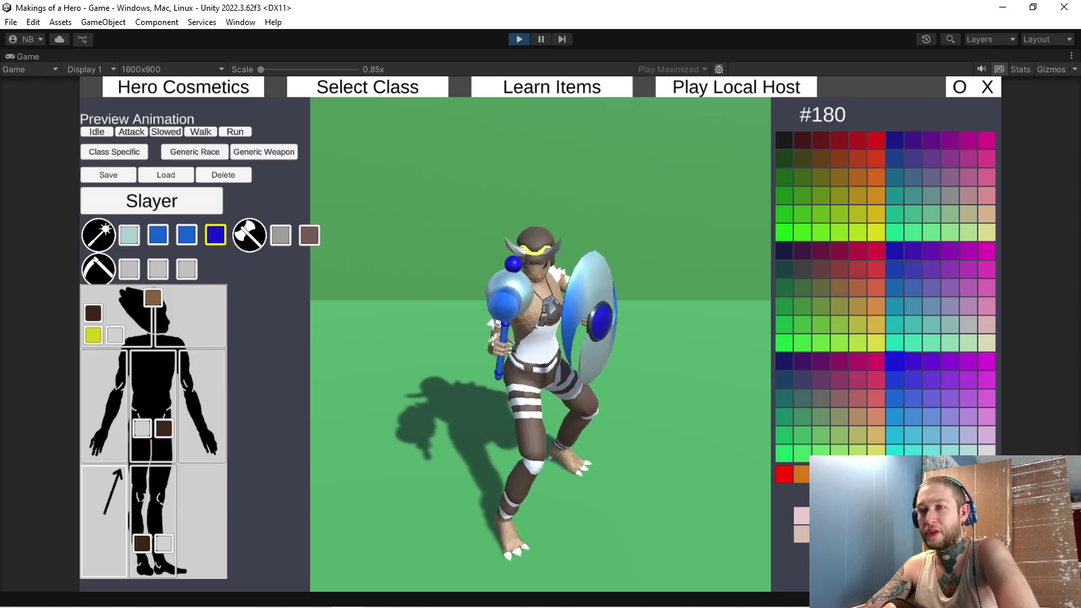
Step: Try white, red, purple and magenta on the outfit slot before choosing black #228
{"action": "left_click", "coordinate": [164, 429]}
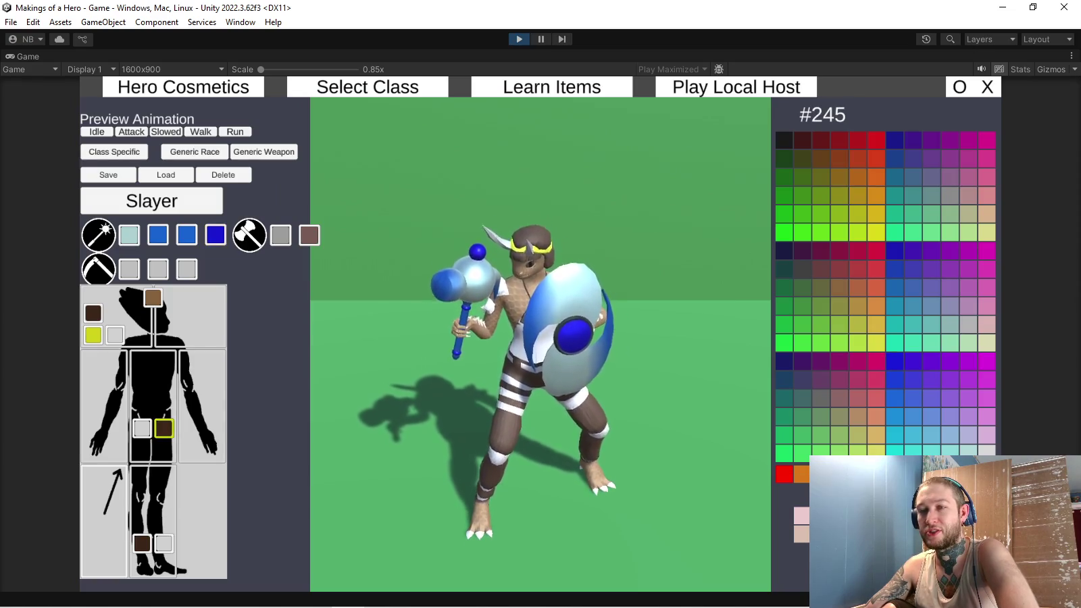
{"action": "left_click", "coordinate": [142, 428]}
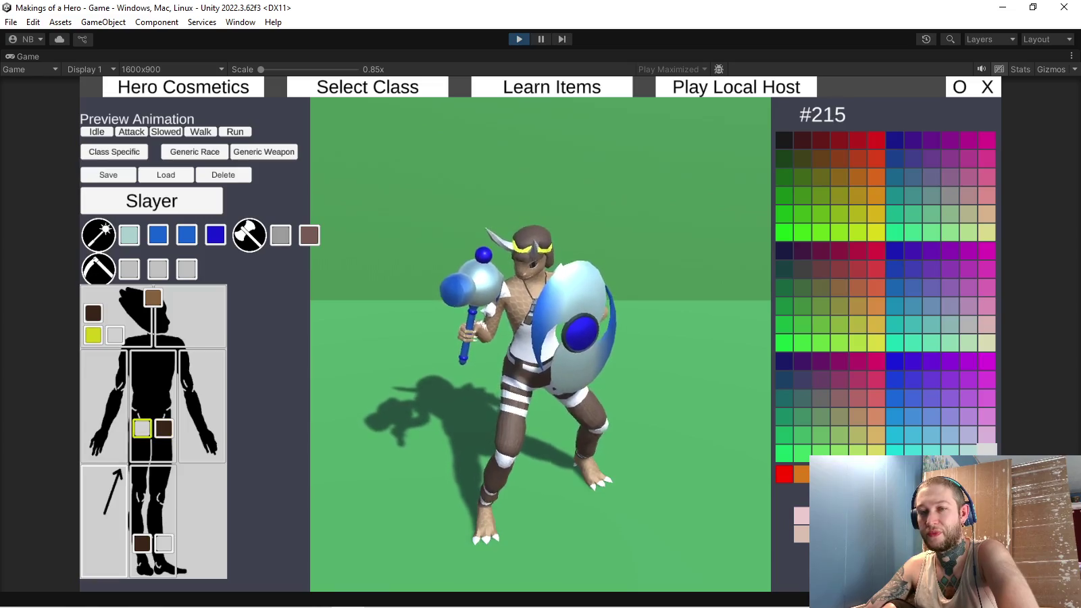
{"action": "left_click", "coordinate": [913, 492]}
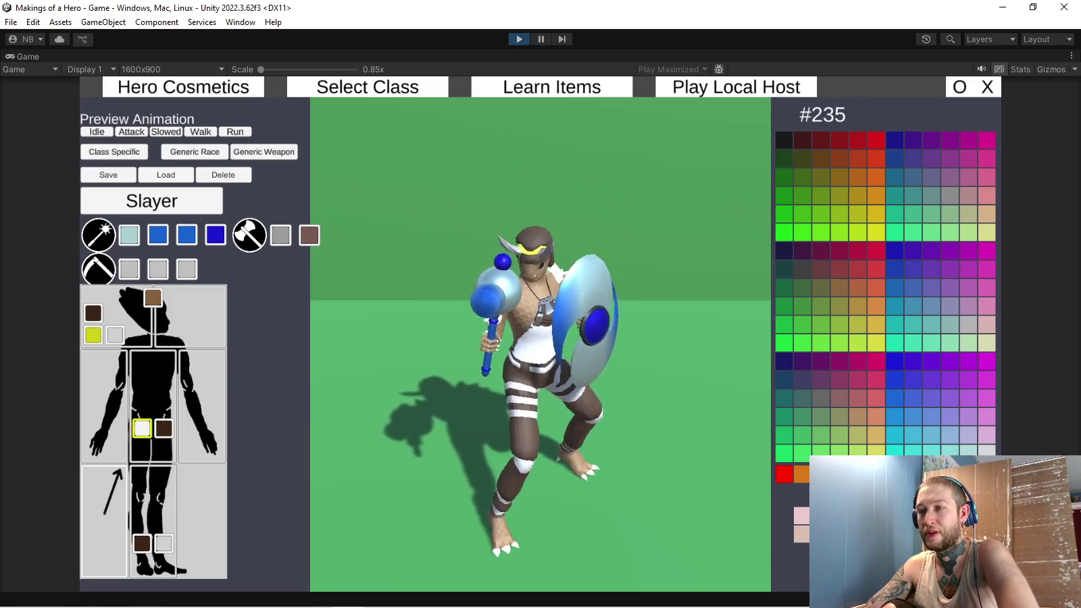
{"action": "left_click", "coordinate": [784, 475]}
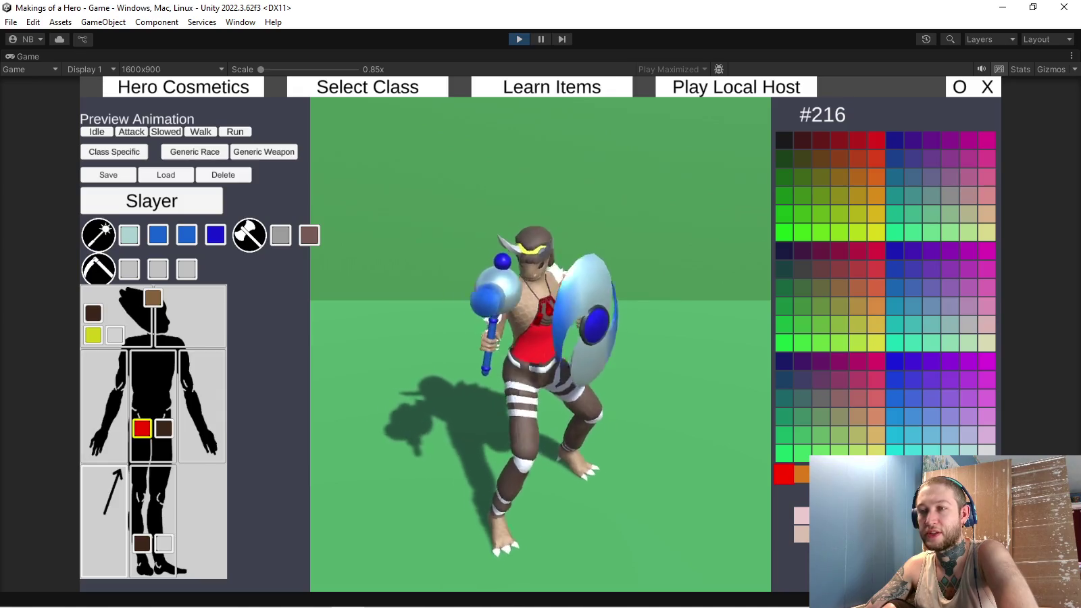
{"action": "left_click", "coordinate": [913, 492]}
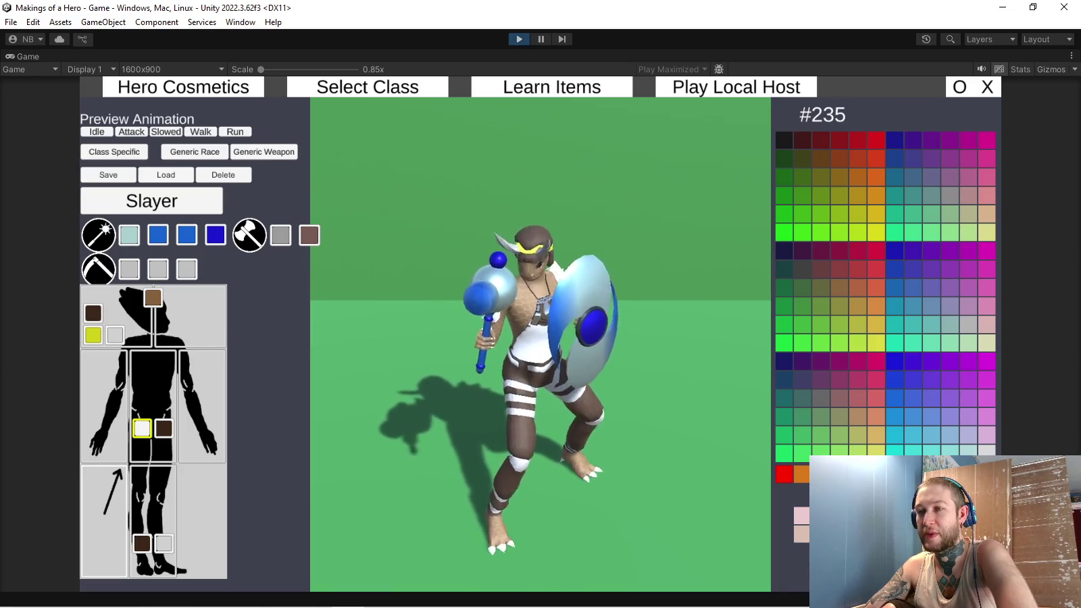
{"action": "left_click", "coordinate": [950, 475]}
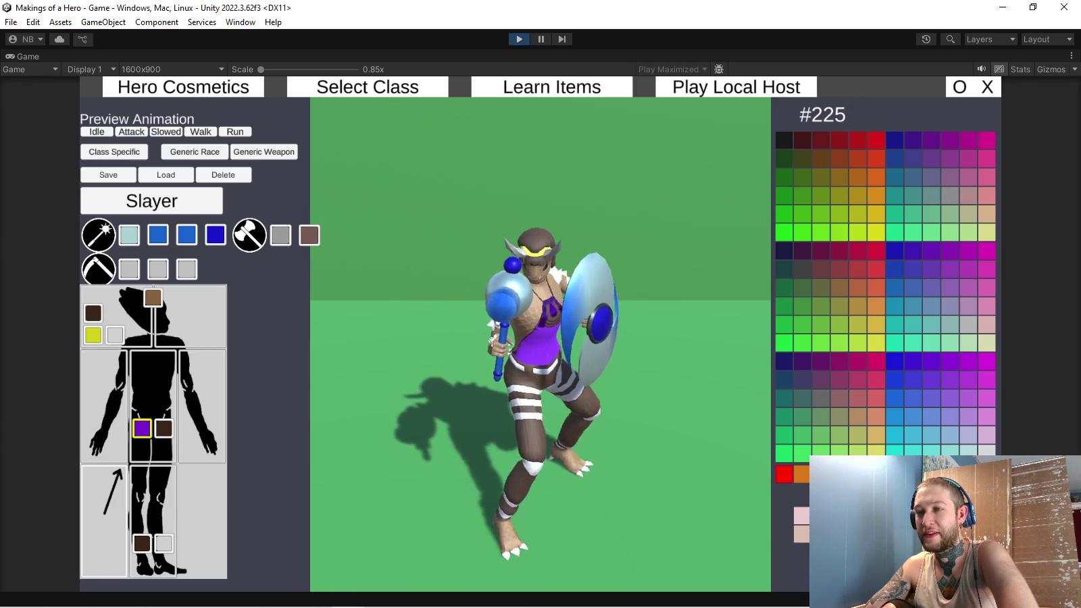
{"action": "left_click", "coordinate": [987, 474]}
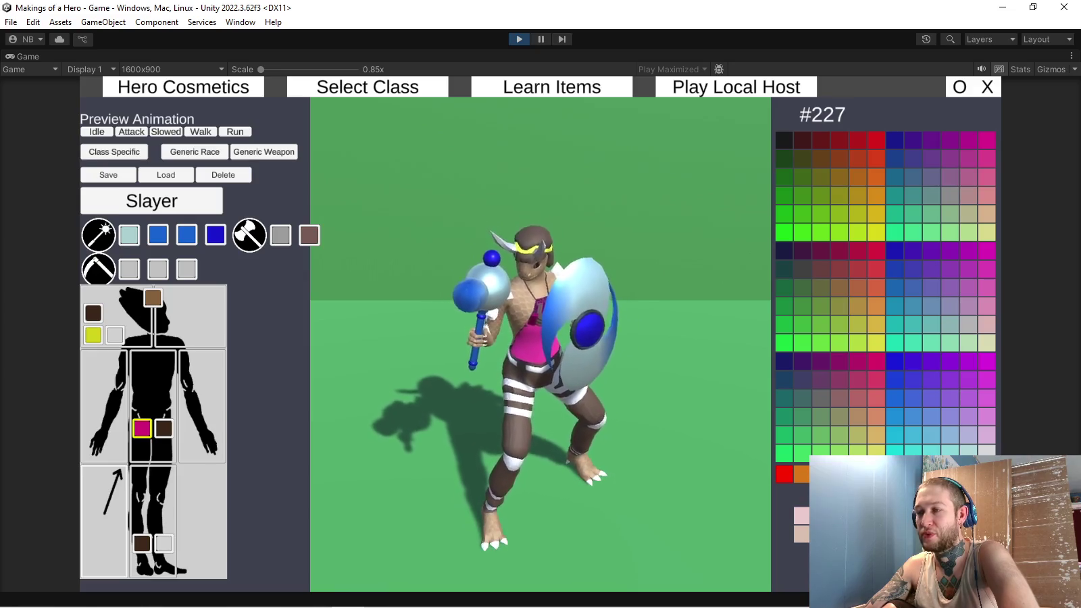
{"action": "left_click", "coordinate": [986, 474]}
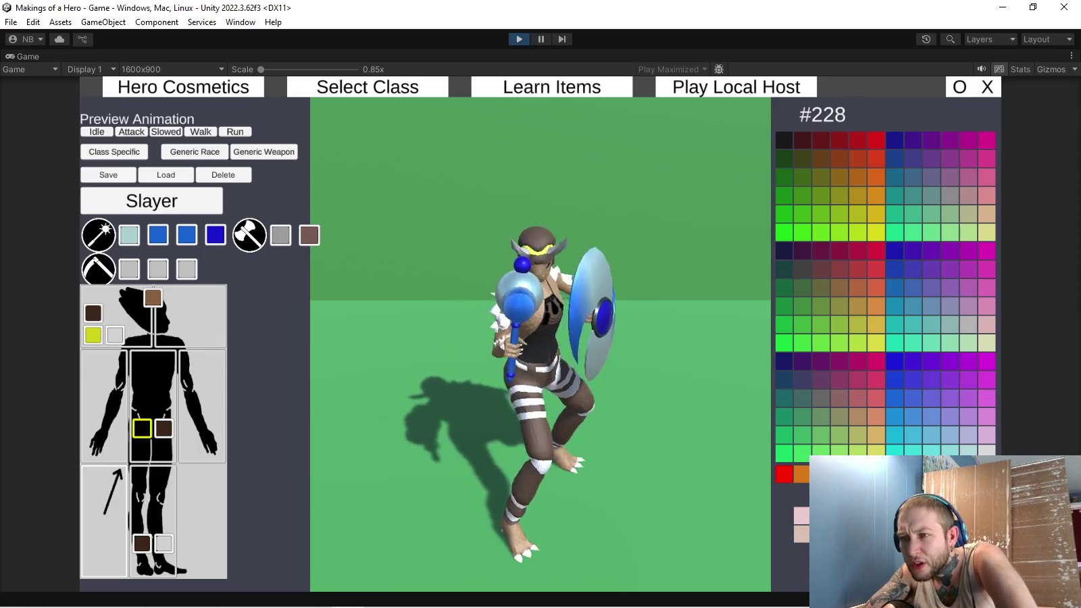
{"action": "left_click", "coordinate": [895, 493]}
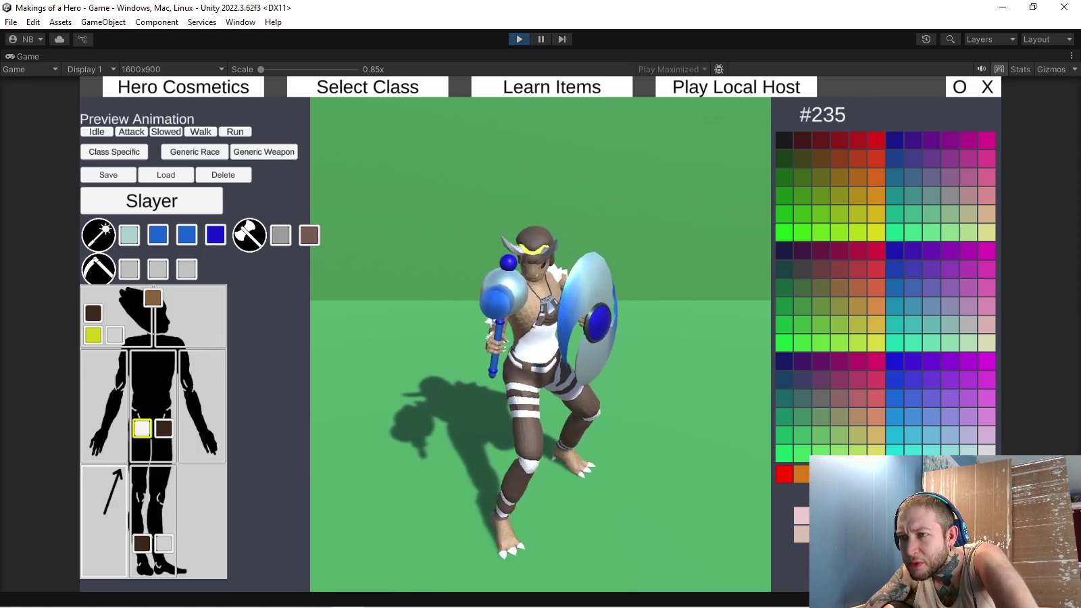
{"action": "left_click", "coordinate": [987, 475]}
{"action": "key", "text": "Right"}
{"action": "key", "text": "Right"}
{"action": "key", "text": "Right"}
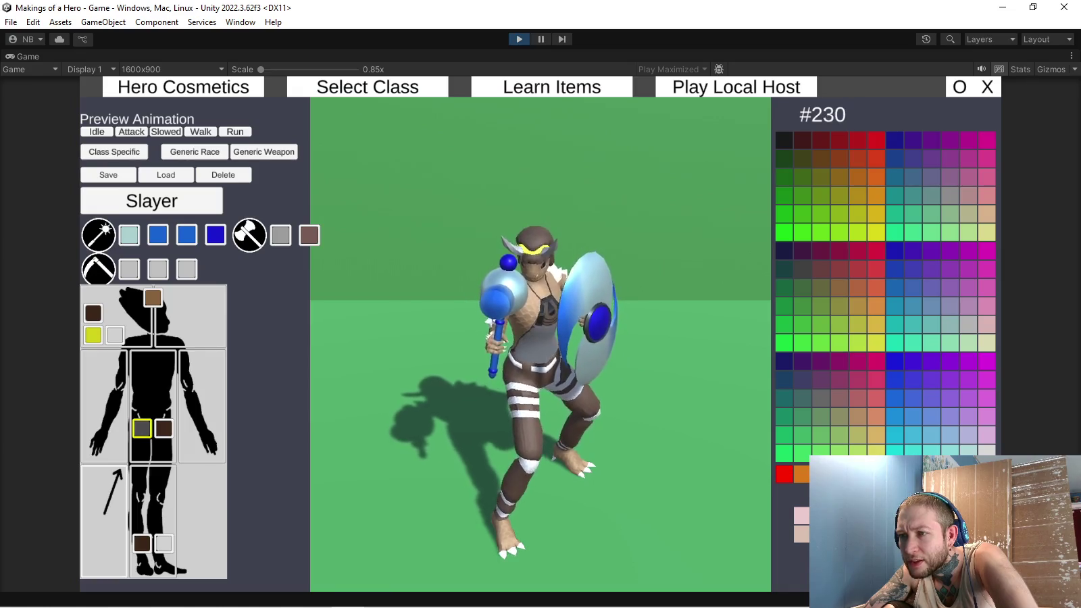
{"action": "key", "text": "Left"}
{"action": "key", "text": "Left"}
{"action": "key", "text": "Left"}
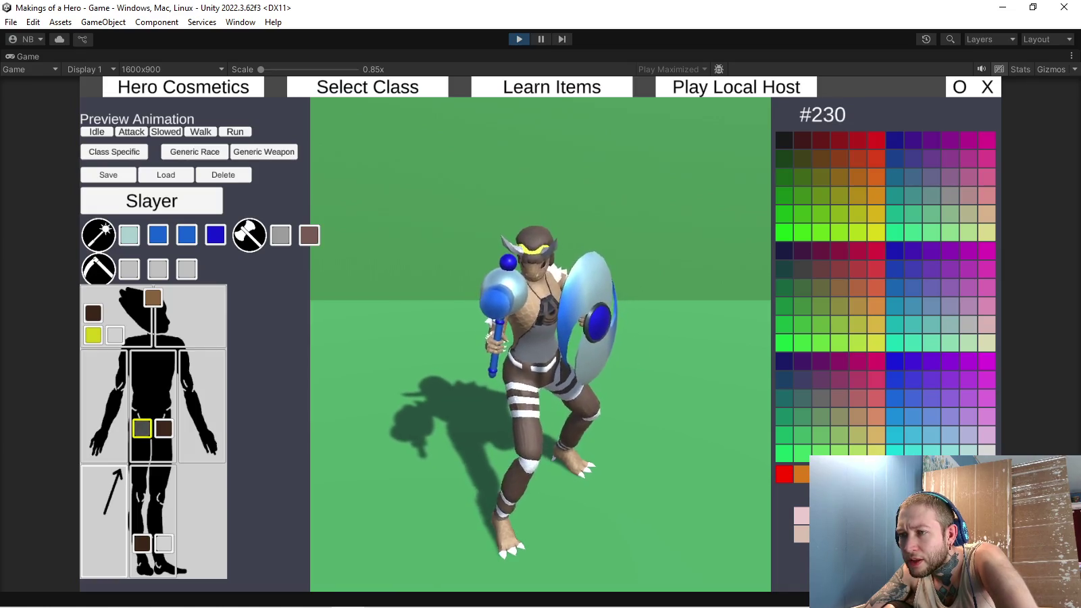
{"action": "left_click", "coordinate": [1072, 56]}
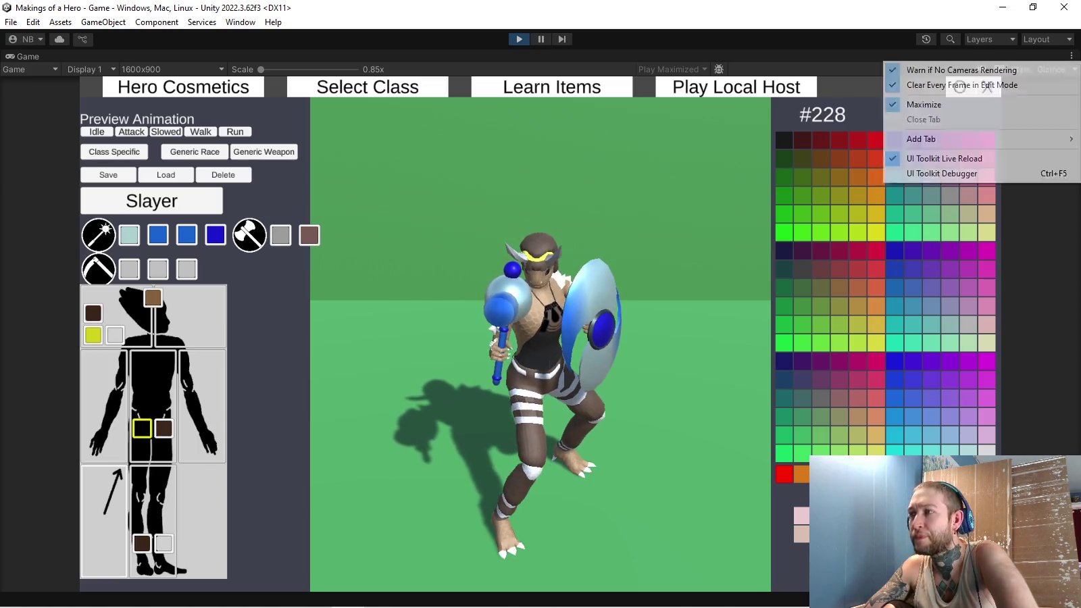
Step: Restore the full editor layout and expand the Body/1Tithahis textures folder
{"action": "left_click", "coordinate": [909, 104]}
{"action": "scroll", "coordinate": [659, 324], "scroll_direction": "down", "scroll_amount": 15}
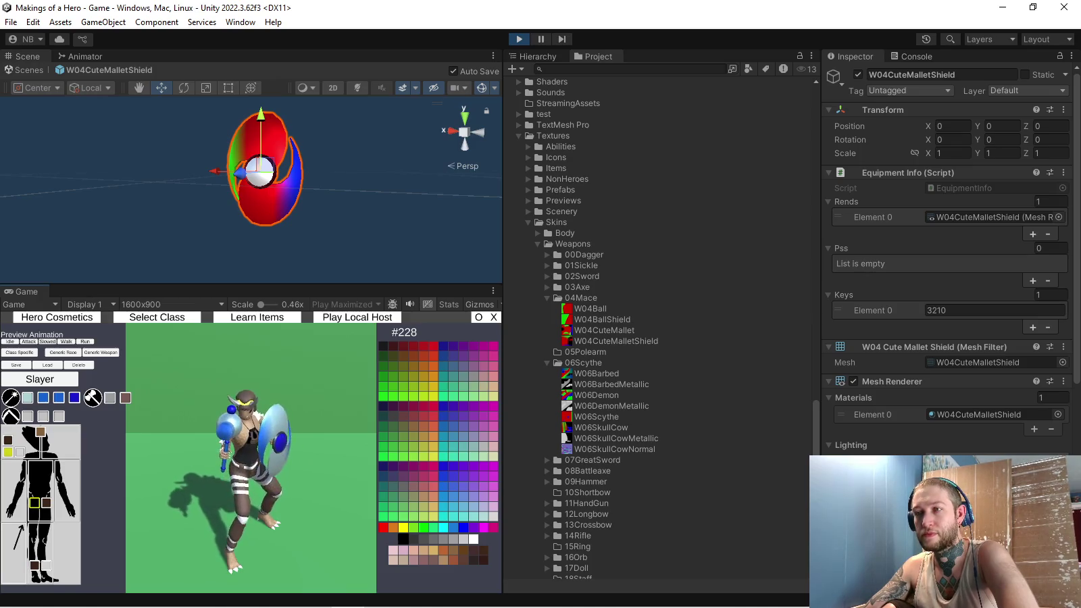
{"action": "left_click", "coordinate": [539, 233]}
{"action": "left_click", "coordinate": [548, 244]}
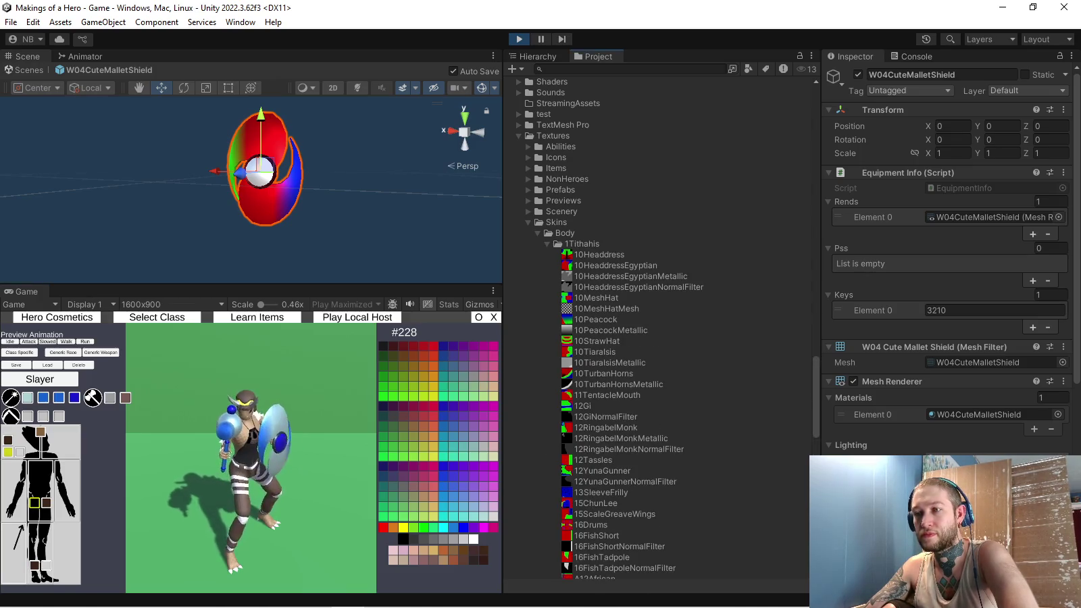
{"action": "scroll", "coordinate": [659, 325], "scroll_direction": "down", "scroll_amount": 3}
{"action": "scroll", "coordinate": [659, 324], "scroll_direction": "down", "scroll_amount": 3}
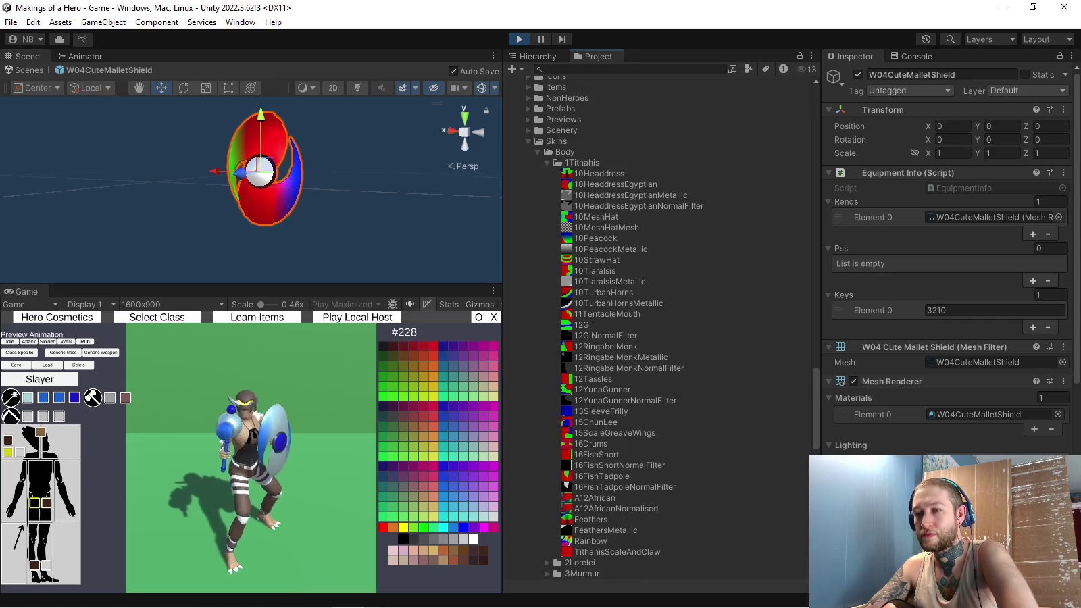
{"action": "scroll", "coordinate": [659, 324], "scroll_direction": "down", "scroll_amount": 3}
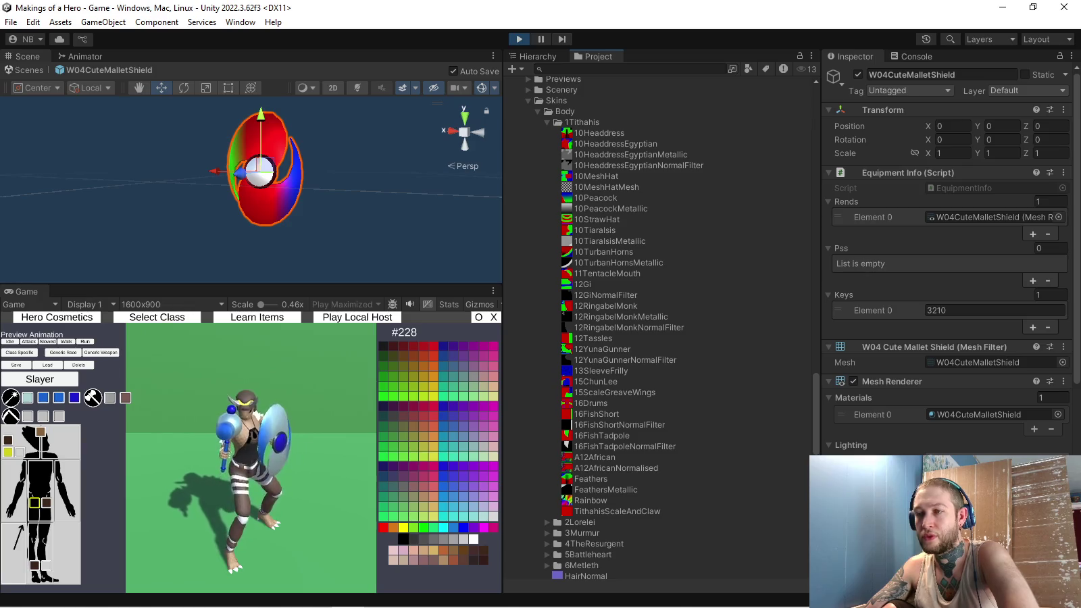
Step: Browse Tithahis textures from 12RingabelMonk to 16FishShort, then reselect the W04CuteMalletShield object
{"action": "left_click", "coordinate": [606, 306]}
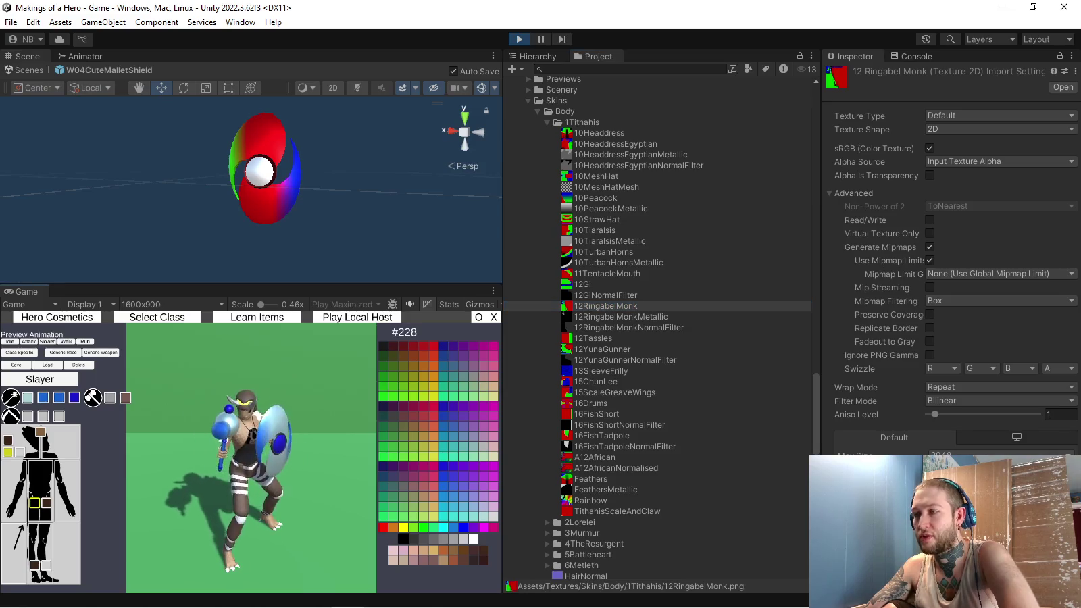
{"action": "left_click", "coordinate": [606, 306]}
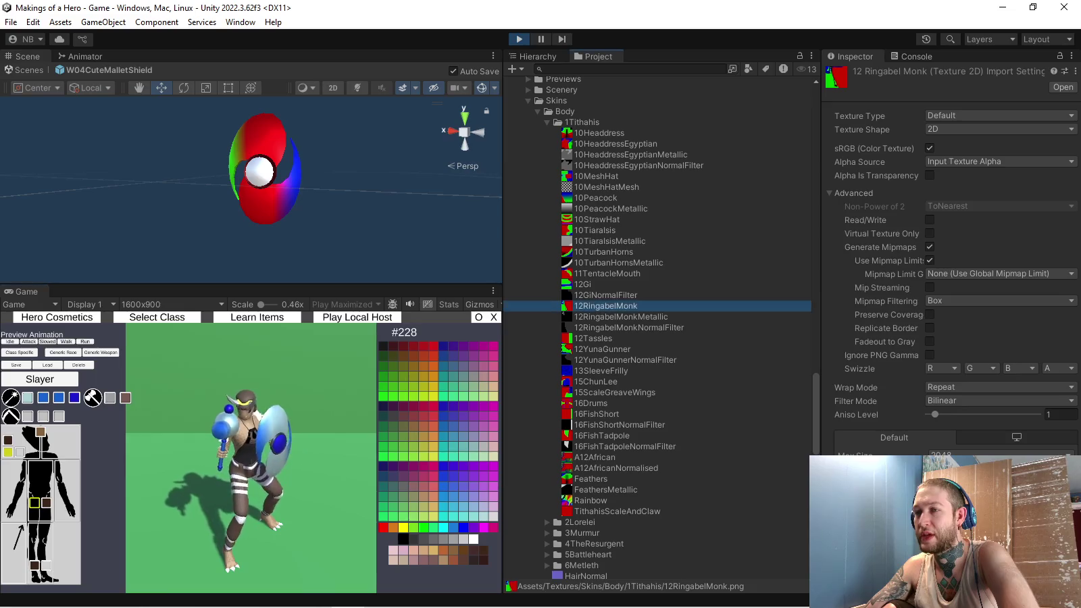
{"action": "left_click", "coordinate": [606, 295]}
{"action": "left_click", "coordinate": [605, 305]}
{"action": "key", "text": "Down"}
{"action": "key", "text": "Down"}
{"action": "key", "text": "Down"}
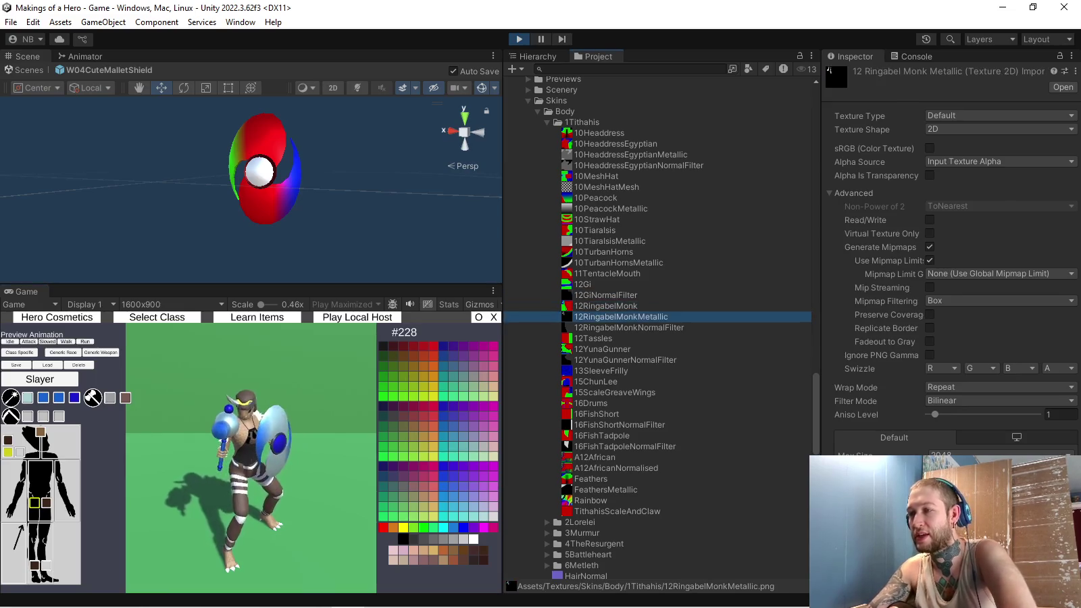
{"action": "key", "text": "Down"}
{"action": "key", "text": "Down"}
{"action": "key", "text": "Down"}
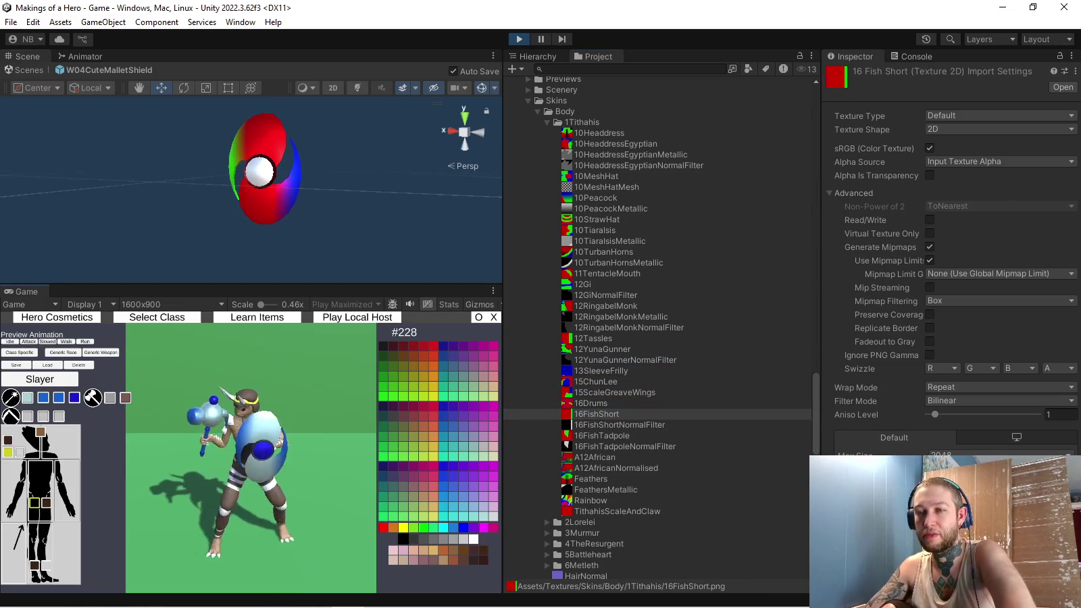
{"action": "key", "text": "ctrl+4"}
{"action": "left_click", "coordinate": [598, 99]}
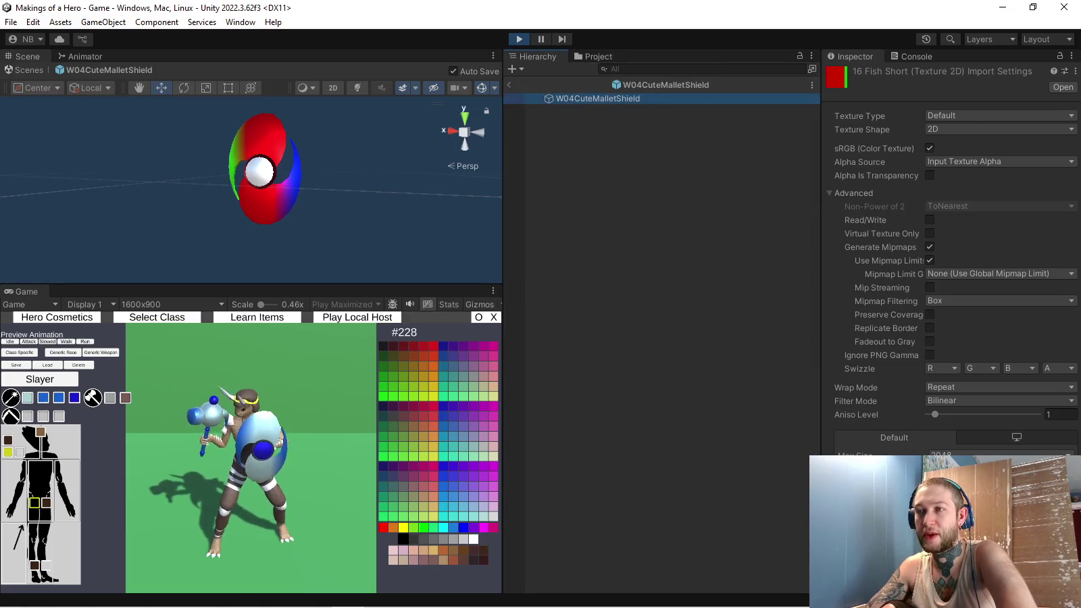
Step: Return to the Project files and select W04CuteMallet in the 043Relentless mace skins folder
{"action": "key", "text": "ctrl+5"}
{"action": "scroll", "coordinate": [659, 327], "scroll_direction": "down", "scroll_amount": 15}
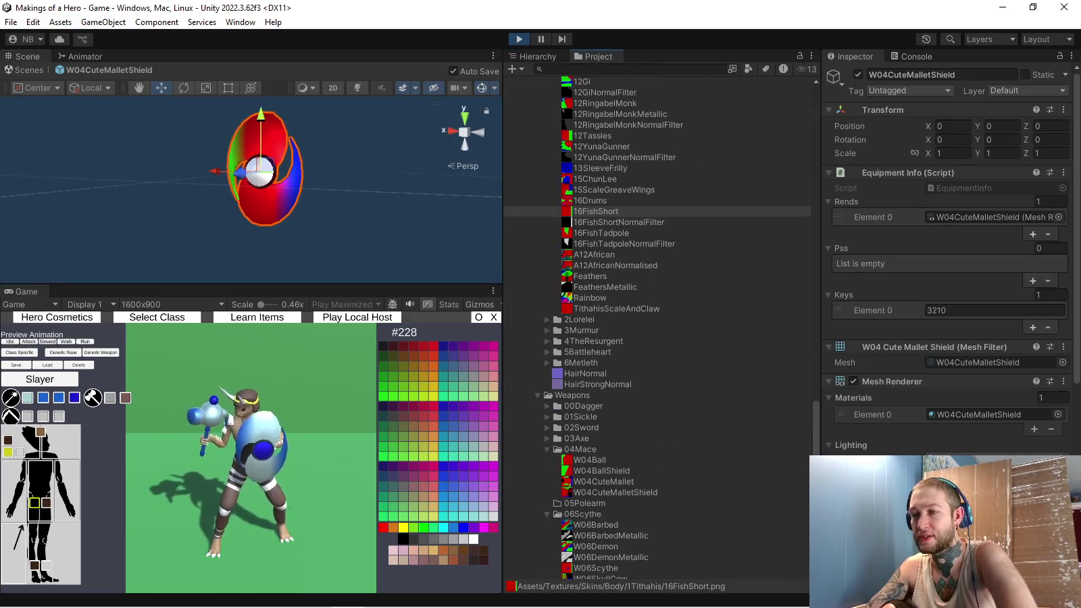
{"action": "scroll", "coordinate": [659, 327], "scroll_direction": "down", "scroll_amount": 10}
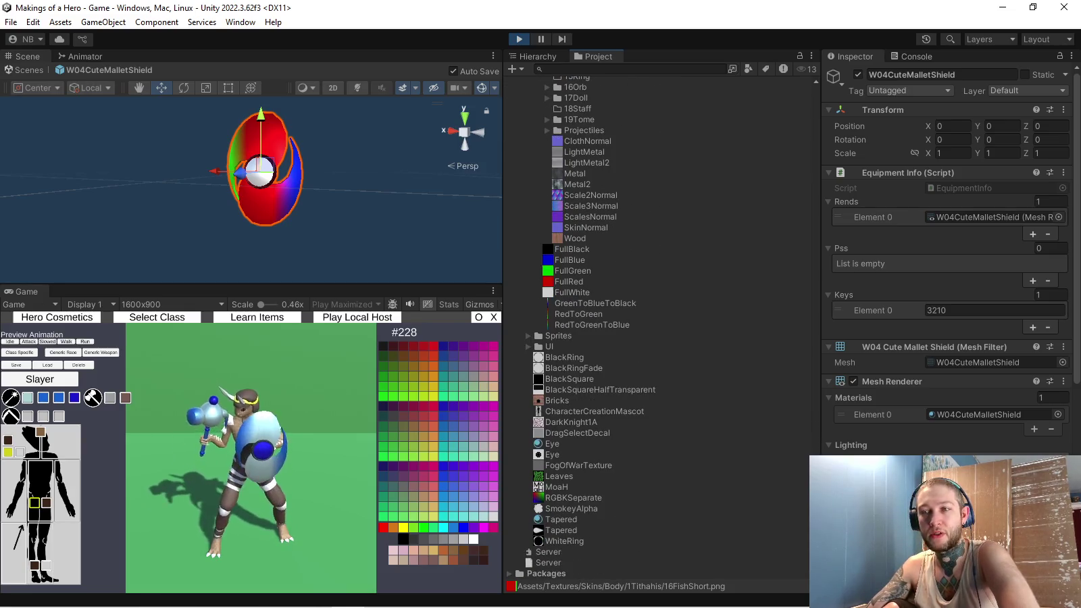
{"action": "scroll", "coordinate": [659, 328], "scroll_direction": "up", "scroll_amount": 20}
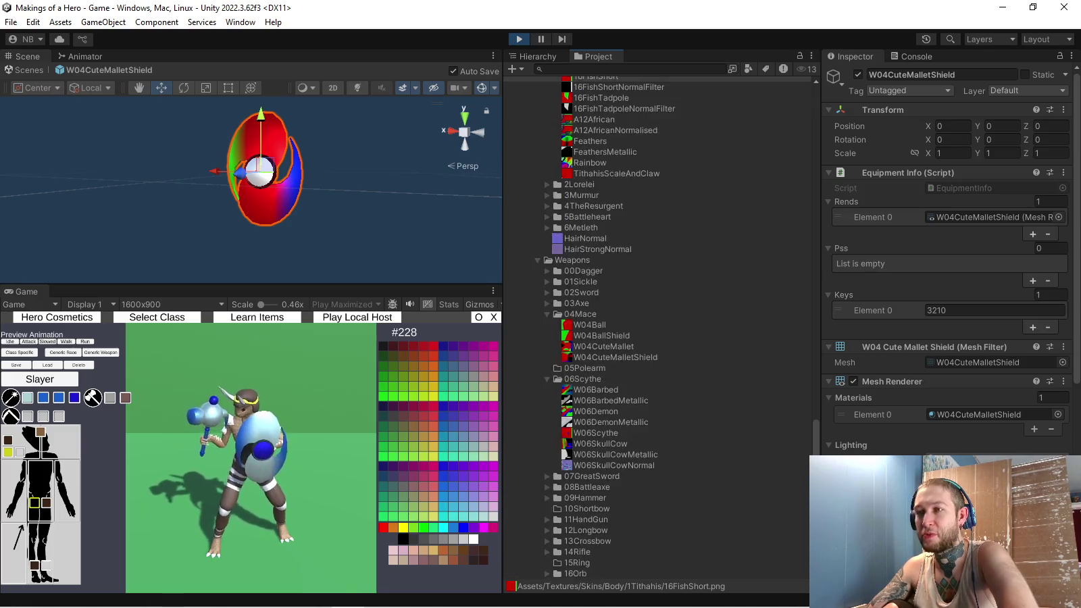
{"action": "scroll", "coordinate": [659, 328], "scroll_direction": "up", "scroll_amount": 15}
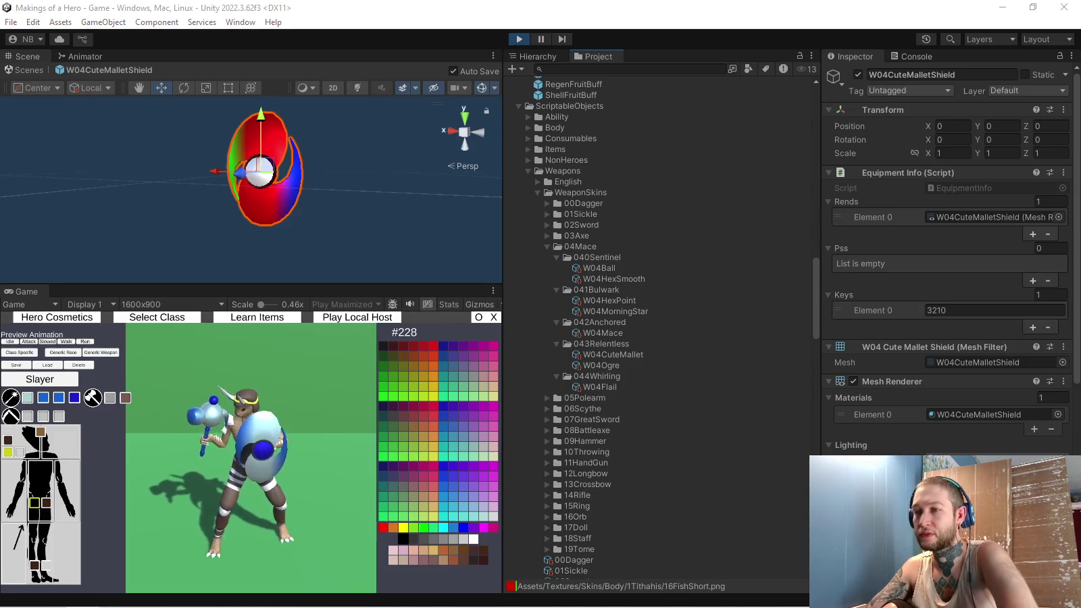
{"action": "left_click", "coordinate": [613, 354]}
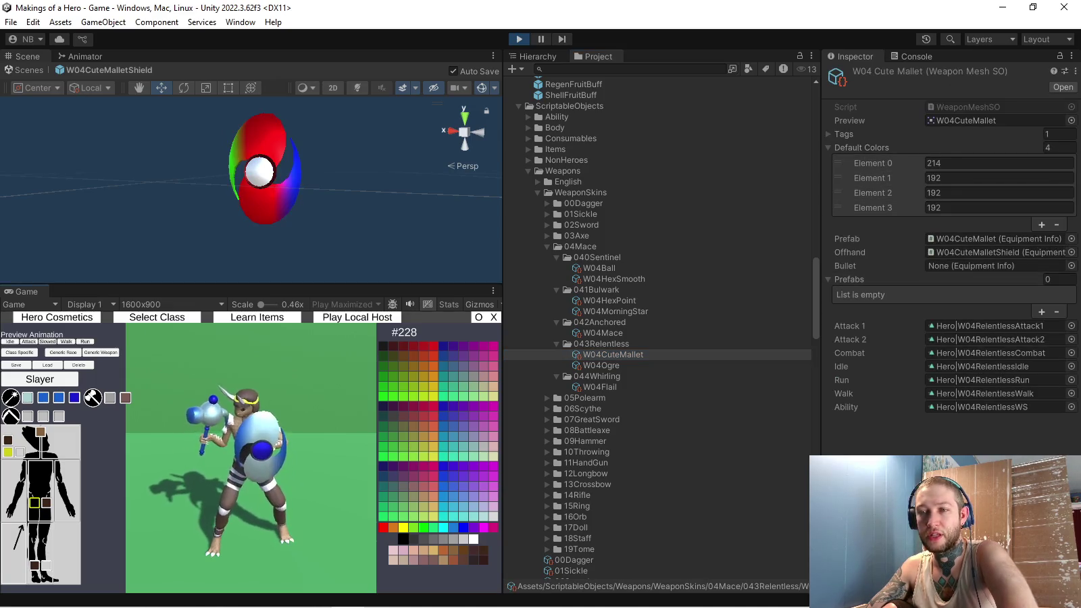
Step: Set the mallet's blue colour slot to green palette colour #138, after trying red and cyan
{"action": "left_click", "coordinate": [28, 398]}
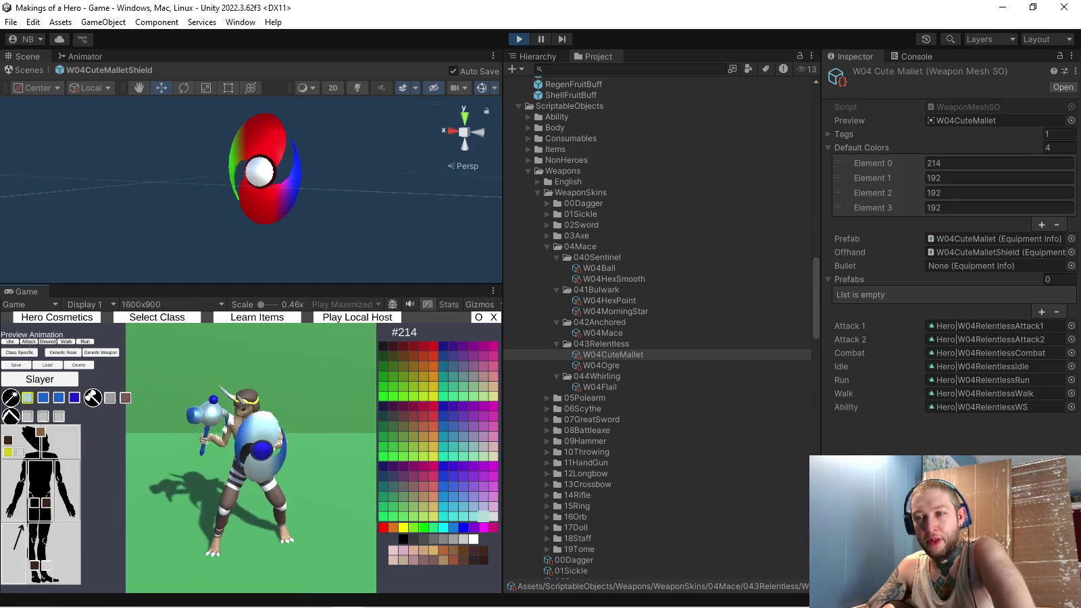
{"action": "left_click", "coordinate": [59, 397]}
{"action": "left_click", "coordinate": [434, 345]}
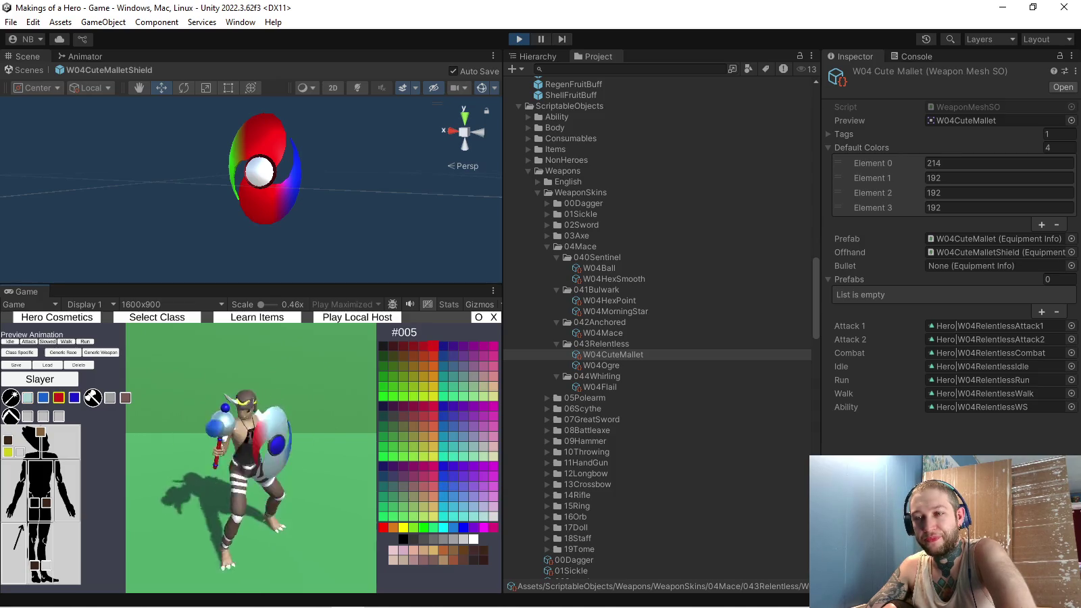
{"action": "left_click", "coordinate": [444, 527]}
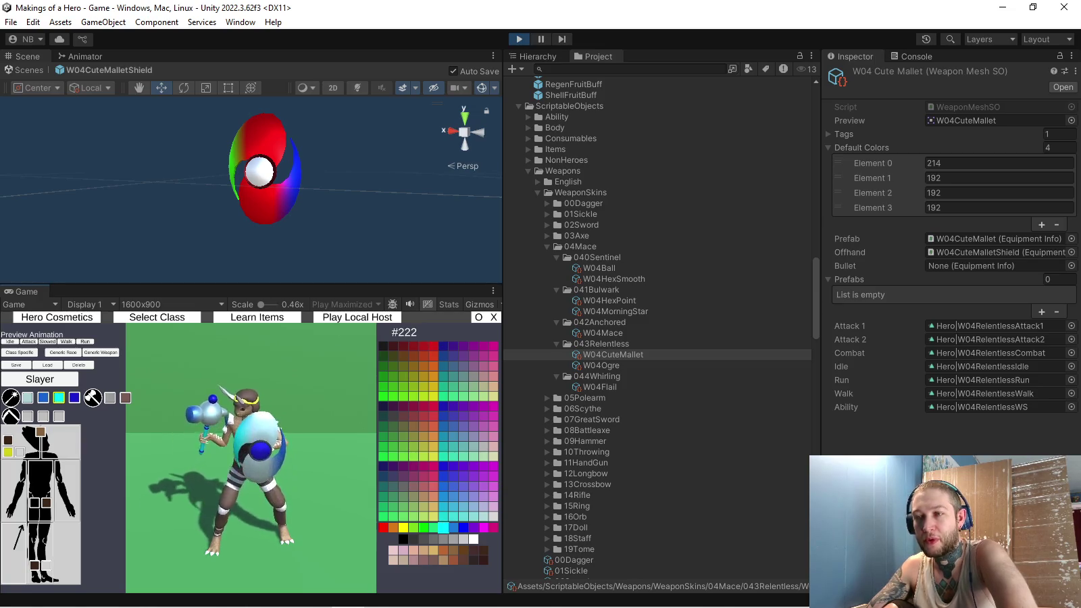
{"action": "left_click", "coordinate": [443, 396]}
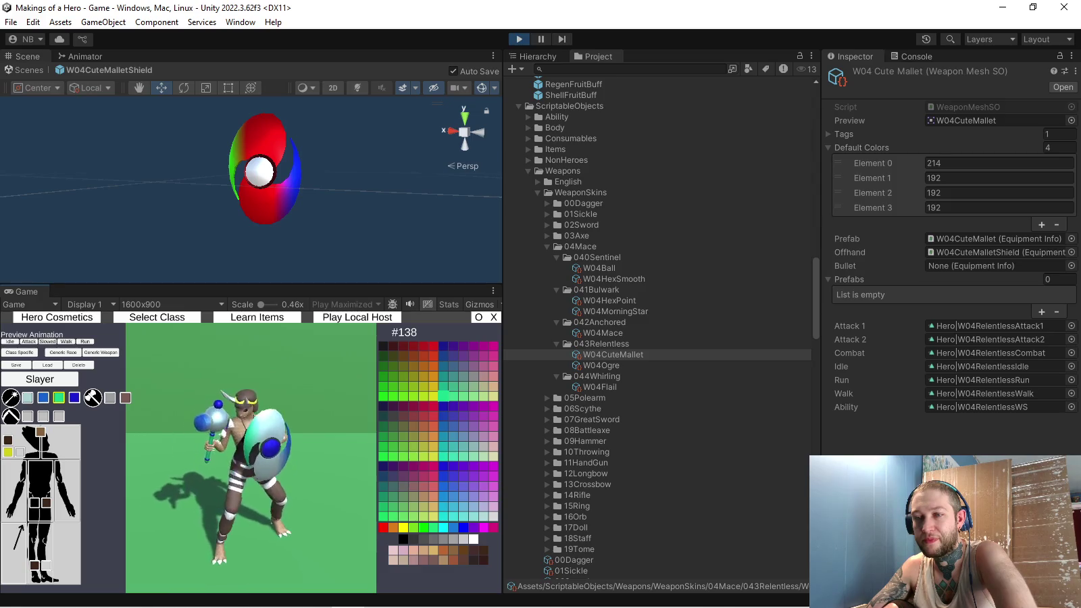
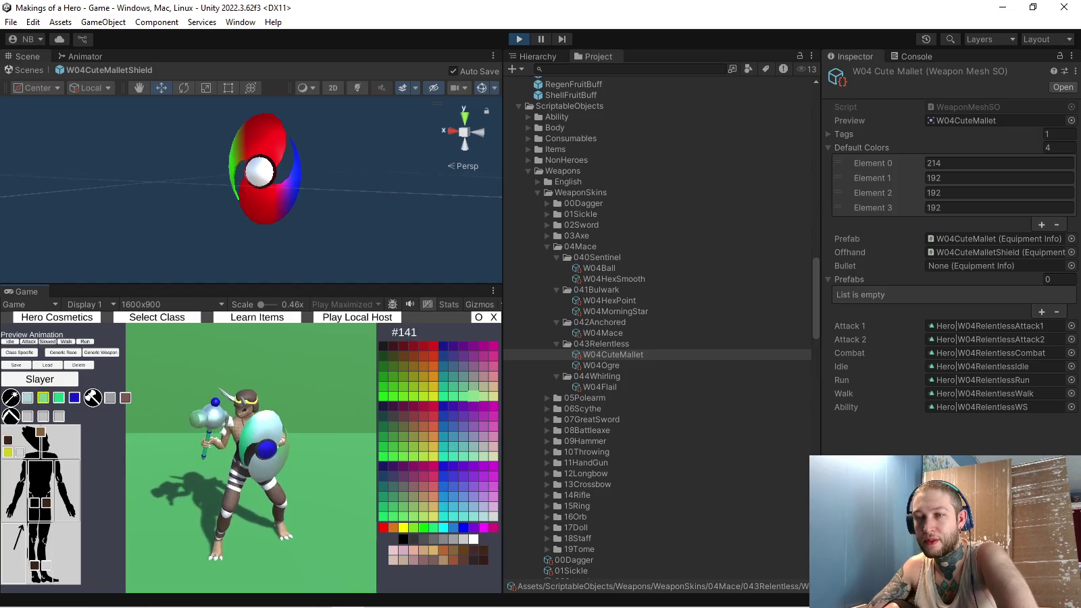
Step: Try several palette colours on the mace head, finishing on orange-brown #016
{"action": "left_click", "coordinate": [463, 376]}
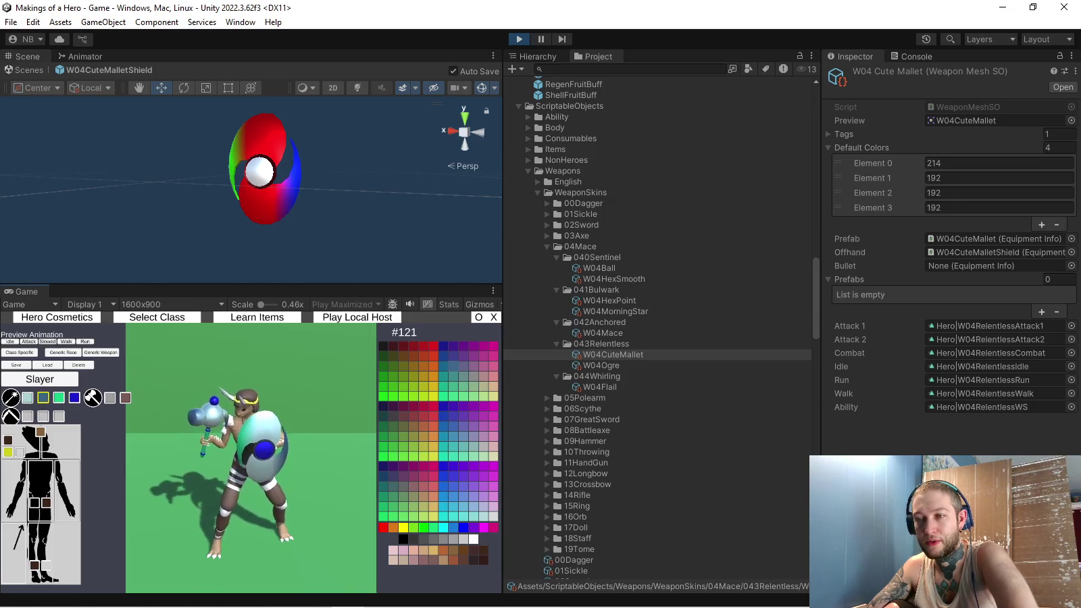
{"action": "left_click", "coordinate": [383, 346]}
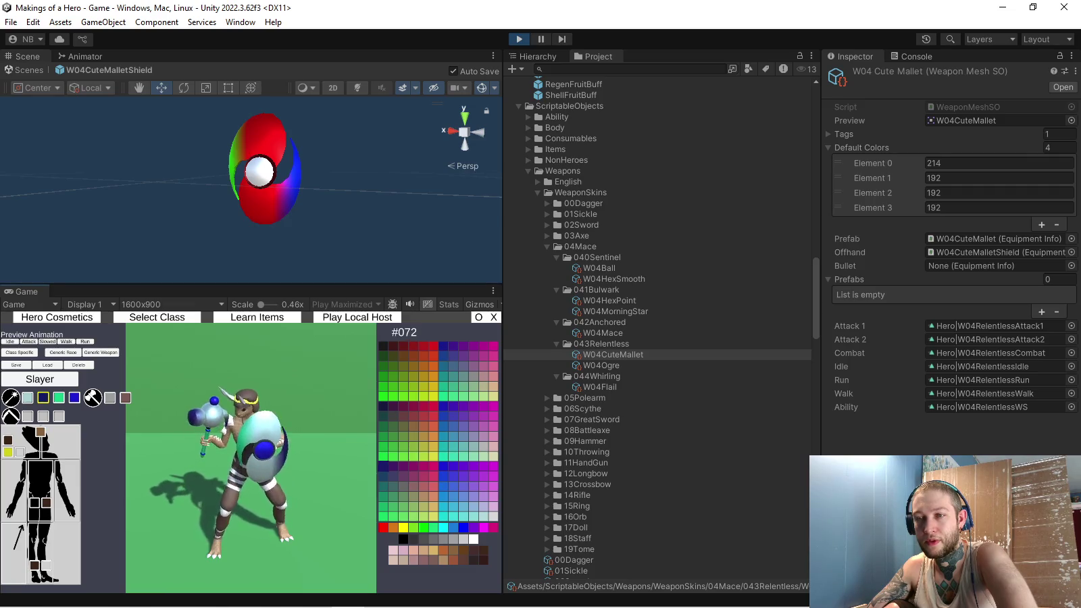
{"action": "left_click", "coordinate": [433, 366]}
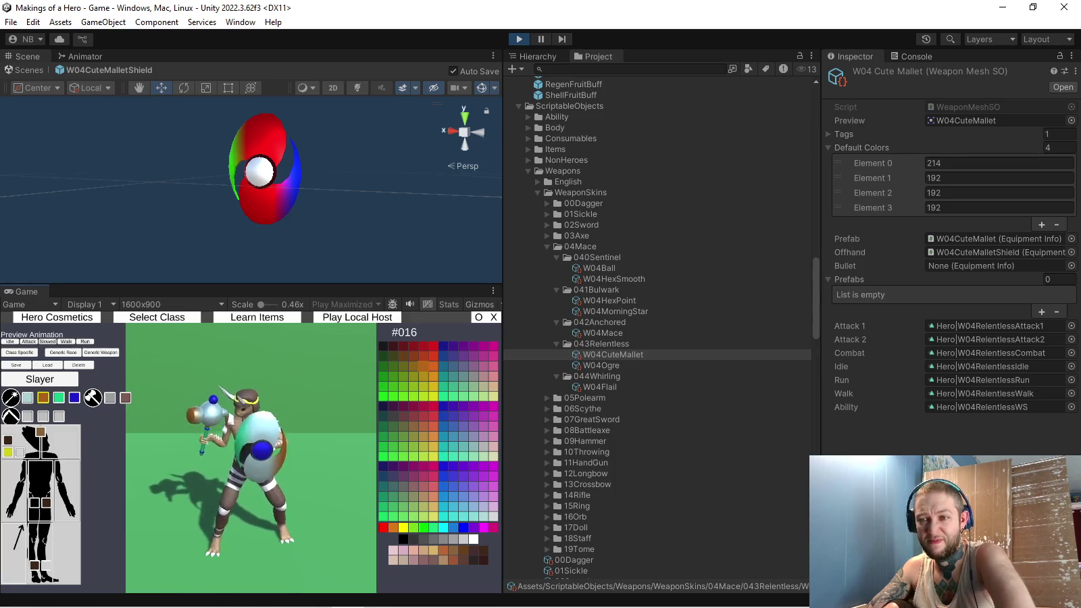
{"action": "left_click", "coordinate": [493, 291]}
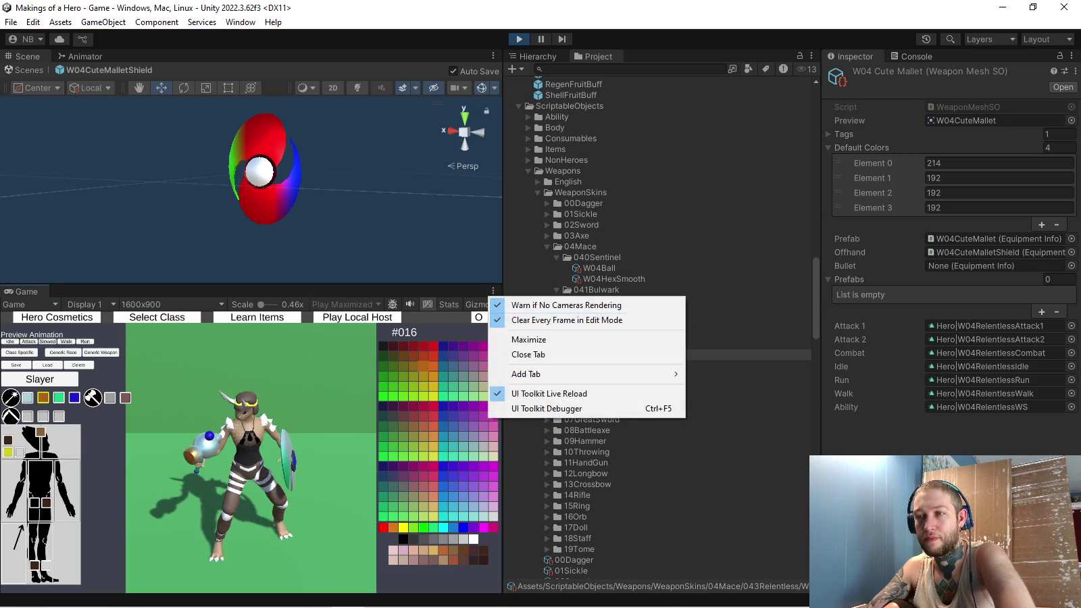
Step: Maximize the Game view, try greens #098, #099 and #140 on the mace, then restore the layout
{"action": "left_click", "coordinate": [519, 343]}
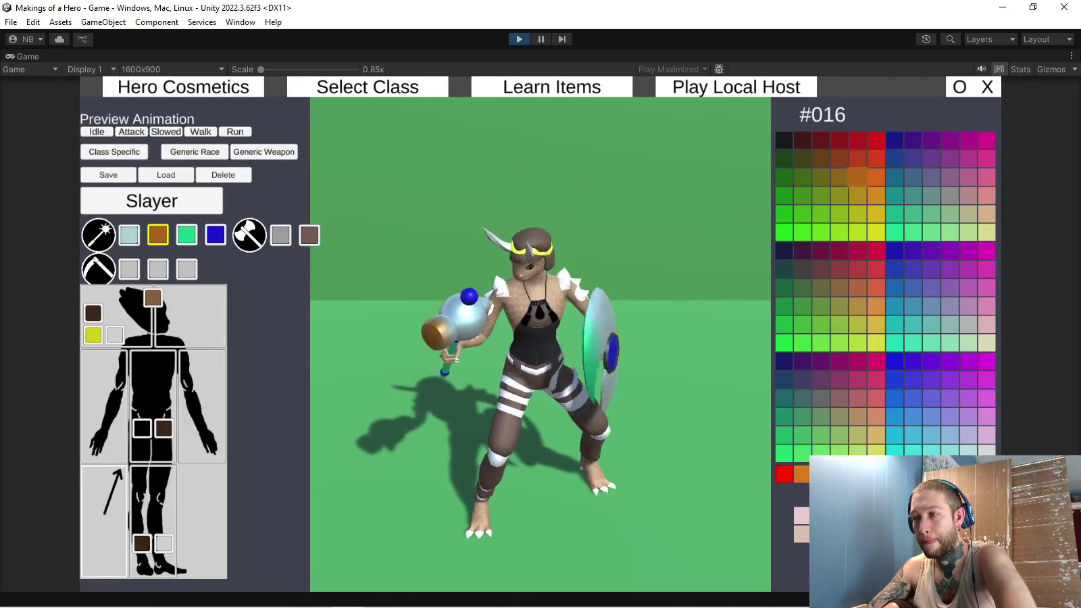
{"action": "left_click", "coordinate": [821, 435]}
{"action": "left_click", "coordinate": [839, 435]}
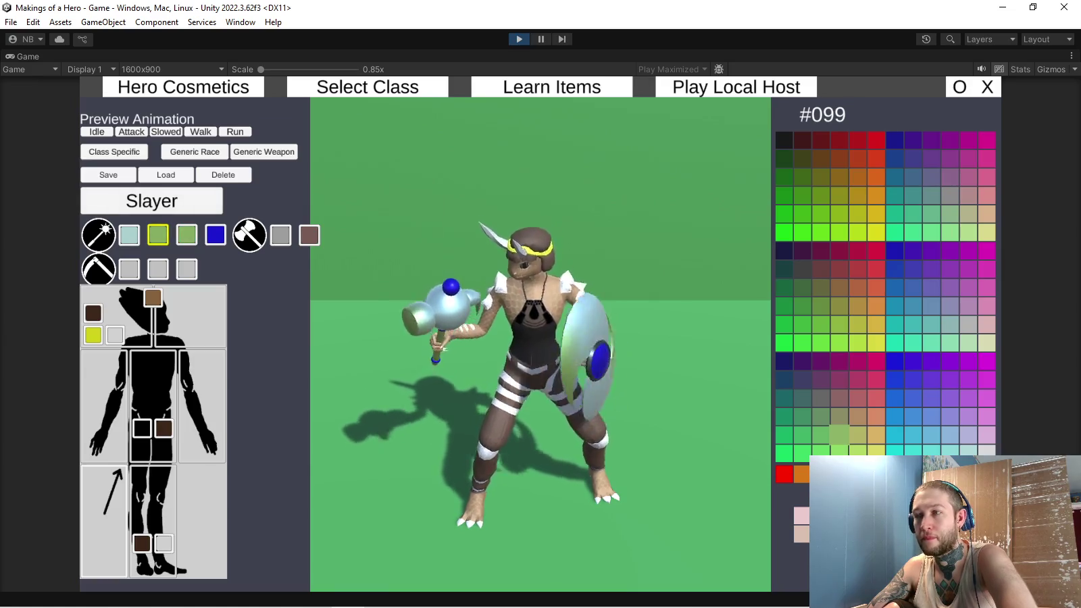
{"action": "left_click", "coordinate": [931, 231]}
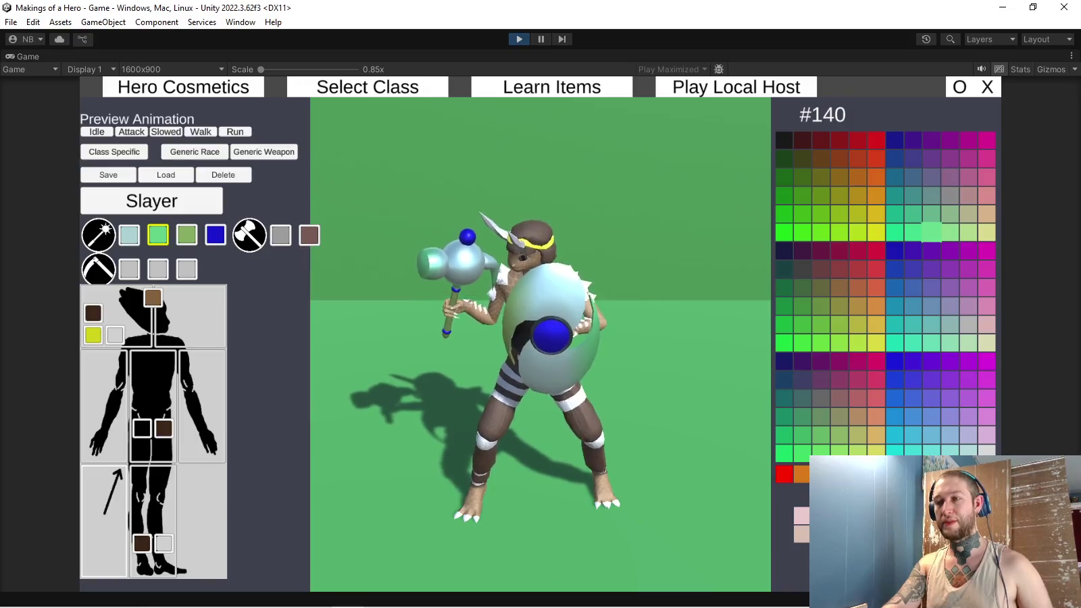
{"action": "left_click", "coordinate": [1072, 56]}
{"action": "left_click", "coordinate": [932, 102]}
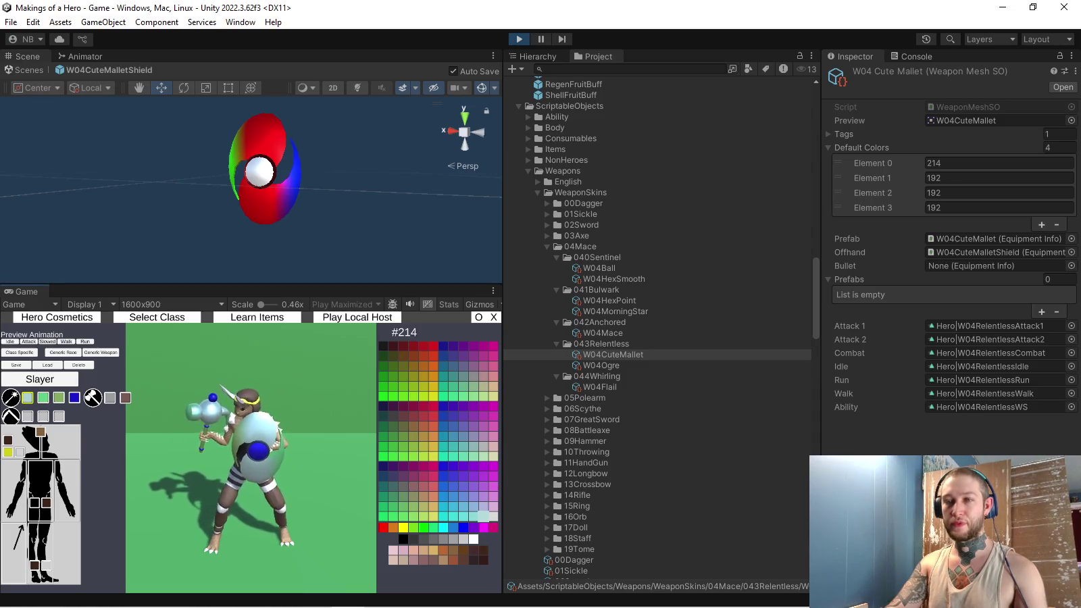
Step: Set the mallet's default colour Elements 1, 2 and 3 to 140, 99 and 180
{"action": "left_click", "coordinate": [946, 177]}
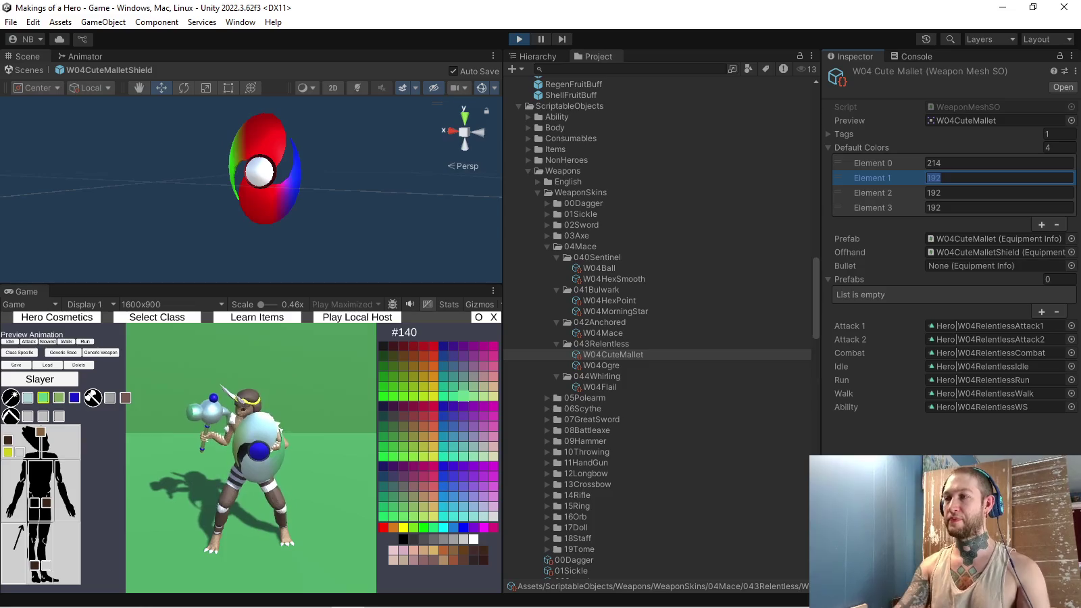
{"action": "type", "text": "140"}
{"action": "key", "text": "Return"}
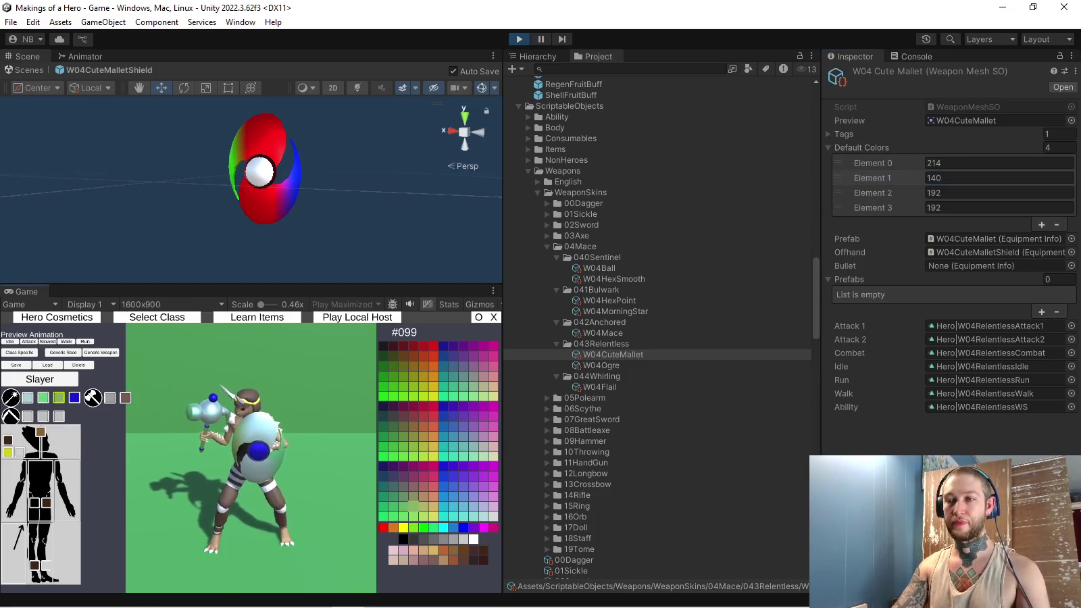
{"action": "left_click", "coordinate": [946, 193]}
{"action": "type", "text": "99"}
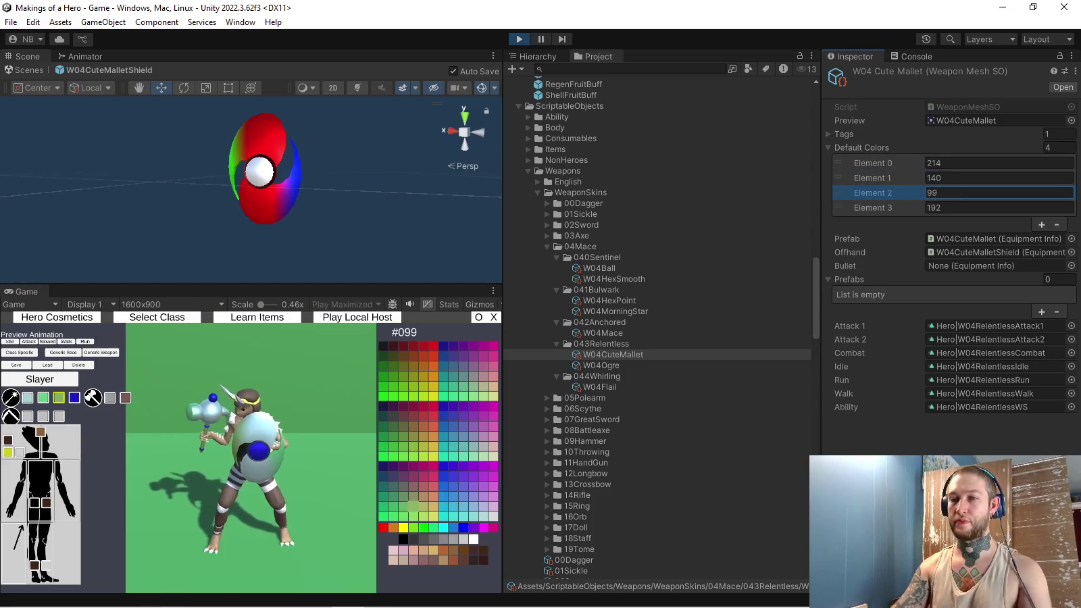
{"action": "key", "text": "Return"}
{"action": "left_click", "coordinate": [946, 207]}
{"action": "type", "text": "180"}
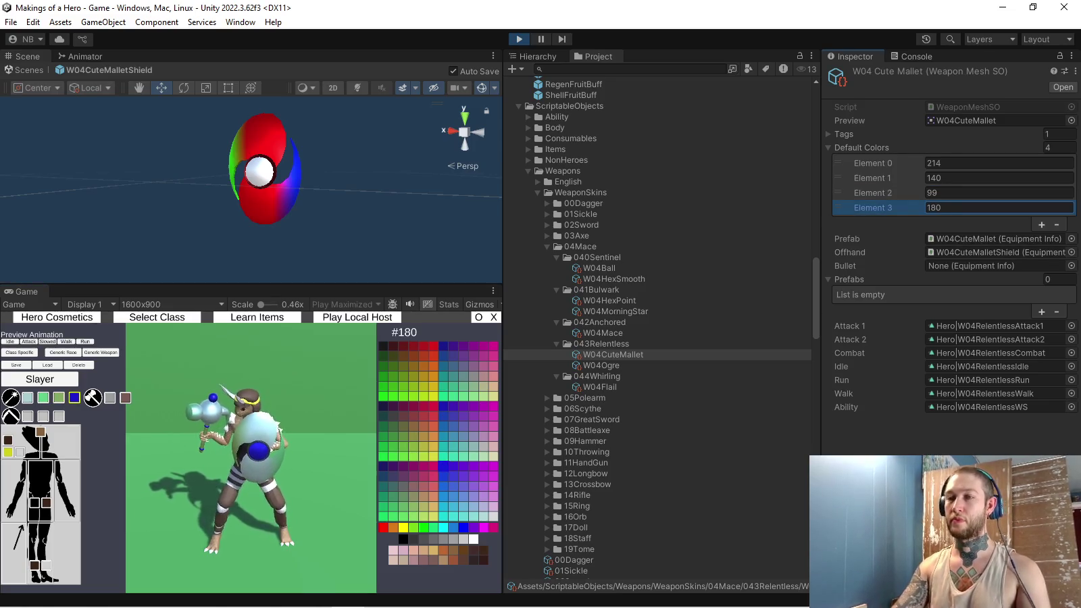
{"action": "key", "text": "alt+Tab"}
{"action": "key", "text": "alt+Tab"}
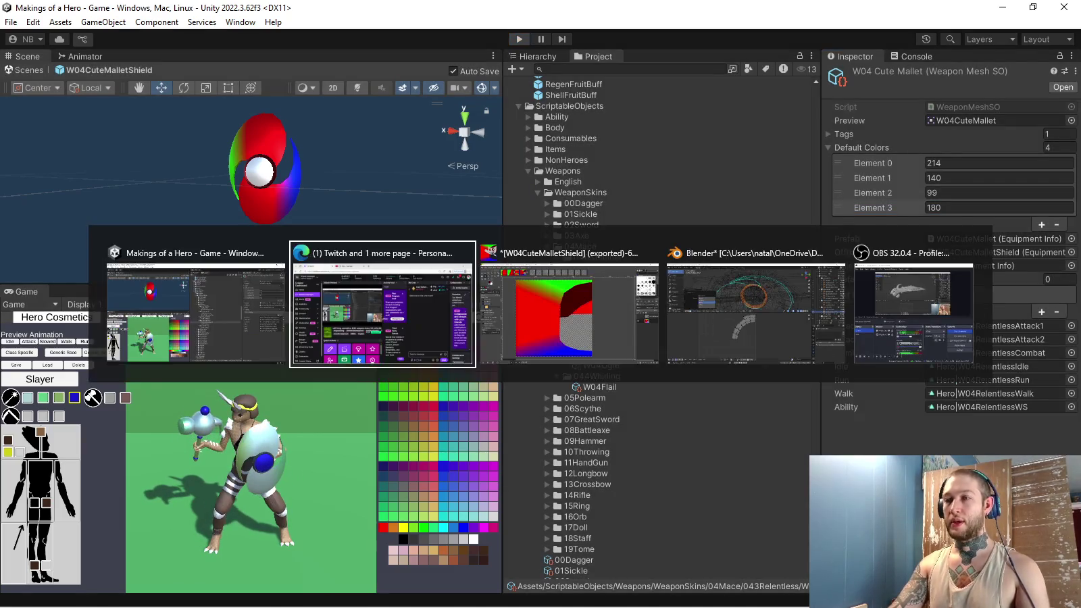
{"action": "left_click", "coordinate": [956, 320]}
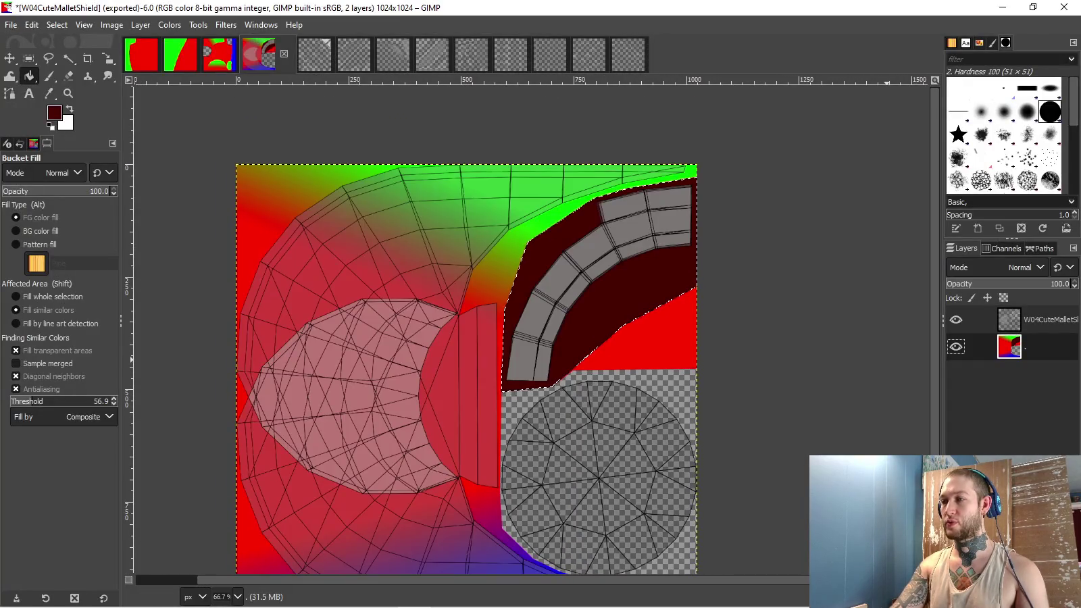
{"action": "left_click", "coordinate": [107, 76]}
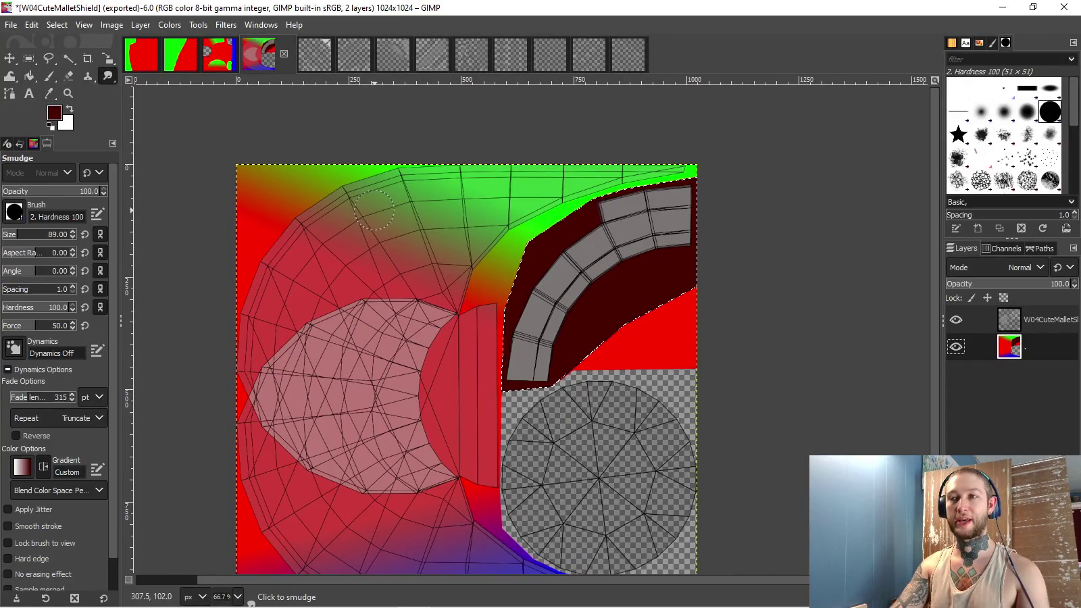
{"action": "left_click", "coordinate": [1028, 157]}
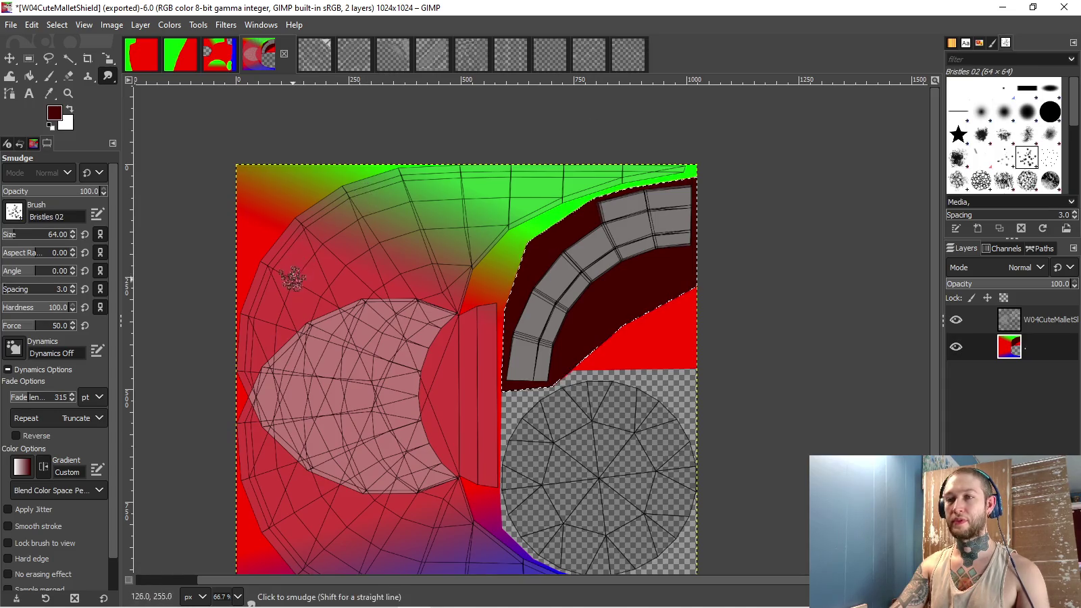
{"action": "scroll", "coordinate": [353, 205], "scroll_direction": "up", "scroll_amount": 1, "text": "ctrl"}
{"action": "left_click", "coordinate": [956, 320]}
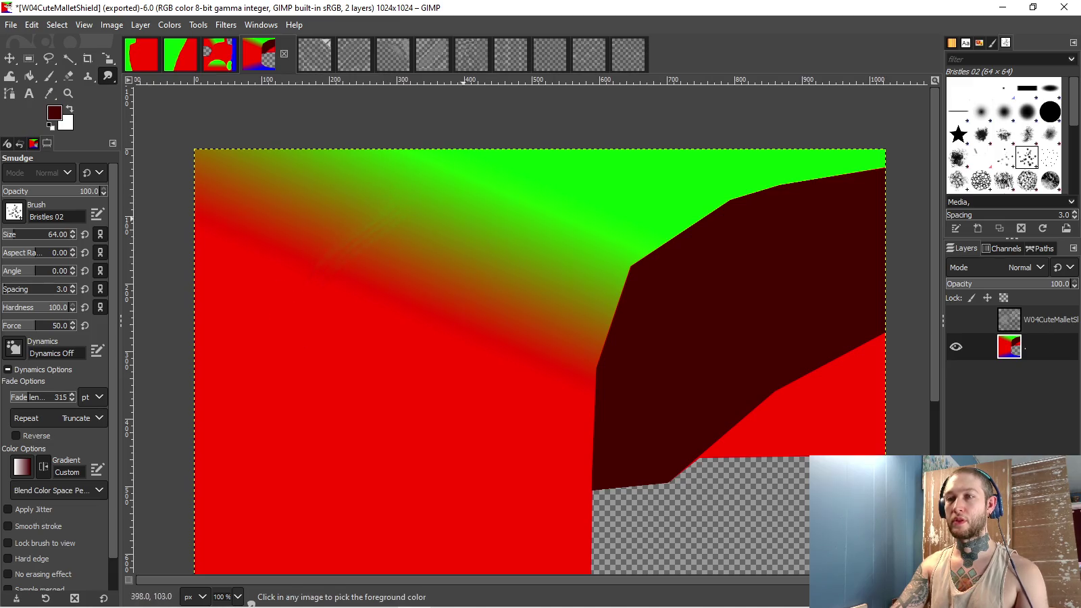
{"action": "scroll", "coordinate": [54, 372], "scroll_direction": "down", "scroll_amount": 1}
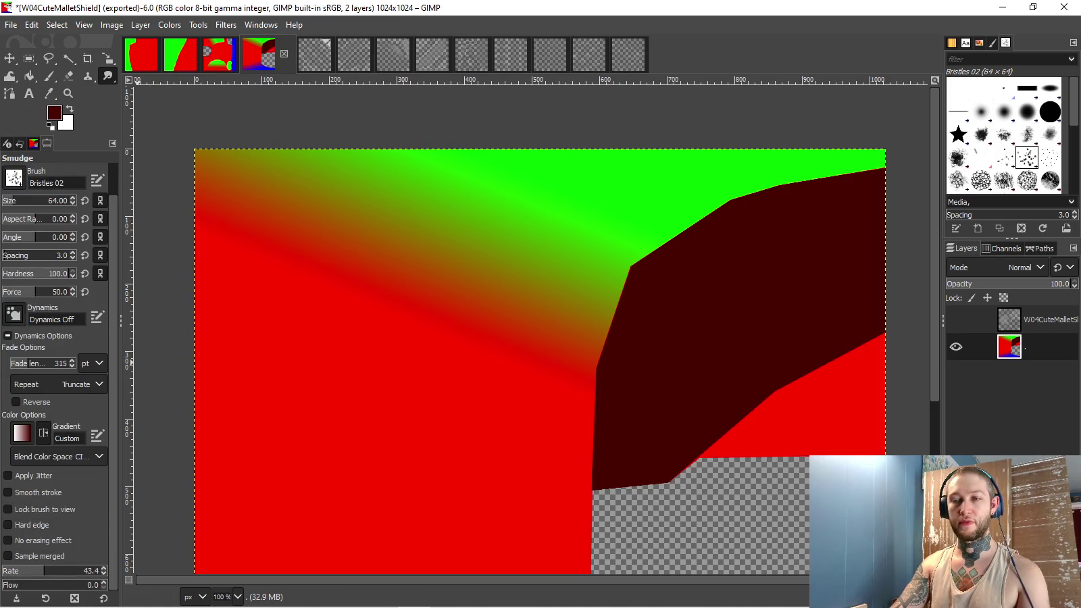
{"action": "left_click_drag", "start_coordinate": [84, 571], "coordinate": [91, 571]}
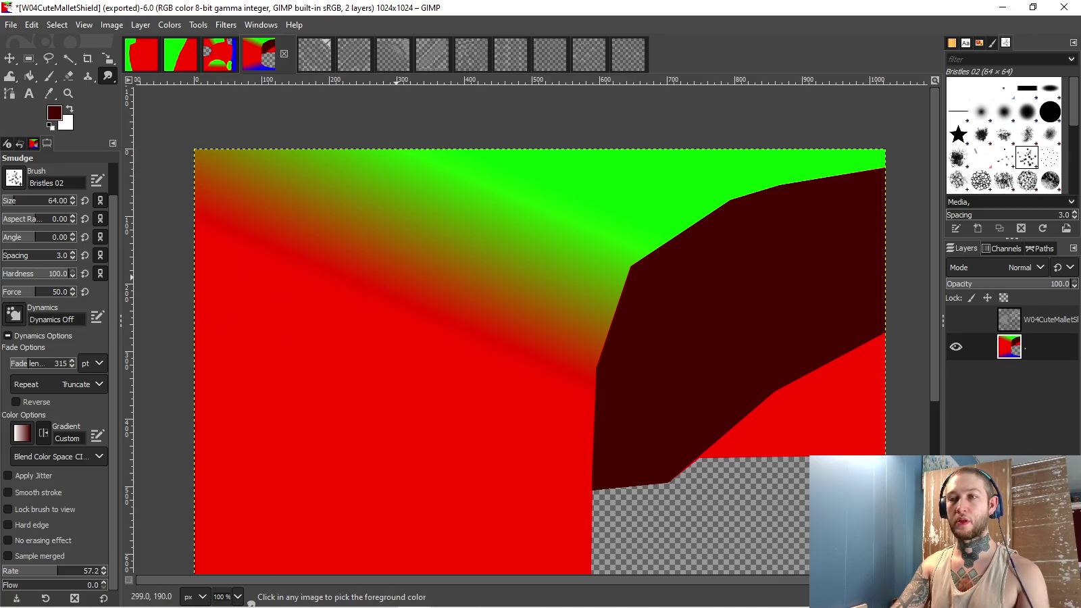
{"action": "left_click", "coordinate": [1050, 180]}
{"action": "left_click_drag", "start_coordinate": [450, 134], "coordinate": [279, 309]}
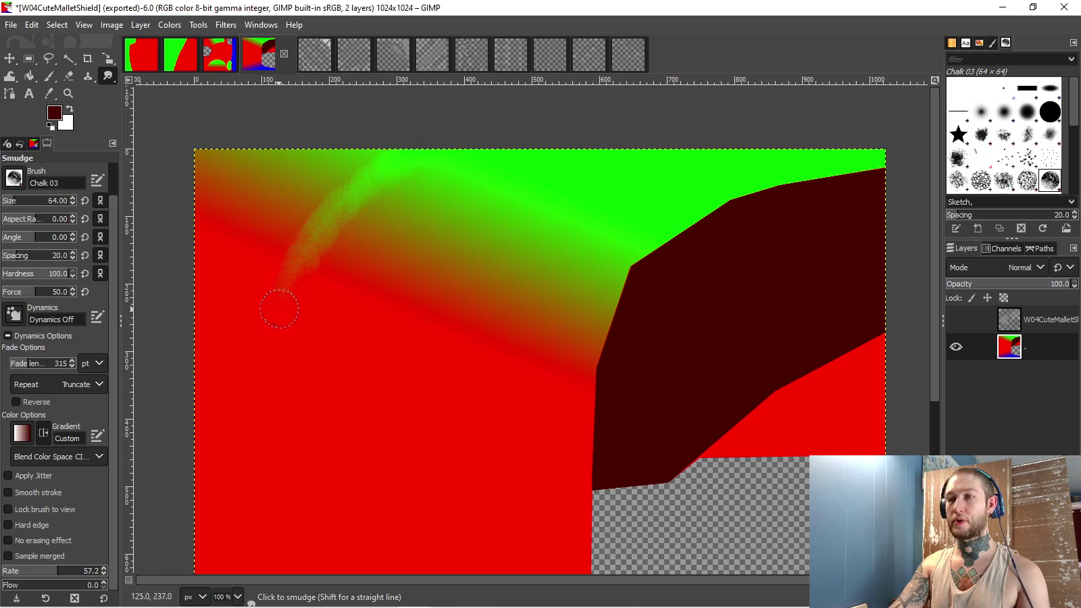
{"action": "key", "text": "ctrl+z"}
{"action": "left_click", "coordinate": [1027, 180]}
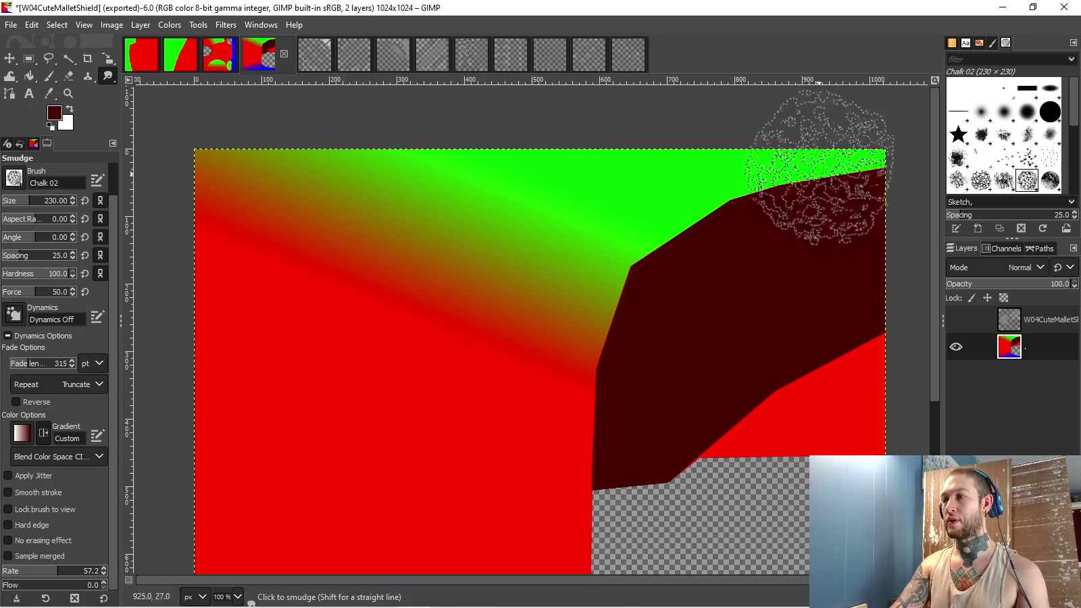
{"action": "left_click_drag", "start_coordinate": [431, 142], "coordinate": [242, 318]}
{"action": "key", "text": "ctrl+z"}
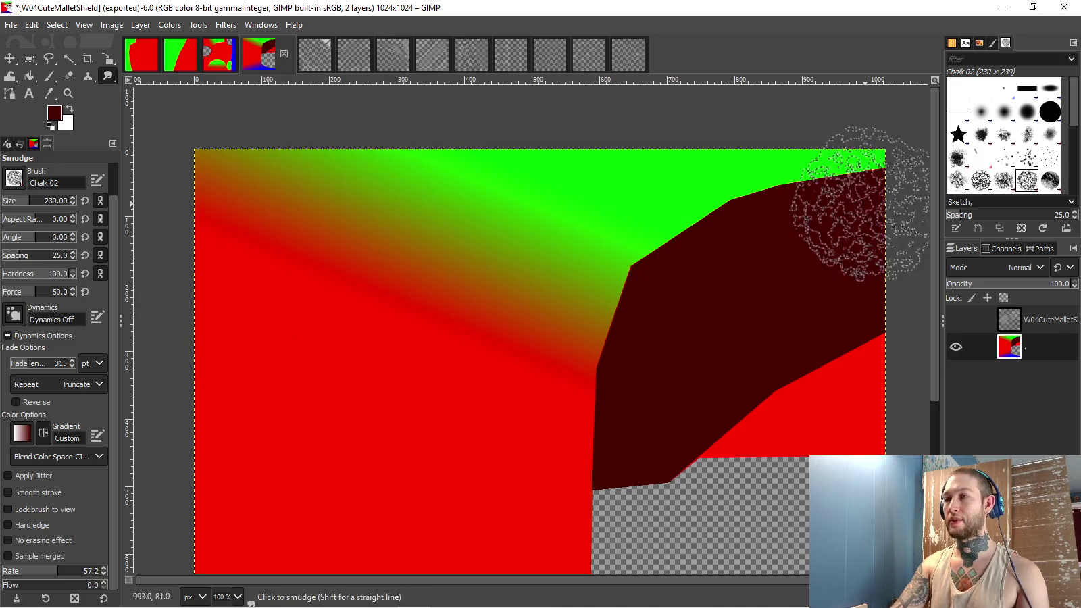
{"action": "left_click_drag", "start_coordinate": [963, 215], "coordinate": [946, 215]}
{"action": "left_click_drag", "start_coordinate": [386, 132], "coordinate": [271, 277]}
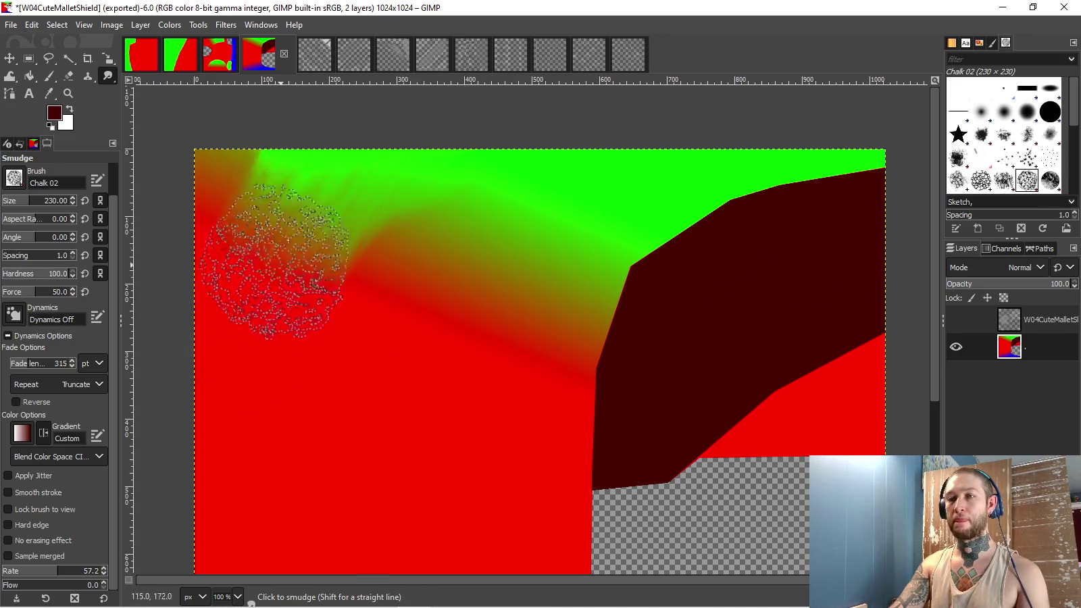
{"action": "key", "text": "ctrl+z"}
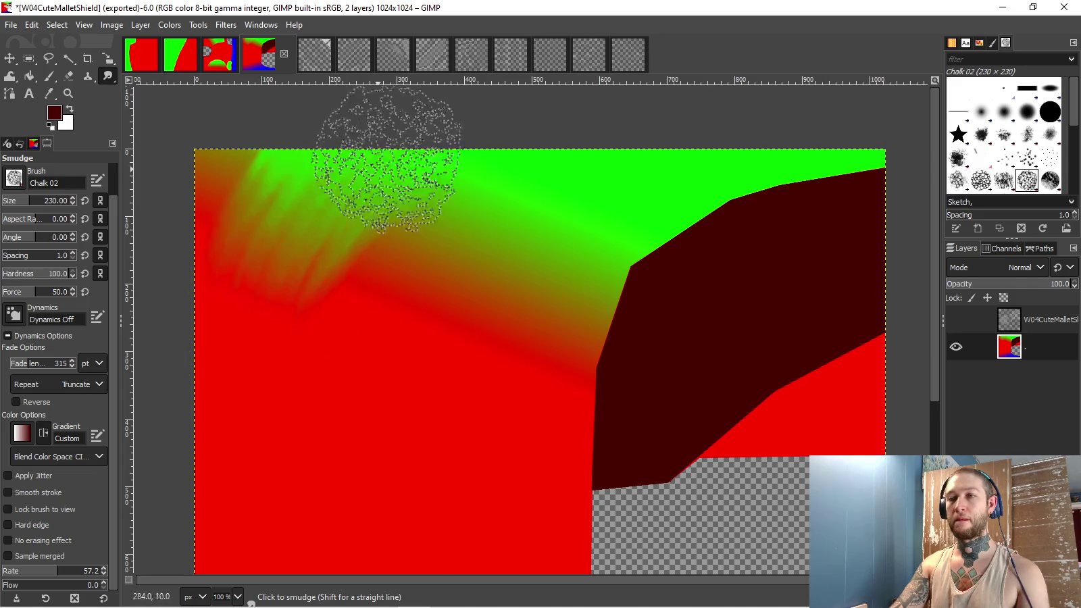
{"action": "left_click_drag", "start_coordinate": [362, 126], "coordinate": [289, 287]}
{"action": "left_click_drag", "start_coordinate": [433, 135], "coordinate": [217, 386]}
{"action": "left_click_drag", "start_coordinate": [435, 181], "coordinate": [284, 379]}
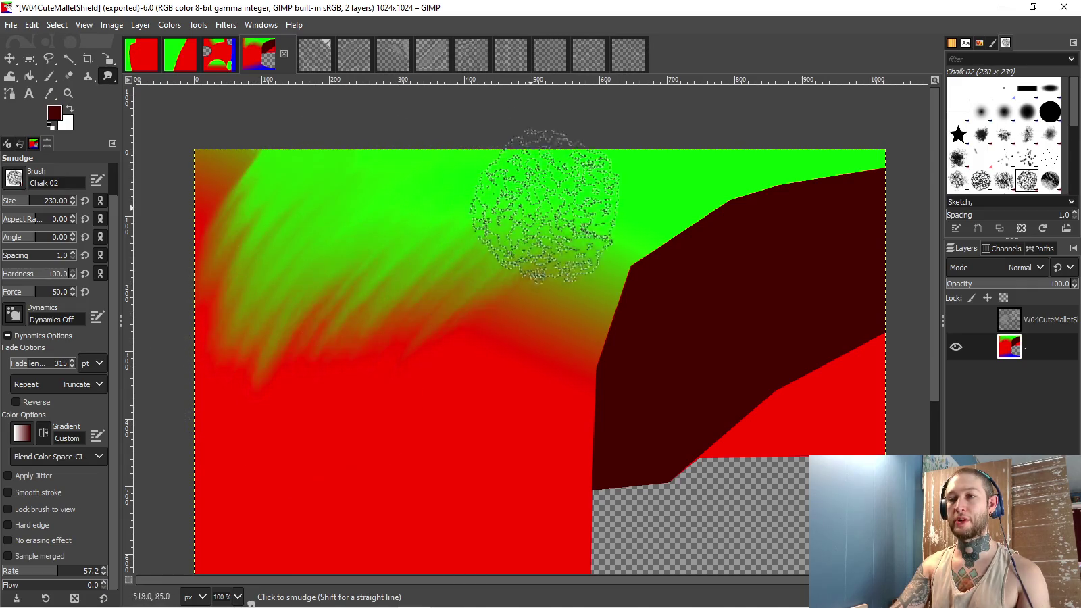
{"action": "left_click_drag", "start_coordinate": [534, 182], "coordinate": [372, 417]}
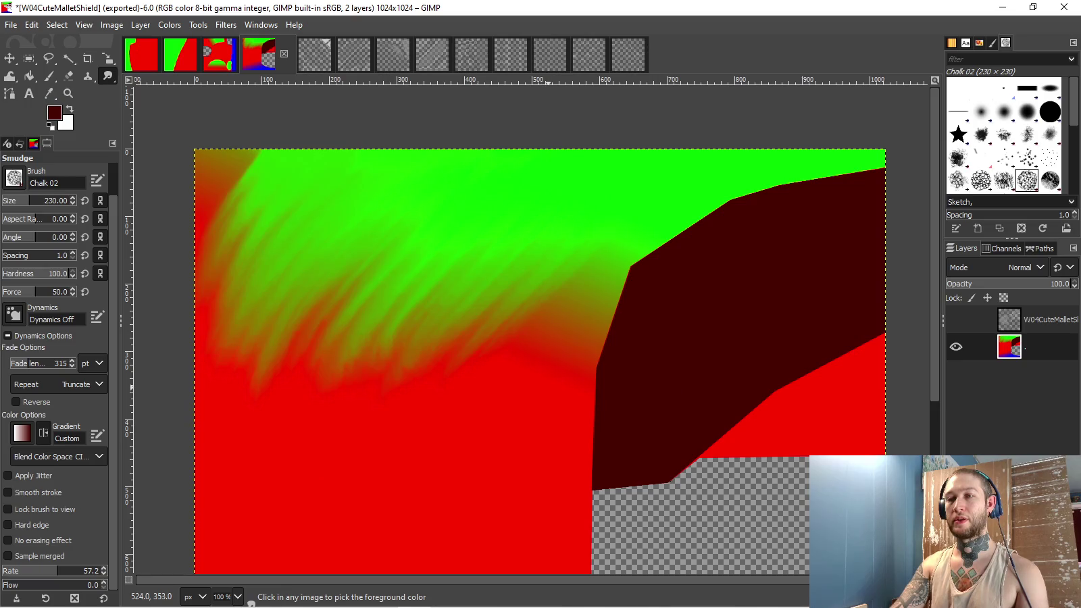
{"action": "key", "text": "ctrl+z"}
{"action": "key", "text": "ctrl+z"}
{"action": "key", "text": "ctrl+z"}
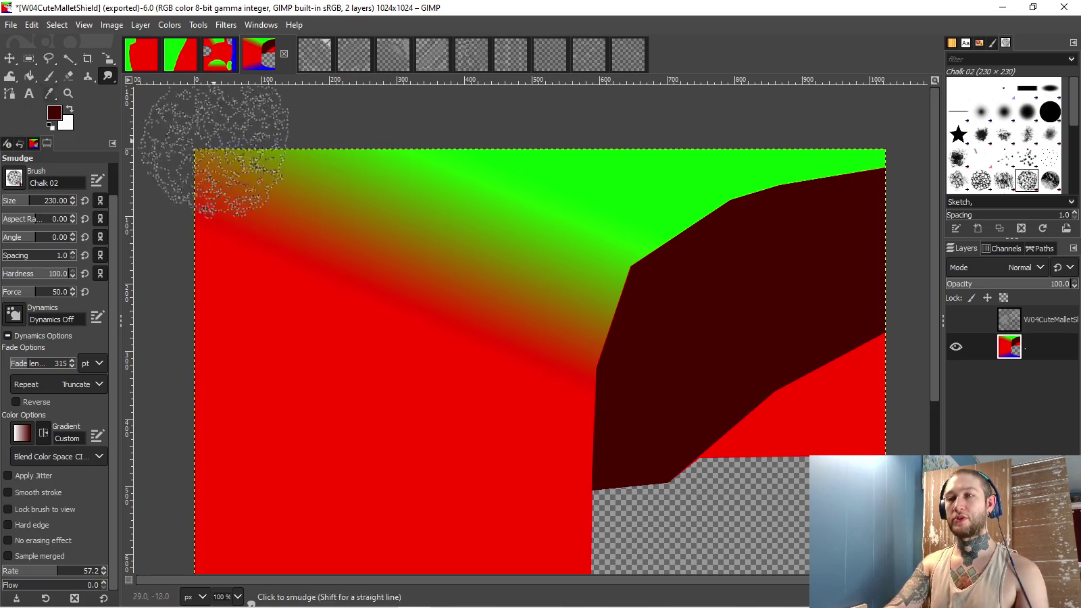
Step: Fuzzy-select the green top and red-blue areas of the shield texture, re-showing the UV wireframe
{"action": "left_click", "coordinate": [68, 58]}
{"action": "left_click", "coordinate": [335, 245]}
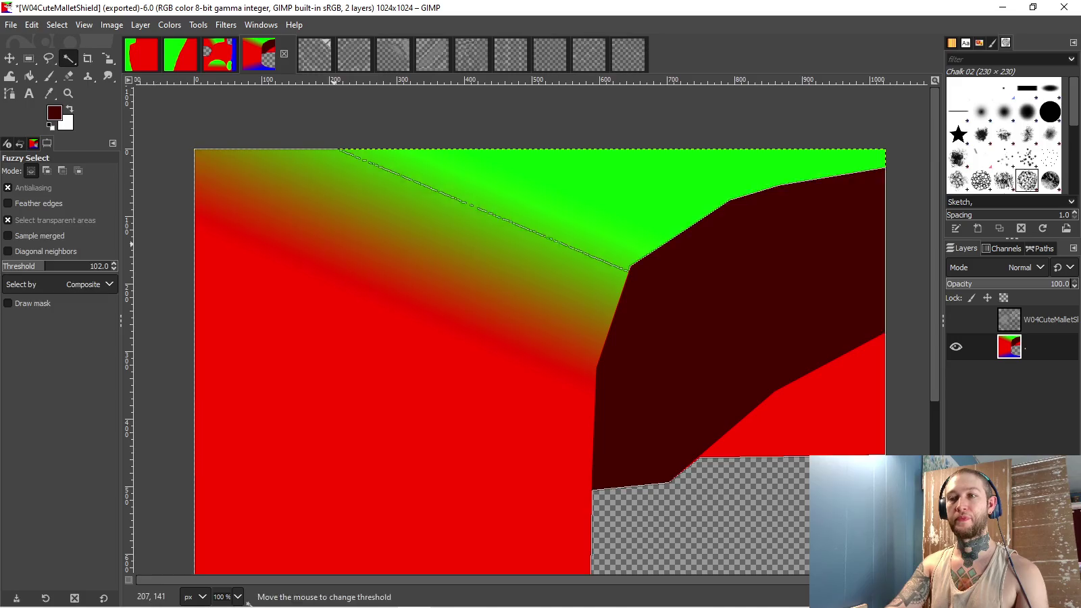
{"action": "scroll", "coordinate": [498, 494], "scroll_direction": "down", "scroll_amount": 5}
{"action": "left_click", "coordinate": [497, 493], "text": "shift"}
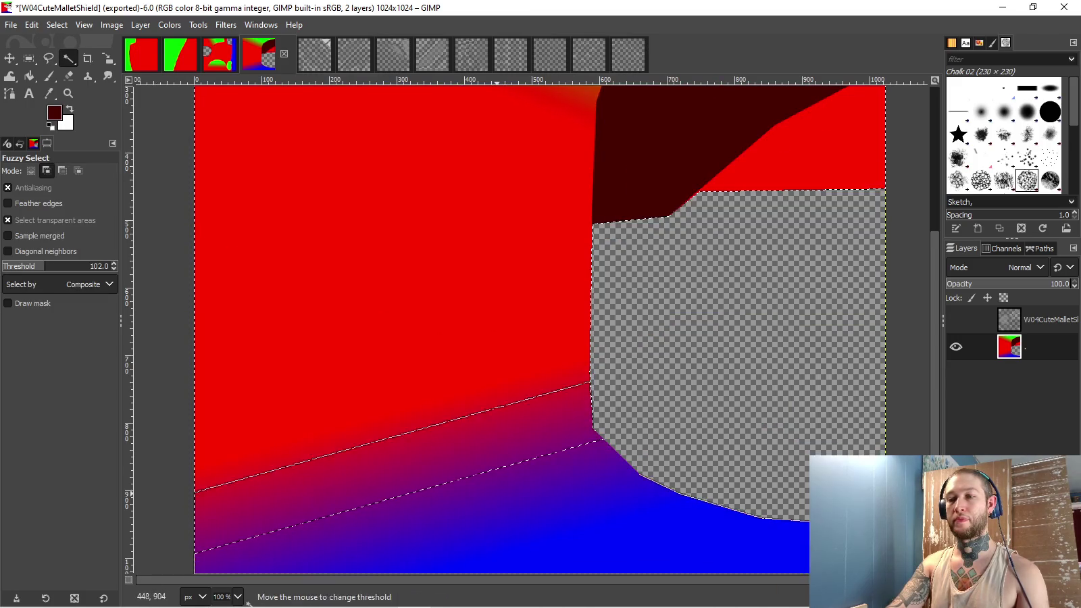
{"action": "scroll", "coordinate": [499, 496], "scroll_direction": "up", "scroll_amount": 5}
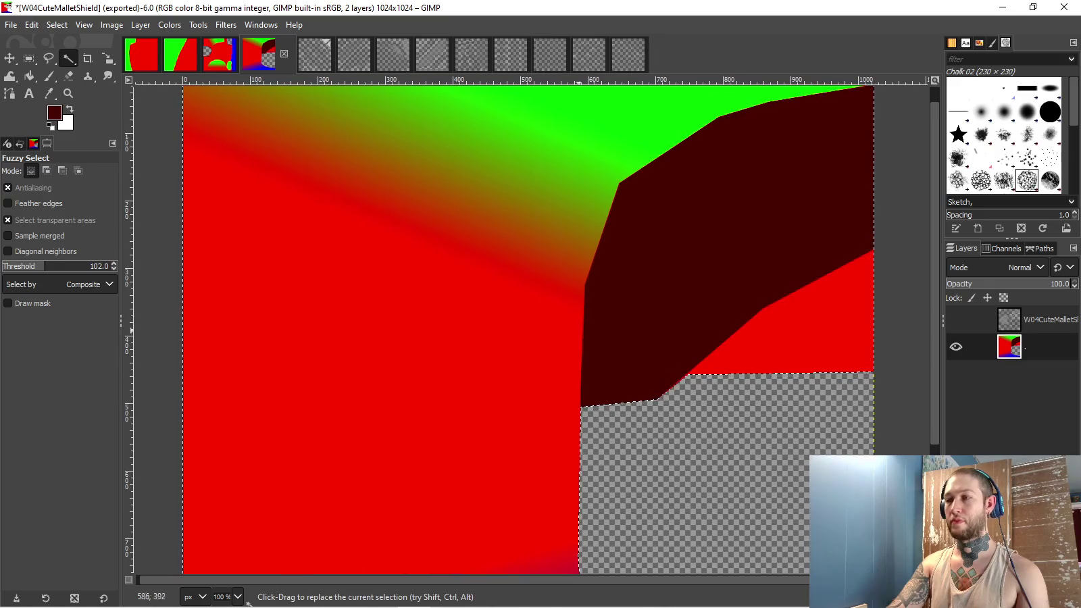
{"action": "left_click", "coordinate": [956, 319]}
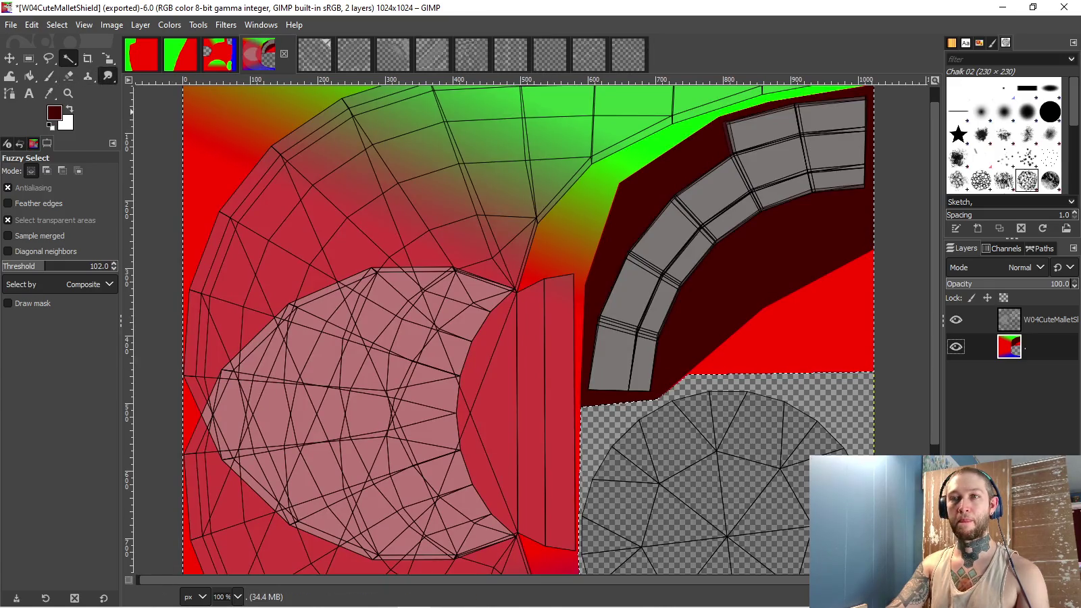
{"action": "left_click", "coordinate": [107, 76]}
Step: Redo the colour selection with the Fuzzy Select threshold lowered to 47.8
{"action": "scroll", "coordinate": [264, 176], "scroll_direction": "up", "scroll_amount": 1}
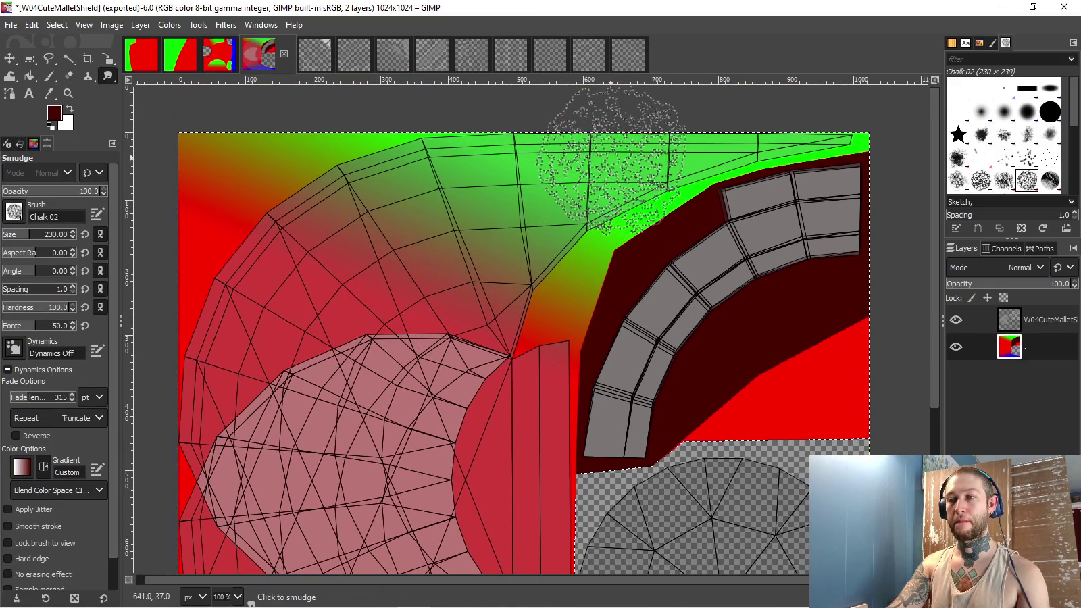
{"action": "scroll", "coordinate": [423, 369], "scroll_direction": "down", "scroll_amount": 5}
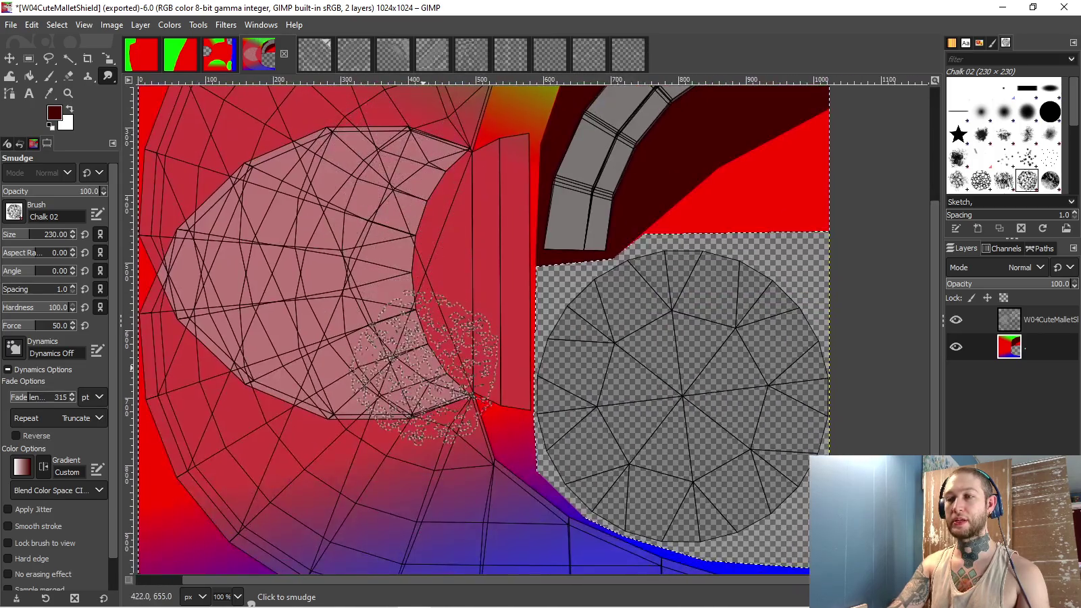
{"action": "scroll", "coordinate": [423, 368], "scroll_direction": "up", "scroll_amount": 2}
{"action": "scroll", "coordinate": [470, 389], "scroll_direction": "up", "scroll_amount": 2}
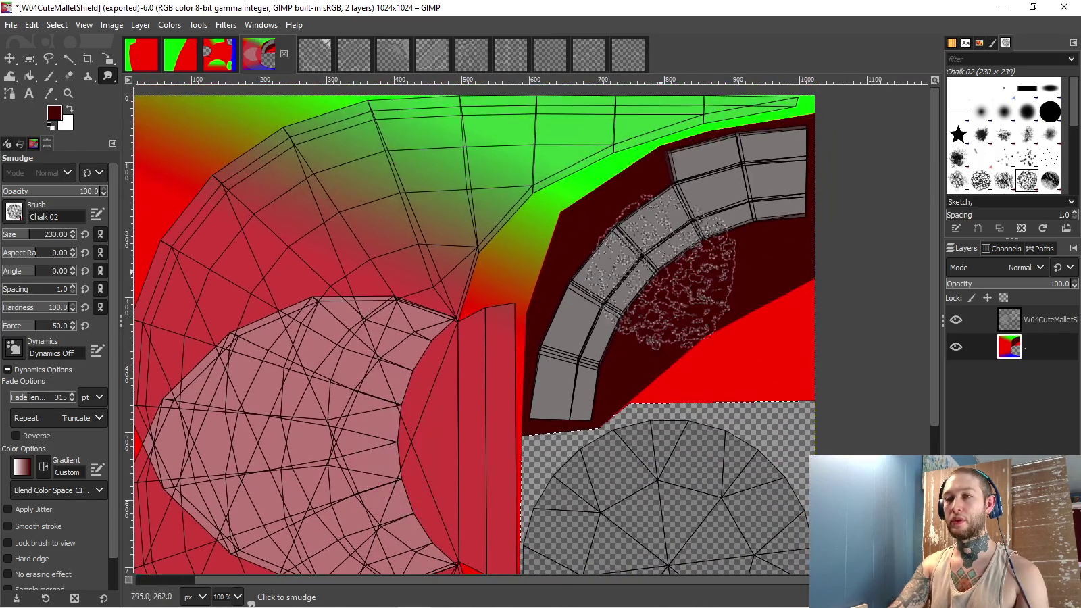
{"action": "left_click", "coordinate": [68, 58]}
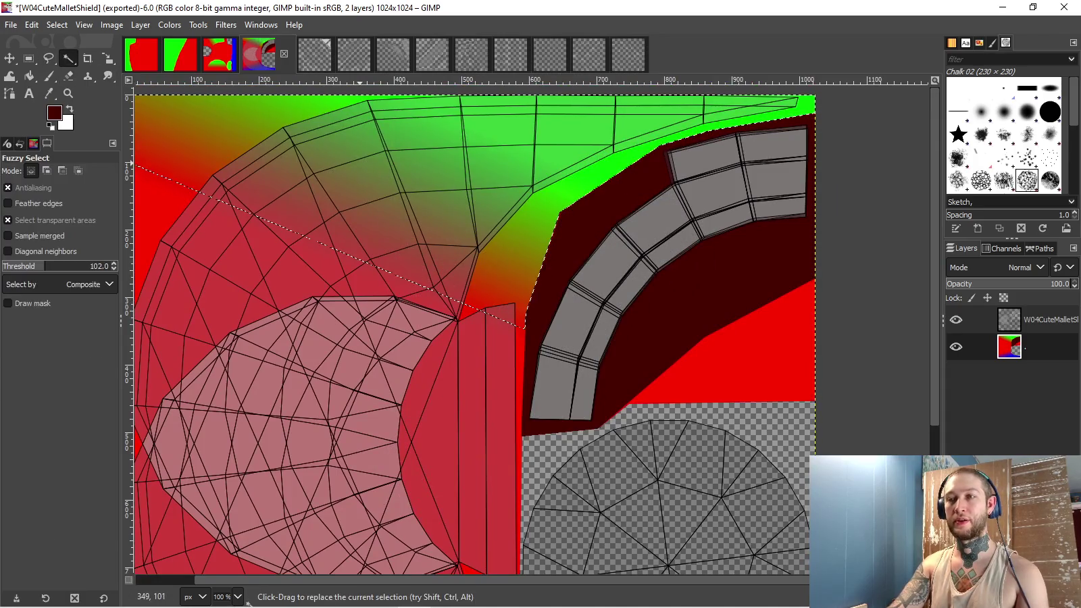
{"action": "scroll", "coordinate": [444, 419], "scroll_direction": "down", "scroll_amount": 5}
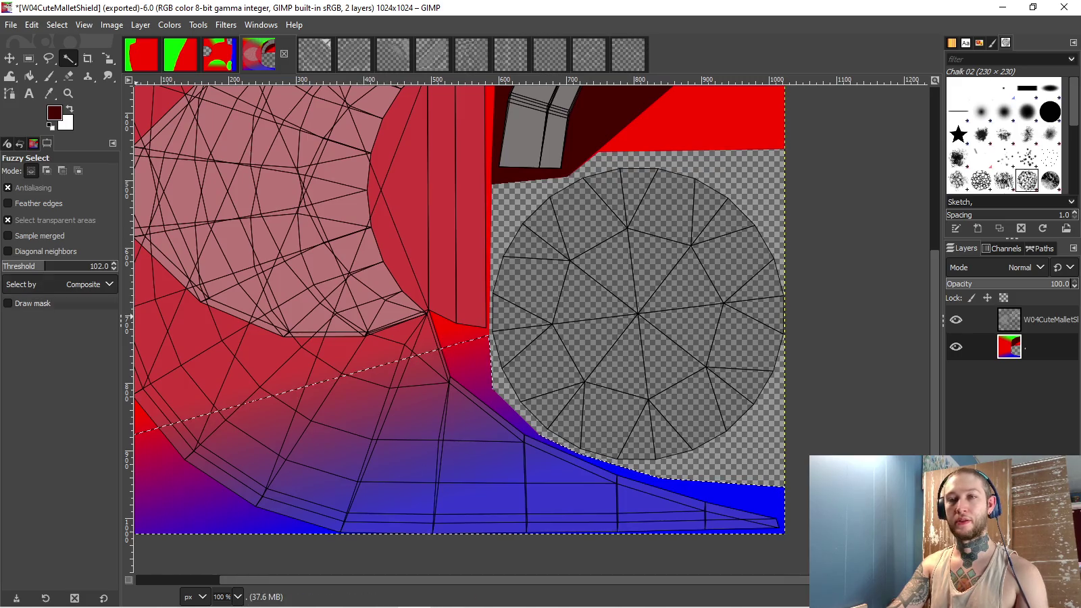
{"action": "left_click", "coordinate": [20, 266]}
{"action": "scroll", "coordinate": [293, 338], "scroll_direction": "up", "scroll_amount": 4}
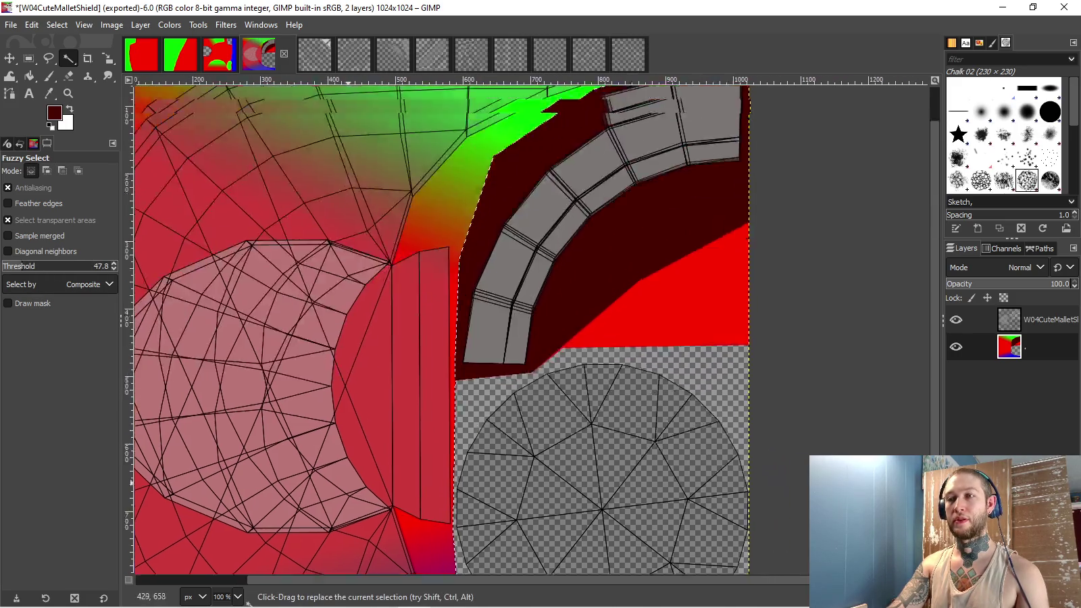
{"action": "scroll", "coordinate": [496, 291], "scroll_direction": "up", "scroll_amount": 2}
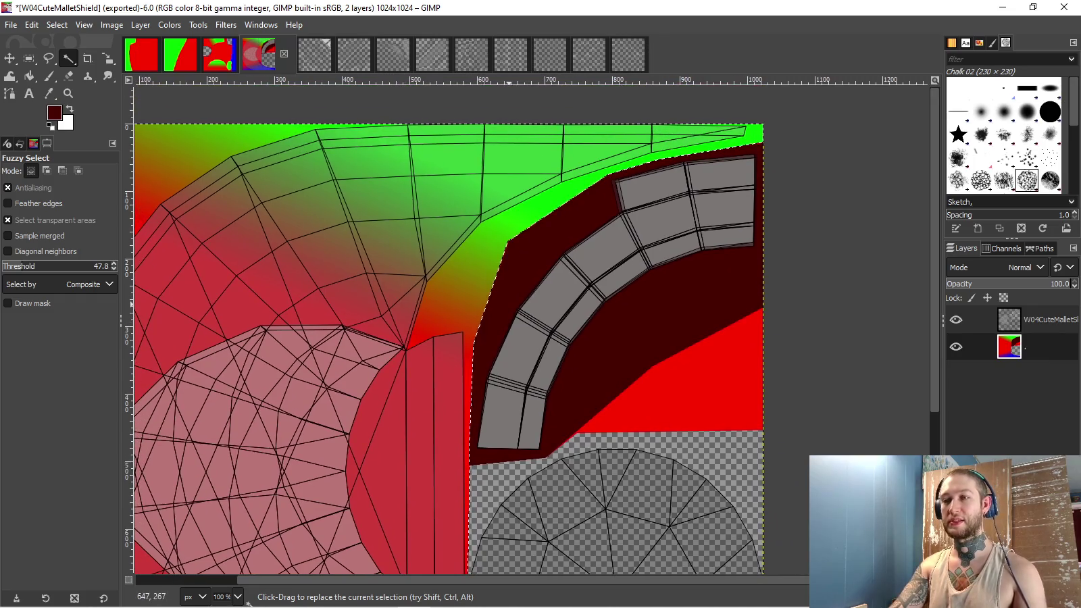
{"action": "scroll", "coordinate": [509, 328], "scroll_direction": "up", "scroll_amount": 1}
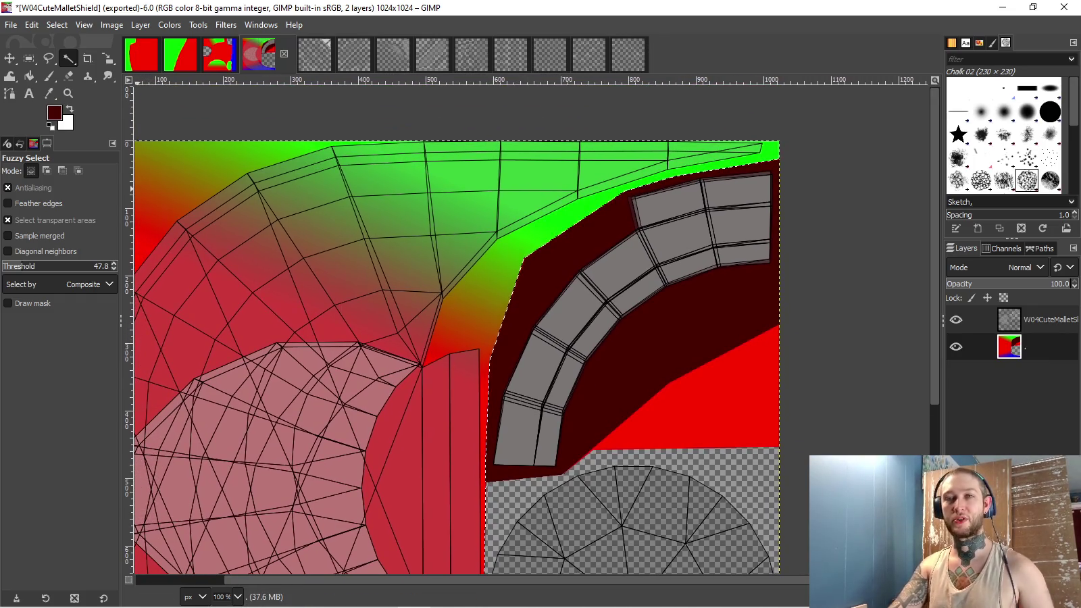
{"action": "left_click", "coordinate": [107, 76]}
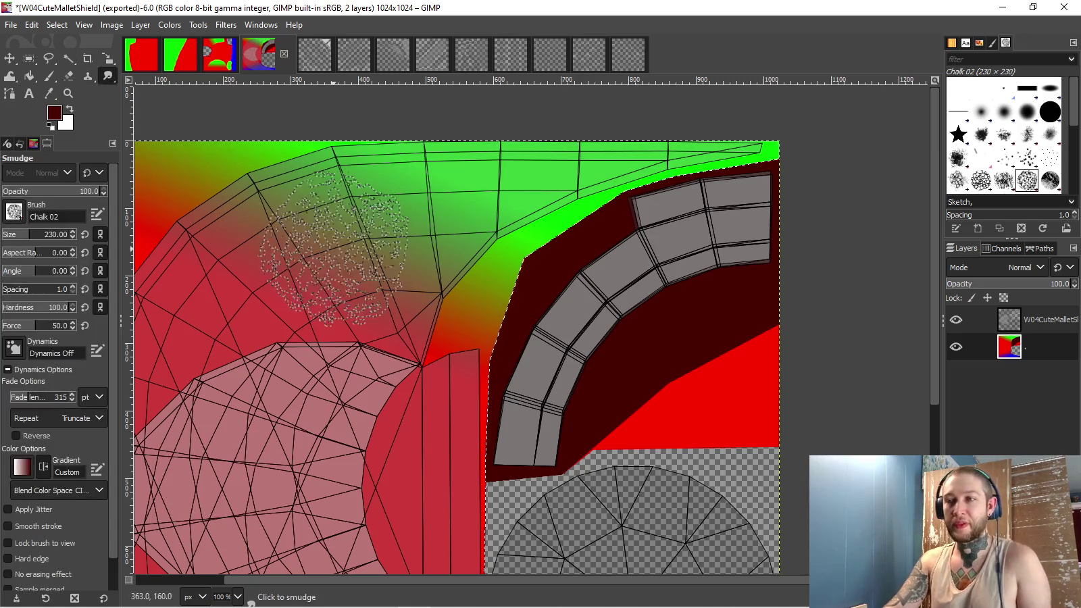
Step: Smudge the green down and the blue up into the red along the colour borders
{"action": "mouse_move", "coordinate": [504, 193]}
{"action": "left_mouse_down"}
{"action": "mouse_move", "coordinate": [422, 297]}
{"action": "mouse_move", "coordinate": [519, 169]}
{"action": "mouse_move", "coordinate": [422, 283]}
{"action": "mouse_move", "coordinate": [571, 126]}
{"action": "mouse_move", "coordinate": [551, 108]}
{"action": "mouse_move", "coordinate": [495, 181]}
{"action": "mouse_move", "coordinate": [514, 179]}
{"action": "mouse_move", "coordinate": [464, 263]}
{"action": "mouse_move", "coordinate": [490, 318]}
{"action": "mouse_move", "coordinate": [625, 210]}
{"action": "mouse_move", "coordinate": [472, 210]}
{"action": "mouse_move", "coordinate": [439, 135]}
{"action": "mouse_move", "coordinate": [389, 284]}
{"action": "mouse_move", "coordinate": [399, 136]}
{"action": "mouse_move", "coordinate": [223, 223]}
{"action": "mouse_move", "coordinate": [338, 119]}
{"action": "mouse_move", "coordinate": [203, 257]}
{"action": "mouse_move", "coordinate": [323, 341]}
{"action": "mouse_move", "coordinate": [298, 216]}
{"action": "mouse_move", "coordinate": [270, 257]}
{"action": "mouse_move", "coordinate": [244, 202]}
{"action": "mouse_move", "coordinate": [349, 356]}
{"action": "left_mouse_up"}
{"action": "scroll", "coordinate": [348, 356], "scroll_direction": "down", "scroll_amount": 10}
{"action": "mouse_move", "coordinate": [435, 386]}
{"action": "left_mouse_down"}
{"action": "mouse_move", "coordinate": [423, 386]}
{"action": "mouse_move", "coordinate": [459, 430]}
{"action": "mouse_move", "coordinate": [398, 374]}
{"action": "mouse_move", "coordinate": [441, 435]}
{"action": "mouse_move", "coordinate": [342, 446]}
{"action": "left_mouse_up"}
{"action": "scroll", "coordinate": [229, 386], "scroll_direction": "left", "scroll_amount": 3}
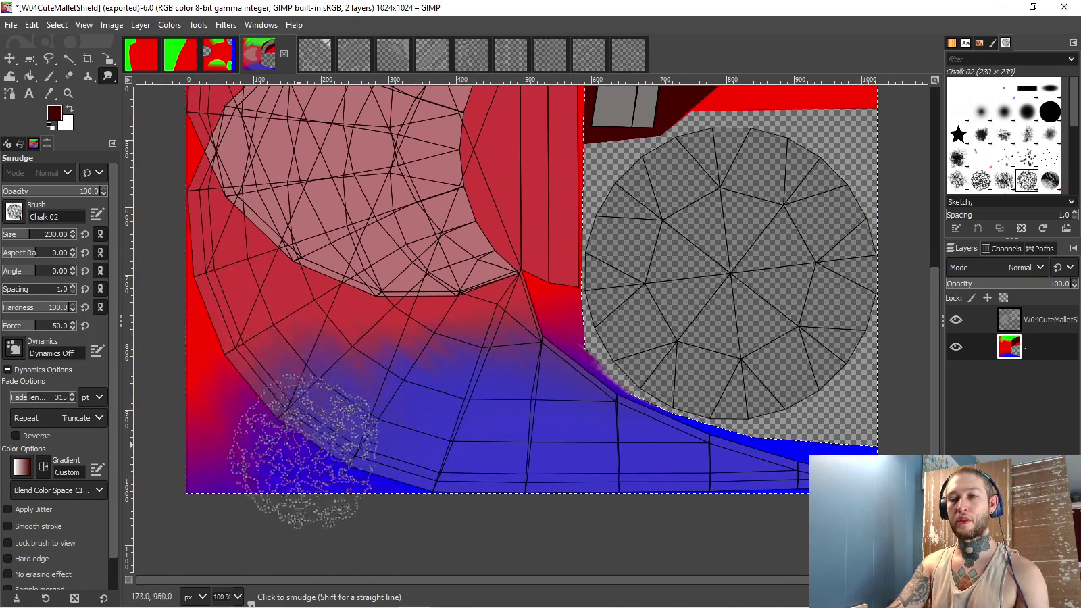
{"action": "mouse_move", "coordinate": [215, 290]}
{"action": "left_mouse_down"}
{"action": "mouse_move", "coordinate": [172, 284]}
{"action": "mouse_move", "coordinate": [313, 386]}
{"action": "mouse_move", "coordinate": [314, 398]}
{"action": "mouse_move", "coordinate": [357, 363]}
{"action": "mouse_move", "coordinate": [495, 447]}
{"action": "left_mouse_up"}
{"action": "scroll", "coordinate": [525, 326], "scroll_direction": "down", "scroll_amount": 1}
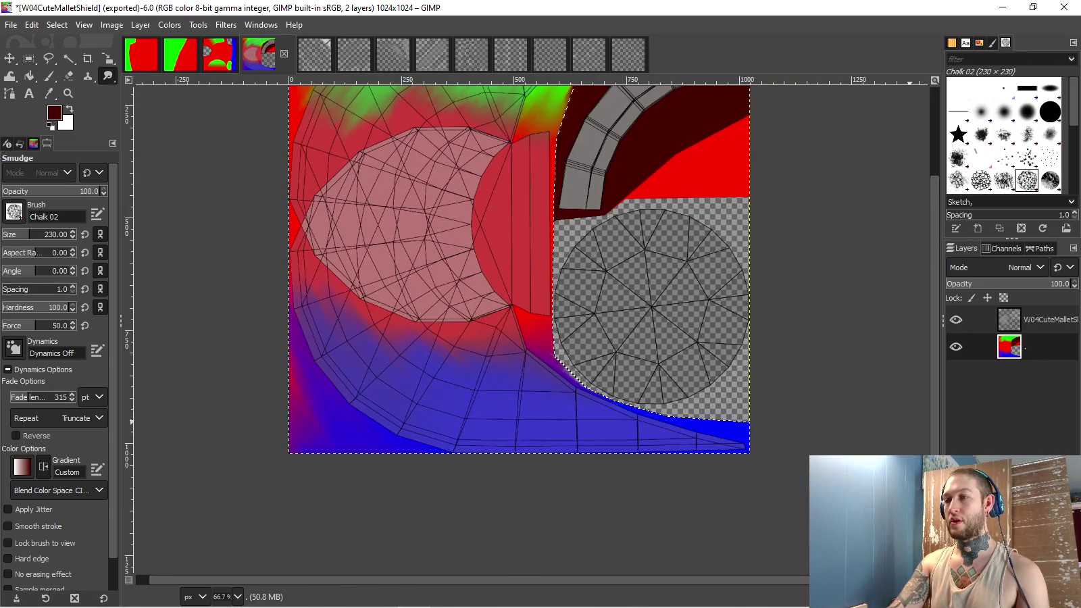
Step: Hide the UV wireframe layer and export the texture over W04CuteMalletShield.png
{"action": "left_click", "coordinate": [956, 319]}
{"action": "scroll", "coordinate": [556, 283], "scroll_direction": "up", "scroll_amount": 2}
{"action": "scroll", "coordinate": [558, 282], "scroll_direction": "up", "scroll_amount": 1}
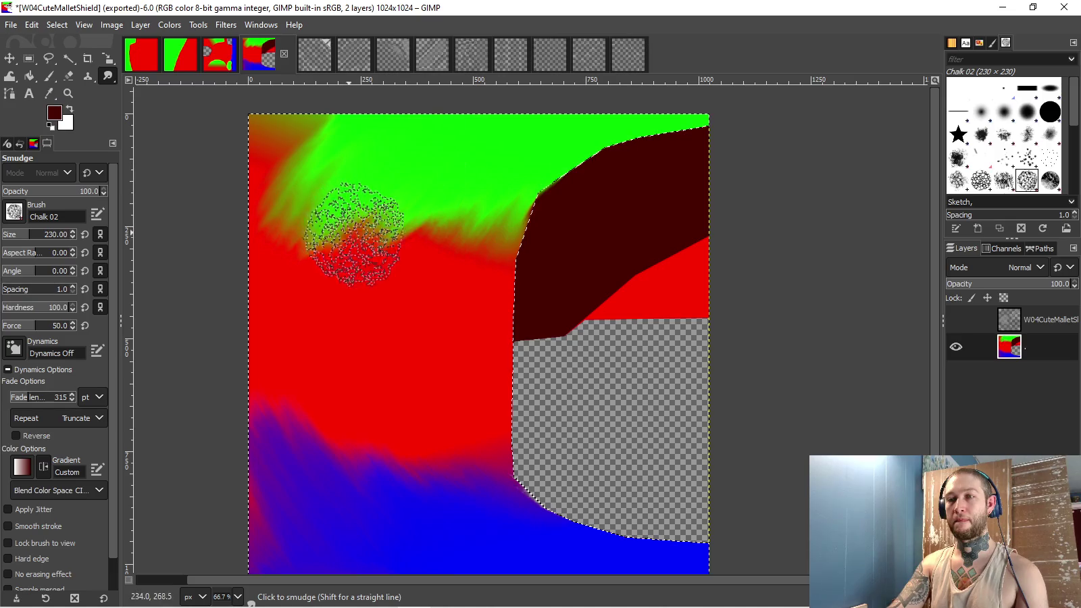
{"action": "left_click", "coordinate": [11, 24]}
{"action": "left_click", "coordinate": [40, 234]}
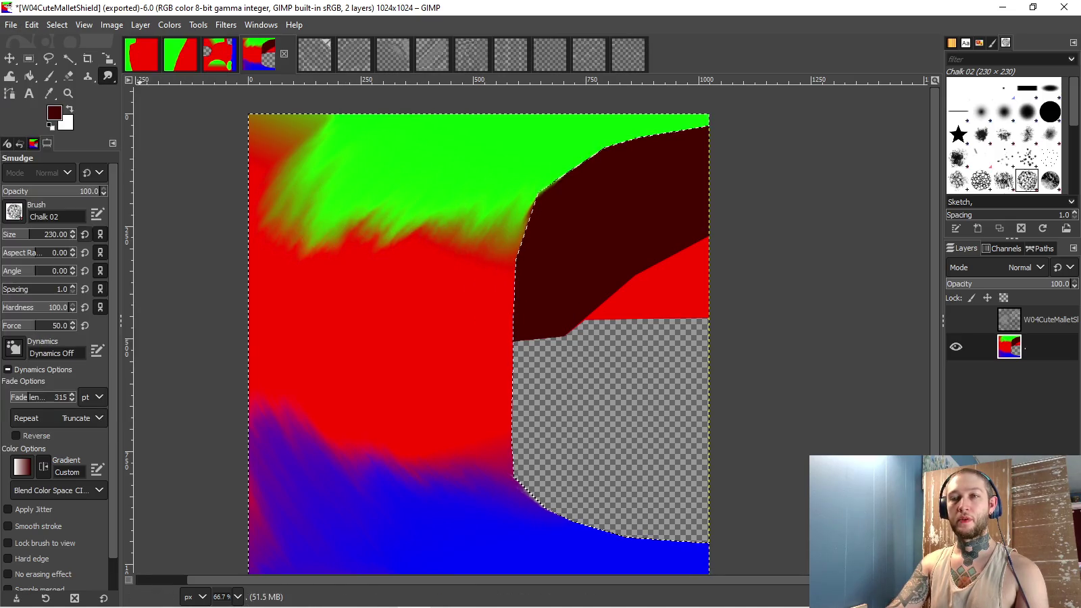
{"action": "key", "text": "alt+Tab"}
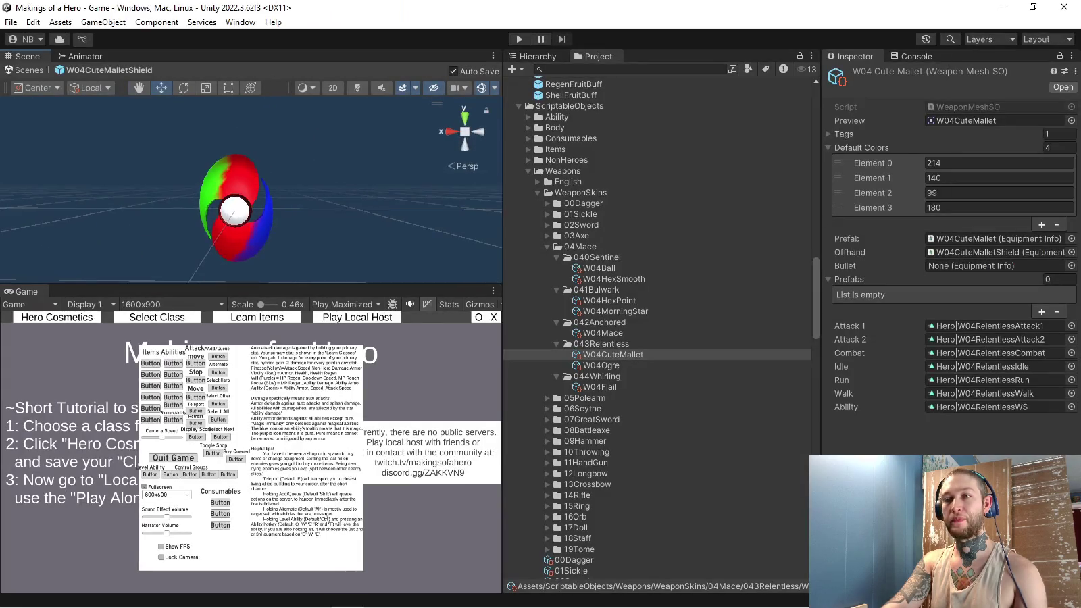
Step: Zoom the Scene view in on the mallet to inspect the softened colour blends
{"action": "scroll", "coordinate": [252, 189], "scroll_direction": "up", "scroll_amount": 5}
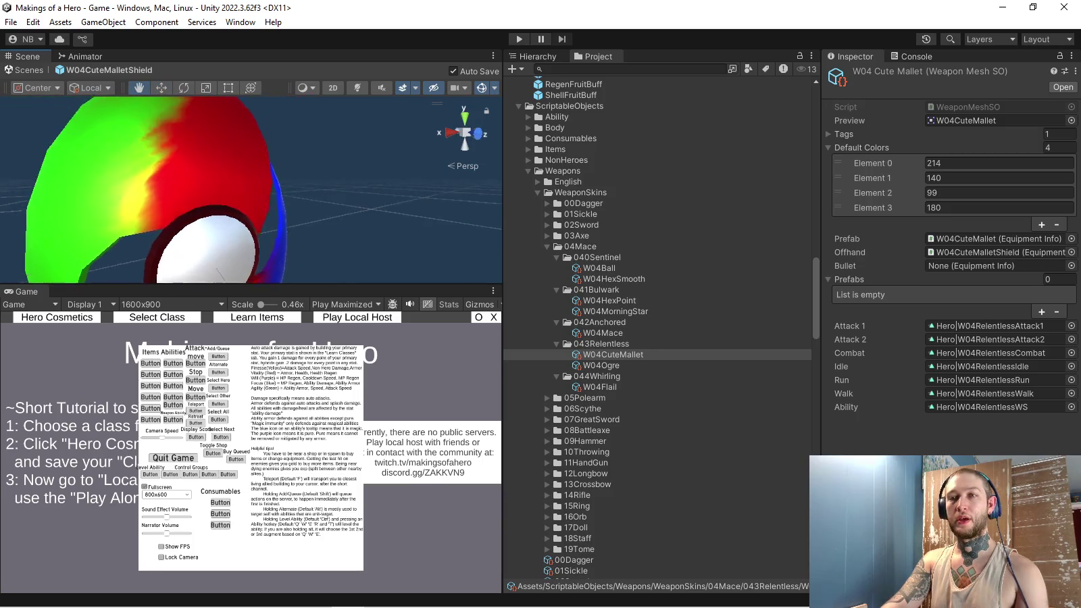
{"action": "key", "text": "alt+Tab"}
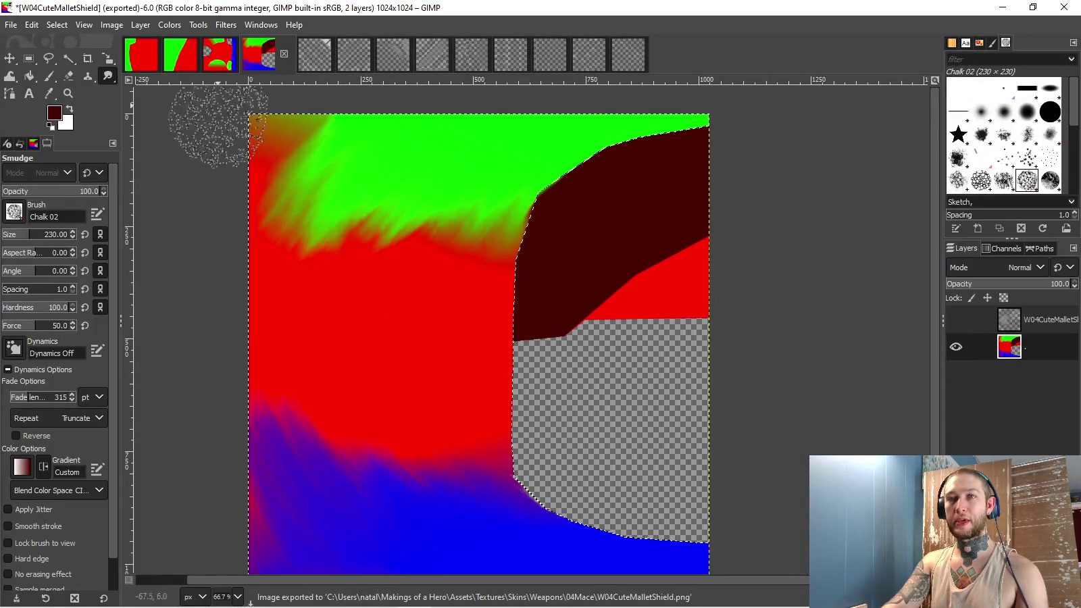
Step: Minimise GIMP, normalise the shield texture via File Explorer, and scroll the Project panel to Weapons/04Mace
{"action": "left_click", "coordinate": [1003, 6]}
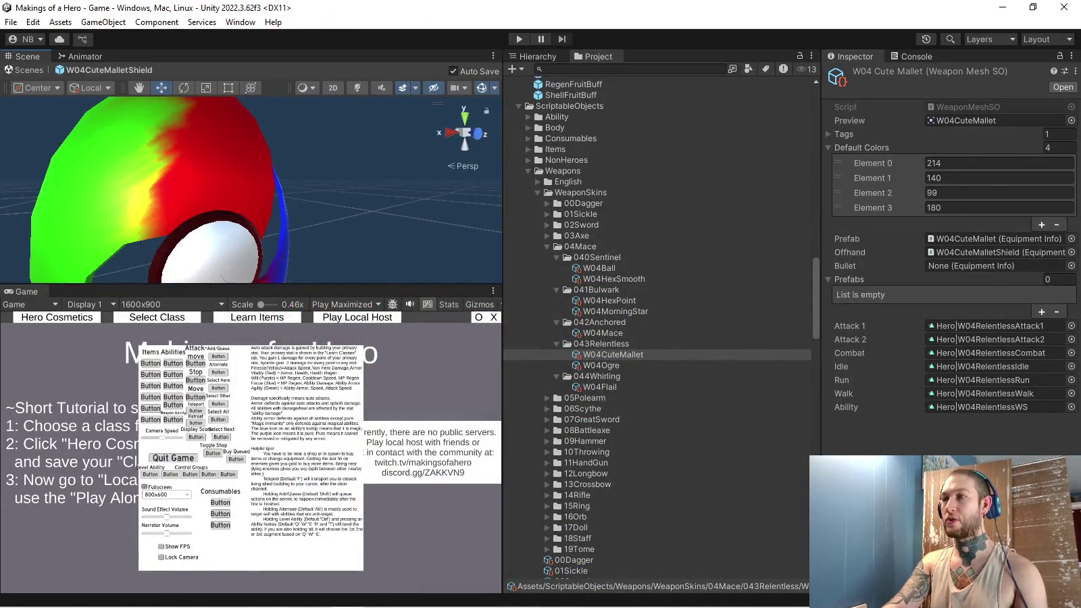
{"action": "mouse_move", "coordinate": [405, 605]}
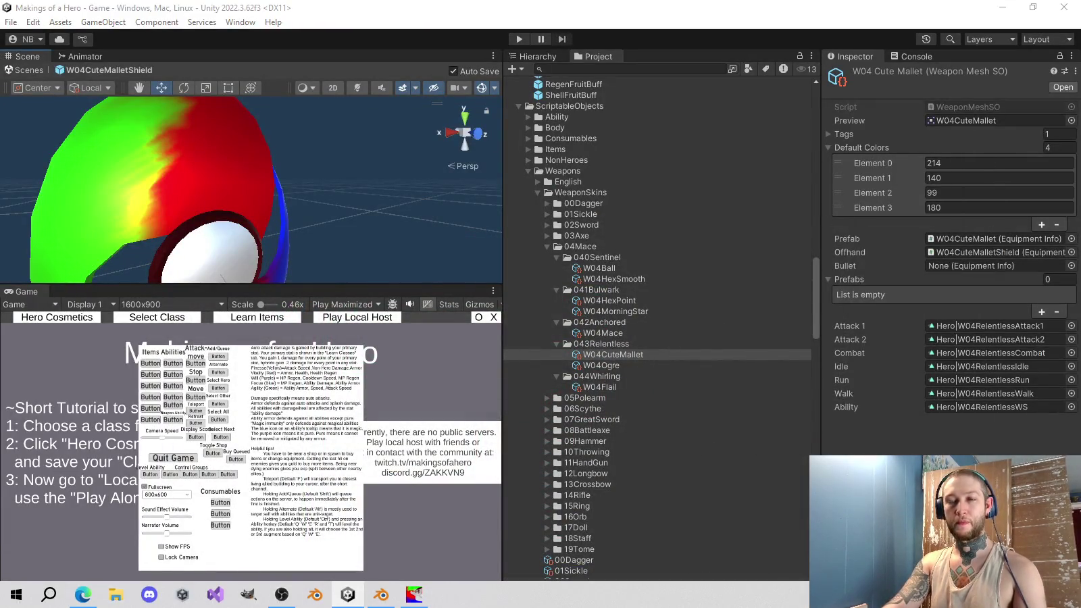
{"action": "left_click", "coordinate": [115, 595]}
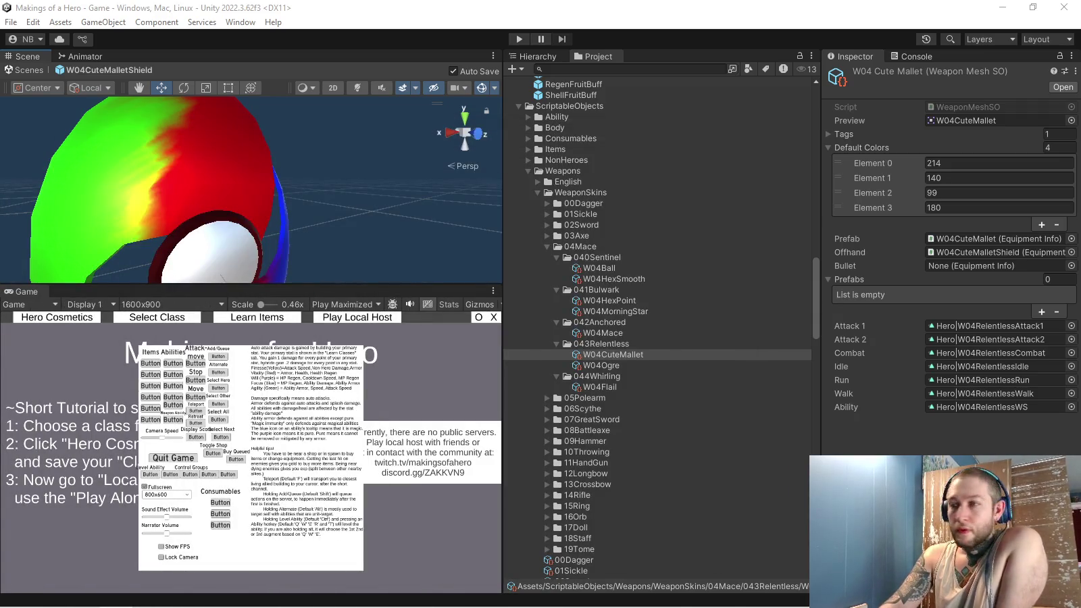
{"action": "scroll", "coordinate": [659, 324], "scroll_direction": "down", "scroll_amount": 15}
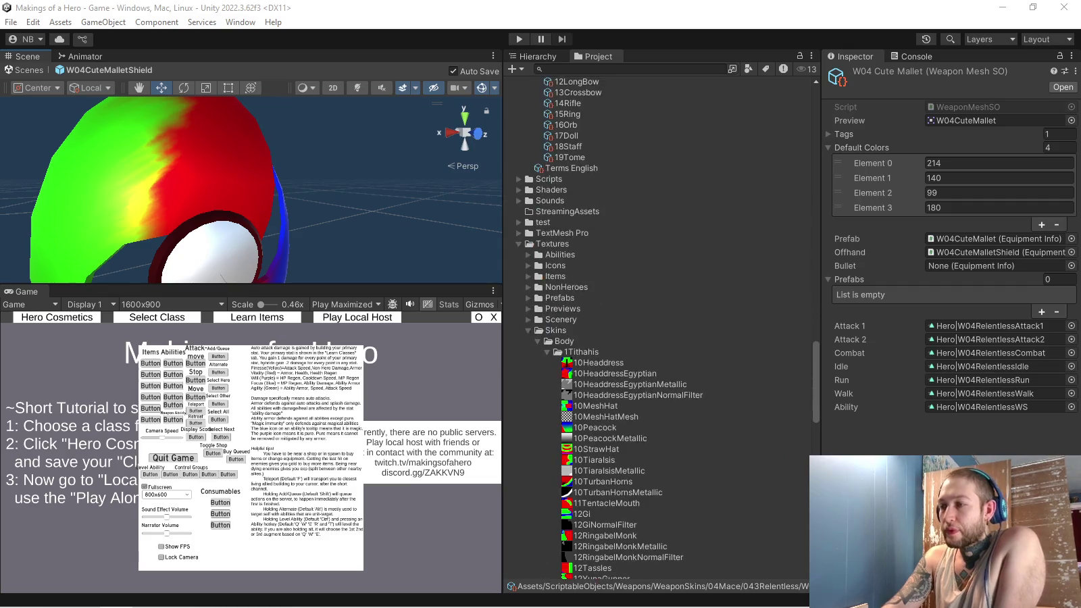
{"action": "left_click", "coordinate": [538, 341]}
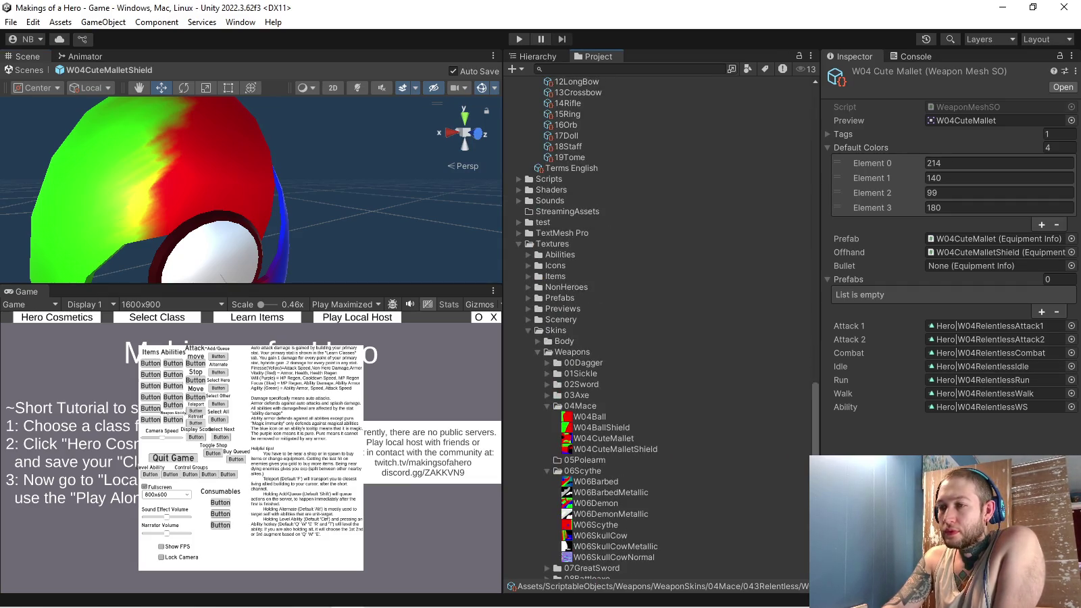
{"action": "scroll", "coordinate": [659, 325], "scroll_direction": "down", "scroll_amount": 5}
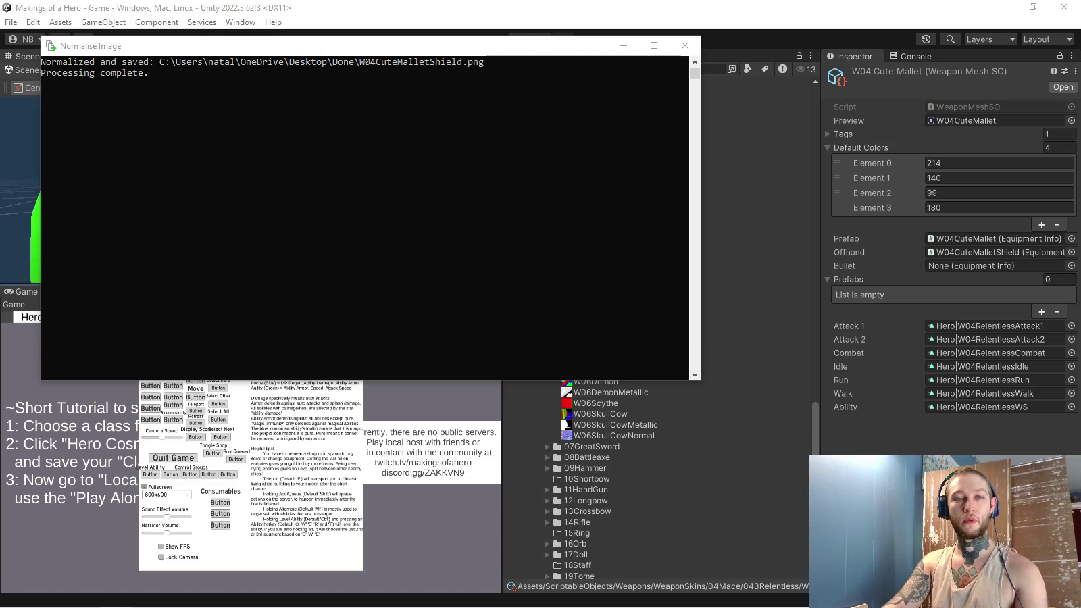
Step: Close the Normalise Image console, select W04CuteMallet, orbit the scene, and enter Play mode
{"action": "left_click", "coordinate": [685, 45]}
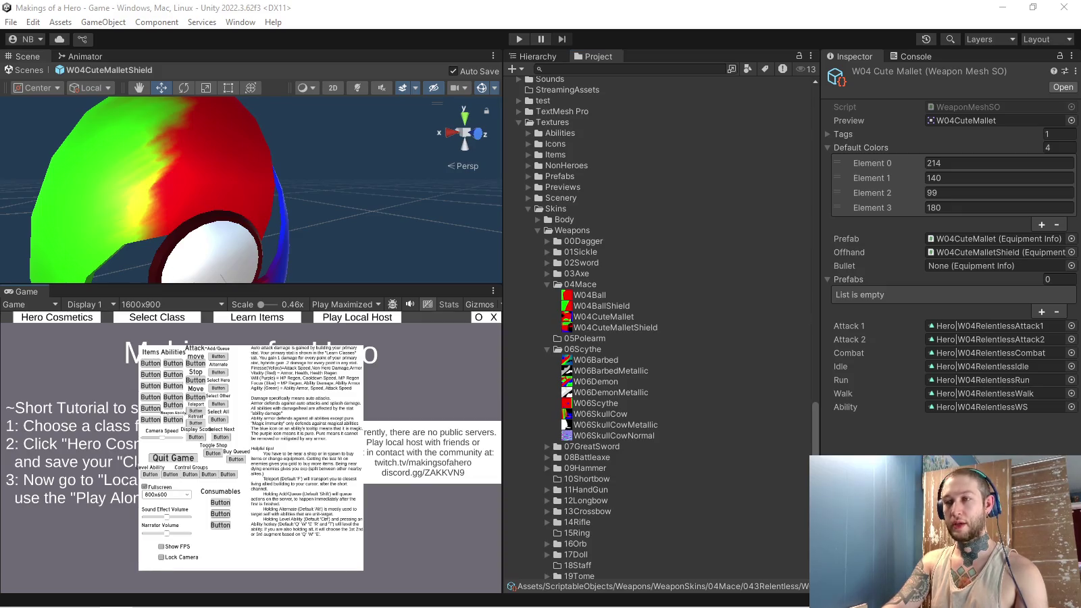
{"action": "left_click", "coordinate": [603, 316]}
{"action": "key", "text": "alt+Tab"}
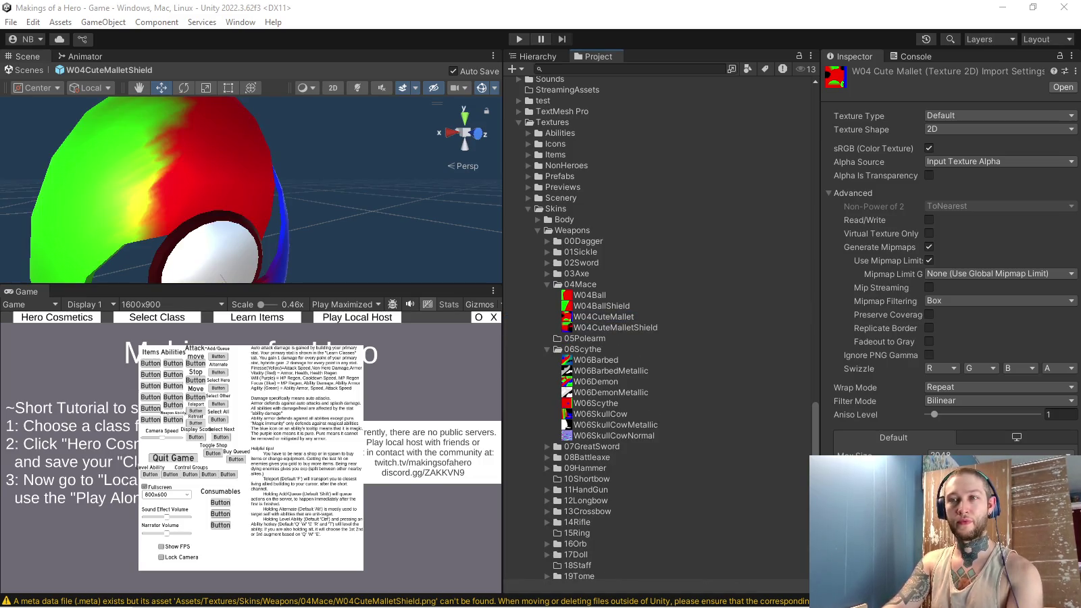
{"action": "mouse_move", "coordinate": [203, 189]}
{"action": "left_mouse_down"}
{"action": "mouse_move", "coordinate": [365, 202]}
{"action": "mouse_move", "coordinate": [284, 196]}
{"action": "left_mouse_up"}
{"action": "key", "text": "ctrl+p"}
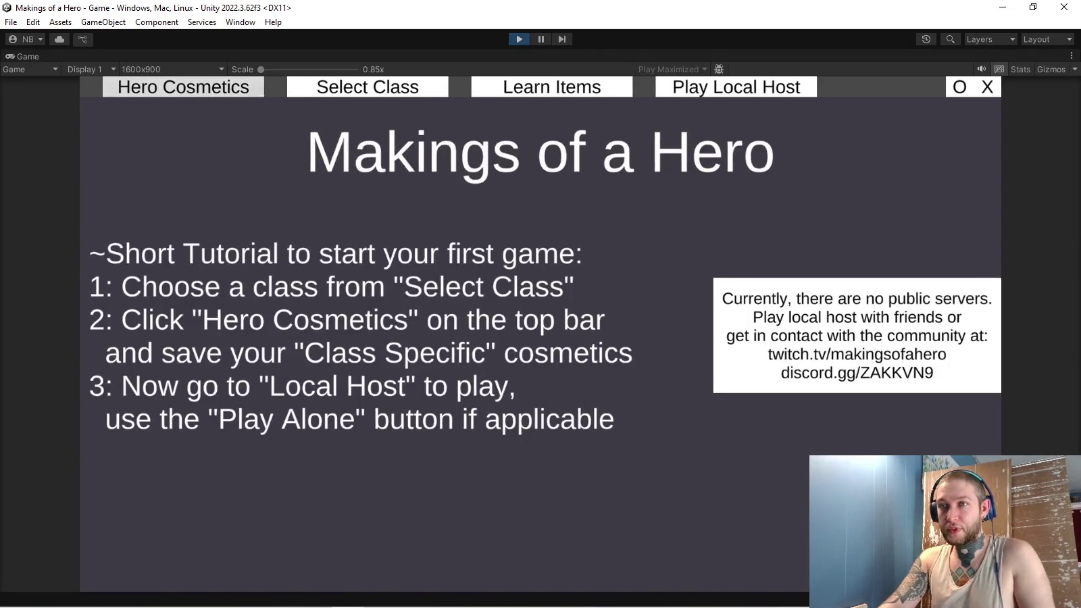
Step: Preview the mace's green-slot colours in Hero Cosmetics, then exit Play mode and return to GIMP
{"action": "left_click", "coordinate": [184, 86]}
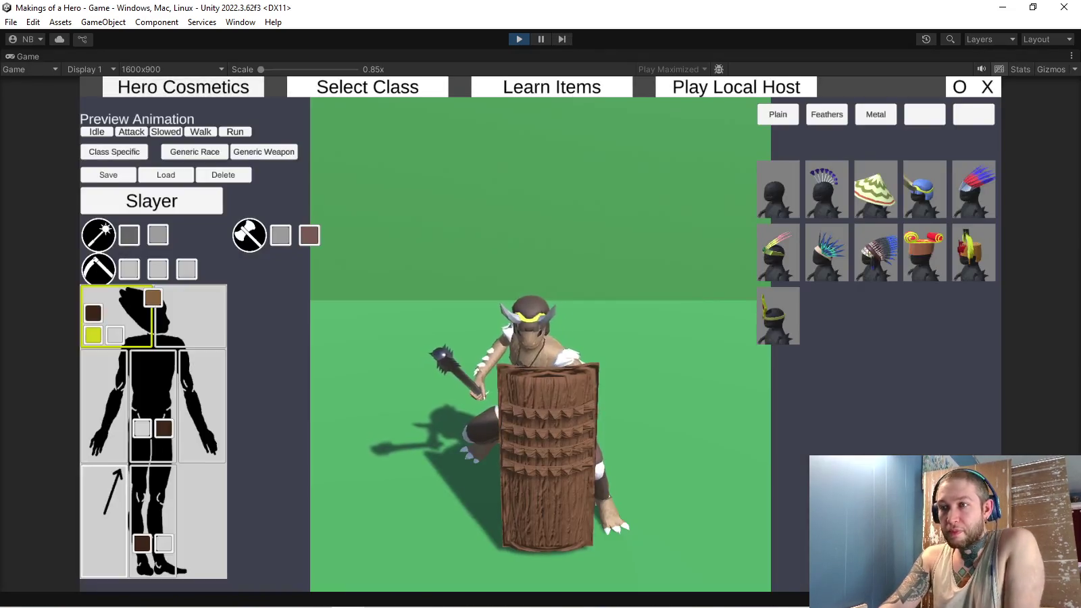
{"action": "left_click", "coordinate": [98, 234]}
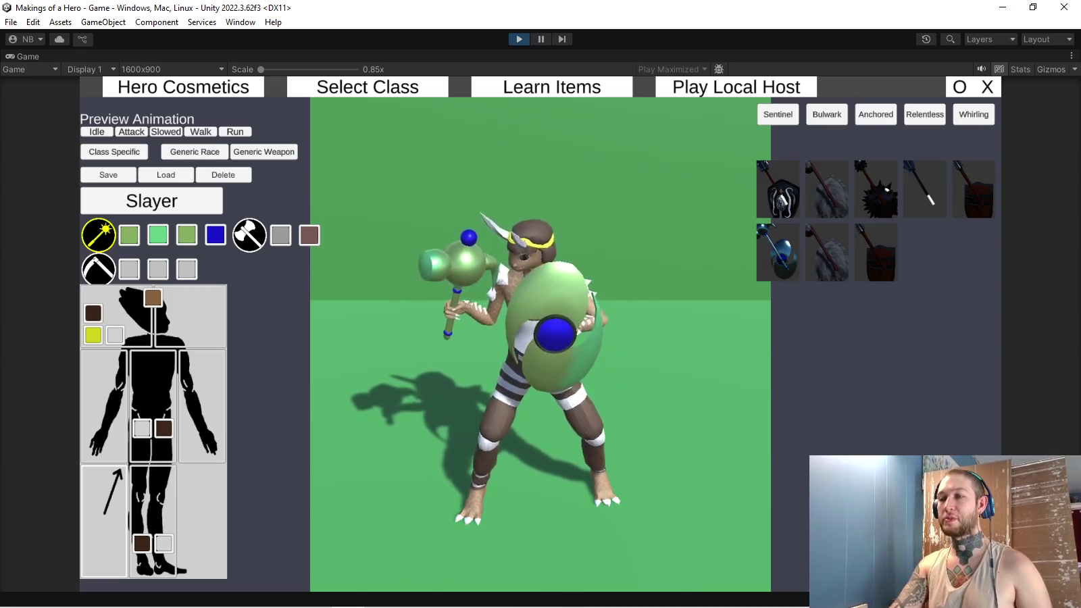
{"action": "left_click", "coordinate": [129, 235]}
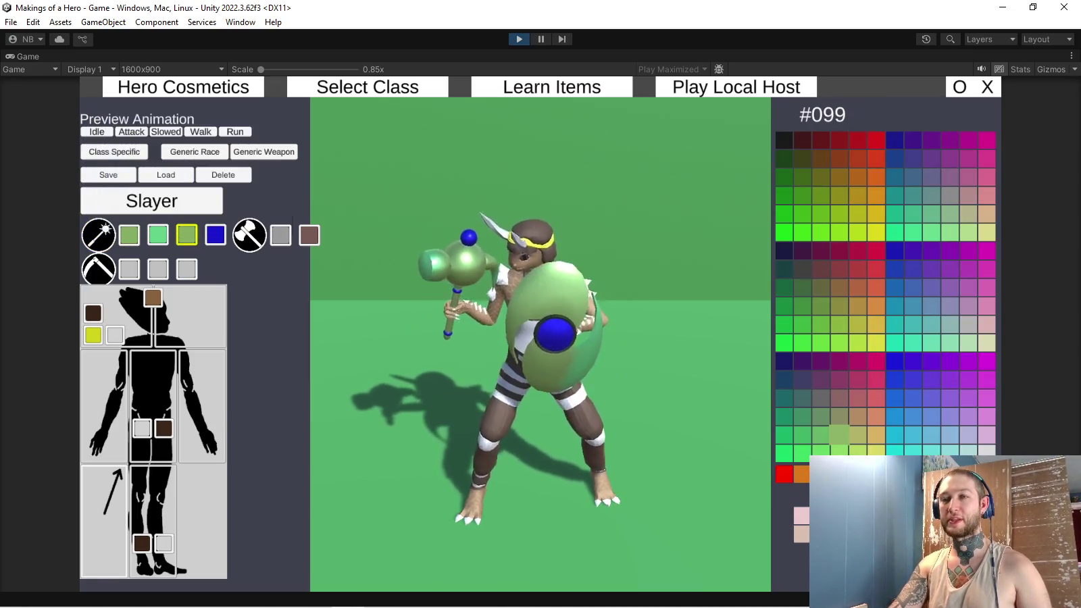
{"action": "key", "text": "ctrl+p"}
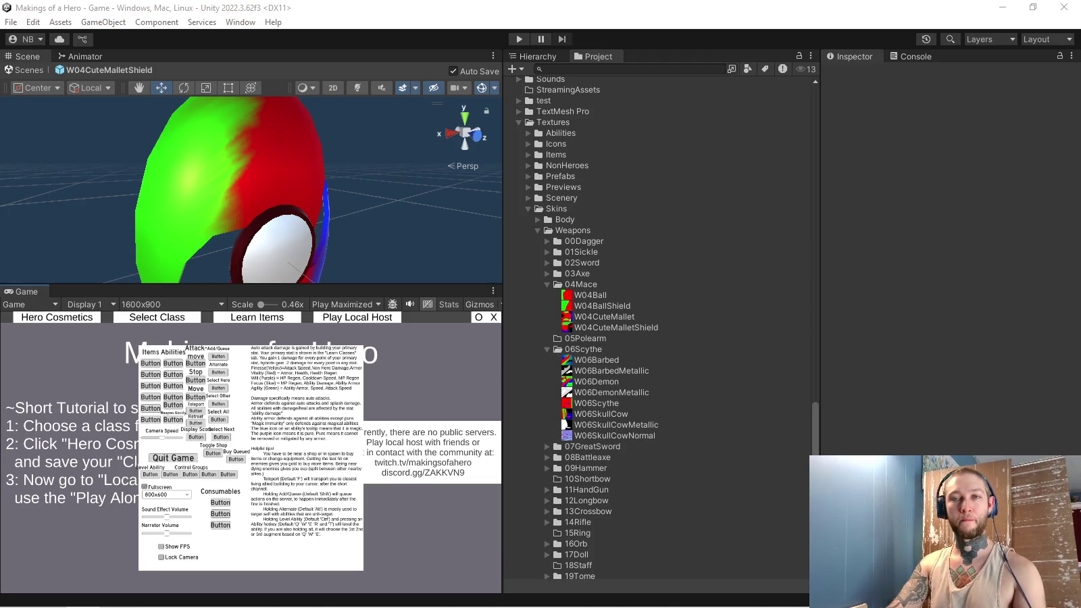
{"action": "key", "text": "alt+Tab"}
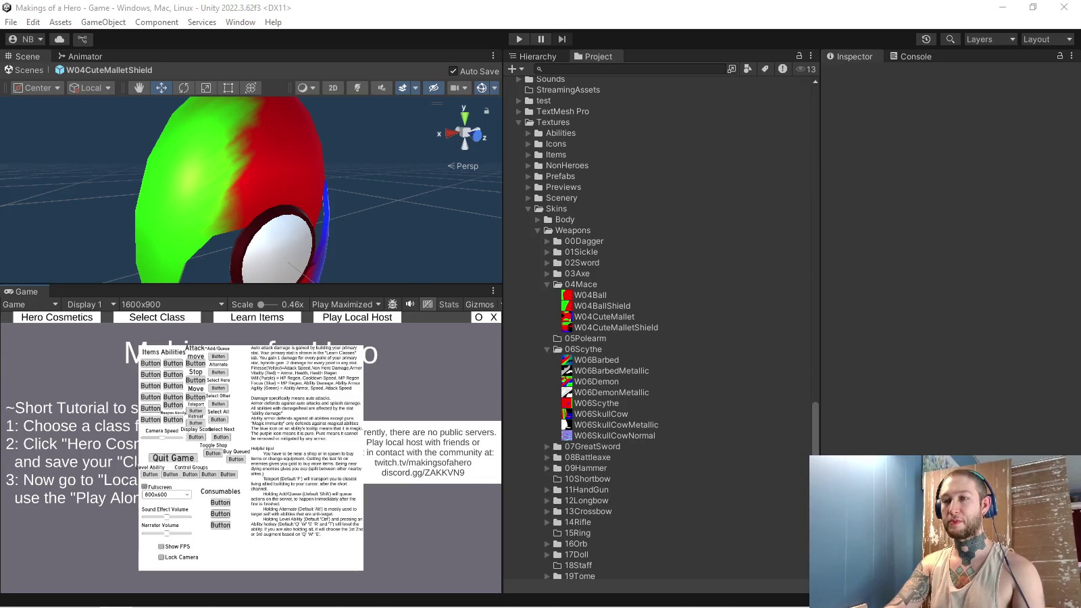
{"action": "key", "text": "alt+Tab"}
{"action": "key", "text": "Tab"}
{"action": "key", "text": "Tab"}
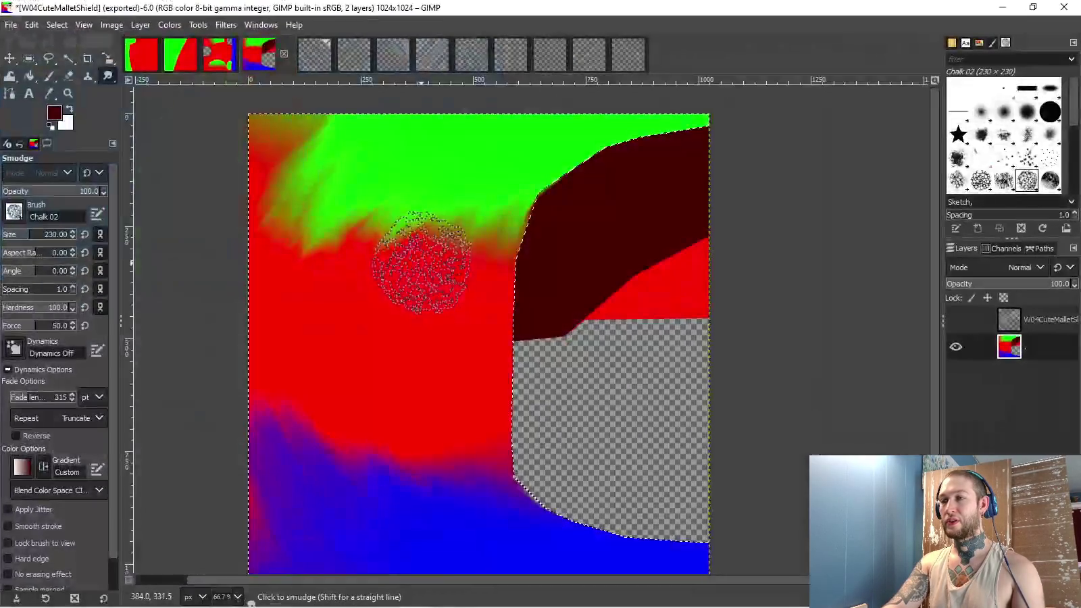
Step: Add a new layer to the W04Flail image and bucket-fill it with pure red ff0000
{"action": "key", "text": "ctrl+Page_Down"}
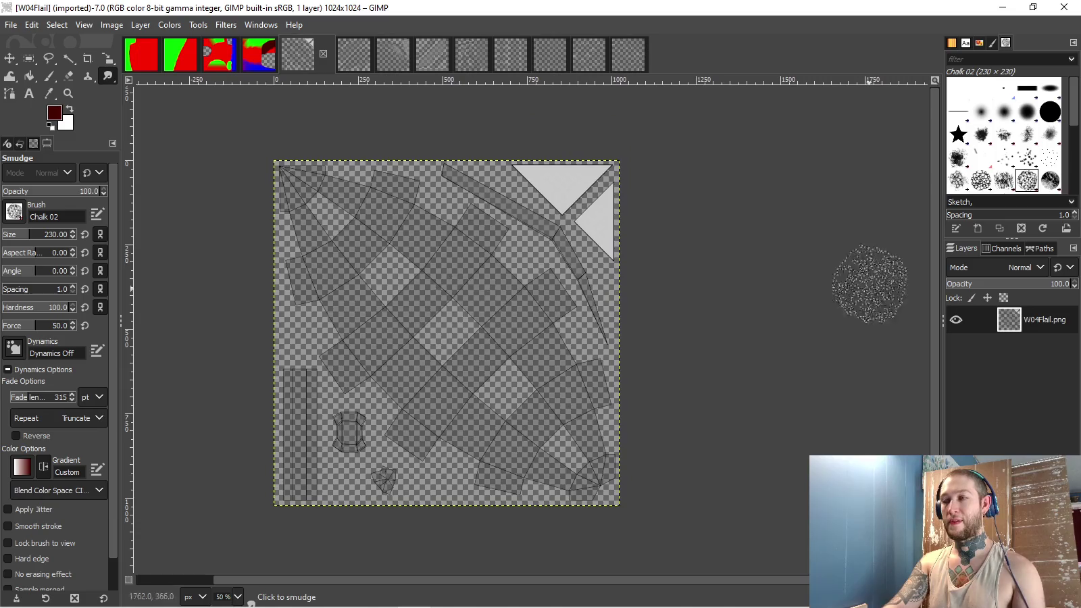
{"action": "right_click", "coordinate": [1040, 318]}
{"action": "left_click", "coordinate": [960, 104]}
{"action": "key", "text": "Return"}
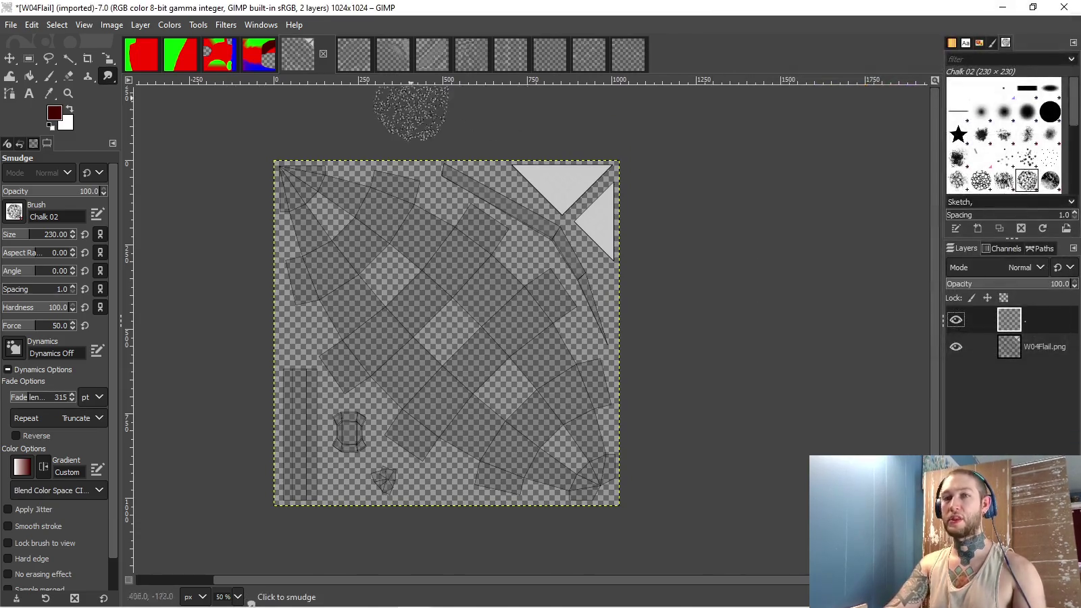
{"action": "left_click", "coordinate": [54, 112]}
{"action": "left_click", "coordinate": [853, 181]}
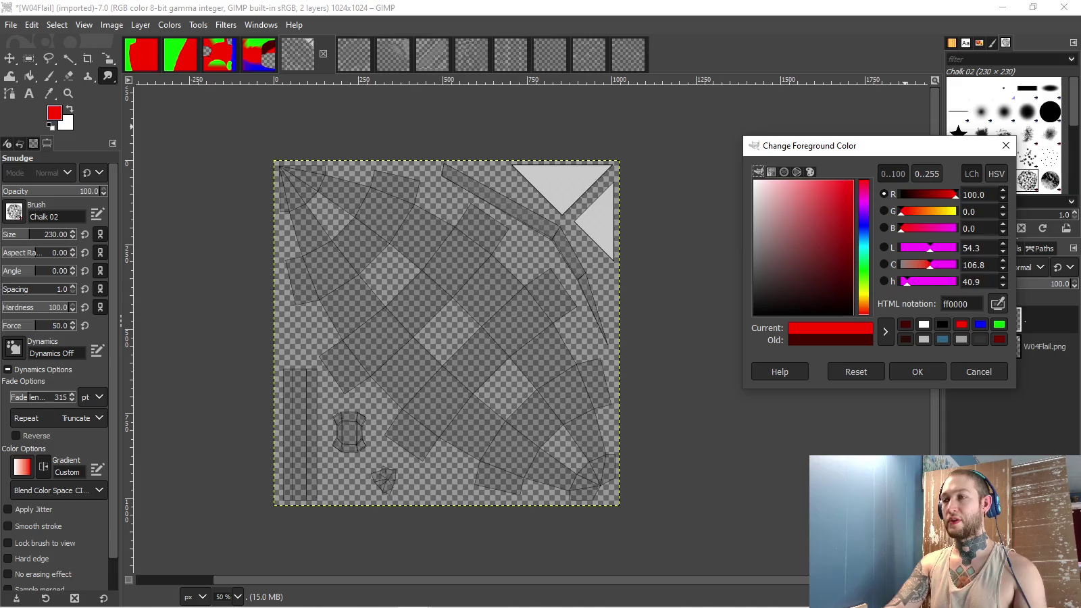
{"action": "left_click", "coordinate": [917, 370]}
{"action": "key", "text": "shift+b"}
{"action": "left_click", "coordinate": [526, 333]}
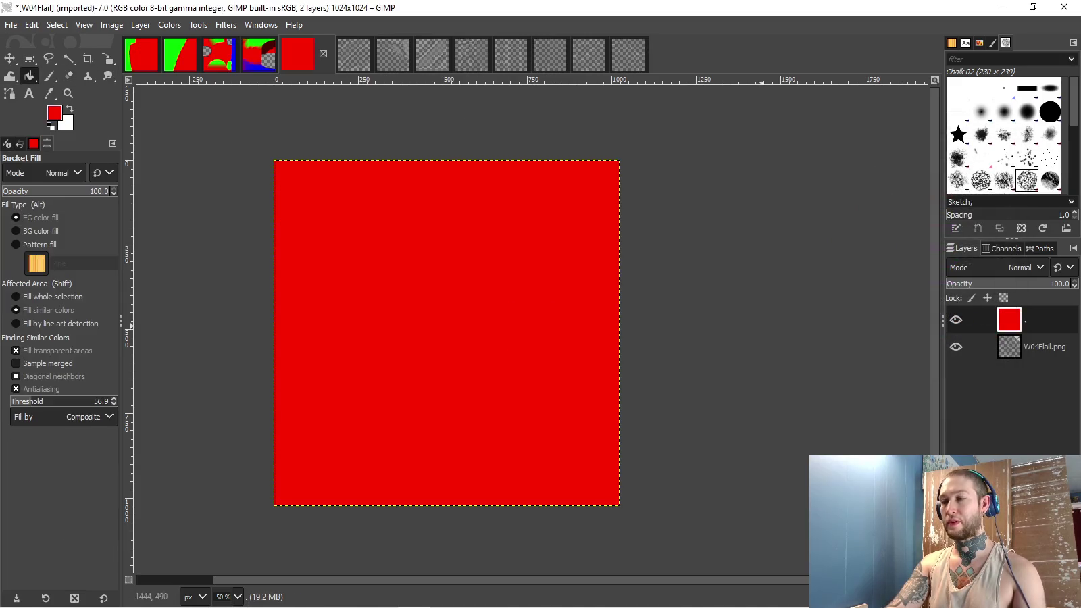
Step: Move the red layer beneath the W04Flail.png UV layout and reposition the canvas view
{"action": "left_click_drag", "start_coordinate": [1009, 320], "coordinate": [1009, 358]}
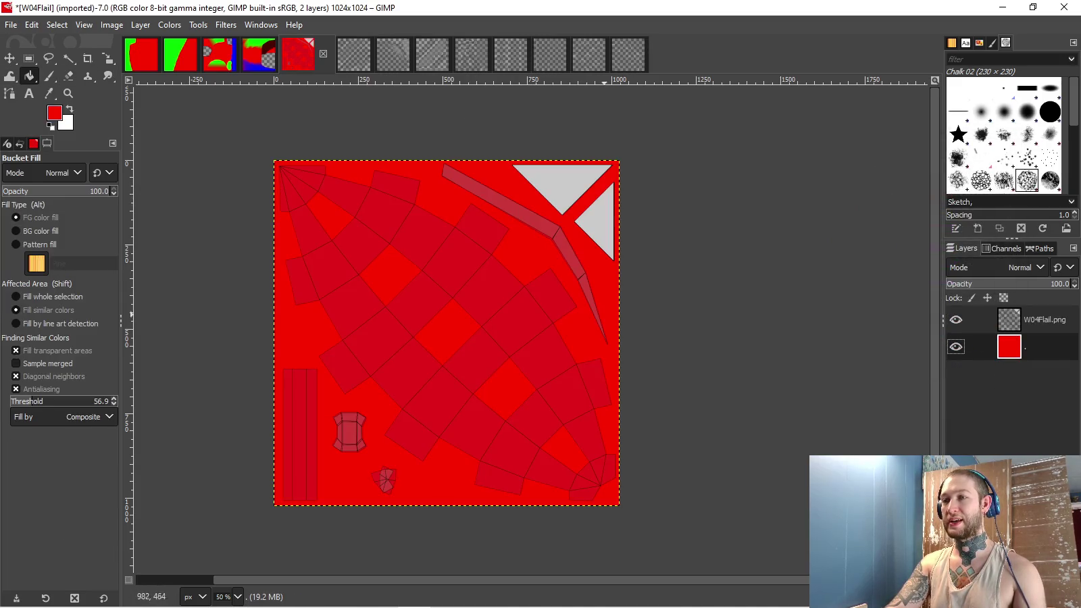
{"action": "scroll", "coordinate": [451, 355], "scroll_direction": "up", "scroll_amount": 1}
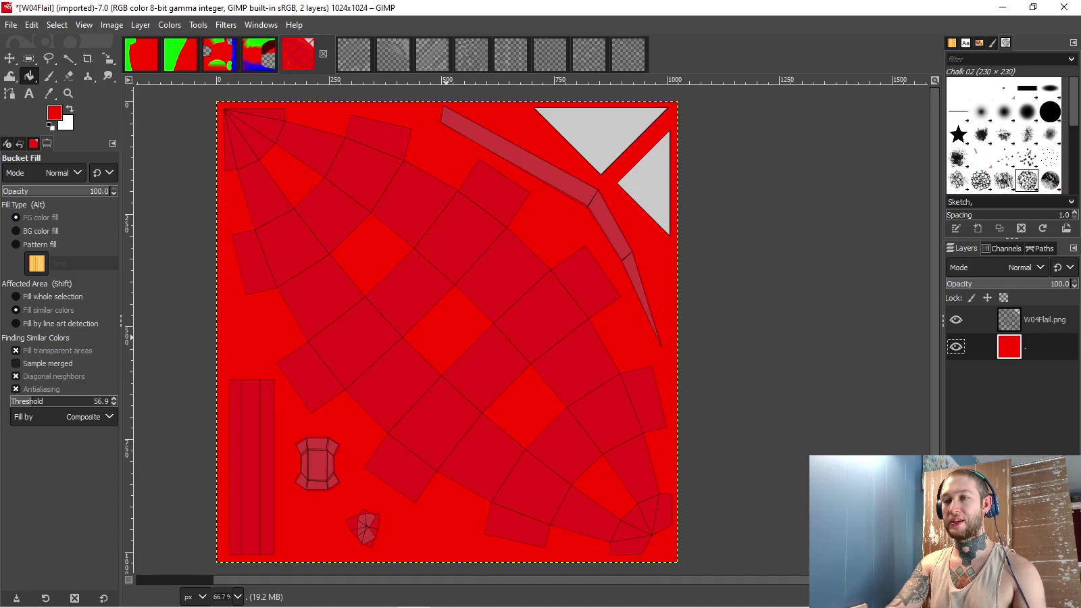
{"action": "left_click_drag", "start_coordinate": [446, 334], "coordinate": [464, 325]}
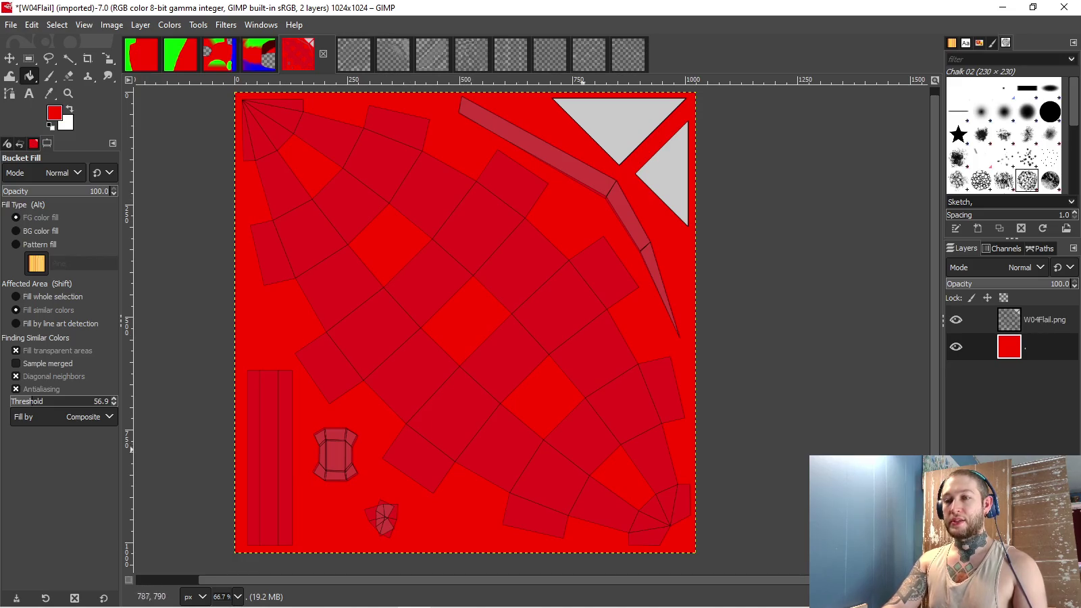
{"action": "left_click_drag", "start_coordinate": [416, 291], "coordinate": [350, 364]}
{"action": "key", "text": "alt+Tab"}
{"action": "key", "text": "alt+Tab"}
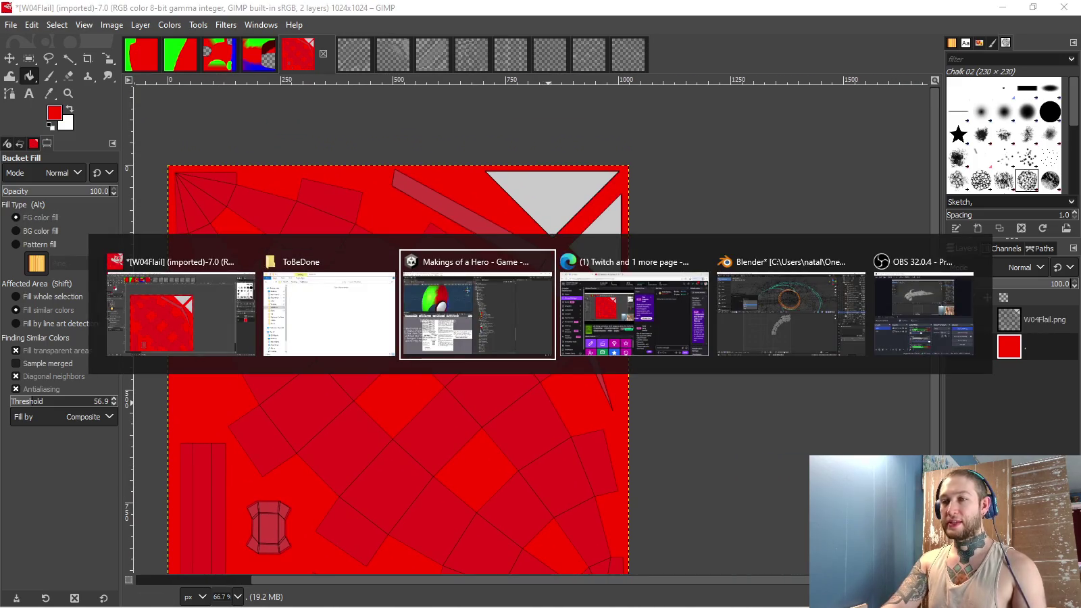
Step: Select W04Flail in Blender's edit mode and isolate one spike's linked faces to find its UV island
{"action": "key", "text": "alt+Tab"}
{"action": "key", "text": "alt+Tab"}
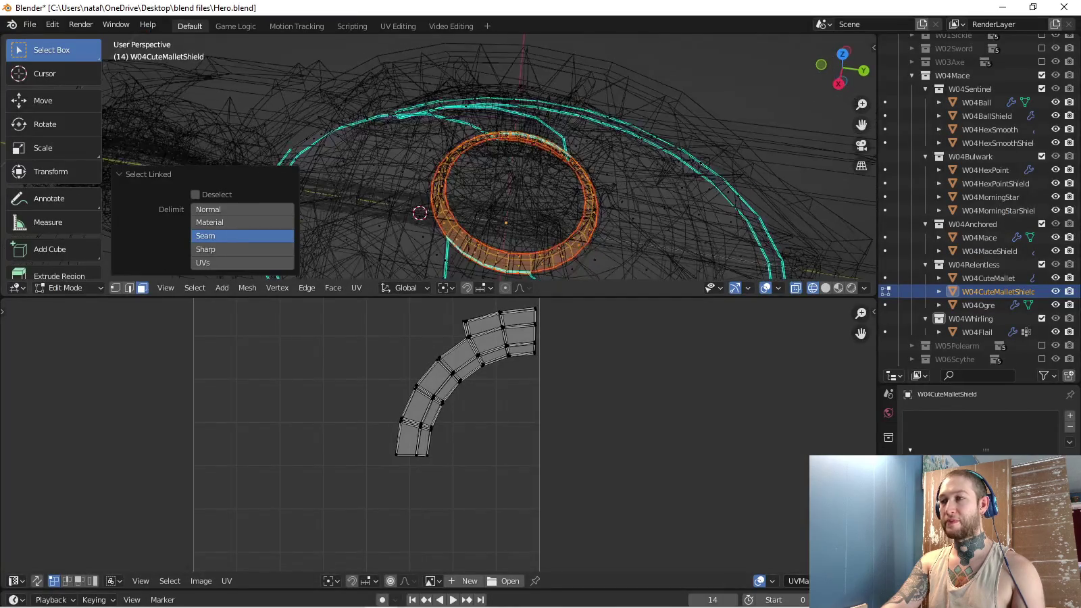
{"action": "left_click", "coordinate": [978, 332]}
{"action": "key", "text": "KP_Decimal"}
{"action": "key", "text": "Tab"}
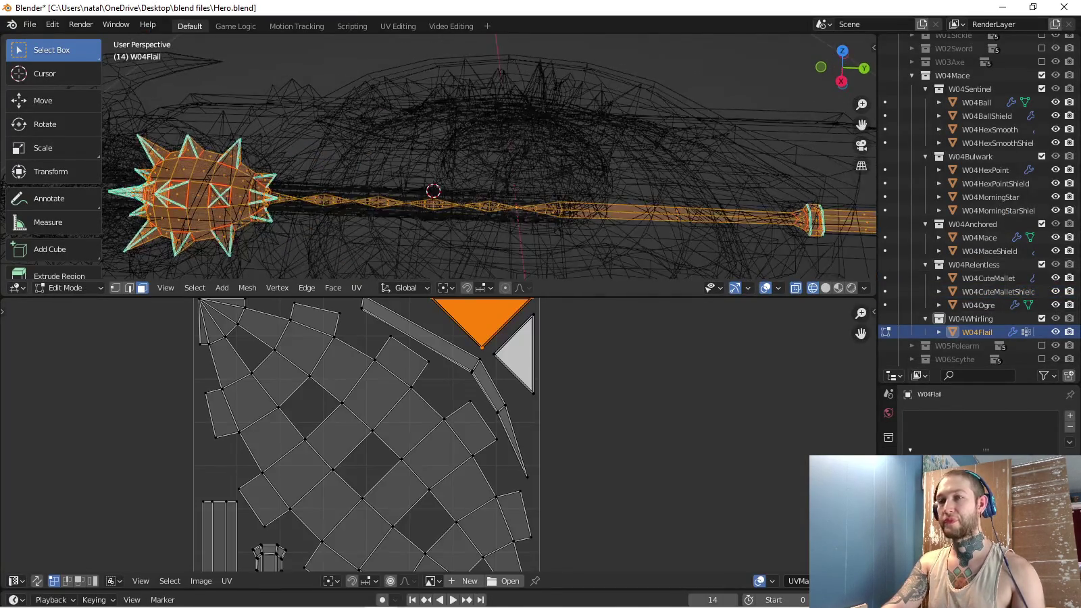
{"action": "key", "text": "alt+a"}
{"action": "key", "text": "l"}
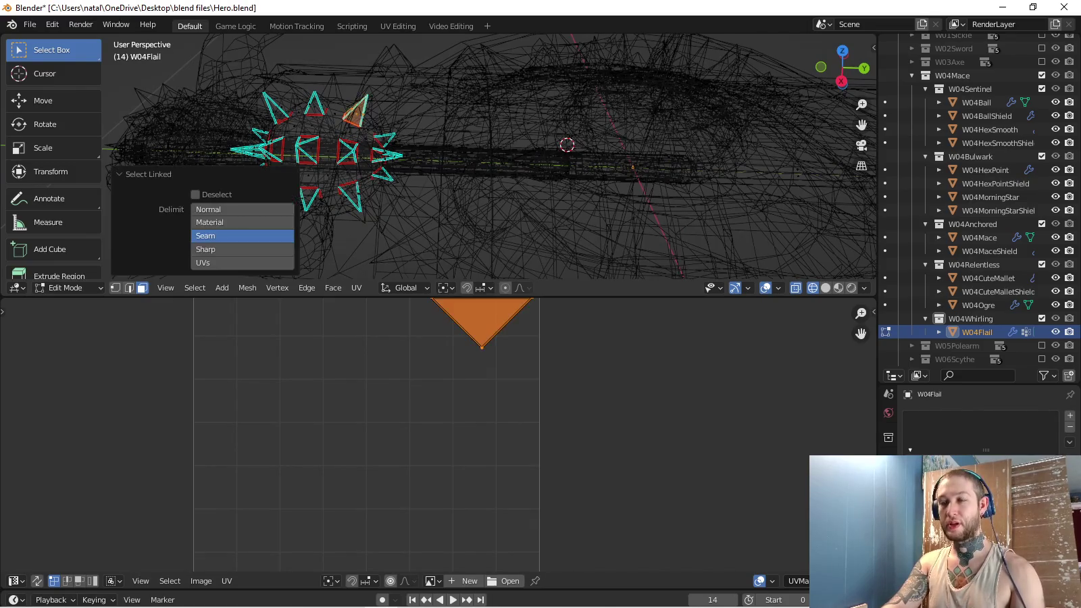
{"action": "key", "text": "alt+Tab"}
{"action": "scroll", "coordinate": [473, 304], "scroll_direction": "up", "scroll_amount": 3}
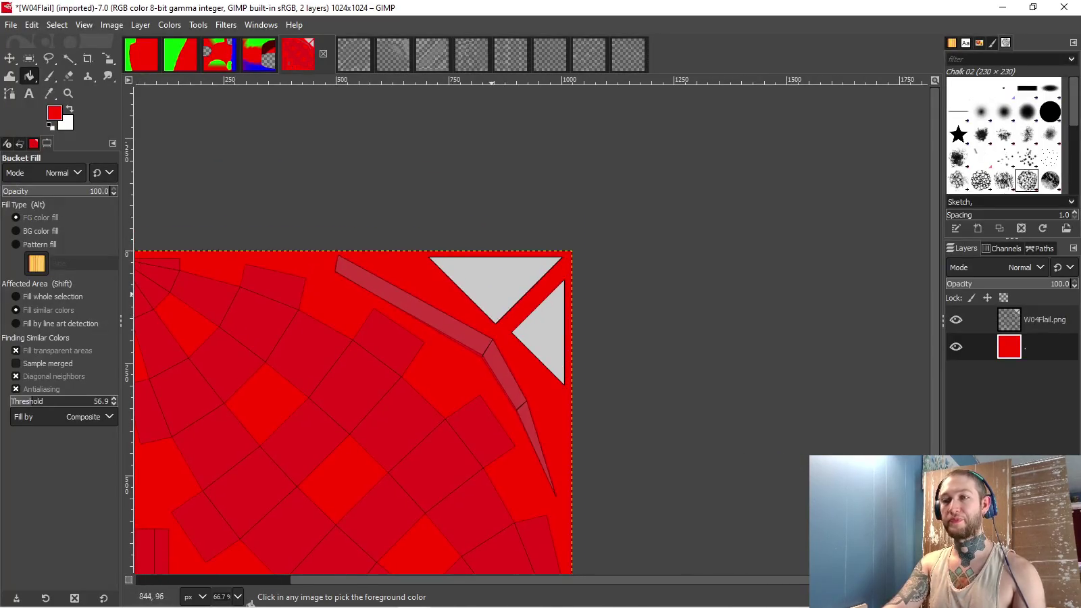
Step: Outline the red border strip around the top triangle island with Free Select
{"action": "left_click", "coordinate": [48, 58]}
{"action": "left_click", "coordinate": [268, 181]}
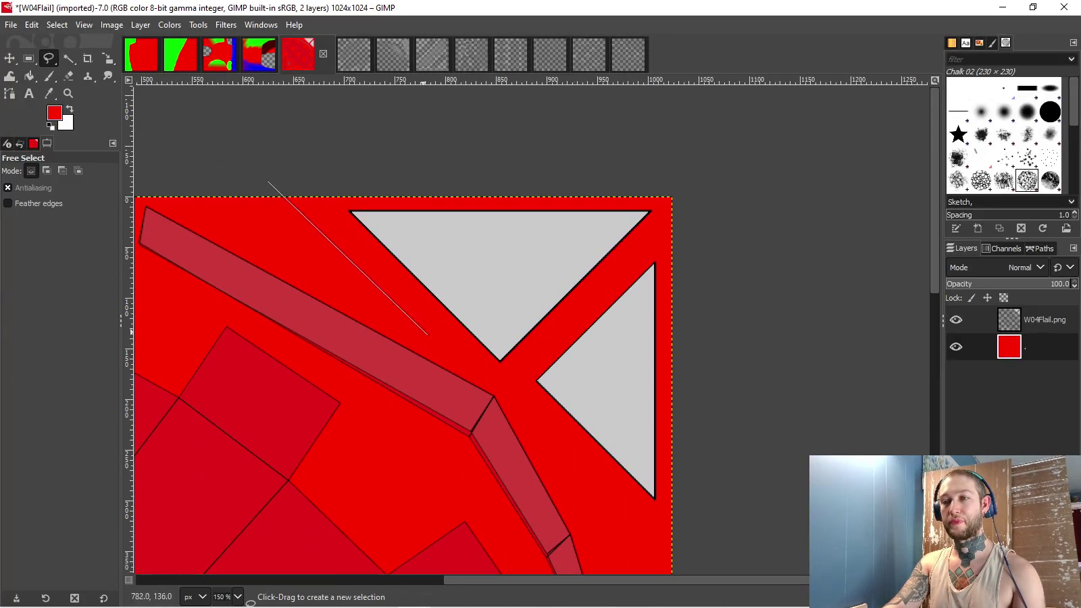
{"action": "left_click", "coordinate": [504, 383]}
{"action": "left_click", "coordinate": [703, 184]}
{"action": "double_click", "coordinate": [673, 153]}
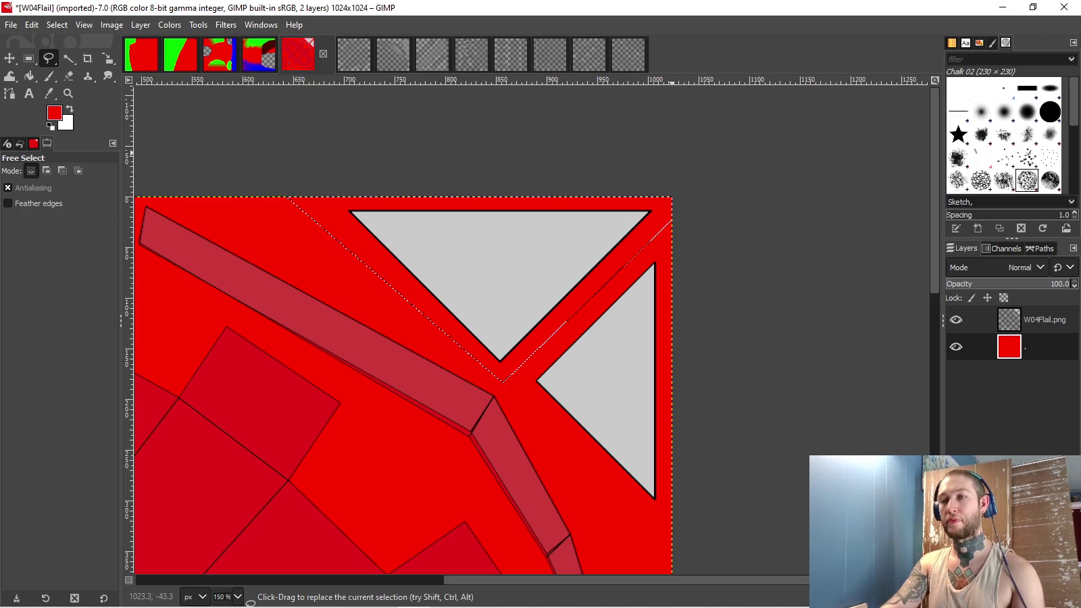
Step: Fill the selected border with pure green 00ff00, undoing a trial brush stroke first
{"action": "left_click", "coordinate": [54, 112]}
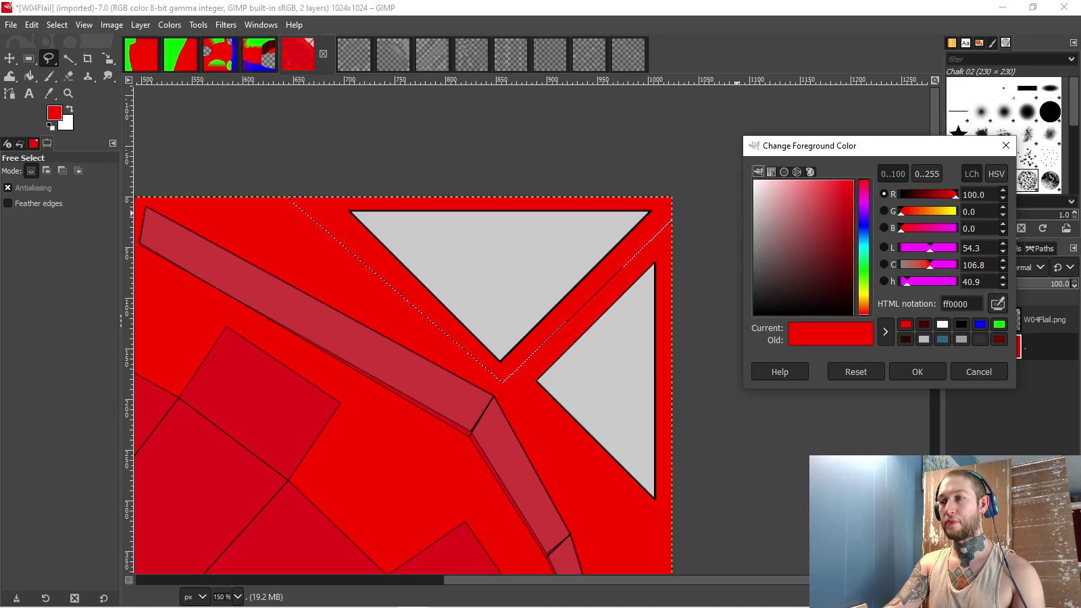
{"action": "left_click", "coordinate": [955, 212]}
{"action": "left_click", "coordinate": [902, 195]}
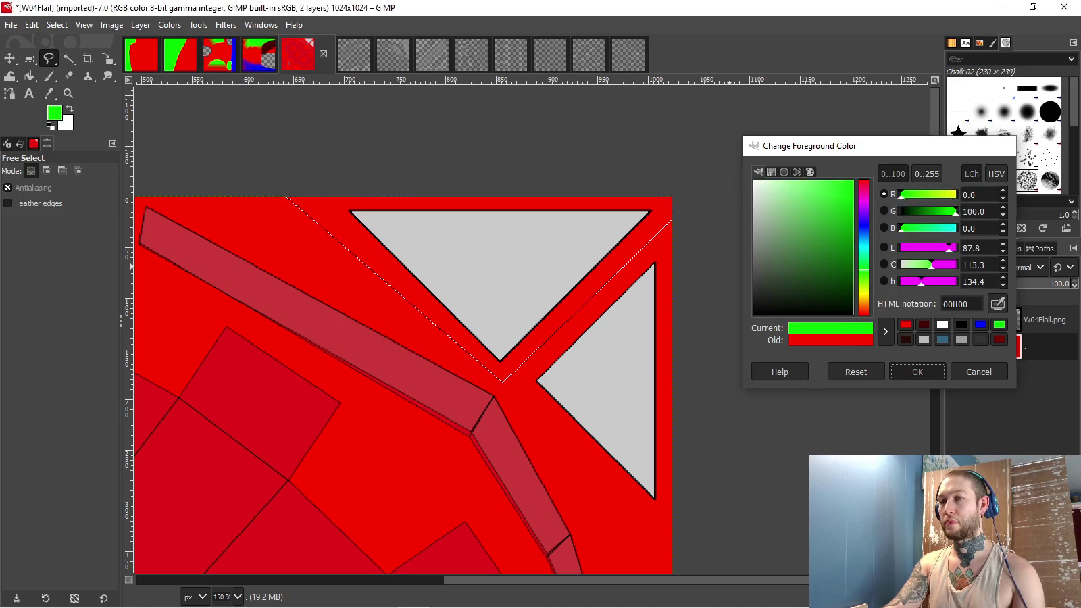
{"action": "left_click", "coordinate": [918, 371]}
{"action": "key", "text": "p"}
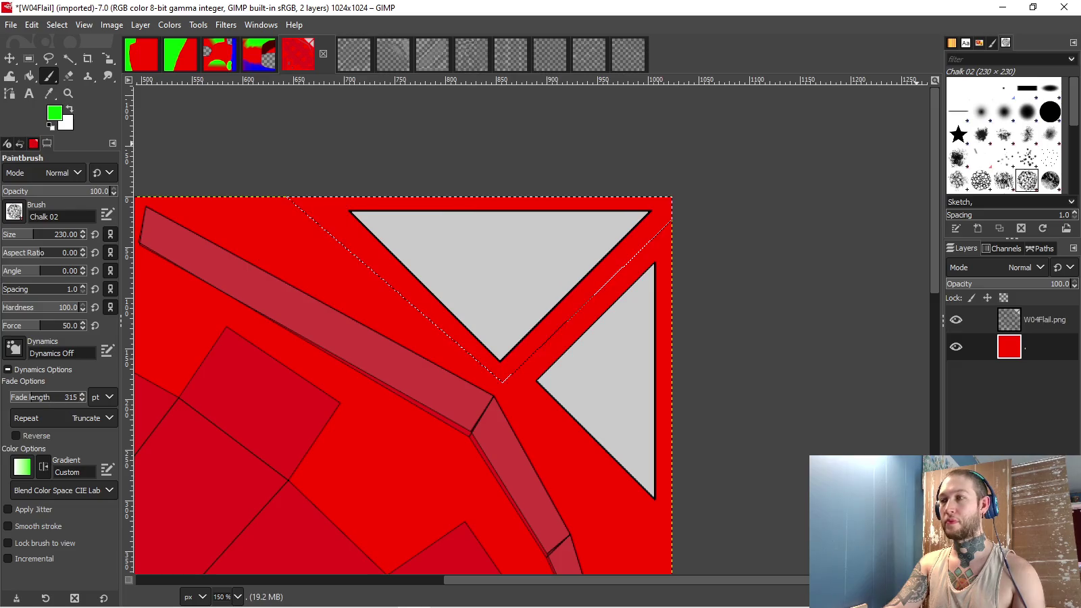
{"action": "left_click", "coordinate": [1050, 112]}
{"action": "left_click_drag", "start_coordinate": [294, 206], "coordinate": [741, 203]}
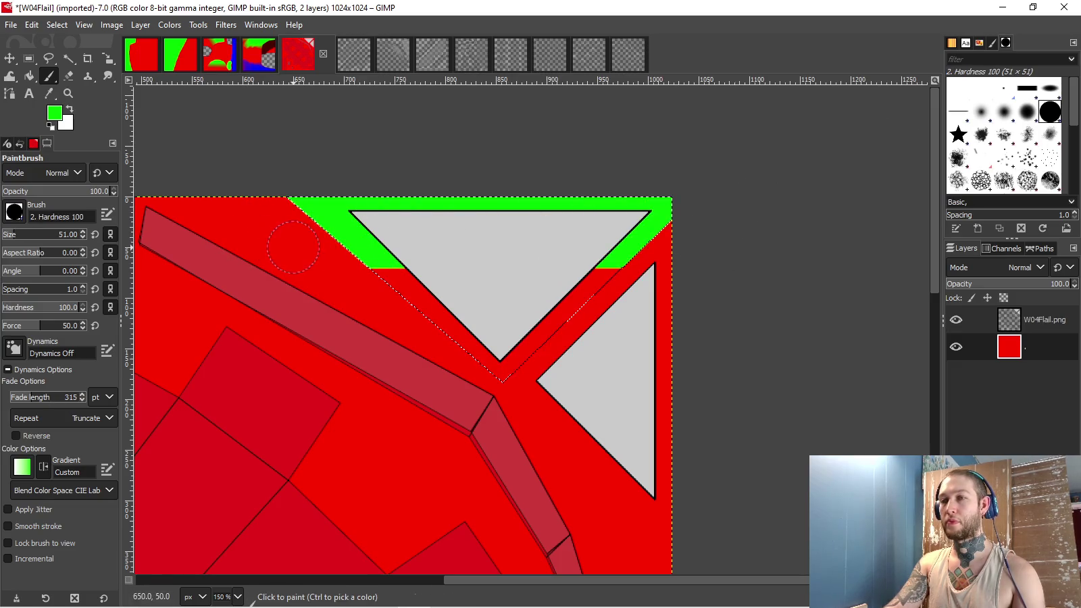
{"action": "key", "text": "ctrl+z"}
{"action": "key", "text": "shift+b"}
{"action": "left_click", "coordinate": [541, 335]}
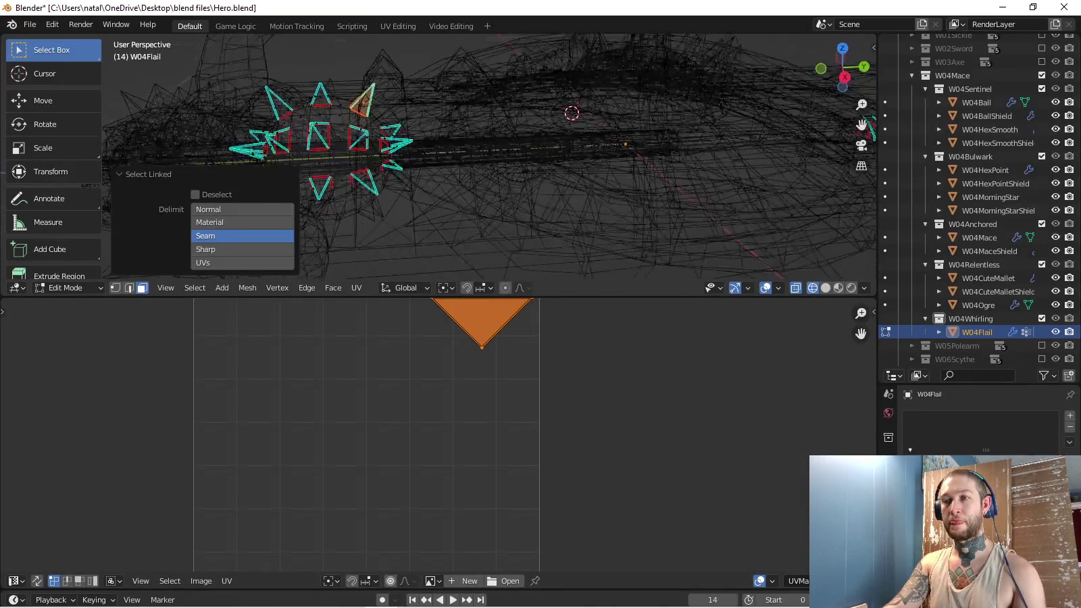
Step: Zoom to the flail handle and select the linked faces of both collar rings
{"action": "key", "text": "a"}
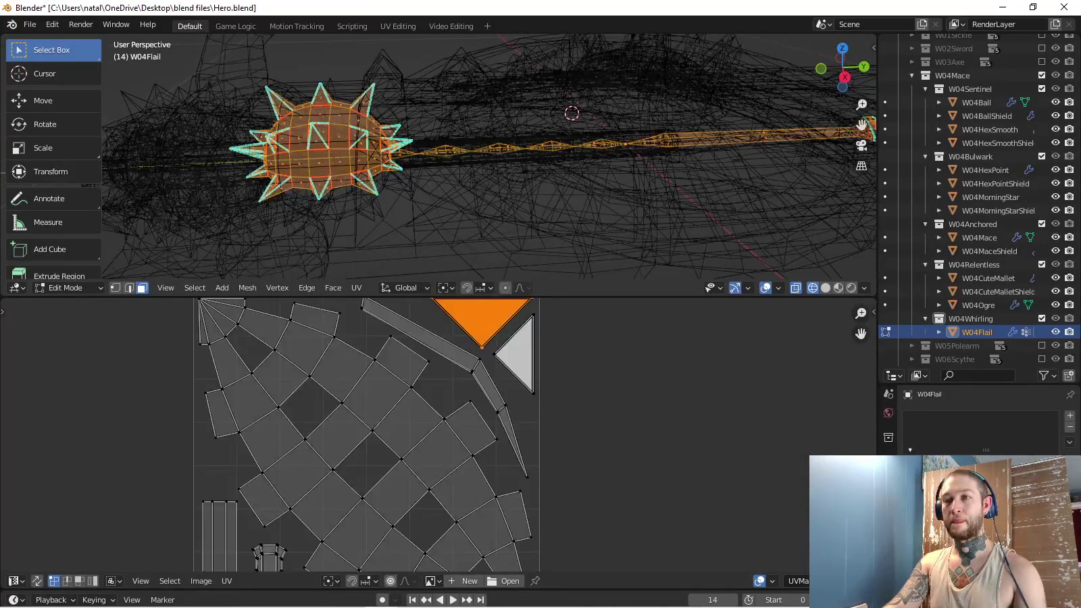
{"action": "scroll", "coordinate": [489, 157], "scroll_direction": "down", "scroll_amount": 3}
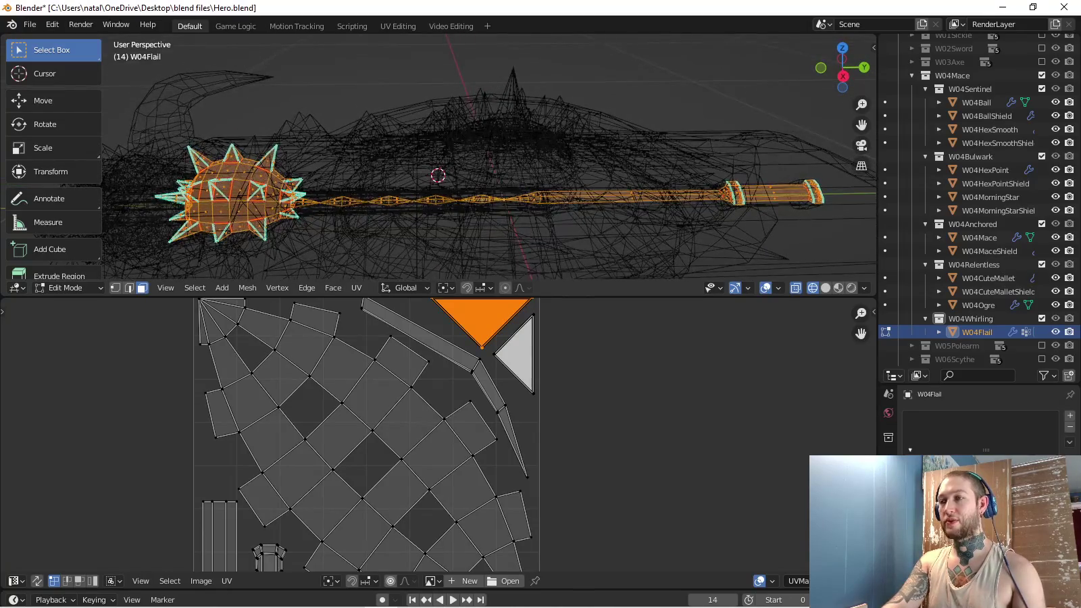
{"action": "key", "text": "alt+a"}
{"action": "key", "text": "a"}
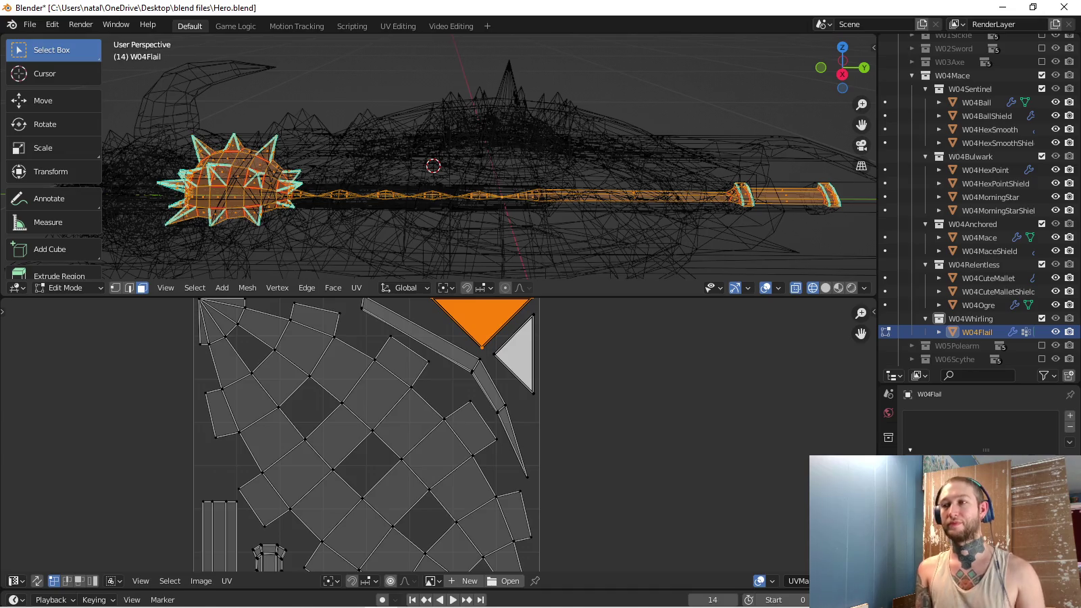
{"action": "scroll", "coordinate": [489, 168], "scroll_direction": "up", "scroll_amount": 6}
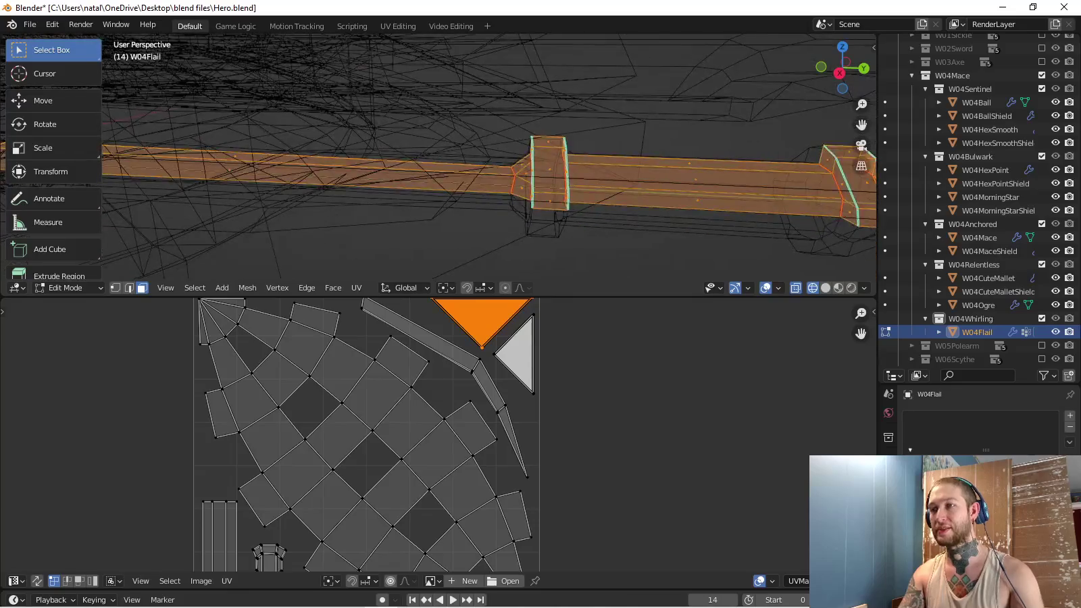
{"action": "key", "text": "alt+a"}
{"action": "scroll", "coordinate": [490, 169], "scroll_direction": "down", "scroll_amount": 5}
{"action": "key", "text": "l"}
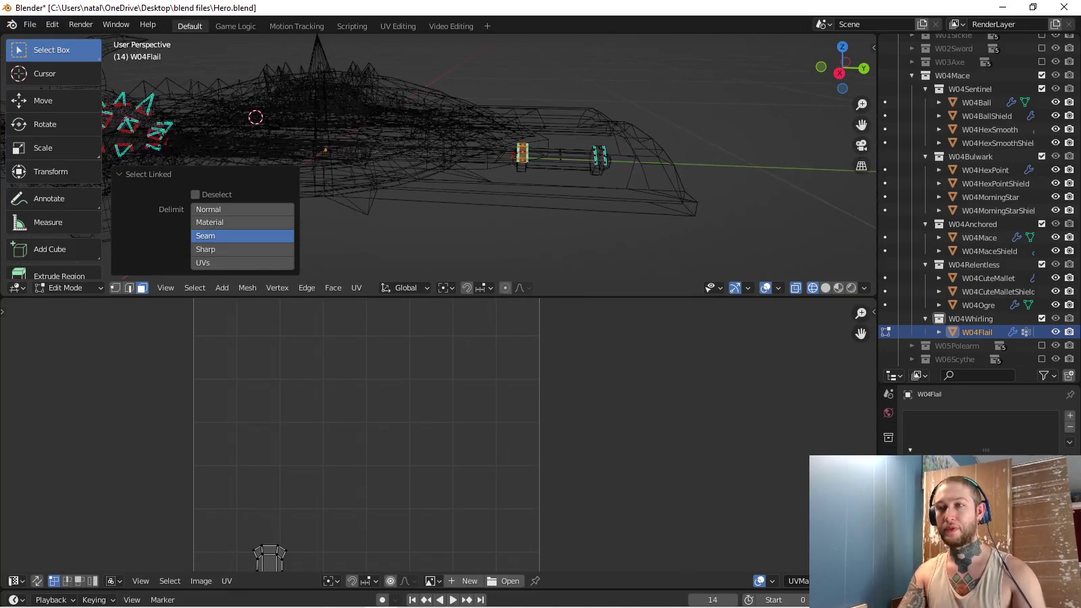
{"action": "key", "text": "l"}
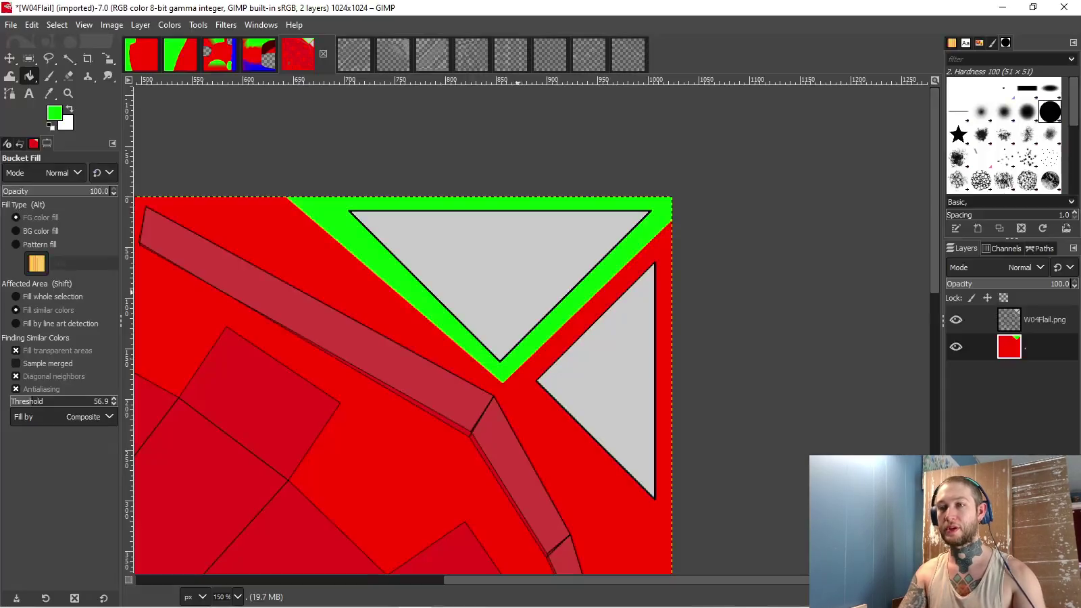
{"action": "scroll", "coordinate": [499, 328], "scroll_direction": "down", "scroll_amount": 4}
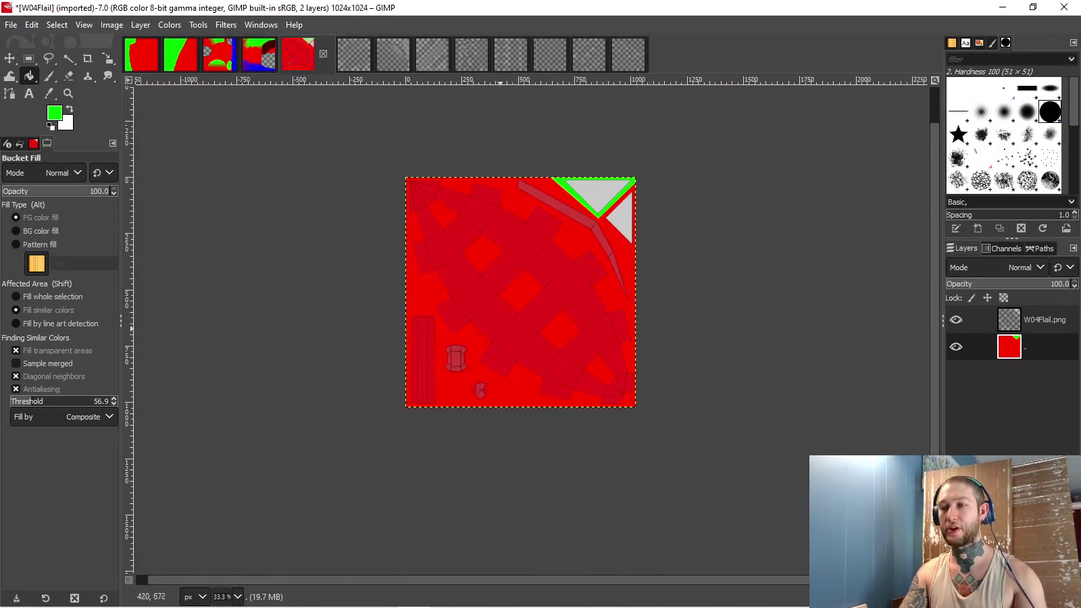
Step: Select the linked collar pieces in Blender and pan the UV view to their island
{"action": "scroll", "coordinate": [501, 329], "scroll_direction": "up", "scroll_amount": 2}
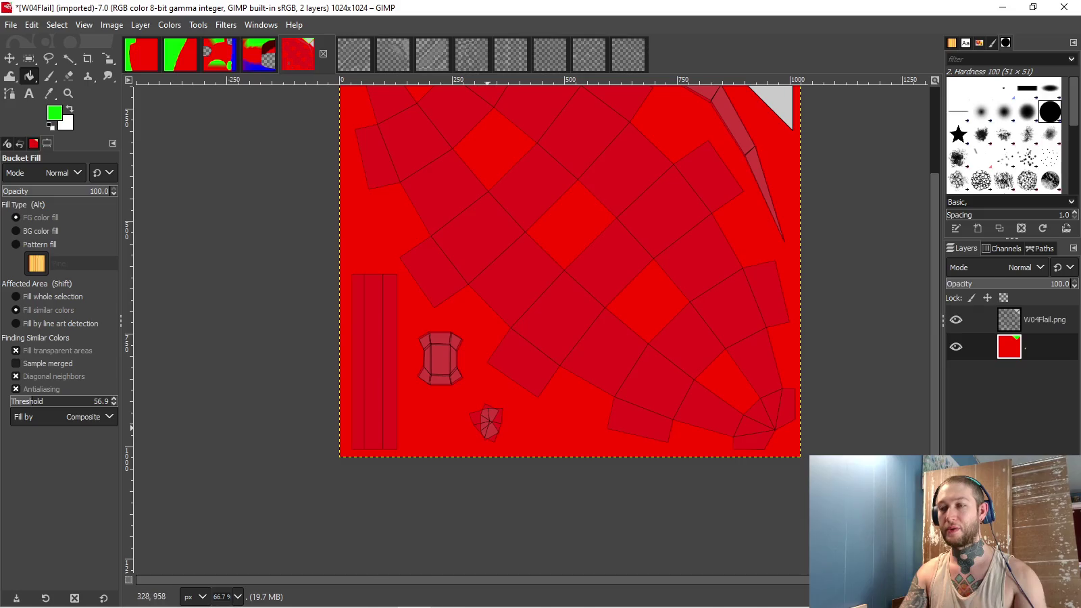
{"action": "key", "text": "alt+Tab"}
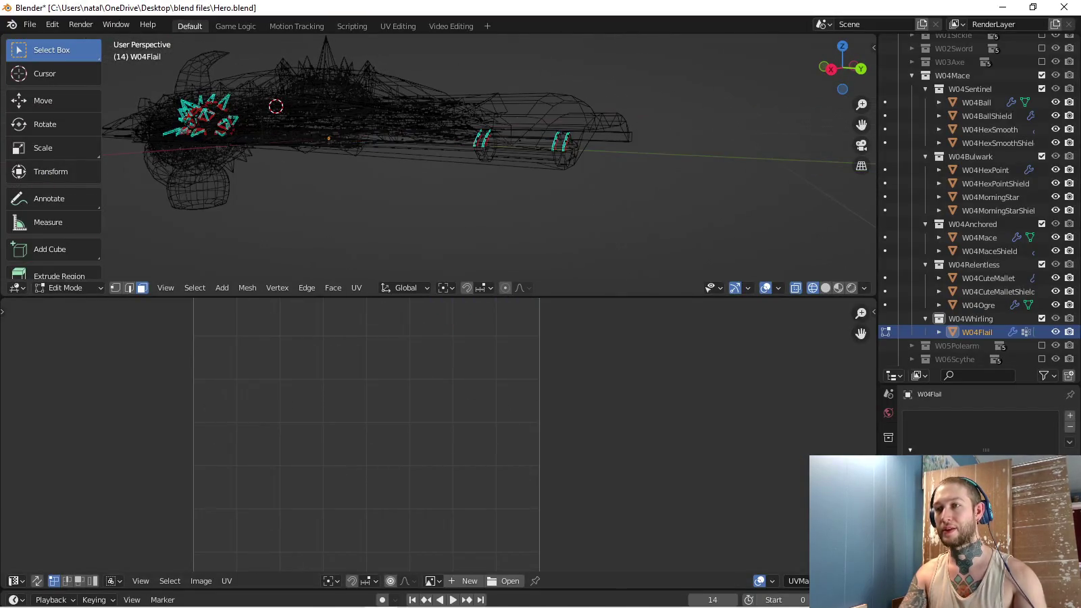
{"action": "key", "text": "ctrl+l"}
{"action": "scroll", "coordinate": [366, 517], "scroll_direction": "down", "scroll_amount": 3}
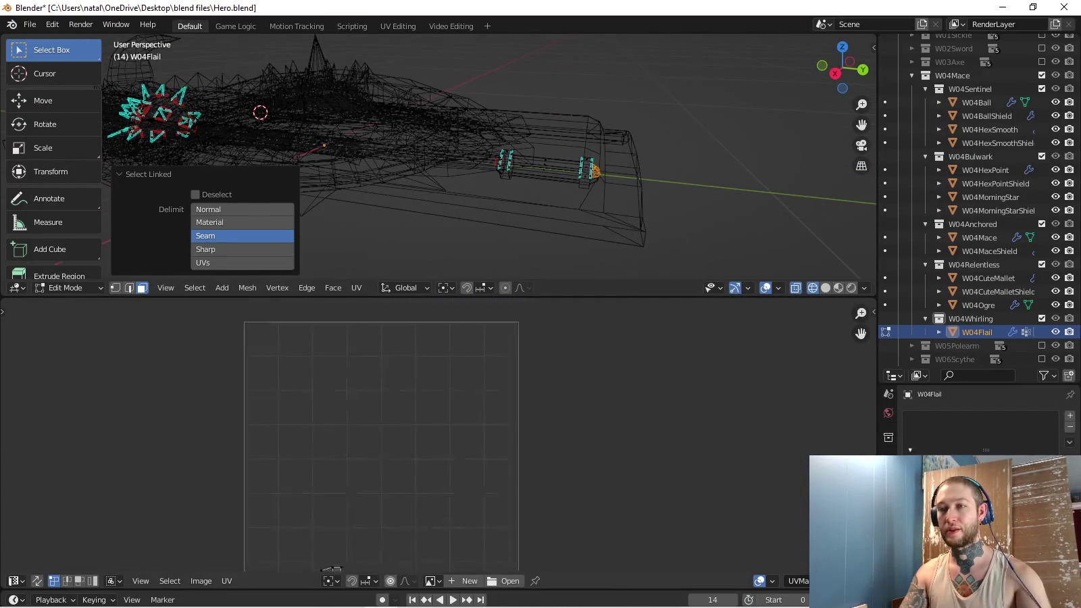
{"action": "left_click_drag", "start_coordinate": [366, 517], "coordinate": [356, 512]}
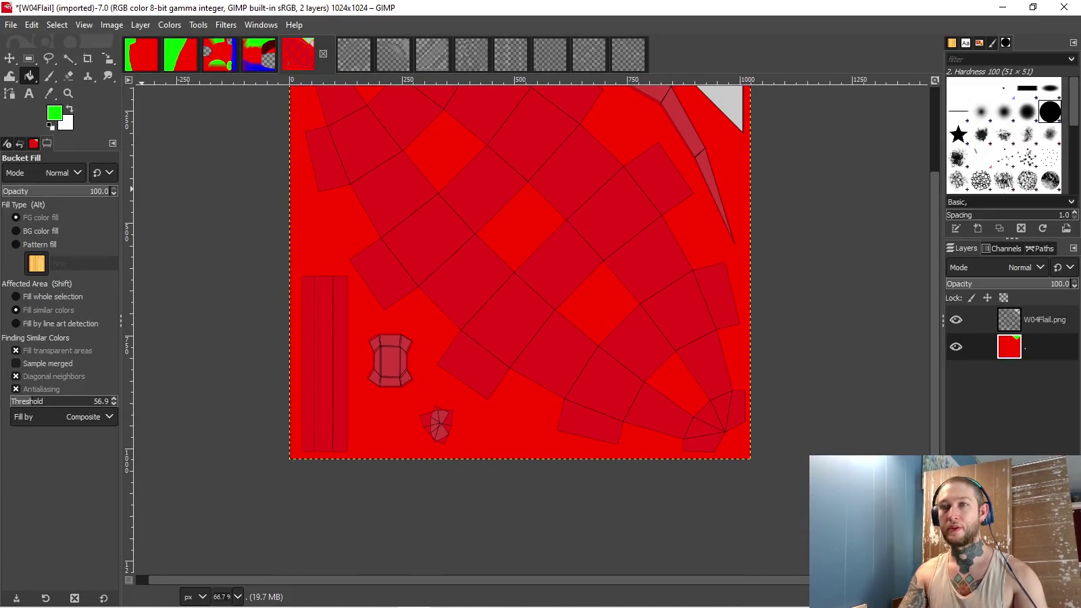
Step: Outline the lower-left area of the flail texture with a Free Select polygon
{"action": "left_click", "coordinate": [49, 58]}
{"action": "scroll", "coordinate": [303, 379], "scroll_direction": "up", "scroll_amount": 2}
{"action": "left_click", "coordinate": [227, 302]}
{"action": "left_click", "coordinate": [423, 377]}
{"action": "scroll", "coordinate": [424, 419], "scroll_direction": "down", "scroll_amount": 5}
{"action": "left_click", "coordinate": [427, 448]}
{"action": "left_click", "coordinate": [659, 408]}
{"action": "left_click", "coordinate": [690, 562]}
{"action": "double_click", "coordinate": [210, 562]}
Step: Reset colours to black and white and erase the outlined area to transparency
{"action": "key", "text": "d"}
{"action": "left_click", "coordinate": [29, 76]}
{"action": "left_click", "coordinate": [309, 317]}
{"action": "key", "text": "Delete"}
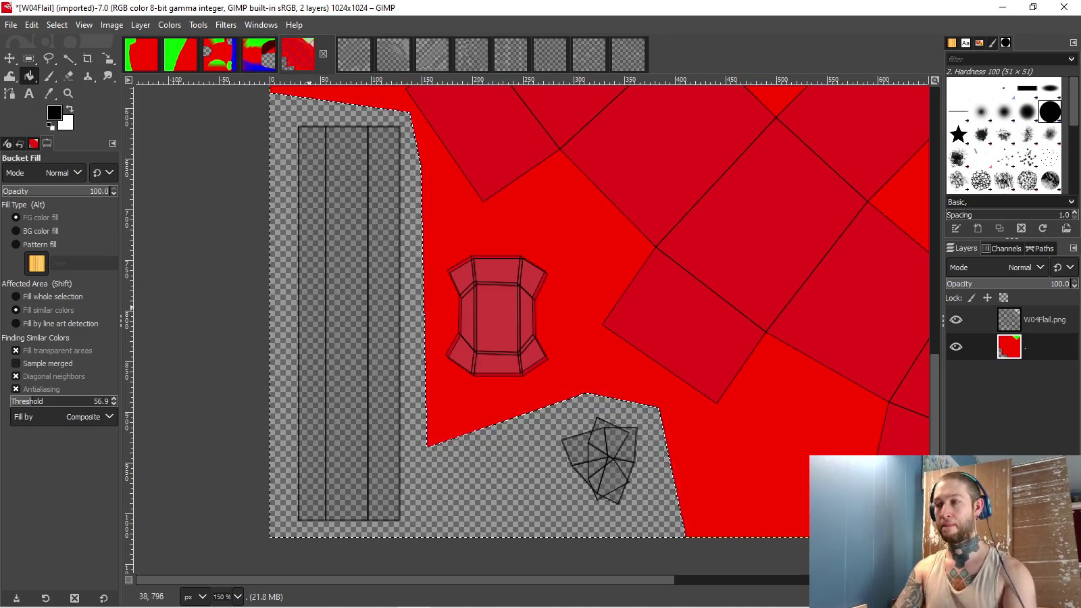
{"action": "scroll", "coordinate": [379, 317], "scroll_direction": "down", "scroll_amount": 3}
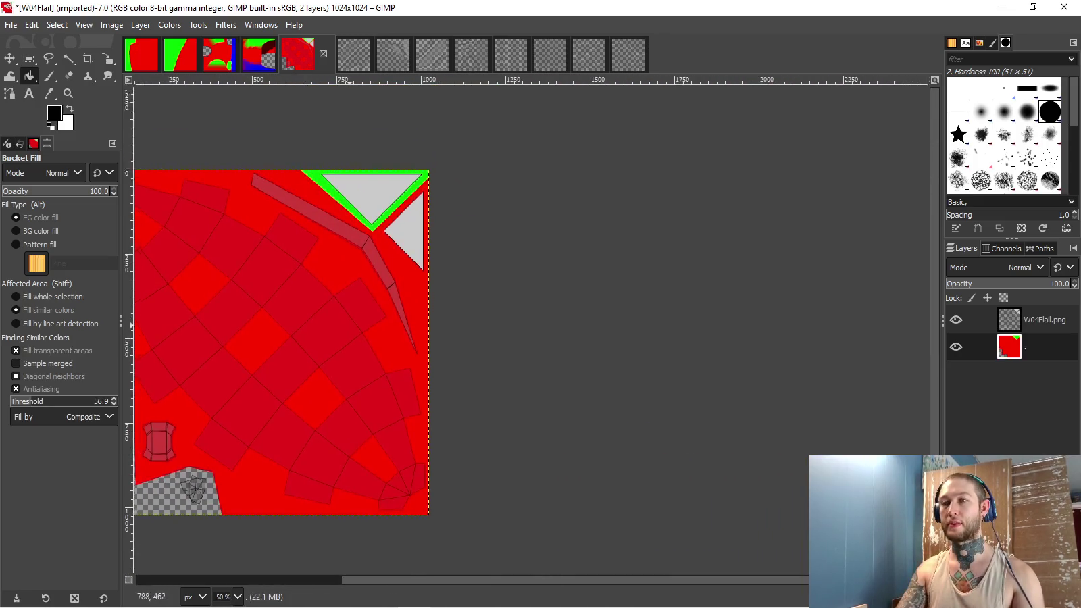
{"action": "scroll", "coordinate": [379, 317], "scroll_direction": "up", "scroll_amount": 1}
Step: Select the flail handle piece in Blender and orbit to inspect its long, bent UV strip
{"action": "key", "text": "alt+Tab"}
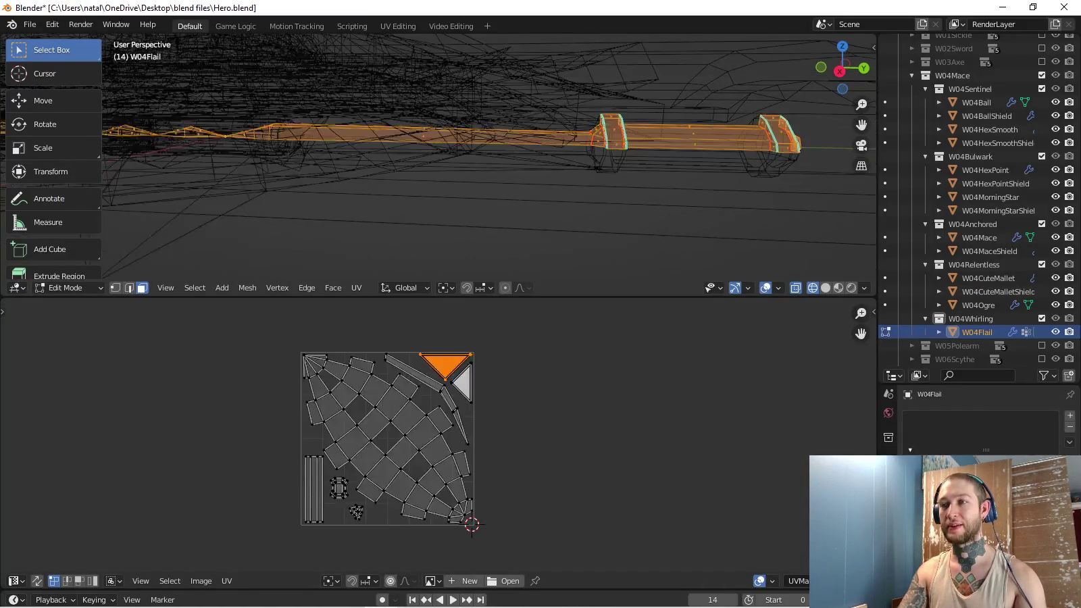
{"action": "key", "text": "alt+a"}
{"action": "key", "text": "ctrl+l"}
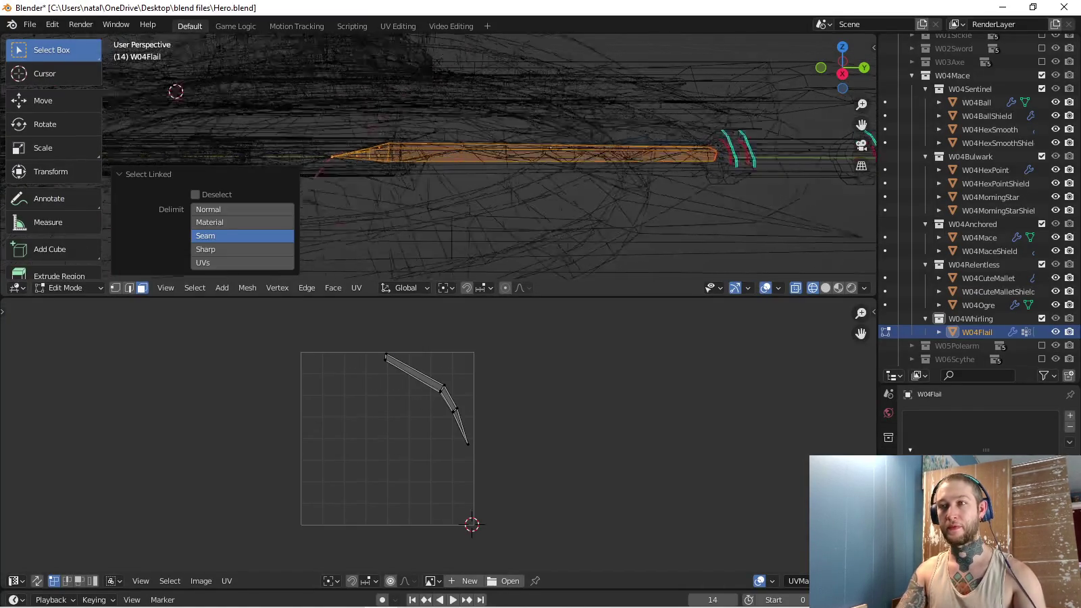
{"action": "mouse_move", "coordinate": [253, 57]}
{"action": "left_mouse_down"}
{"action": "mouse_move", "coordinate": [266, 90]}
{"action": "mouse_move", "coordinate": [145, 120]}
{"action": "mouse_move", "coordinate": [174, 127]}
{"action": "mouse_move", "coordinate": [169, 138]}
{"action": "mouse_move", "coordinate": [377, 132]}
{"action": "mouse_move", "coordinate": [531, 145]}
{"action": "mouse_move", "coordinate": [274, 137]}
{"action": "mouse_move", "coordinate": [324, 165]}
{"action": "mouse_move", "coordinate": [538, 144]}
{"action": "mouse_move", "coordinate": [523, 148]}
{"action": "left_mouse_up"}
{"action": "key", "text": "alt+a"}
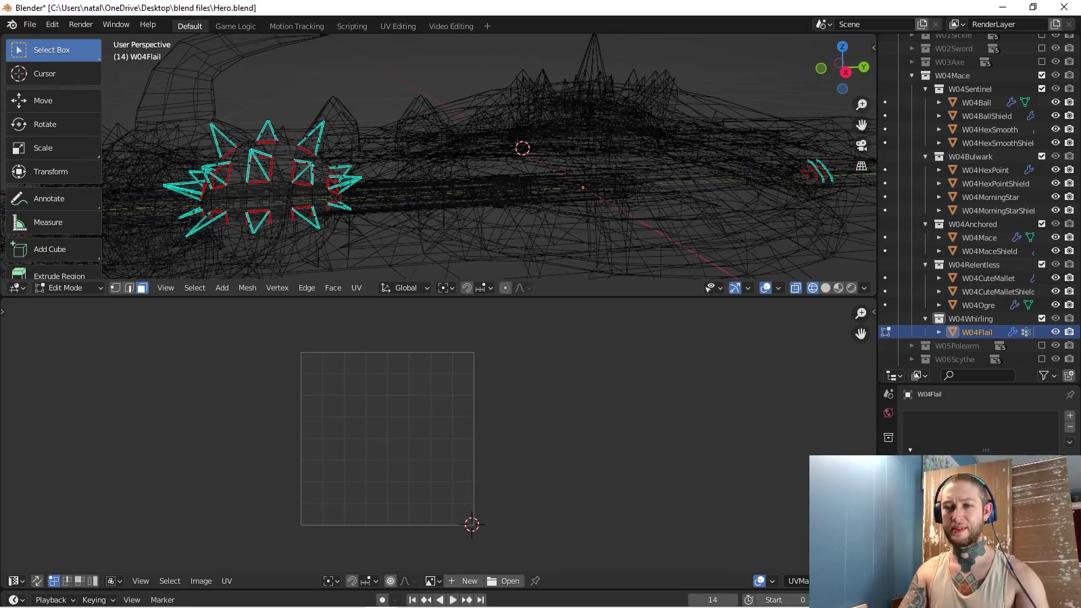
{"action": "key", "text": "alt+Tab"}
{"action": "left_click", "coordinate": [48, 58]}
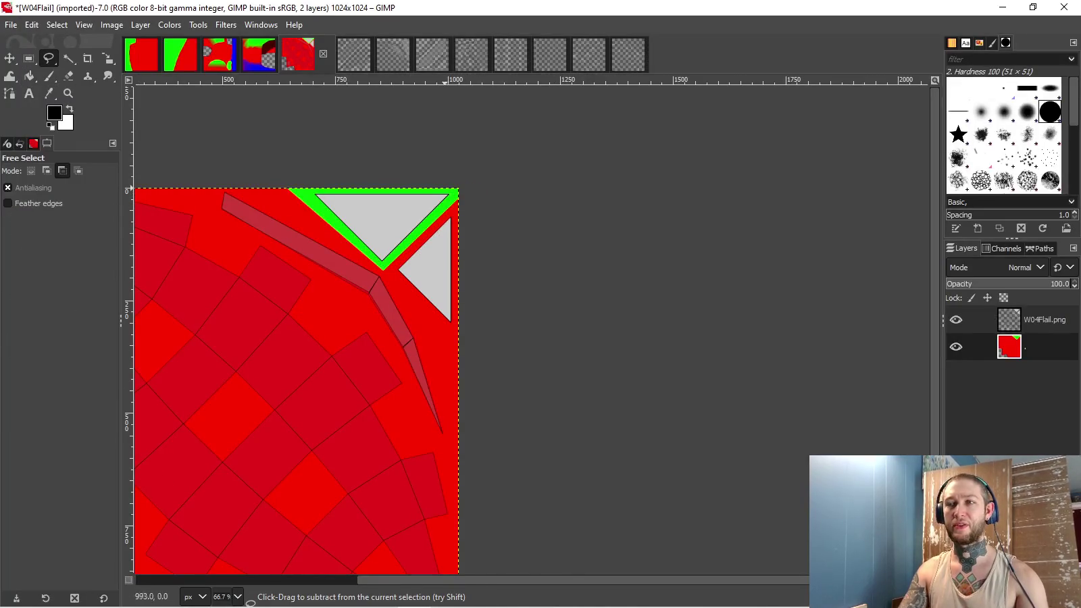
Step: Fill the strip beside the lower-right triangle with pure blue 0000ff
{"action": "scroll", "coordinate": [446, 188], "scroll_direction": "up", "scroll_amount": 3}
{"action": "left_click", "coordinate": [335, 434]}
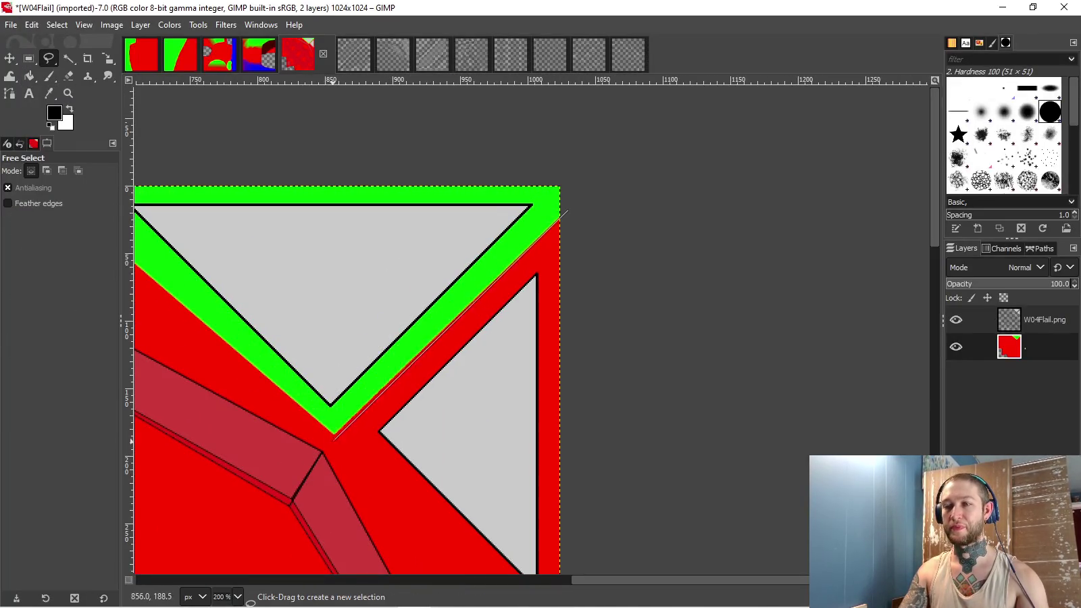
{"action": "scroll", "coordinate": [456, 486], "scroll_direction": "down", "scroll_amount": 3}
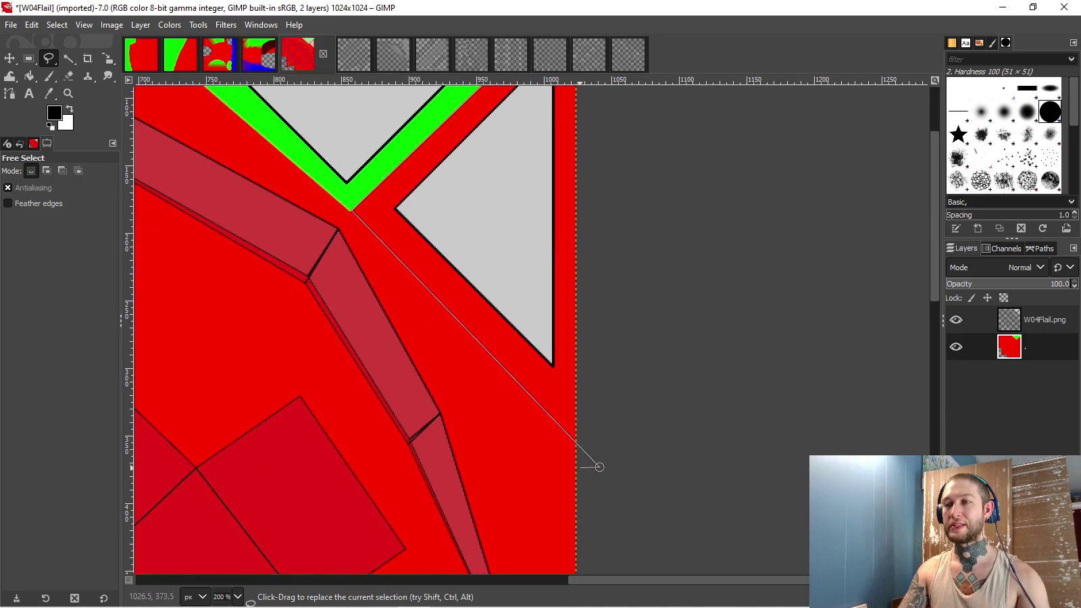
{"action": "scroll", "coordinate": [564, 449], "scroll_direction": "down", "scroll_amount": 2}
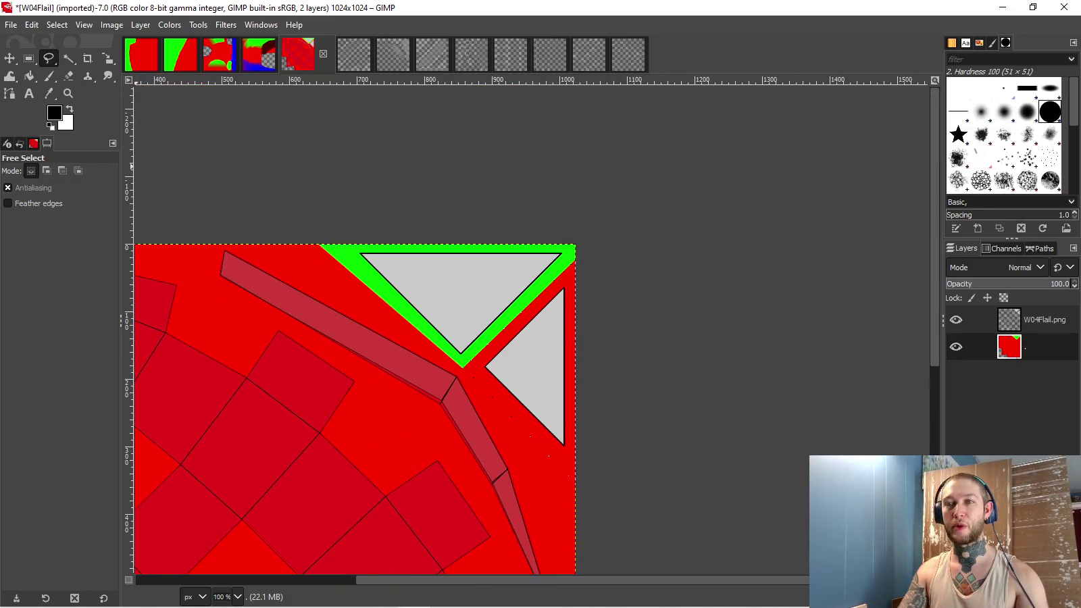
{"action": "left_click", "coordinate": [54, 112]}
{"action": "left_click", "coordinate": [999, 324]}
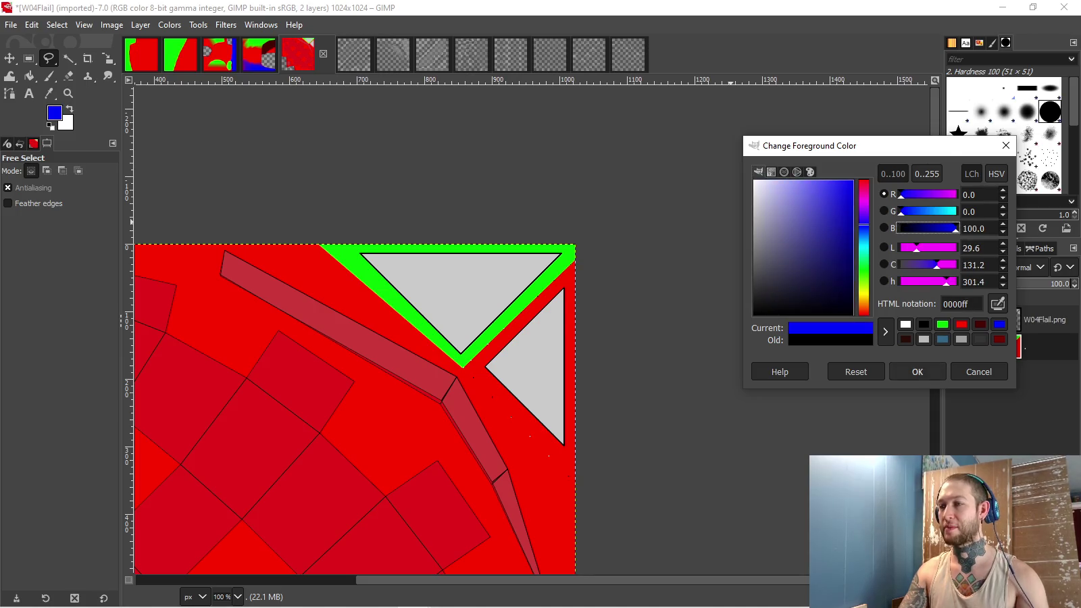
{"action": "key", "text": "Return"}
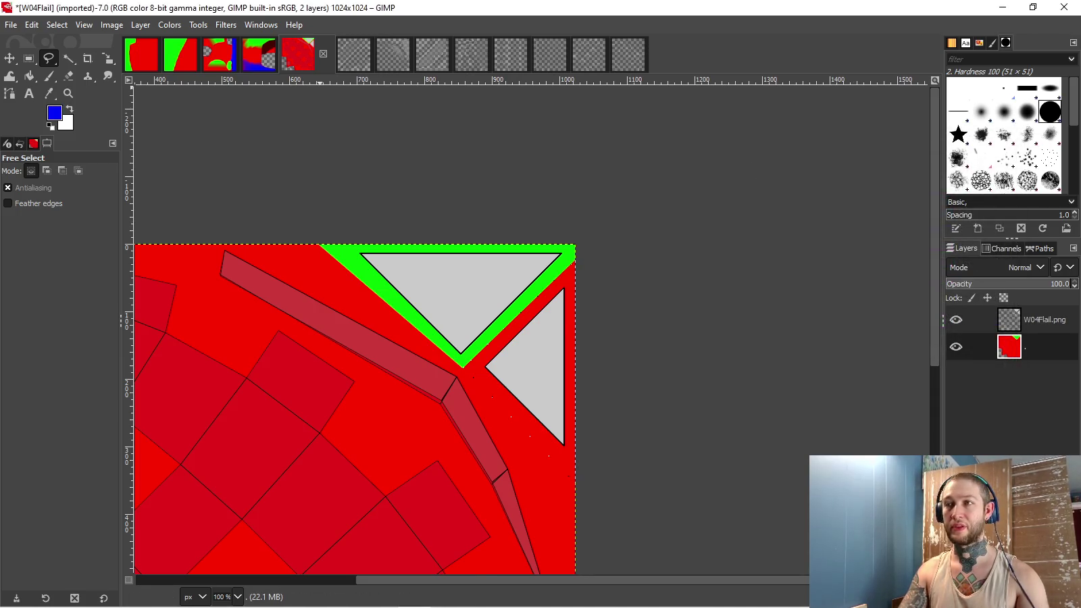
{"action": "left_click", "coordinate": [29, 76]}
{"action": "left_click", "coordinate": [513, 416]}
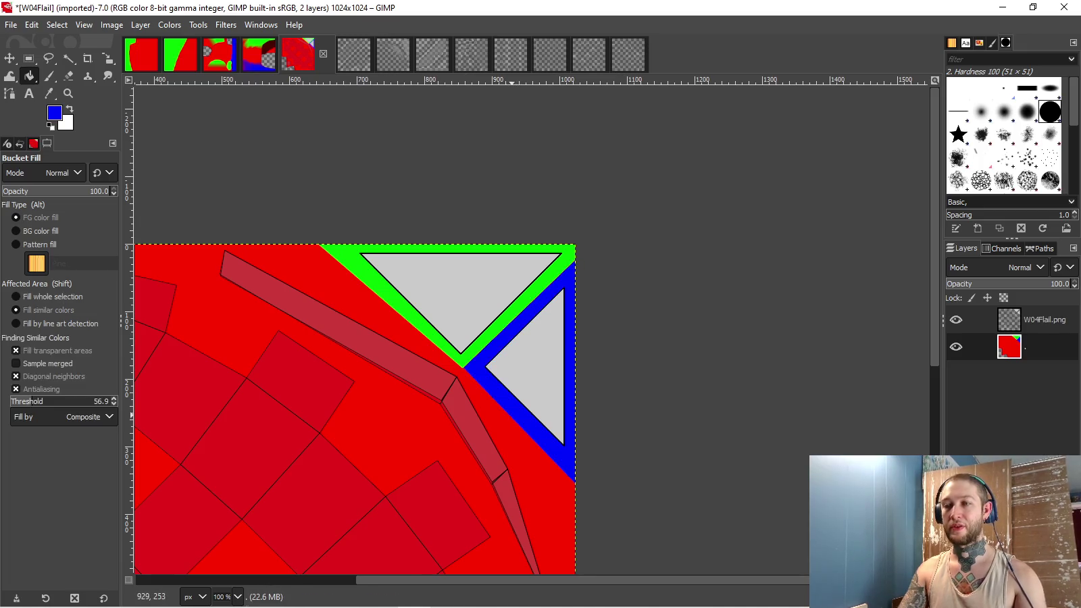
Step: Glance at Unity, then return to GIMP and zoom to view the whole texture
{"action": "key", "text": "alt+Tab"}
{"action": "key", "text": "Tab"}
{"action": "key", "text": "Tab"}
{"action": "key", "text": "Tab"}
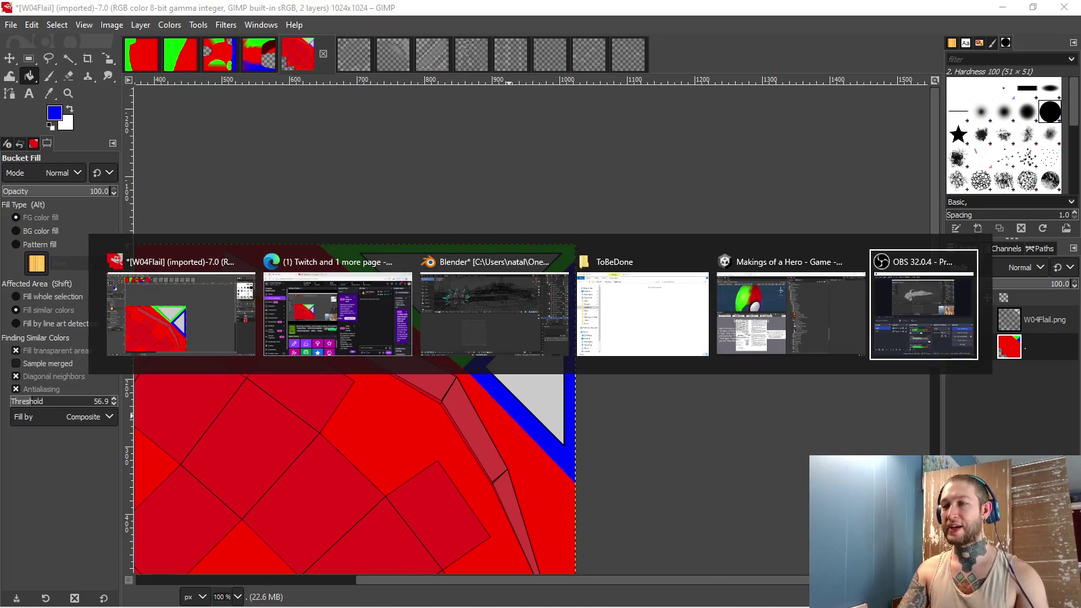
{"action": "key", "text": "alt+Tab"}
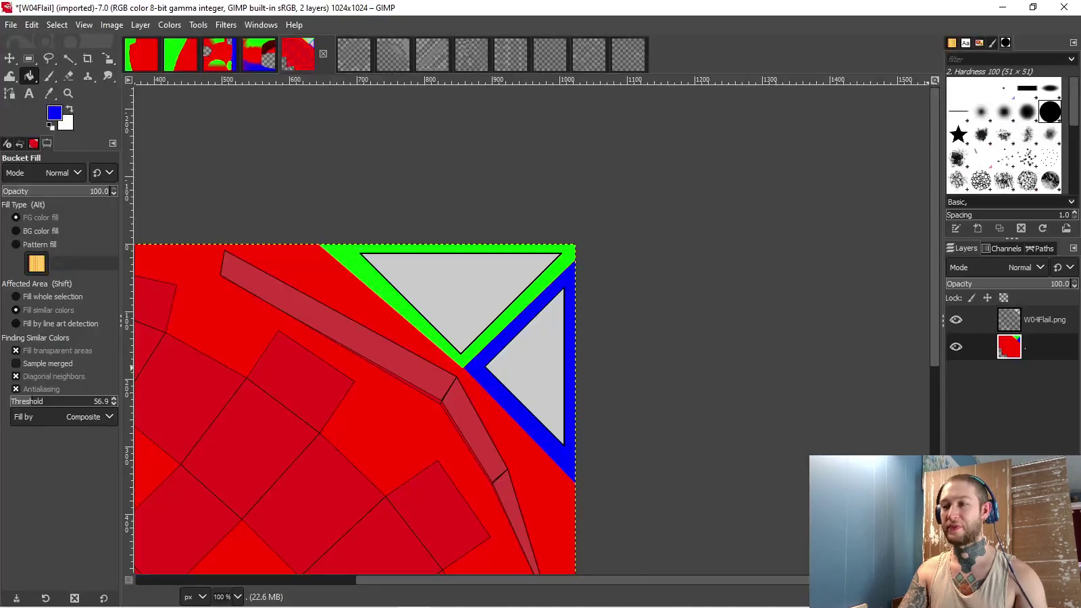
{"action": "key", "text": "plus"}
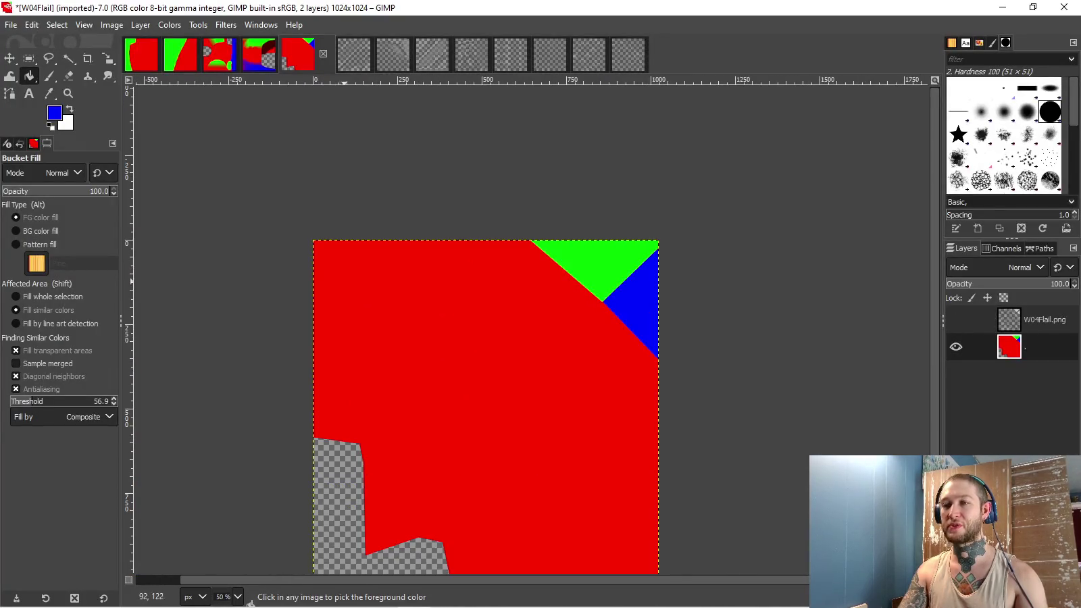
{"action": "left_click", "coordinate": [11, 24]}
{"action": "key", "text": "Up"}
{"action": "key", "text": "Up"}
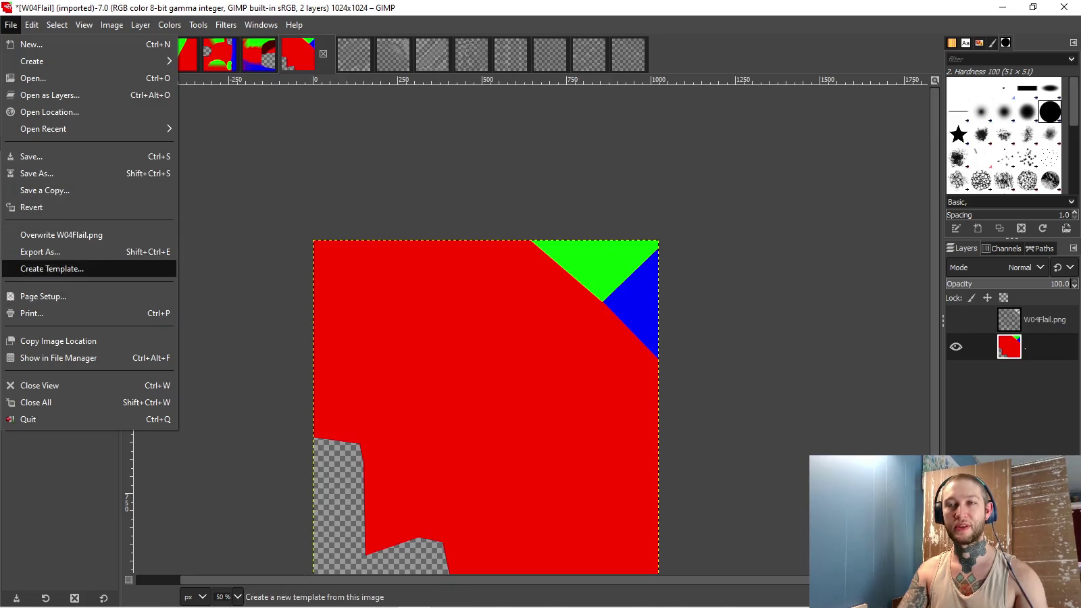
Step: Export W04Flail.png as 8bpc RGBA PNG into Textures/Skins/Weapons/04Mace
{"action": "key", "text": "Return"}
{"action": "left_click", "coordinate": [240, 340]}
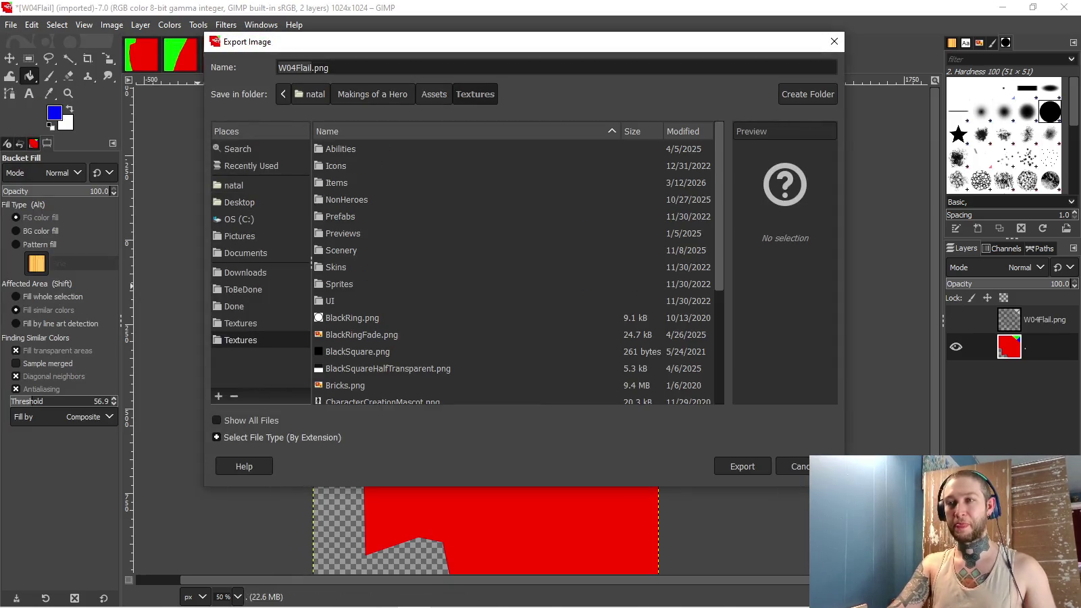
{"action": "double_click", "coordinate": [336, 267]}
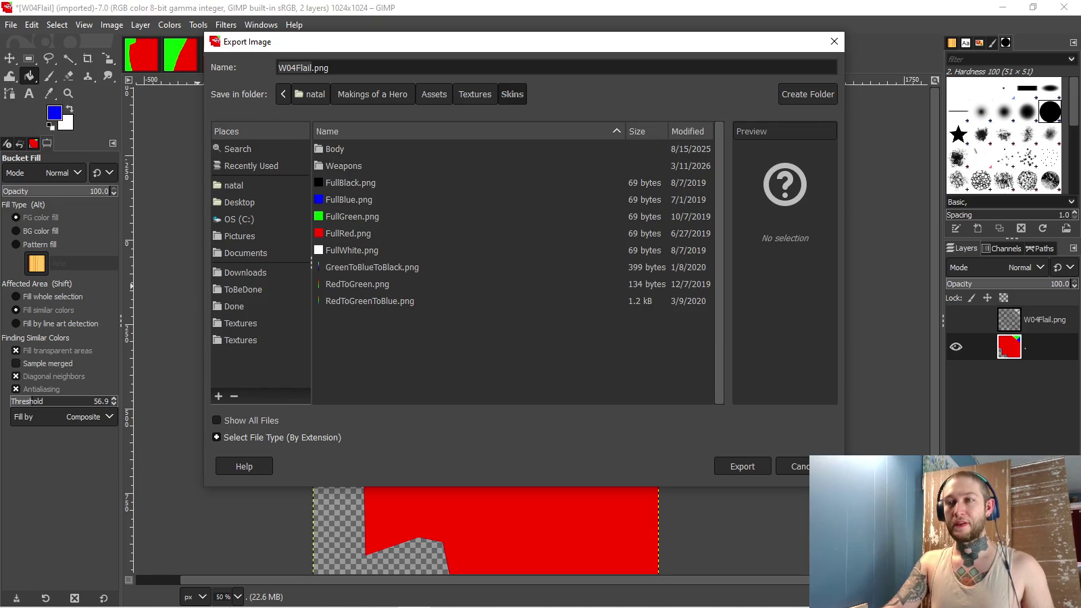
{"action": "double_click", "coordinate": [334, 166]}
{"action": "double_click", "coordinate": [342, 216]}
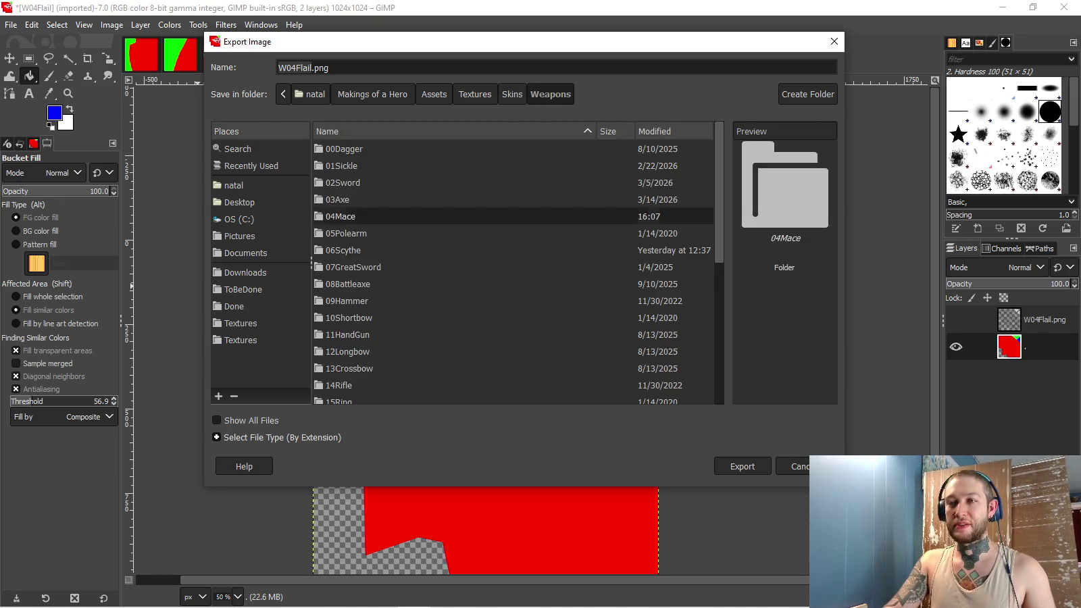
{"action": "left_click", "coordinate": [743, 466]}
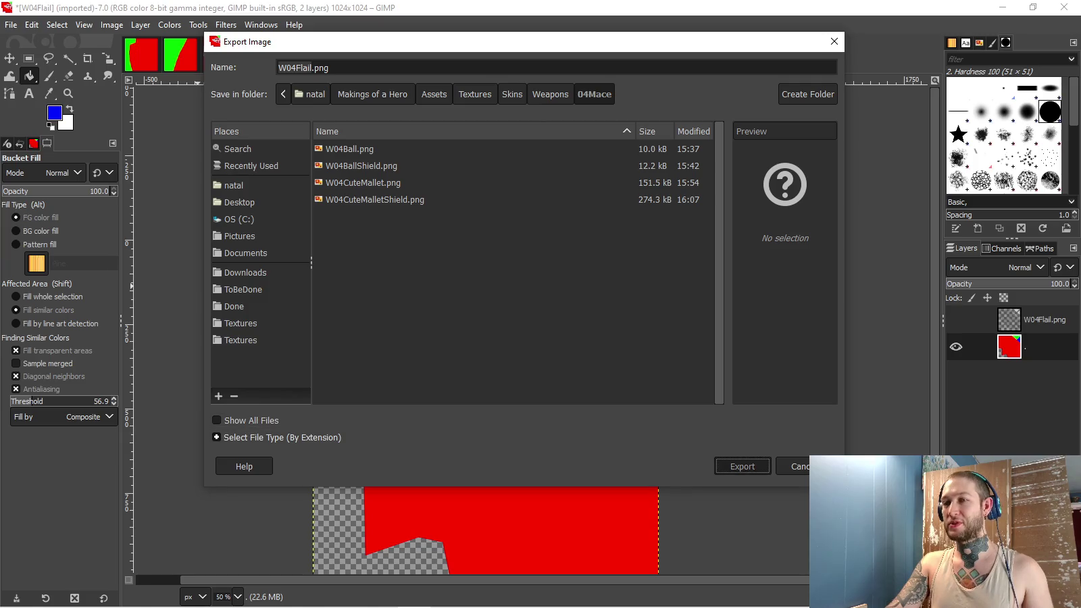
{"action": "left_click", "coordinate": [546, 320]}
{"action": "left_click", "coordinate": [487, 456]}
{"action": "left_click", "coordinate": [546, 467]}
{"action": "mouse_move", "coordinate": [250, 606]}
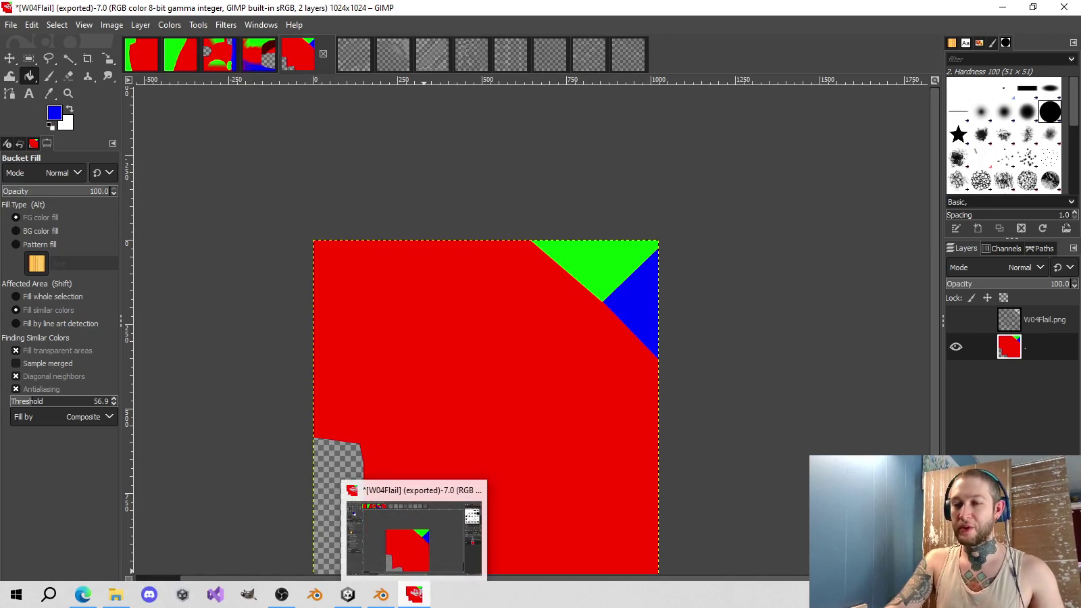
{"action": "left_click", "coordinate": [348, 594]}
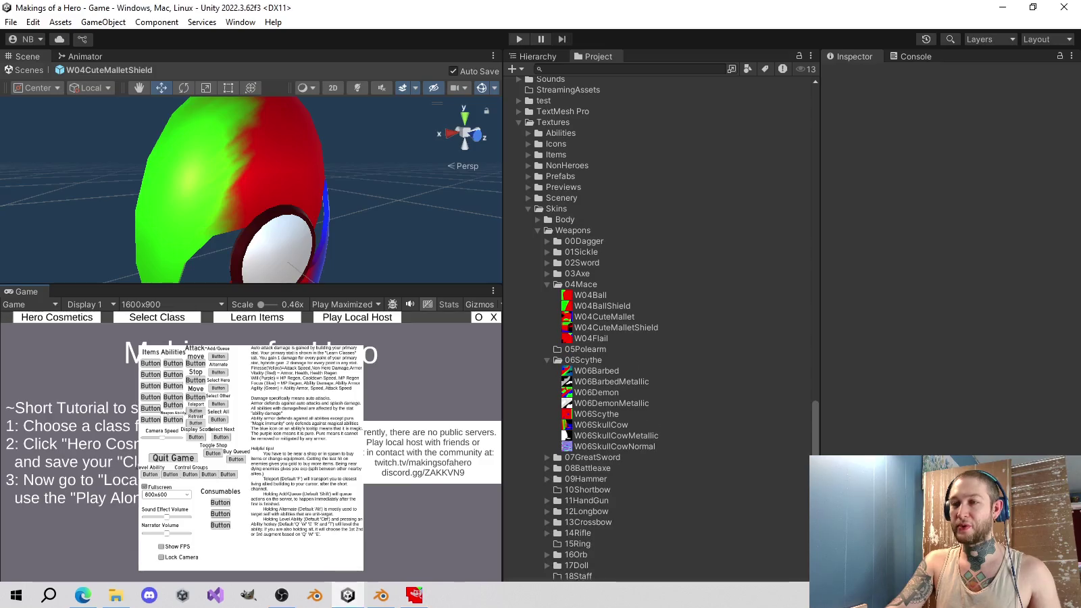
Step: Open the W04Flail prefab from its Weapon Mesh SO and change Keys Element 0 to 3210
{"action": "scroll", "coordinate": [591, 328], "scroll_direction": "up", "scroll_amount": 15}
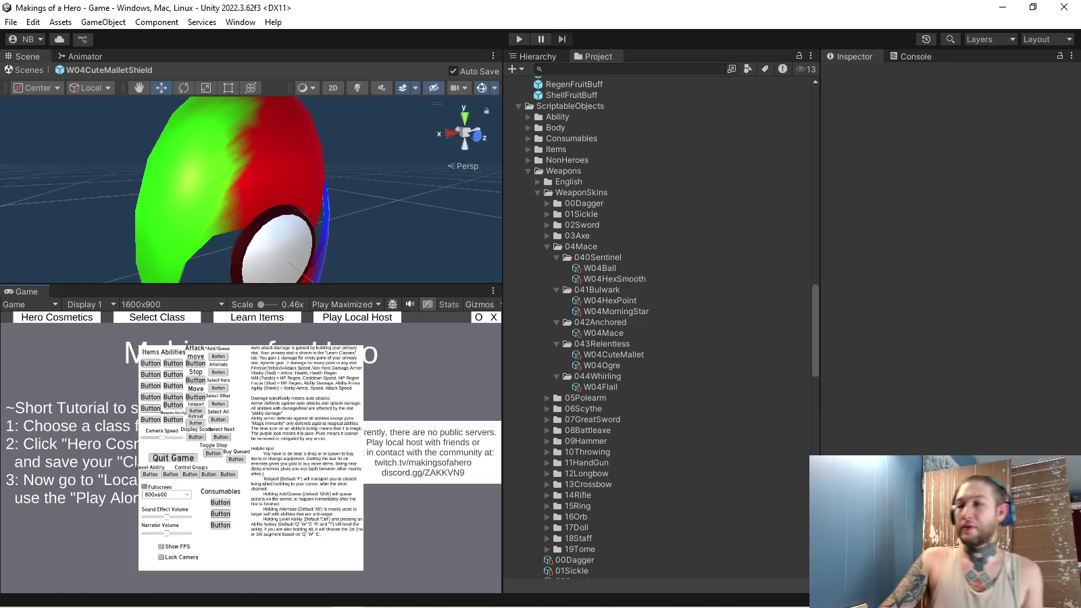
{"action": "left_click", "coordinate": [600, 387]}
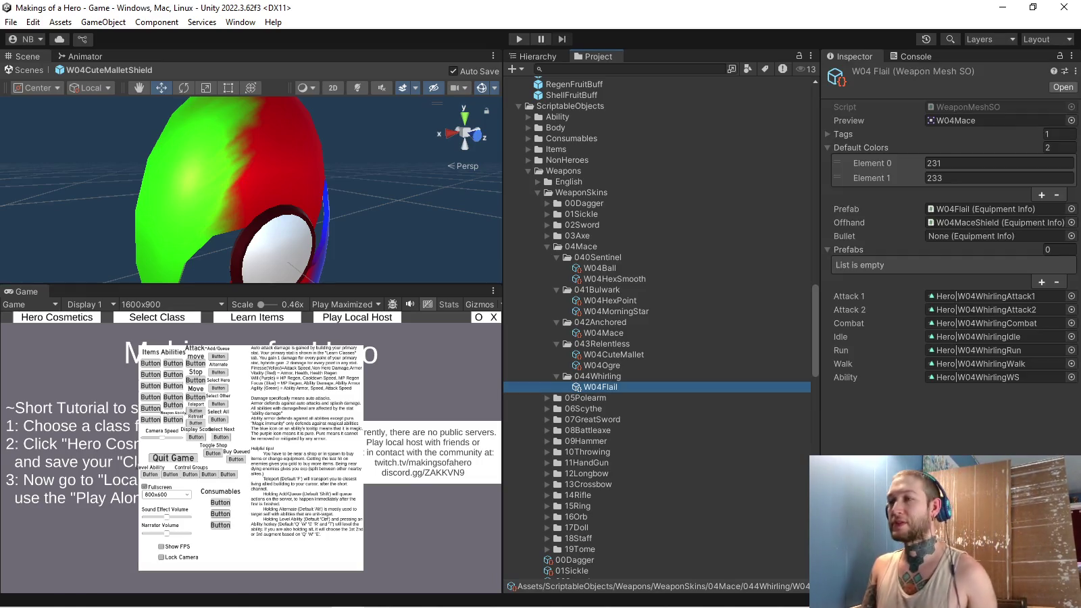
{"action": "left_click", "coordinate": [980, 209]}
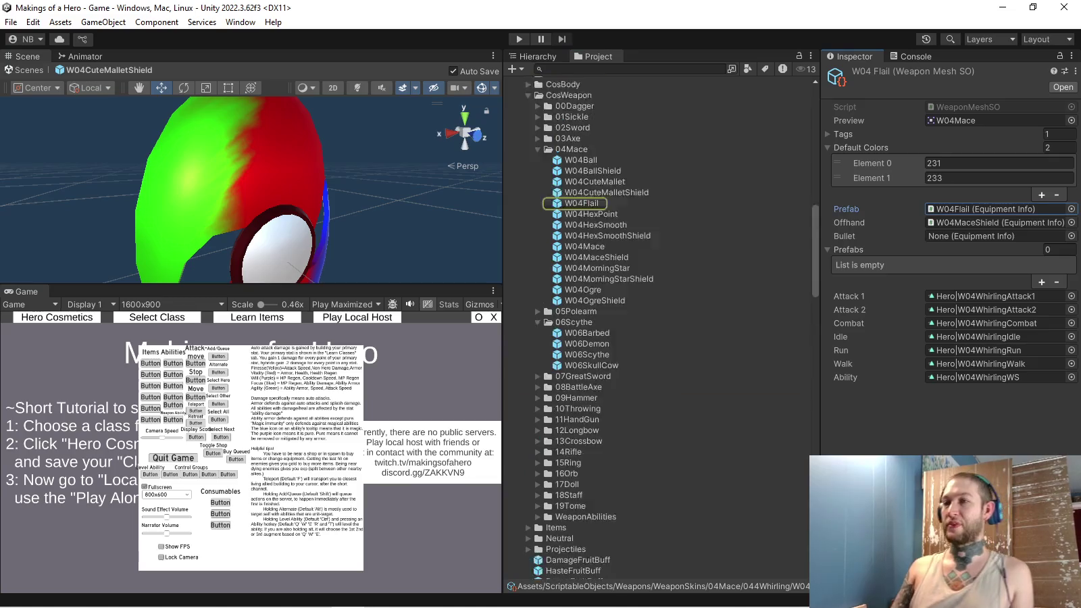
{"action": "double_click", "coordinate": [581, 284]}
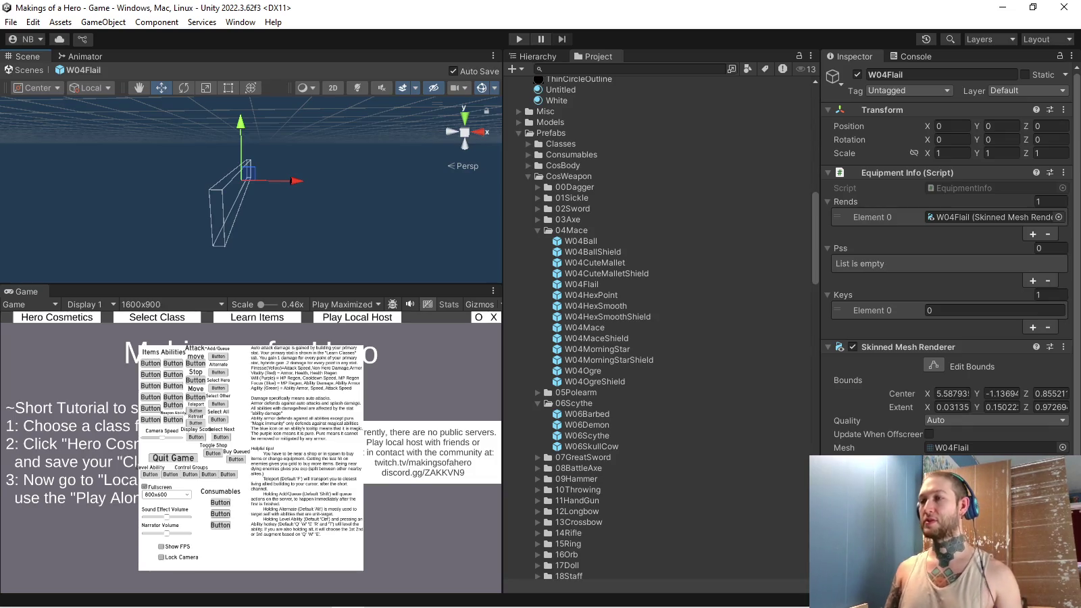
{"action": "left_click", "coordinate": [994, 310]}
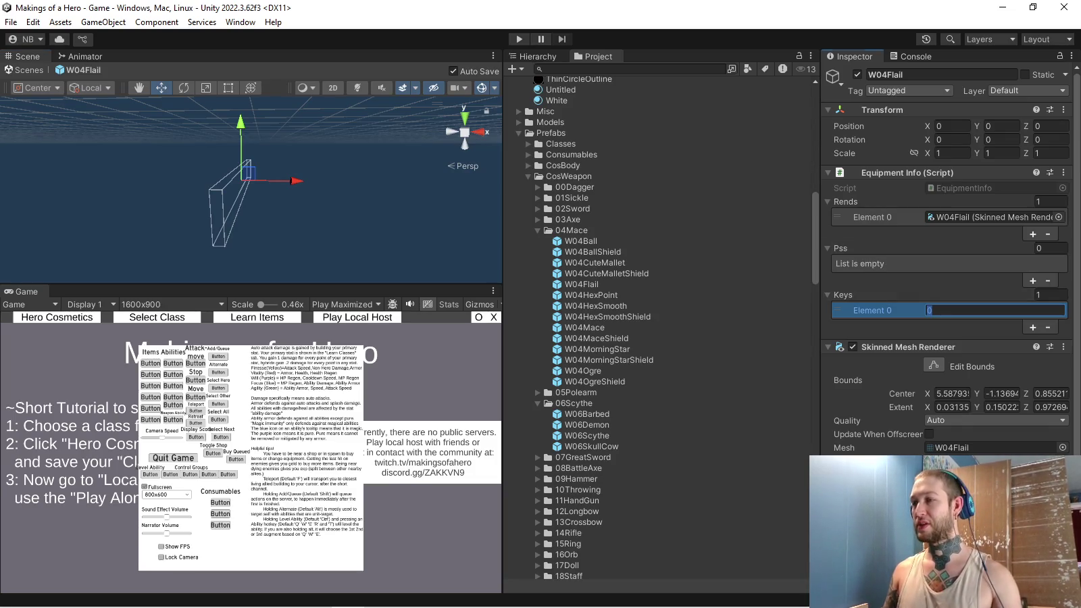
{"action": "type", "text": "3210"}
{"action": "scroll", "coordinate": [946, 270], "scroll_direction": "down", "scroll_amount": 3}
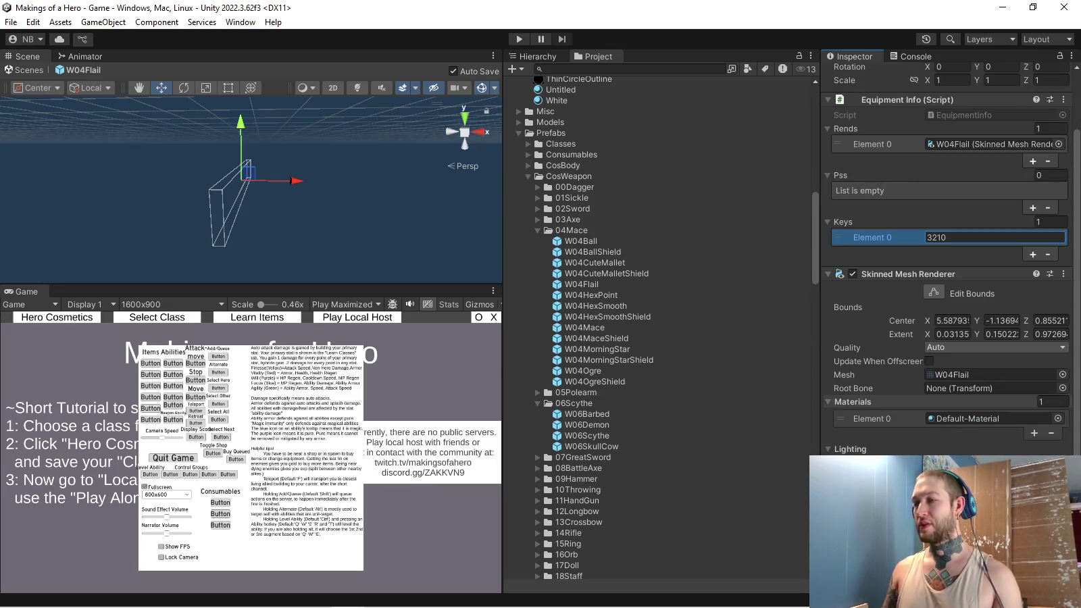
{"action": "scroll", "coordinate": [659, 324], "scroll_direction": "up", "scroll_amount": 8}
{"action": "scroll", "coordinate": [659, 325], "scroll_direction": "up", "scroll_amount": 10}
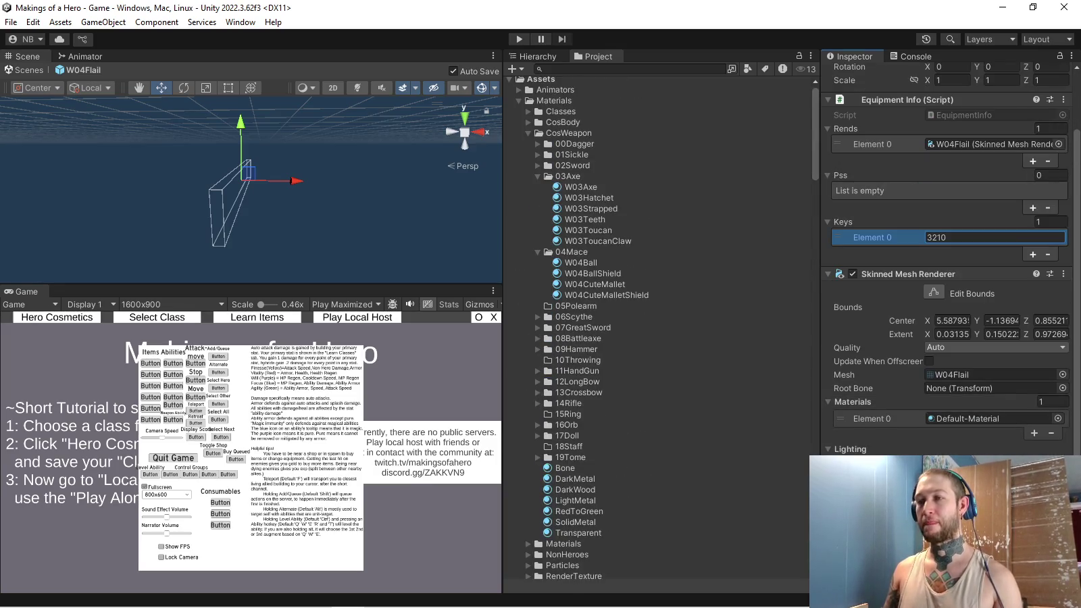
Step: Duplicate the W04CuteMallet material and name the copy W04Flail
{"action": "left_click", "coordinate": [595, 284]}
{"action": "key", "text": "ctrl+d"}
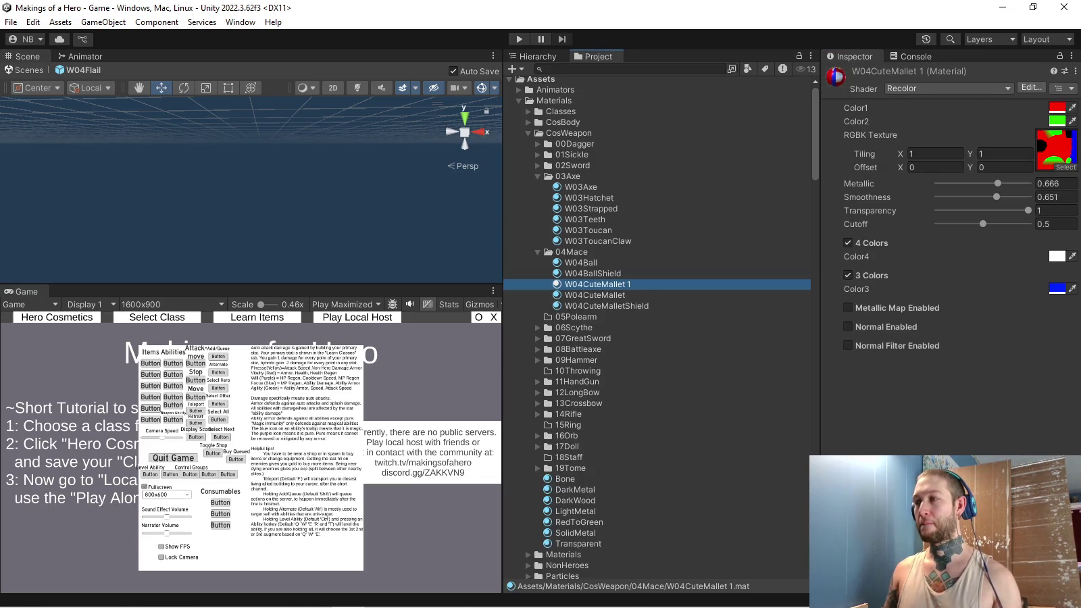
{"action": "key", "text": "F2"}
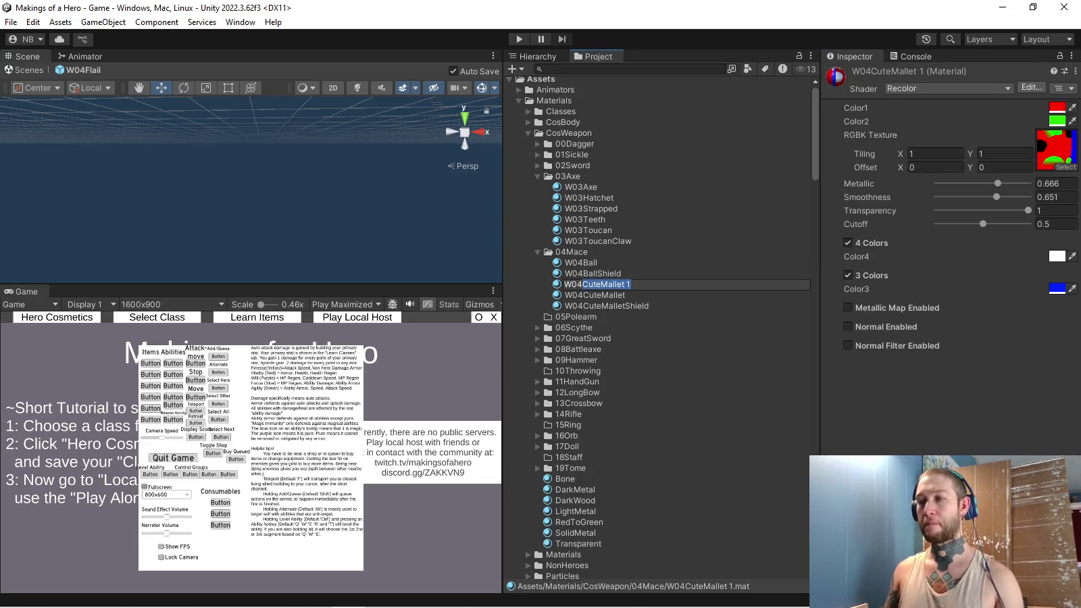
{"action": "type", "text": "W04Flail"}
{"action": "key", "text": "Return"}
Step: Assign the W04Flail material to the W04Flail prefab's mesh
{"action": "scroll", "coordinate": [659, 324], "scroll_direction": "down", "scroll_amount": 10}
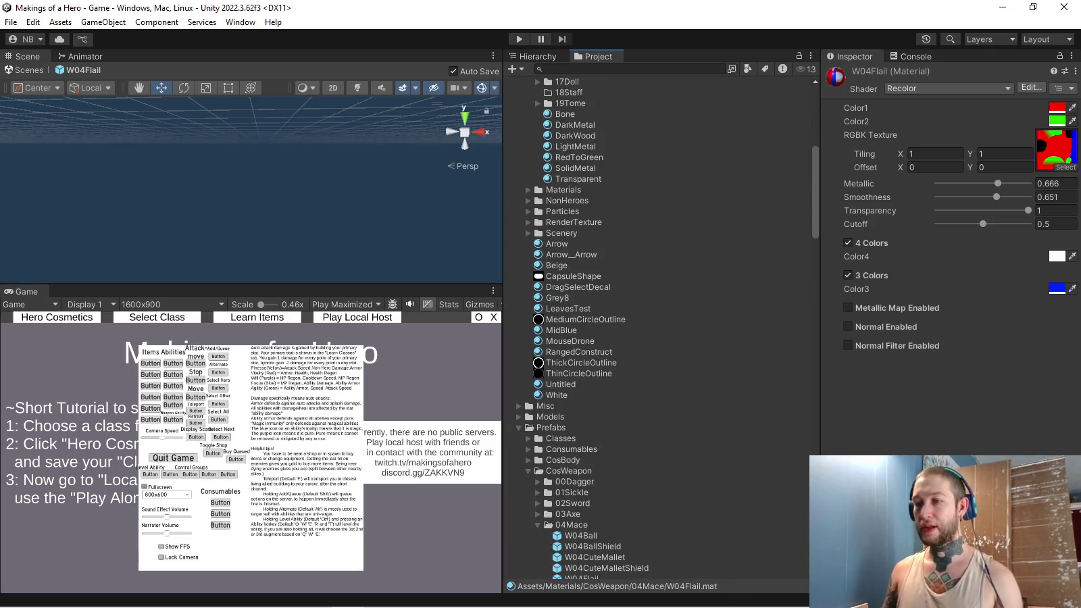
{"action": "scroll", "coordinate": [658, 324], "scroll_direction": "down", "scroll_amount": 5}
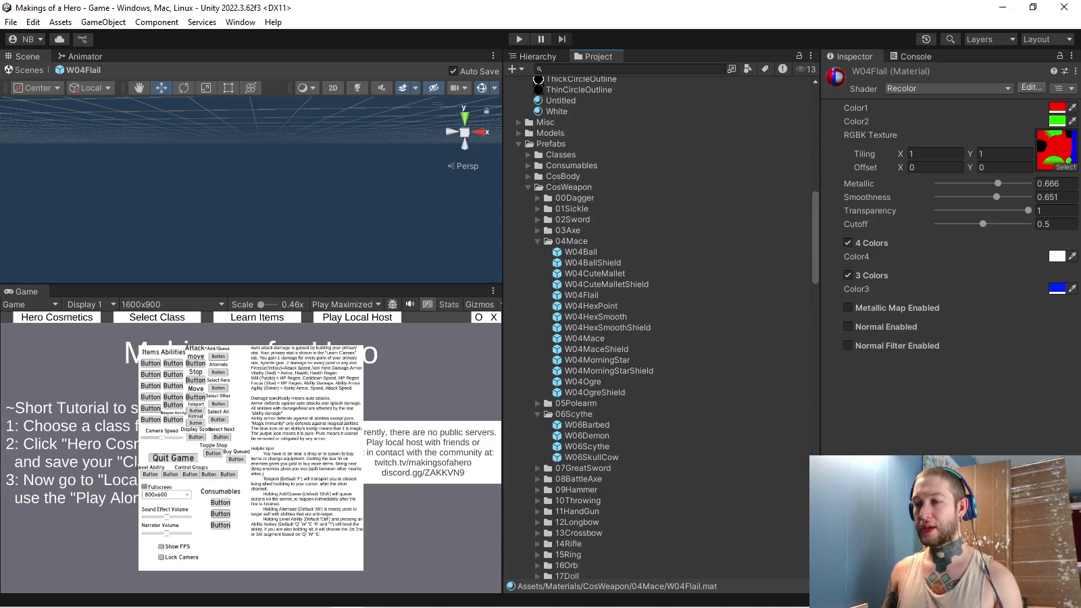
{"action": "left_click", "coordinate": [581, 294]}
{"action": "scroll", "coordinate": [946, 270], "scroll_direction": "down", "scroll_amount": 5}
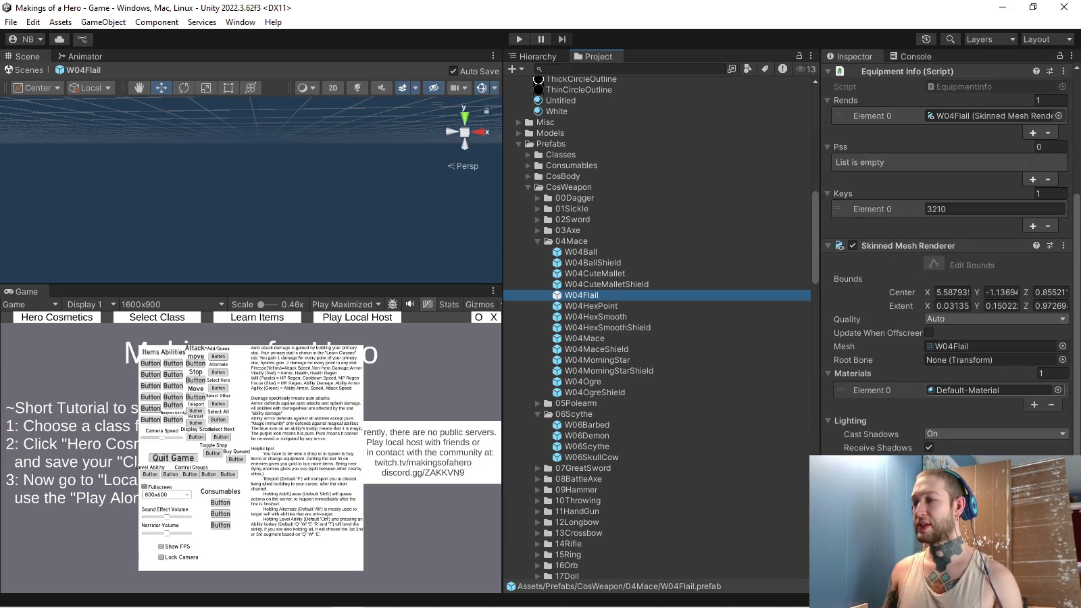
{"action": "left_click", "coordinate": [1059, 390]}
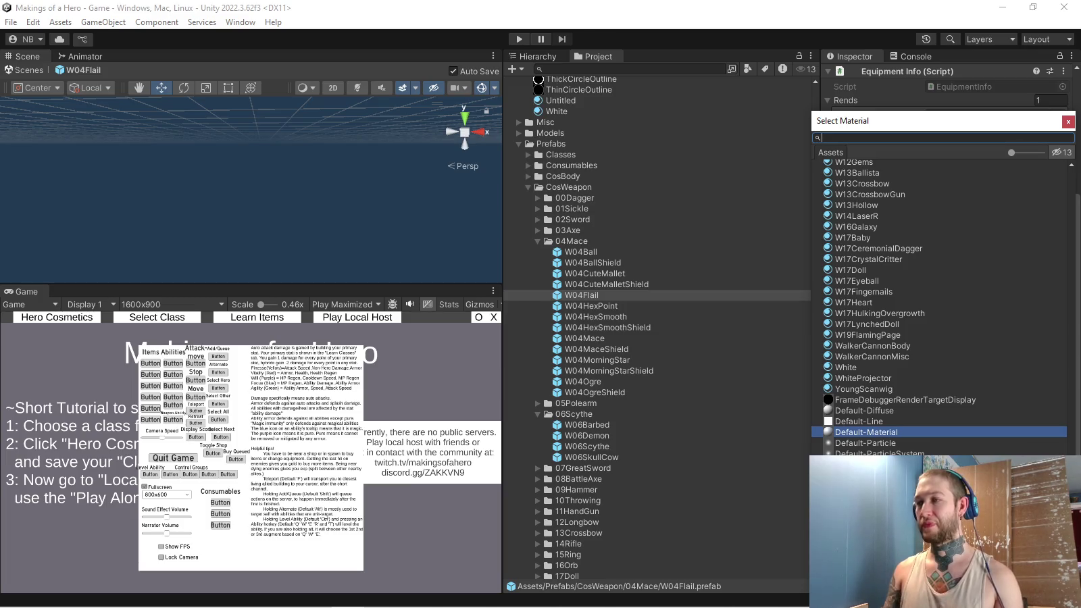
{"action": "type", "text": "w04"}
{"action": "double_click", "coordinate": [852, 219]}
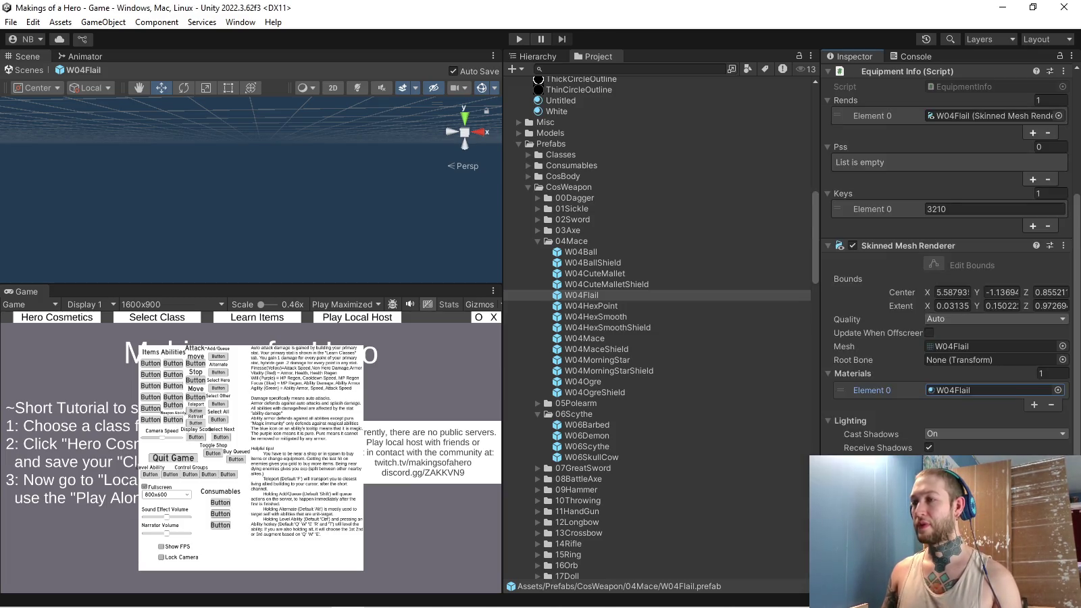
Step: Set the W04 Flail skin's Default Colors size to 4 and enter play mode
{"action": "scroll", "coordinate": [657, 327], "scroll_direction": "down", "scroll_amount": 10}
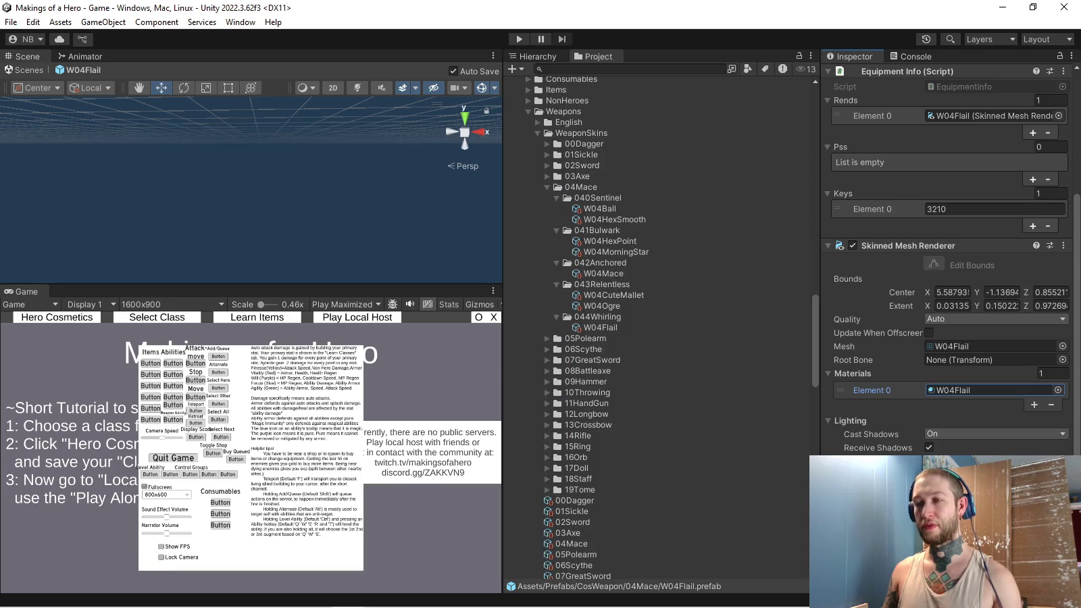
{"action": "left_click", "coordinate": [601, 328]}
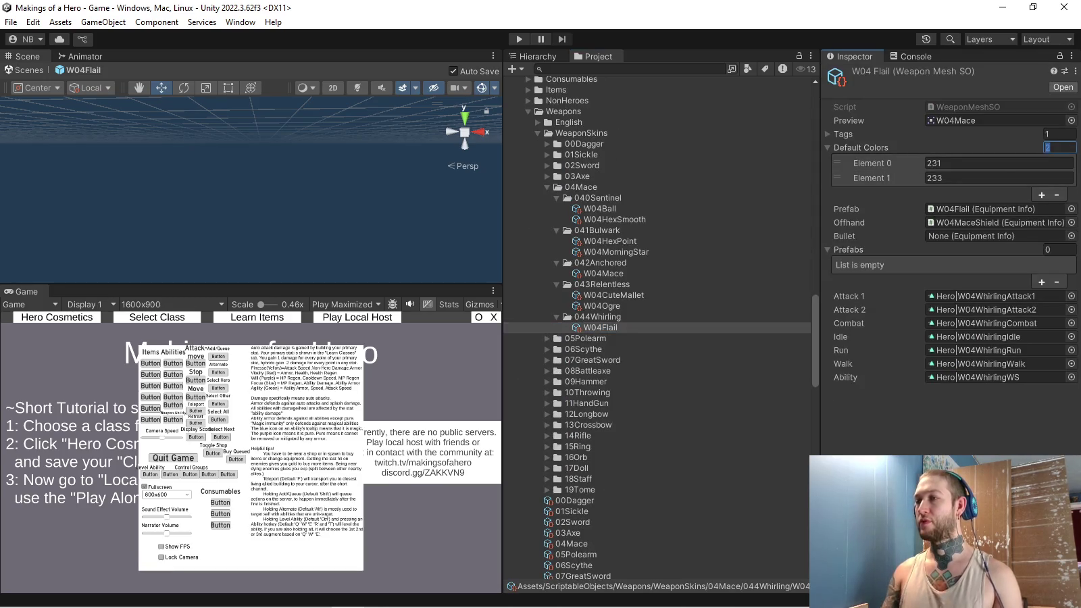
{"action": "type", "text": "4"}
{"action": "key", "text": "Return"}
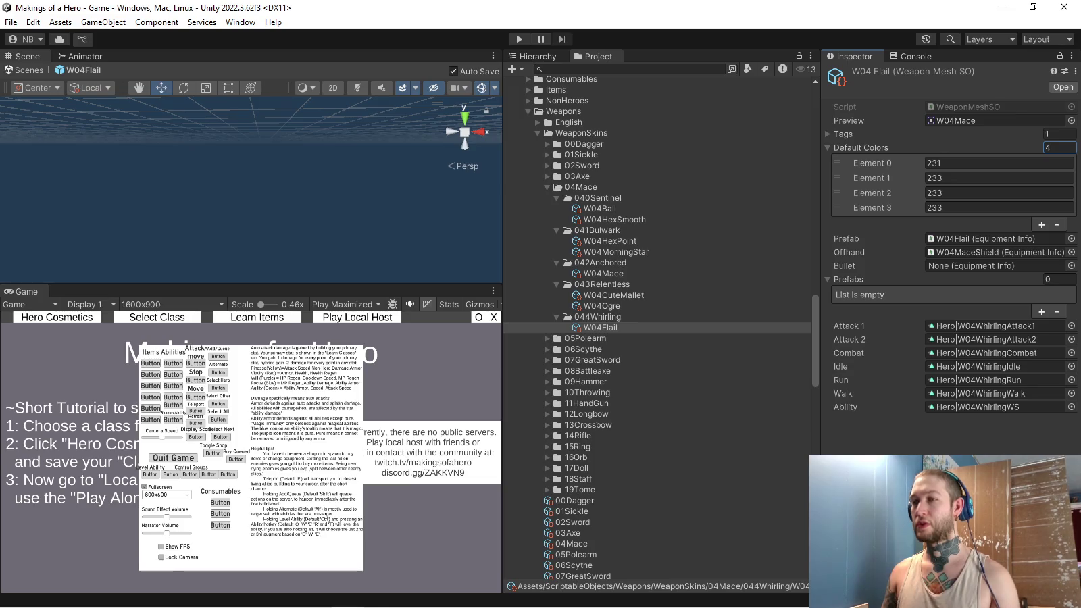
{"action": "key", "text": "ctrl+p"}
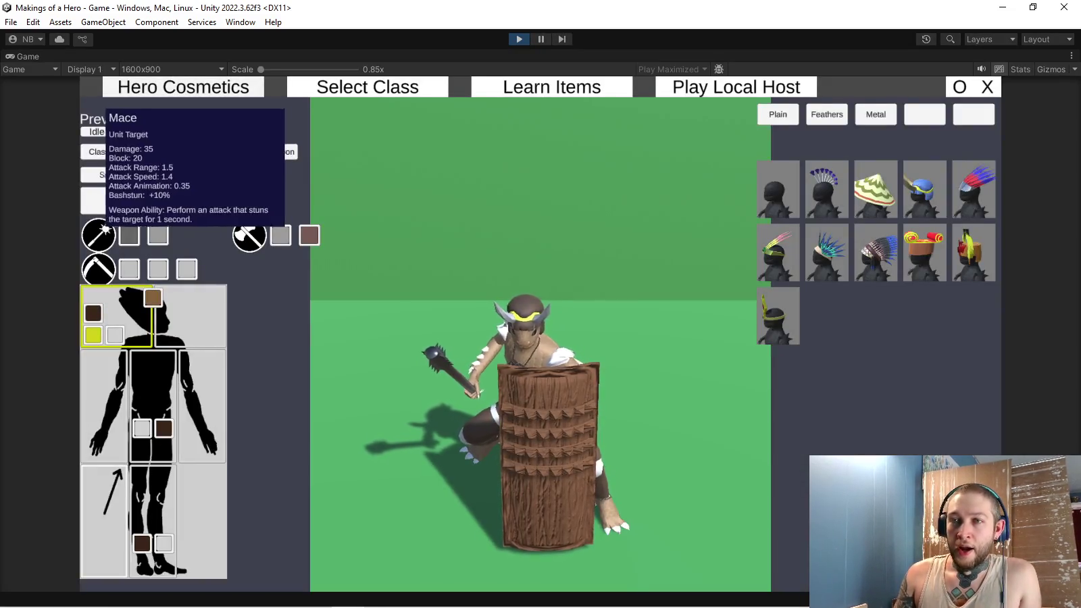
Step: In Hero Cosmetics, set the flail's first colour to red #005, then stop play mode
{"action": "left_click", "coordinate": [98, 235]}
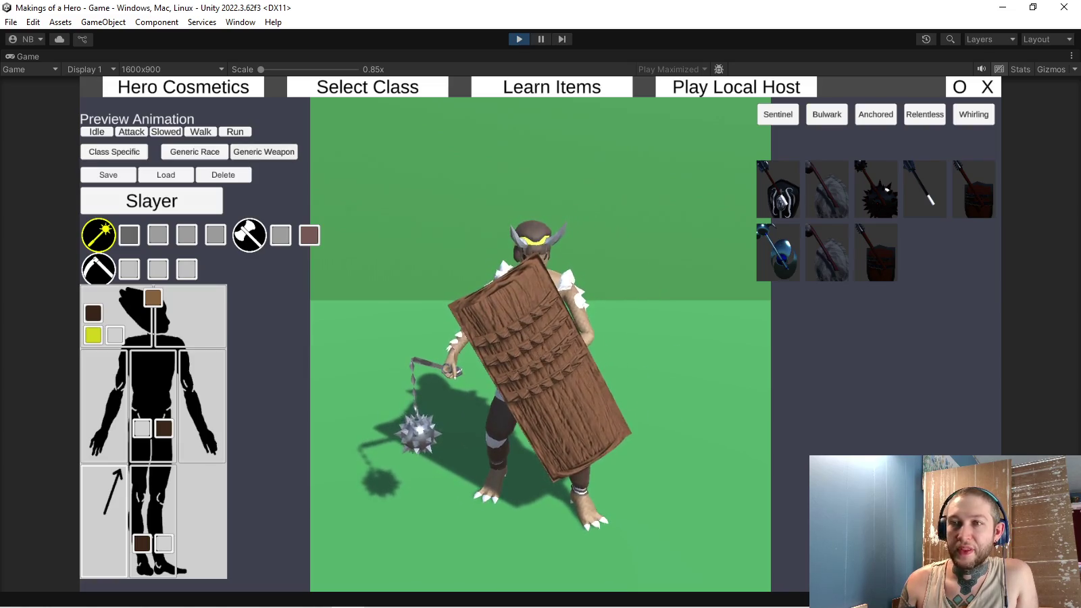
{"action": "left_click", "coordinate": [129, 235]}
{"action": "left_click", "coordinate": [876, 140]}
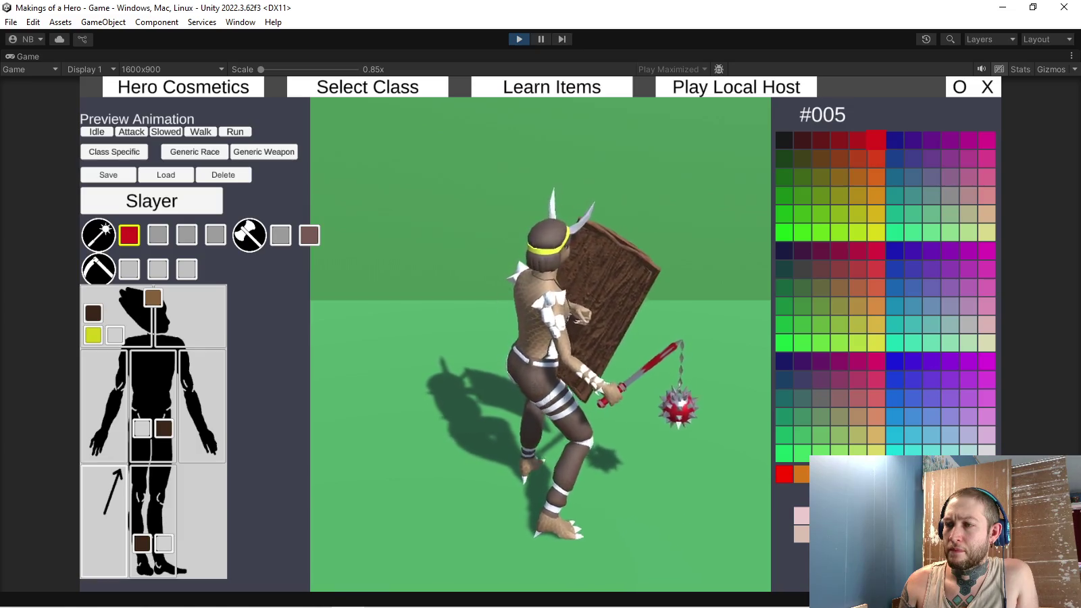
{"action": "key", "text": "ctrl+p"}
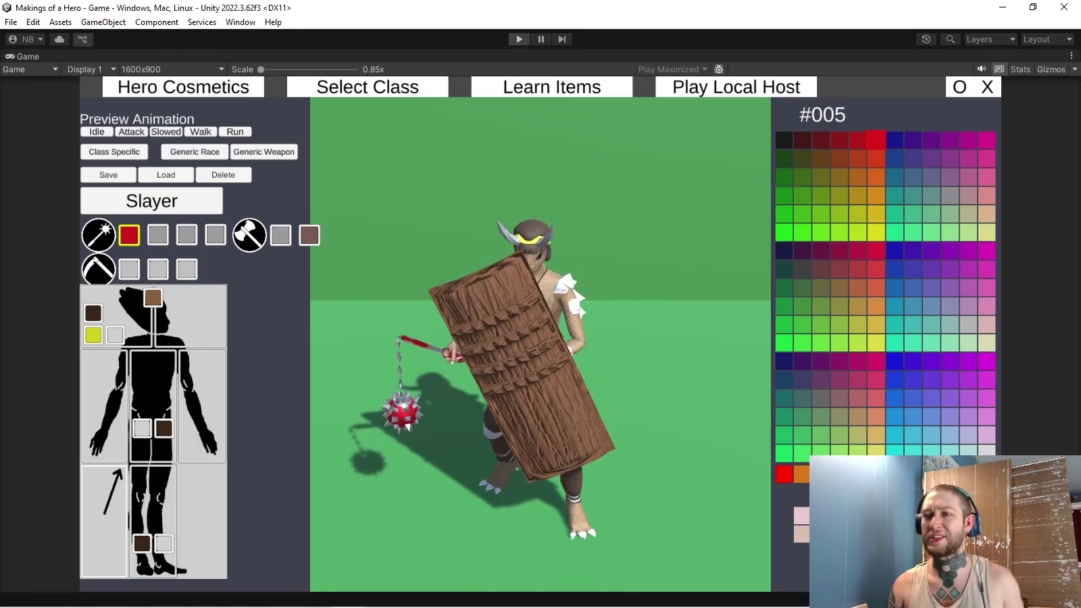
{"action": "key", "text": "alt+Tab"}
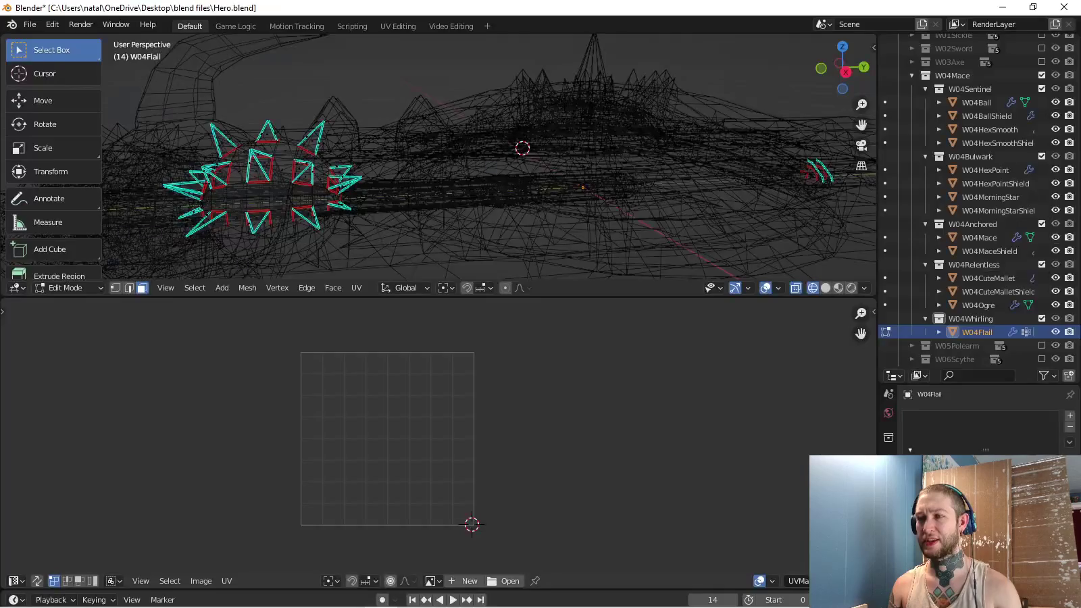
Step: Cancel an FBX export and switch the W04Flail viewport from wireframe to solid shading
{"action": "scroll", "coordinate": [980, 257], "scroll_direction": "down", "scroll_amount": 10}
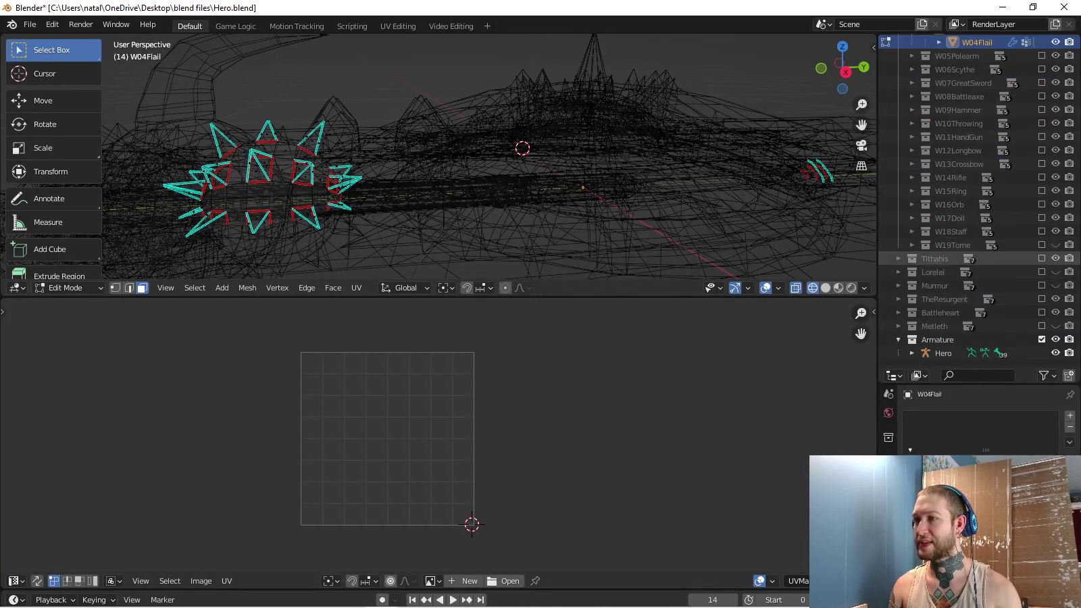
{"action": "scroll", "coordinate": [980, 203], "scroll_direction": "up", "scroll_amount": 4}
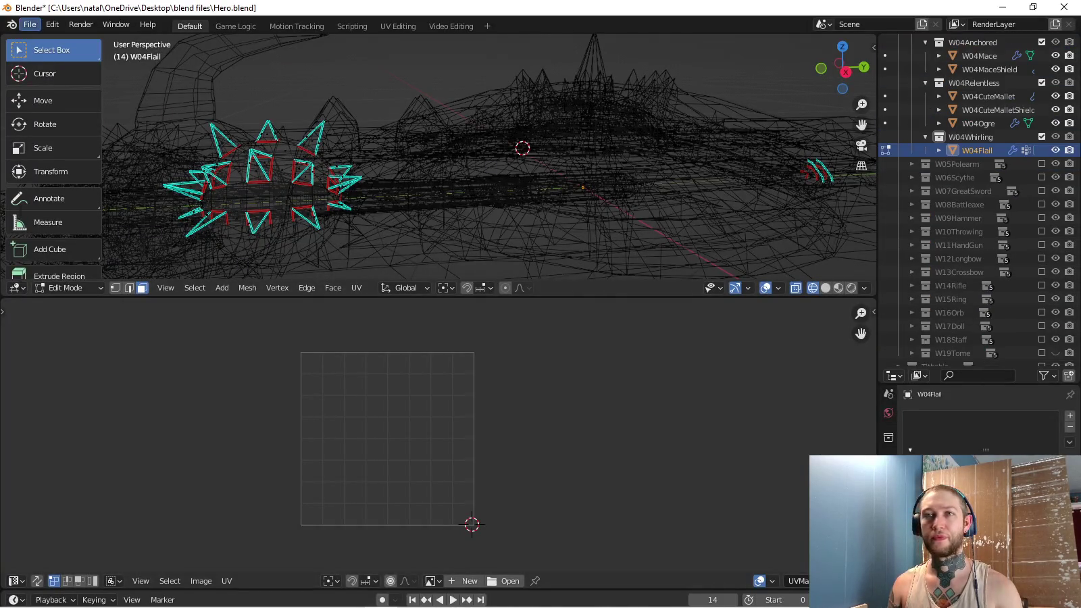
{"action": "left_click", "coordinate": [29, 24]}
{"action": "mouse_move", "coordinate": [68, 220]}
{"action": "left_click", "coordinate": [196, 341]}
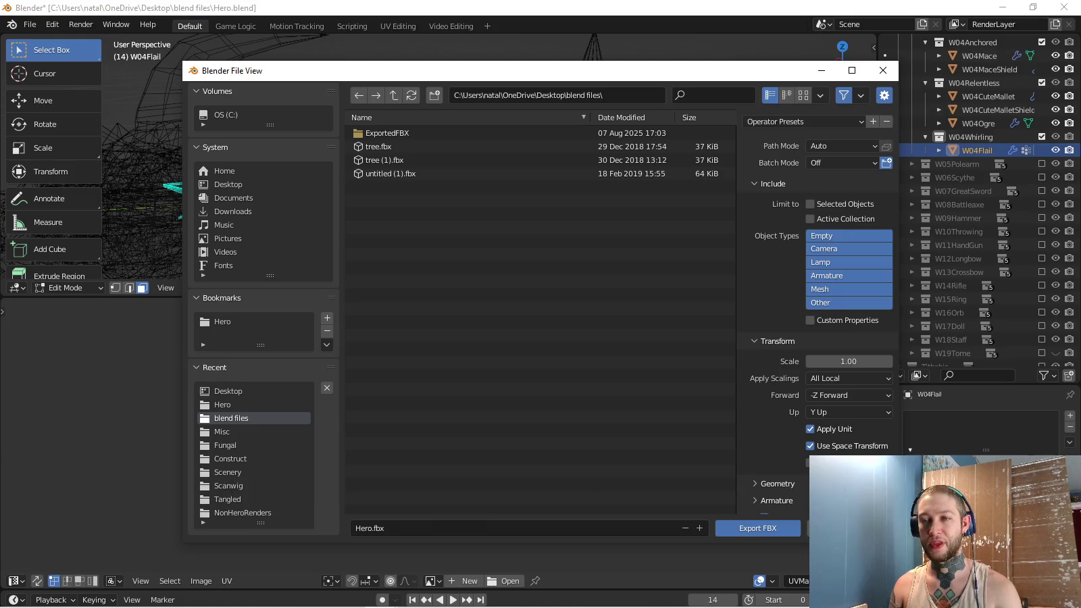
{"action": "left_click", "coordinate": [883, 70]}
{"action": "scroll", "coordinate": [405, 163], "scroll_direction": "up", "scroll_amount": 2}
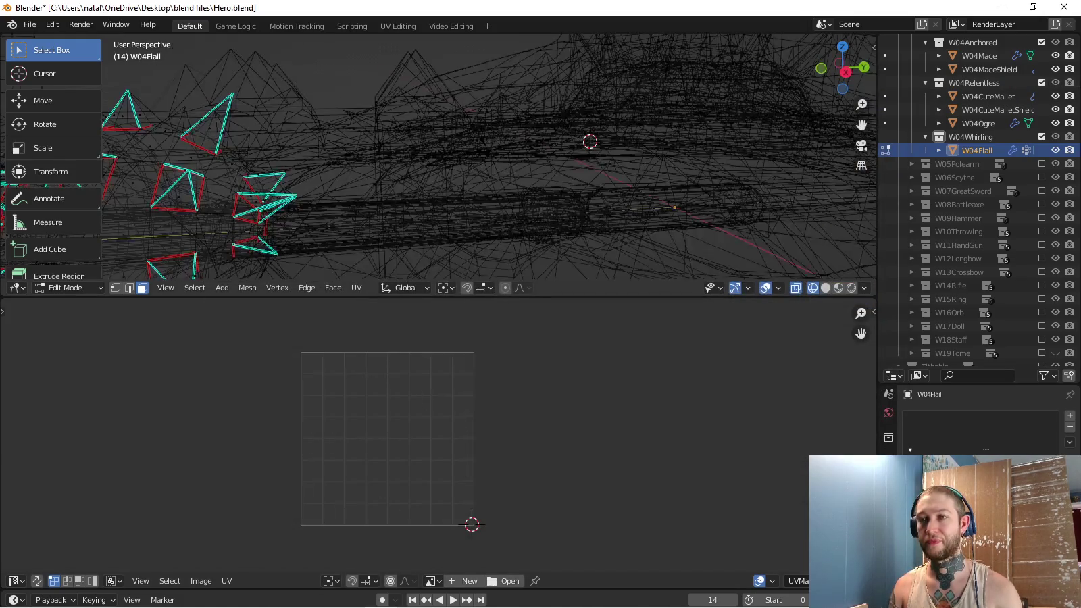
{"action": "key", "text": "shift+z"}
{"action": "scroll", "coordinate": [980, 203], "scroll_direction": "up", "scroll_amount": 6}
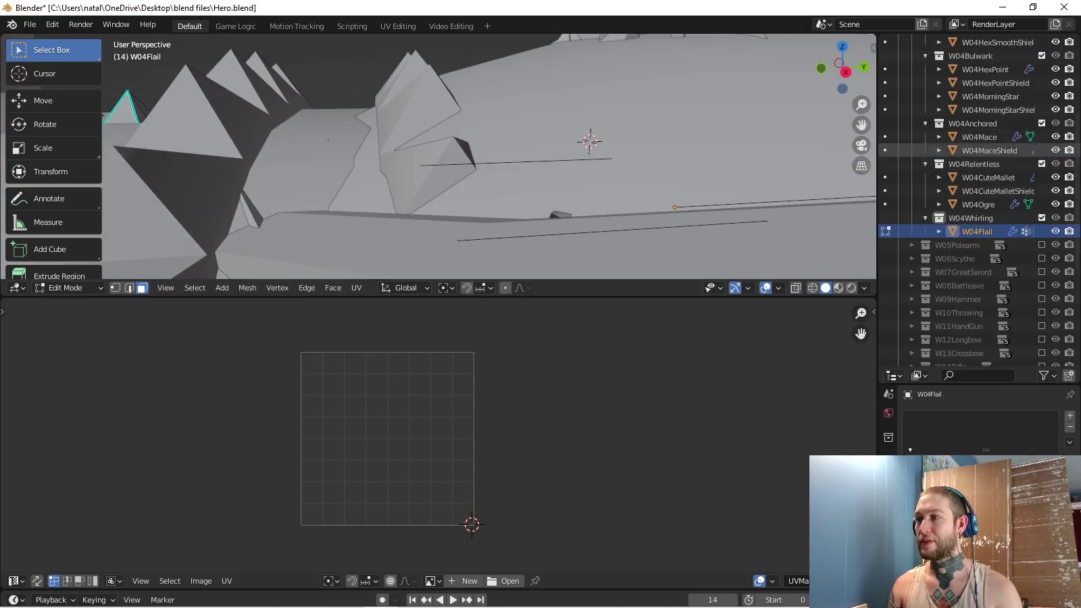
Step: Isolate W04Flail with the Face Orientation overlay on and select its whole mesh
{"action": "left_click", "coordinate": [1056, 312], "text": "ctrl"}
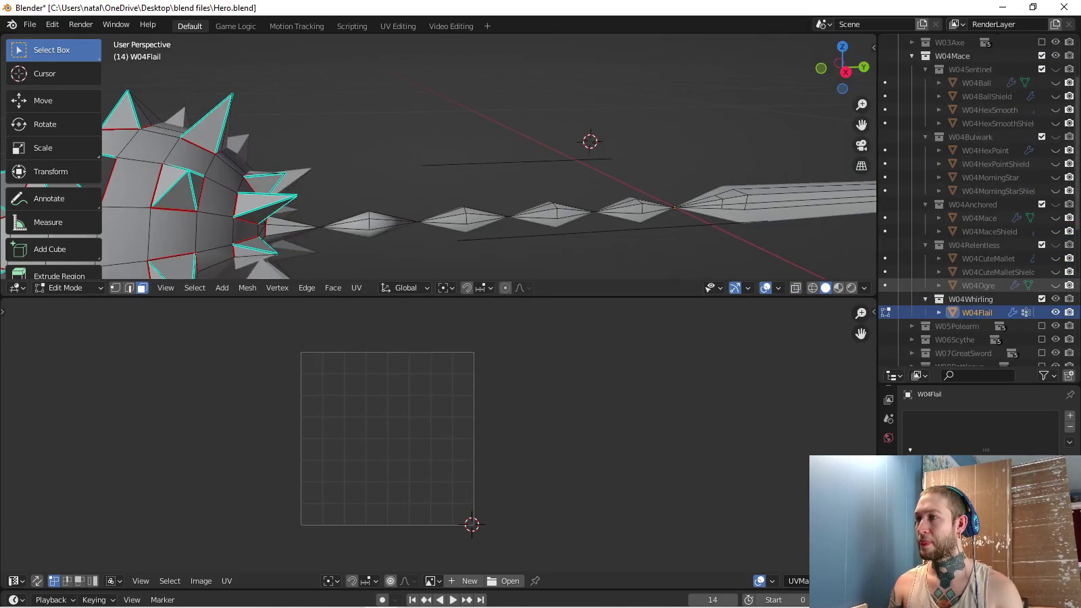
{"action": "key", "text": "1"}
{"action": "left_click", "coordinate": [778, 288]}
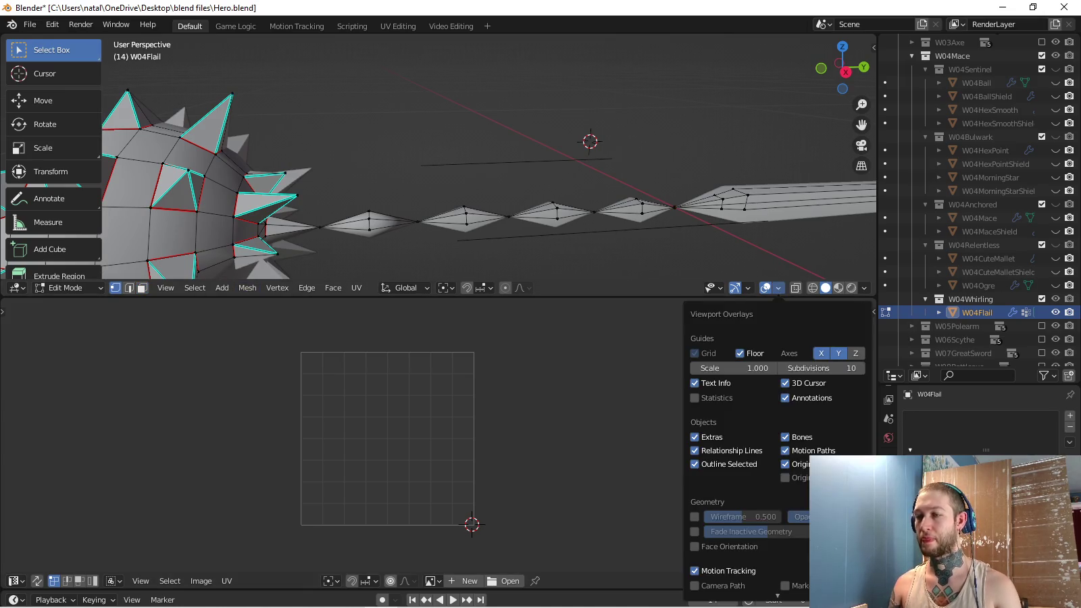
{"action": "scroll", "coordinate": [777, 447], "scroll_direction": "down", "scroll_amount": 3}
{"action": "key", "text": "a"}
{"action": "key", "text": "KP_Decimal"}
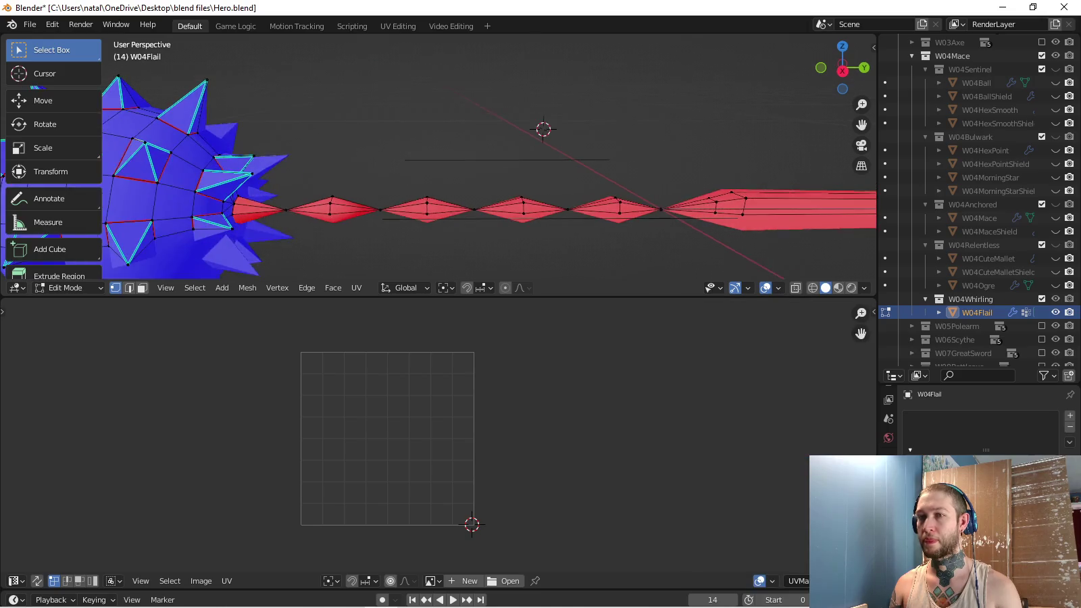
Step: Recalculate the flail's normals to face outside and save Hero.blend
{"action": "key", "text": "alt+n"}
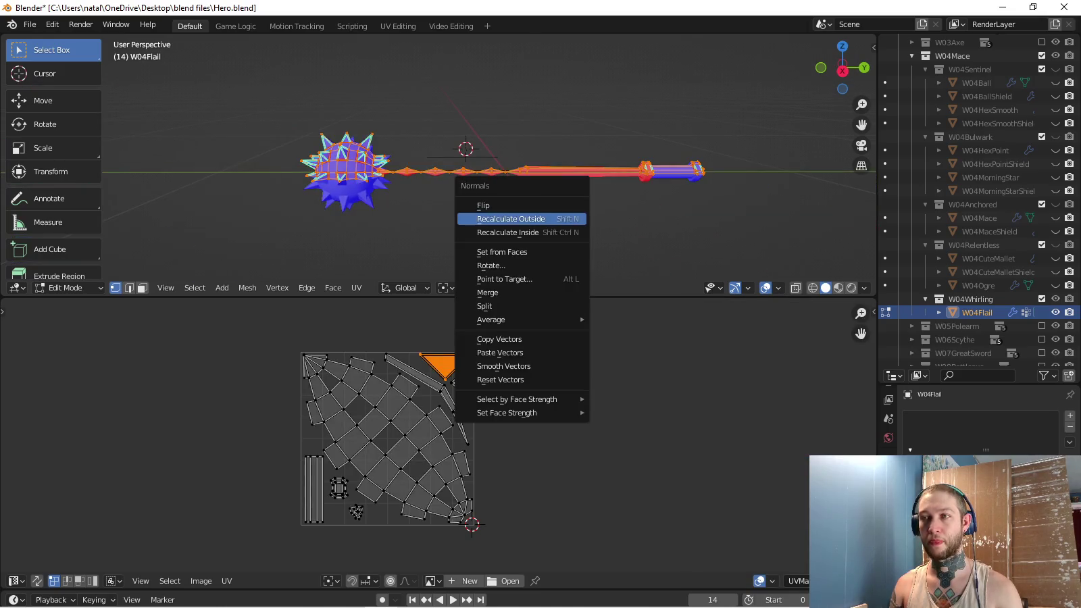
{"action": "left_click", "coordinate": [473, 215]}
{"action": "scroll", "coordinate": [473, 215], "scroll_direction": "up", "scroll_amount": 2}
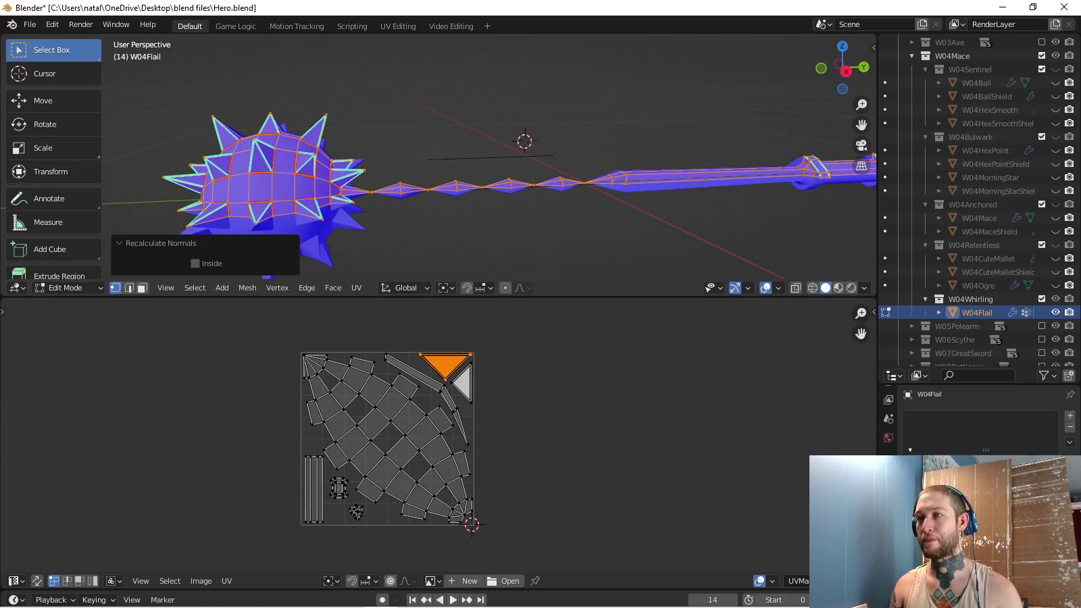
{"action": "key", "text": "ctrl+s"}
{"action": "key", "text": "Tab"}
{"action": "left_click", "coordinate": [30, 24]}
Step: Export the flail as FBX over W04Maces.fbx in the Hero models folder with FBX Units Scale
{"action": "mouse_move", "coordinate": [61, 220]}
{"action": "left_click", "coordinate": [190, 342]}
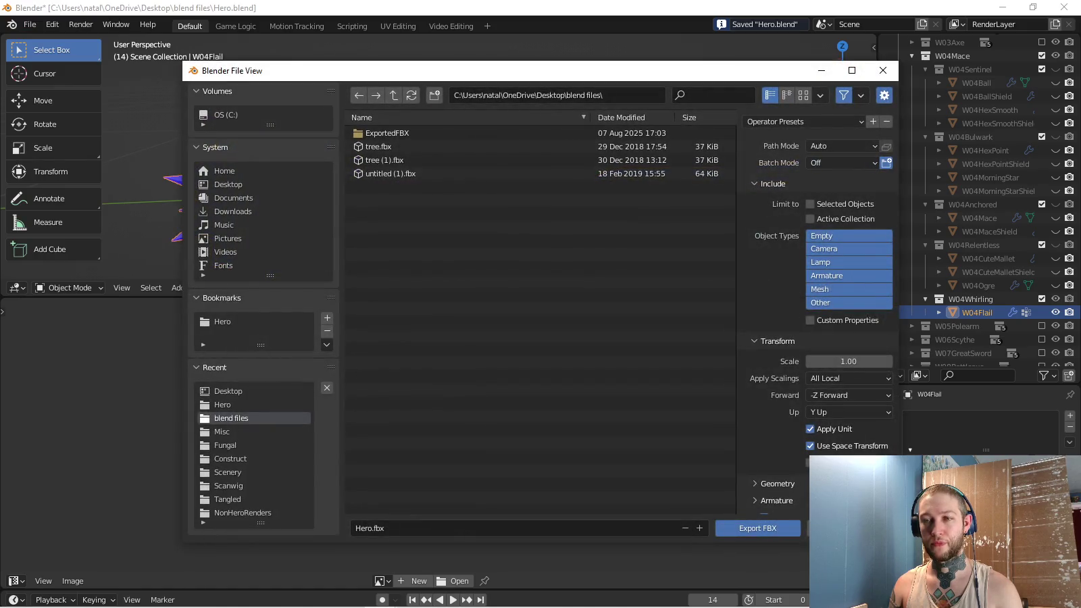
{"action": "left_click", "coordinate": [222, 321]}
{"action": "left_click", "coordinate": [850, 378]}
{"action": "left_click", "coordinate": [841, 409]}
{"action": "scroll", "coordinate": [820, 309], "scroll_direction": "down", "scroll_amount": 1}
{"action": "scroll", "coordinate": [818, 305], "scroll_direction": "down", "scroll_amount": 4}
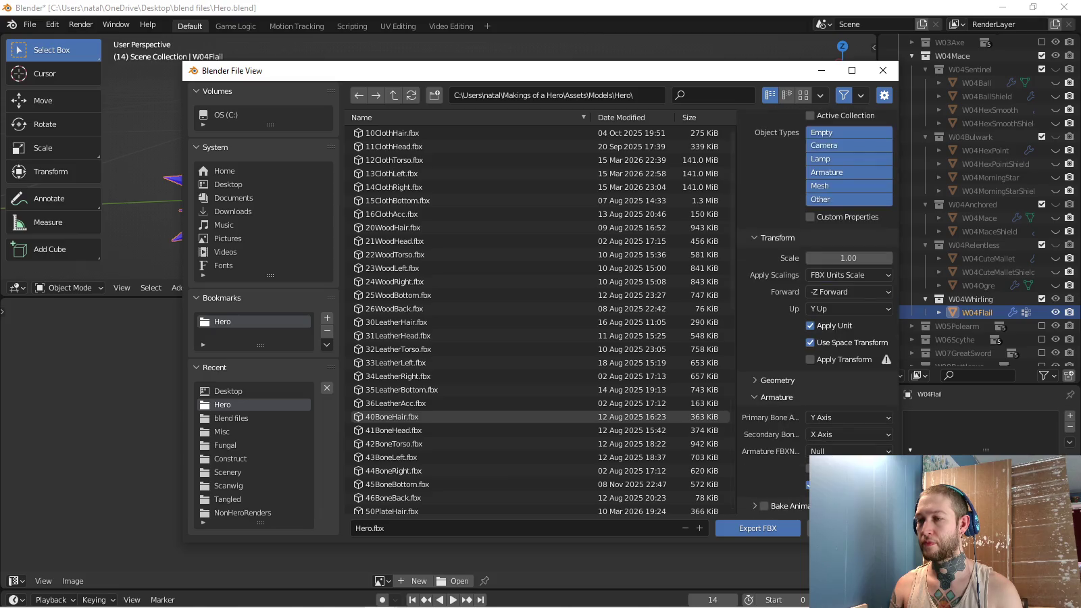
{"action": "scroll", "coordinate": [473, 412], "scroll_direction": "down", "scroll_amount": 9}
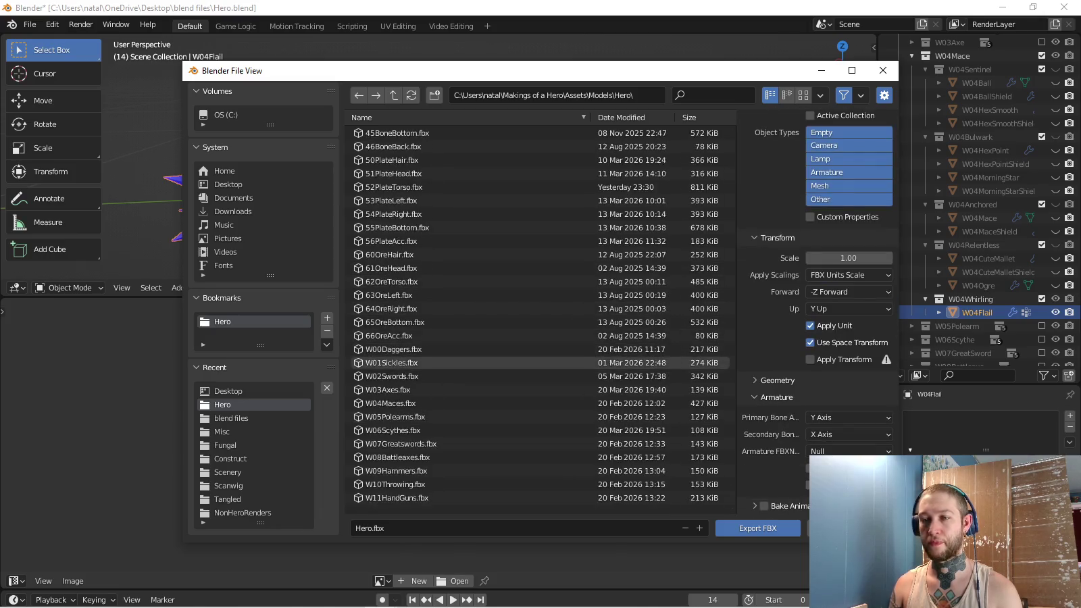
{"action": "left_click", "coordinate": [473, 403]}
{"action": "left_click", "coordinate": [758, 528]}
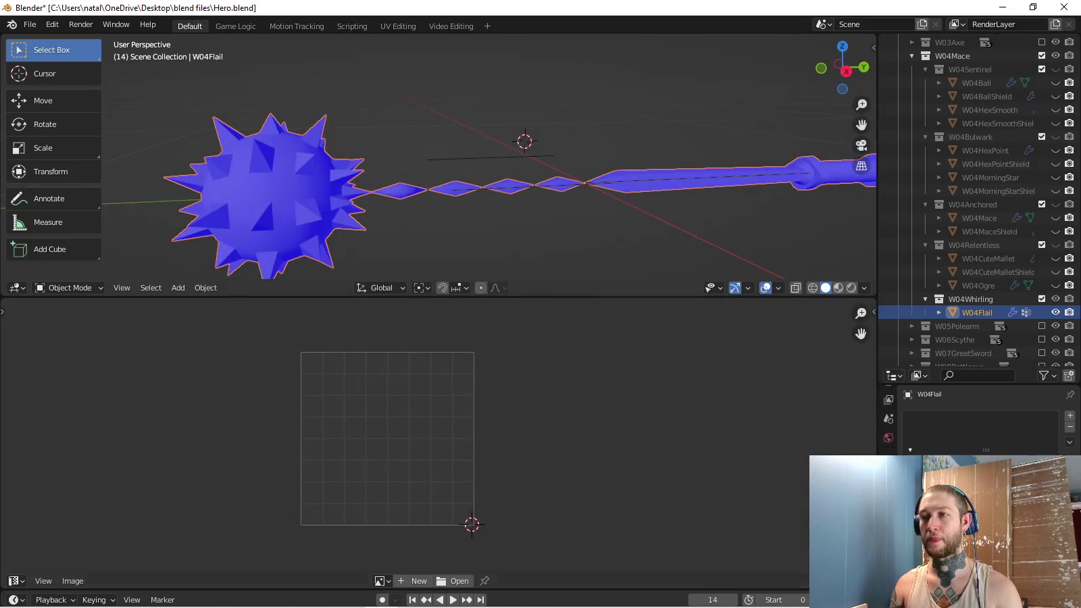
{"action": "key", "text": "alt+Tab"}
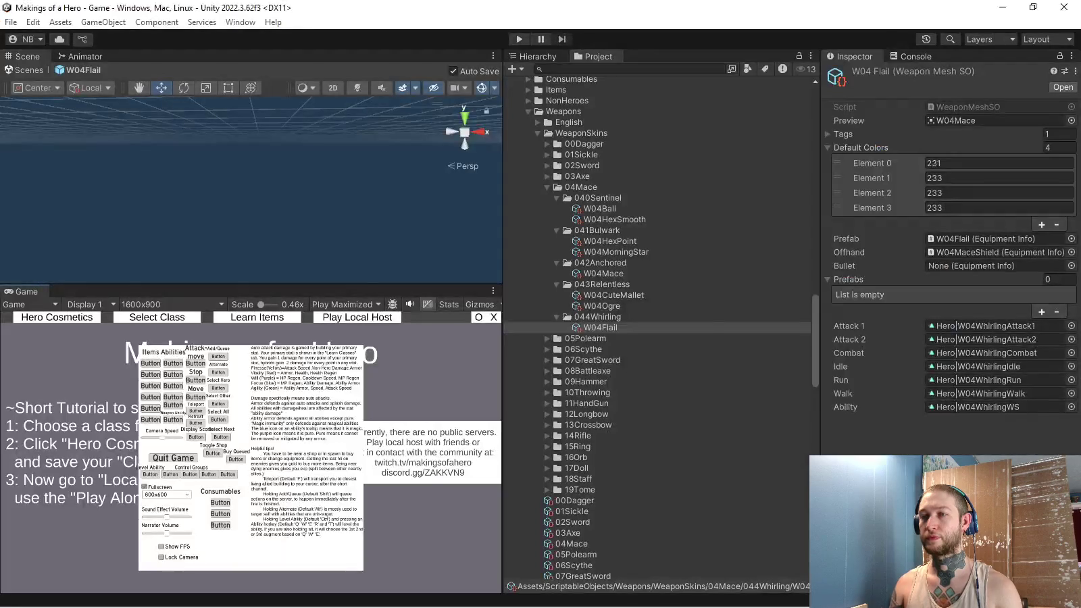
Step: Assign the W04Flail texture to the W04Flail material's RGBK Texture and start the game
{"action": "scroll", "coordinate": [659, 331], "scroll_direction": "up", "scroll_amount": 15}
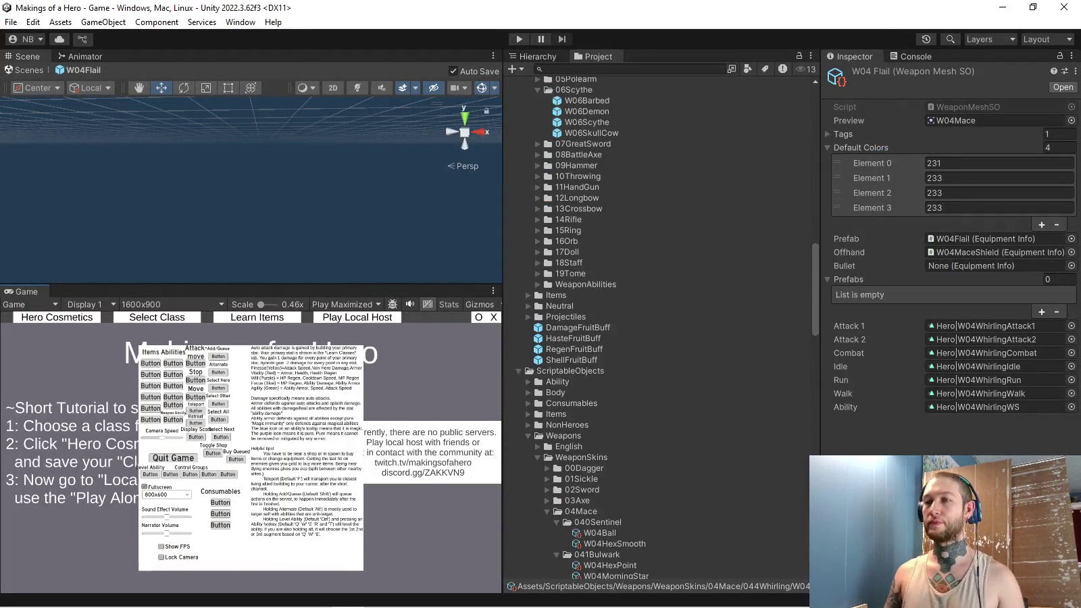
{"action": "scroll", "coordinate": [659, 332], "scroll_direction": "up", "scroll_amount": 4}
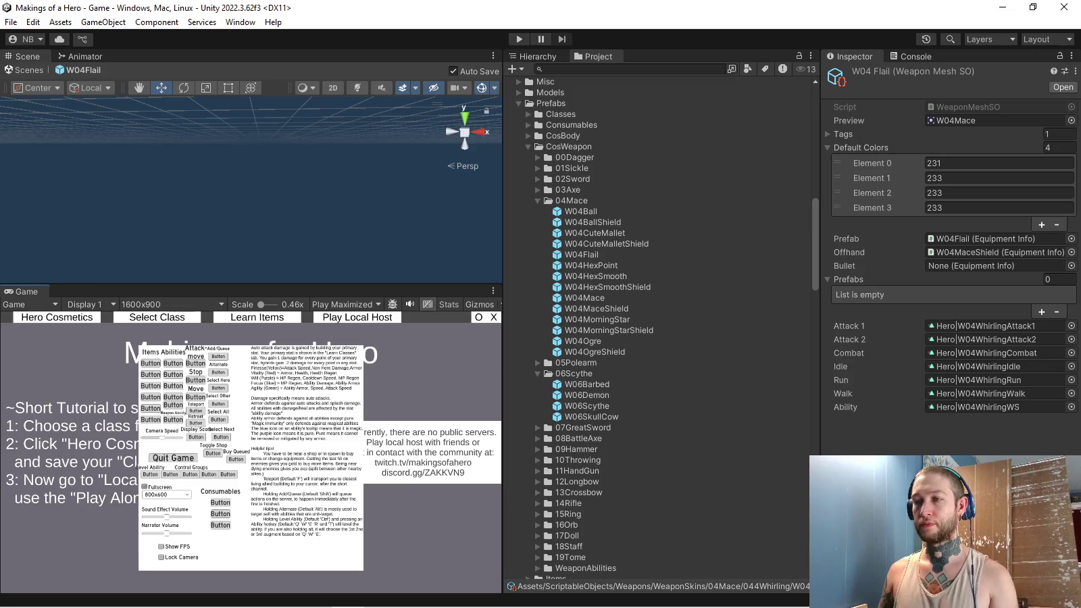
{"action": "scroll", "coordinate": [659, 332], "scroll_direction": "up", "scroll_amount": 15}
{"action": "left_click", "coordinate": [582, 143]}
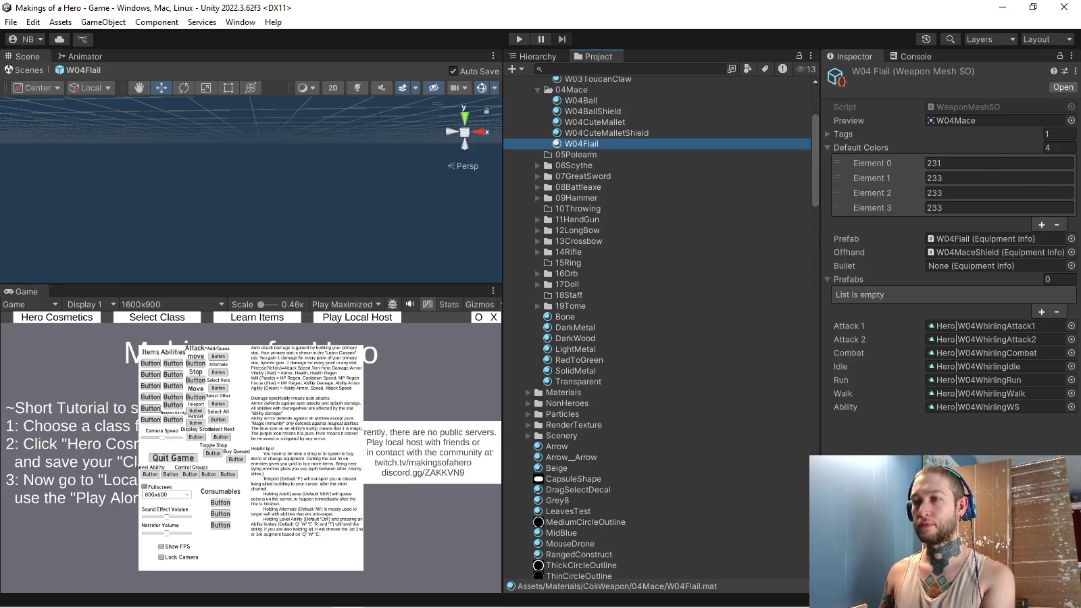
{"action": "left_click", "coordinate": [1066, 167]}
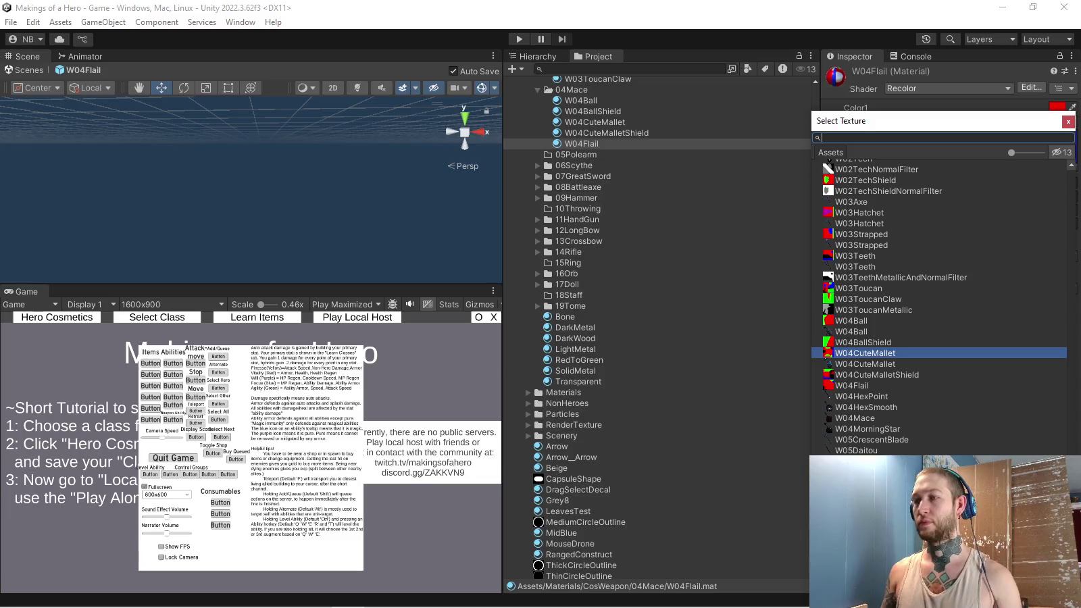
{"action": "double_click", "coordinate": [852, 385]}
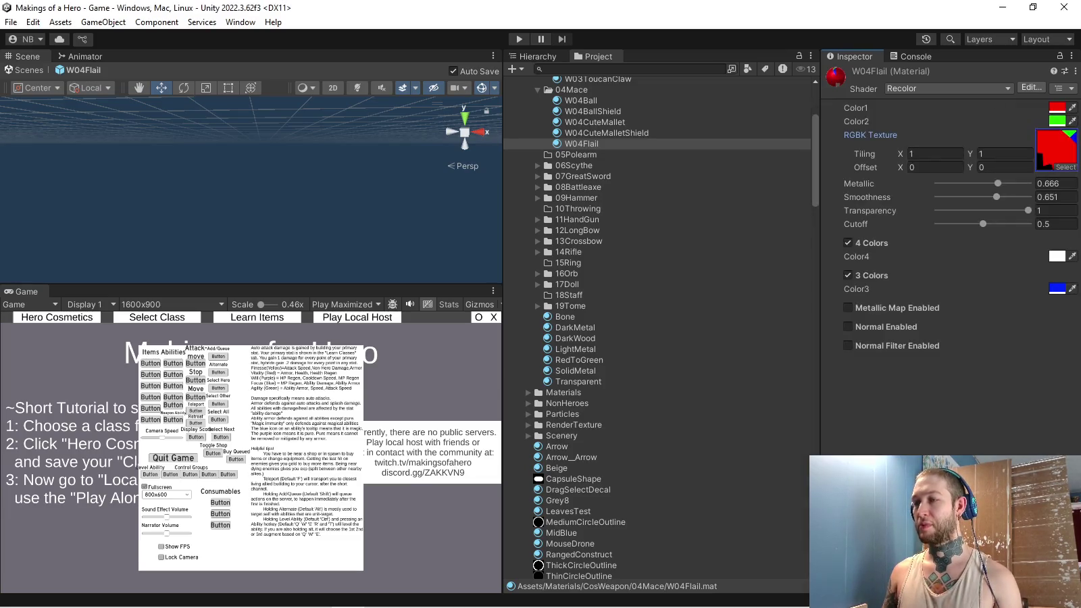
{"action": "key", "text": "ctrl+p"}
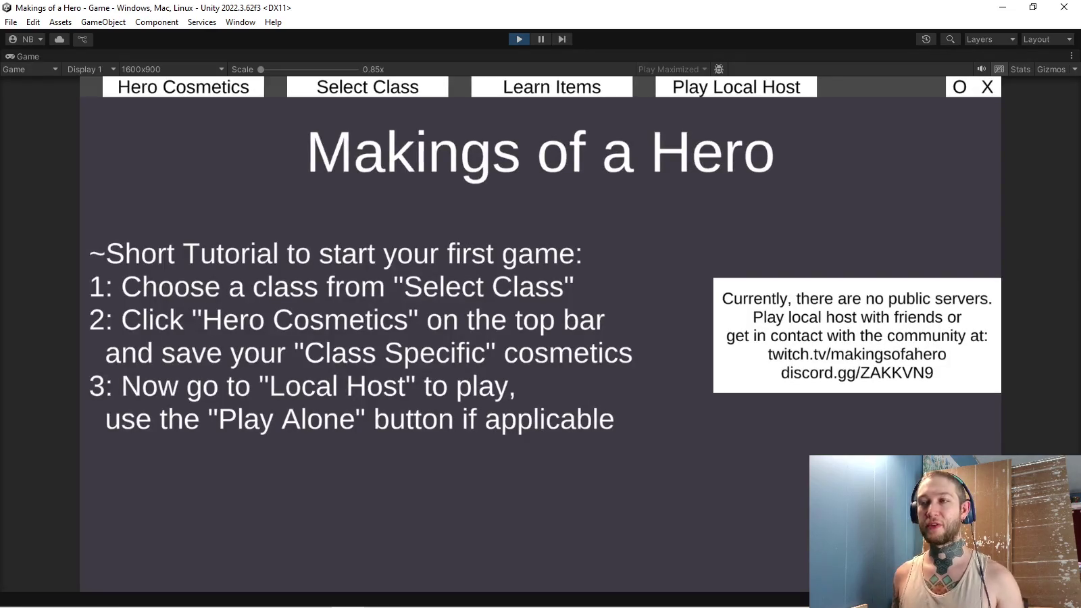
Step: In Hero Cosmetics, set the mace's first weapon colour to red #005 and second to #035
{"action": "left_click", "coordinate": [184, 86]}
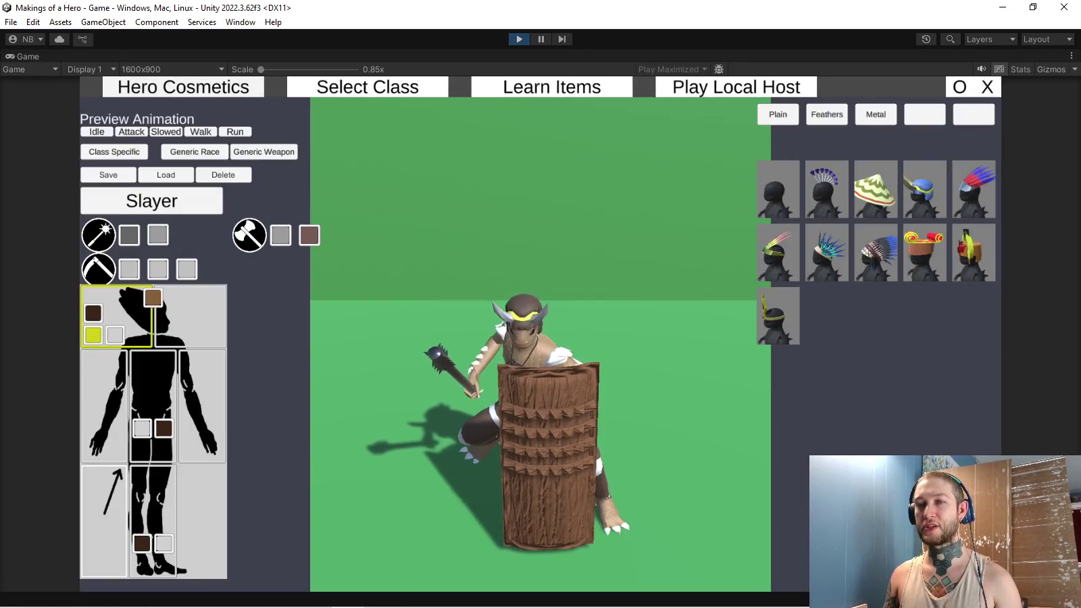
{"action": "left_click", "coordinate": [98, 235]}
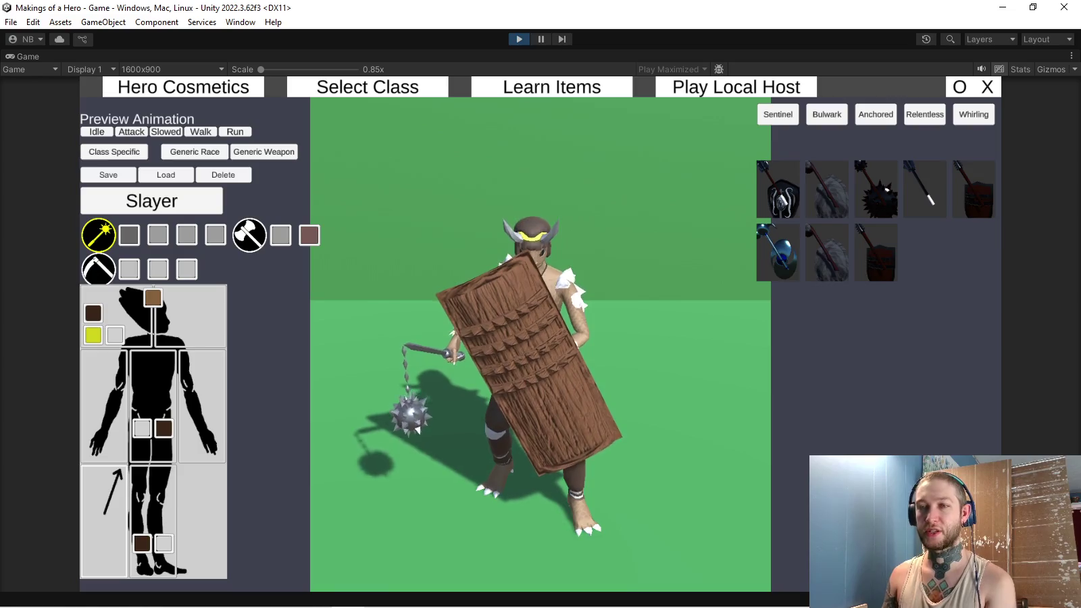
{"action": "left_click", "coordinate": [128, 235]}
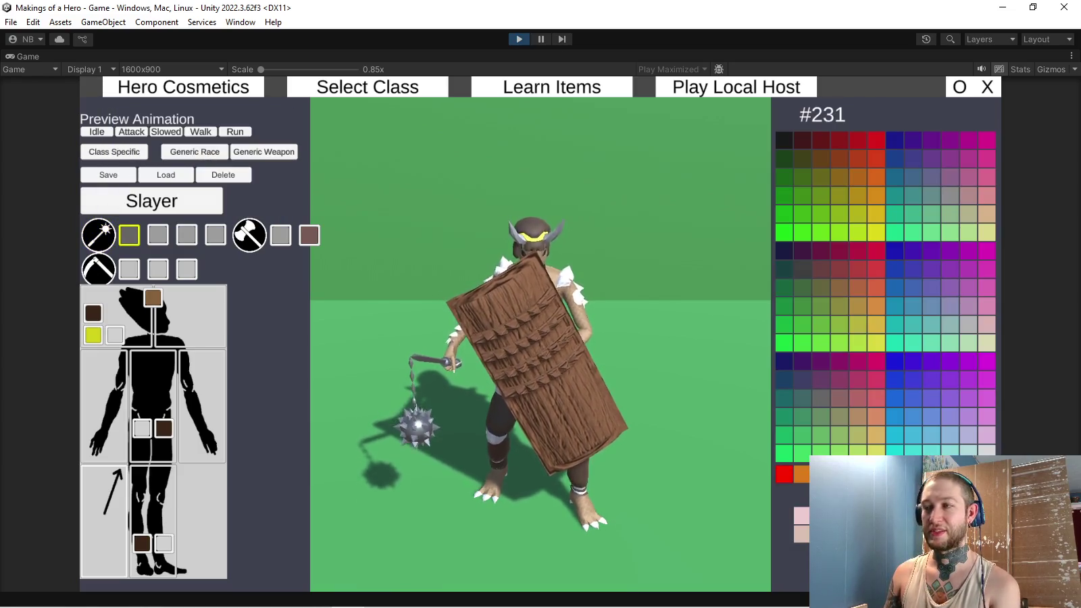
{"action": "left_click", "coordinate": [876, 140]}
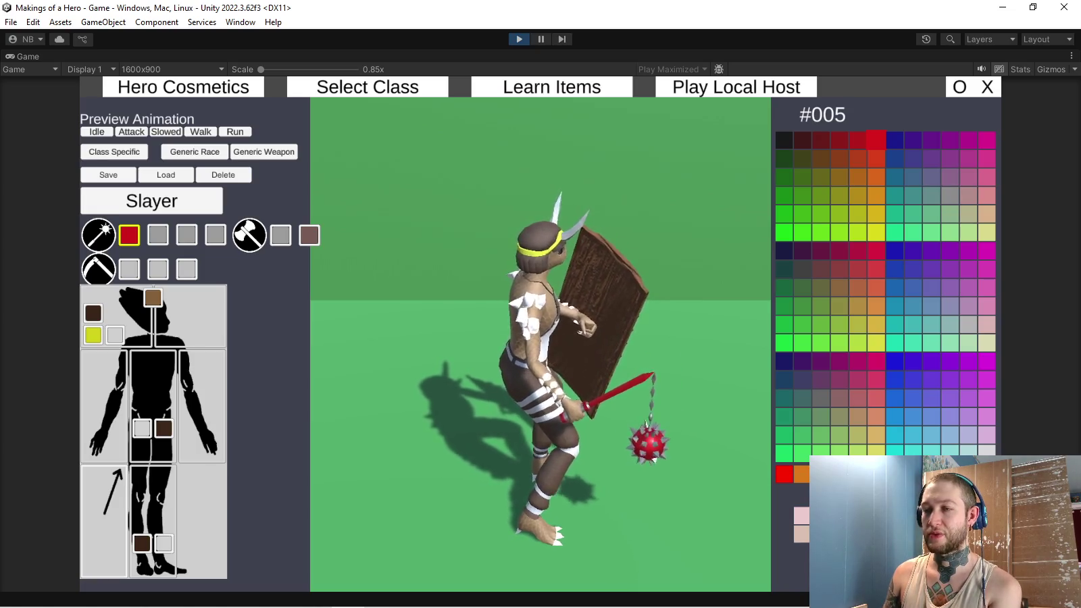
{"action": "left_click", "coordinate": [157, 235]}
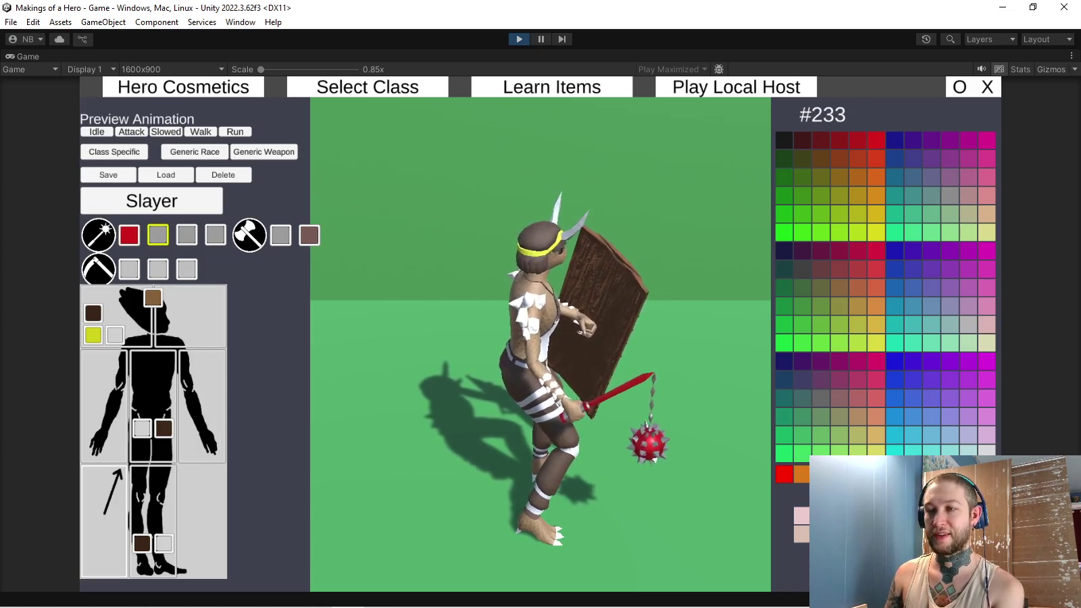
{"action": "left_click", "coordinate": [876, 232]}
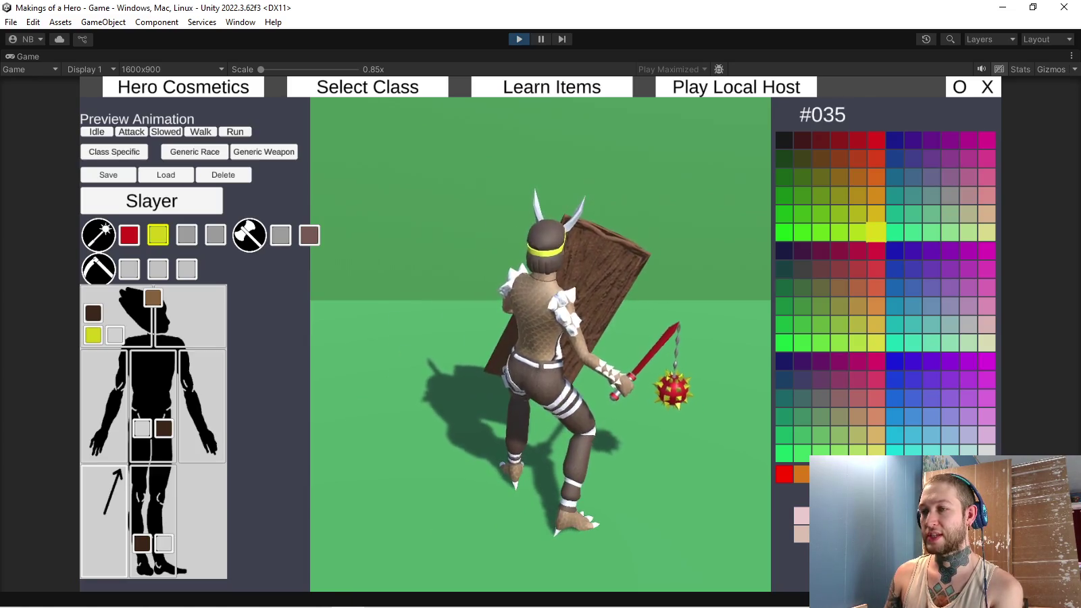
{"action": "key", "text": "alt+Tab"}
{"action": "key", "text": "alt+Tab"}
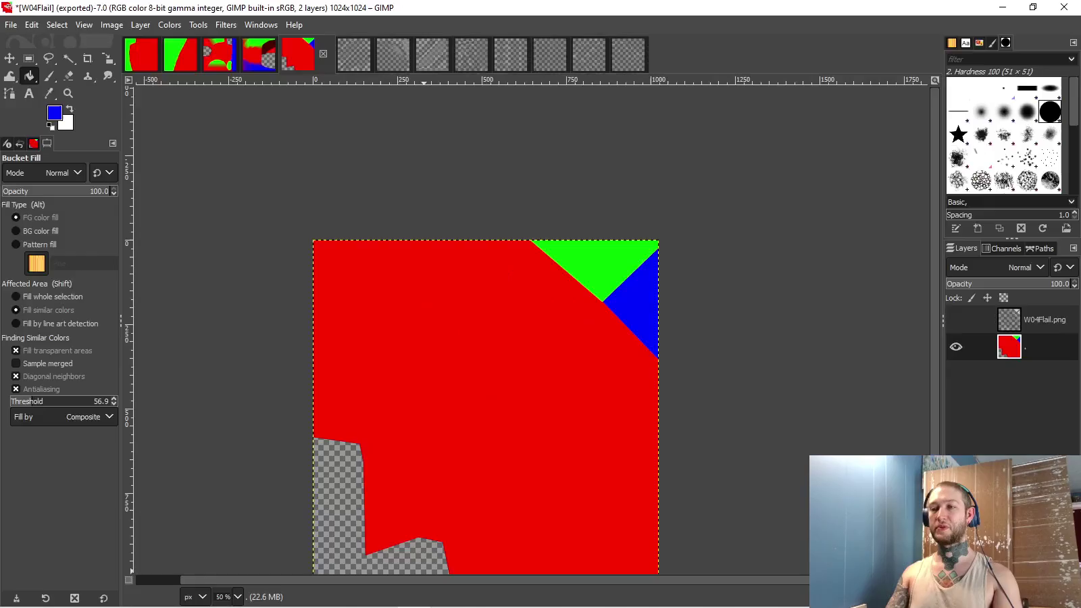
Step: Show the UV layout and free-select the area around the small lower-left UV island
{"action": "left_click_drag", "start_coordinate": [479, 382], "coordinate": [455, 298]}
{"action": "left_click", "coordinate": [956, 320]}
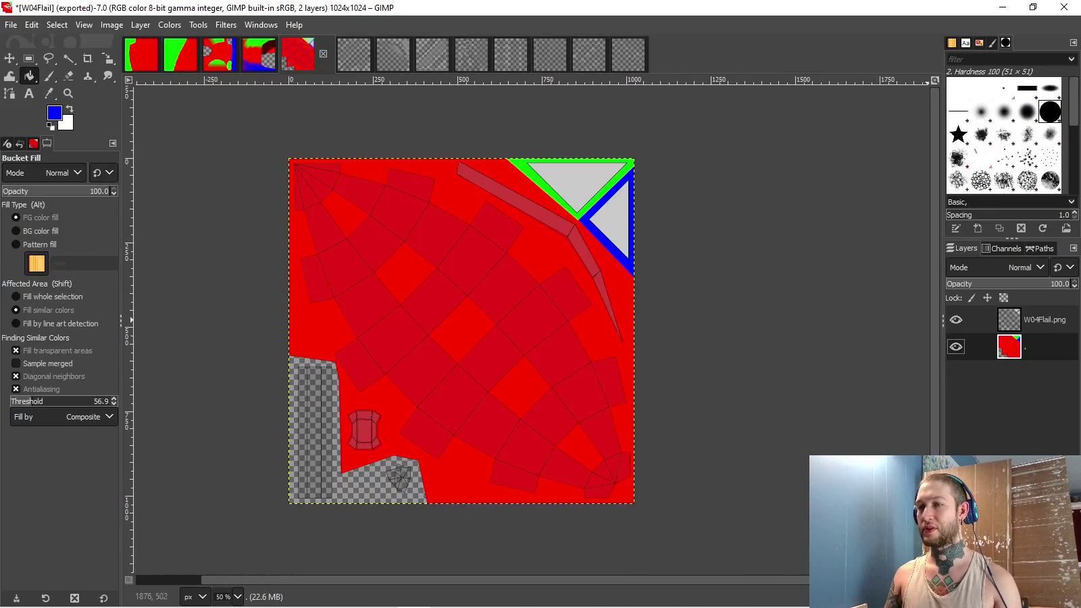
{"action": "scroll", "coordinate": [354, 408], "scroll_direction": "up", "scroll_amount": 4}
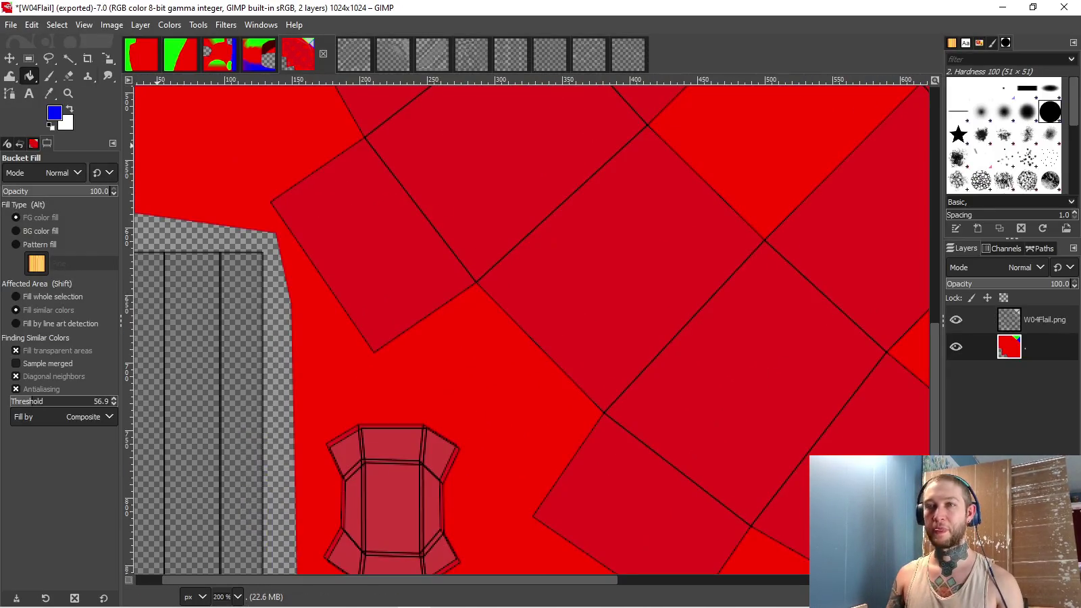
{"action": "key", "text": "f"}
{"action": "scroll", "coordinate": [281, 120], "scroll_direction": "down", "scroll_amount": 3}
{"action": "left_click", "coordinate": [322, 294]}
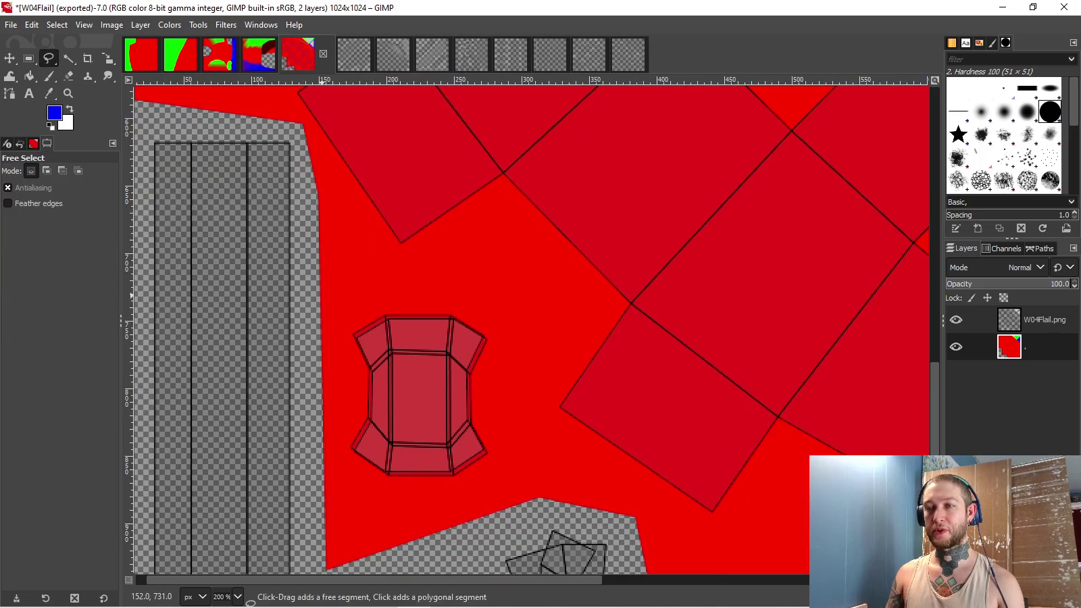
{"action": "left_click", "coordinate": [503, 289]}
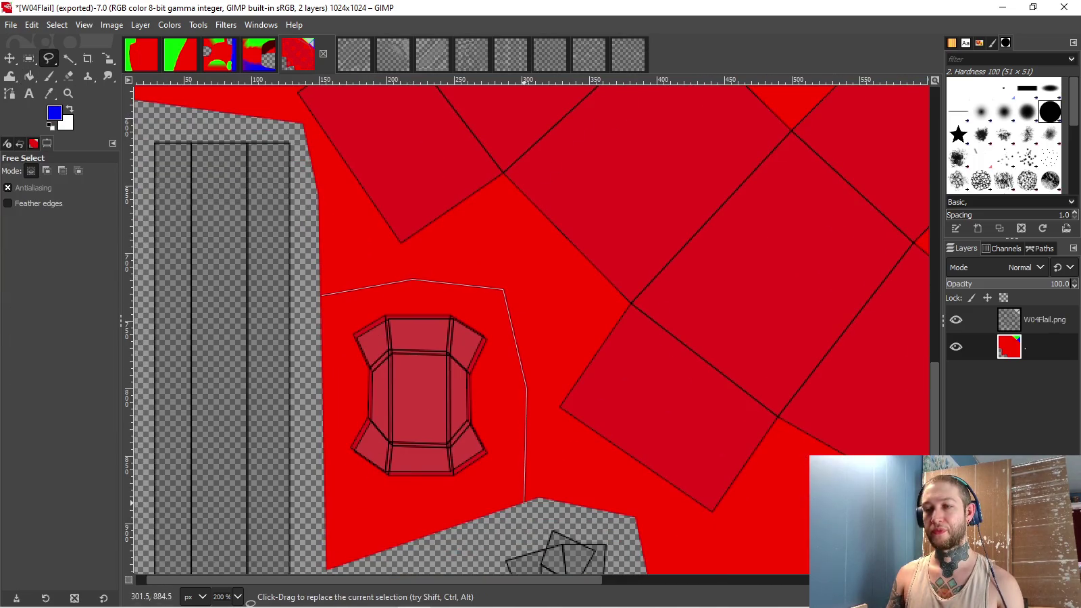
{"action": "key", "text": "Return"}
Step: Bucket-fill the selected region with green
{"action": "left_click", "coordinate": [54, 112]}
{"action": "left_click_drag", "start_coordinate": [863, 224], "coordinate": [864, 270]}
{"action": "left_click", "coordinate": [917, 372]}
{"action": "left_click", "coordinate": [29, 76]}
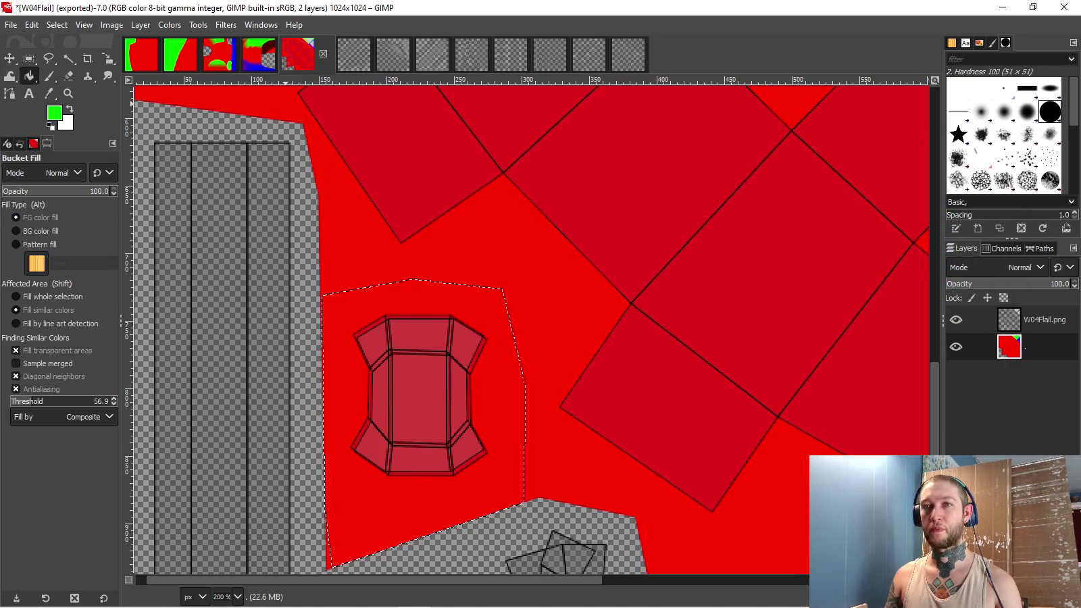
{"action": "left_click", "coordinate": [335, 304]}
Step: Hide the UV layout and re-export the texture as W04Flail.png
{"action": "key", "text": "ctrl+shift+a"}
{"action": "left_click", "coordinate": [956, 320]}
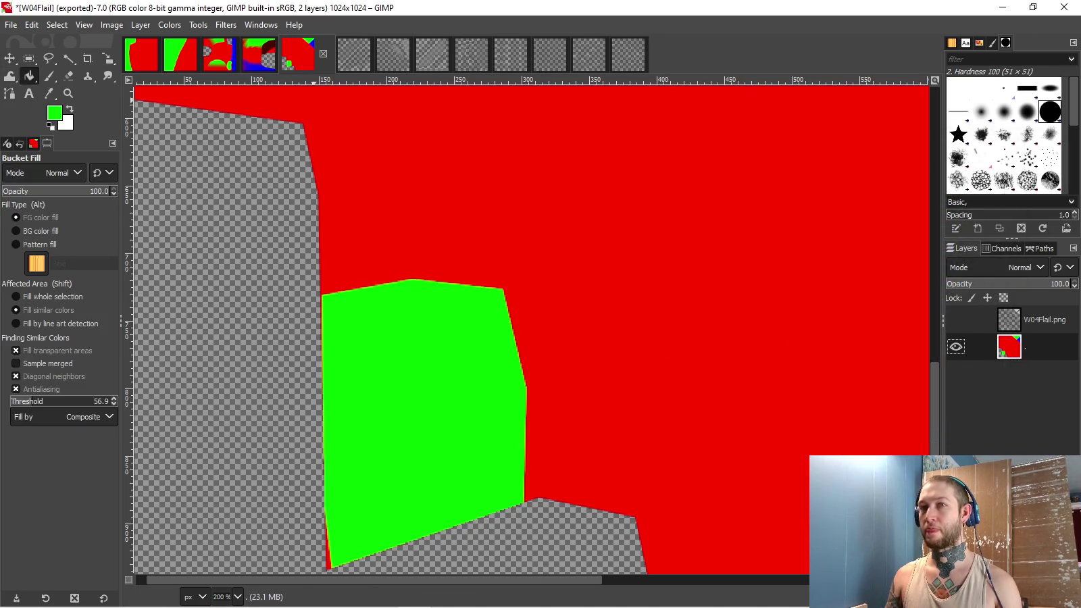
{"action": "left_click", "coordinate": [11, 24]}
{"action": "left_click", "coordinate": [67, 232]}
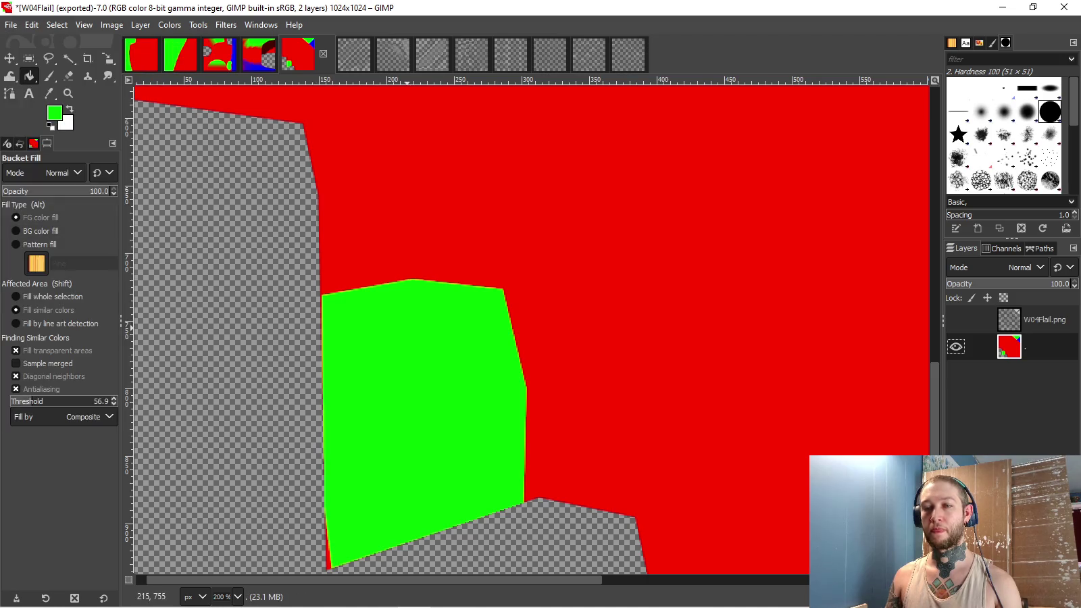
{"action": "key", "text": "alt+Tab"}
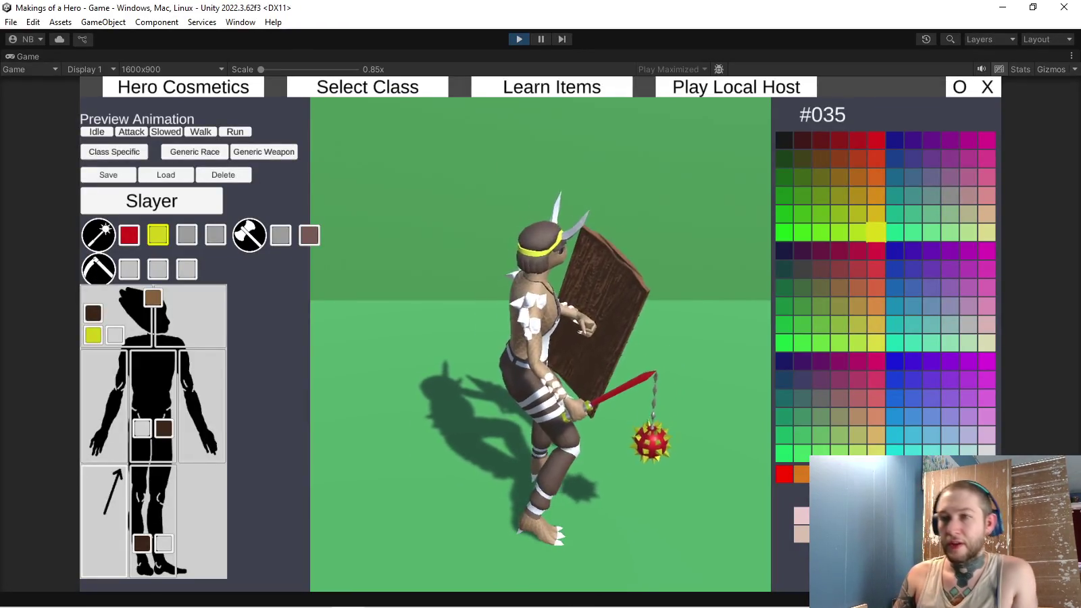
Step: Try brown, maroon, light grey, dark grey, black and lavender across the flail's colour slots
{"action": "left_click", "coordinate": [187, 234]}
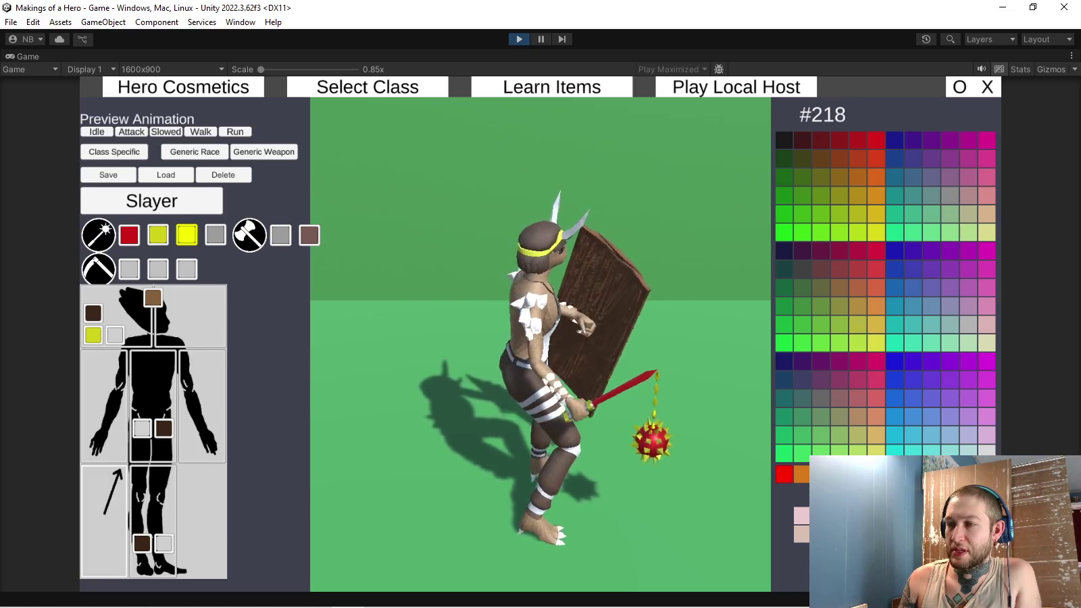
{"action": "left_click", "coordinate": [215, 235]}
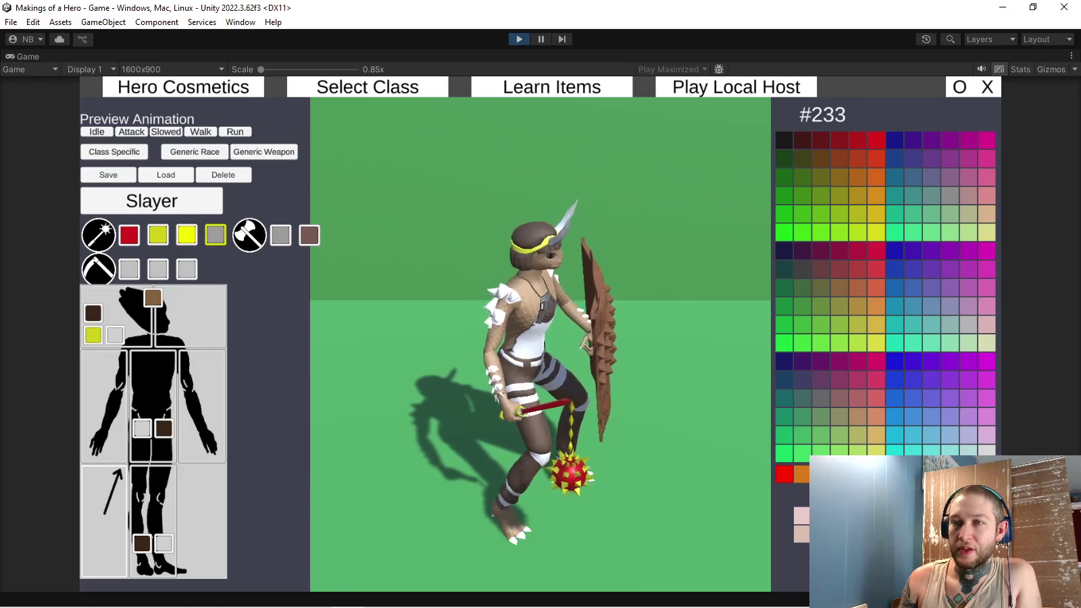
{"action": "left_click", "coordinate": [839, 158]}
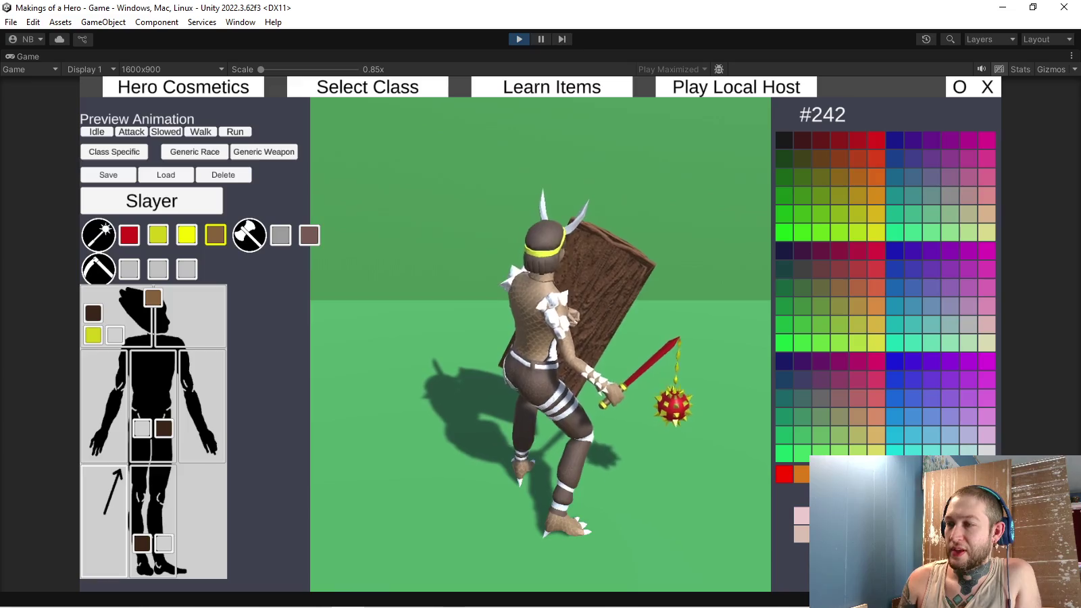
{"action": "left_click", "coordinate": [803, 140]}
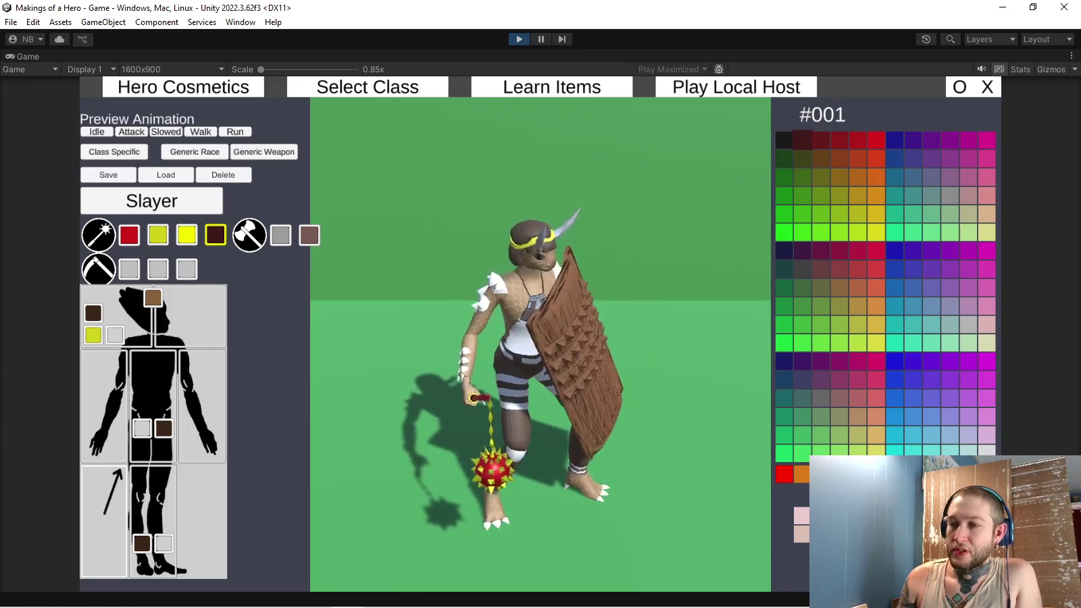
{"action": "left_click", "coordinate": [129, 236]}
{"action": "left_click", "coordinate": [895, 491]}
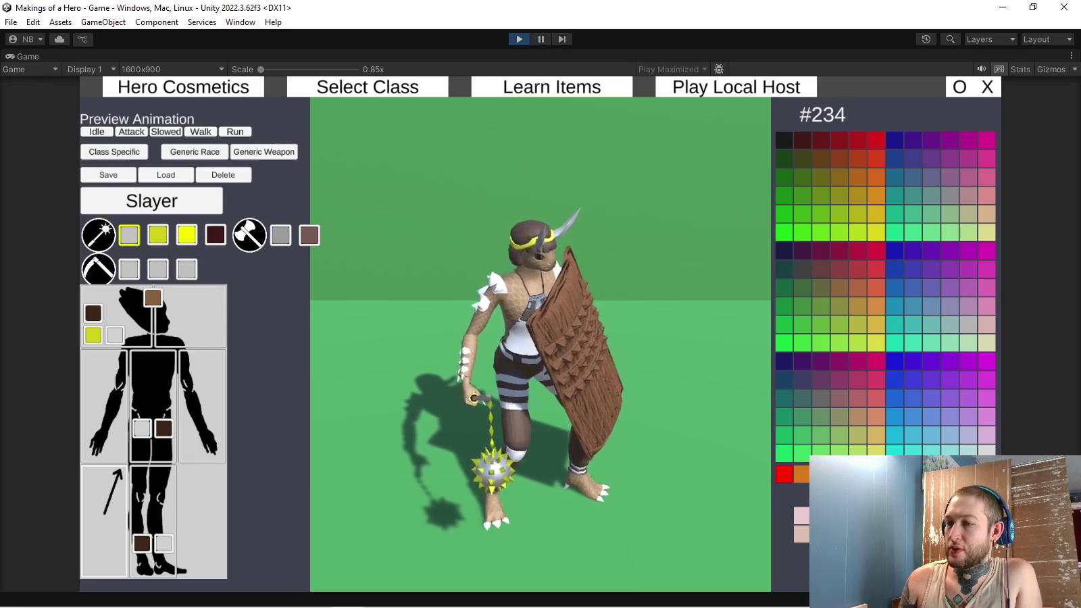
{"action": "left_click", "coordinate": [158, 236]}
{"action": "left_click", "coordinate": [802, 491]}
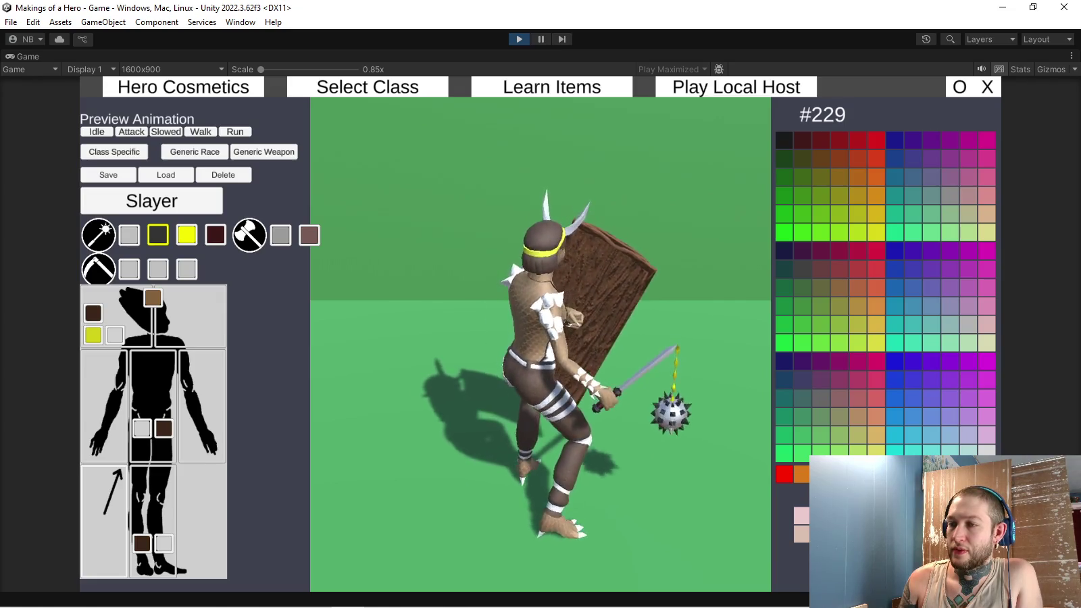
{"action": "left_click", "coordinate": [186, 235]}
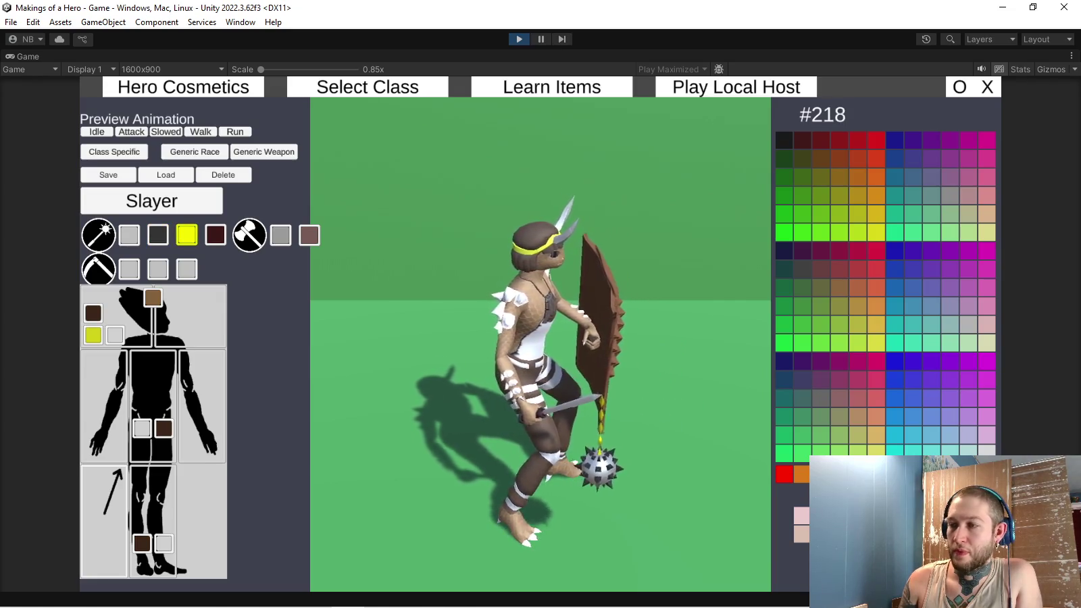
{"action": "left_click", "coordinate": [784, 491]}
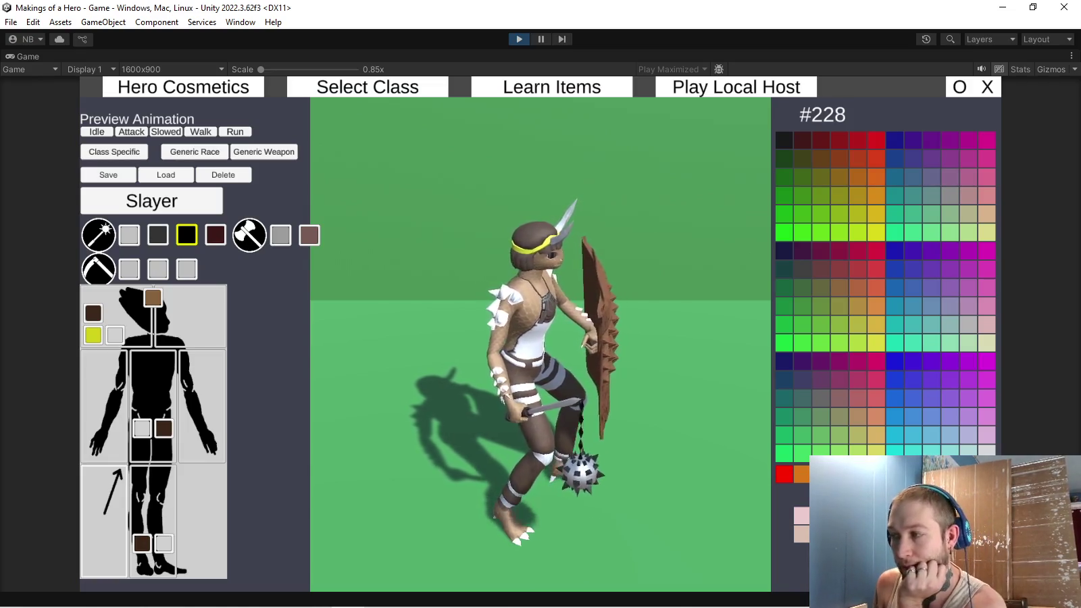
{"action": "left_click", "coordinate": [949, 415]}
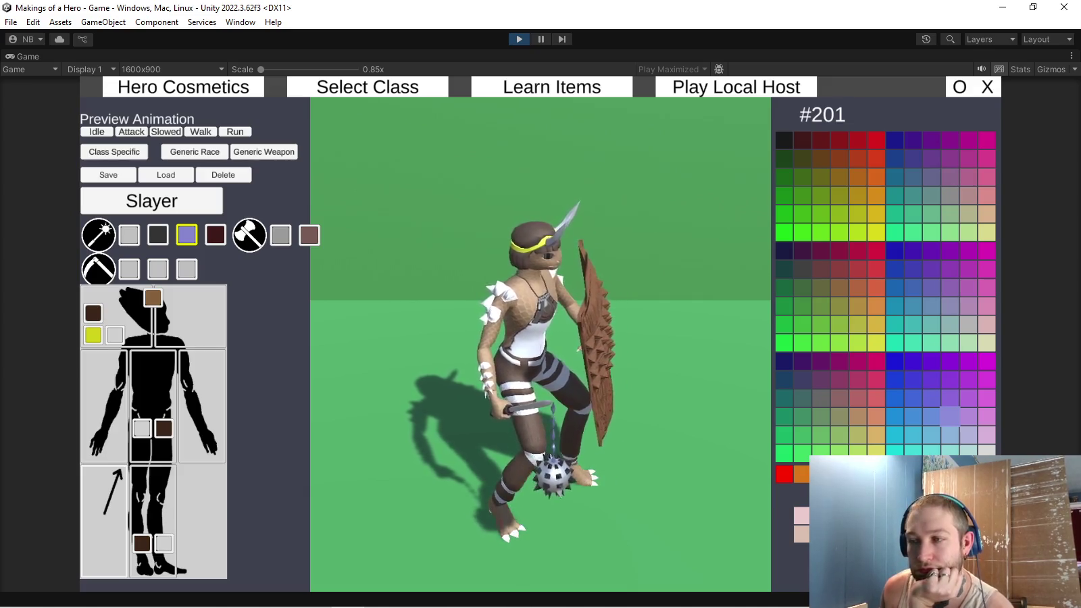
Step: Set the first slot to blue and settle the second slot on navy after testing blues and cyan
{"action": "left_click", "coordinate": [129, 234]}
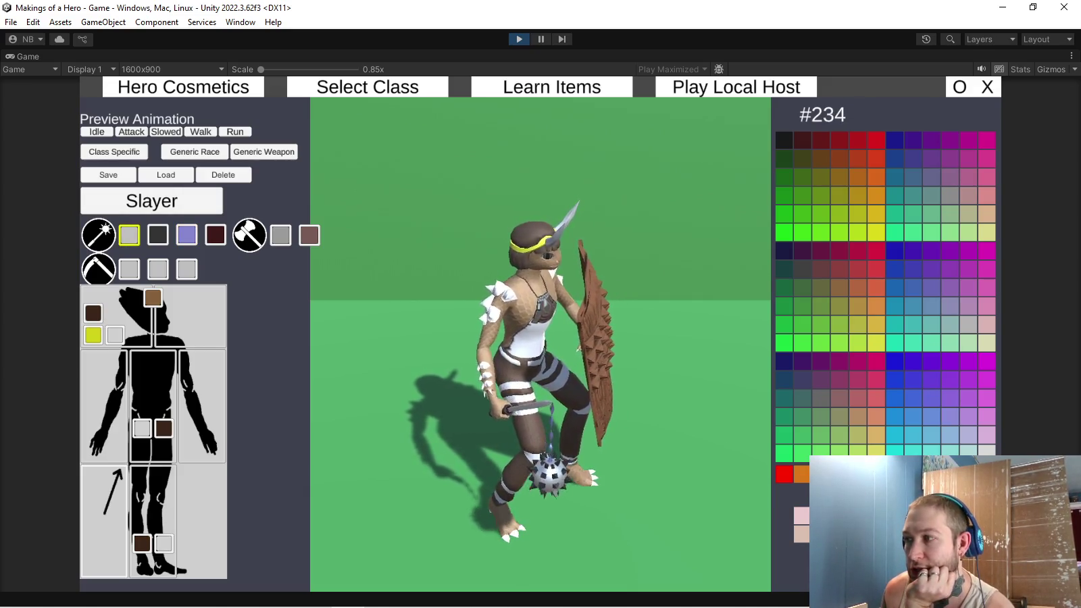
{"action": "left_click", "coordinate": [931, 305]}
{"action": "left_click", "coordinate": [913, 305]}
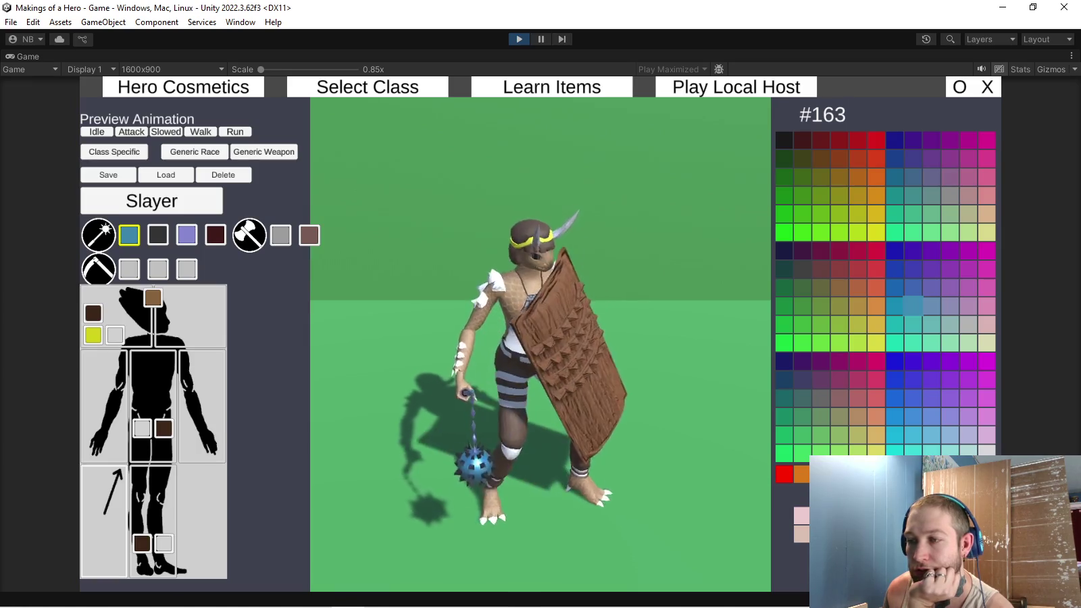
{"action": "left_click", "coordinate": [157, 235]}
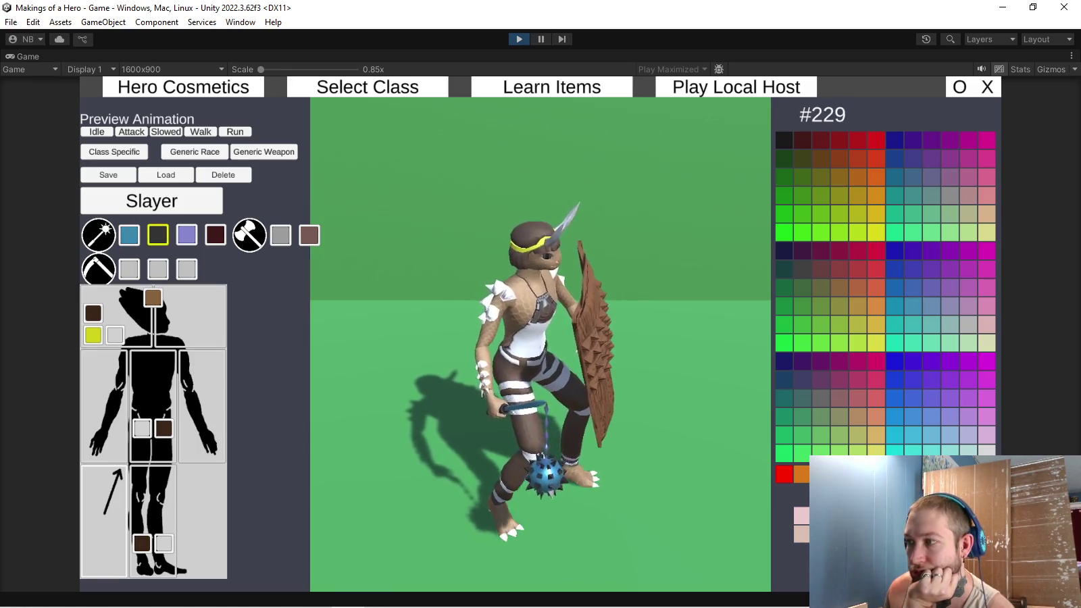
{"action": "left_click", "coordinate": [895, 417]}
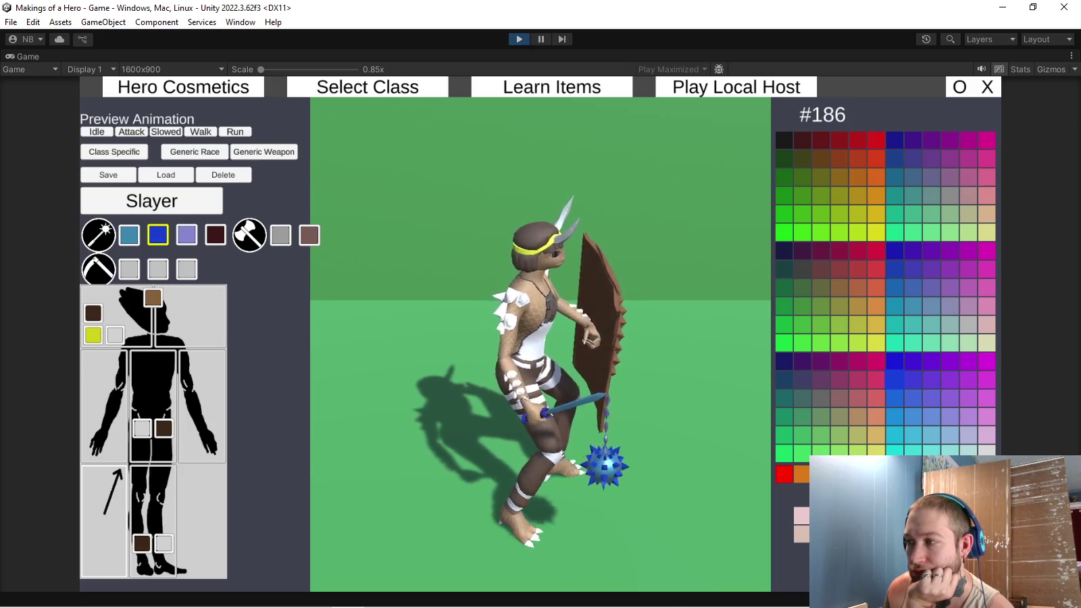
{"action": "left_click", "coordinate": [895, 398]}
{"action": "left_click", "coordinate": [895, 417]}
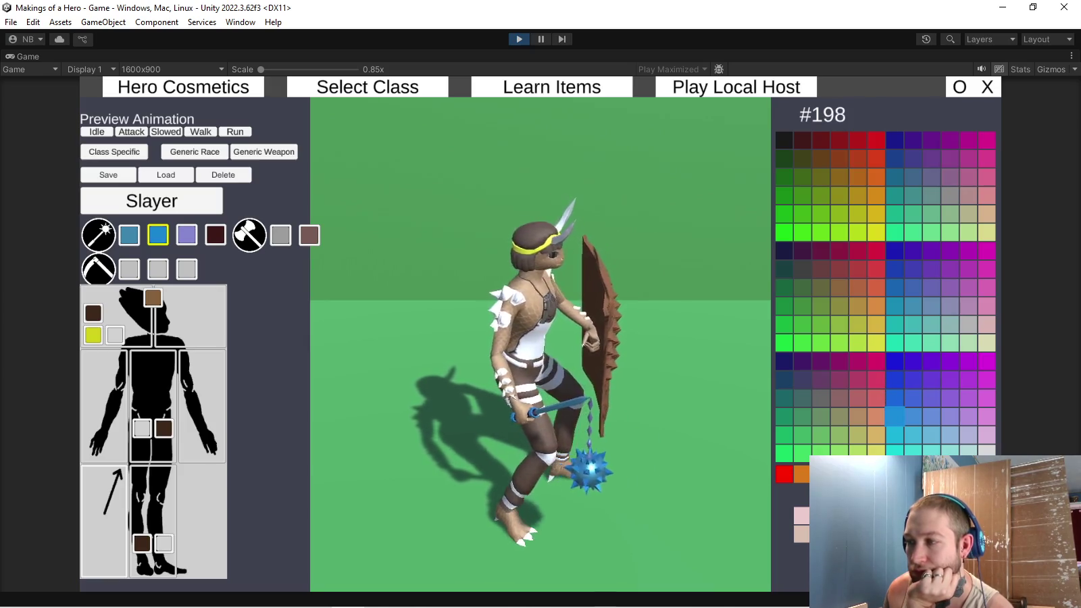
{"action": "left_click", "coordinate": [895, 448]}
{"action": "left_click", "coordinate": [895, 398]}
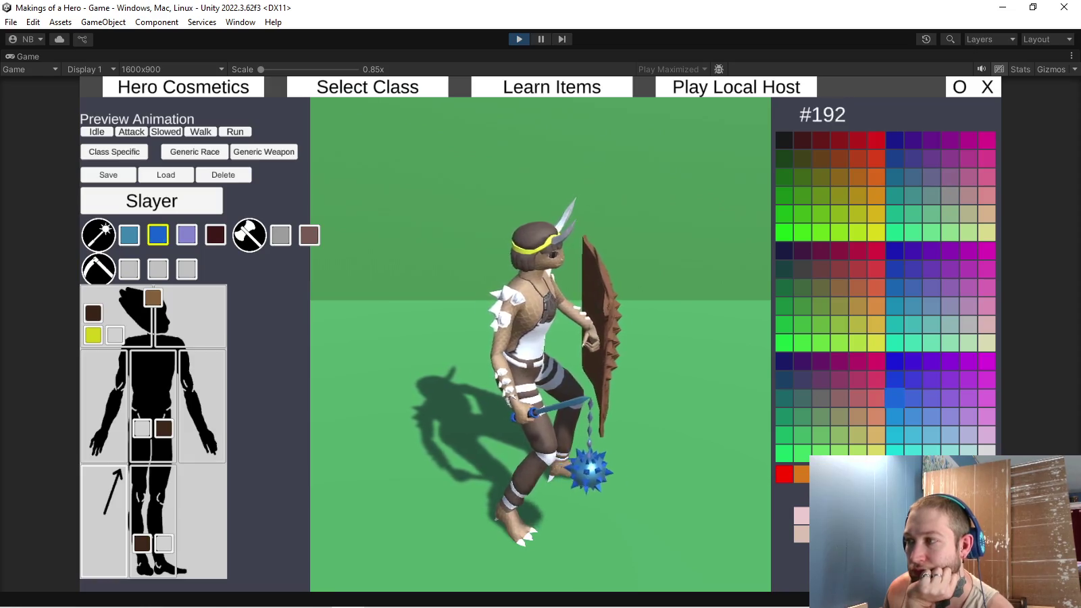
{"action": "left_click", "coordinate": [784, 269]}
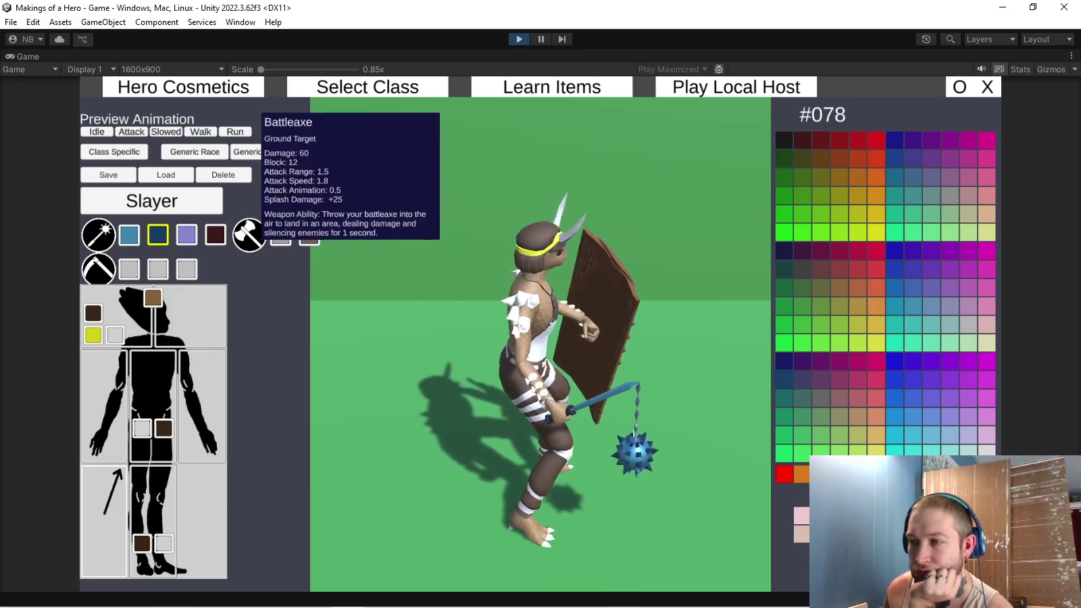
Step: Make the third slot red #005 for the chain and stop play mode
{"action": "left_click", "coordinate": [187, 235]}
{"action": "left_click", "coordinate": [876, 140]}
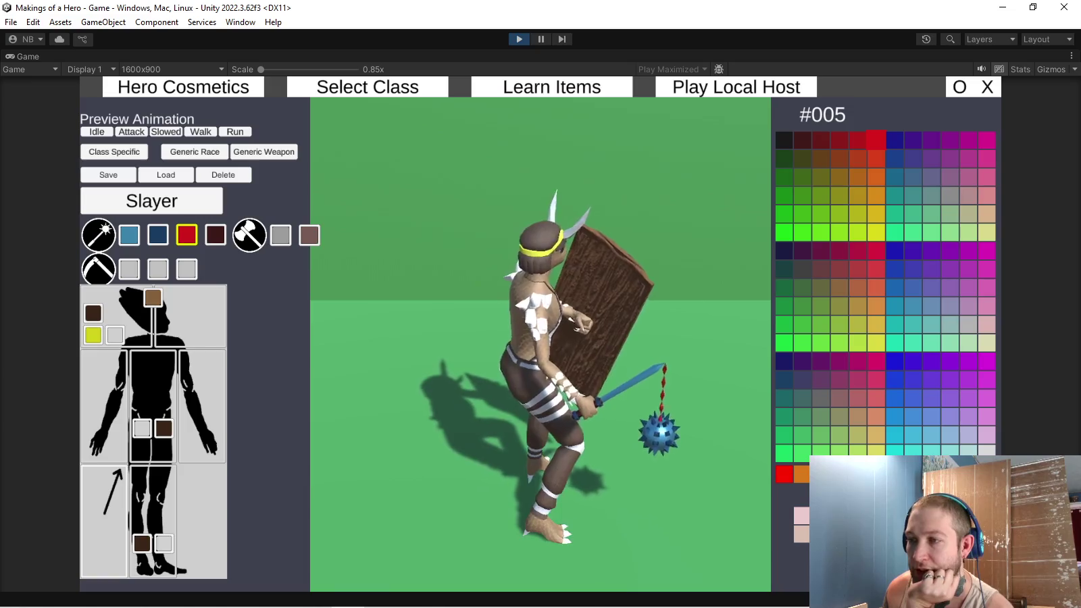
{"action": "mouse_move", "coordinate": [249, 235]}
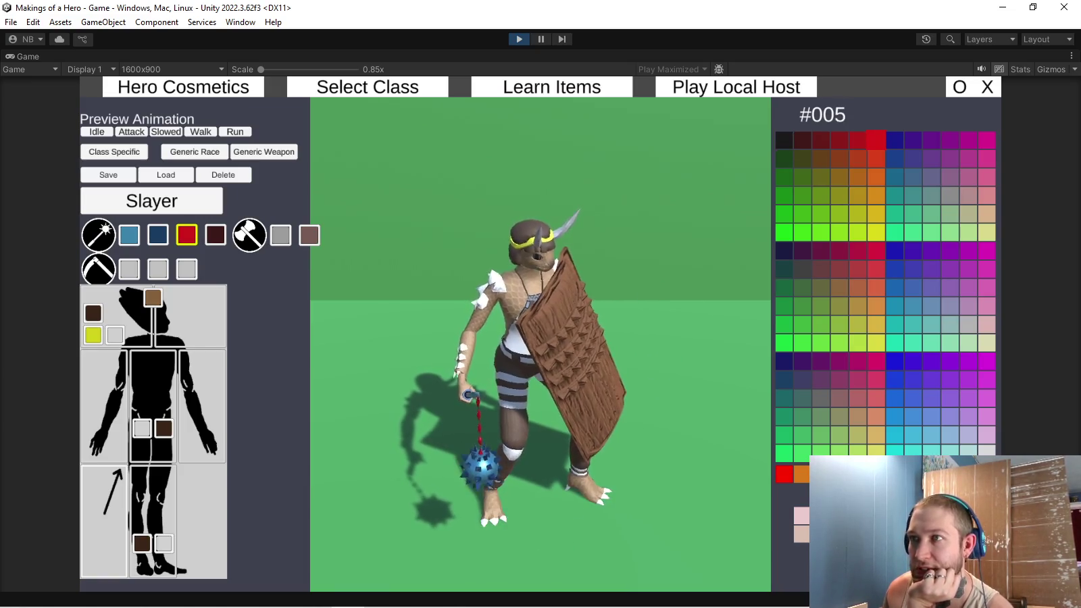
{"action": "key", "text": "ctrl+p"}
{"action": "key", "text": "alt+Tab"}
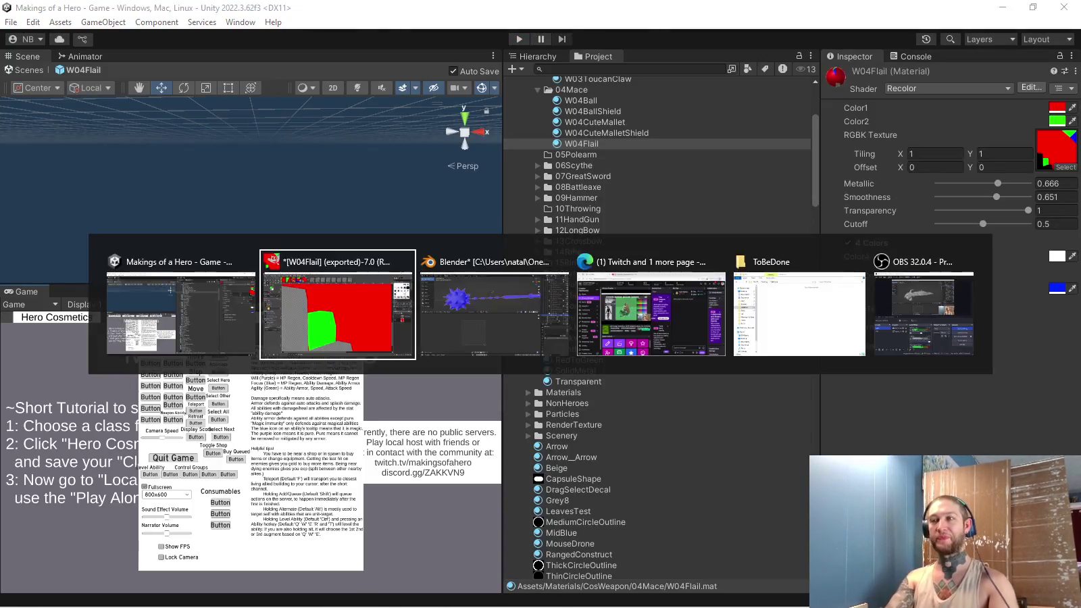
Step: Add a new transparent layer to the W04HexPoint texture and fill it with green
{"action": "left_click", "coordinate": [355, 54]}
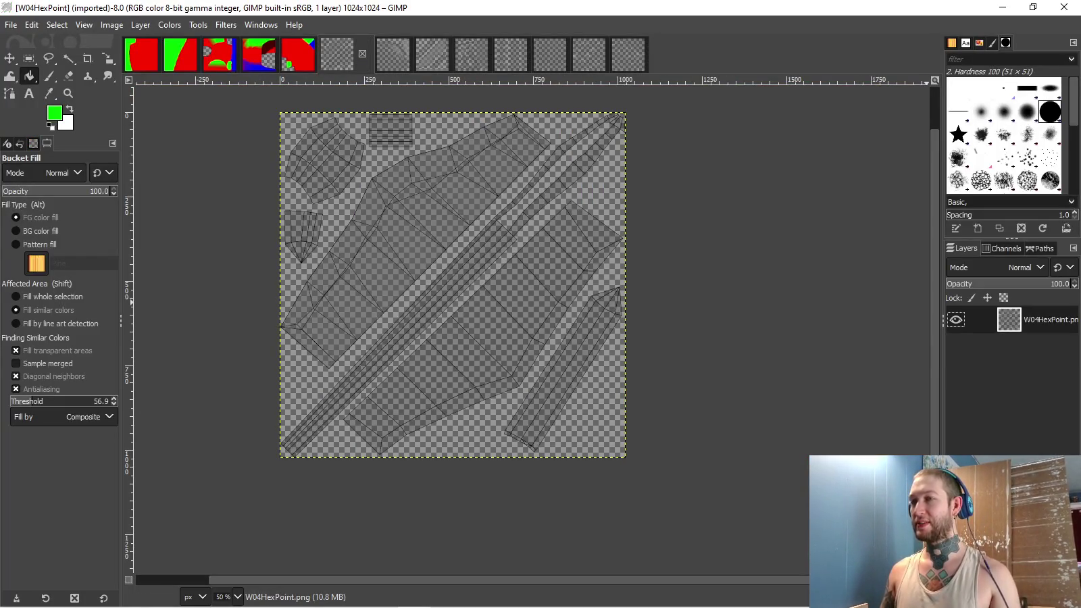
{"action": "right_click", "coordinate": [1044, 325]}
{"action": "left_click", "coordinate": [973, 105]}
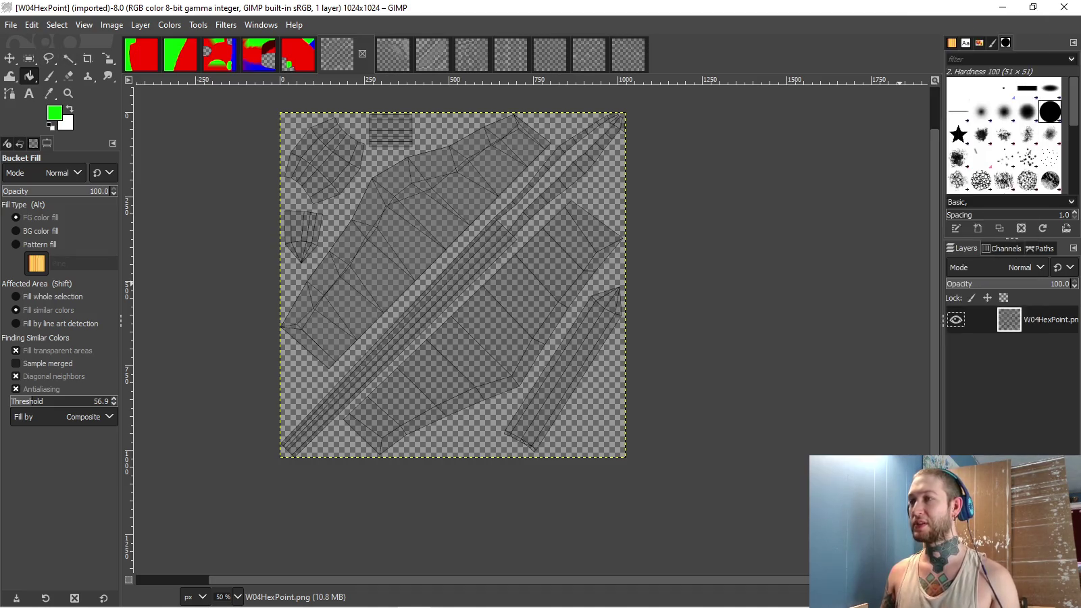
{"action": "left_click", "coordinate": [971, 343]}
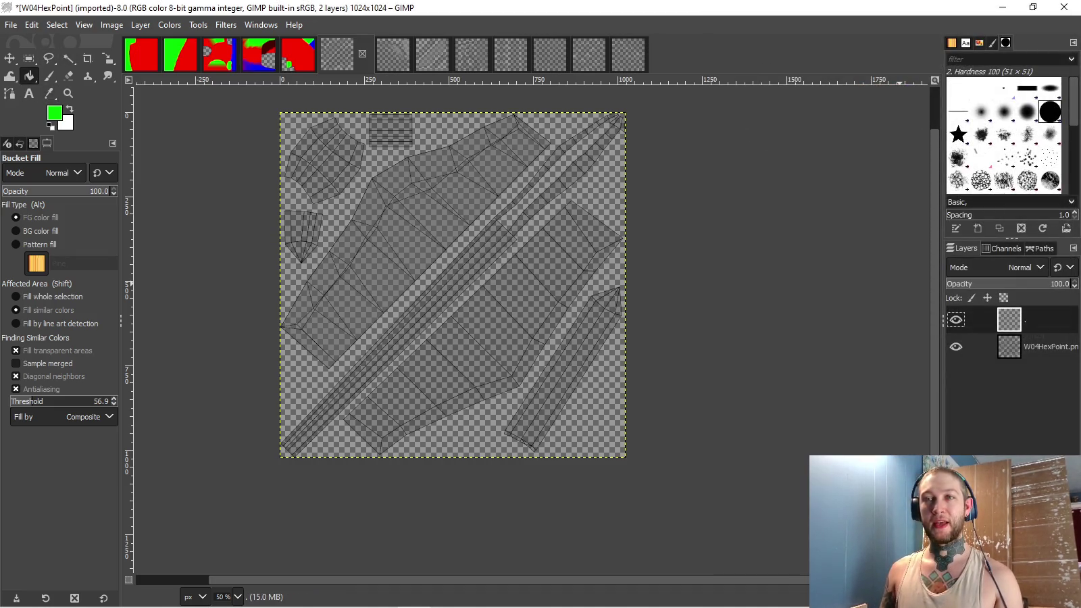
{"action": "left_click", "coordinate": [451, 324]}
Step: Set red as the foreground colour and move the green layer below W04HexPoint
{"action": "left_click", "coordinate": [54, 112]}
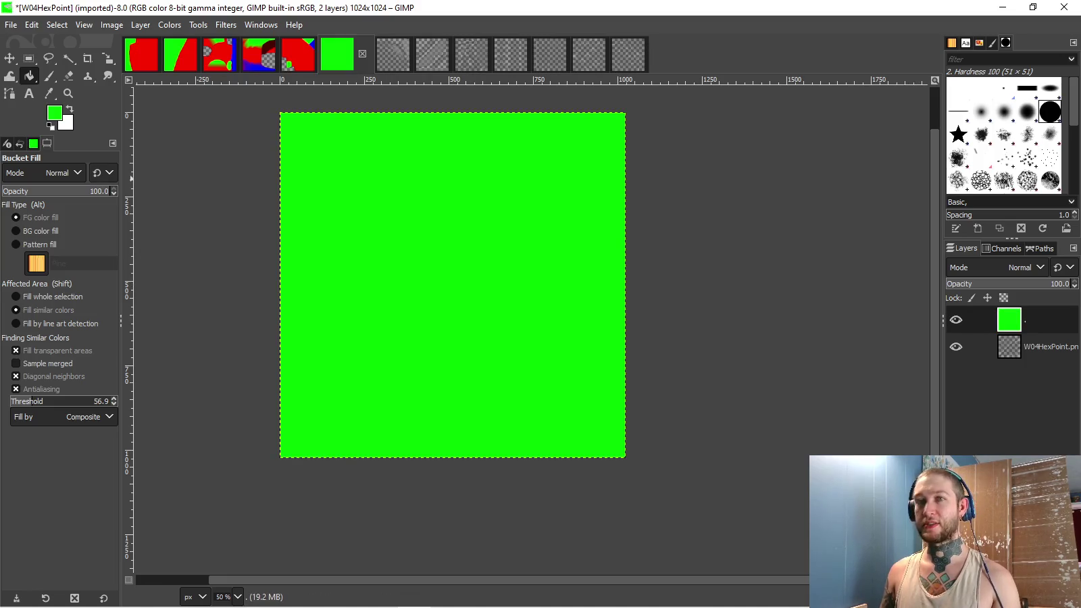
{"action": "left_click", "coordinate": [980, 325]}
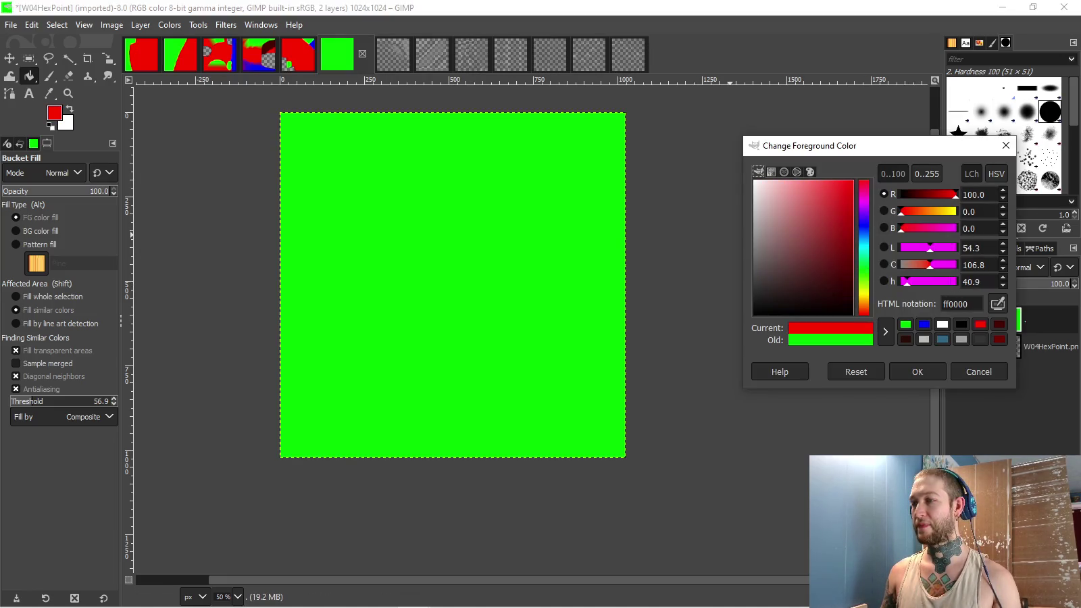
{"action": "left_click", "coordinate": [917, 372]}
{"action": "mouse_move", "coordinate": [1009, 319]}
{"action": "left_mouse_down"}
{"action": "mouse_move", "coordinate": [1043, 367]}
{"action": "mouse_move", "coordinate": [1034, 362]}
{"action": "left_mouse_up"}
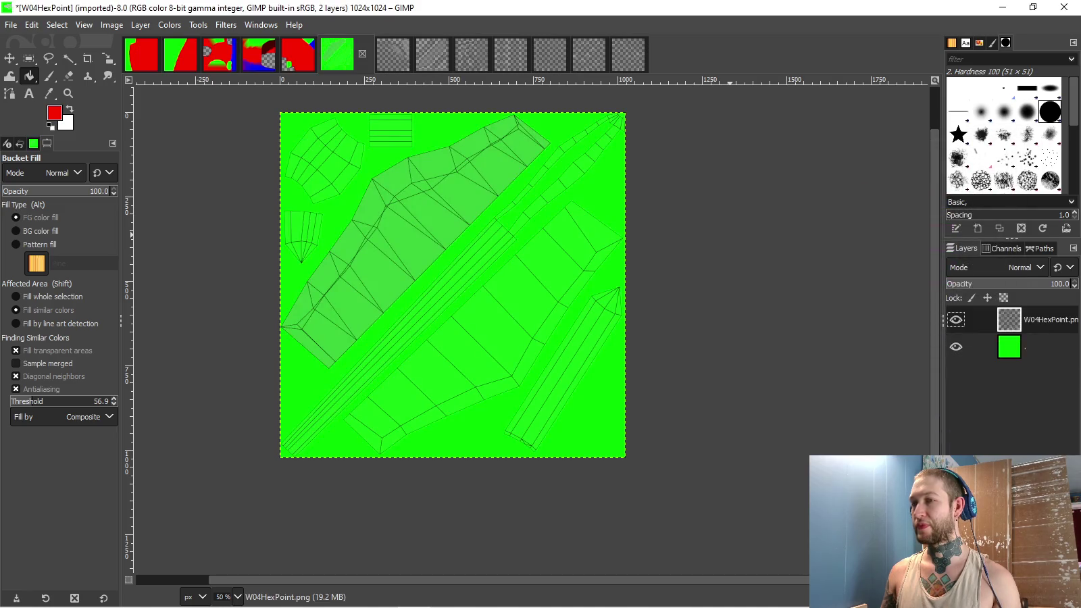
{"action": "scroll", "coordinate": [457, 257], "scroll_direction": "up", "scroll_amount": 1}
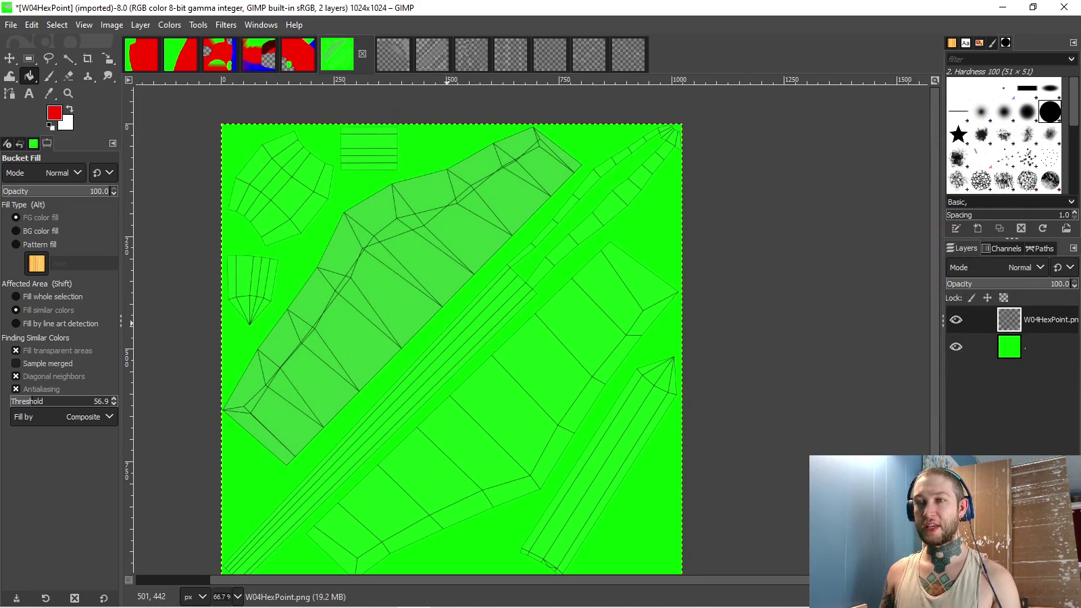
{"action": "scroll", "coordinate": [435, 331], "scroll_direction": "down", "scroll_amount": 2}
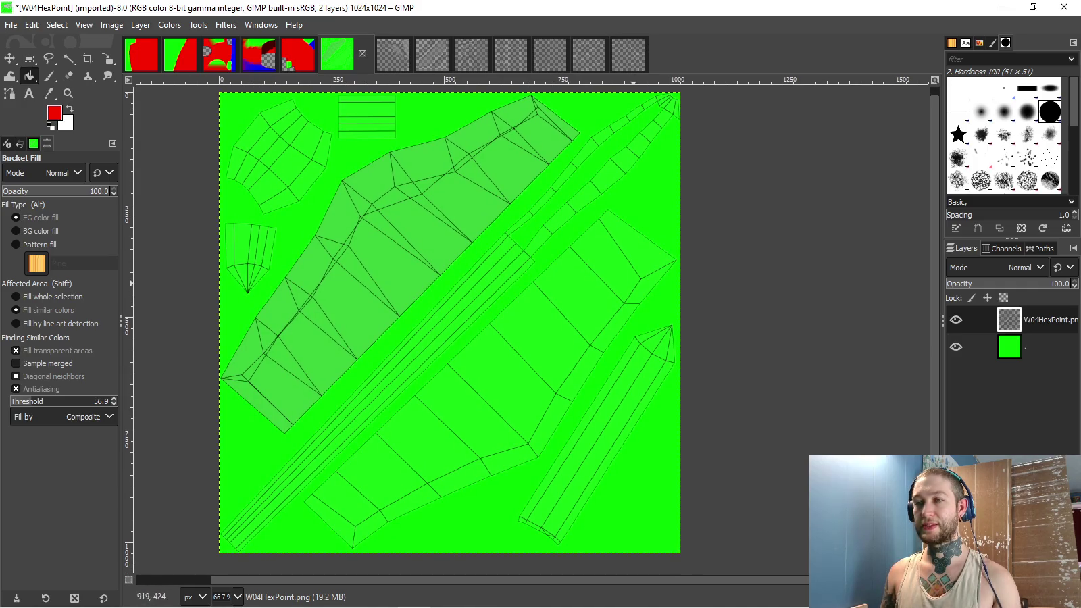
{"action": "key", "text": "alt+Tab"}
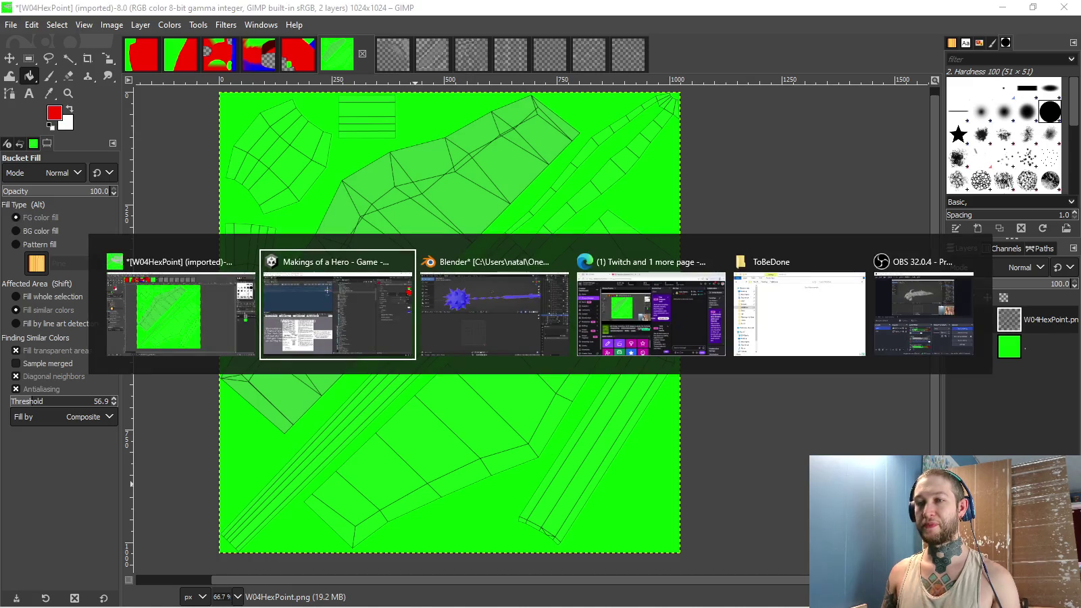
{"action": "key", "text": "alt+Tab"}
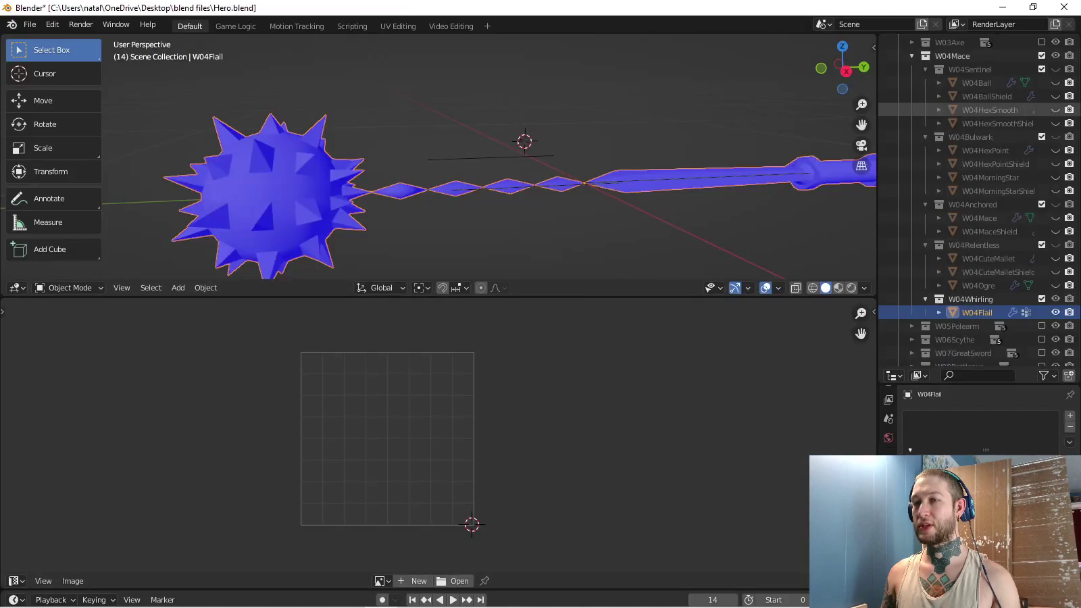
Step: Turn off Face Orientation, hide W04Flail, and show and select W04HexPoint
{"action": "left_click", "coordinate": [779, 287]}
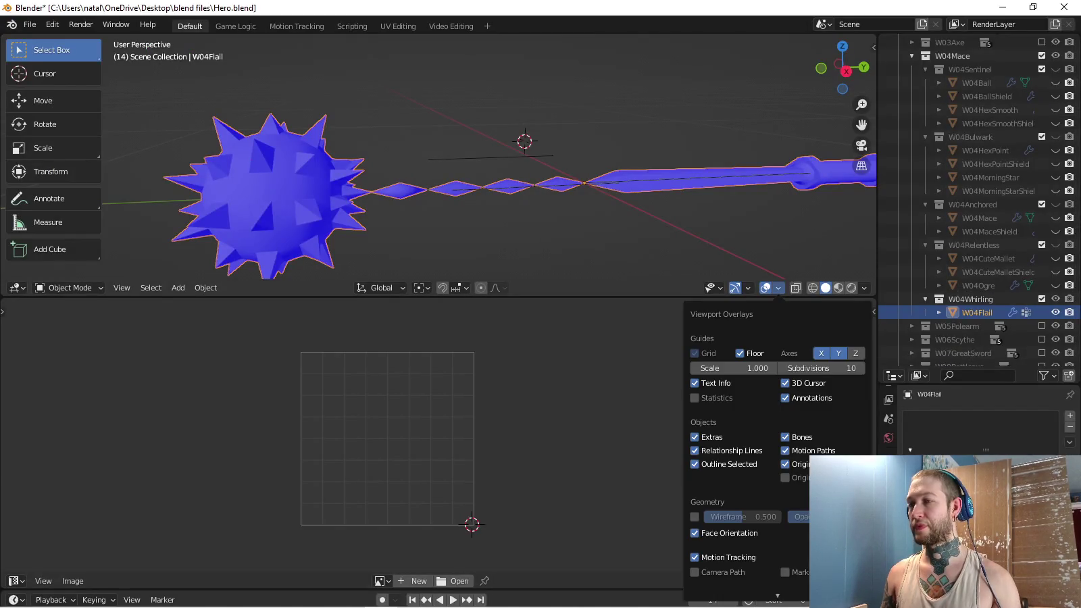
{"action": "left_click", "coordinate": [695, 533]}
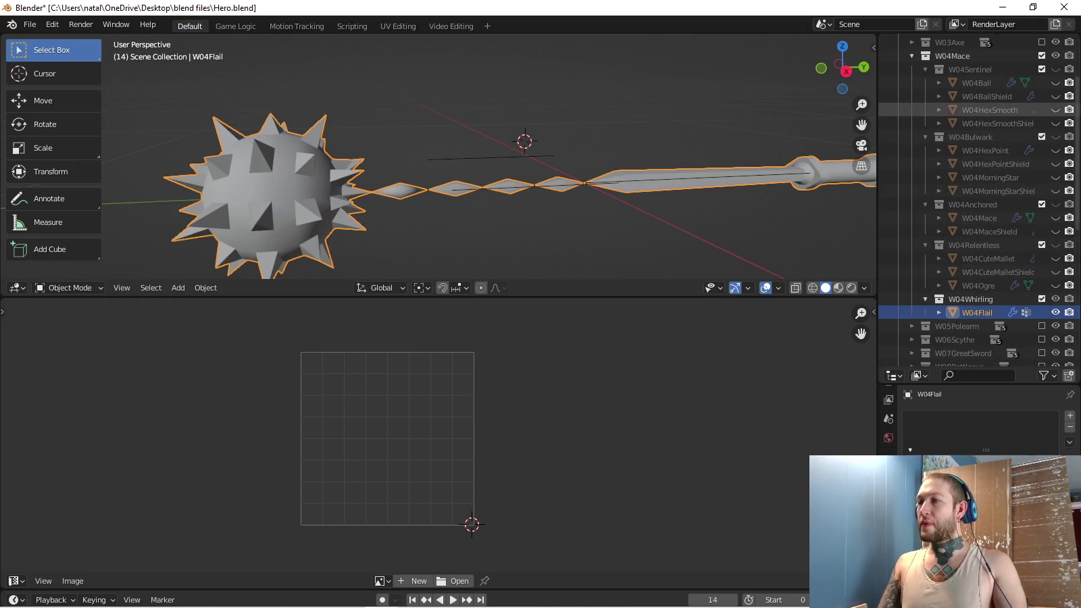
{"action": "left_click", "coordinate": [1055, 150]}
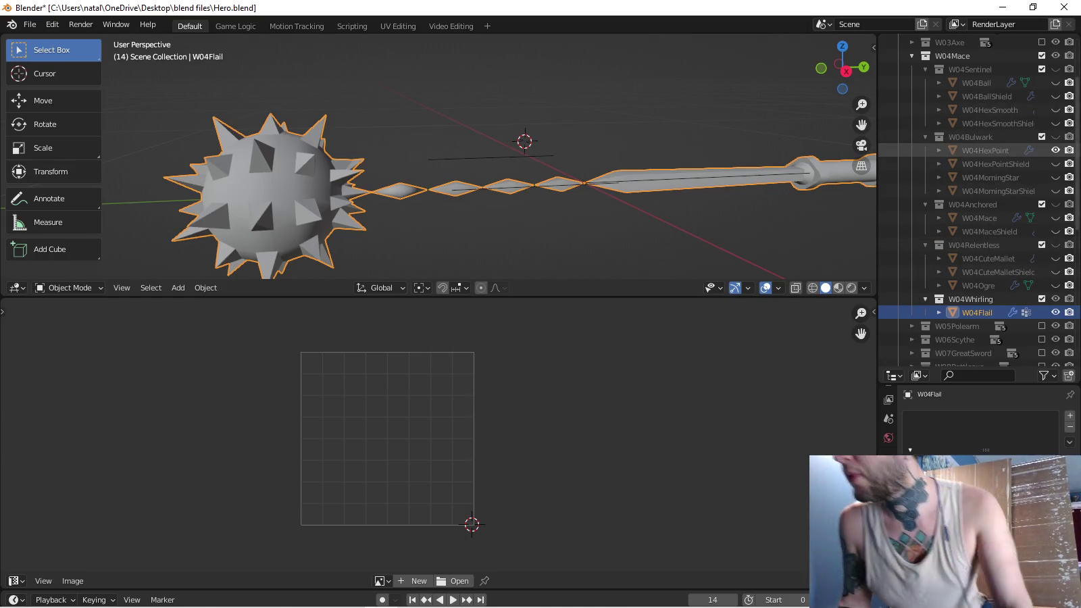
{"action": "left_click", "coordinate": [1056, 312]}
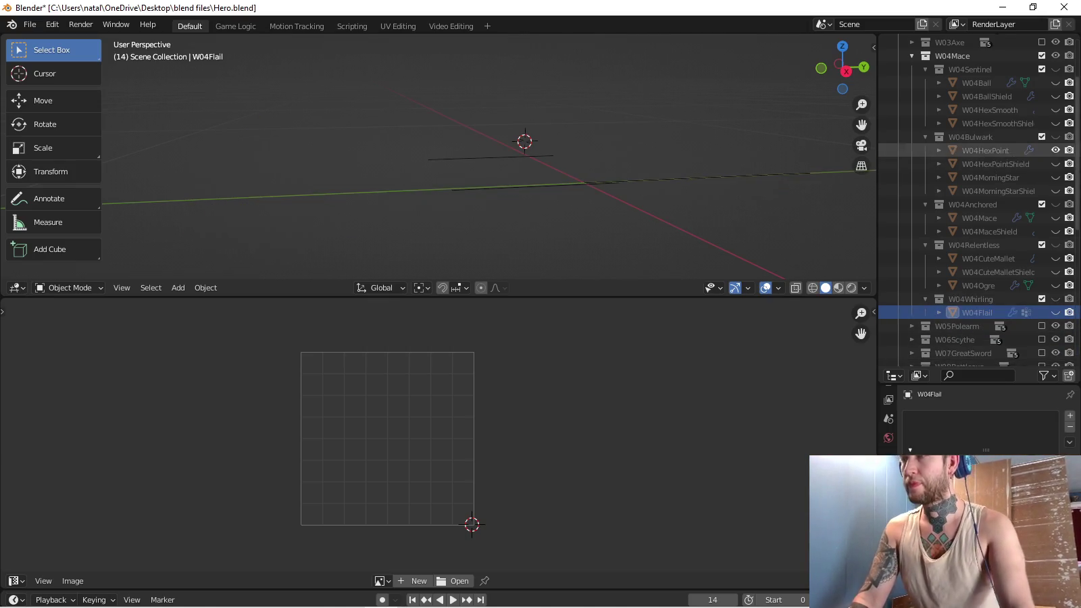
{"action": "left_click", "coordinate": [1055, 137]}
{"action": "left_click", "coordinate": [985, 150]}
Step: In Edit Mode, select linked seam islands of W04HexPoint to inspect its UVs
{"action": "key", "text": "Tab"}
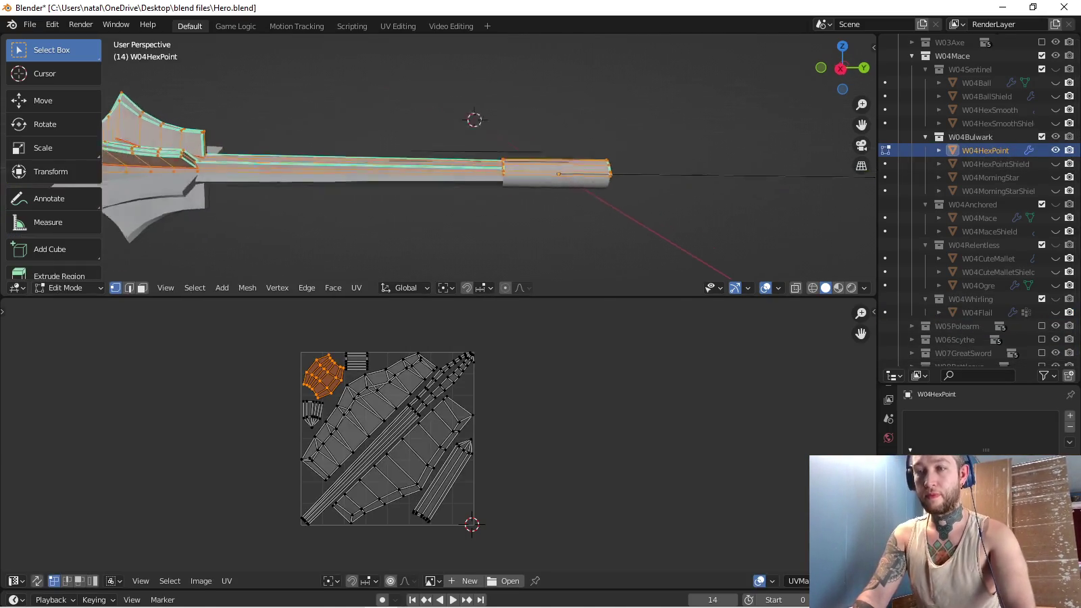
{"action": "key", "text": "alt+a"}
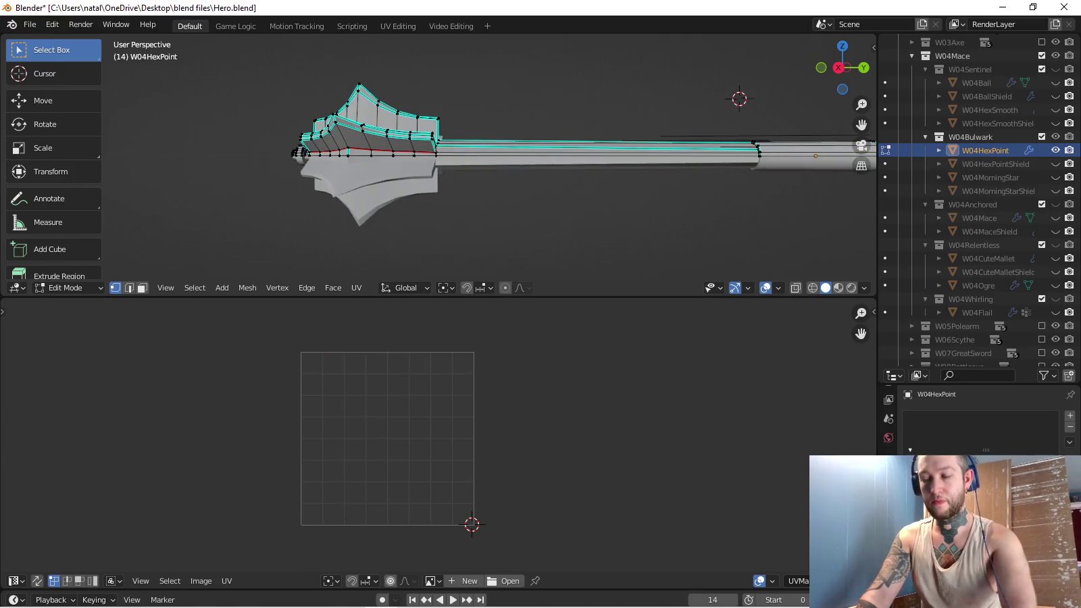
{"action": "key", "text": "ctrl+l"}
{"action": "left_click", "coordinate": [242, 236]}
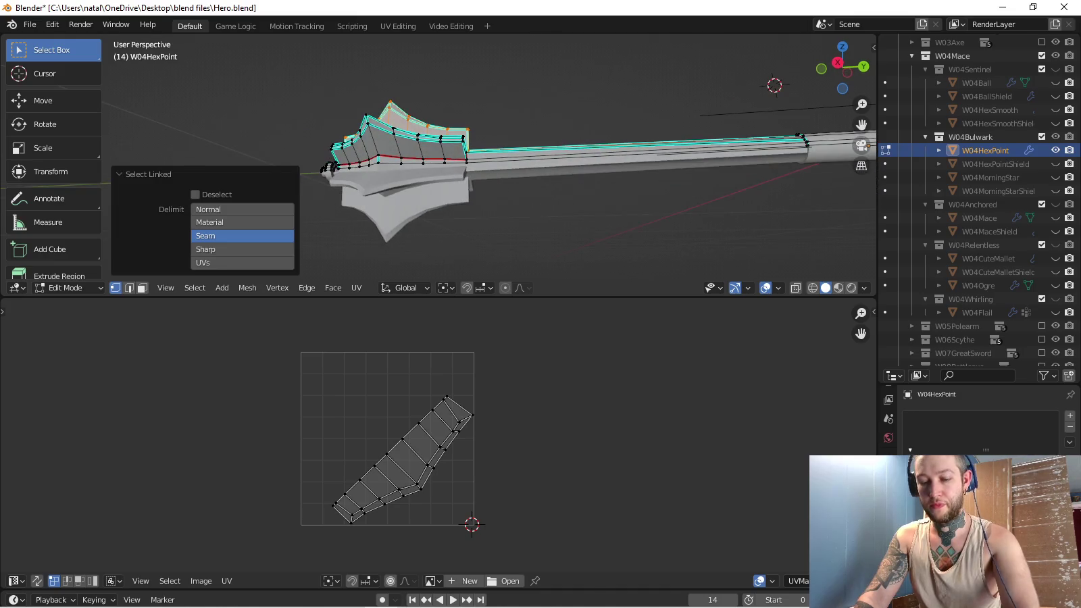
{"action": "key", "text": "ctrl+l"}
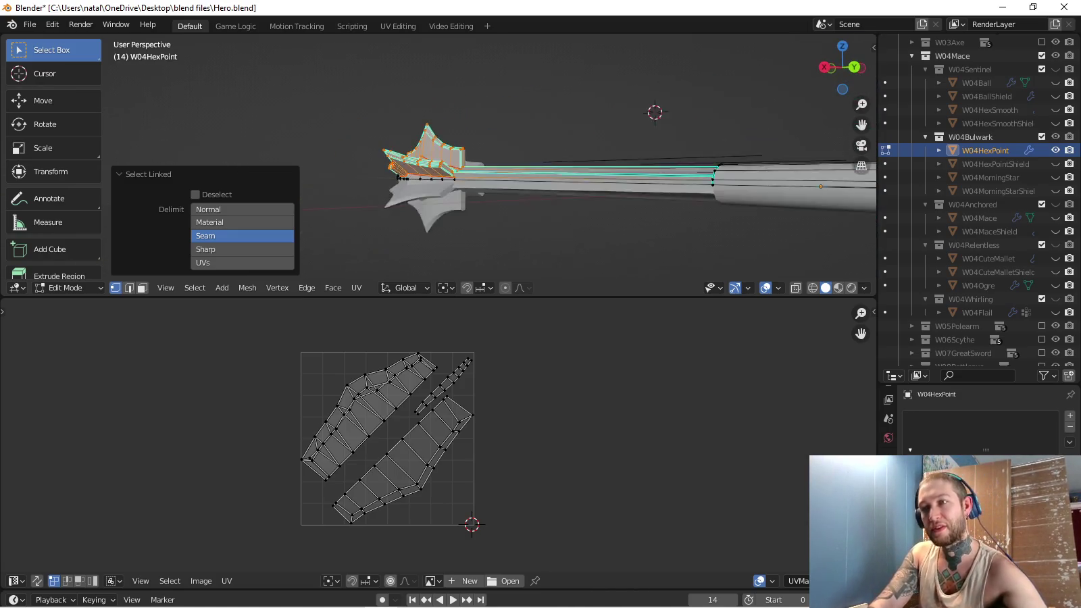
Step: Temporarily show W04HexPointShield and select the whole mace mesh to view all UVs
{"action": "left_click", "coordinate": [1056, 164]}
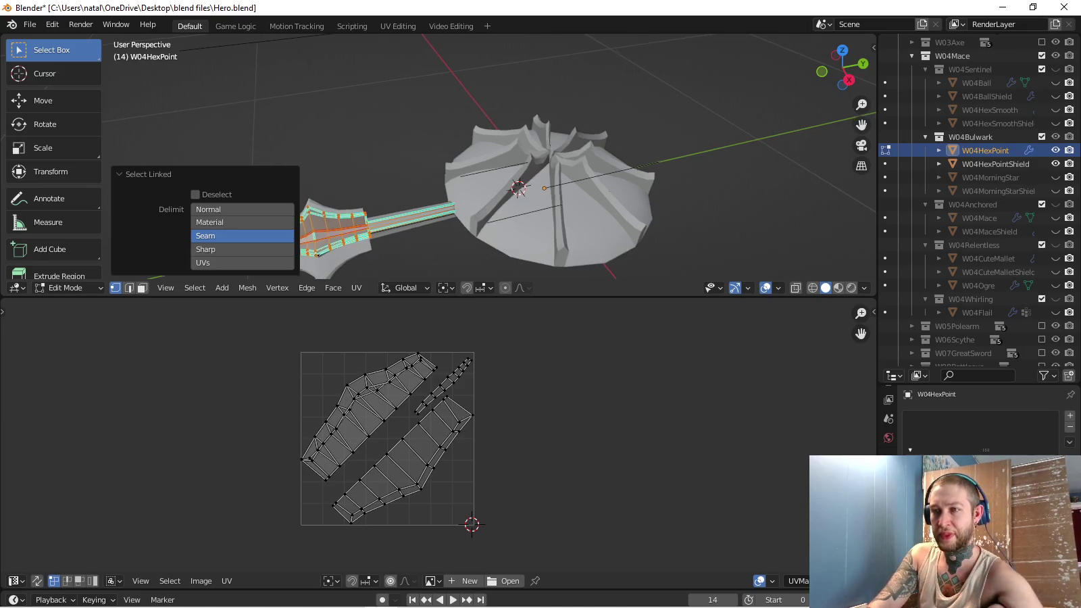
{"action": "key", "text": "alt+a"}
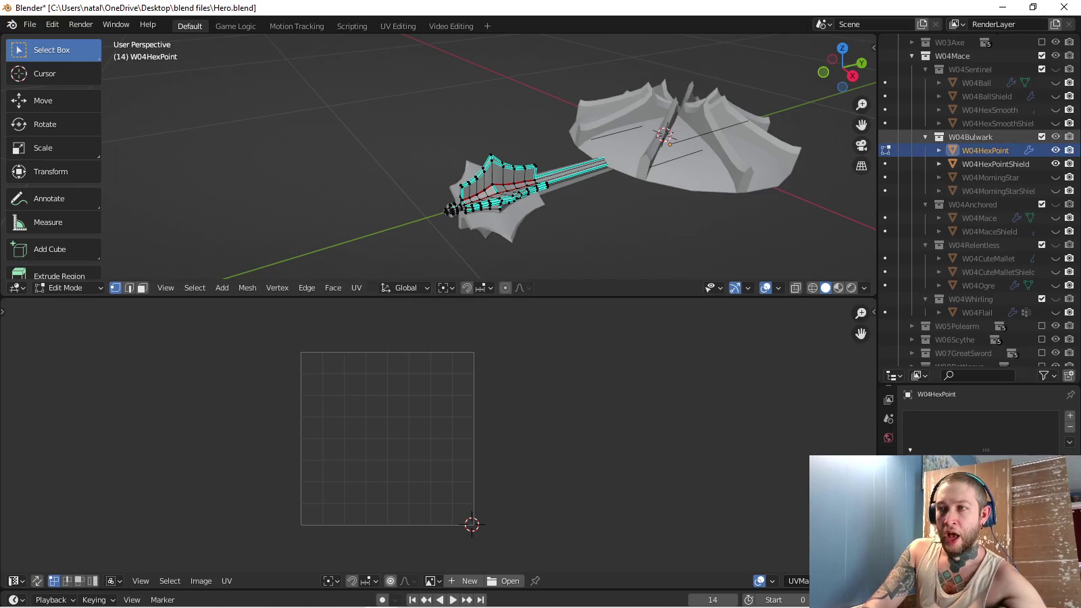
{"action": "key", "text": "a"}
{"action": "scroll", "coordinate": [490, 159], "scroll_direction": "up", "scroll_amount": 3}
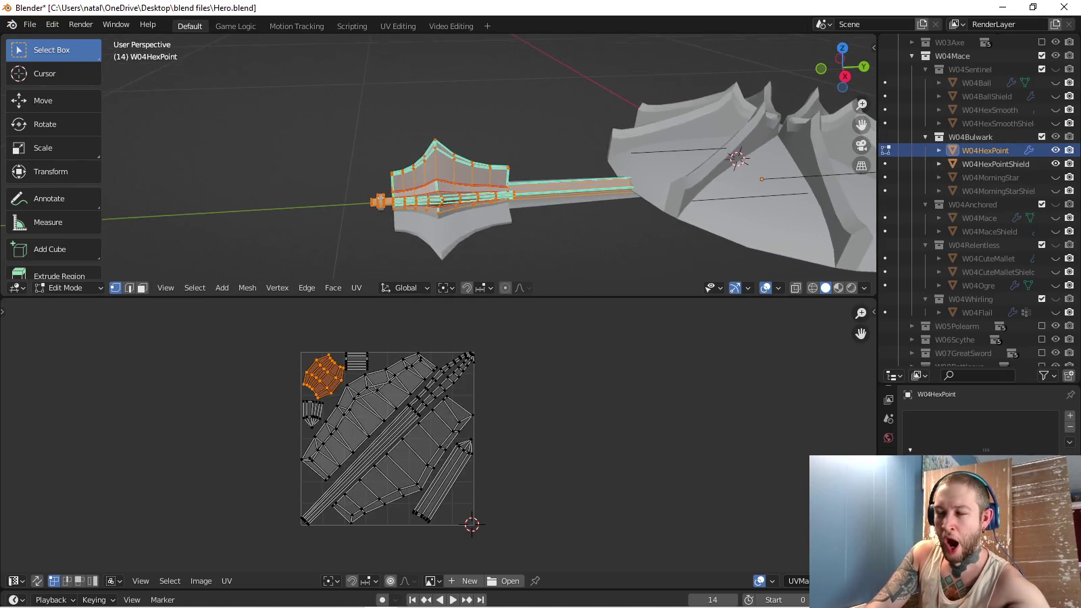
{"action": "scroll", "coordinate": [490, 159], "scroll_direction": "up", "scroll_amount": 4}
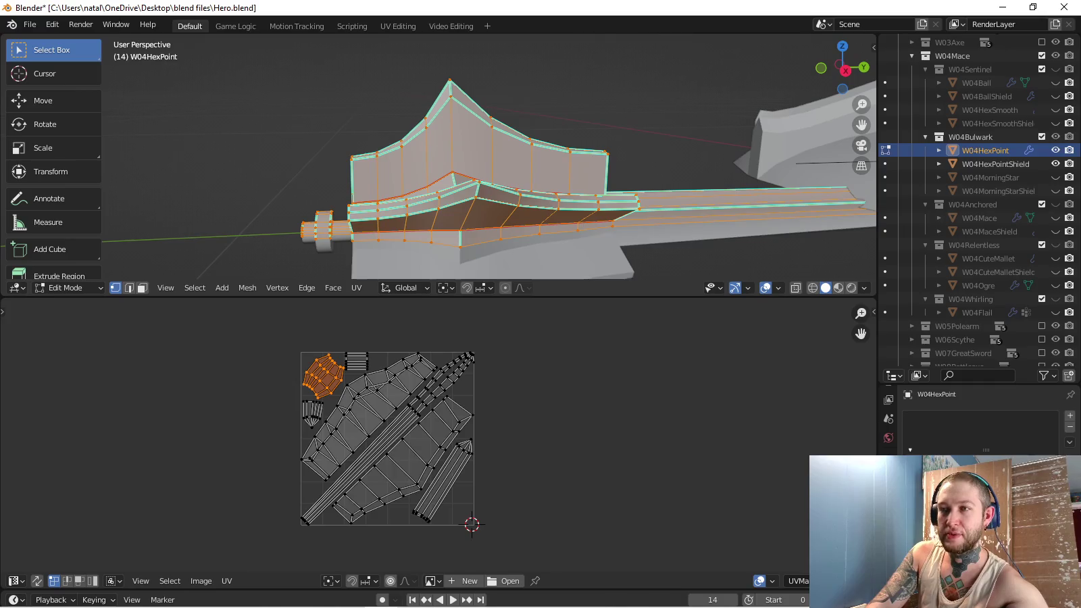
{"action": "mouse_move", "coordinate": [490, 159]}
{"action": "left_mouse_down"}
{"action": "mouse_move", "coordinate": [581, 172]}
{"action": "mouse_move", "coordinate": [433, 105]}
{"action": "left_mouse_up"}
{"action": "scroll", "coordinate": [490, 159], "scroll_direction": "down", "scroll_amount": 3}
{"action": "left_click", "coordinate": [1055, 163]}
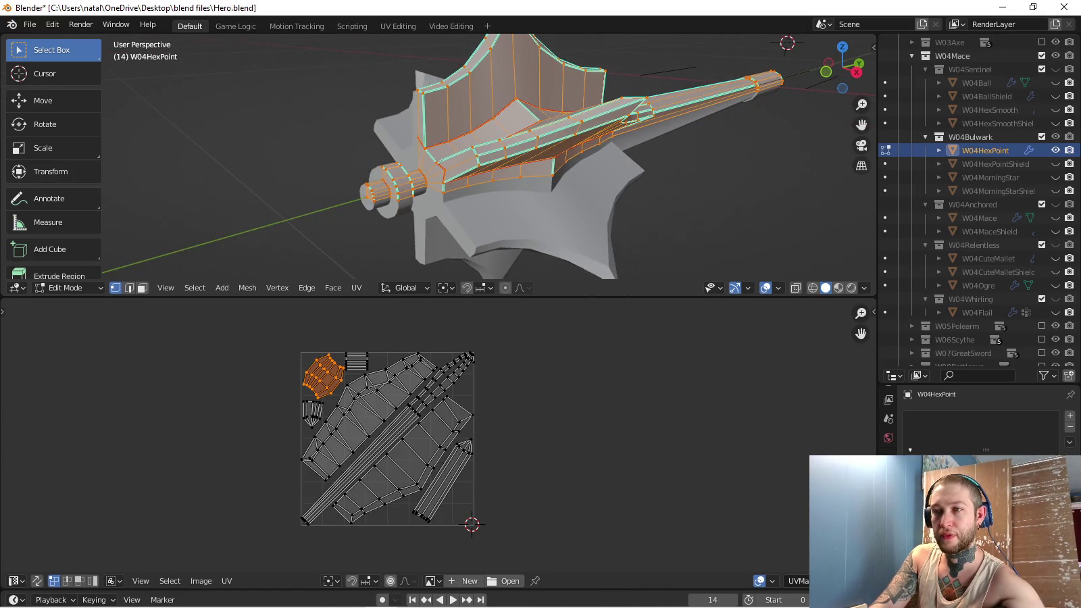
Step: Select the small cylinder island, then the shaft and head islands, to check their UVs
{"action": "key", "text": "alt+a"}
{"action": "key", "text": "l"}
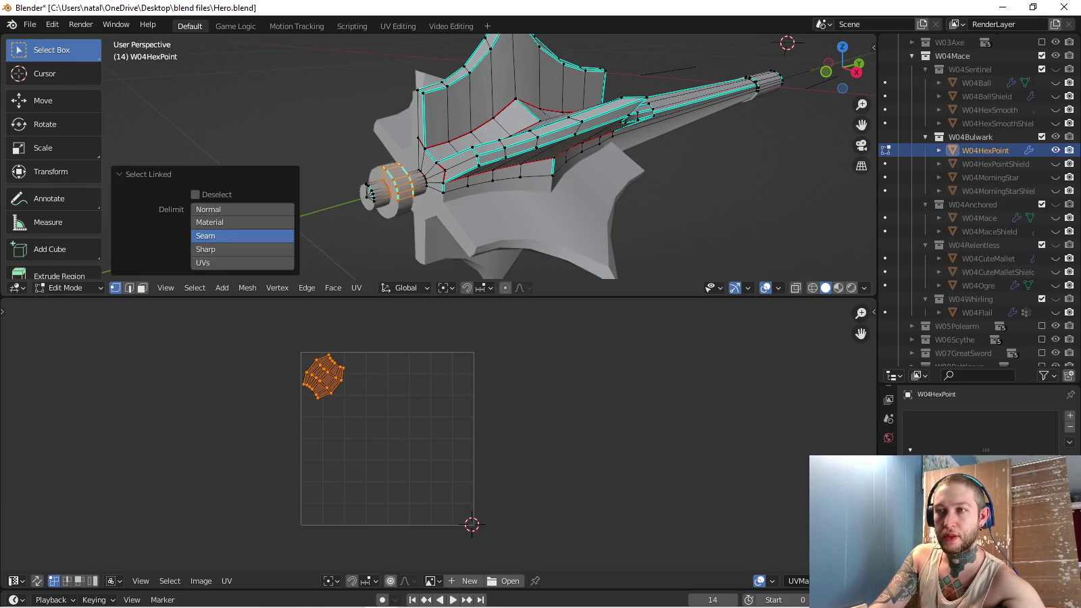
{"action": "left_click_drag", "start_coordinate": [432, 105], "coordinate": [419, 102]}
{"action": "key", "text": "alt+a"}
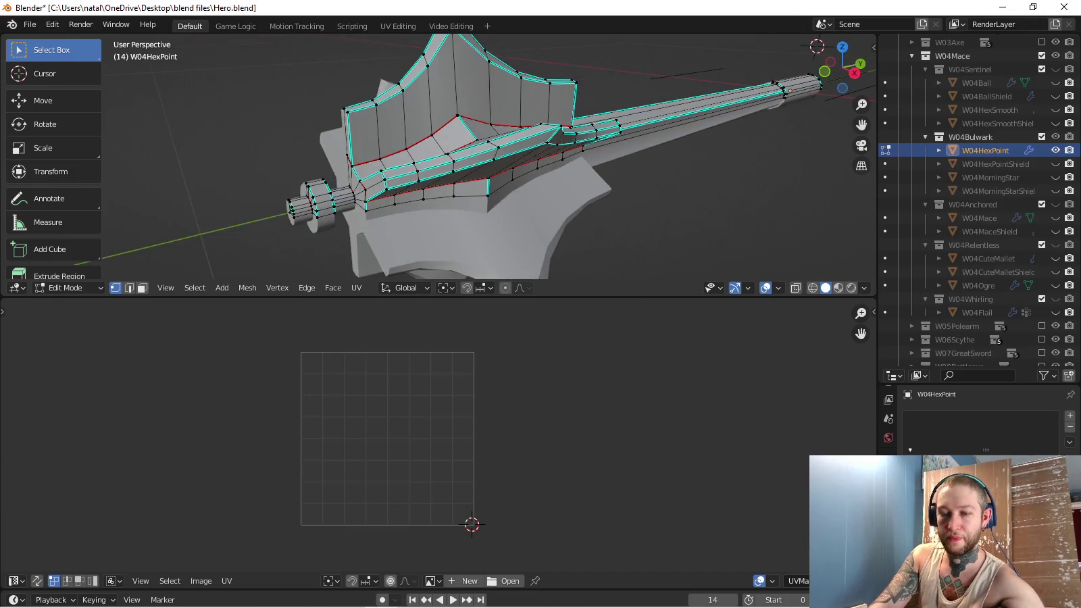
{"action": "key", "text": "l"}
{"action": "key", "text": "alt+Tab"}
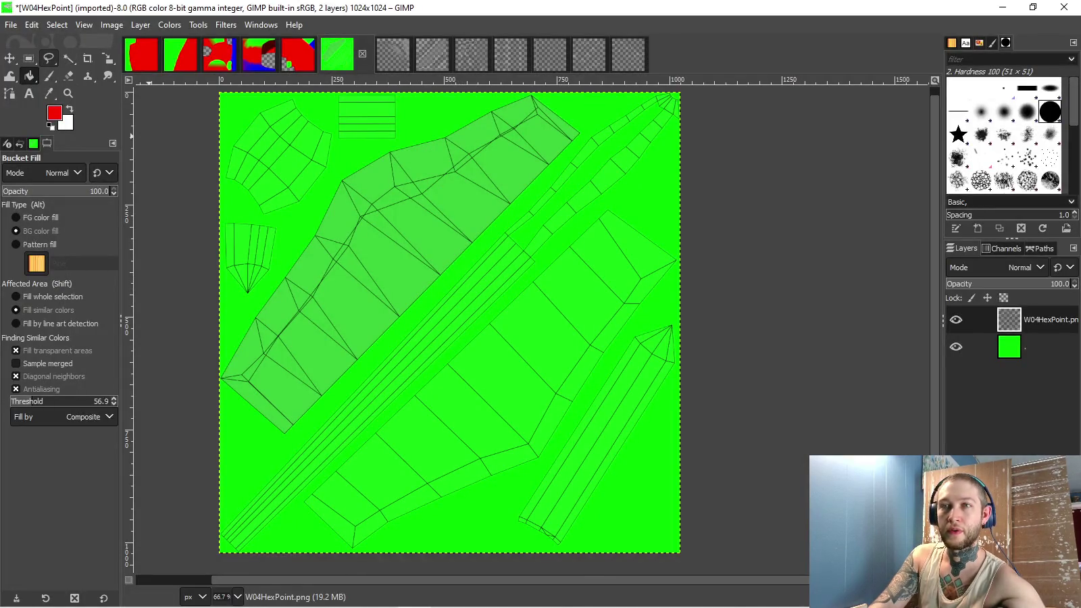
Step: Free-select the striped end block and add the fan-shaped island to the selection
{"action": "left_click", "coordinate": [49, 58]}
{"action": "scroll", "coordinate": [342, 178], "scroll_direction": "up", "scroll_amount": 1}
{"action": "scroll", "coordinate": [342, 179], "scroll_direction": "up", "scroll_amount": 3}
{"action": "scroll", "coordinate": [343, 138], "scroll_direction": "up", "scroll_amount": 2}
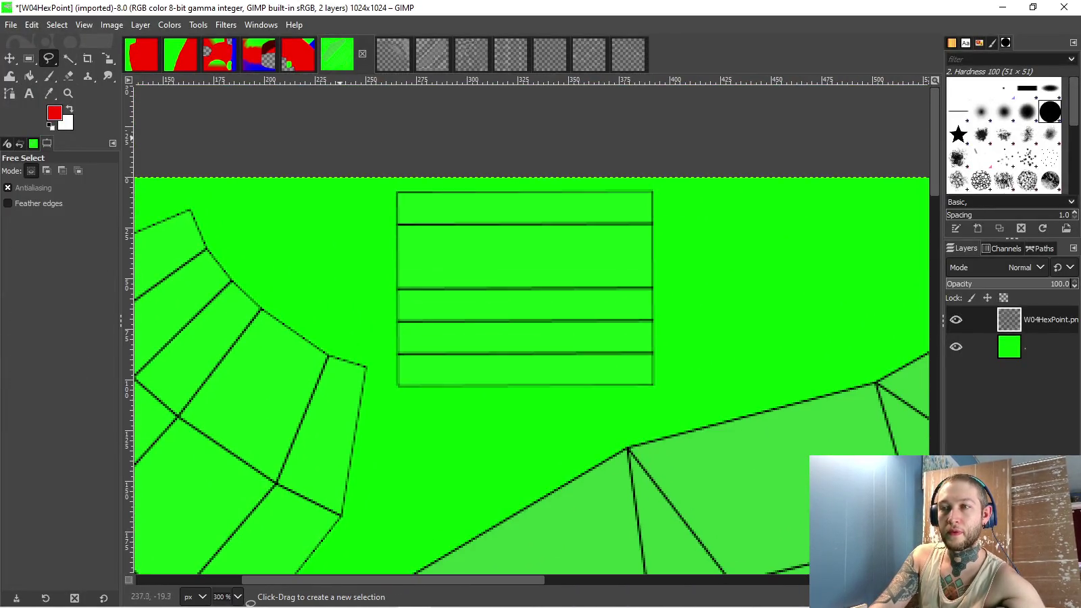
{"action": "left_click_drag", "start_coordinate": [383, 358], "coordinate": [382, 423]}
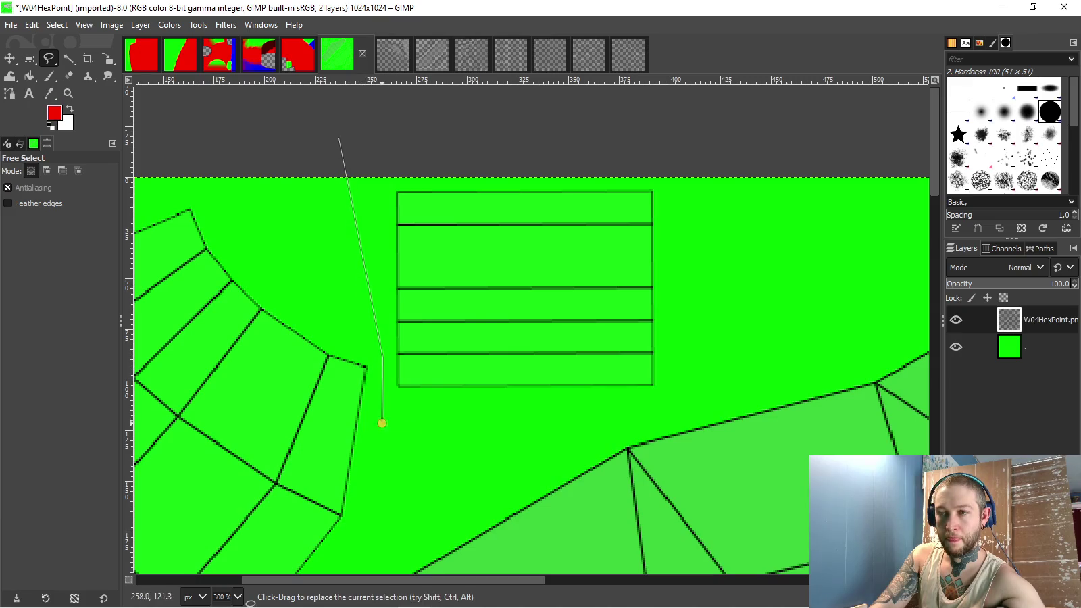
{"action": "double_click", "coordinate": [776, 141]}
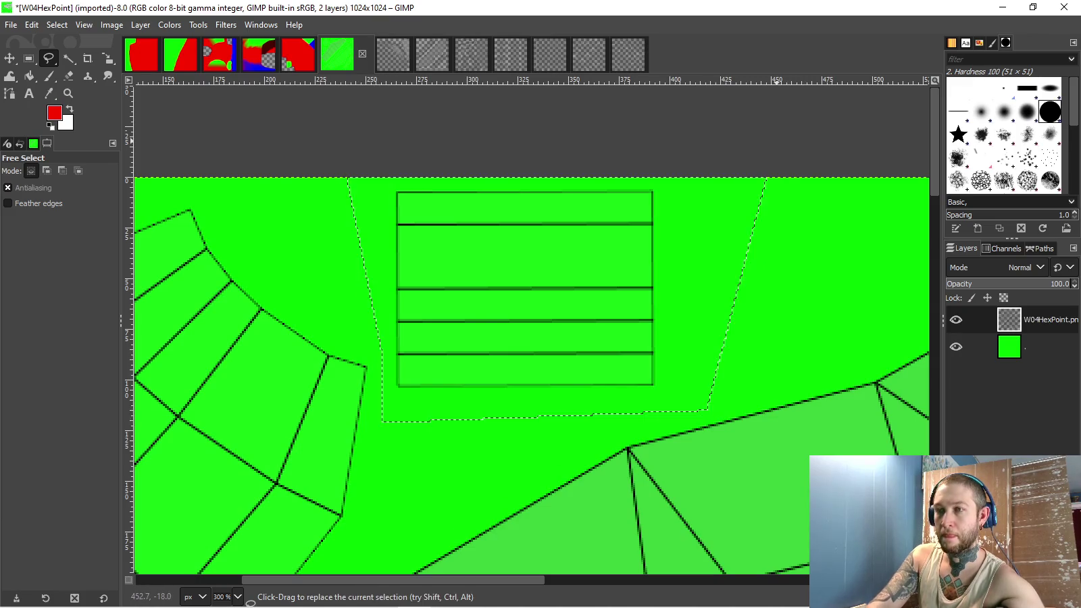
{"action": "scroll", "coordinate": [776, 141], "scroll_direction": "down", "scroll_amount": 3}
{"action": "scroll", "coordinate": [777, 141], "scroll_direction": "down", "scroll_amount": 1}
{"action": "scroll", "coordinate": [776, 142], "scroll_direction": "left", "scroll_amount": 3}
{"action": "key", "text": "shift"}
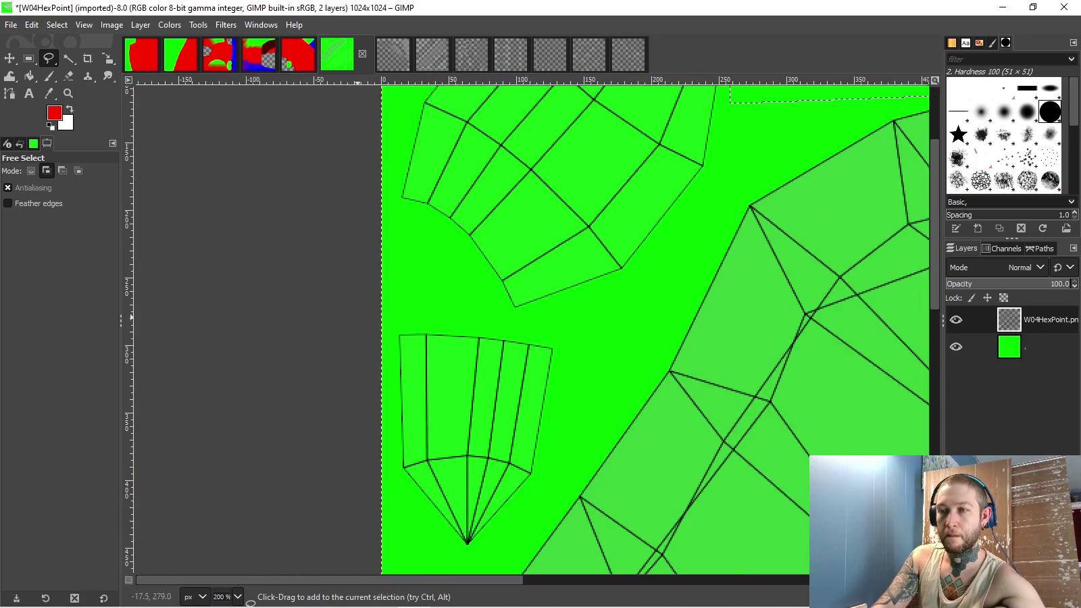
{"action": "scroll", "coordinate": [648, 330], "scroll_direction": "left", "scroll_amount": 1}
{"action": "scroll", "coordinate": [647, 330], "scroll_direction": "down", "scroll_amount": 3}
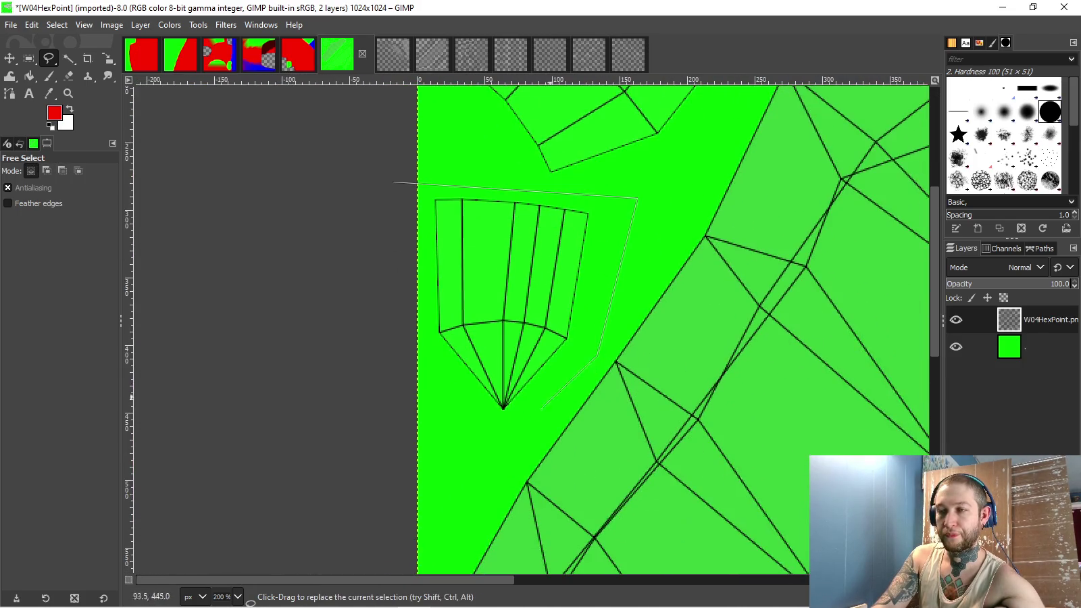
{"action": "double_click", "coordinate": [379, 481]}
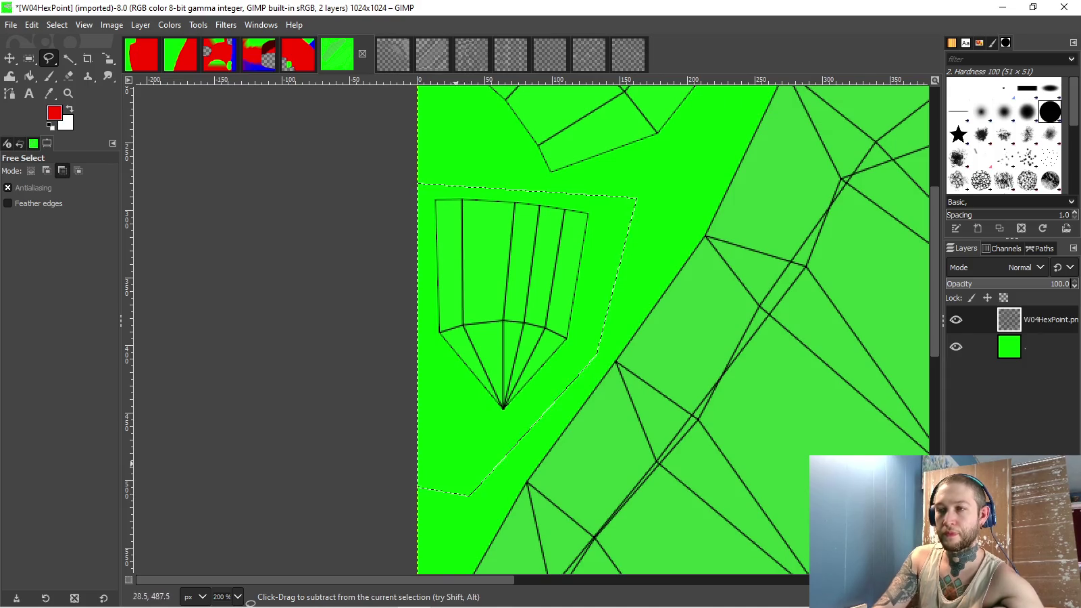
{"action": "scroll", "coordinate": [379, 481], "scroll_direction": "down", "scroll_amount": 2}
{"action": "scroll", "coordinate": [352, 441], "scroll_direction": "down", "scroll_amount": 3}
{"action": "scroll", "coordinate": [352, 440], "scroll_direction": "left", "scroll_amount": 1}
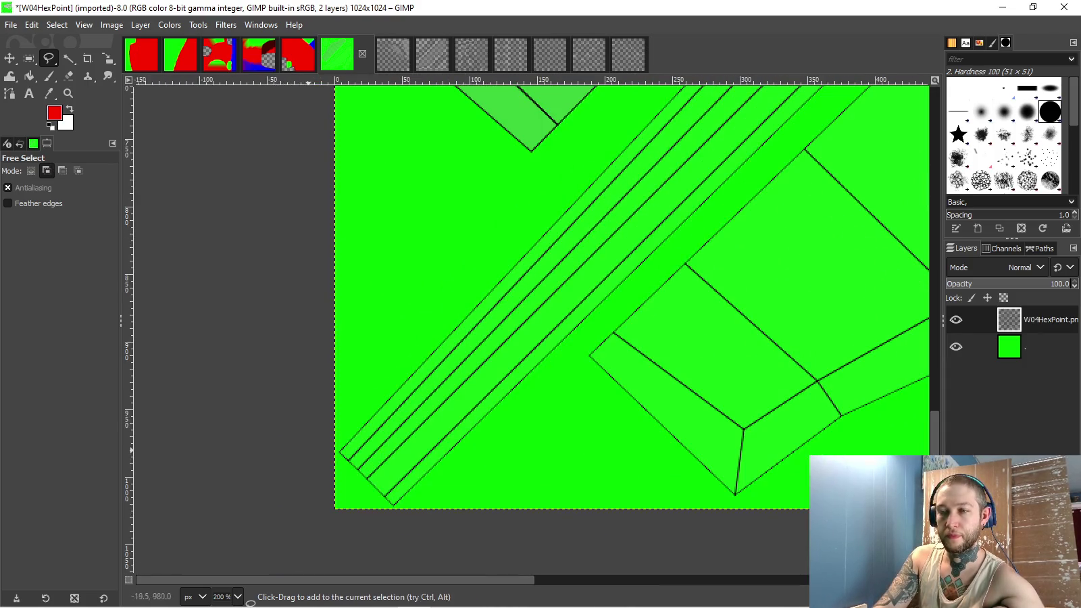
{"action": "scroll", "coordinate": [420, 363], "scroll_direction": "up", "scroll_amount": 2}
{"action": "scroll", "coordinate": [420, 346], "scroll_direction": "up", "scroll_amount": 5}
{"action": "scroll", "coordinate": [420, 346], "scroll_direction": "right", "scroll_amount": 4}
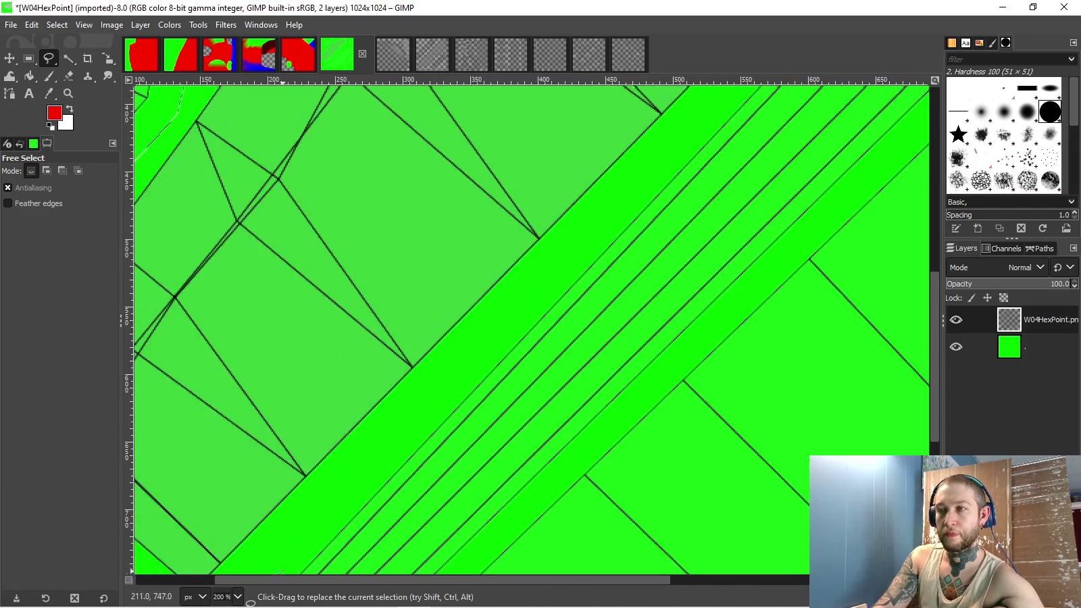
{"action": "scroll", "coordinate": [560, 258], "scroll_direction": "up", "scroll_amount": 5}
{"action": "scroll", "coordinate": [560, 259], "scroll_direction": "right", "scroll_amount": 4}
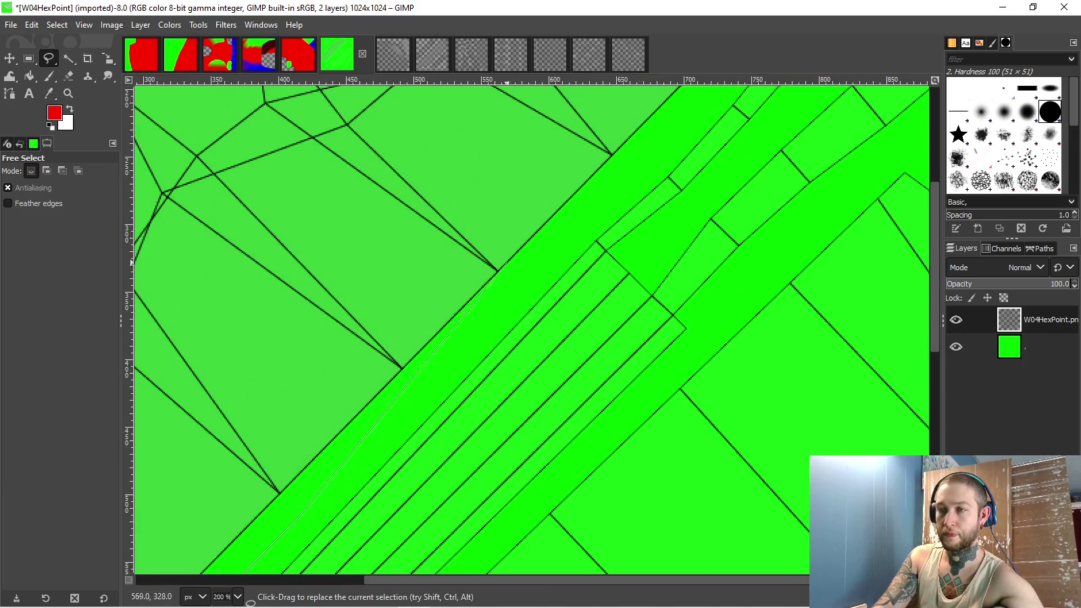
{"action": "scroll", "coordinate": [574, 231], "scroll_direction": "up", "scroll_amount": 5}
{"action": "scroll", "coordinate": [574, 231], "scroll_direction": "right", "scroll_amount": 4}
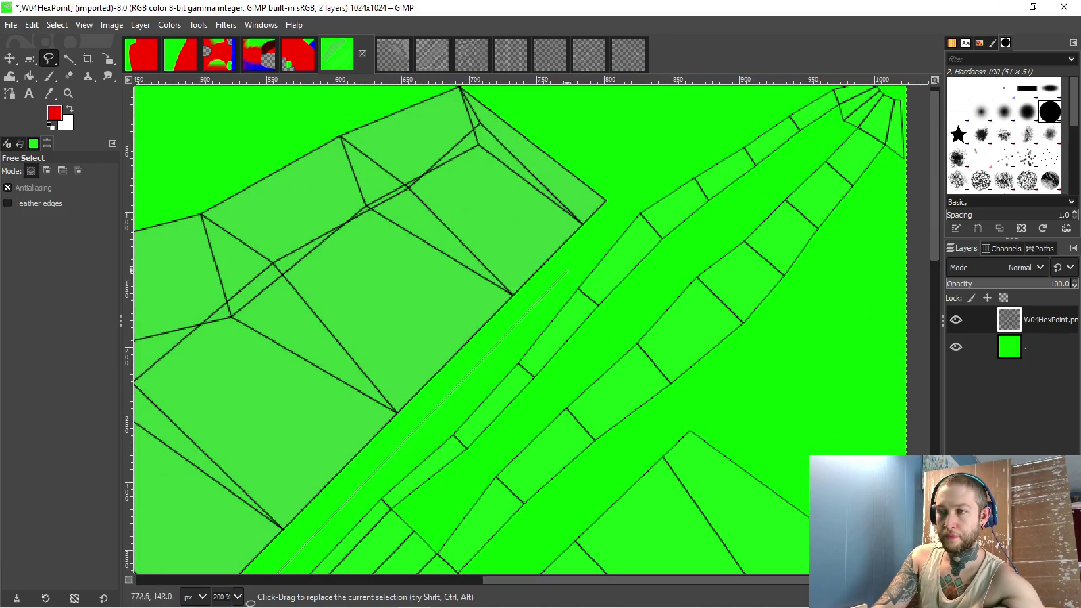
{"action": "scroll", "coordinate": [658, 171], "scroll_direction": "down", "scroll_amount": 2, "text": "ctrl"}
Step: Add the long diagonal strip to the free selection
{"action": "left_click", "coordinate": [688, 103]}
{"action": "left_click", "coordinate": [815, 104]}
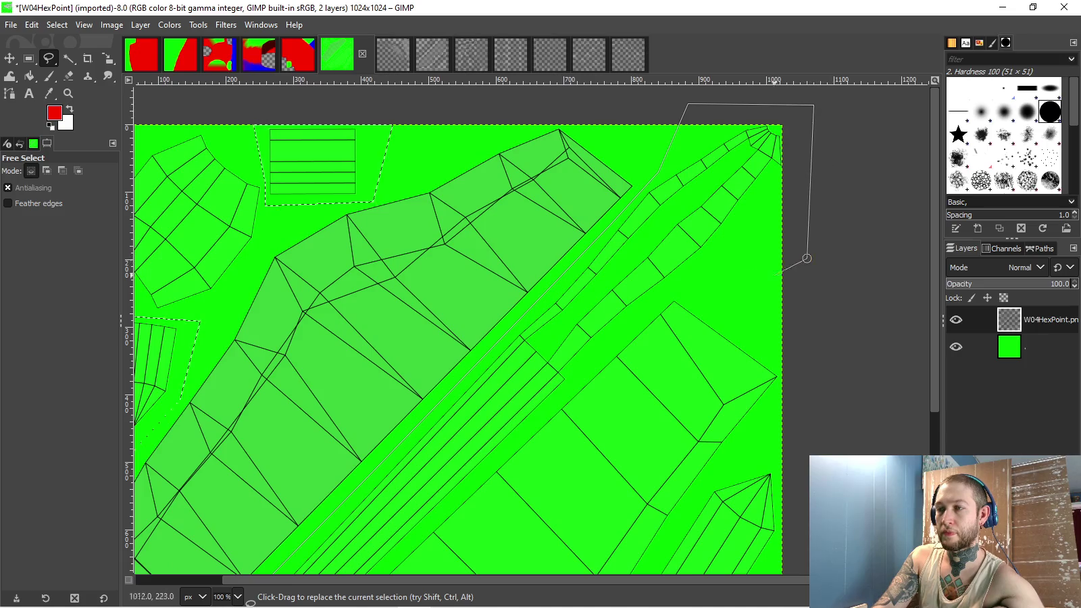
{"action": "scroll", "coordinate": [700, 294], "scroll_direction": "up", "scroll_amount": 3}
{"action": "scroll", "coordinate": [534, 328], "scroll_direction": "down", "scroll_amount": 2}
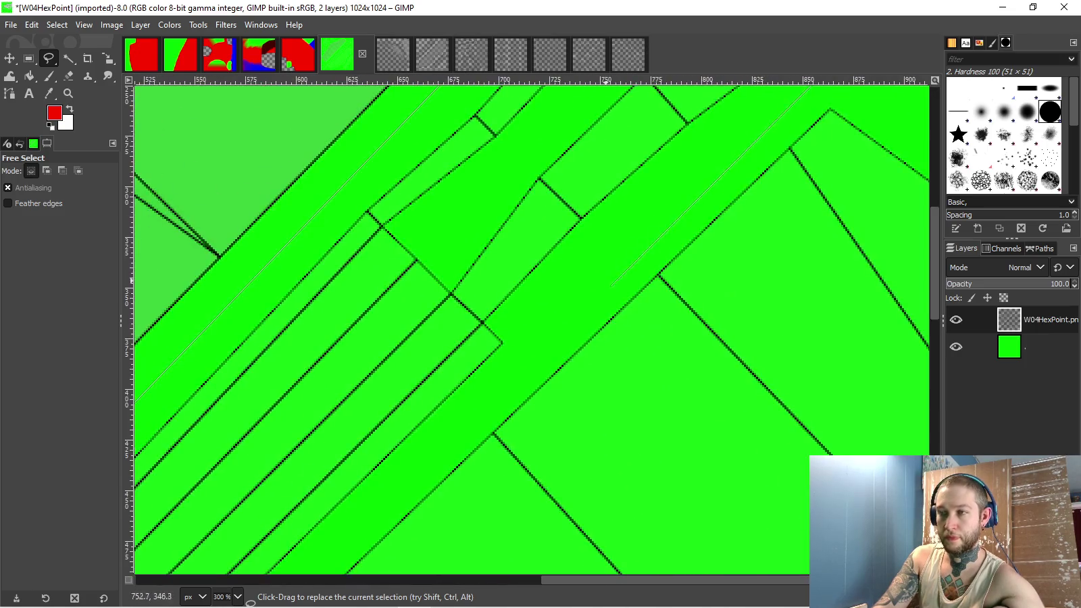
{"action": "scroll", "coordinate": [559, 325], "scroll_direction": "up", "scroll_amount": 1}
{"action": "scroll", "coordinate": [556, 344], "scroll_direction": "down", "scroll_amount": 4}
{"action": "scroll", "coordinate": [608, 324], "scroll_direction": "left", "scroll_amount": 5}
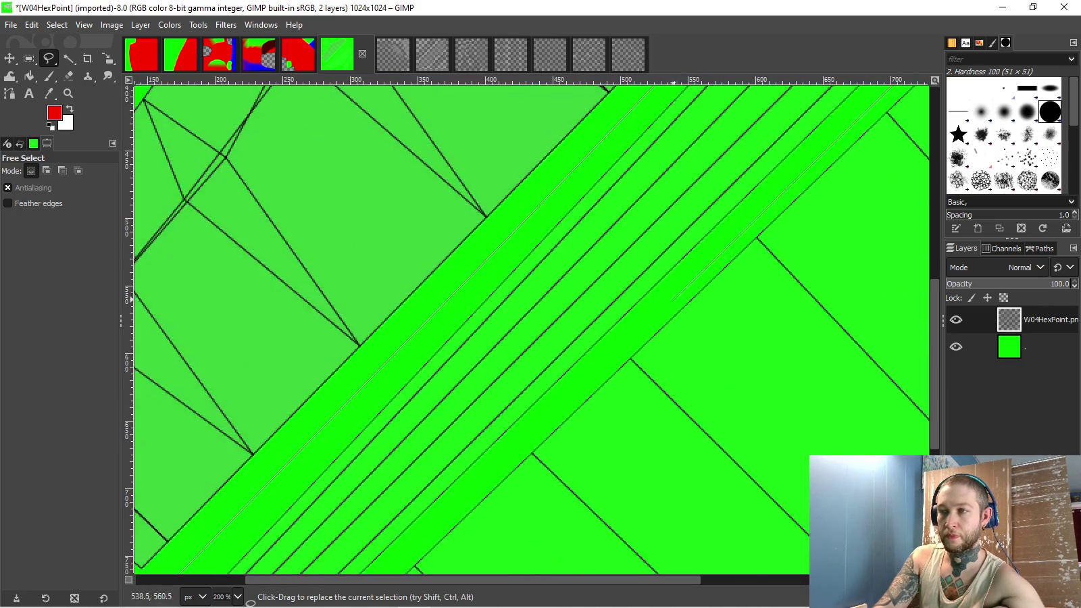
{"action": "scroll", "coordinate": [632, 346], "scroll_direction": "down", "scroll_amount": 4}
{"action": "scroll", "coordinate": [676, 324], "scroll_direction": "left", "scroll_amount": 4}
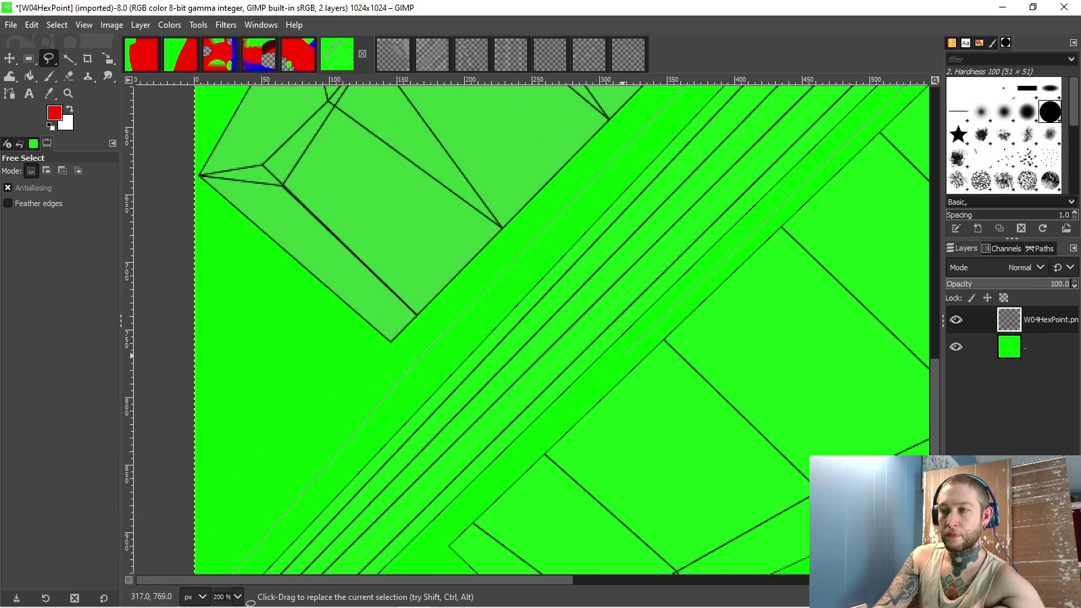
{"action": "scroll", "coordinate": [611, 372], "scroll_direction": "down", "scroll_amount": 3}
{"action": "scroll", "coordinate": [590, 369], "scroll_direction": "left", "scroll_amount": 3}
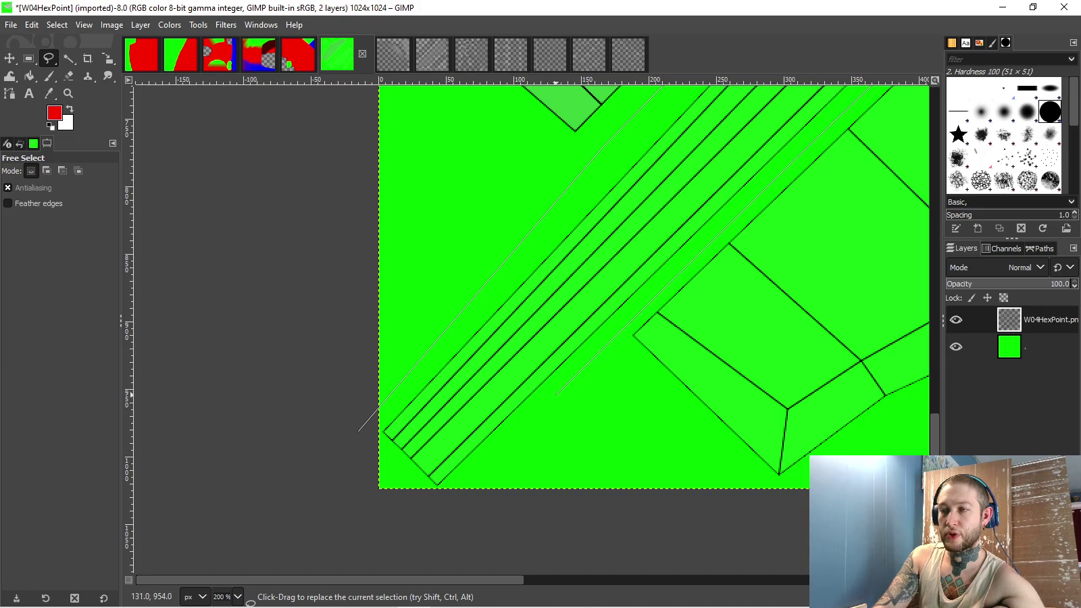
{"action": "double_click", "coordinate": [440, 512]}
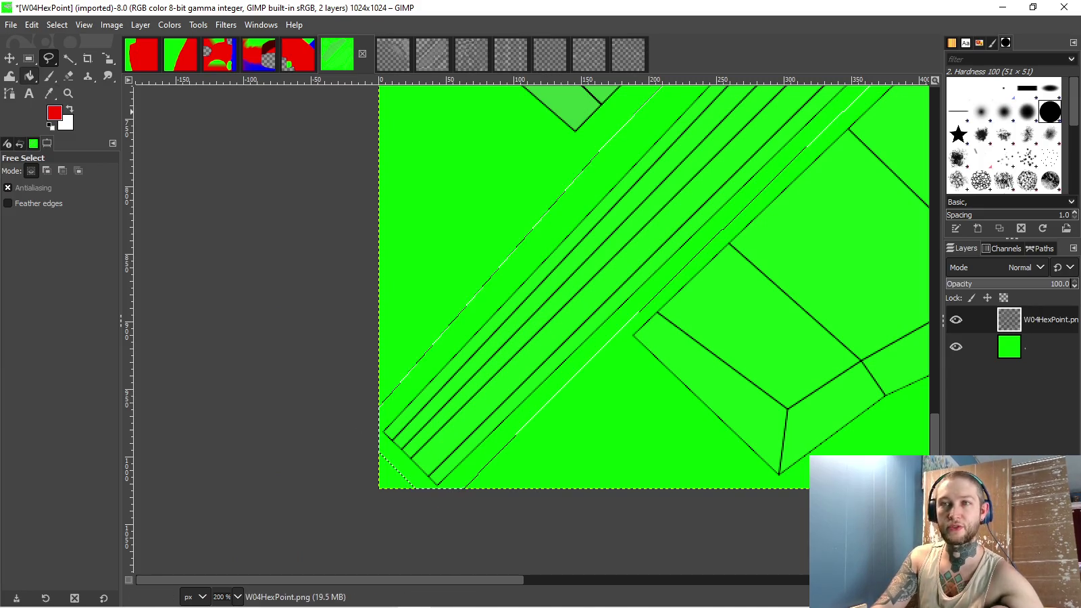
{"action": "left_click", "coordinate": [354, 478]}
{"action": "key", "text": "Escape"}
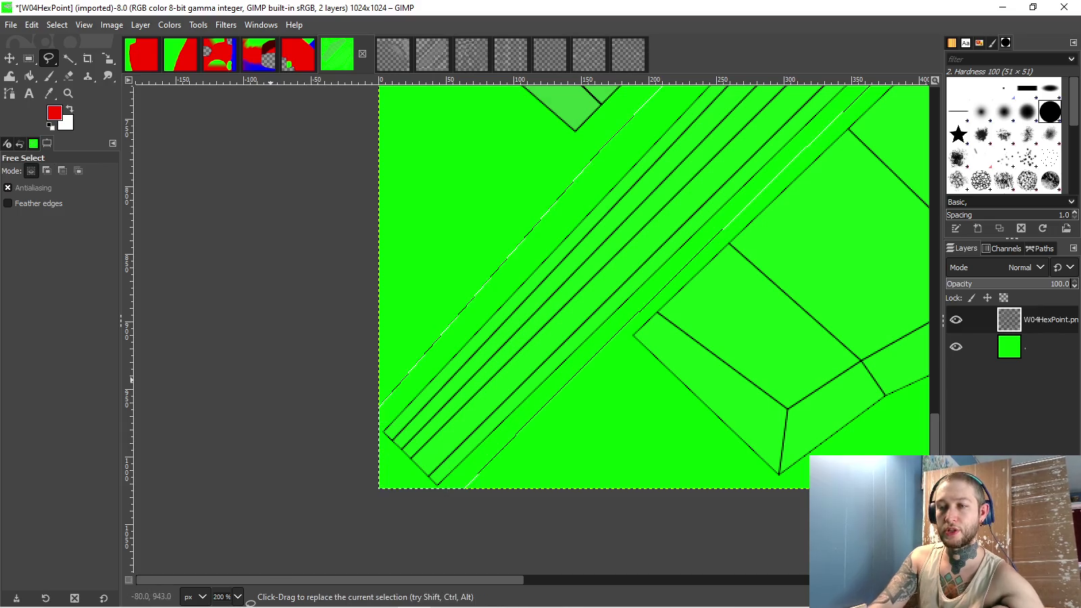
Step: Bucket-fill the selected strip and end islands red on the green base layer, then deselect
{"action": "key", "text": "shift+b"}
{"action": "left_click", "coordinate": [625, 219]}
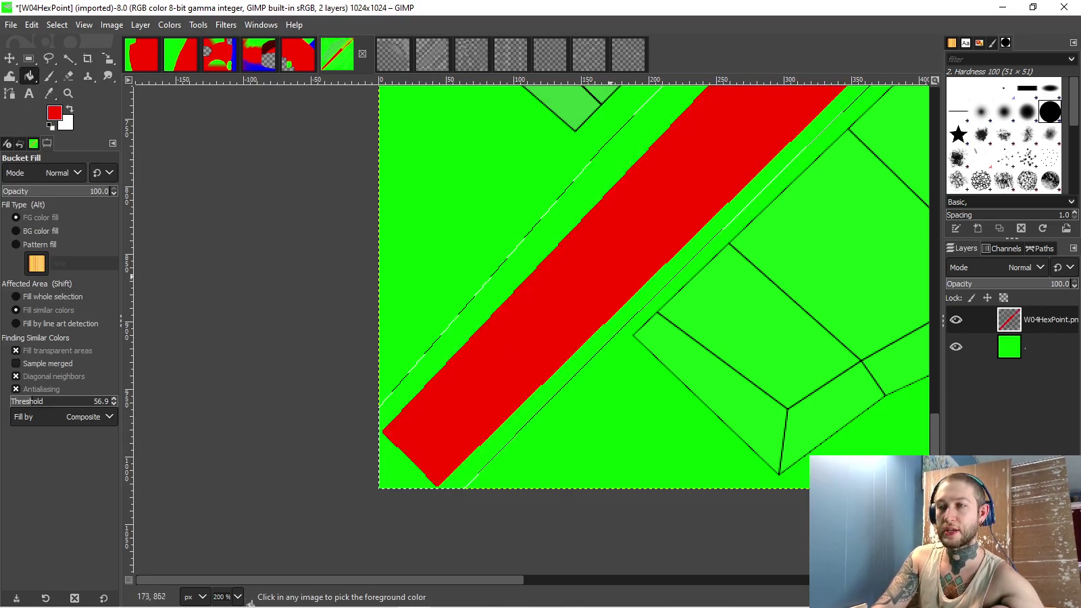
{"action": "scroll", "coordinate": [624, 219], "scroll_direction": "down", "scroll_amount": 3}
{"action": "key", "text": "ctrl+z"}
{"action": "left_click", "coordinate": [1041, 347]}
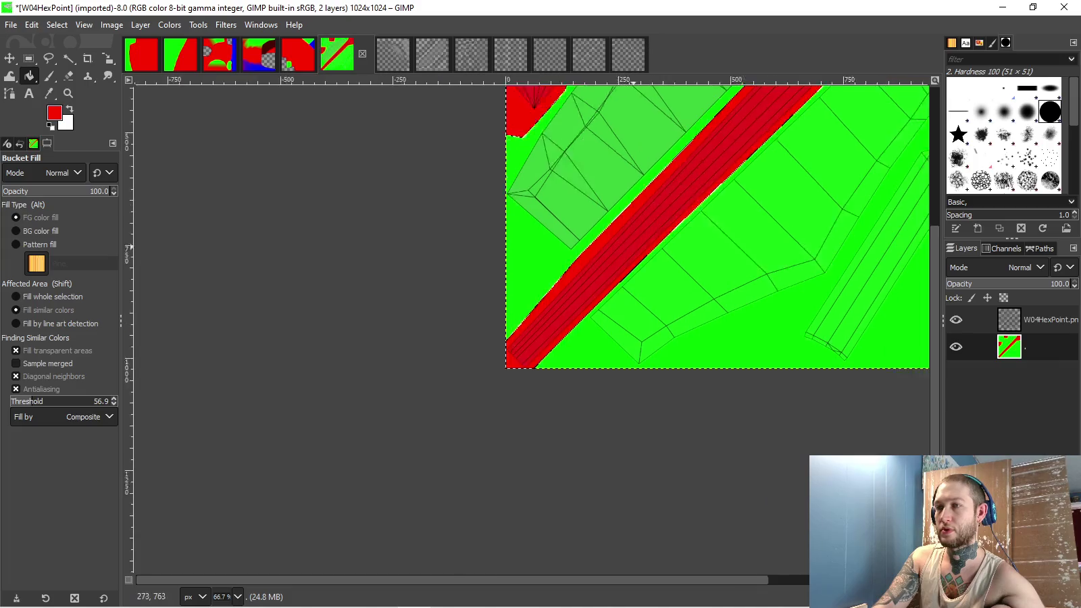
{"action": "left_click", "coordinate": [585, 303]}
{"action": "key", "text": "ctrl+shift+a"}
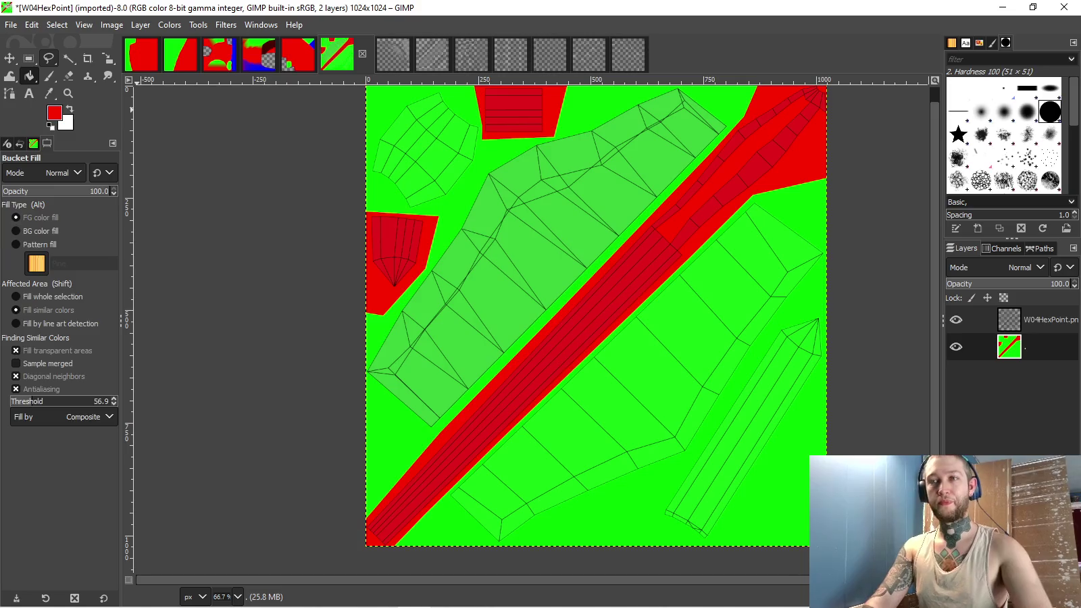
Step: Begin free-selecting the lower-right region of the texture
{"action": "left_click", "coordinate": [48, 58]}
{"action": "scroll", "coordinate": [596, 518], "scroll_direction": "down", "scroll_amount": 2}
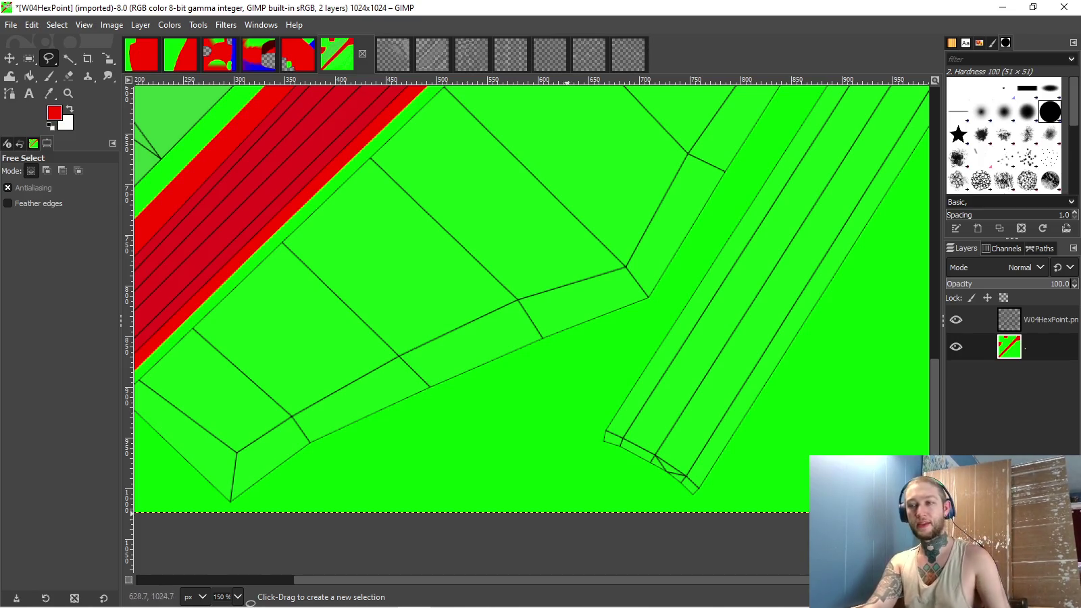
{"action": "left_click", "coordinate": [557, 448]}
{"action": "key", "text": "minus"}
{"action": "key", "text": "minus"}
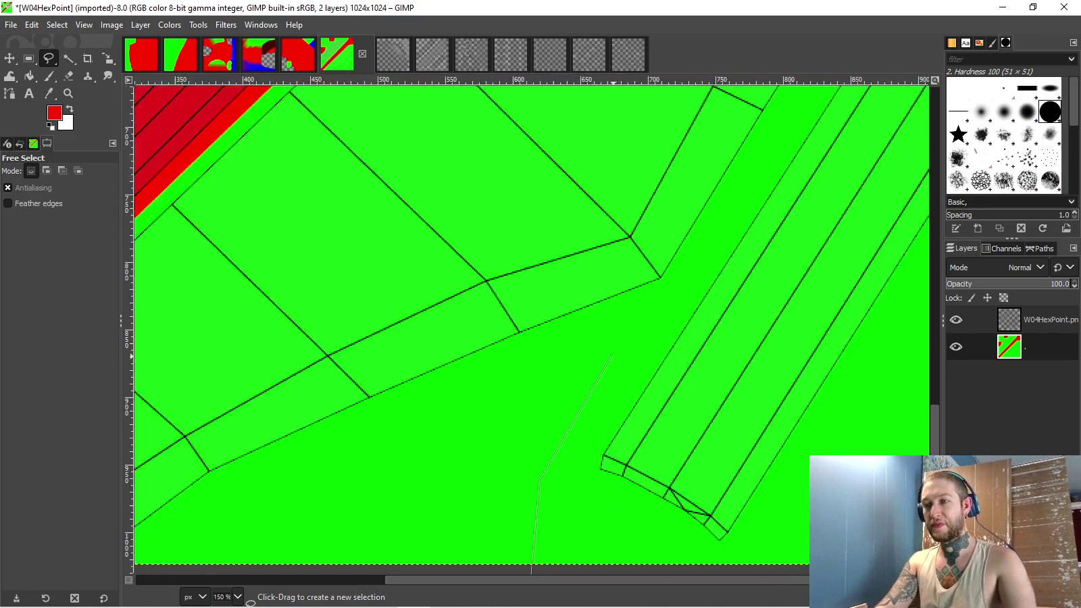
{"action": "key", "text": "plus"}
{"action": "key", "text": "plus"}
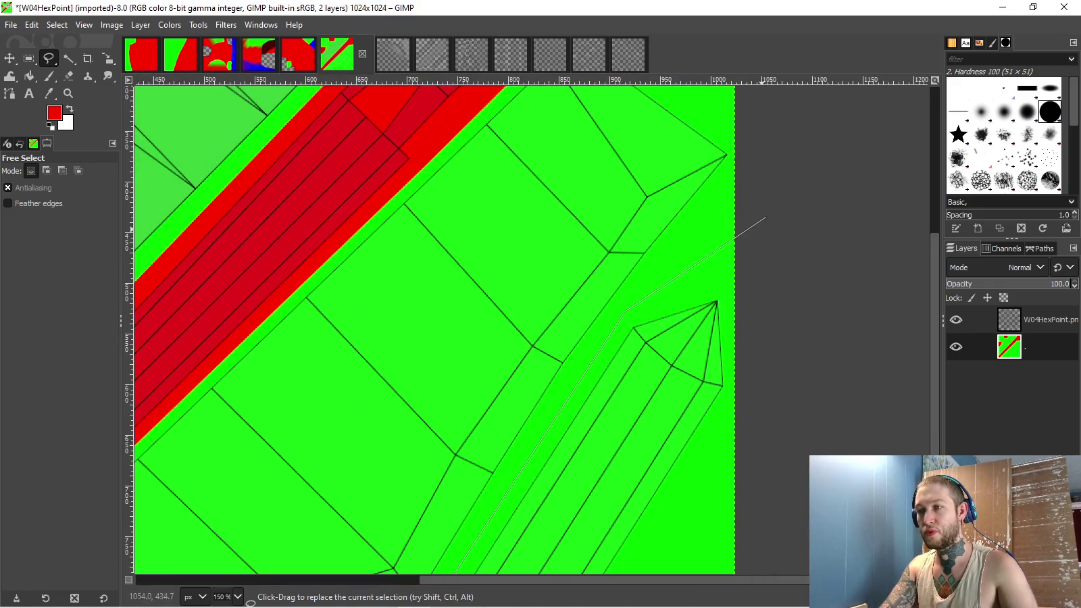
{"action": "left_click", "coordinate": [766, 218]}
{"action": "key", "text": "minus"}
{"action": "key", "text": "minus"}
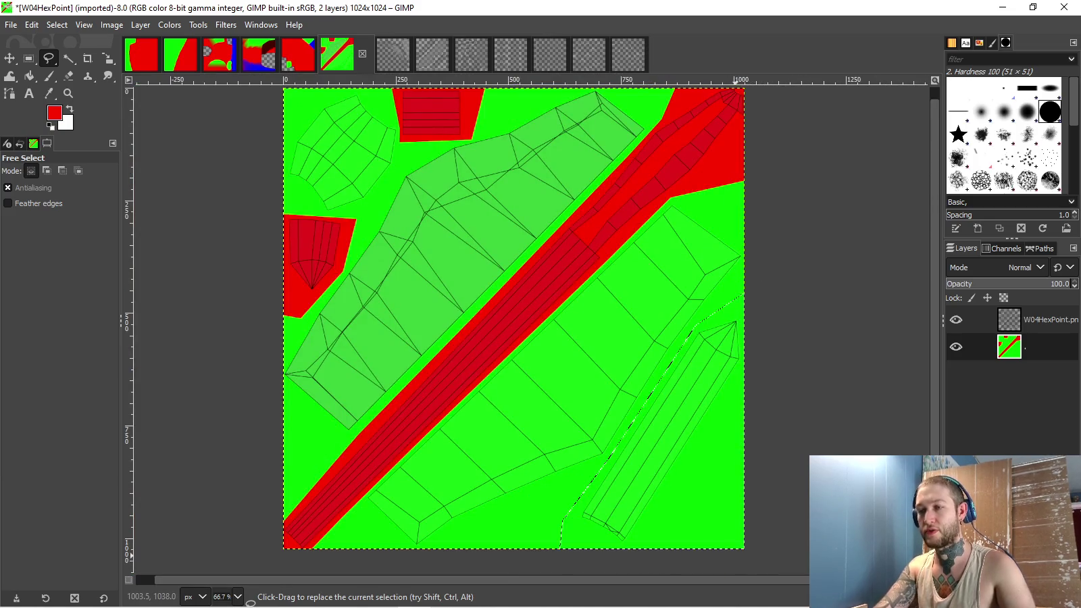
Step: In Blender, unhide W04HexPointShield and orbit around the mace to check it
{"action": "key", "text": "alt+Tab"}
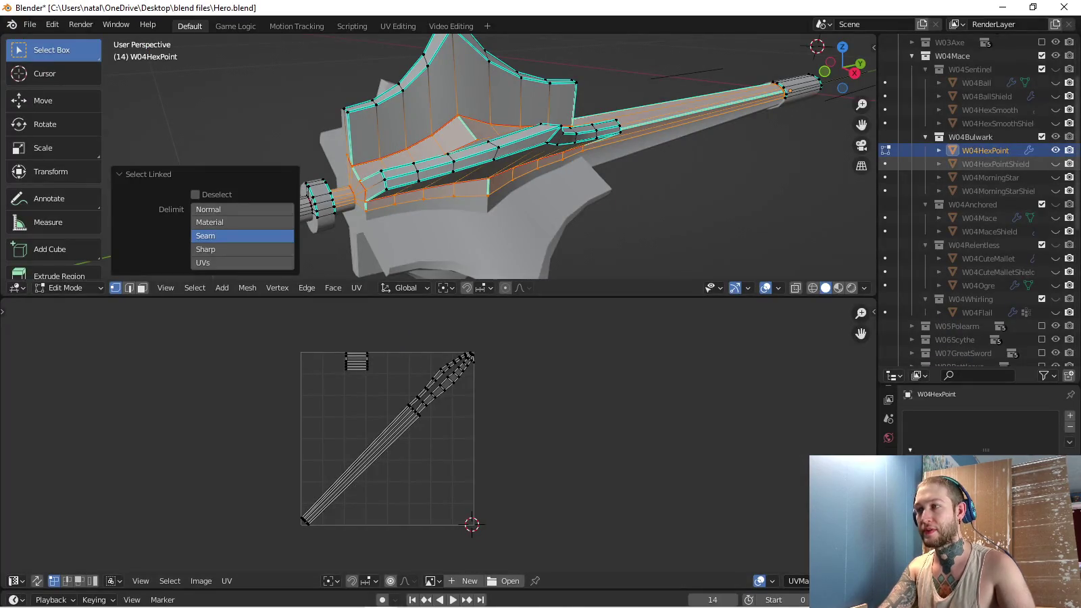
{"action": "left_click", "coordinate": [1055, 164]}
{"action": "left_click_drag", "start_coordinate": [841, 64], "coordinate": [764, 80]}
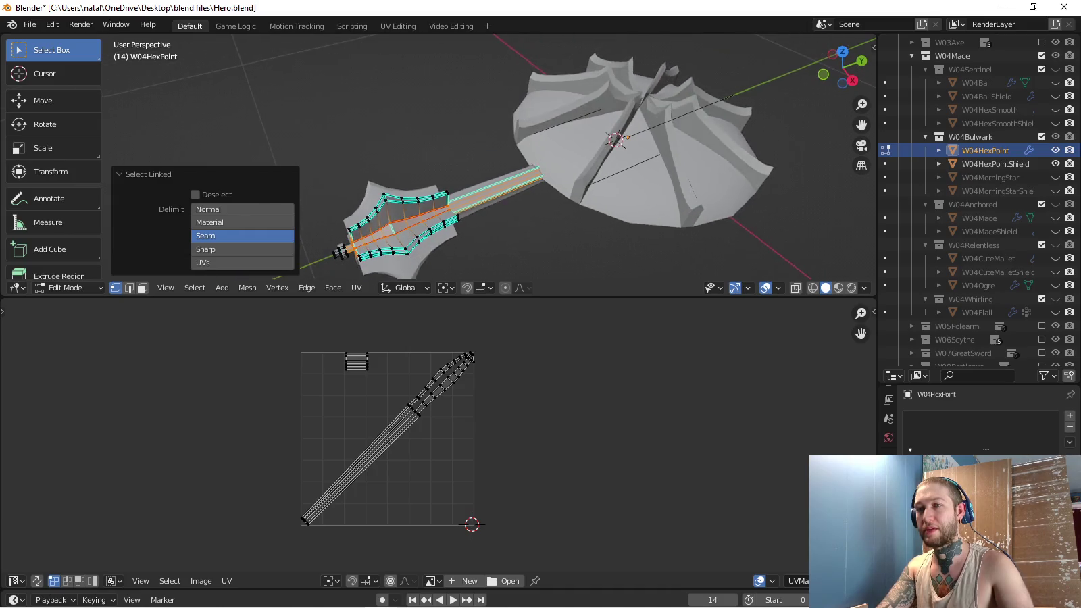
{"action": "key", "text": "alt+Tab"}
{"action": "left_click", "coordinate": [54, 113]}
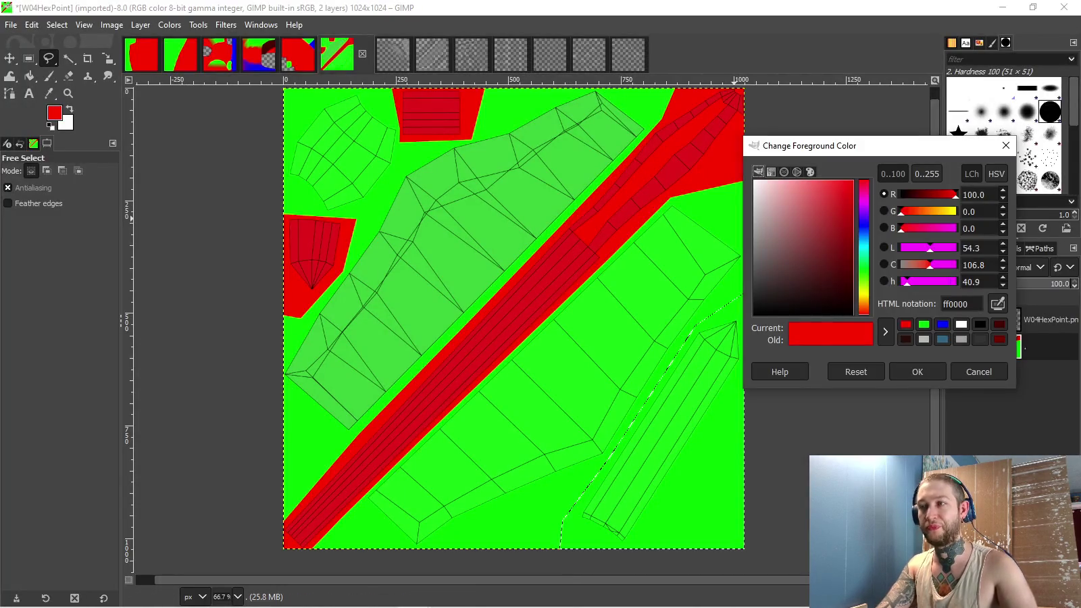
Step: Fill the lower-right selection with pure blue (0000ff)
{"action": "left_click", "coordinate": [955, 229]}
{"action": "left_click", "coordinate": [900, 195]}
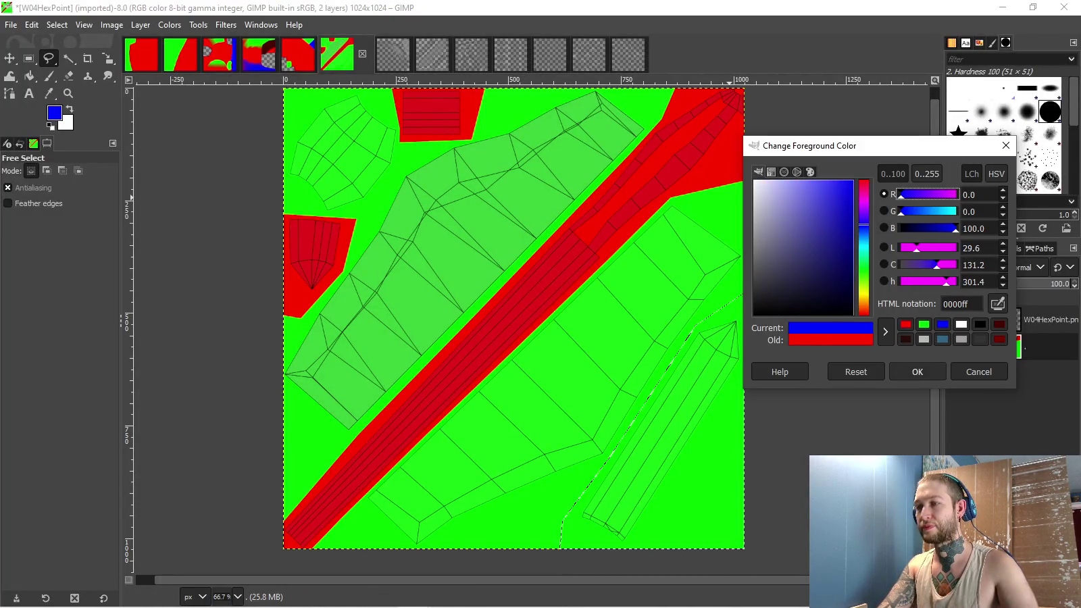
{"action": "key", "text": "Return"}
{"action": "key", "text": "shift+b"}
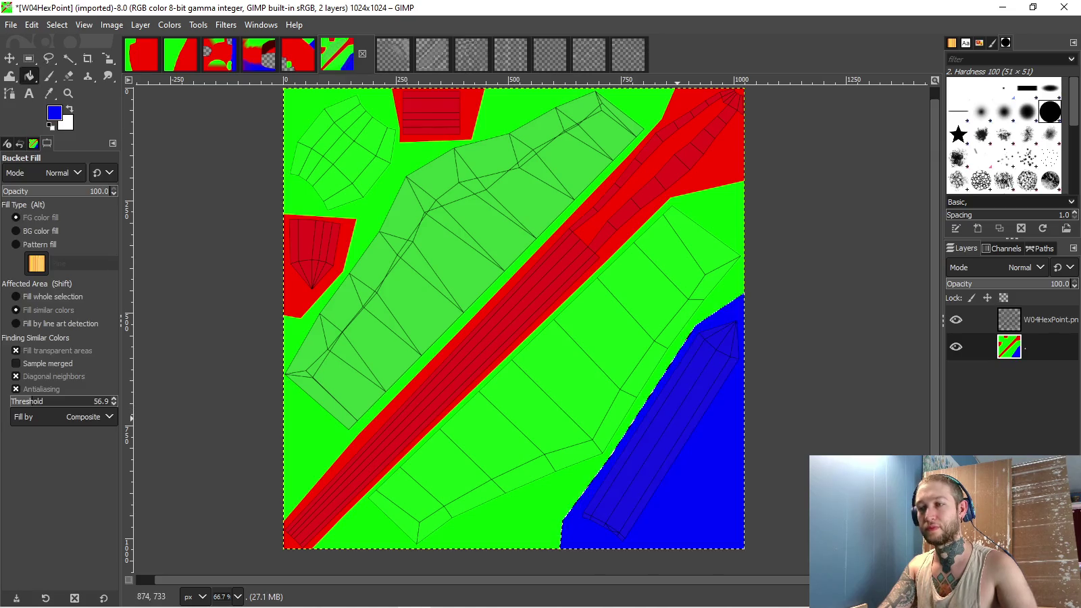
{"action": "left_click", "coordinate": [649, 439]}
Step: Hide the W04HexPoint.png wireframe layer and return to Blender
{"action": "left_click", "coordinate": [957, 320]}
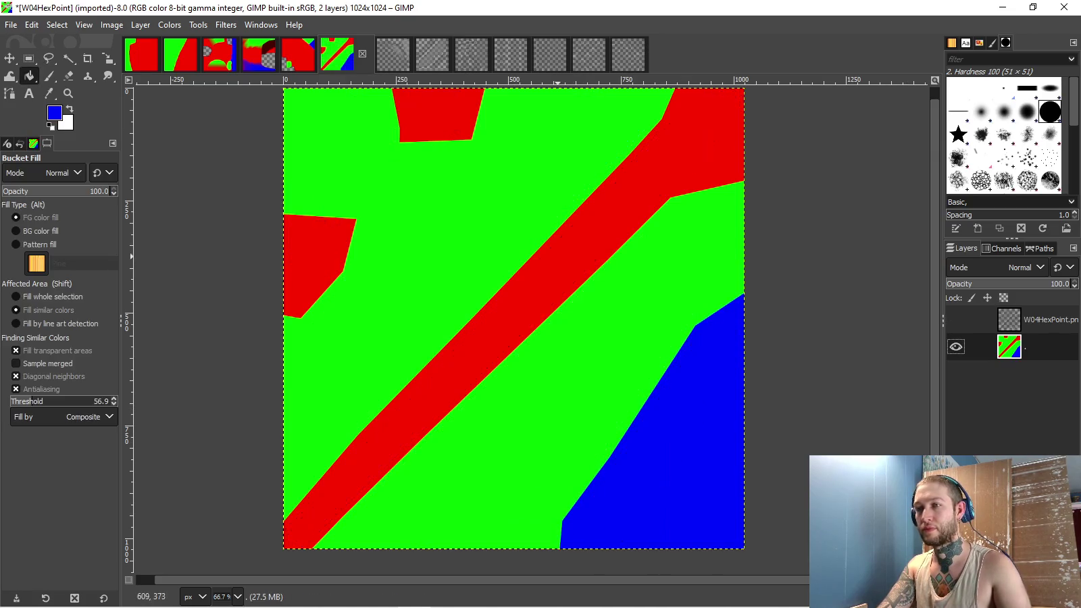
{"action": "scroll", "coordinate": [234, 105], "scroll_direction": "up", "scroll_amount": 2}
{"action": "key", "text": "alt+Tab"}
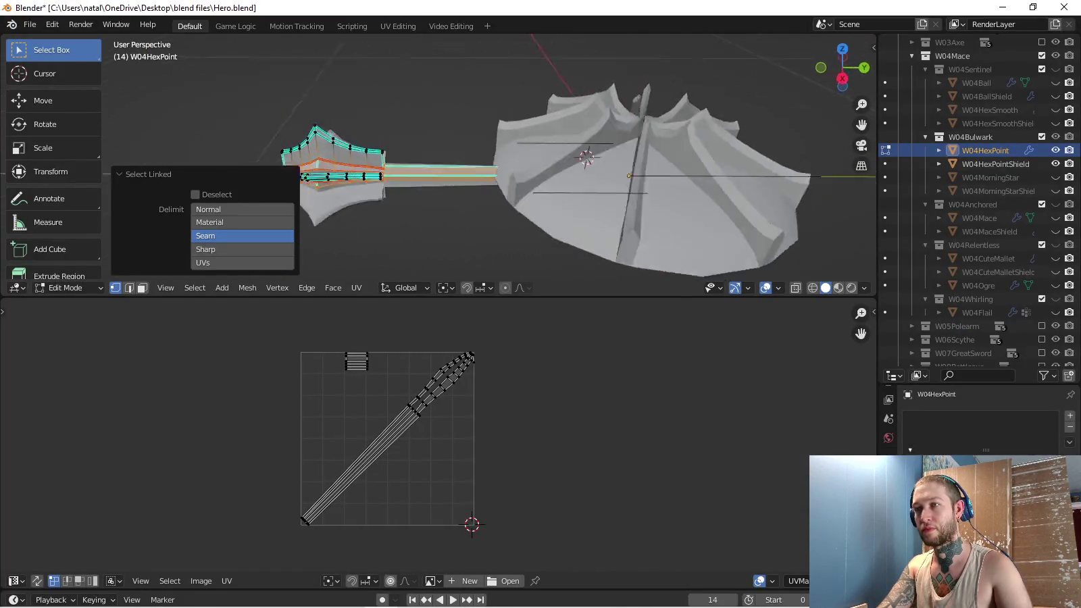
Step: Select W04HexPointShield in Edit Mode and scale its big round UV island slightly larger
{"action": "left_click", "coordinate": [996, 163]}
{"action": "key", "text": "Tab"}
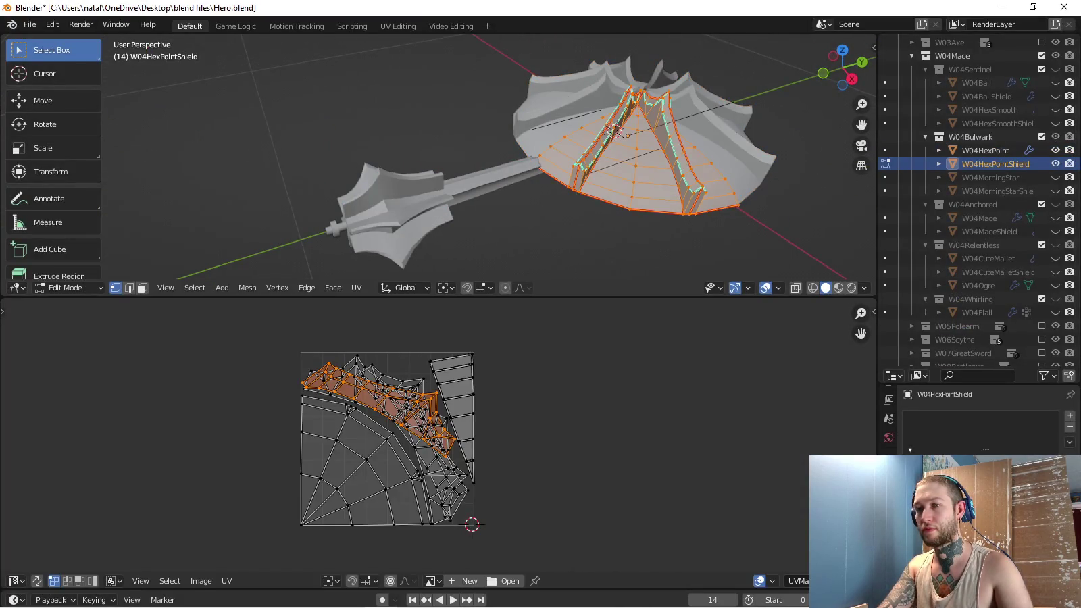
{"action": "scroll", "coordinate": [437, 435], "scroll_direction": "up", "scroll_amount": 2}
{"action": "key", "text": "alt+a"}
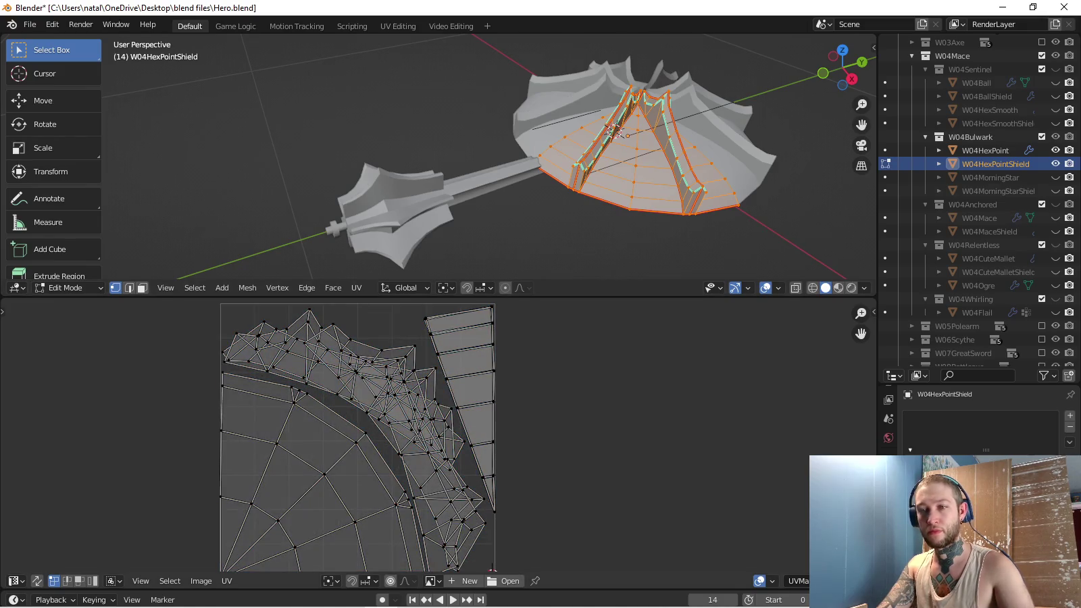
{"action": "key", "text": "l"}
{"action": "scroll", "coordinate": [378, 432], "scroll_direction": "up", "scroll_amount": 2}
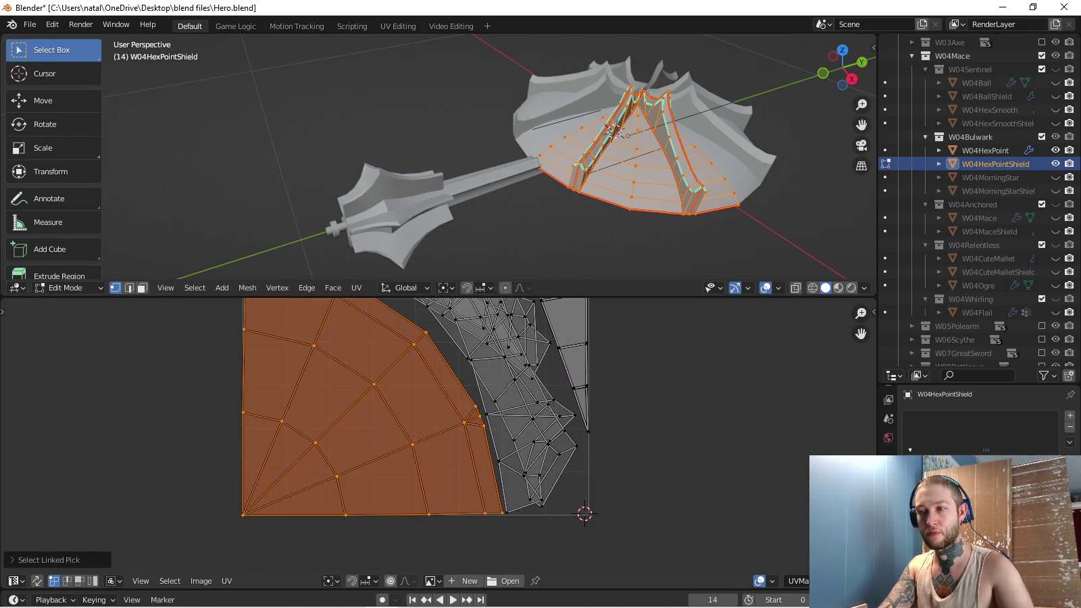
{"action": "scroll", "coordinate": [386, 452], "scroll_direction": "up", "scroll_amount": 2}
{"action": "key", "text": "s"}
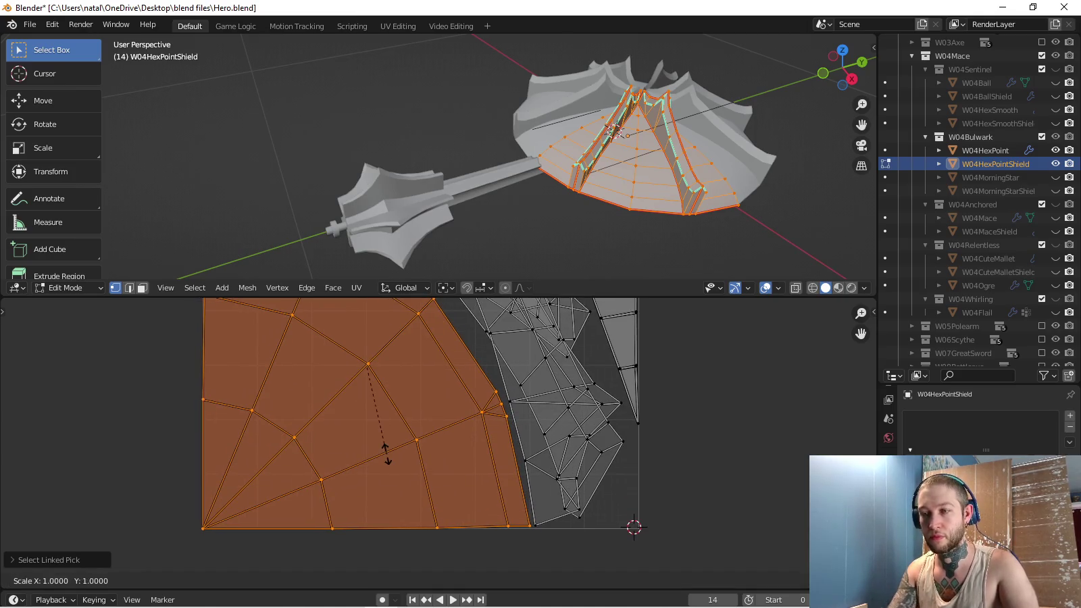
{"action": "left_click", "coordinate": [388, 463]}
Step: Deselect the UV island and shield mesh after orbiting to review the result
{"action": "scroll", "coordinate": [438, 436], "scroll_direction": "down", "scroll_amount": 3}
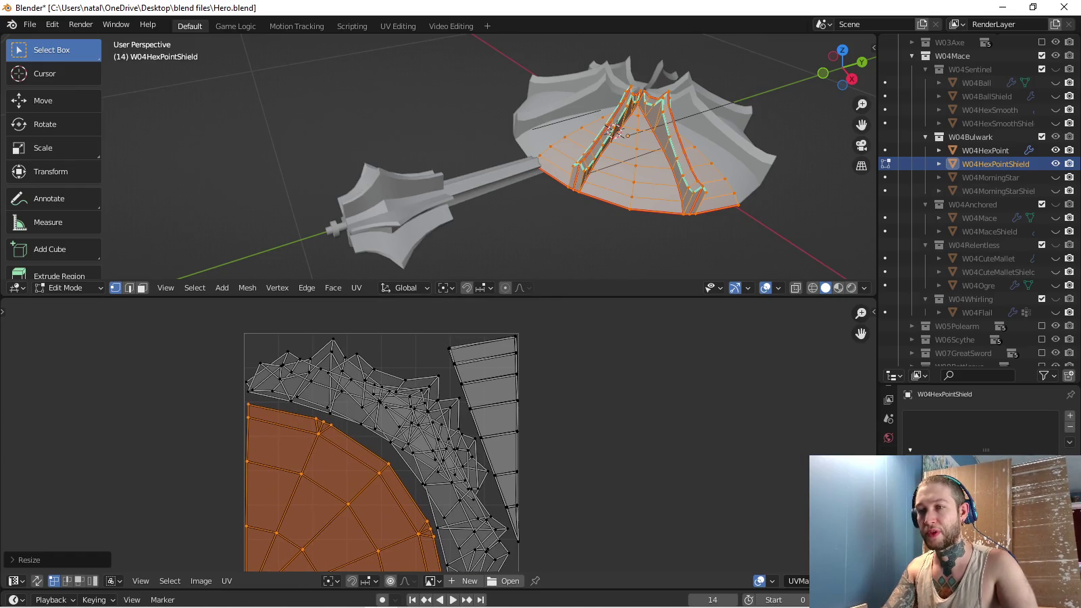
{"action": "scroll", "coordinate": [463, 501], "scroll_direction": "up", "scroll_amount": 2}
{"action": "scroll", "coordinate": [446, 470], "scroll_direction": "down", "scroll_amount": 2}
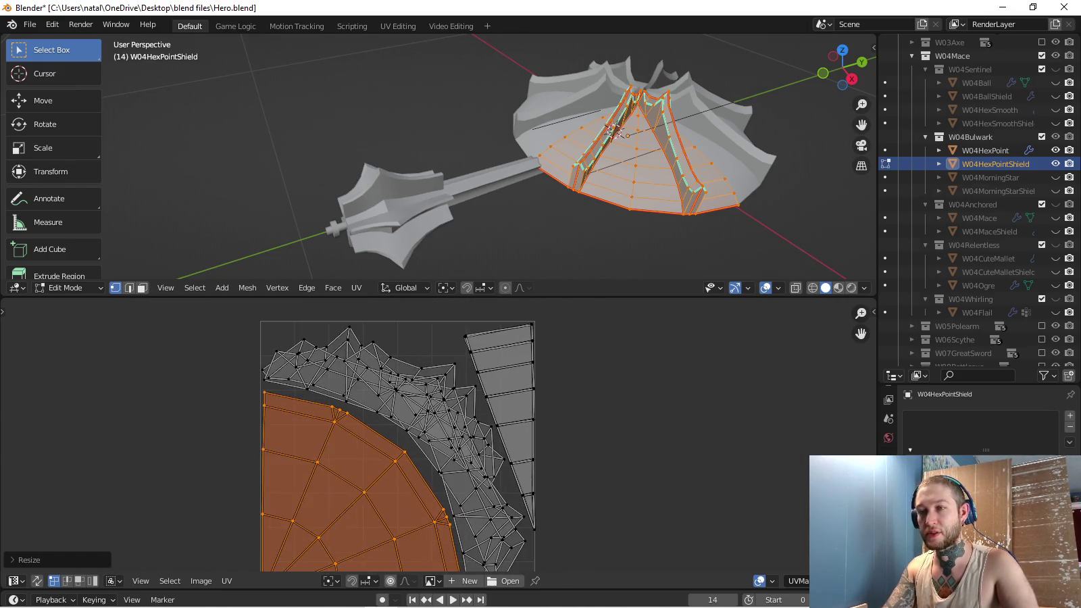
{"action": "key", "text": "alt+a"}
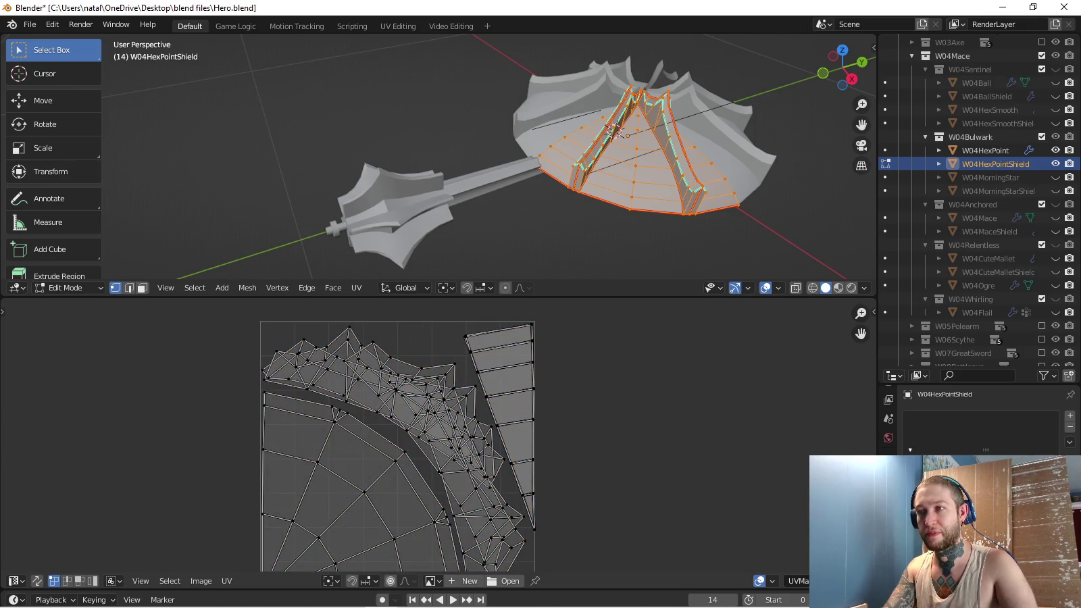
{"action": "left_click_drag", "start_coordinate": [842, 71], "coordinate": [747, 91]}
{"action": "key", "text": "alt+a"}
{"action": "key", "text": "alt+Tab"}
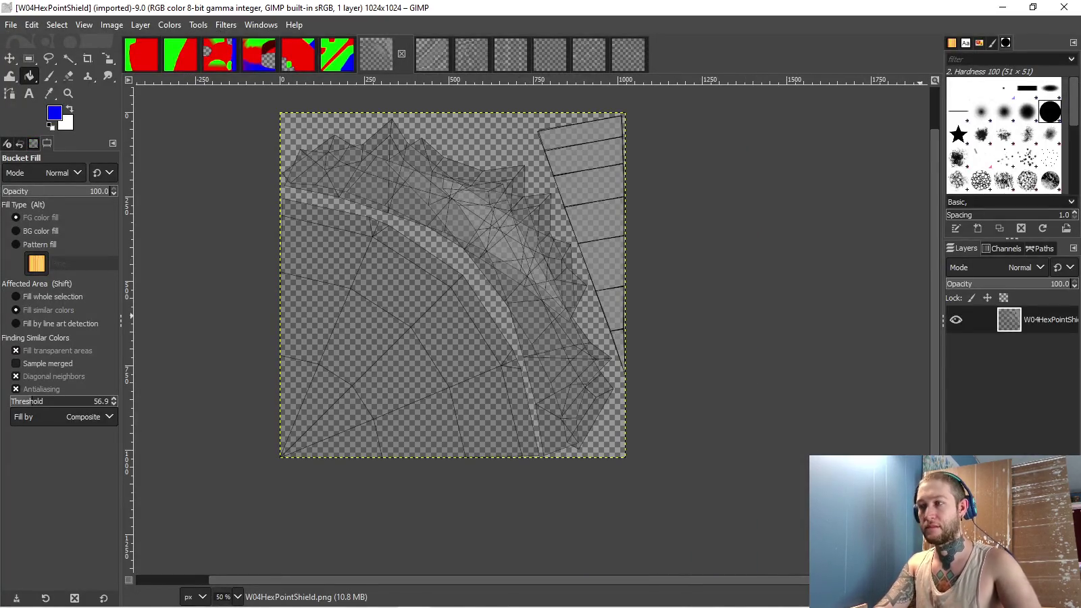
Step: Add a new layer, fill it pure red (ff0000), and move it beneath the W04HexPointShield layout
{"action": "right_click", "coordinate": [1058, 392]}
{"action": "left_click", "coordinate": [966, 104]}
{"action": "key", "text": "Return"}
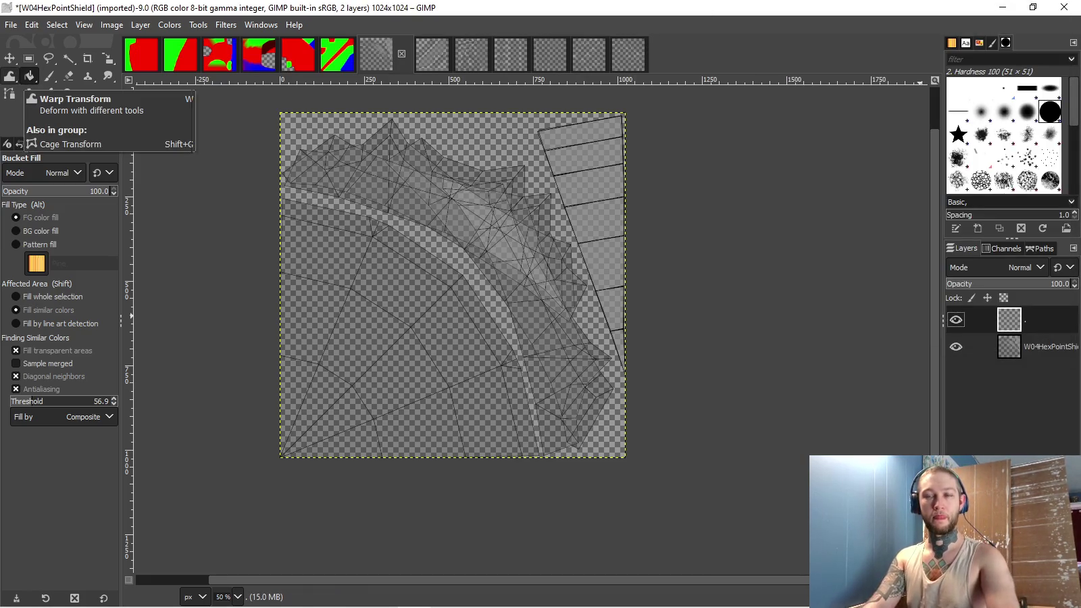
{"action": "left_click", "coordinate": [54, 112]}
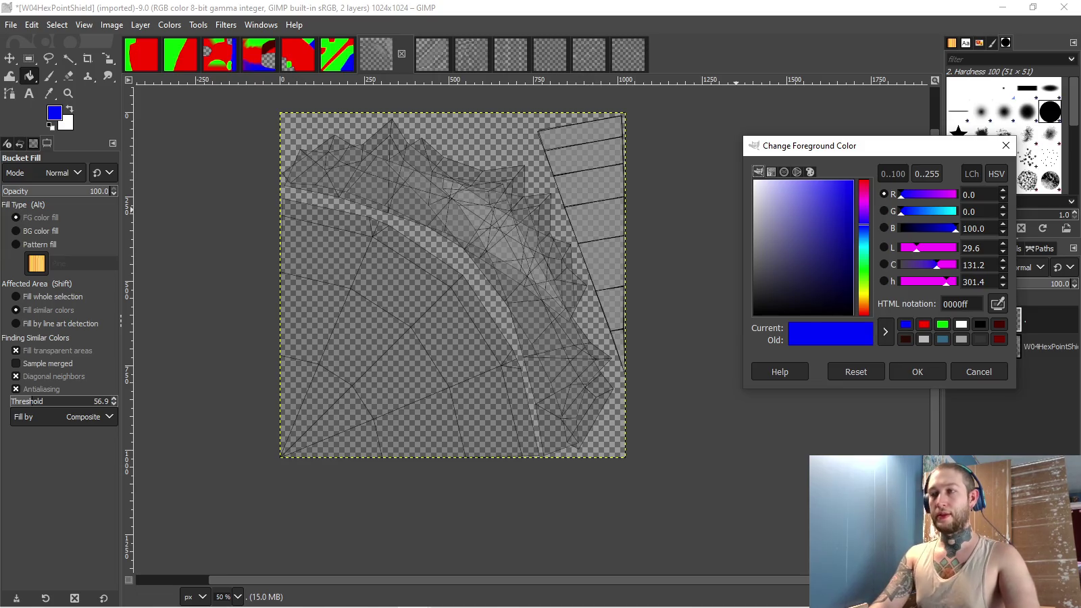
{"action": "left_click", "coordinate": [955, 195]}
{"action": "left_click", "coordinate": [901, 229]}
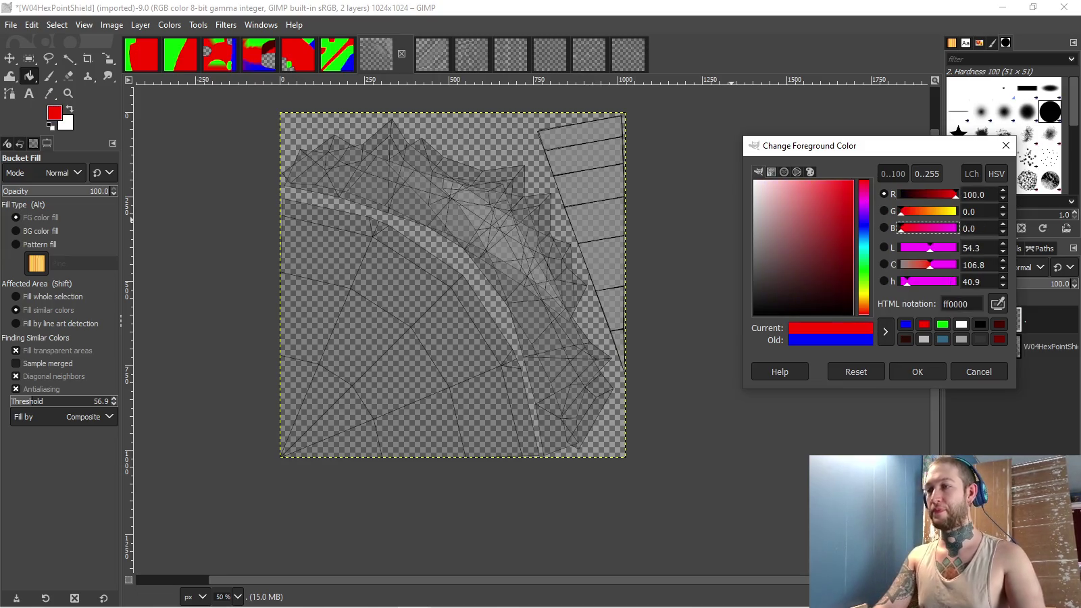
{"action": "left_click", "coordinate": [917, 372]}
{"action": "left_click", "coordinate": [453, 284]}
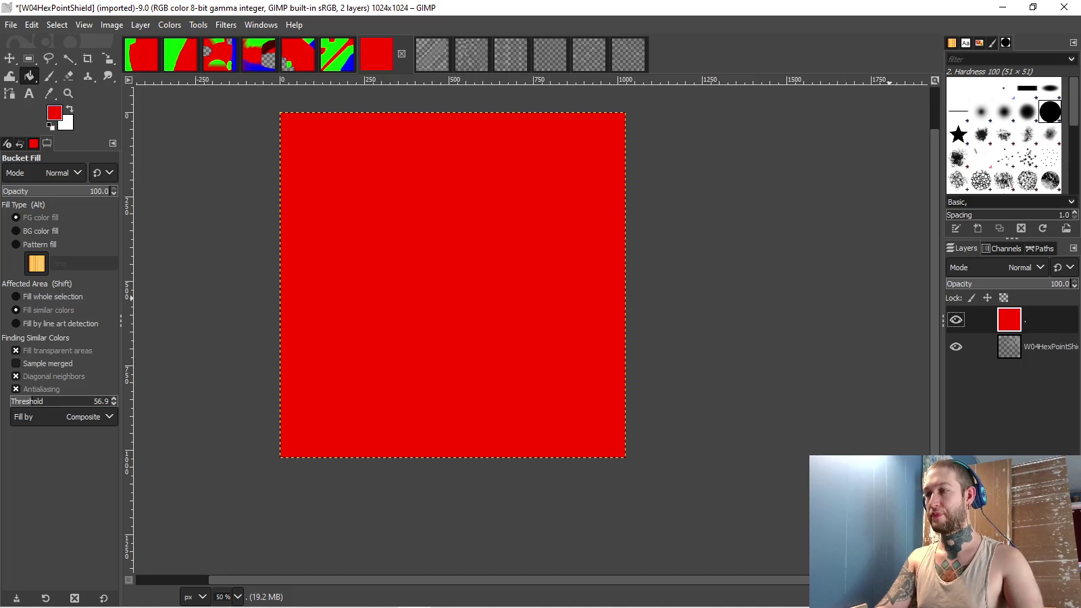
{"action": "left_click_drag", "start_coordinate": [1009, 320], "coordinate": [1054, 369]}
{"action": "scroll", "coordinate": [480, 268], "scroll_direction": "up", "scroll_amount": 1, "text": "ctrl"}
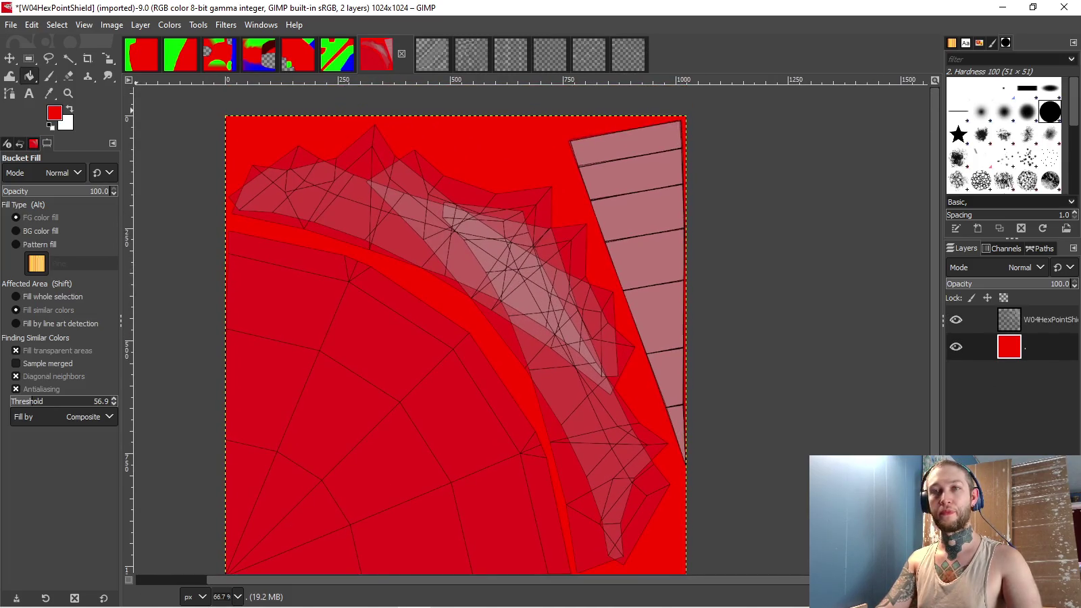
Step: Begin a free selection around the region above the curved band
{"action": "key", "text": "f"}
{"action": "scroll", "coordinate": [240, 291], "scroll_direction": "up", "scroll_amount": 1, "text": "ctrl"}
{"action": "left_click", "coordinate": [237, 216]}
{"action": "scroll", "coordinate": [309, 237], "scroll_direction": "up", "scroll_amount": 1, "text": "ctrl"}
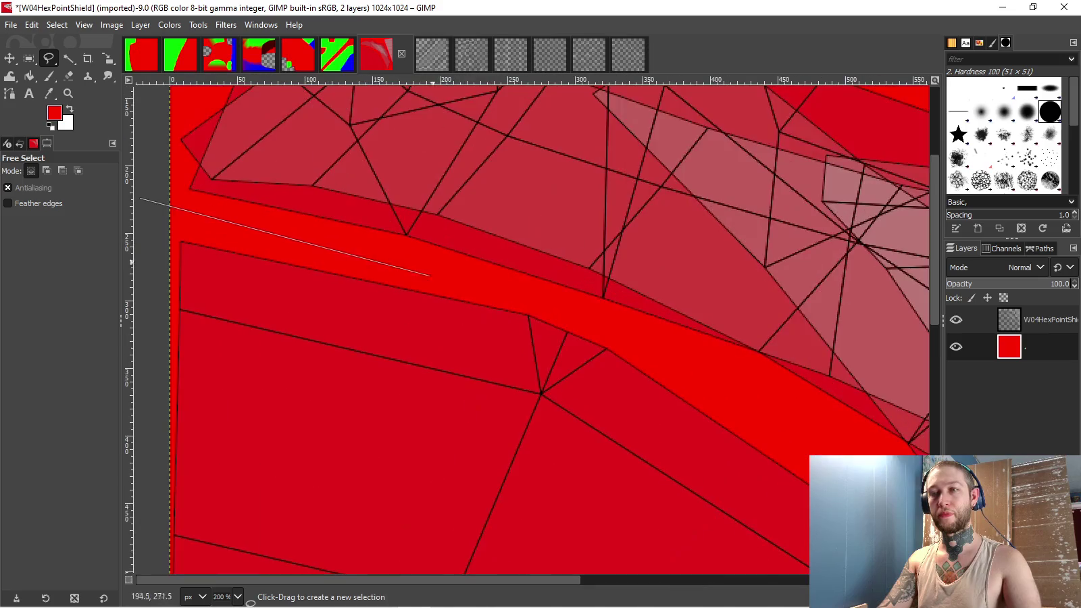
Step: Finish outlining the region above the curved band into a closed selection
{"action": "left_click", "coordinate": [390, 202]}
{"action": "scroll", "coordinate": [488, 257], "scroll_direction": "down", "scroll_amount": 1}
{"action": "left_click", "coordinate": [577, 304]}
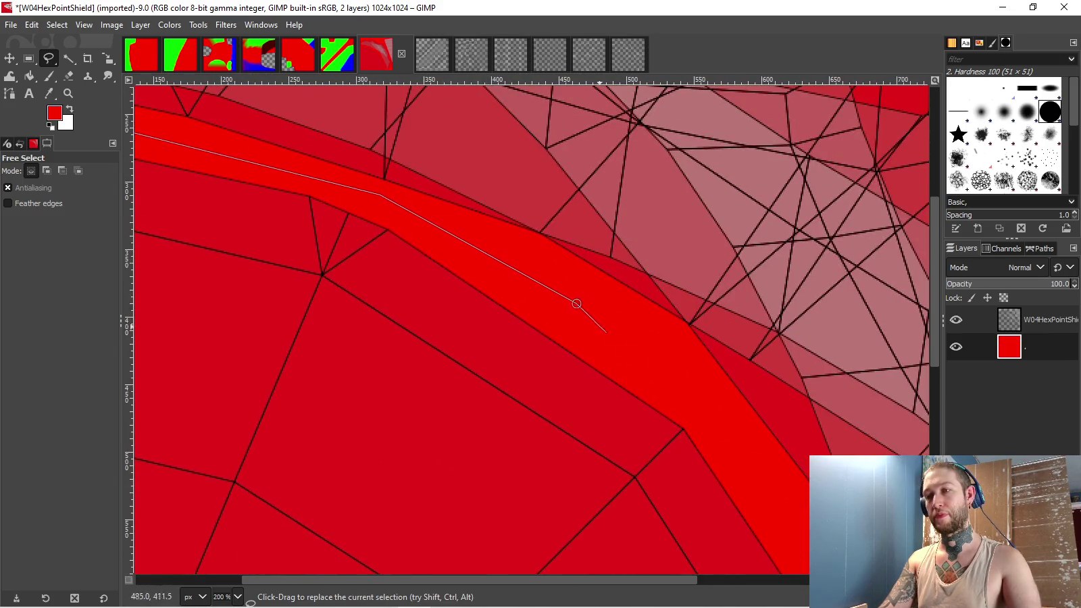
{"action": "left_click", "coordinate": [712, 409]}
{"action": "left_click", "coordinate": [609, 328]}
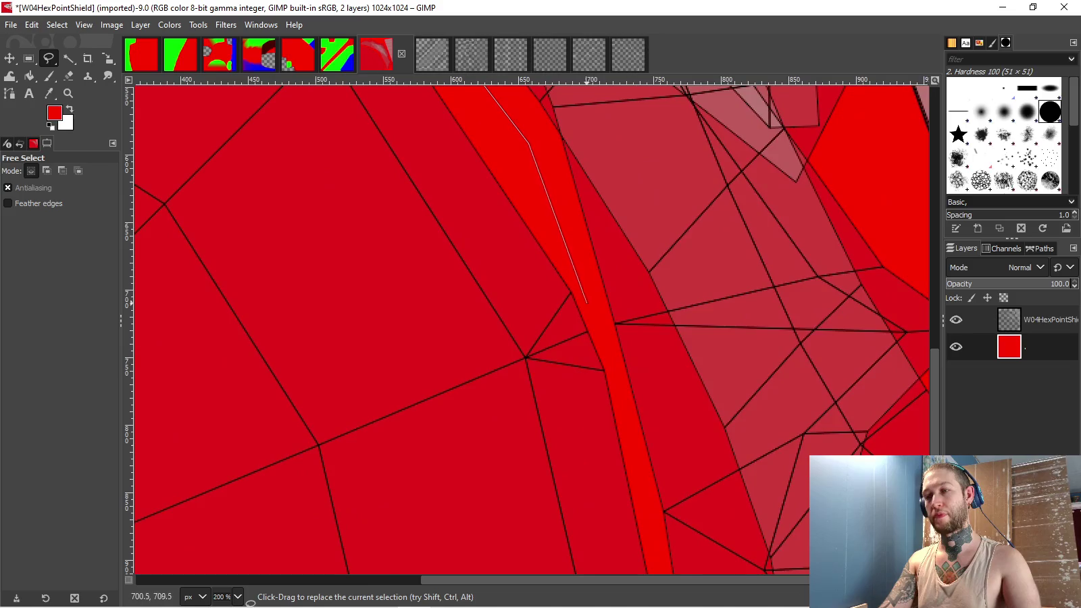
{"action": "scroll", "coordinate": [609, 342], "scroll_direction": "down", "scroll_amount": 3}
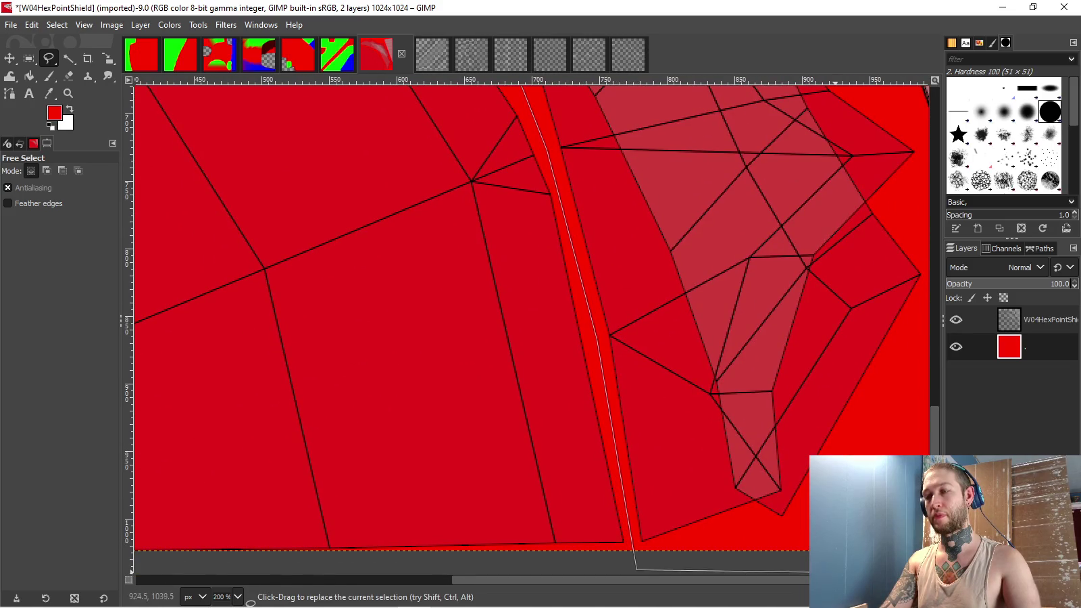
{"action": "scroll", "coordinate": [699, 517], "scroll_direction": "down", "scroll_amount": 3, "text": "ctrl"}
{"action": "scroll", "coordinate": [829, 447], "scroll_direction": "up", "scroll_amount": 2, "text": "ctrl"}
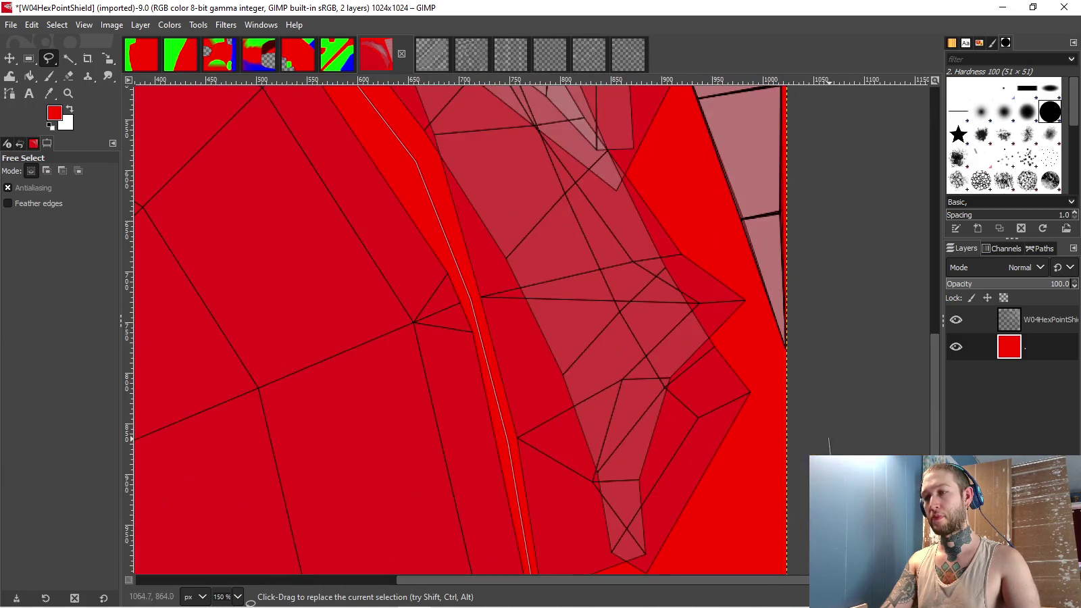
{"action": "scroll", "coordinate": [809, 434], "scroll_direction": "up", "scroll_amount": 1, "text": "ctrl"}
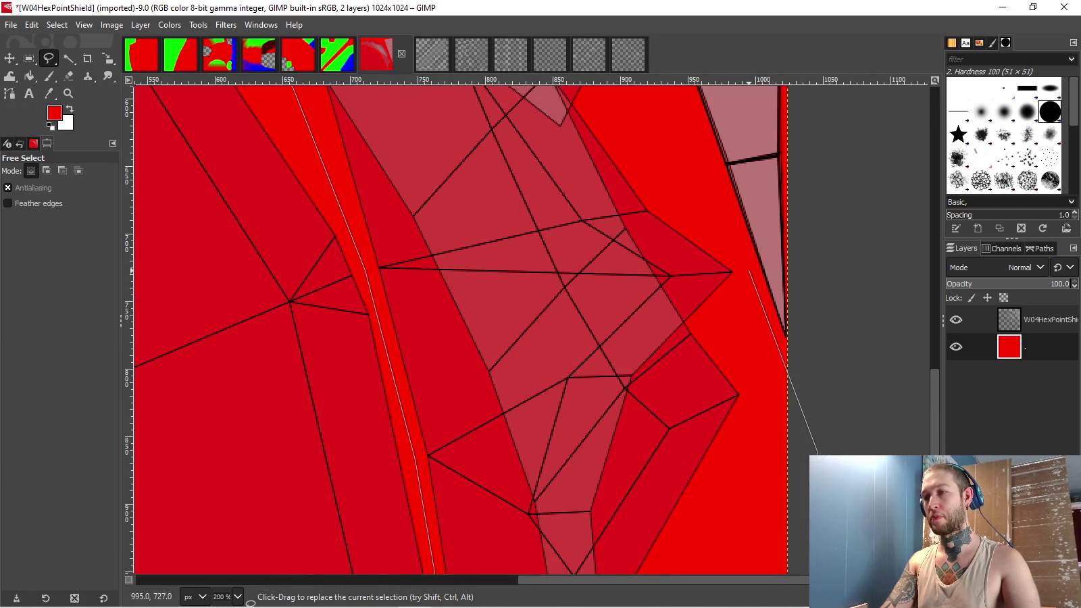
{"action": "scroll", "coordinate": [527, 331], "scroll_direction": "up", "scroll_amount": 4}
{"action": "scroll", "coordinate": [528, 331], "scroll_direction": "left", "scroll_amount": 2}
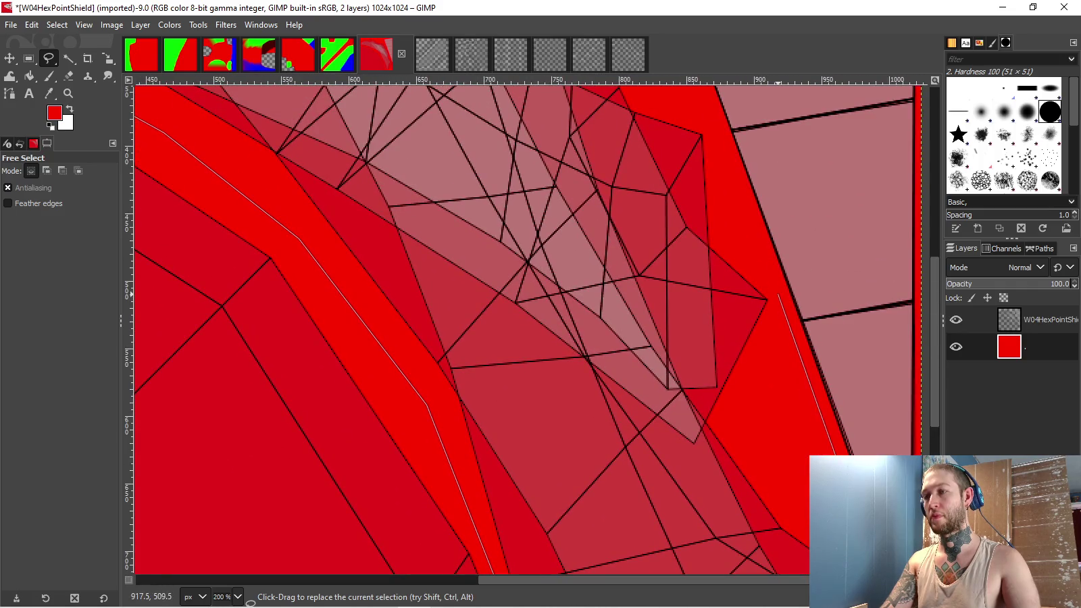
{"action": "scroll", "coordinate": [750, 244], "scroll_direction": "up", "scroll_amount": 2}
{"action": "scroll", "coordinate": [757, 270], "scroll_direction": "left", "scroll_amount": 1}
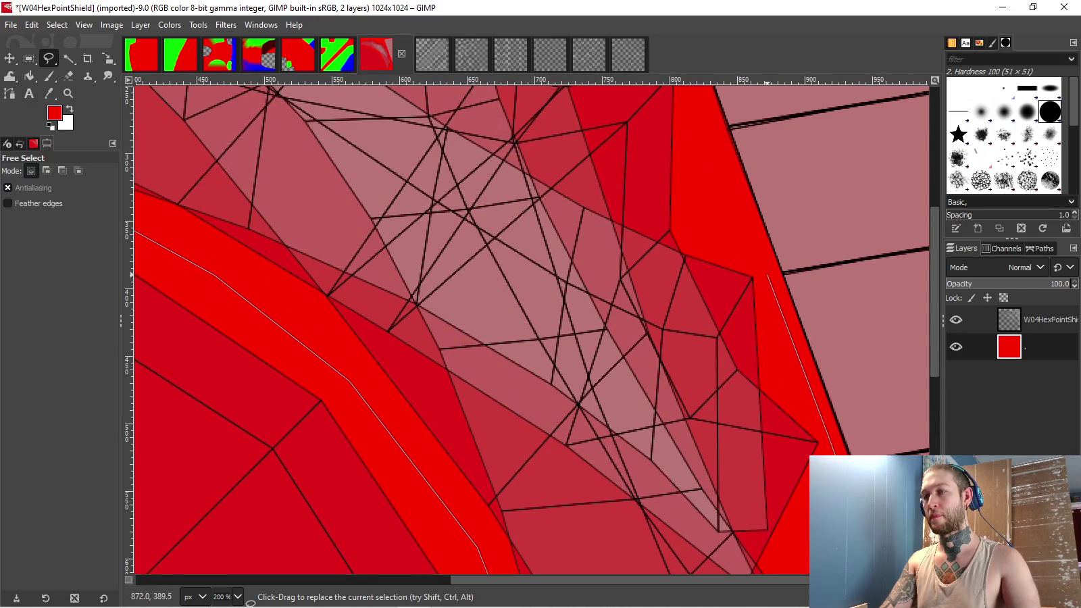
{"action": "scroll", "coordinate": [770, 276], "scroll_direction": "up", "scroll_amount": 4}
{"action": "scroll", "coordinate": [784, 372], "scroll_direction": "left", "scroll_amount": 1}
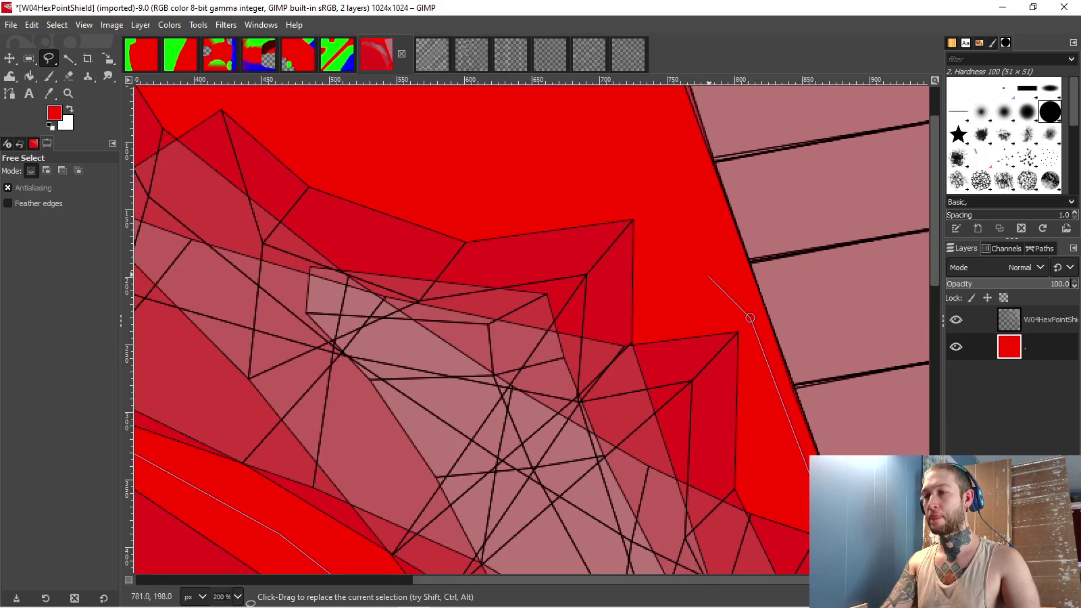
{"action": "scroll", "coordinate": [528, 331], "scroll_direction": "up", "scroll_amount": 3}
{"action": "scroll", "coordinate": [527, 332], "scroll_direction": "down", "scroll_amount": 1}
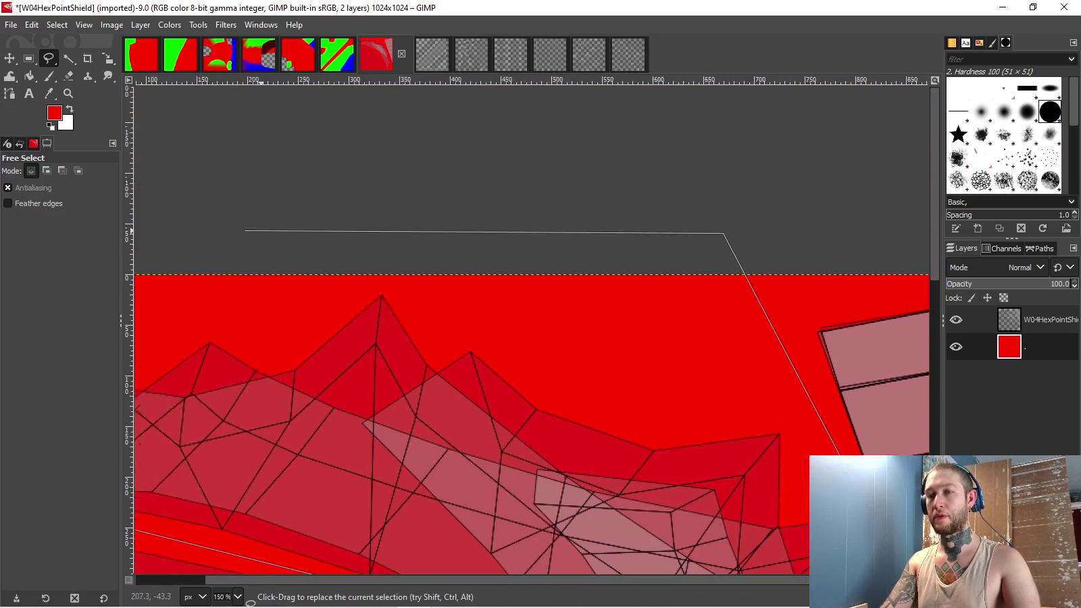
{"action": "scroll", "coordinate": [460, 240], "scroll_direction": "left", "scroll_amount": 7}
{"action": "left_click", "coordinate": [460, 240]}
{"action": "key", "text": "Return"}
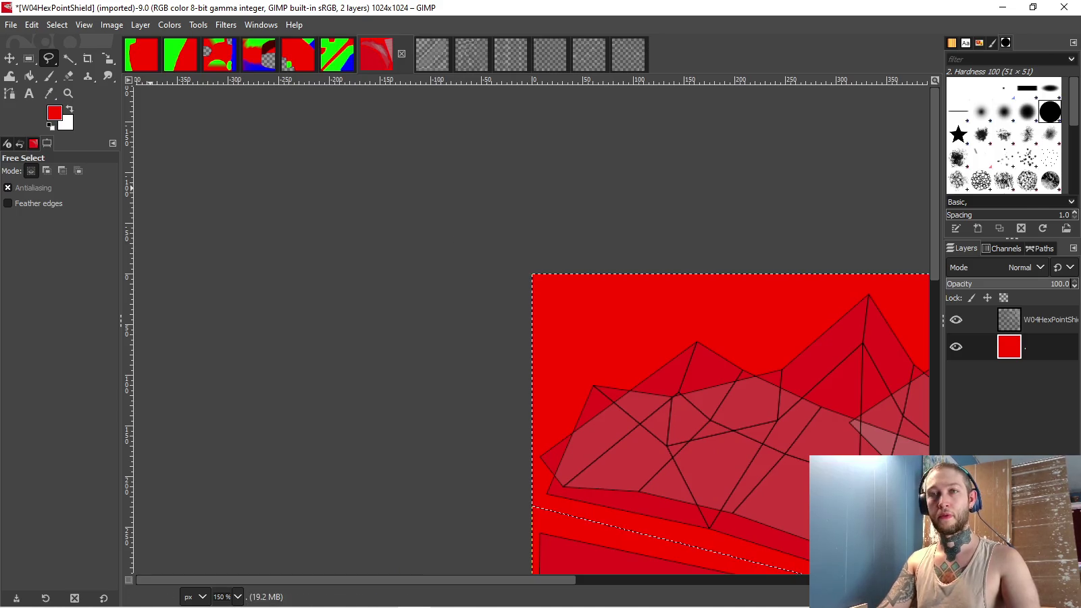
Step: Bucket-fill the selected upper region green
{"action": "left_click", "coordinate": [54, 113]}
{"action": "left_click_drag", "start_coordinate": [864, 312], "coordinate": [863, 270]}
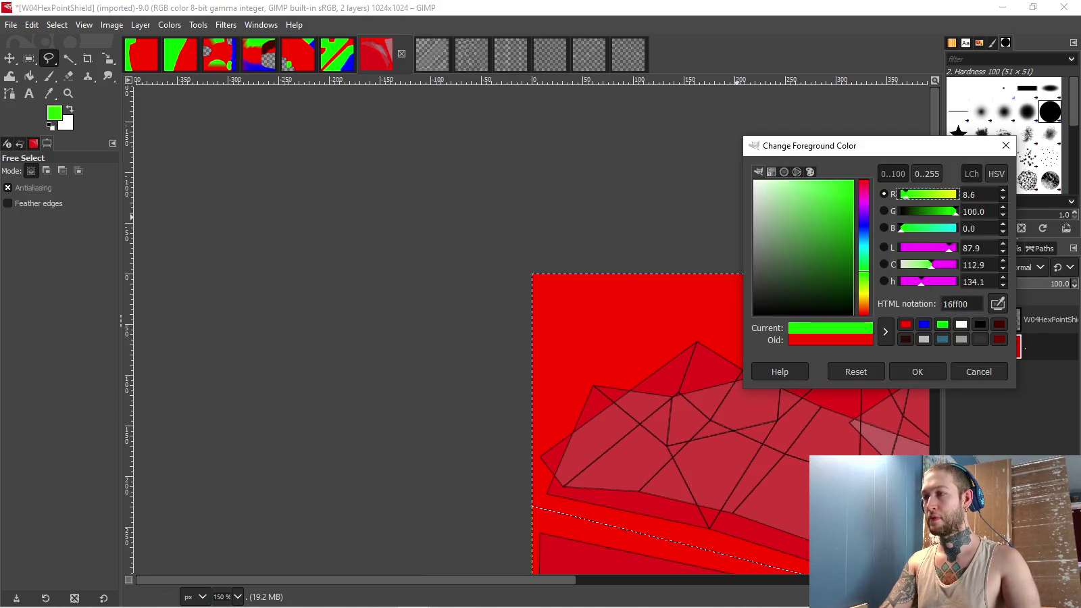
{"action": "left_click", "coordinate": [918, 372]}
{"action": "key", "text": "shift+b"}
{"action": "left_click", "coordinate": [707, 402]}
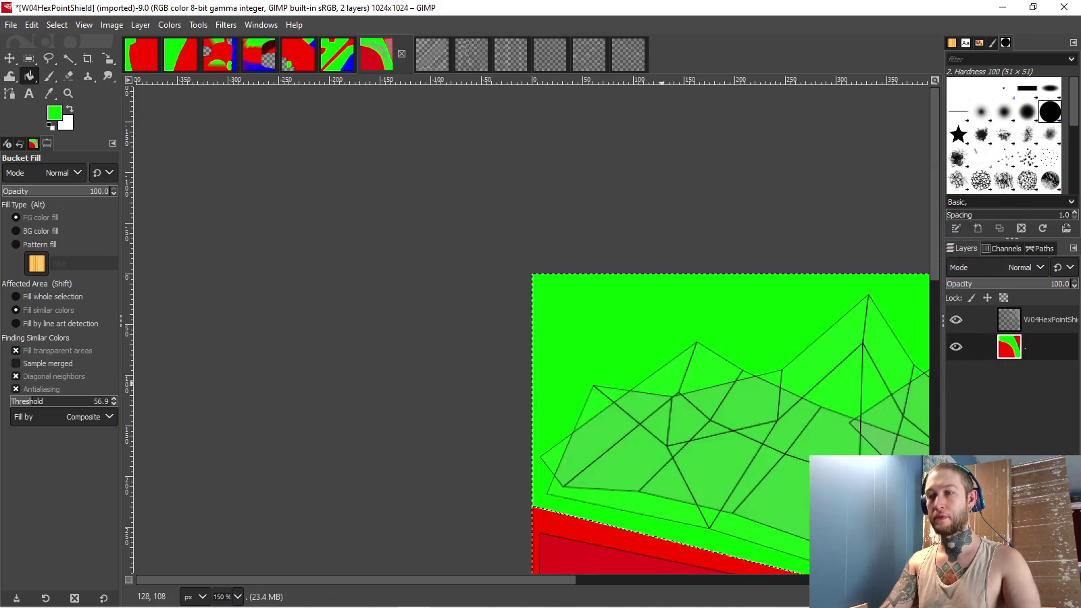
Step: Fill the right-hand strip dark red (540000)
{"action": "key", "text": "minus"}
{"action": "key", "text": "minus"}
{"action": "scroll", "coordinate": [532, 329], "scroll_direction": "down", "scroll_amount": 3}
{"action": "scroll", "coordinate": [532, 330], "scroll_direction": "right", "scroll_amount": 5}
{"action": "scroll", "coordinate": [532, 330], "scroll_direction": "left", "scroll_amount": 2}
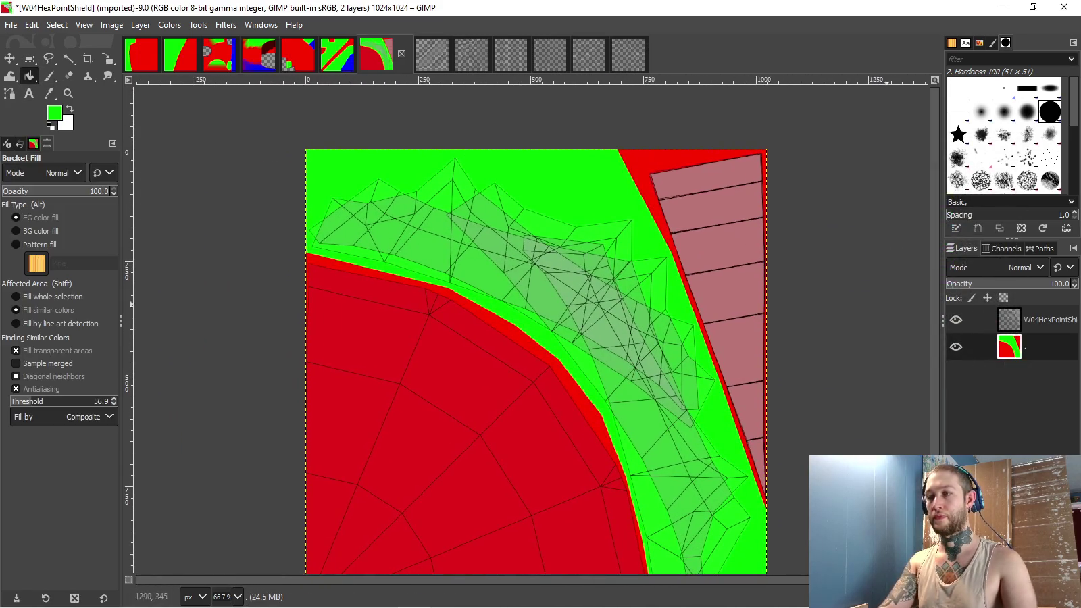
{"action": "scroll", "coordinate": [532, 329], "scroll_direction": "right", "scroll_amount": 3}
{"action": "key", "text": "1"}
{"action": "left_click", "coordinate": [54, 112]}
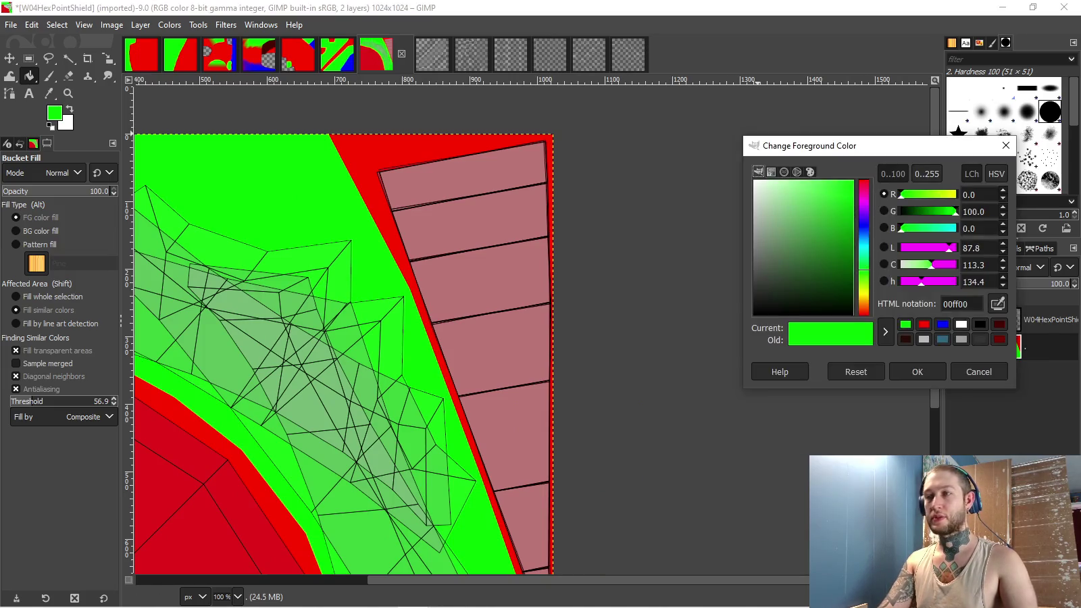
{"action": "left_click", "coordinate": [924, 324]}
{"action": "left_click_drag", "start_coordinate": [853, 298], "coordinate": [853, 272]}
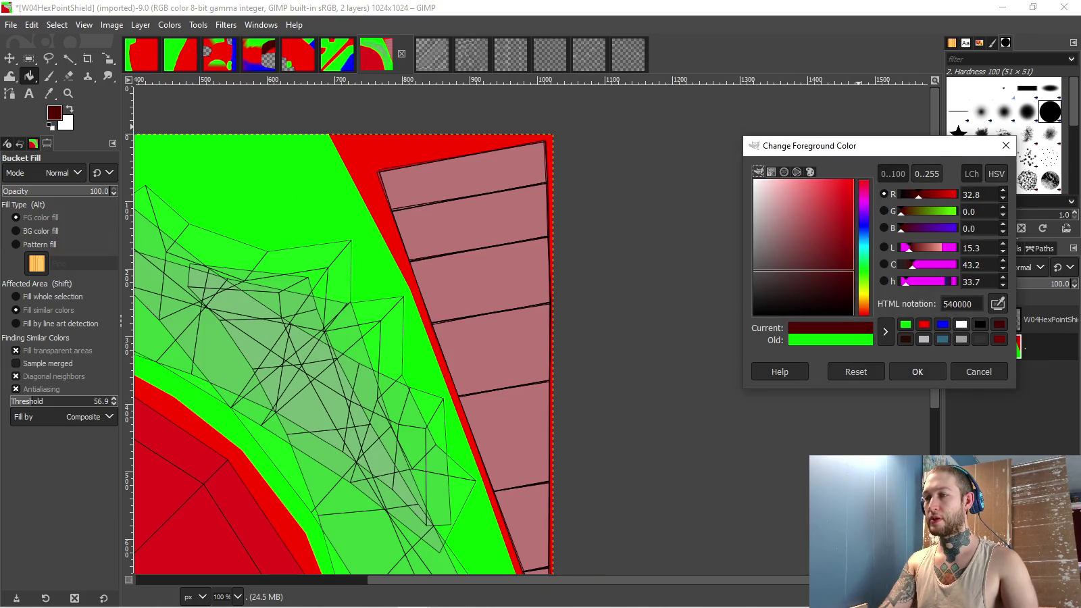
{"action": "left_click", "coordinate": [917, 372]}
{"action": "left_click", "coordinate": [378, 203]}
Step: Hide the wireframe layer and reset the colours to default black and white
{"action": "scroll", "coordinate": [449, 240], "scroll_direction": "down", "scroll_amount": 2}
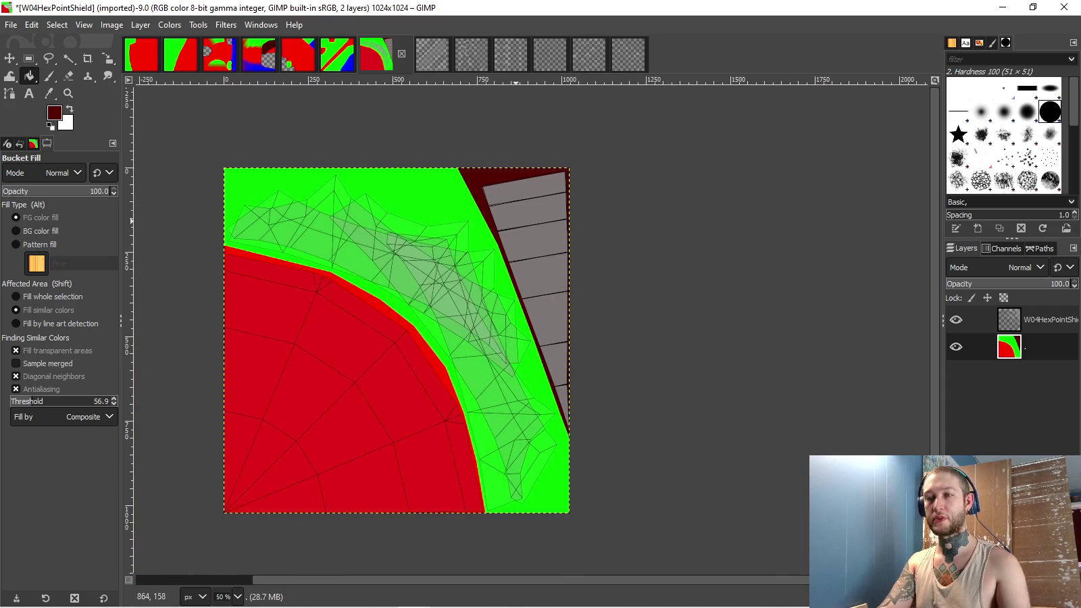
{"action": "scroll", "coordinate": [516, 221], "scroll_direction": "left", "scroll_amount": 3}
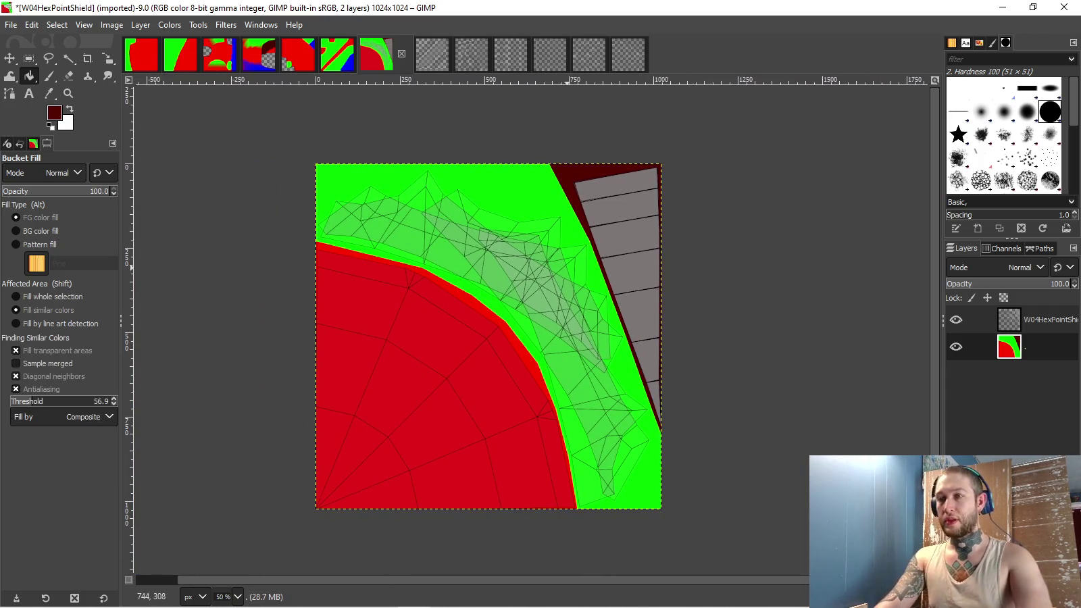
{"action": "scroll", "coordinate": [567, 268], "scroll_direction": "left", "scroll_amount": 1}
{"action": "left_click", "coordinate": [956, 319]}
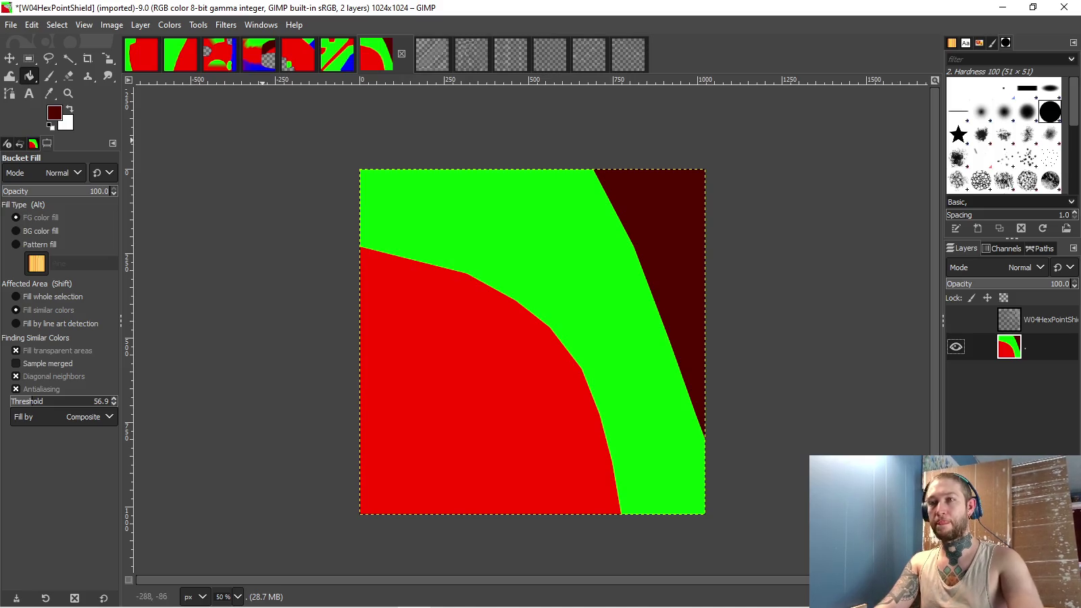
{"action": "key", "text": "d"}
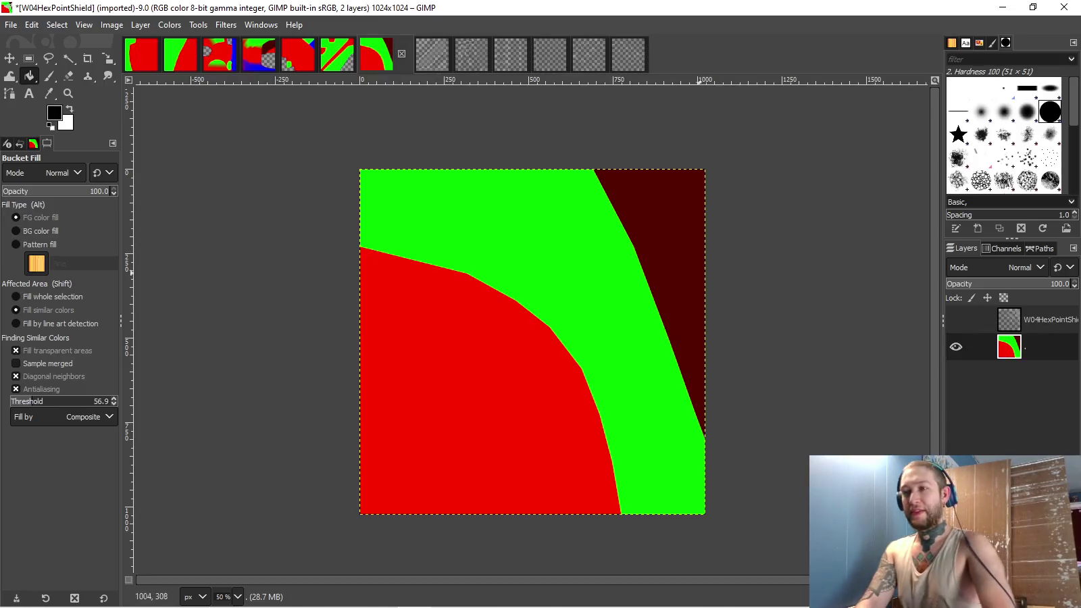
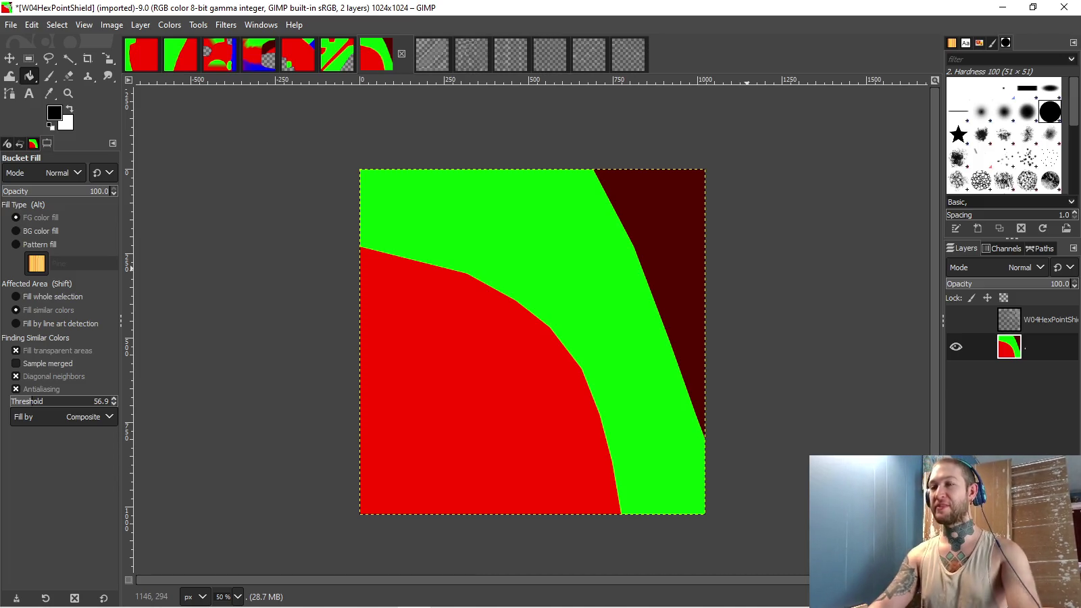
Step: Show the wireframe layer and set up the Paintbrush with Bristles 02 in blue 0000ff
{"action": "left_click", "coordinate": [956, 319]}
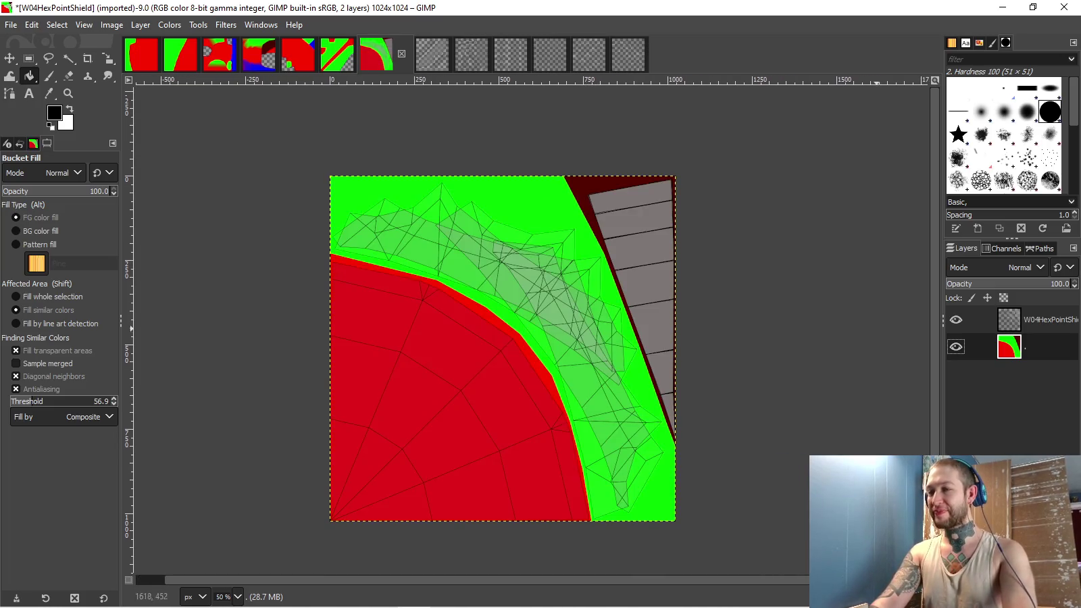
{"action": "scroll", "coordinate": [430, 149], "scroll_direction": "up", "scroll_amount": 2}
{"action": "key", "text": "p"}
{"action": "left_click", "coordinate": [1028, 157]}
{"action": "scroll", "coordinate": [439, 233], "scroll_direction": "up", "scroll_amount": 1}
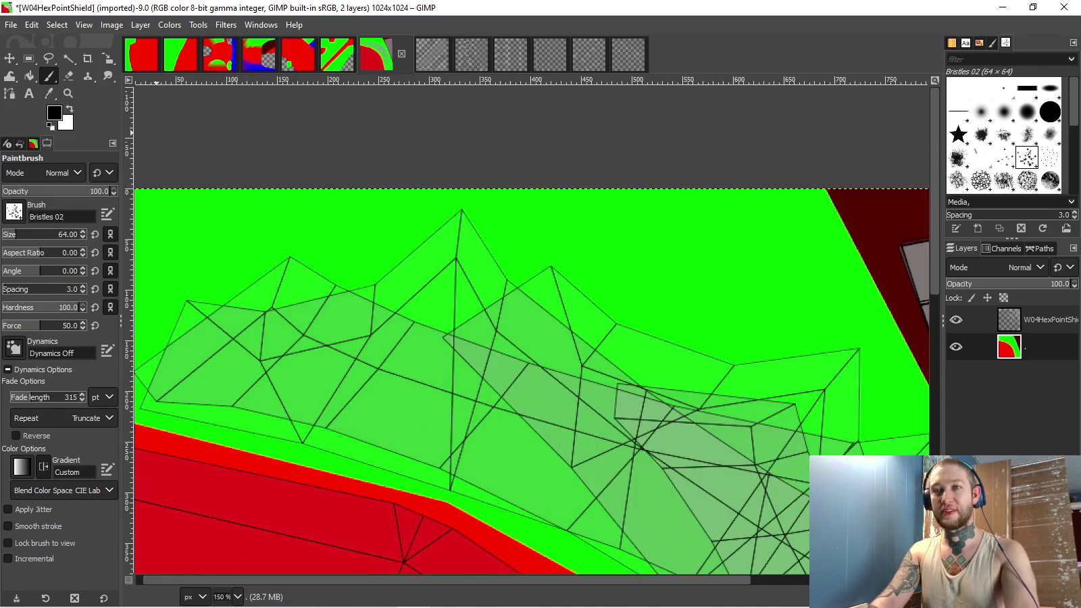
{"action": "left_click", "coordinate": [55, 112]}
{"action": "left_click", "coordinate": [954, 228]}
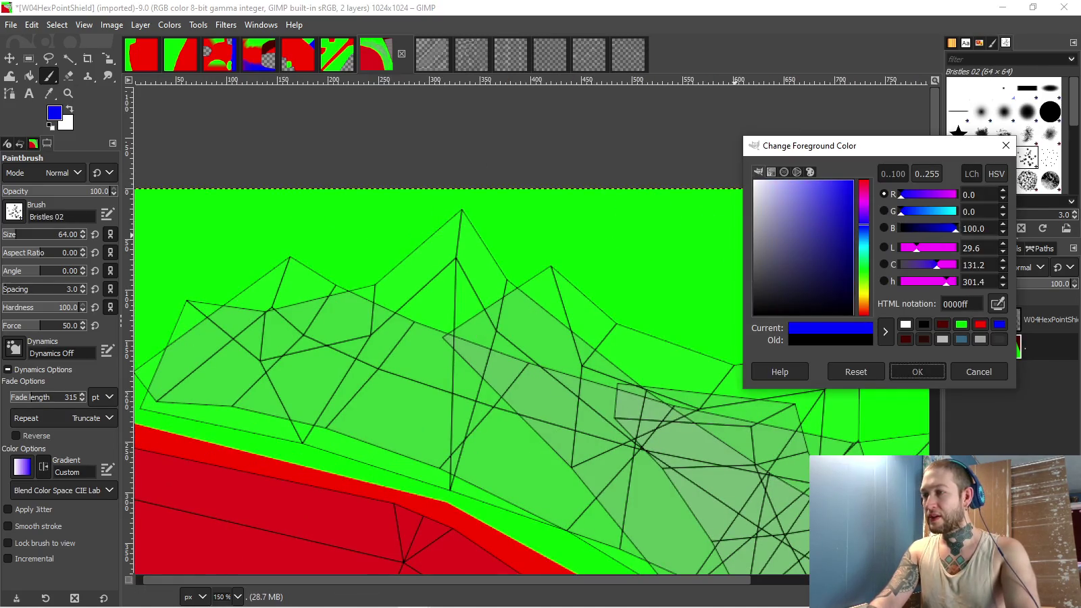
{"action": "left_click", "coordinate": [917, 371]}
Step: Test dabs with the Bristles 02, Chalk 02 and Chalk 01 brushes, undoing each
{"action": "left_click", "coordinate": [460, 228]}
{"action": "scroll", "coordinate": [537, 267], "scroll_direction": "up", "scroll_amount": 1}
{"action": "key", "text": "ctrl+z"}
{"action": "left_click", "coordinate": [1028, 179]}
{"action": "left_click", "coordinate": [391, 239]}
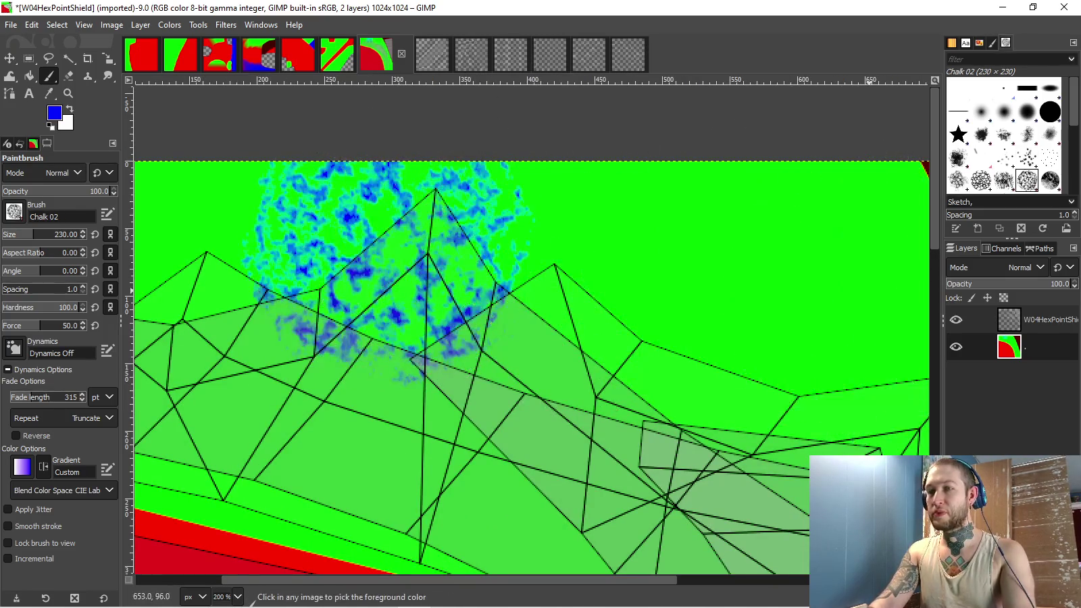
{"action": "key", "text": "ctrl+z"}
{"action": "left_click", "coordinate": [1004, 180]}
{"action": "left_click", "coordinate": [467, 234]}
{"action": "key", "text": "ctrl+z"}
Step: Test Cell 02, Cell 01 and Chalk 03 dabs, undoing each, then return to Bristles 02
{"action": "left_click", "coordinate": [981, 180]}
{"action": "left_click", "coordinate": [473, 212]}
{"action": "key", "text": "ctrl+z"}
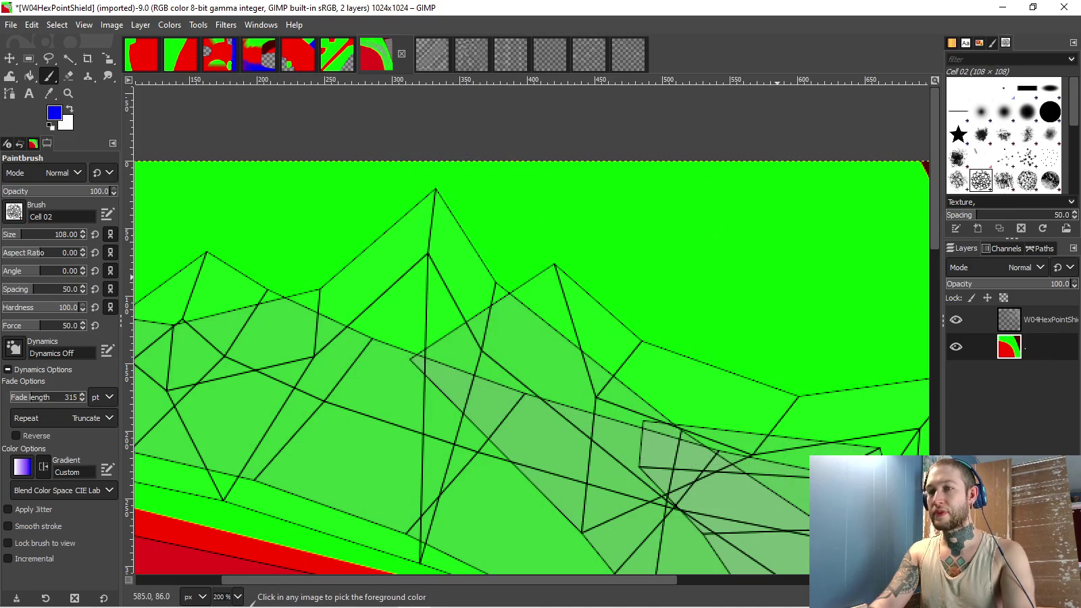
{"action": "left_click", "coordinate": [958, 179]}
{"action": "left_click", "coordinate": [362, 230]}
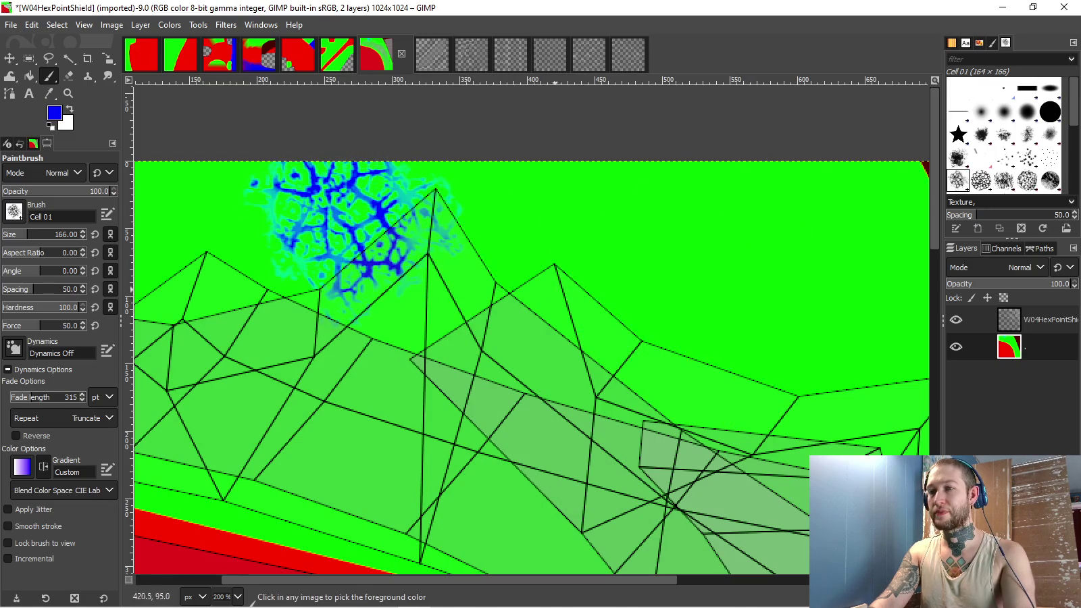
{"action": "key", "text": "ctrl+z"}
{"action": "left_click", "coordinate": [1050, 180]}
{"action": "left_click", "coordinate": [392, 240]}
{"action": "key", "text": "ctrl+z"}
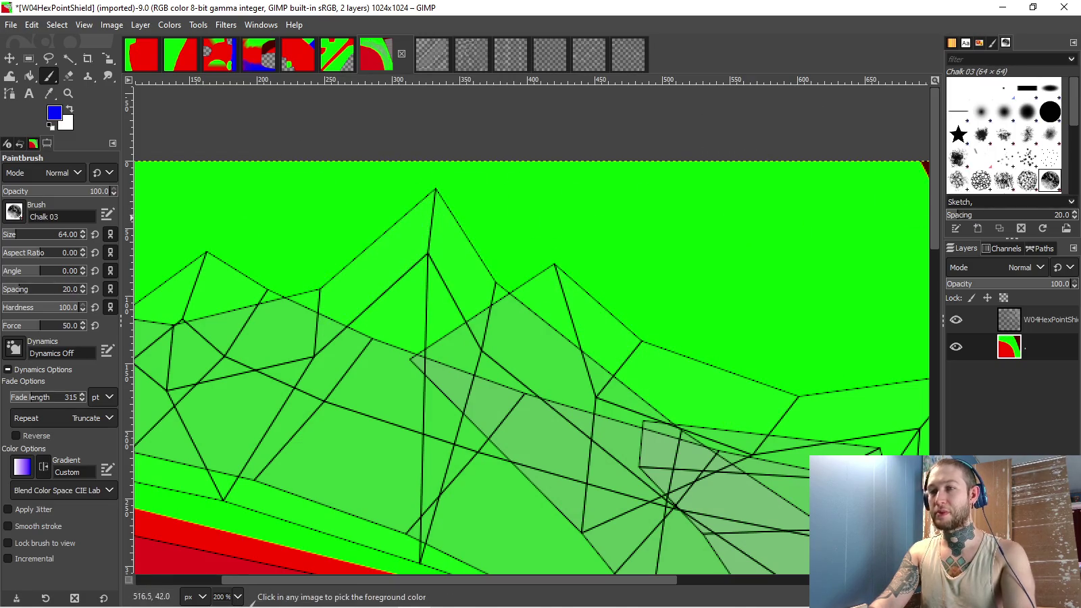
{"action": "left_click", "coordinate": [1027, 157]}
{"action": "left_click", "coordinate": [444, 218]}
{"action": "key", "text": "ctrl+z"}
Step: Enlarge the Bristles 02 brush to size 171, undoing its test dab
{"action": "left_click", "coordinate": [28, 231]}
{"action": "left_click", "coordinate": [431, 265]}
{"action": "scroll", "coordinate": [578, 334], "scroll_direction": "down", "scroll_amount": 1}
{"action": "key", "text": "ctrl+z"}
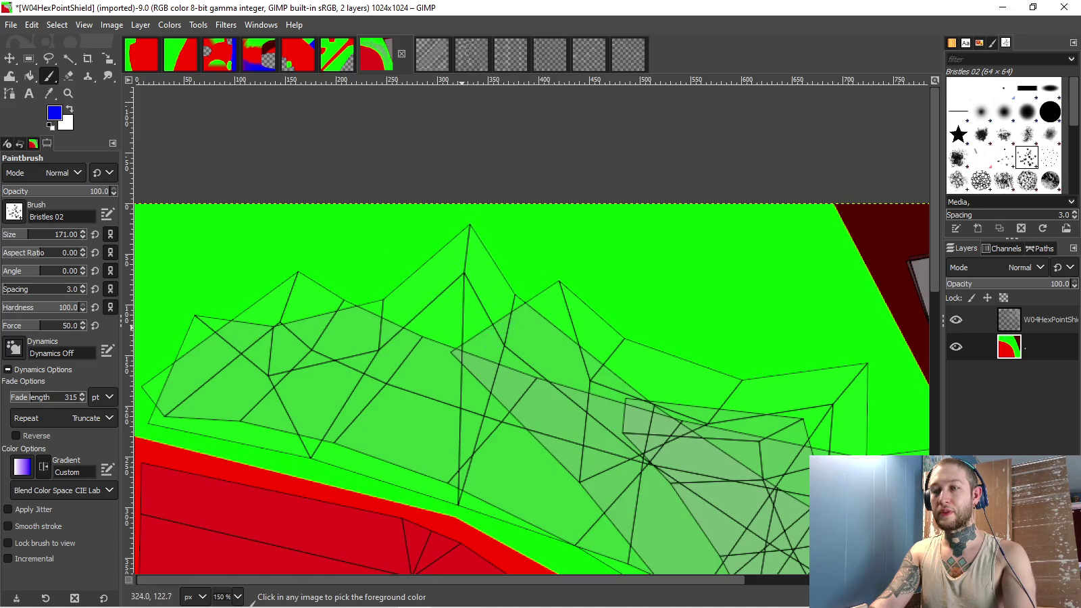
Step: Raise the brush spacing to 20, testing and undoing blue strokes and dabs
{"action": "scroll", "coordinate": [499, 340], "scroll_direction": "down", "scroll_amount": 1}
{"action": "left_click_drag", "start_coordinate": [291, 270], "coordinate": [469, 251]}
{"action": "key", "text": "ctrl+z"}
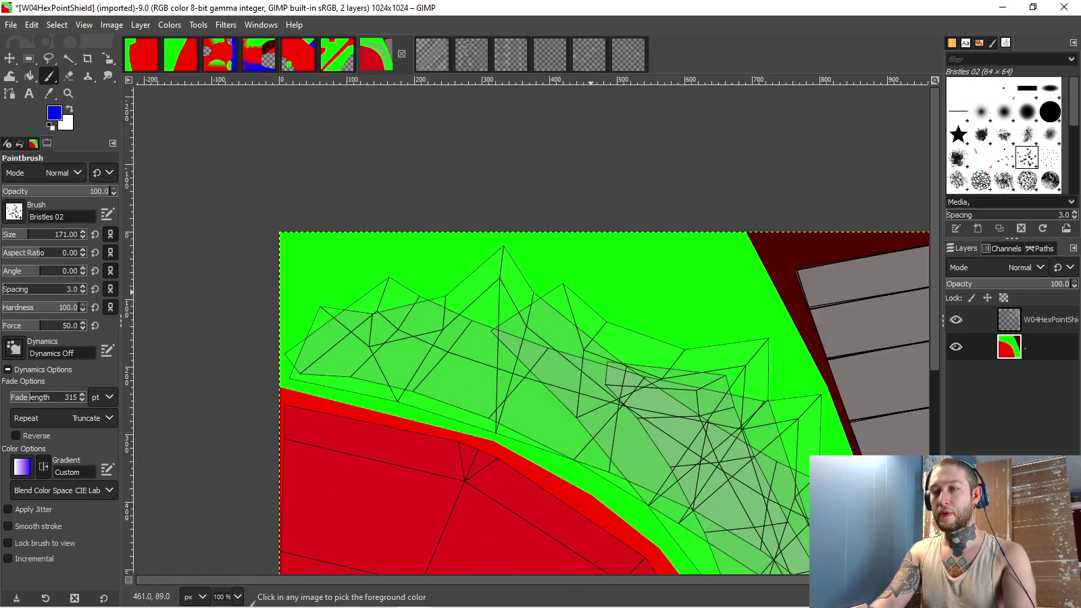
{"action": "left_click", "coordinate": [13, 288]}
{"action": "left_click_drag", "start_coordinate": [332, 284], "coordinate": [504, 281]}
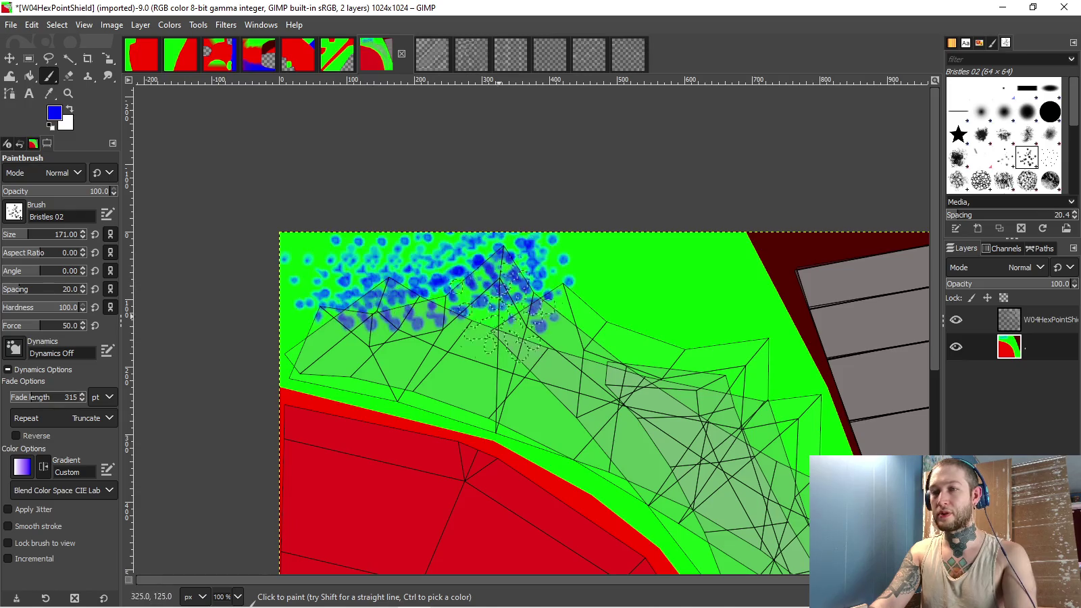
{"action": "key", "text": "ctrl+z"}
{"action": "left_click", "coordinate": [419, 270]}
{"action": "left_click", "coordinate": [475, 280]}
{"action": "key", "text": "ctrl+z"}
{"action": "key", "text": "ctrl+z"}
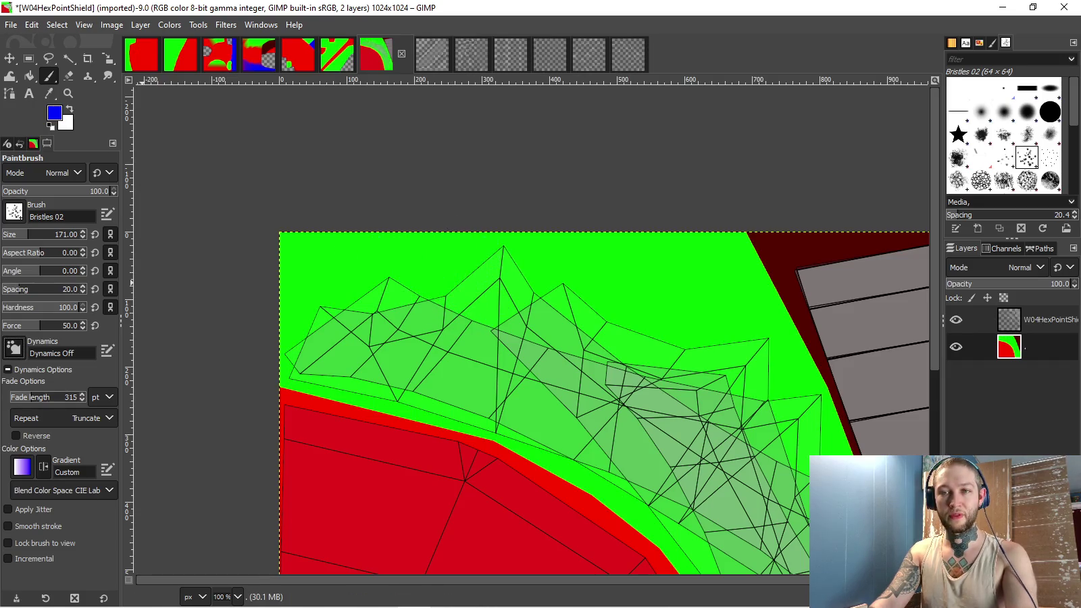
Step: Try the Basic Simple dynamics preset with test strokes, then undo them
{"action": "left_click", "coordinate": [14, 348]}
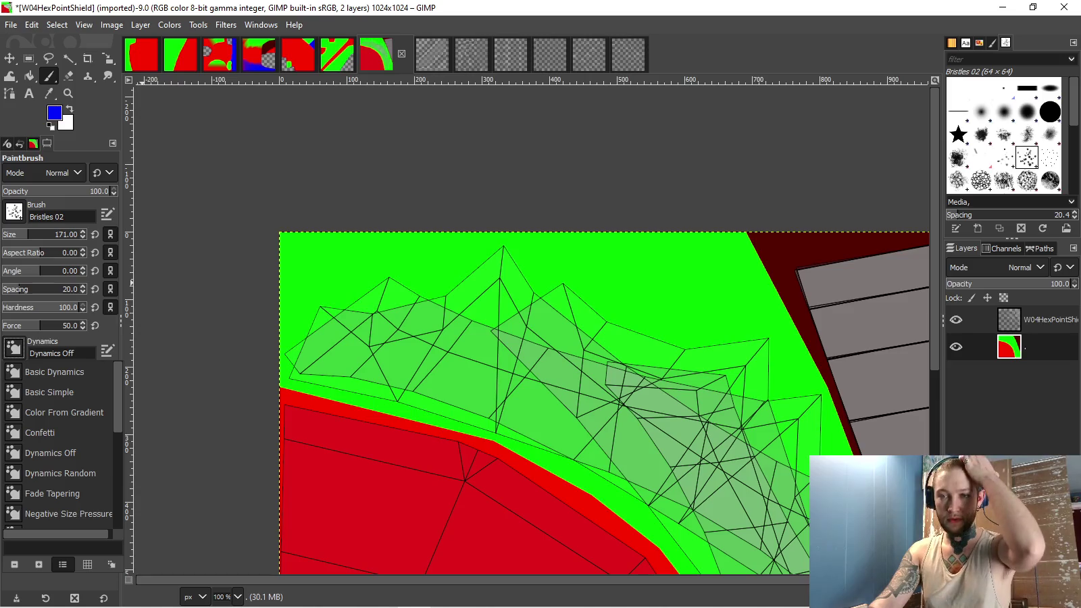
{"action": "left_click", "coordinate": [50, 392]}
{"action": "left_click_drag", "start_coordinate": [269, 296], "coordinate": [432, 297]}
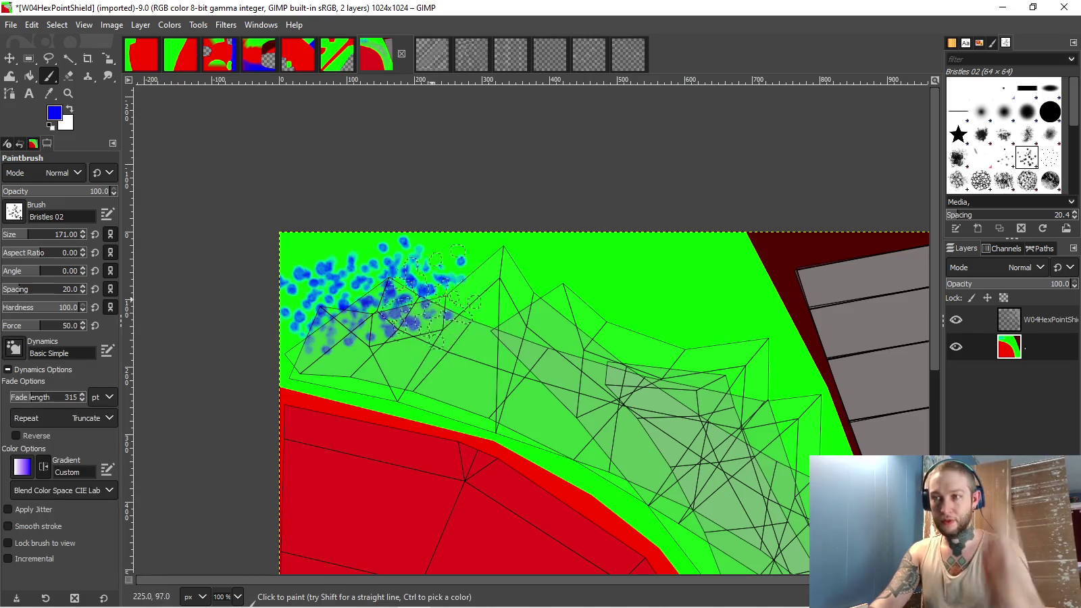
{"action": "key", "text": "ctrl+z"}
{"action": "left_click_drag", "start_coordinate": [560, 276], "coordinate": [563, 280]}
{"action": "key", "text": "ctrl"}
{"action": "key", "text": "ctrl+z"}
{"action": "key", "text": "ctrl+z"}
{"action": "key", "text": "ctrl+z"}
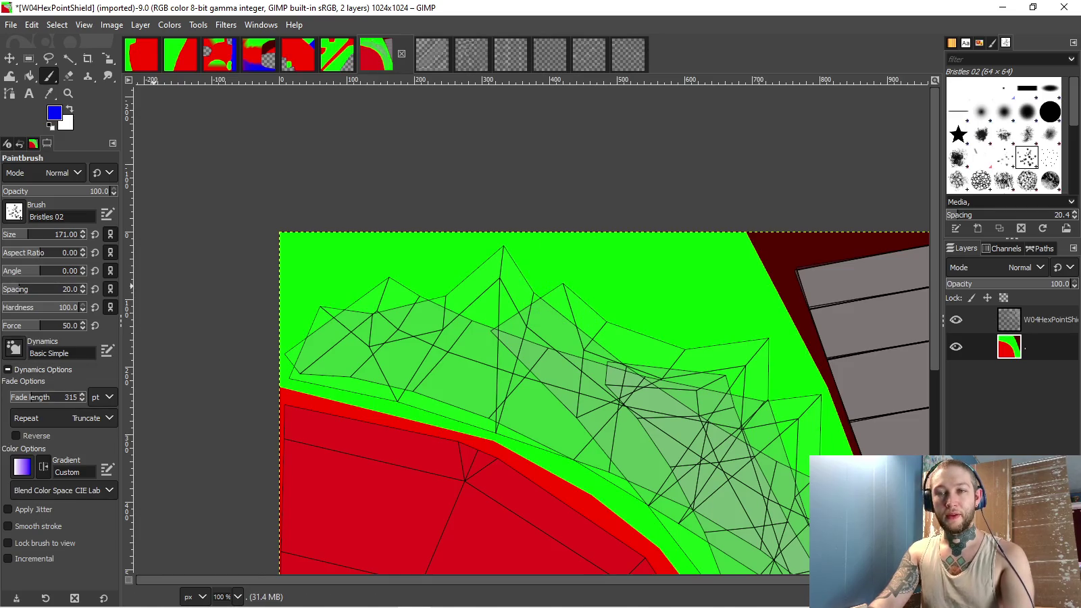
Step: Switch to the Dynamics Random preset and try blue strokes, undoing them
{"action": "left_click", "coordinate": [13, 348]}
{"action": "left_click", "coordinate": [60, 473]}
{"action": "mouse_move", "coordinate": [338, 311]}
{"action": "left_mouse_down"}
{"action": "mouse_move", "coordinate": [311, 304]}
{"action": "mouse_move", "coordinate": [447, 308]}
{"action": "mouse_move", "coordinate": [298, 318]}
{"action": "mouse_move", "coordinate": [514, 250]}
{"action": "mouse_move", "coordinate": [459, 284]}
{"action": "mouse_move", "coordinate": [501, 276]}
{"action": "mouse_move", "coordinate": [544, 287]}
{"action": "mouse_move", "coordinate": [682, 345]}
{"action": "mouse_move", "coordinate": [775, 401]}
{"action": "left_mouse_up"}
{"action": "key", "text": "space"}
{"action": "left_click_drag", "start_coordinate": [603, 283], "coordinate": [612, 282]}
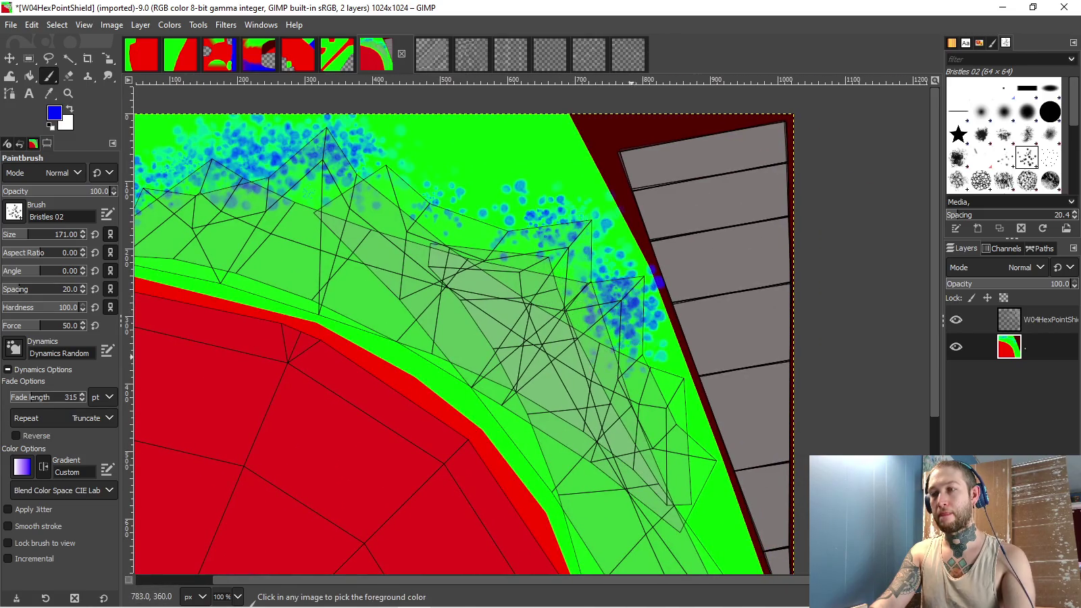
{"action": "key", "text": "ctrl+z"}
{"action": "key", "text": "ctrl+z"}
{"action": "key", "text": "ctrl+z"}
{"action": "left_click_drag", "start_coordinate": [253, 217], "coordinate": [501, 273]}
{"action": "key", "text": "ctrl+z"}
{"action": "key", "text": "ctrl+z"}
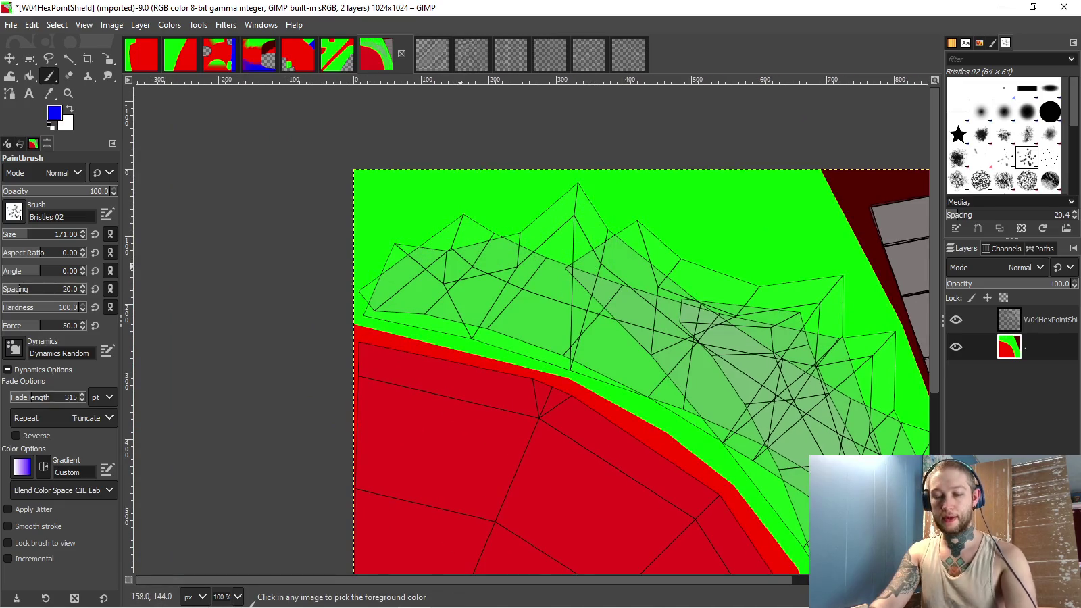
{"action": "left_click_drag", "start_coordinate": [487, 269], "coordinate": [305, 236]}
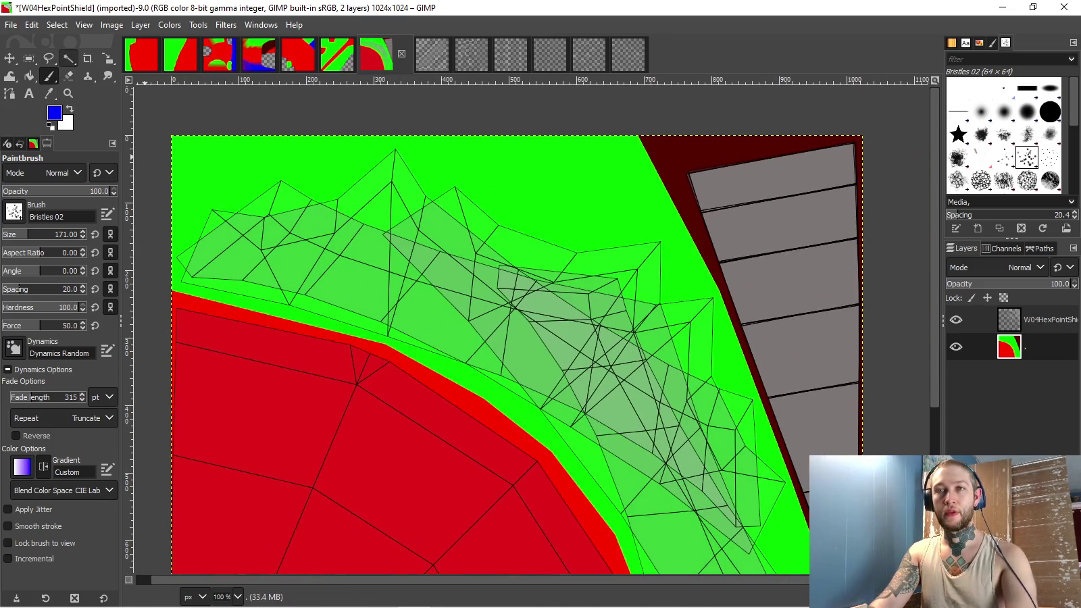
Step: Fuzzy-select the green band and paint blue bristle dabs along its outer edge
{"action": "left_click", "coordinate": [68, 58]}
{"action": "left_click", "coordinate": [48, 75]}
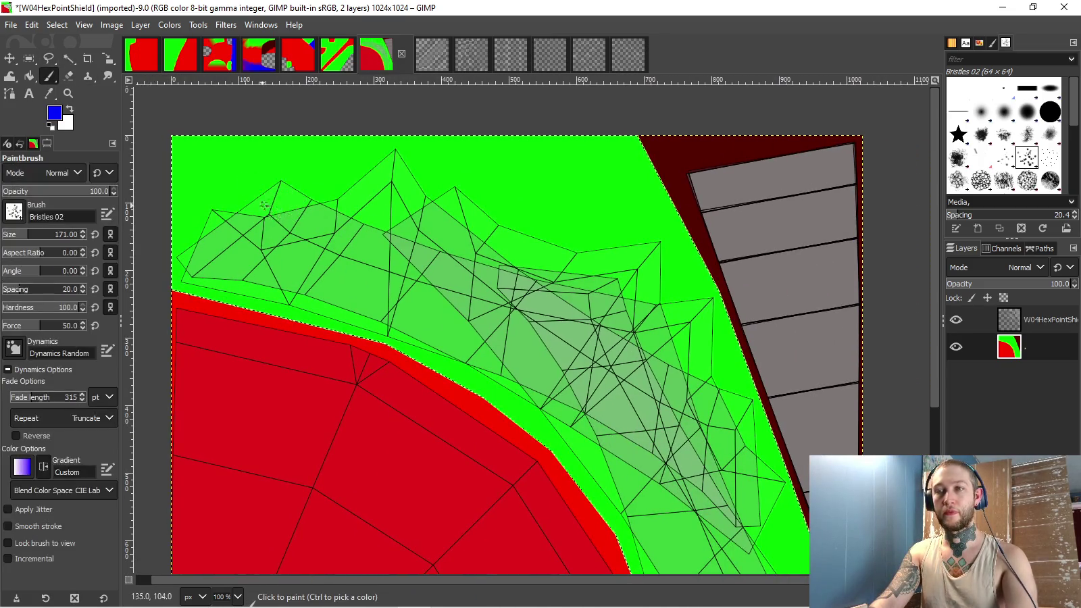
{"action": "mouse_move", "coordinate": [273, 179]}
{"action": "left_mouse_down"}
{"action": "mouse_move", "coordinate": [270, 163]}
{"action": "mouse_move", "coordinate": [385, 152]}
{"action": "mouse_move", "coordinate": [378, 162]}
{"action": "mouse_move", "coordinate": [383, 146]}
{"action": "mouse_move", "coordinate": [379, 162]}
{"action": "mouse_move", "coordinate": [405, 169]}
{"action": "mouse_move", "coordinate": [406, 188]}
{"action": "mouse_move", "coordinate": [676, 267]}
{"action": "mouse_move", "coordinate": [696, 318]}
{"action": "left_mouse_up"}
{"action": "key", "text": "ctrl+z"}
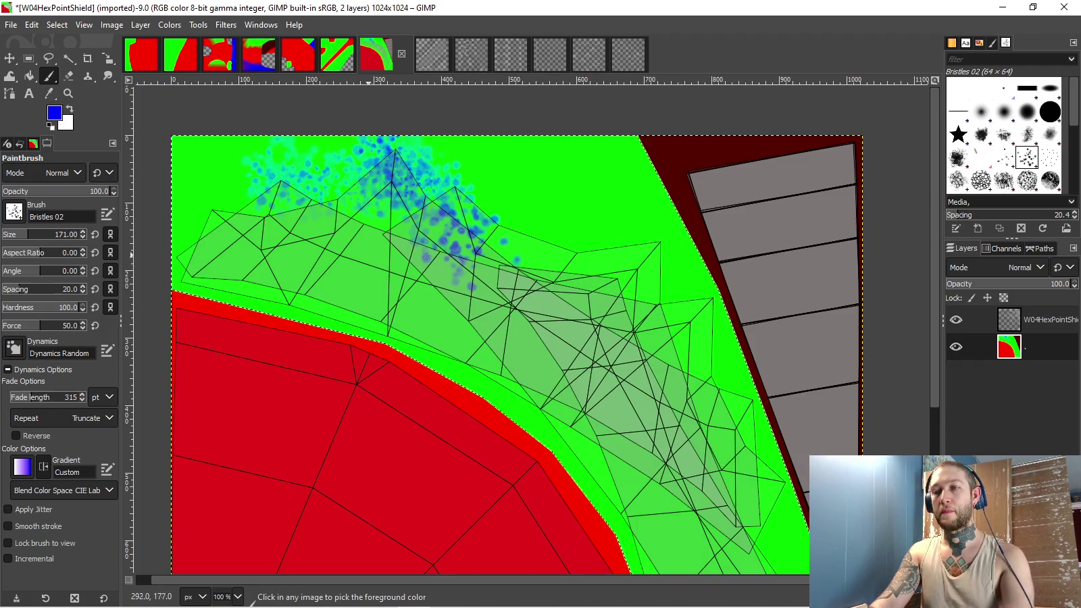
{"action": "mouse_move", "coordinate": [548, 237]}
{"action": "left_mouse_down"}
{"action": "mouse_move", "coordinate": [650, 234]}
{"action": "mouse_move", "coordinate": [744, 378]}
{"action": "mouse_move", "coordinate": [717, 310]}
{"action": "mouse_move", "coordinate": [791, 496]}
{"action": "mouse_move", "coordinate": [725, 291]}
{"action": "mouse_move", "coordinate": [618, 219]}
{"action": "left_mouse_up"}
{"action": "mouse_move", "coordinate": [676, 304]}
{"action": "left_mouse_down"}
{"action": "mouse_move", "coordinate": [669, 405]}
{"action": "mouse_move", "coordinate": [649, 392]}
{"action": "mouse_move", "coordinate": [639, 298]}
{"action": "mouse_move", "coordinate": [613, 297]}
{"action": "mouse_move", "coordinate": [642, 419]}
{"action": "mouse_move", "coordinate": [582, 325]}
{"action": "mouse_move", "coordinate": [595, 405]}
{"action": "mouse_move", "coordinate": [626, 294]}
{"action": "left_mouse_up"}
{"action": "left_click_drag", "start_coordinate": [626, 294], "coordinate": [656, 340]}
Step: Hide the wireframe overlay layer
{"action": "scroll", "coordinate": [650, 339], "scroll_direction": "up", "scroll_amount": 5}
{"action": "scroll", "coordinate": [629, 270], "scroll_direction": "left", "scroll_amount": 2}
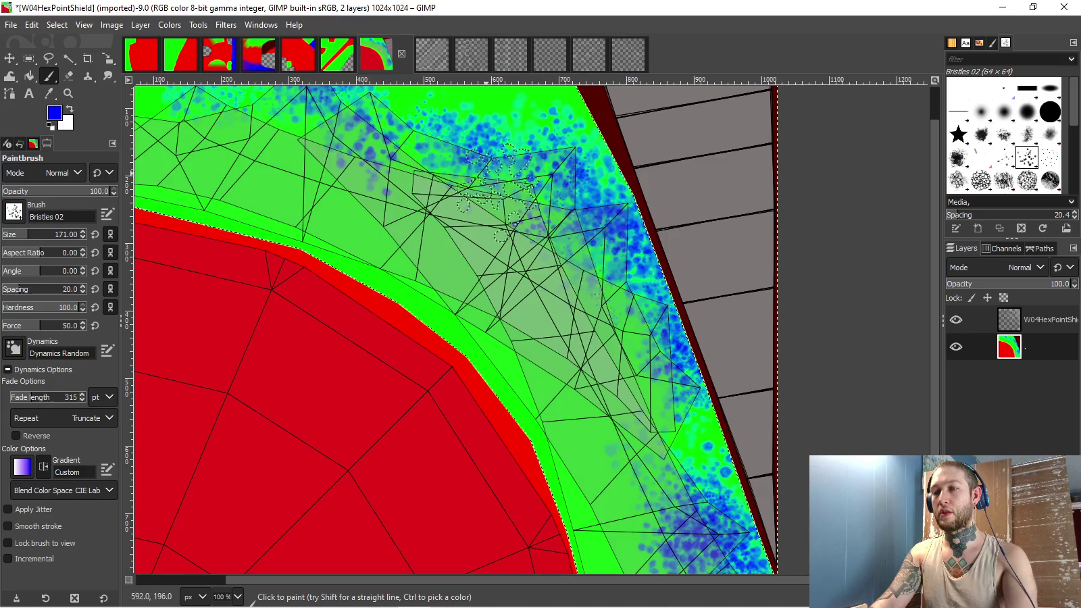
{"action": "scroll", "coordinate": [532, 238], "scroll_direction": "down", "scroll_amount": 1, "text": "ctrl"}
{"action": "scroll", "coordinate": [532, 239], "scroll_direction": "down", "scroll_amount": 1, "text": "ctrl"}
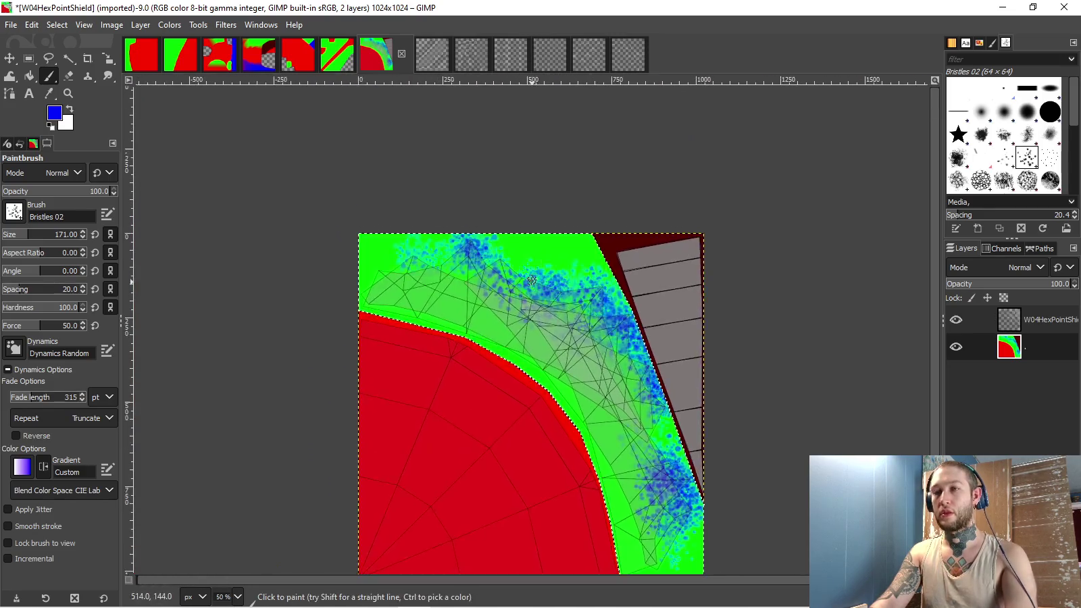
{"action": "left_click", "coordinate": [955, 319]}
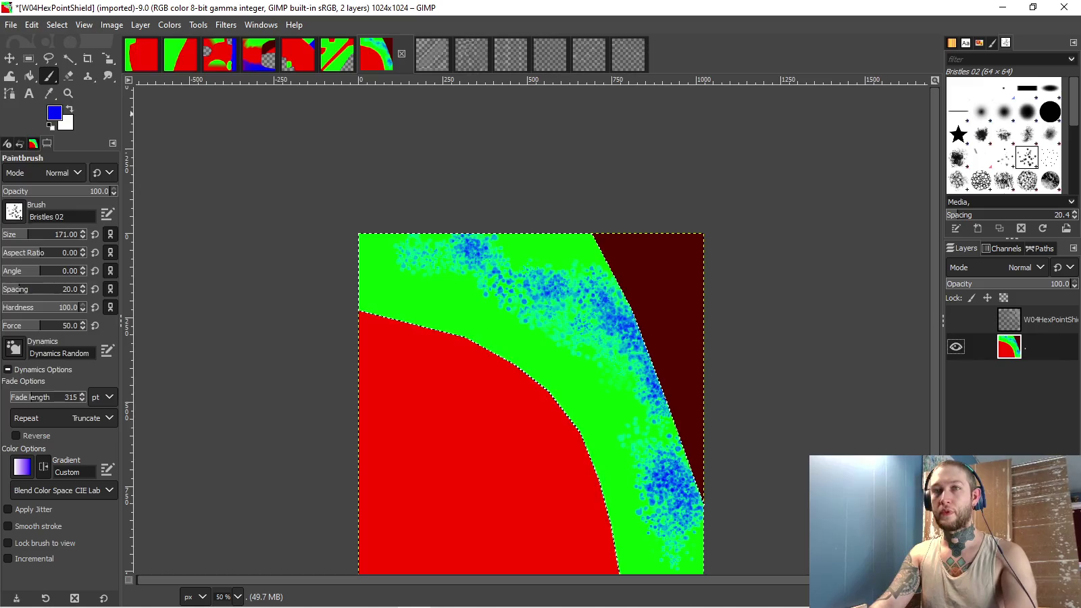
Step: Export over W04HexPointShield.png as an 8bpc RGB PNG, then switch to Unity
{"action": "left_click", "coordinate": [10, 24]}
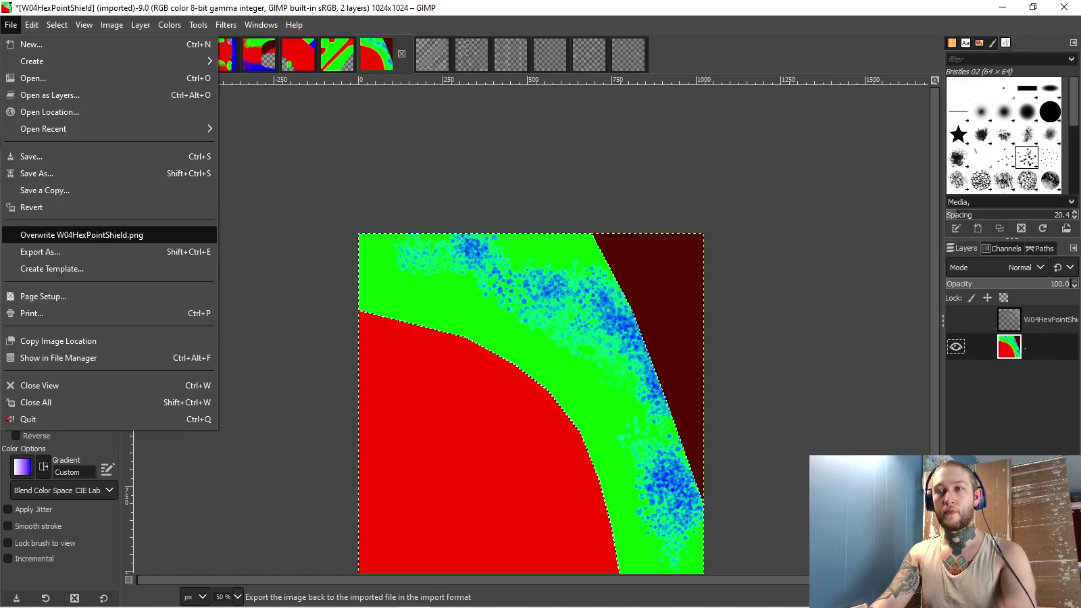
{"action": "left_click", "coordinate": [41, 251]}
{"action": "key", "text": "Return"}
{"action": "key", "text": "Return"}
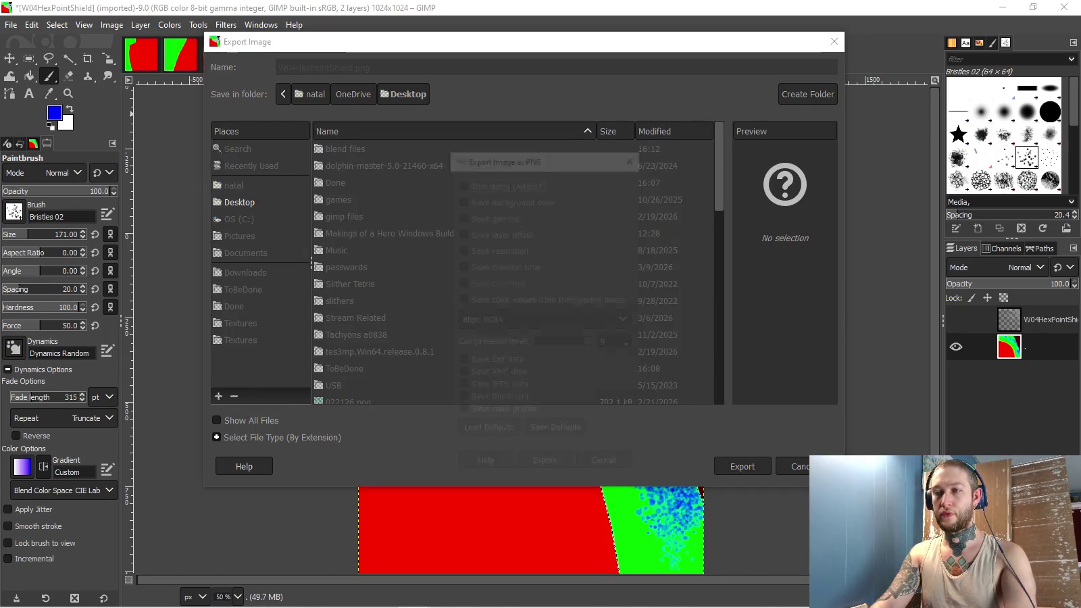
{"action": "left_click", "coordinate": [546, 320]}
{"action": "left_click", "coordinate": [487, 356]}
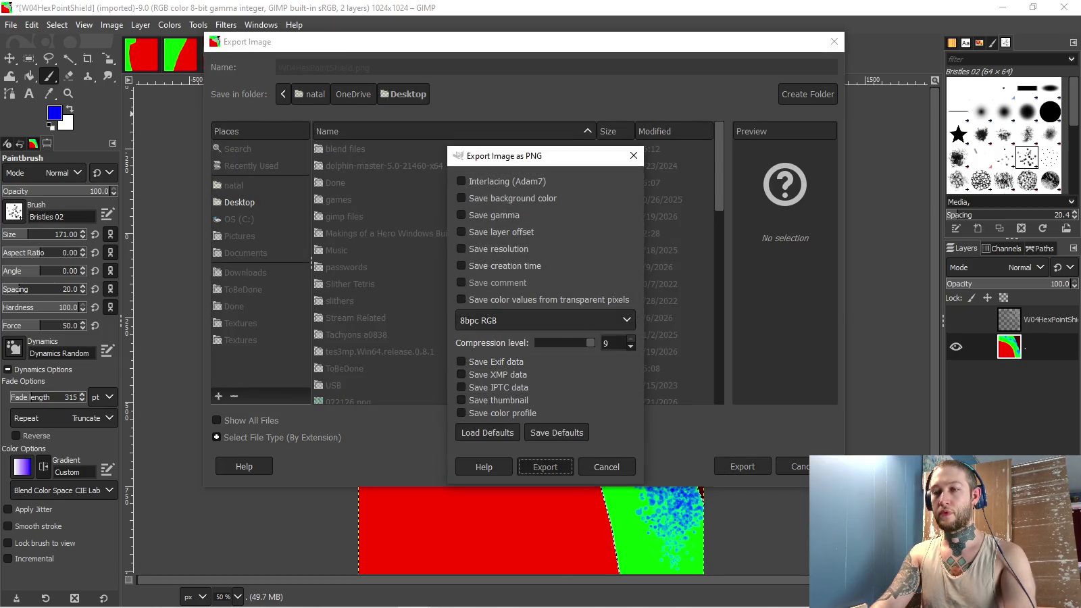
{"action": "left_click", "coordinate": [545, 467]}
{"action": "key", "text": "alt+Tab"}
{"action": "key", "text": "alt+Tab"}
{"action": "key", "text": "alt+Tab"}
{"action": "scroll", "coordinate": [659, 327], "scroll_direction": "up", "scroll_amount": 3}
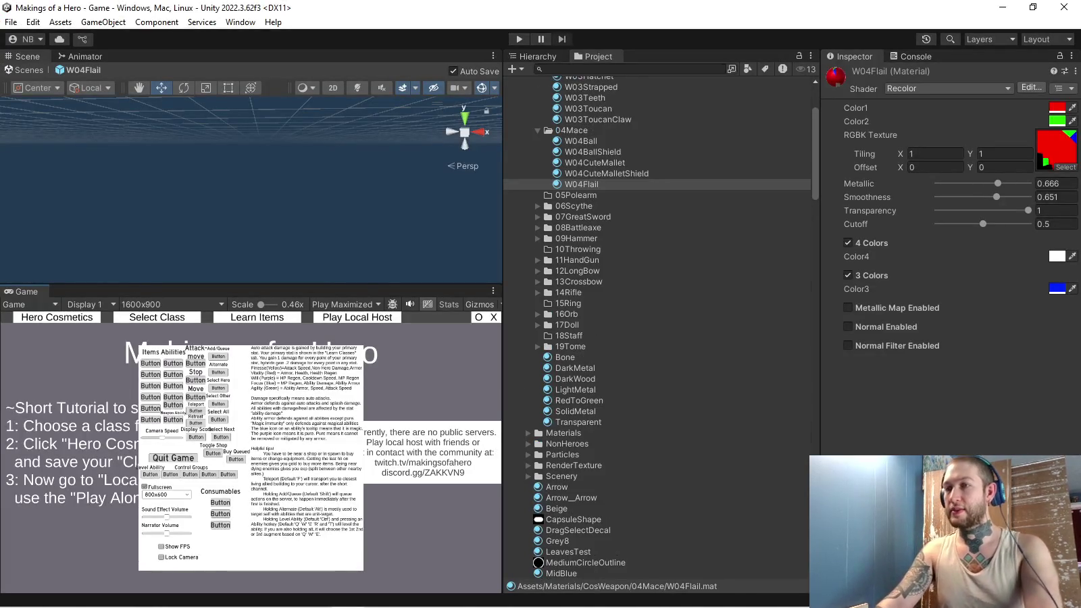
Step: Duplicate the W04Flail material and rename the copy W04HexPoint
{"action": "left_click", "coordinate": [581, 141]}
{"action": "left_click", "coordinate": [581, 184]}
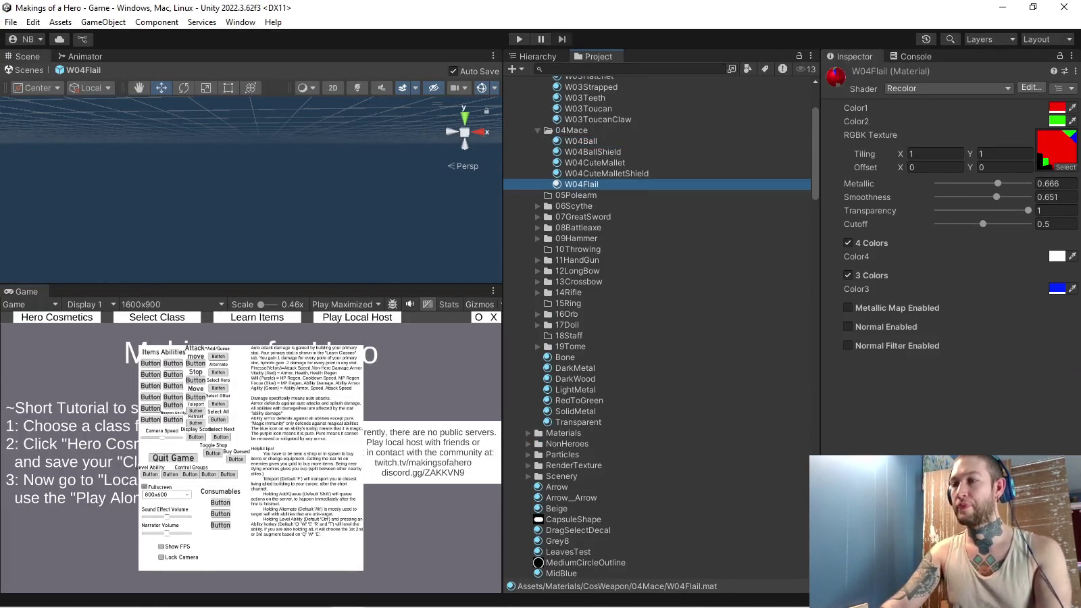
{"action": "key", "text": "ctrl+d"}
{"action": "key", "text": "F2"}
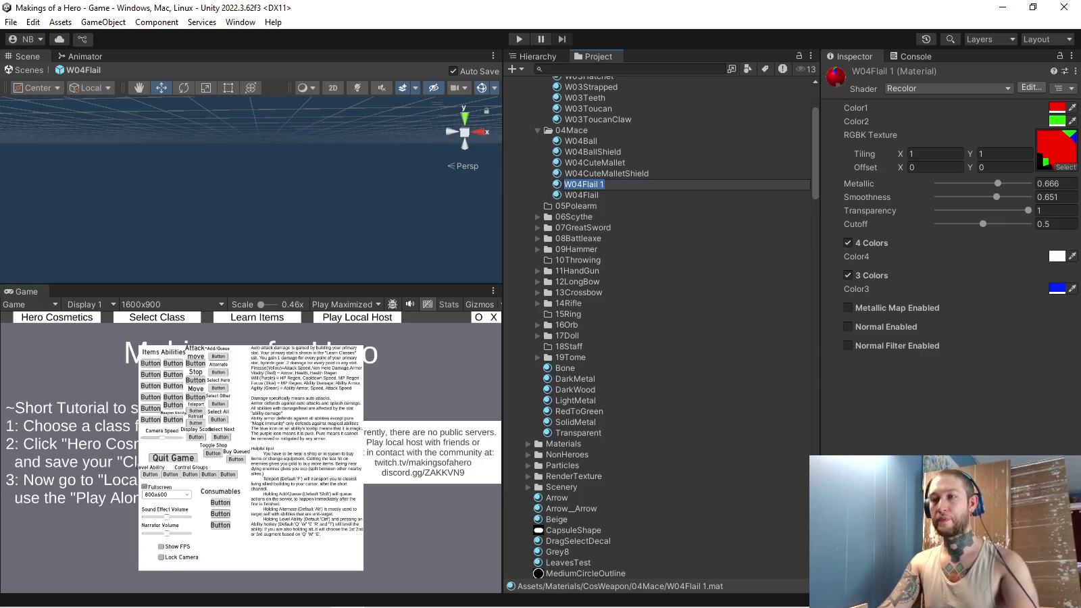
{"action": "left_click", "coordinate": [601, 184]}
{"action": "type", "text": "HexPoint"}
{"action": "key", "text": "Return"}
Step: Duplicate W04HexPoint as W04HexPointShield and pick its RGBK Texture slot
{"action": "key", "text": "ctrl+d"}
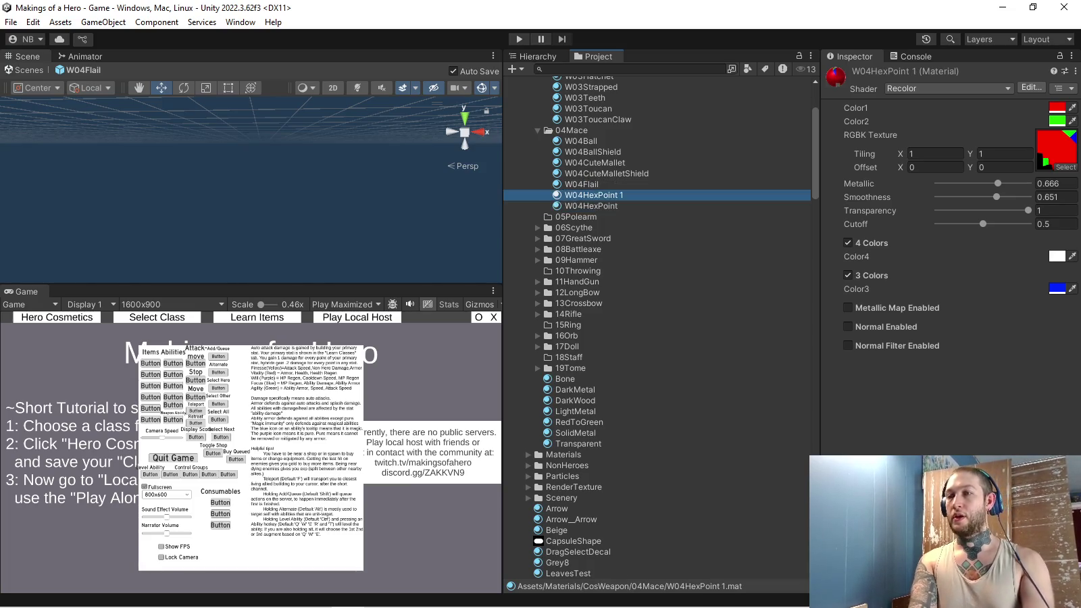
{"action": "key", "text": "F2"}
{"action": "type", "text": "Shiel"}
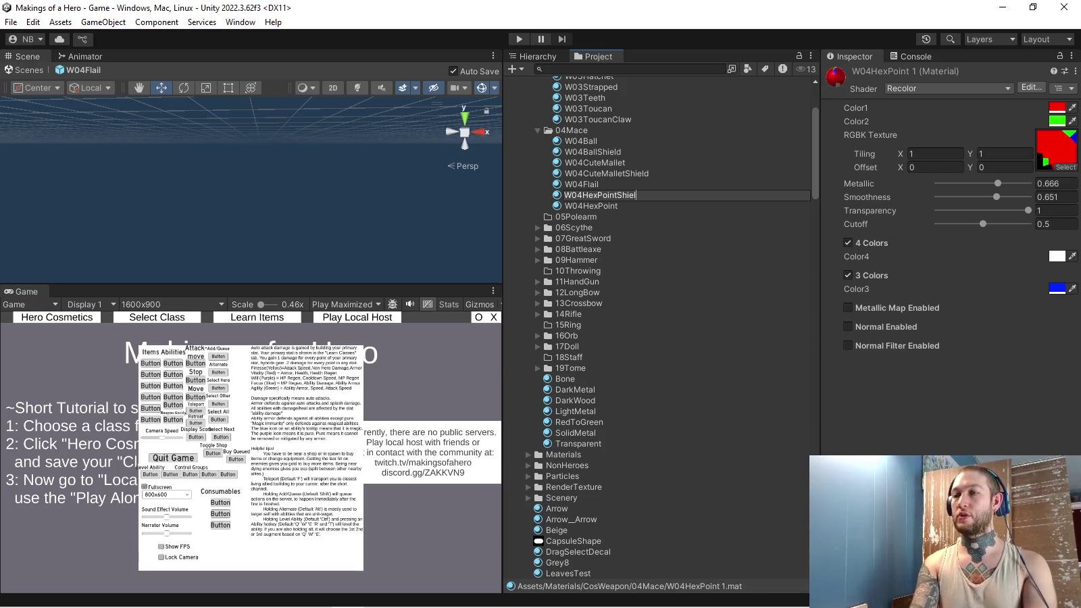
{"action": "type", "text": "d"}
{"action": "key", "text": "Return"}
{"action": "left_click", "coordinate": [1065, 167]}
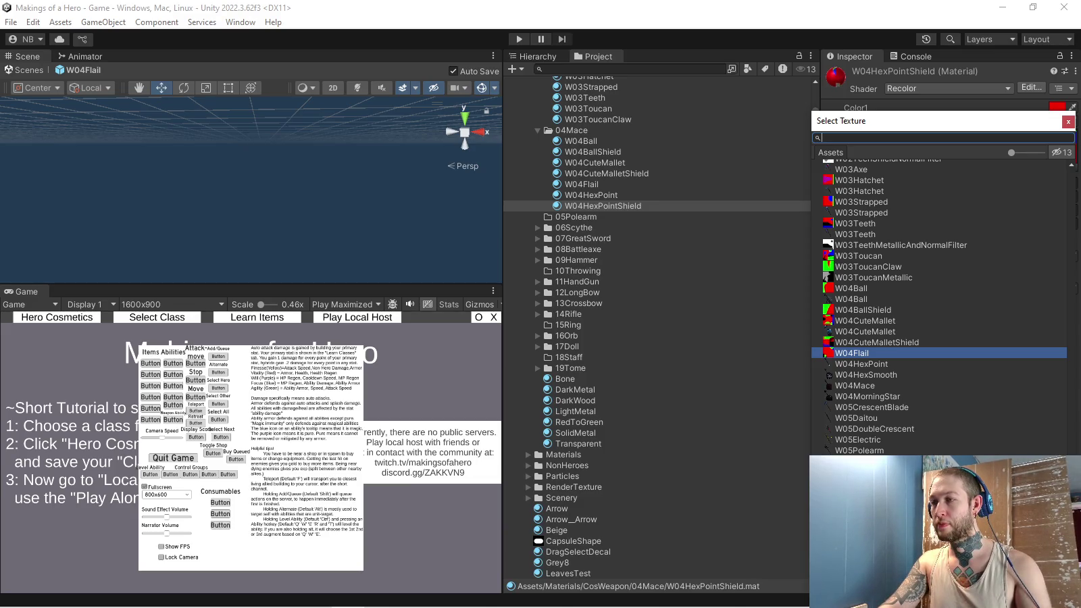
{"action": "key", "text": "alt+Tab"}
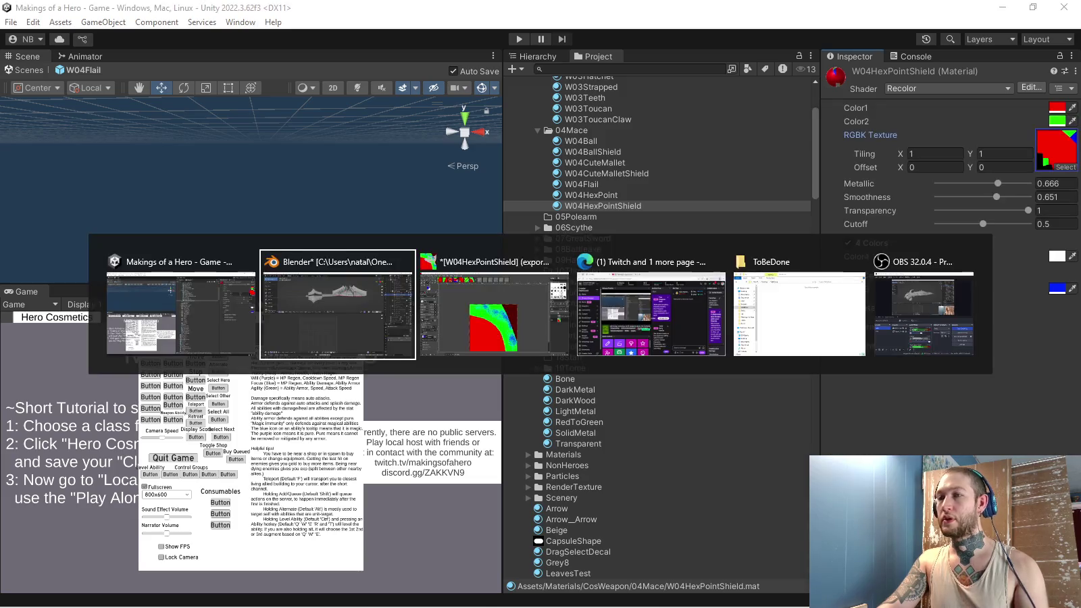
Step: Export the shield texture as W04HexPointShield.png into Textures/Skins/Weapons/04Mace
{"action": "key", "text": "alt+Tab"}
{"action": "key", "text": "alt+Tab"}
{"action": "key", "text": "alt+f"}
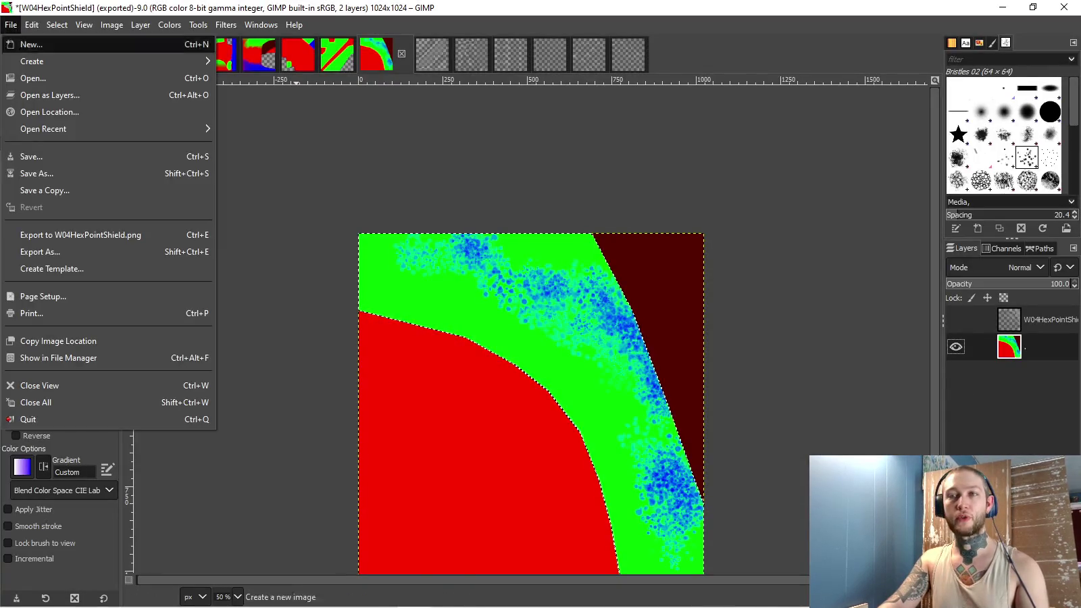
{"action": "key", "text": "e"}
{"action": "key", "text": "e"}
{"action": "key", "text": "Return"}
{"action": "left_click", "coordinate": [241, 340]}
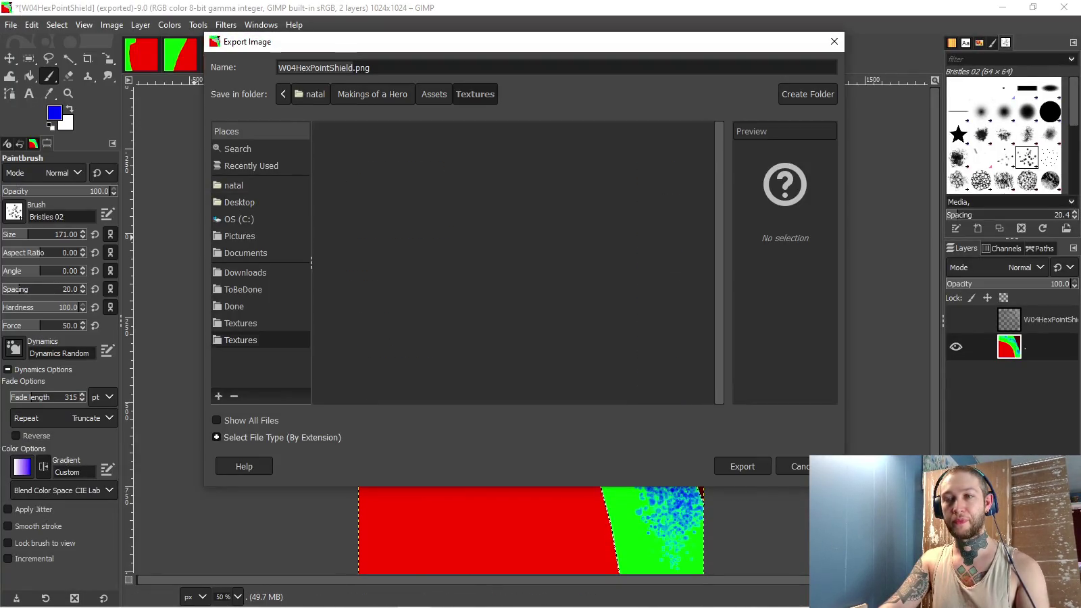
{"action": "double_click", "coordinate": [352, 267]}
{"action": "double_click", "coordinate": [344, 166]}
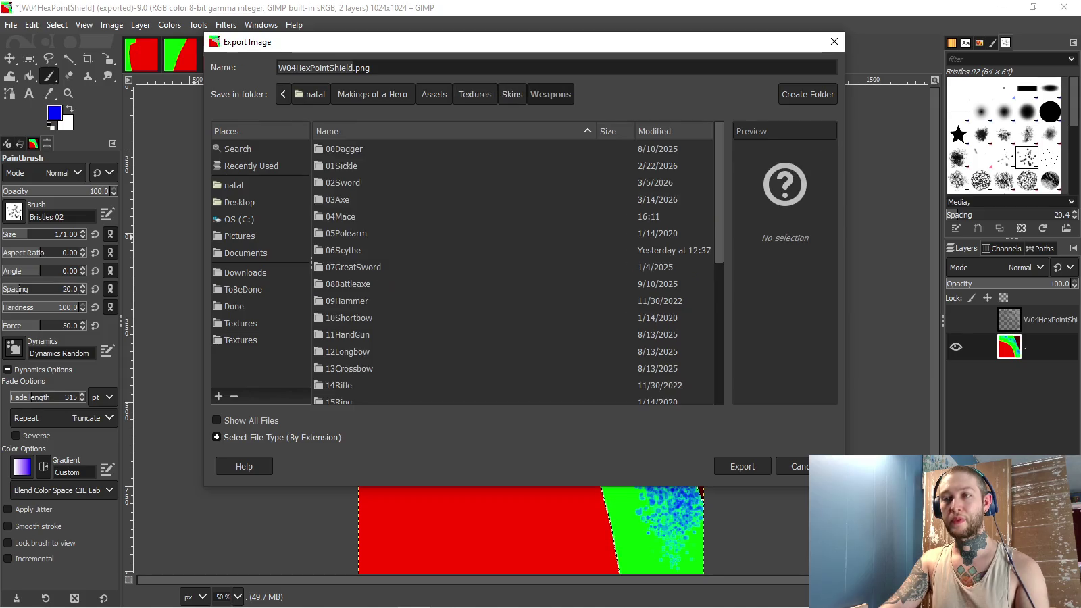
{"action": "double_click", "coordinate": [341, 216]}
{"action": "left_click", "coordinate": [743, 466]}
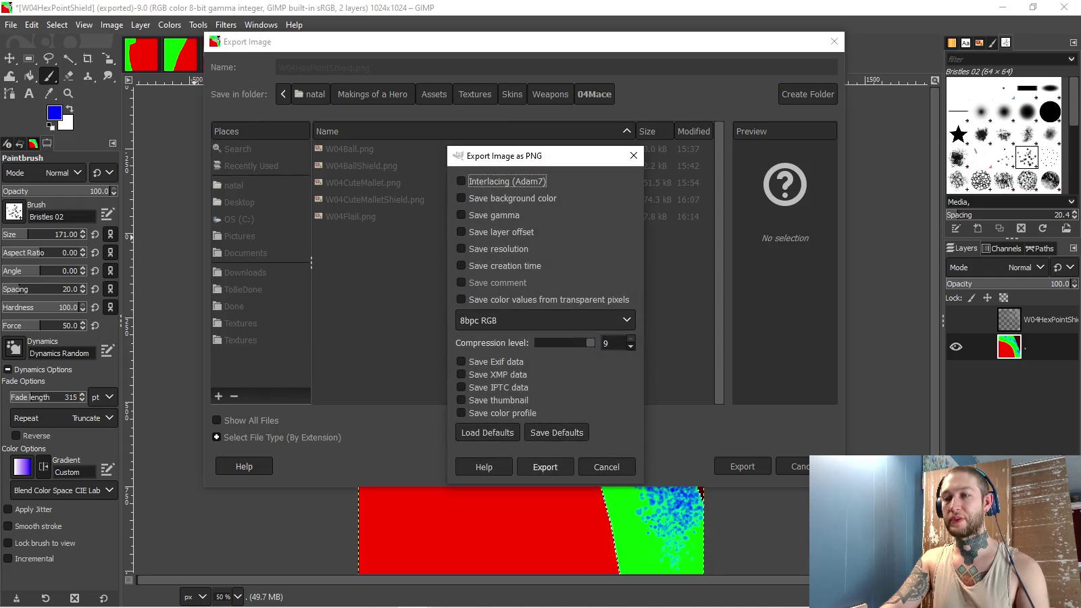
{"action": "left_click", "coordinate": [545, 467]}
{"action": "left_click", "coordinate": [337, 54]}
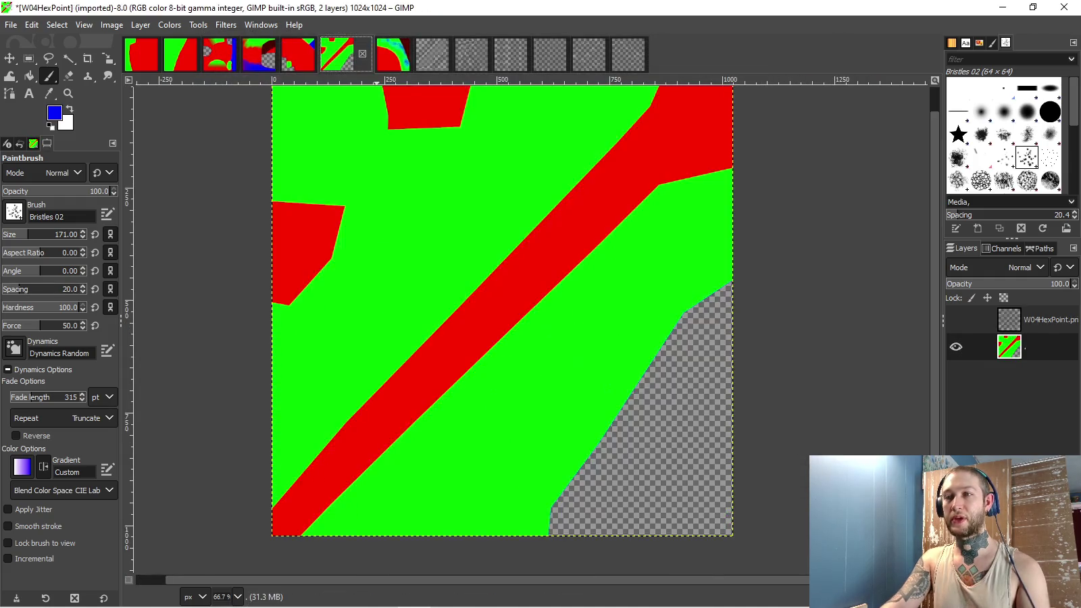
Step: Try a colour selection and a polygon selection on the red region, then cancel
{"action": "left_click", "coordinate": [69, 59]}
{"action": "left_click", "coordinate": [470, 281]}
{"action": "key", "text": "1"}
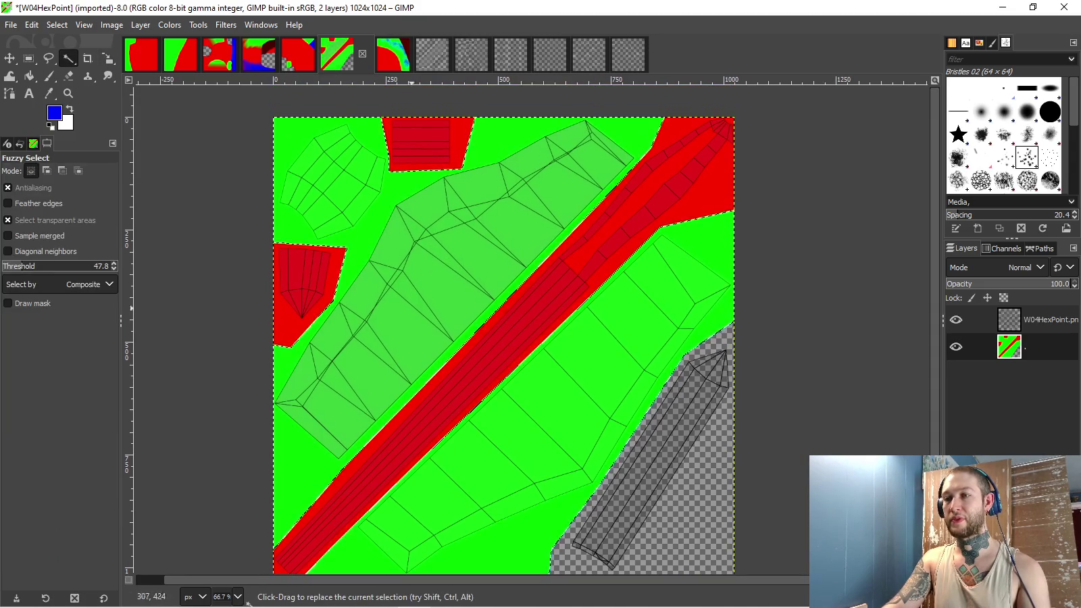
{"action": "key", "text": "f"}
{"action": "left_click", "coordinate": [365, 272]}
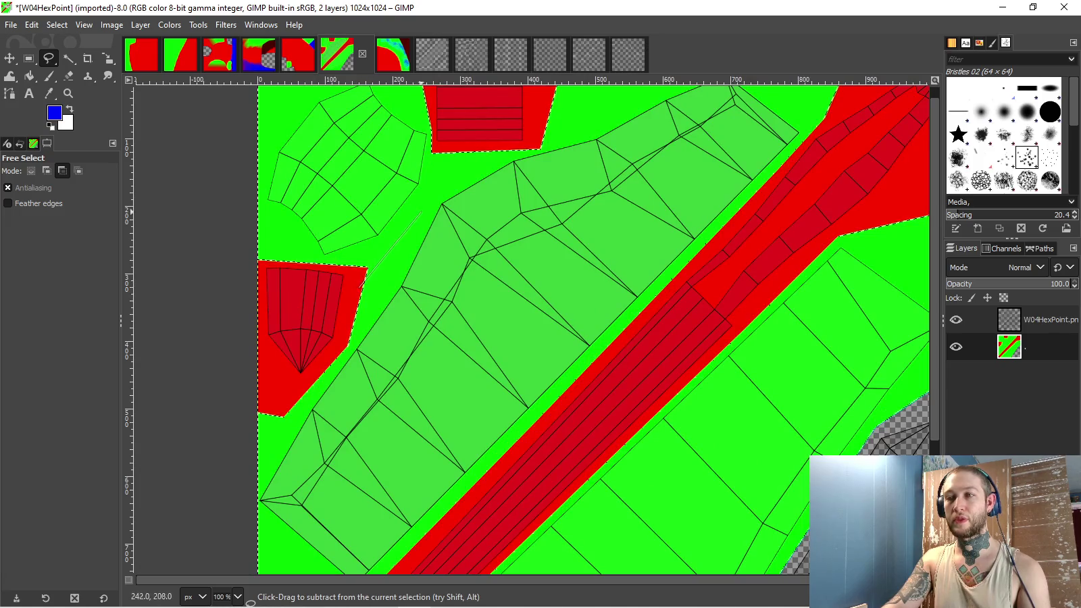
{"action": "scroll", "coordinate": [468, 140], "scroll_direction": "down", "scroll_amount": 1}
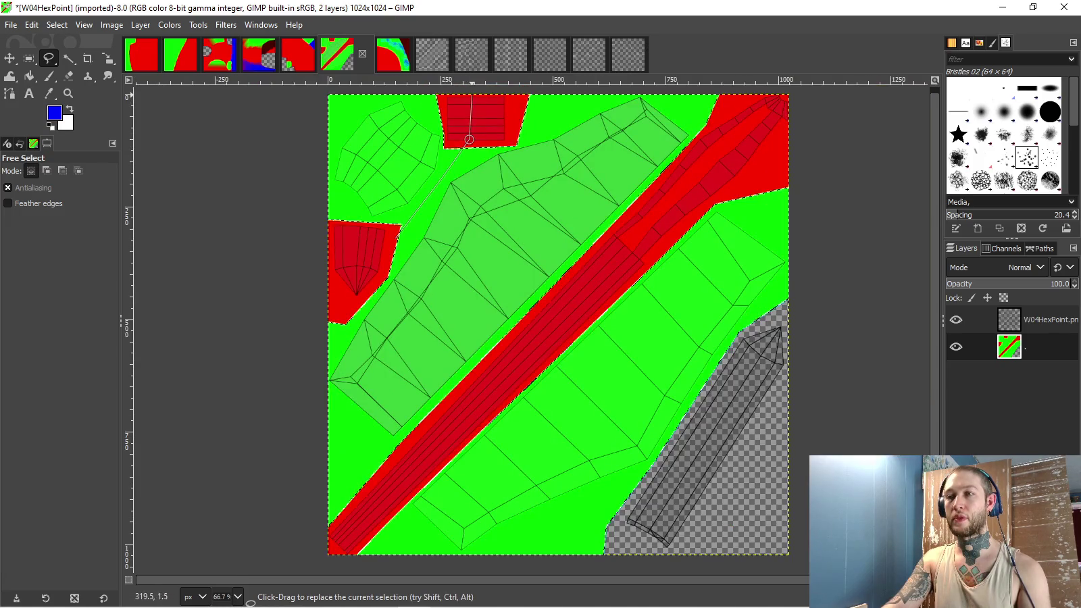
{"action": "scroll", "coordinate": [468, 140], "scroll_direction": "up", "scroll_amount": 1}
{"action": "left_click", "coordinate": [467, 108]}
{"action": "left_click", "coordinate": [291, 130]}
{"action": "key", "text": "Escape"}
{"action": "scroll", "coordinate": [287, 253], "scroll_direction": "down", "scroll_amount": 1}
{"action": "scroll", "coordinate": [287, 254], "scroll_direction": "right", "scroll_amount": 2}
Step: Paint blue Bristles 02 speckles along the left, lower and upper-right green slopes, then hide the wireframe
{"action": "key", "text": "p"}
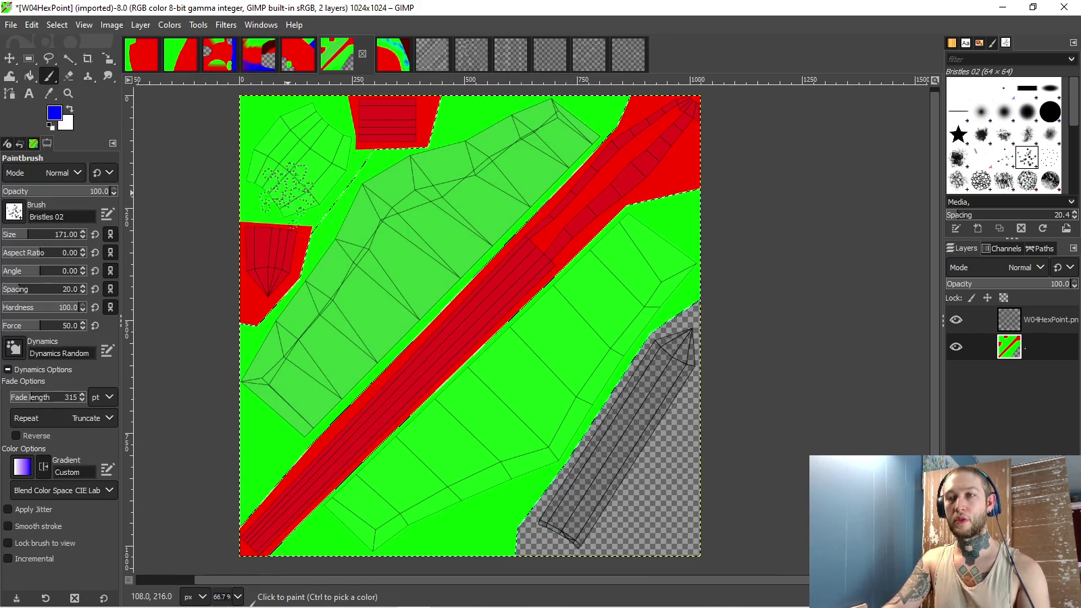
{"action": "mouse_move", "coordinate": [247, 351]}
{"action": "left_mouse_down"}
{"action": "mouse_move", "coordinate": [371, 191]}
{"action": "mouse_move", "coordinate": [416, 157]}
{"action": "mouse_move", "coordinate": [399, 169]}
{"action": "mouse_move", "coordinate": [479, 146]}
{"action": "mouse_move", "coordinate": [534, 102]}
{"action": "left_mouse_up"}
{"action": "scroll", "coordinate": [514, 115], "scroll_direction": "right", "scroll_amount": 3}
{"action": "mouse_move", "coordinate": [436, 473]}
{"action": "left_mouse_down"}
{"action": "mouse_move", "coordinate": [474, 433]}
{"action": "mouse_move", "coordinate": [433, 459]}
{"action": "mouse_move", "coordinate": [273, 510]}
{"action": "mouse_move", "coordinate": [311, 483]}
{"action": "mouse_move", "coordinate": [402, 469]}
{"action": "mouse_move", "coordinate": [517, 328]}
{"action": "left_mouse_up"}
{"action": "mouse_move", "coordinate": [604, 260]}
{"action": "left_mouse_down"}
{"action": "mouse_move", "coordinate": [595, 233]}
{"action": "mouse_move", "coordinate": [524, 332]}
{"action": "left_mouse_up"}
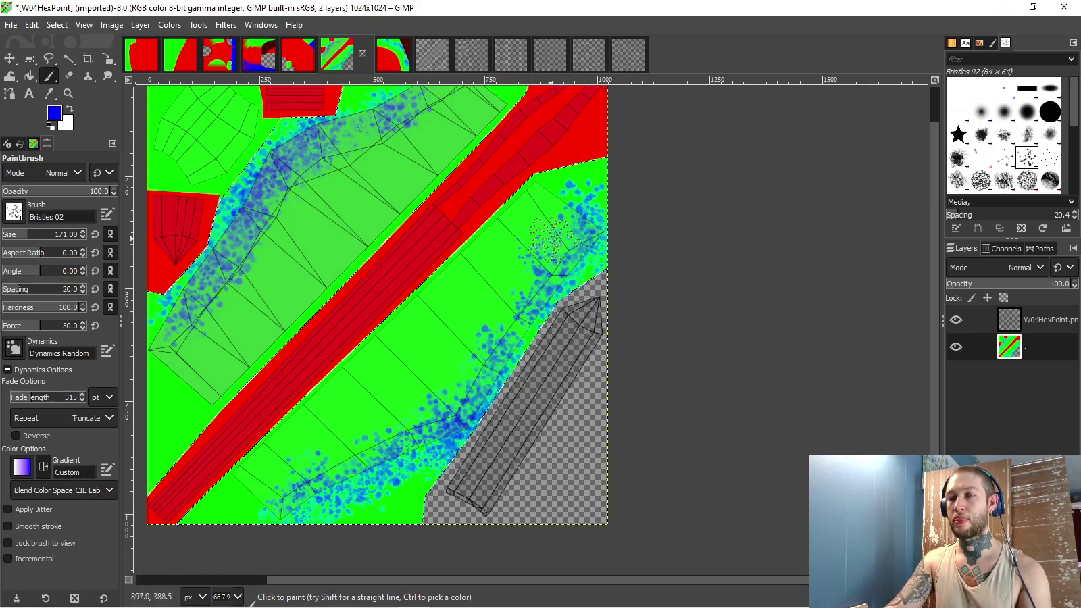
{"action": "mouse_move", "coordinate": [466, 433]}
{"action": "left_mouse_down"}
{"action": "mouse_move", "coordinate": [419, 405]}
{"action": "mouse_move", "coordinate": [426, 352]}
{"action": "left_mouse_up"}
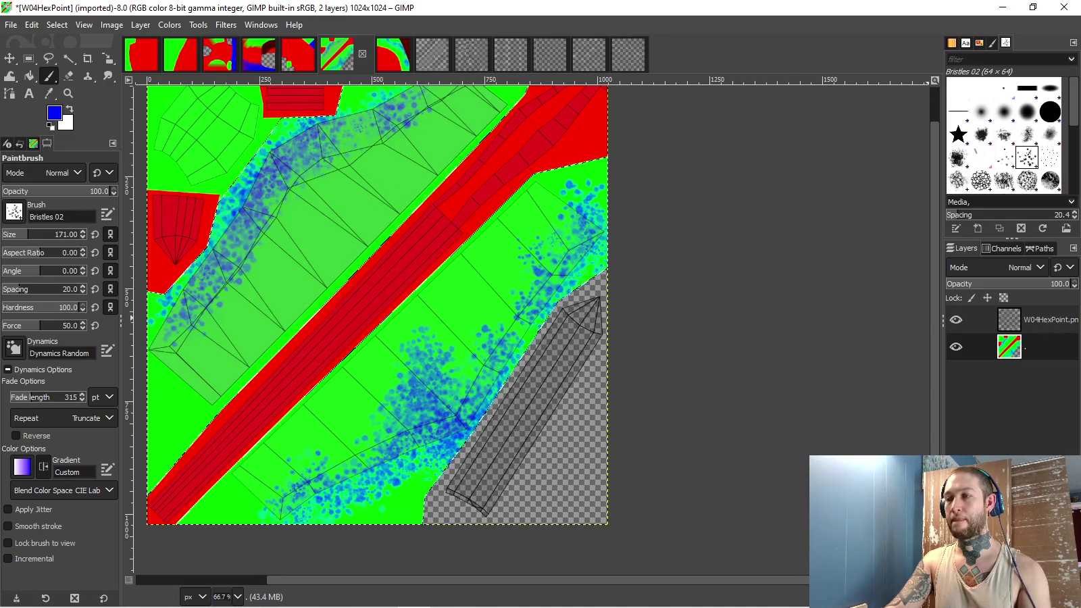
{"action": "left_click", "coordinate": [956, 319]}
{"action": "left_click", "coordinate": [11, 24]}
Step: Export W04HexPoint.png into Textures/Skins/Weapons/04Mace as an 8bpc RGBA PNG
{"action": "left_click", "coordinate": [38, 231]}
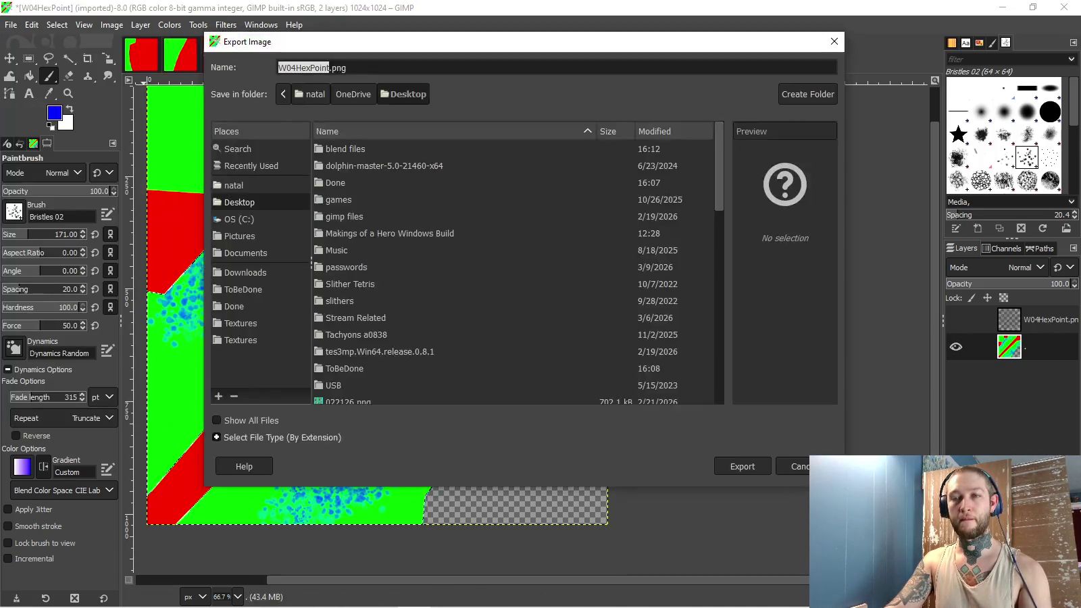
{"action": "left_click", "coordinate": [240, 339]}
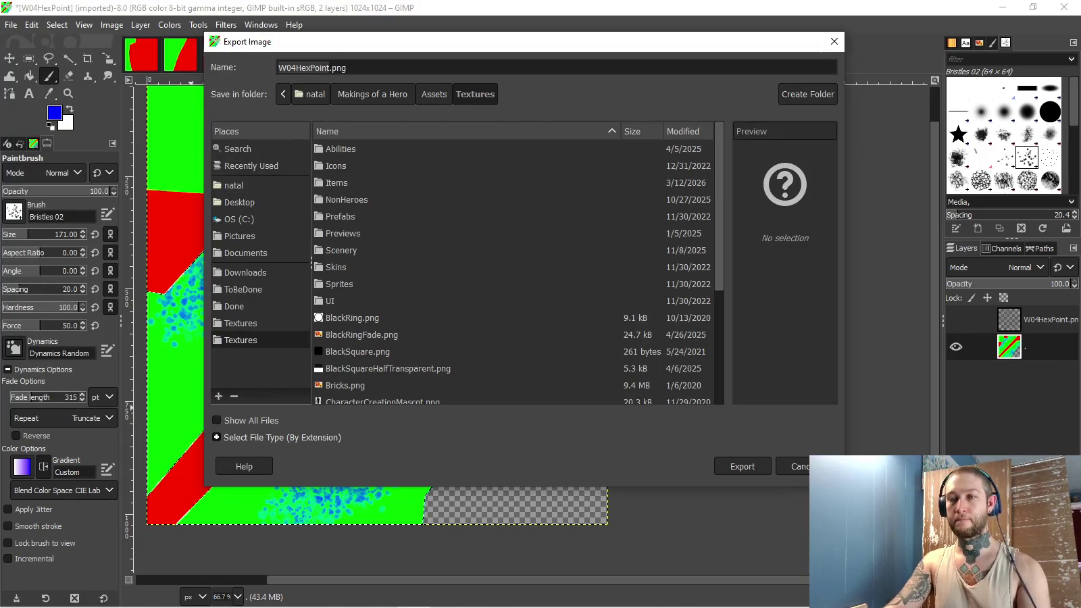
{"action": "double_click", "coordinate": [335, 267]}
{"action": "double_click", "coordinate": [341, 165]}
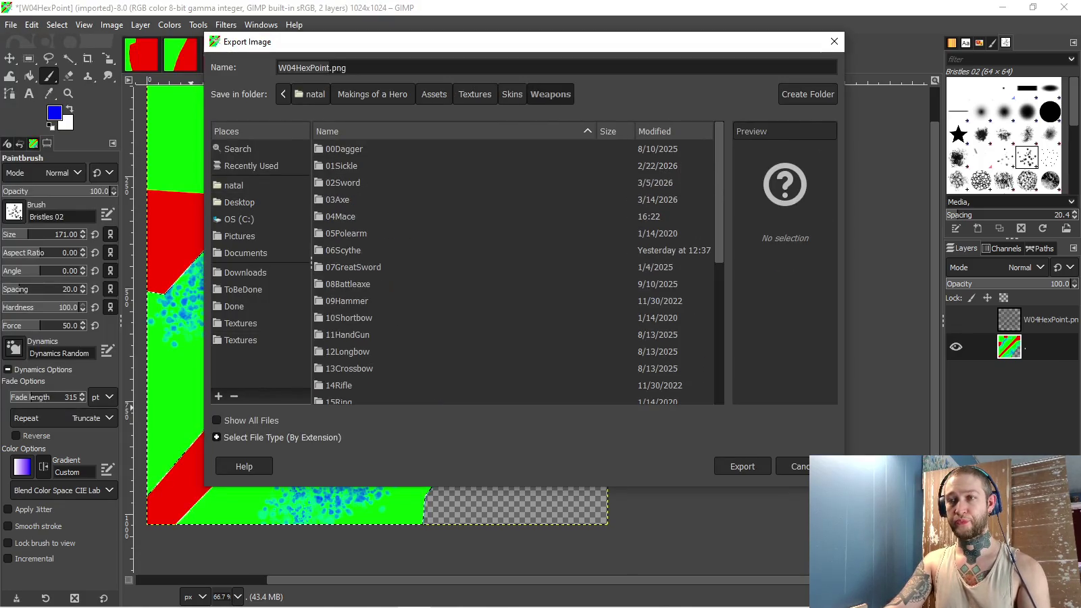
{"action": "double_click", "coordinate": [340, 216]}
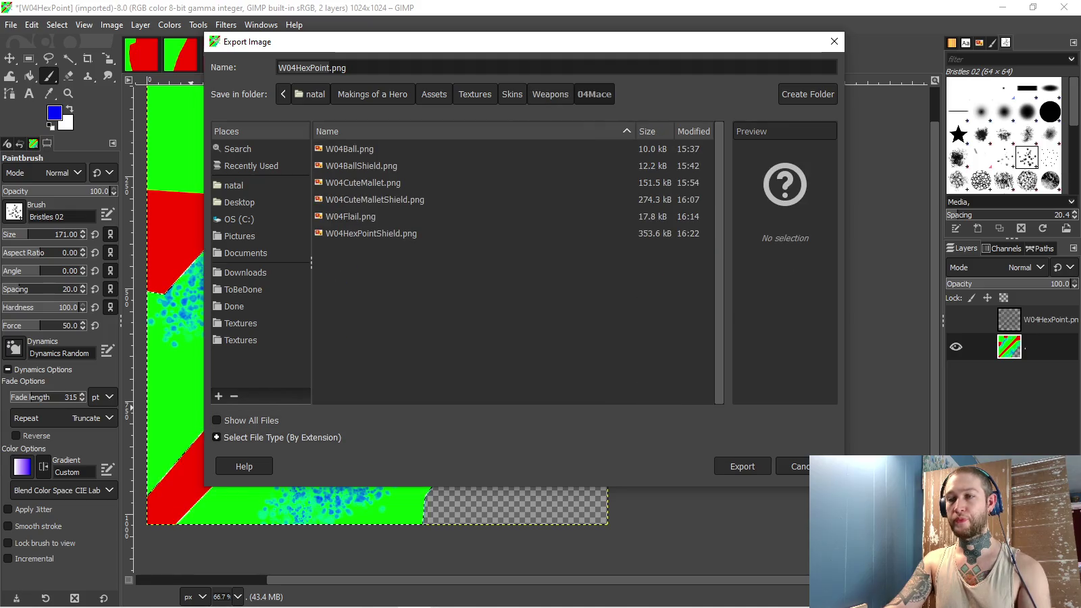
{"action": "left_click", "coordinate": [742, 467]}
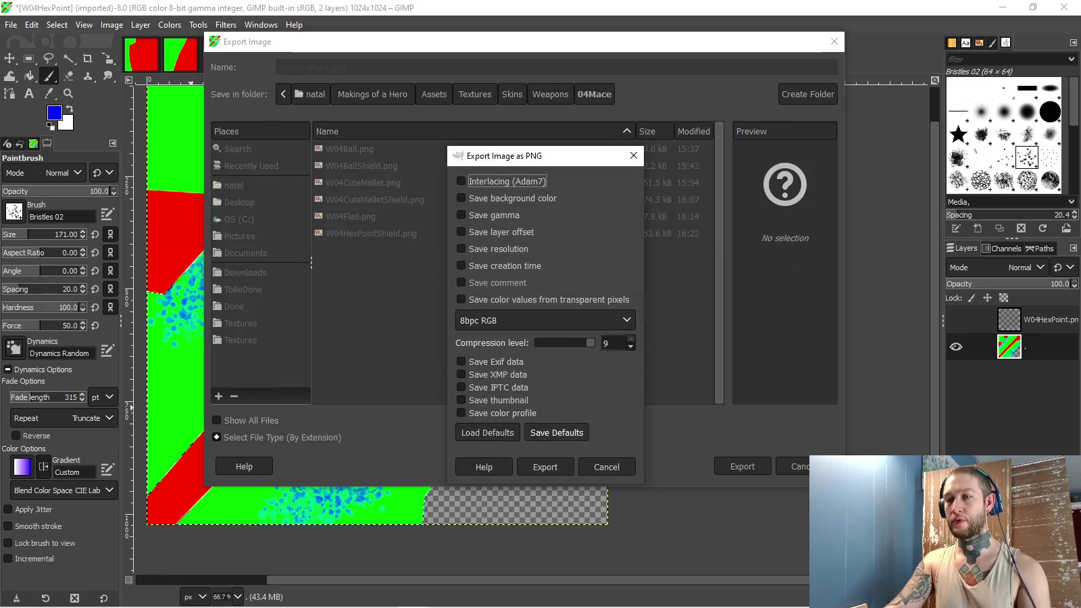
{"action": "left_click", "coordinate": [541, 320]}
{"action": "left_click", "coordinate": [479, 391]}
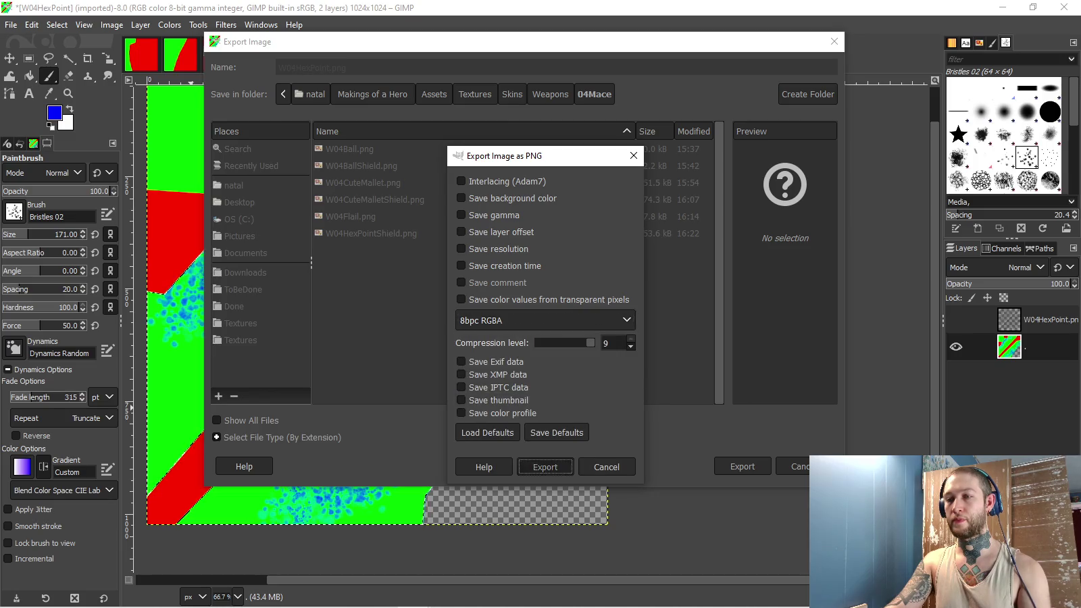
{"action": "left_click", "coordinate": [544, 466]}
{"action": "key", "text": "alt+Tab"}
{"action": "key", "text": "alt+Tab"}
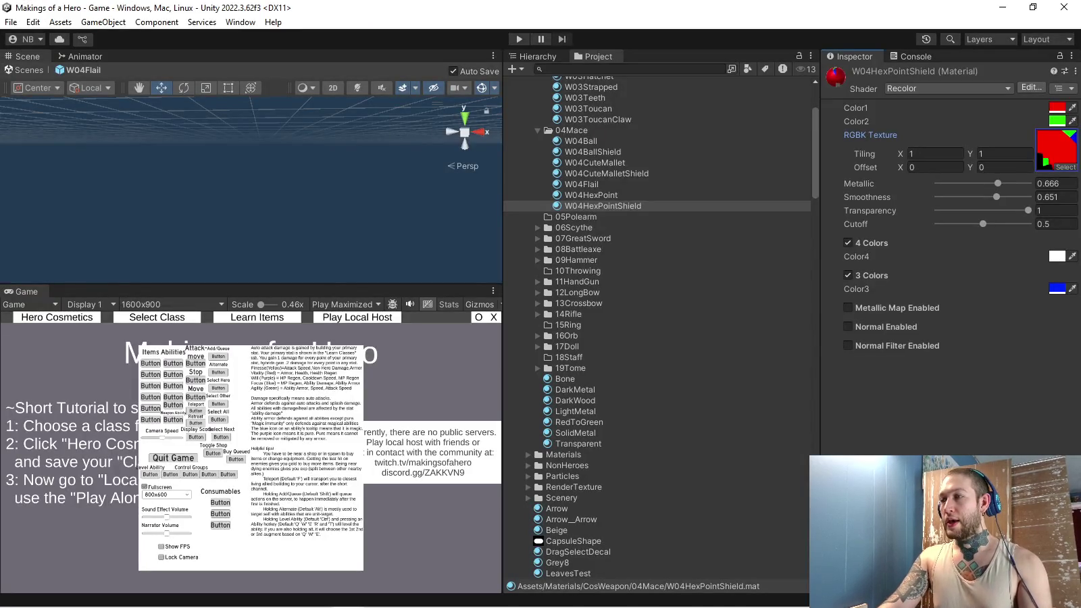
Step: Assign the newly exported texture to the W04HexPointShield material's RGBK Texture slot
{"action": "left_click", "coordinate": [1066, 167]}
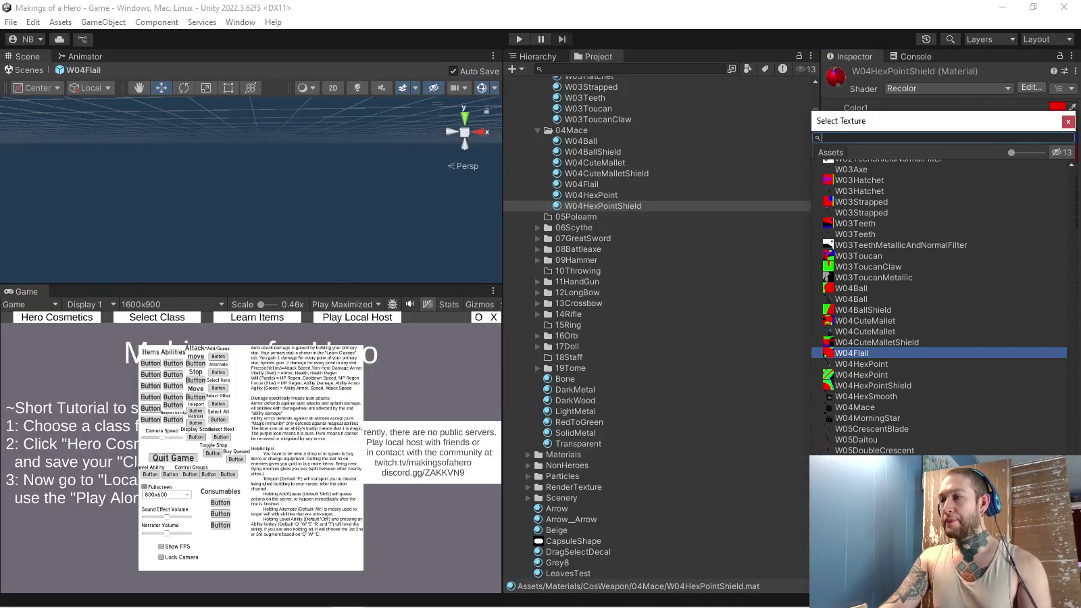
{"action": "key", "text": "Return"}
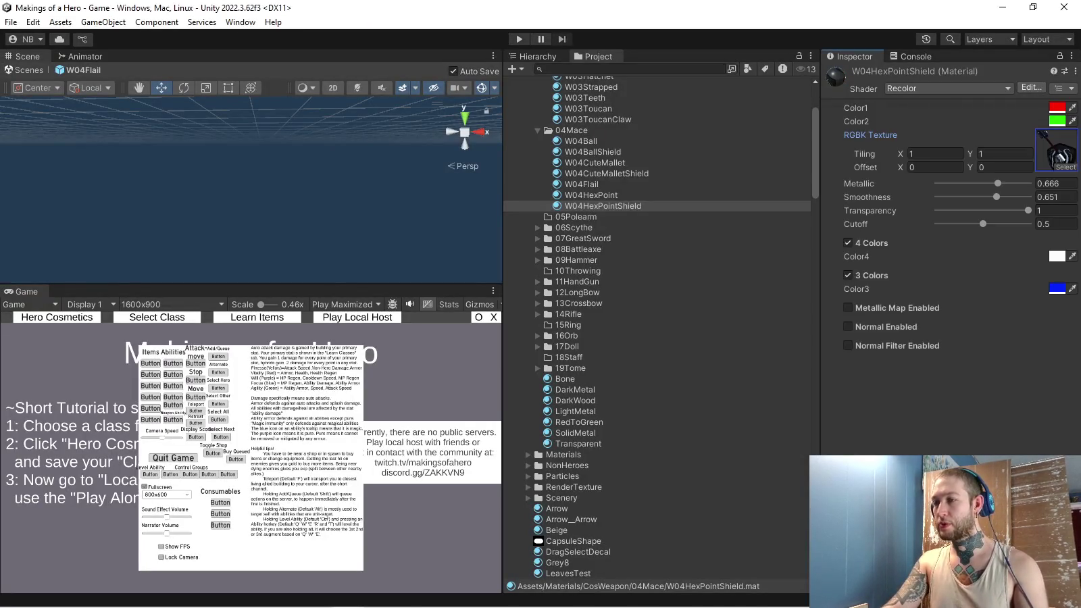
{"action": "left_click", "coordinate": [1066, 167]}
{"action": "key", "text": "Return"}
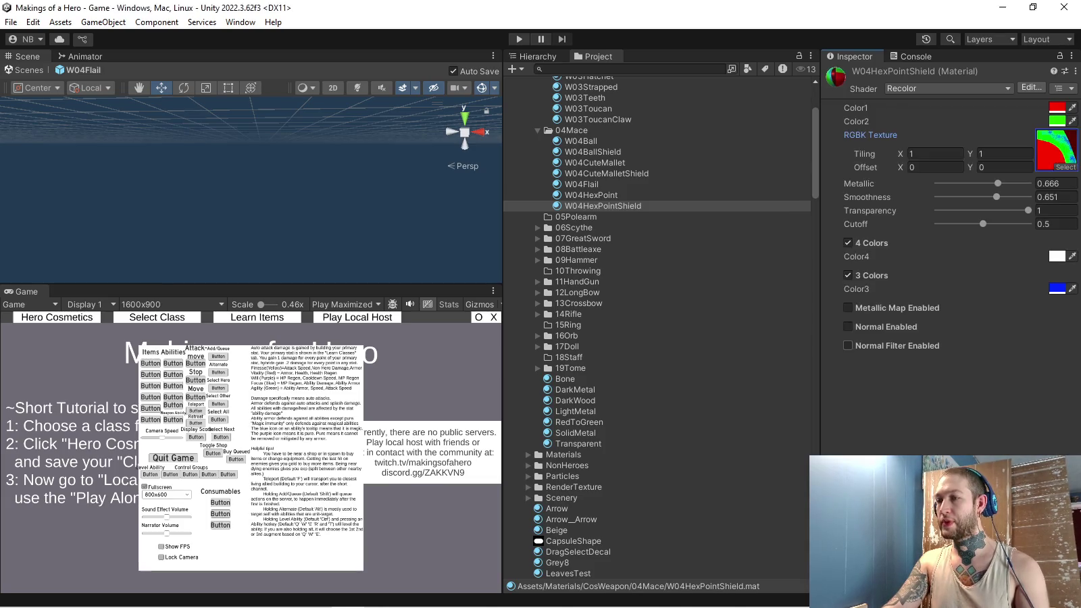
Step: Give the W04HexPoint material its W04HexPoint texture in the RGBK Texture slot
{"action": "left_click", "coordinate": [591, 195]}
{"action": "left_click", "coordinate": [1066, 167]}
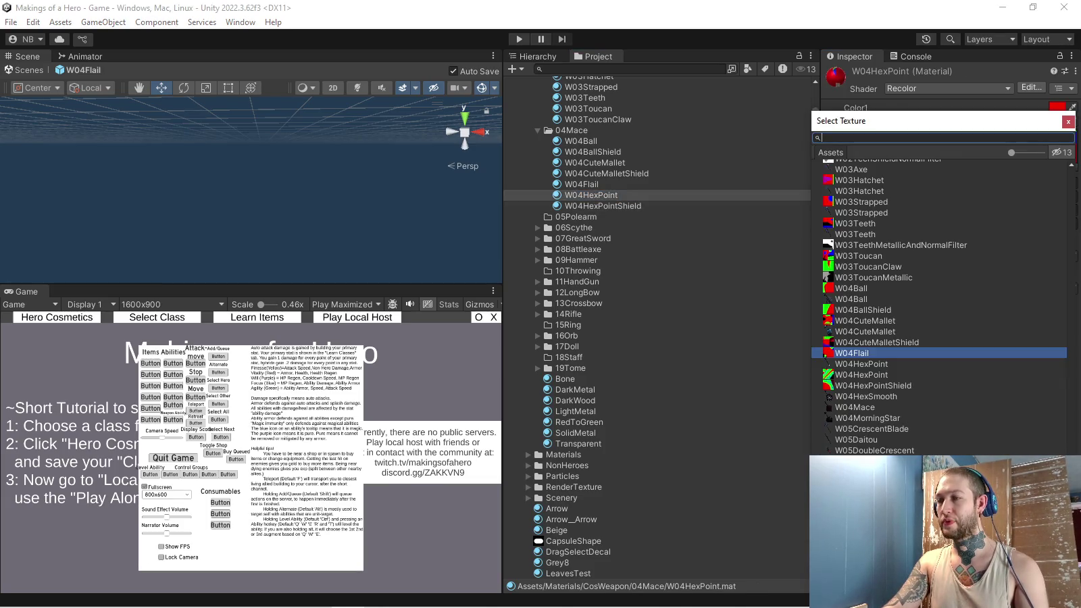
{"action": "left_click", "coordinate": [859, 374]}
{"action": "key", "text": "Return"}
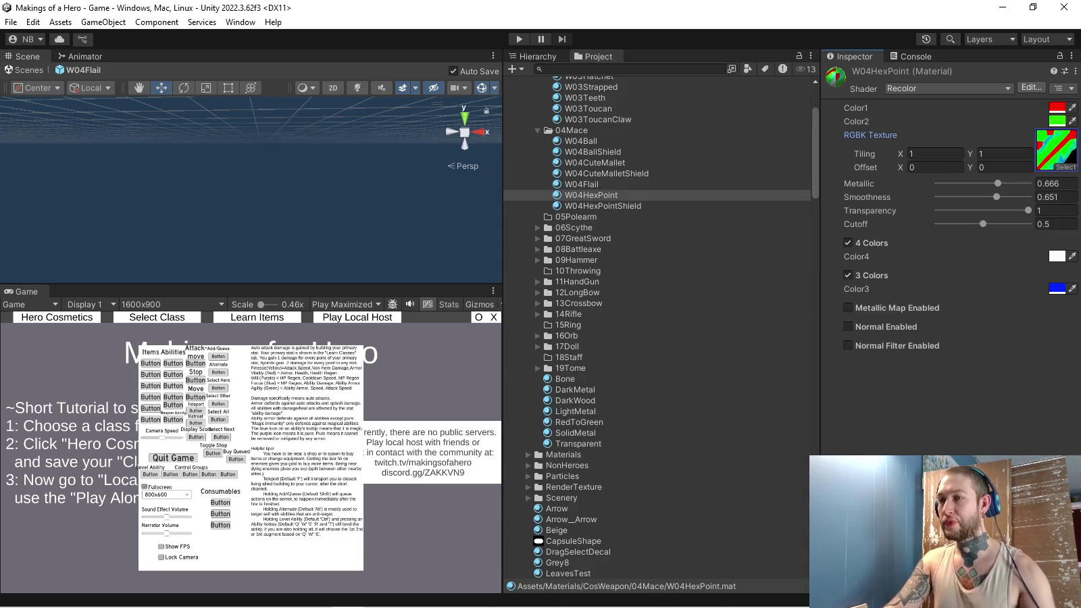
Step: Open the W04HexPoint prefab from Prefabs/CosWeapon/04Mace for editing
{"action": "scroll", "coordinate": [659, 325], "scroll_direction": "down", "scroll_amount": 10}
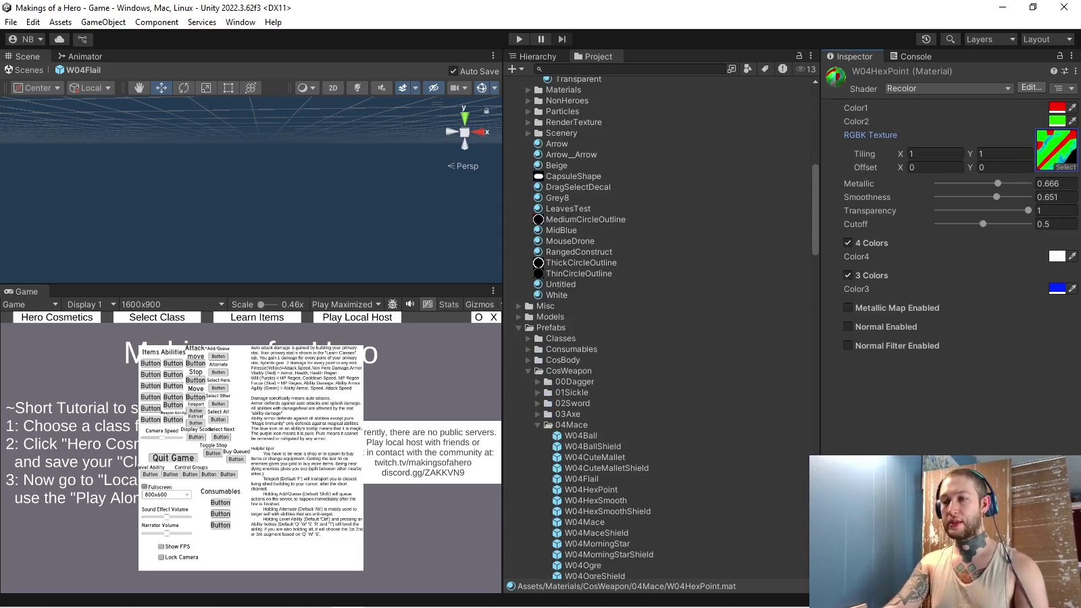
{"action": "double_click", "coordinate": [591, 286]}
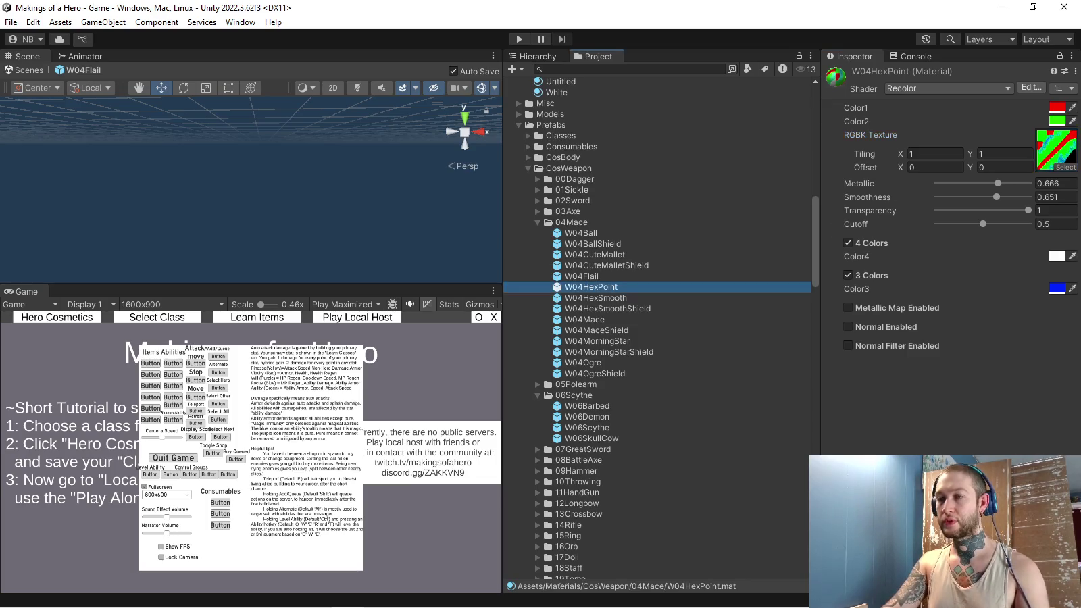
{"action": "left_click", "coordinate": [993, 310]}
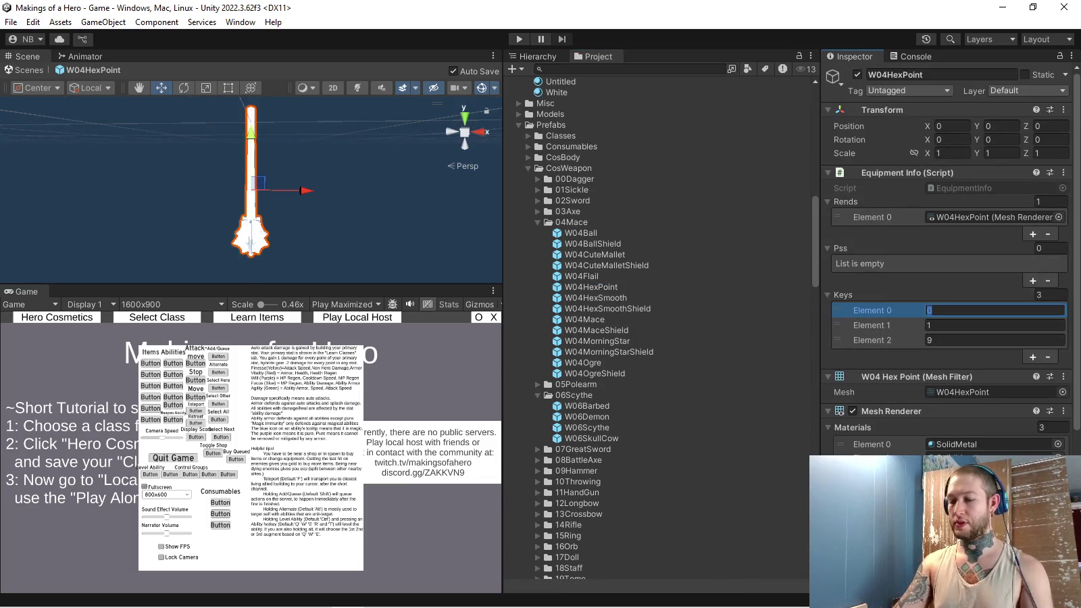
{"action": "type", "text": "2310"}
Step: Reduce the prefab to one key (2310) and one material slot using W04HexPoint
{"action": "left_click", "coordinate": [1051, 295]}
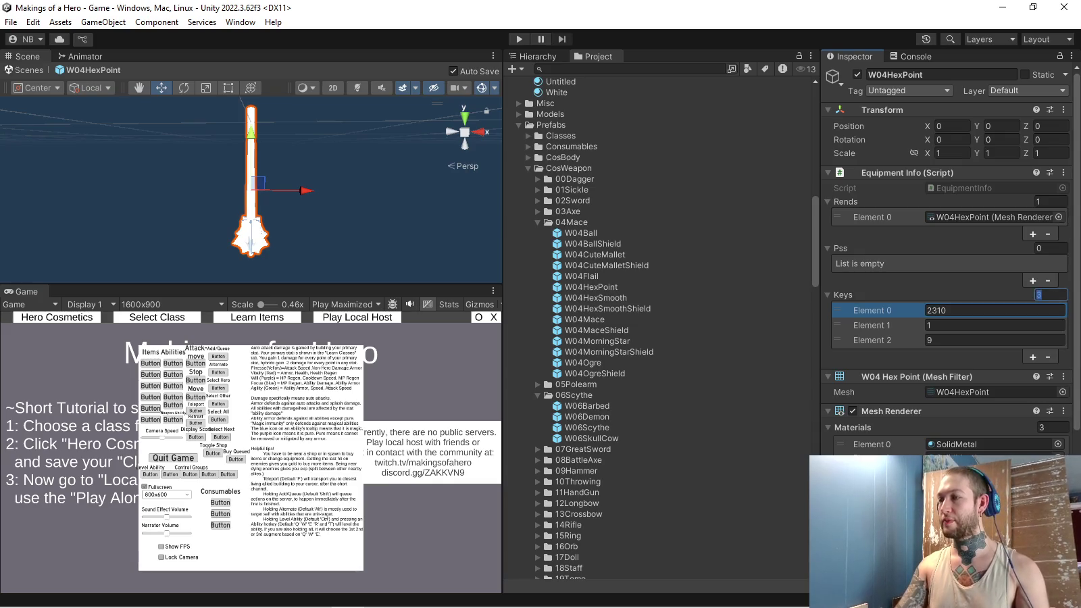
{"action": "key", "text": "Return"}
{"action": "left_click", "coordinate": [1049, 398]}
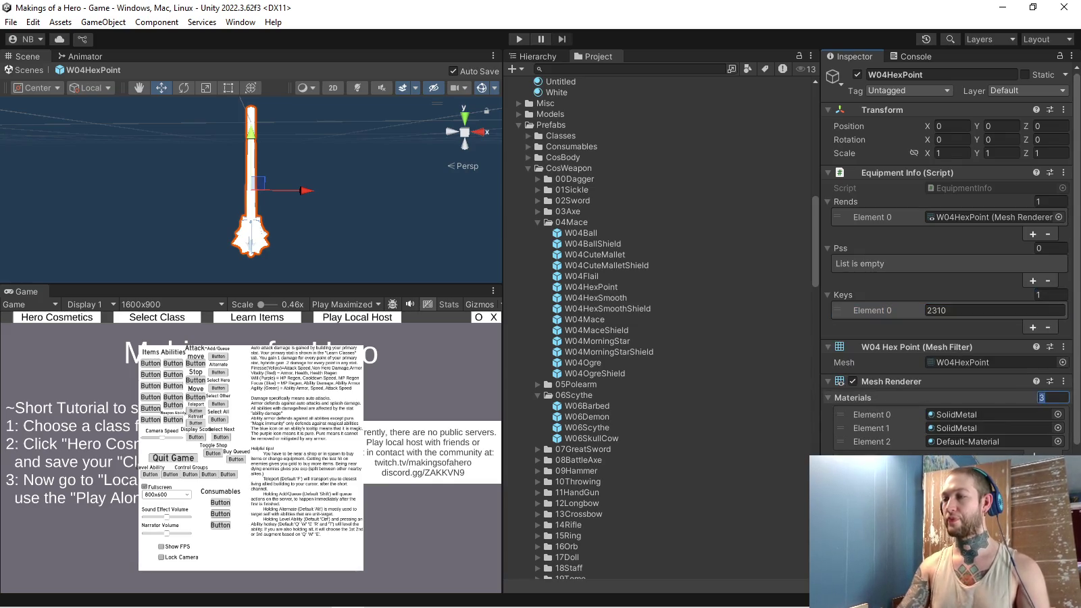
{"action": "type", "text": "1"}
{"action": "key", "text": "Return"}
{"action": "left_click", "coordinate": [1064, 415]}
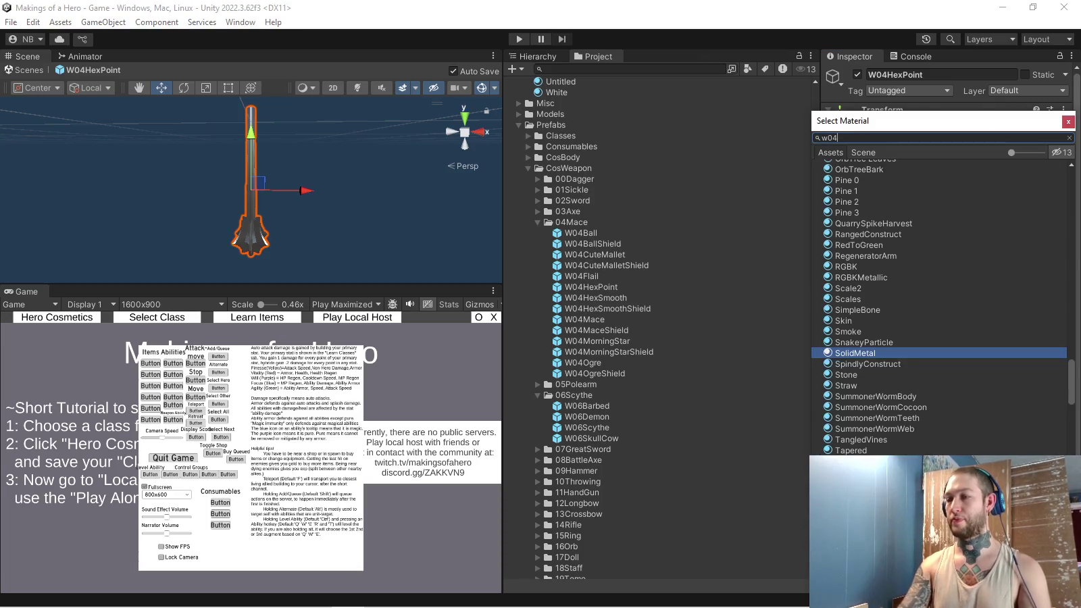
{"action": "double_click", "coordinate": [862, 230]}
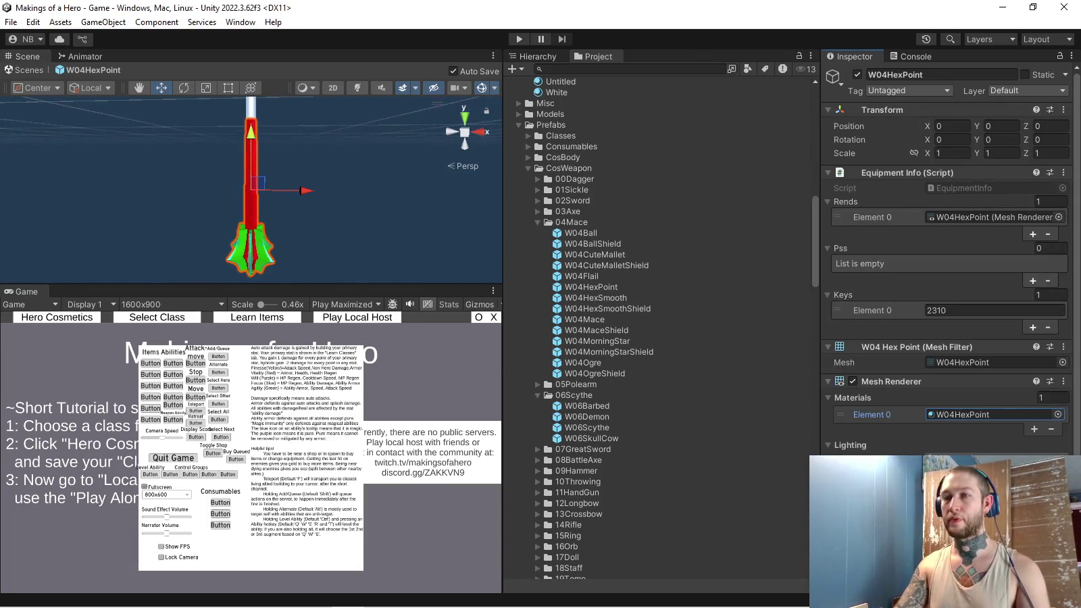
Step: Orbit the Scene view to see the mace edge-on, then select W04HexSmoothShield
{"action": "scroll", "coordinate": [252, 190], "scroll_direction": "up", "scroll_amount": 10}
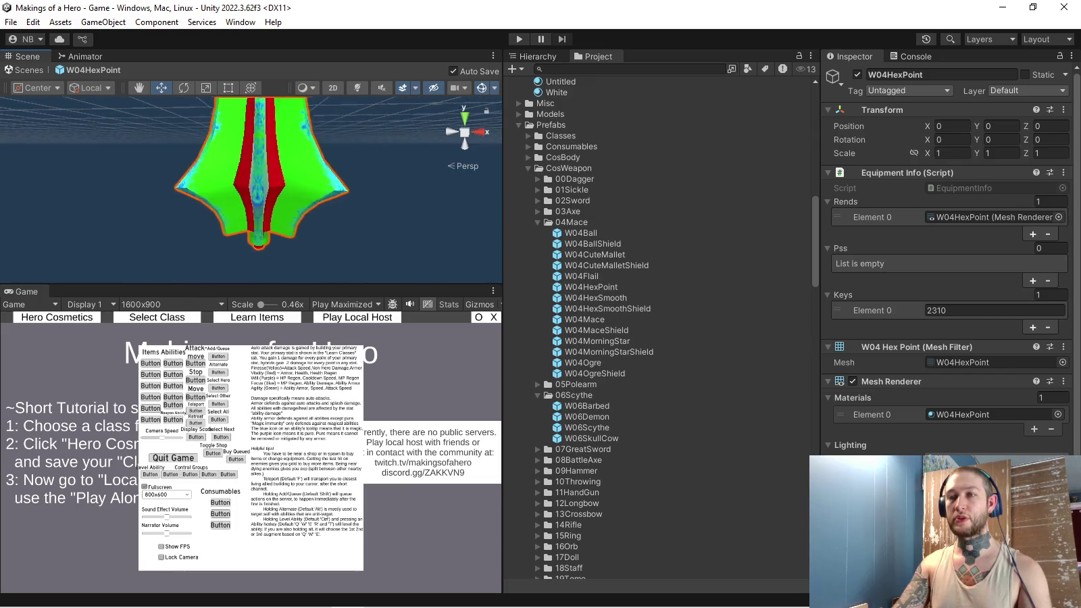
{"action": "left_click_drag", "start_coordinate": [283, 189], "coordinate": [210, 194]}
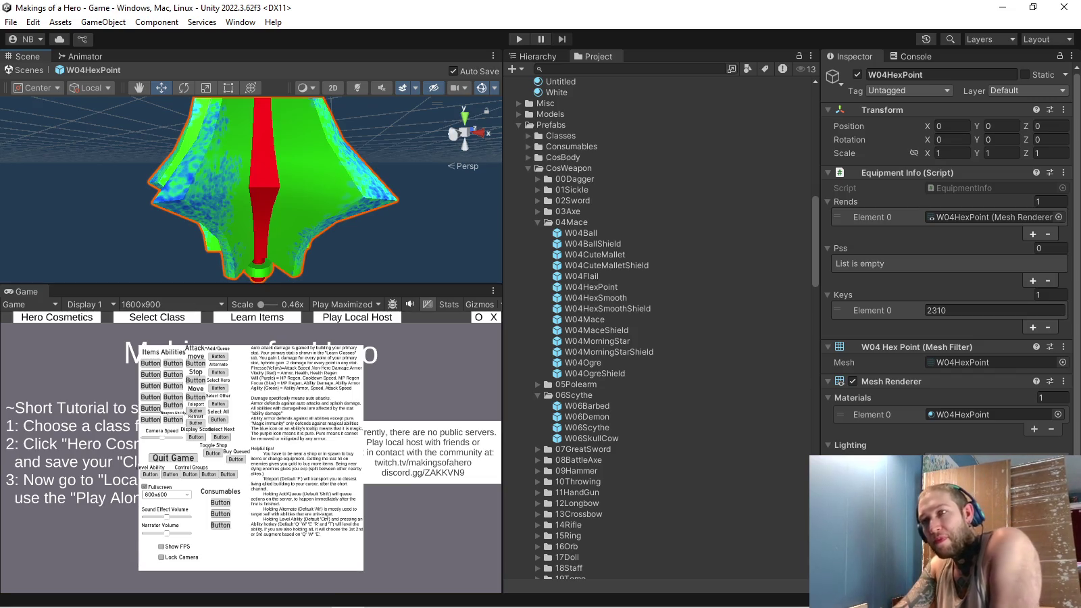
{"action": "left_click_drag", "start_coordinate": [270, 189], "coordinate": [237, 193]}
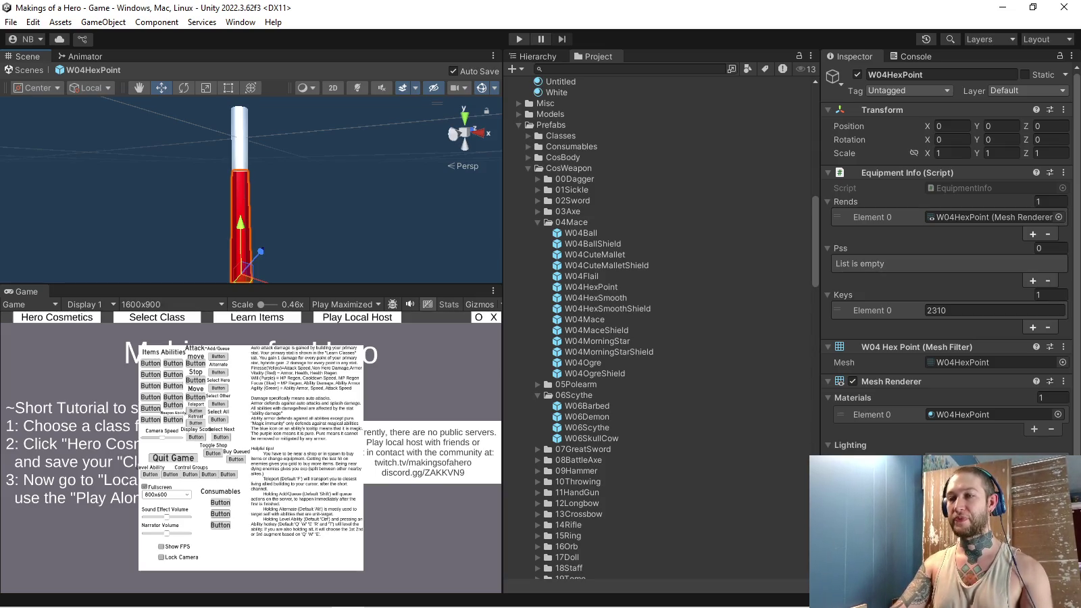
{"action": "left_click", "coordinate": [607, 308]}
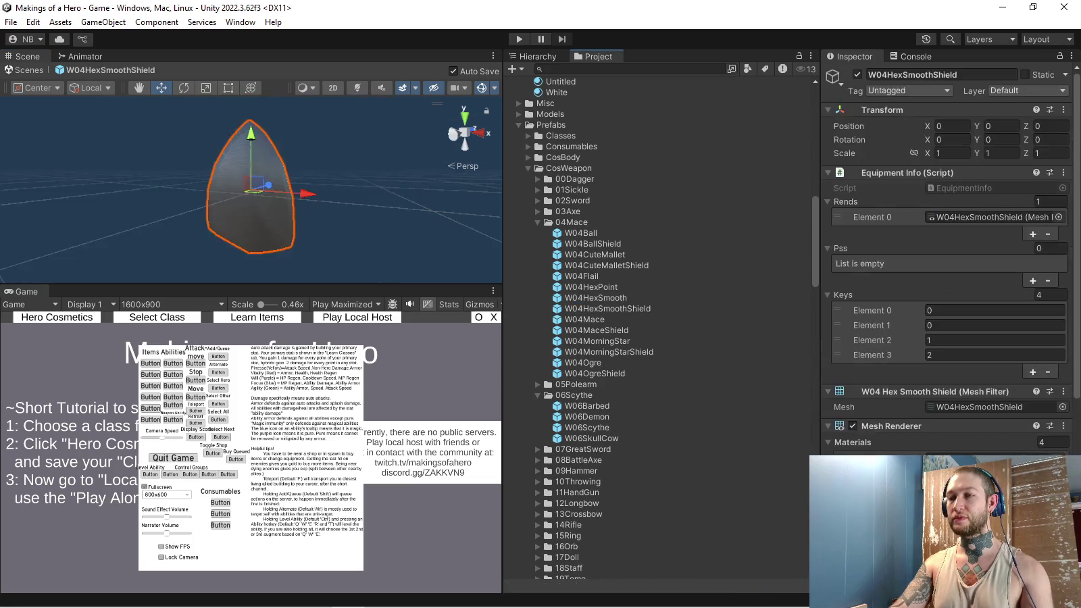
{"action": "type", "text": "210"}
Step: Cut W04HexSmoothShield's keys down to a single entry of 210
{"action": "left_click", "coordinate": [1051, 295]}
{"action": "type", "text": "1"}
{"action": "key", "text": "Return"}
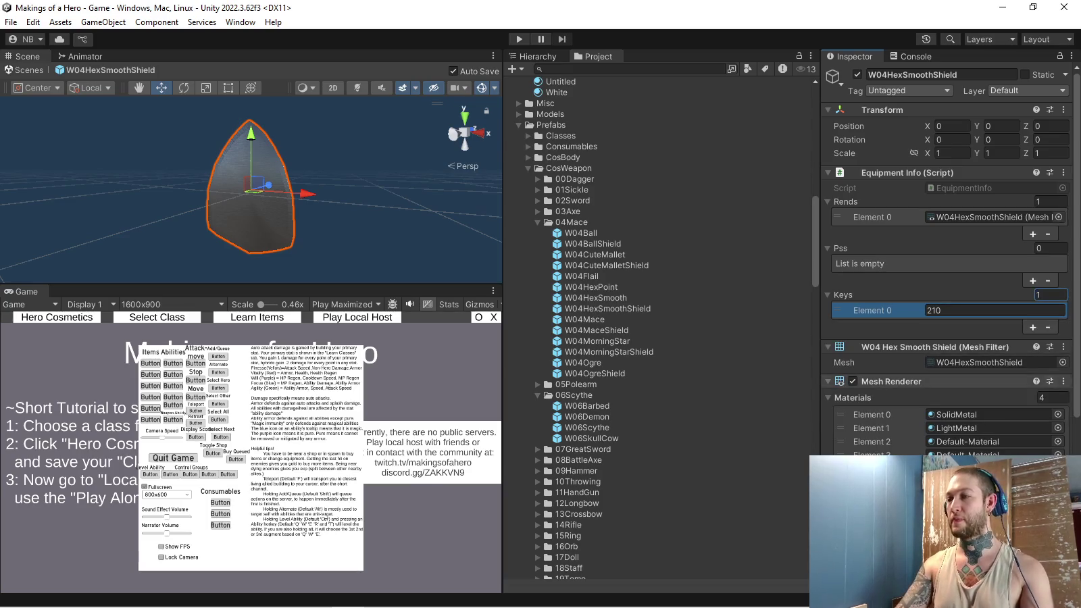
{"action": "left_click", "coordinate": [1053, 398]}
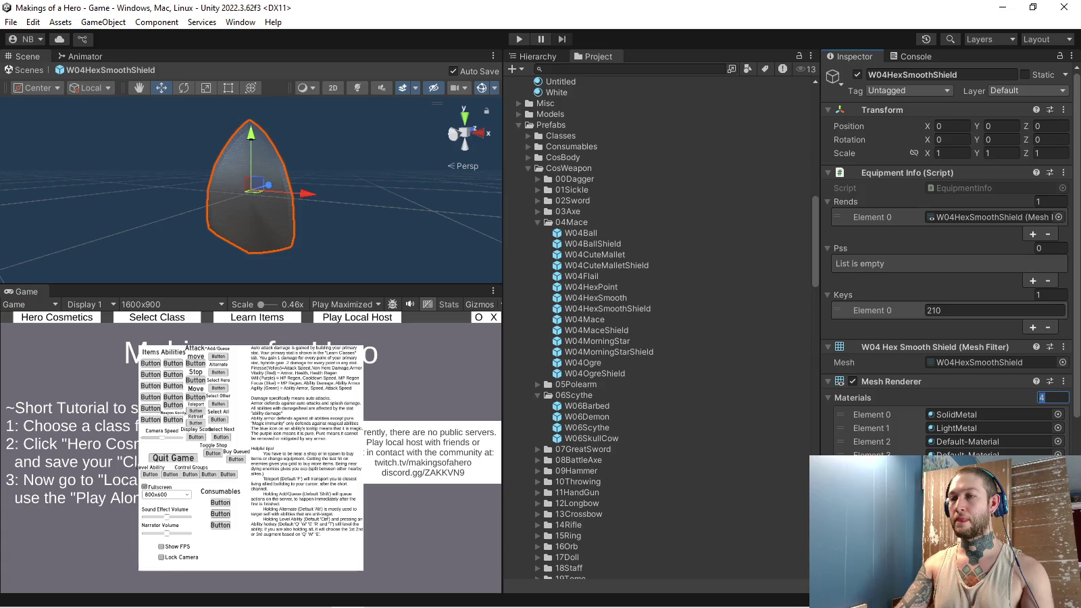
{"action": "left_click", "coordinate": [592, 287]}
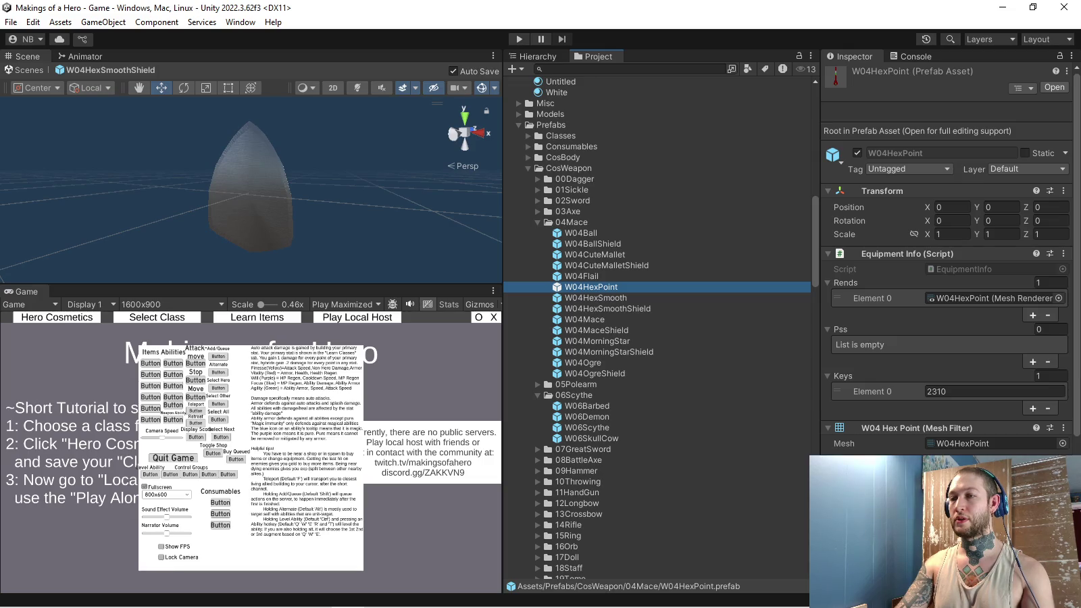
Step: Glance at GIMP, then inspect the W04MorningStar and W04HexPoint Bulwark weapon skins
{"action": "key", "text": "Up"}
{"action": "key", "text": "Down"}
{"action": "key", "text": "alt+Tab"}
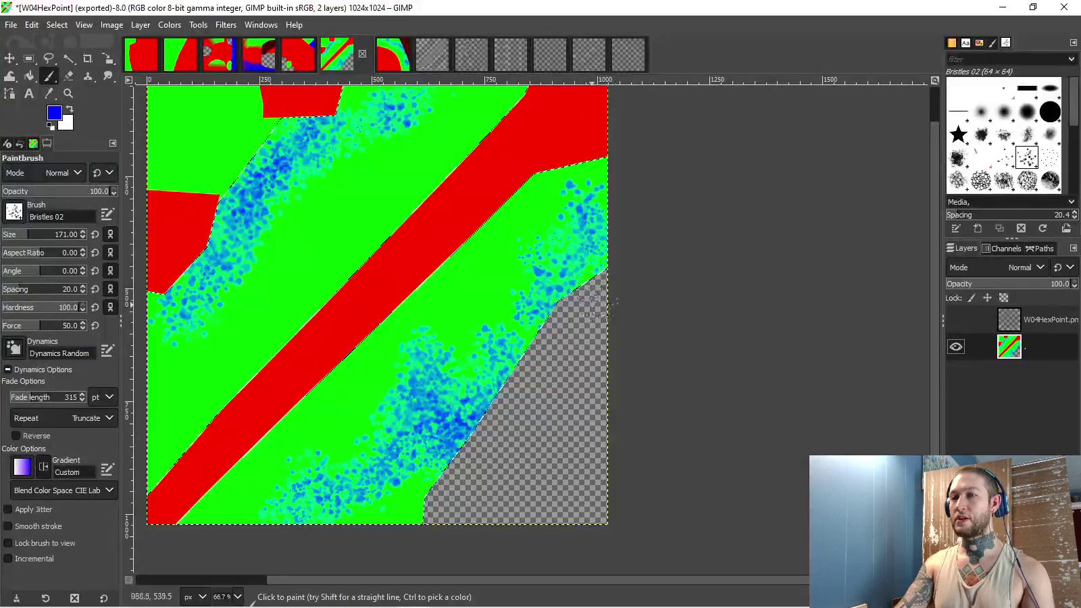
{"action": "key", "text": "alt+Tab"}
{"action": "scroll", "coordinate": [659, 324], "scroll_direction": "down", "scroll_amount": 5}
{"action": "scroll", "coordinate": [659, 324], "scroll_direction": "down", "scroll_amount": 10}
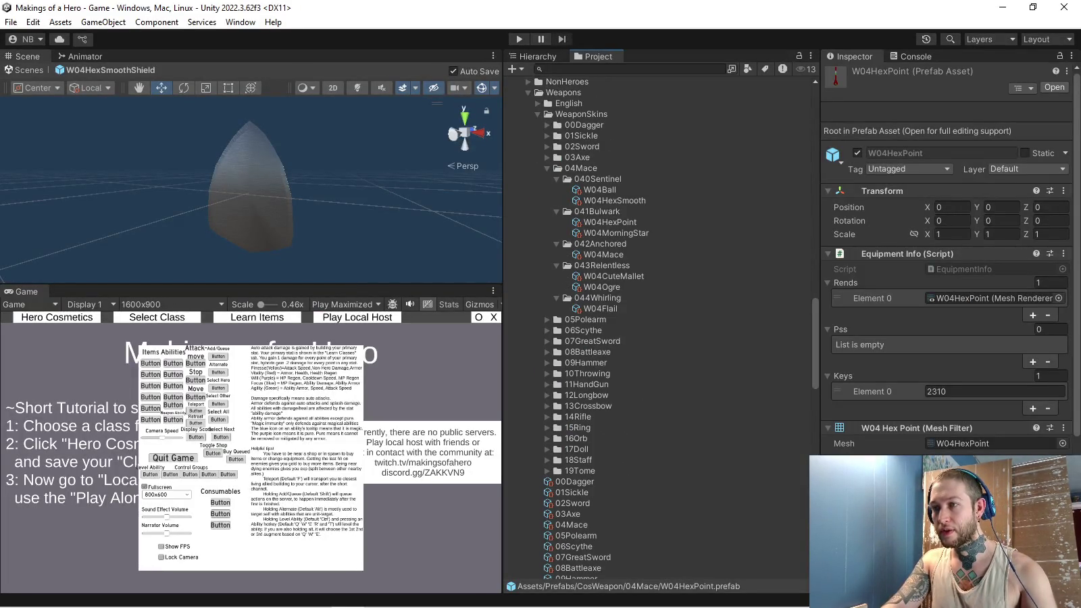
{"action": "left_click", "coordinate": [615, 232]}
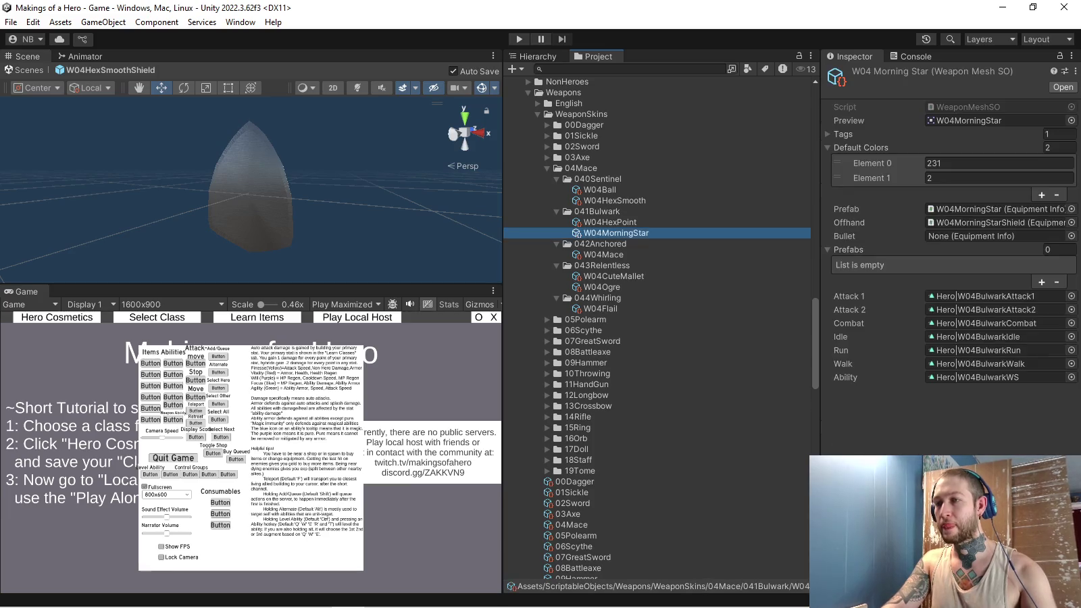
{"action": "left_click", "coordinate": [610, 221]}
Step: Duplicate the W04HexPoint prefab as W04HexPoint 1
{"action": "left_click", "coordinate": [994, 209]}
{"action": "left_click", "coordinate": [592, 203]}
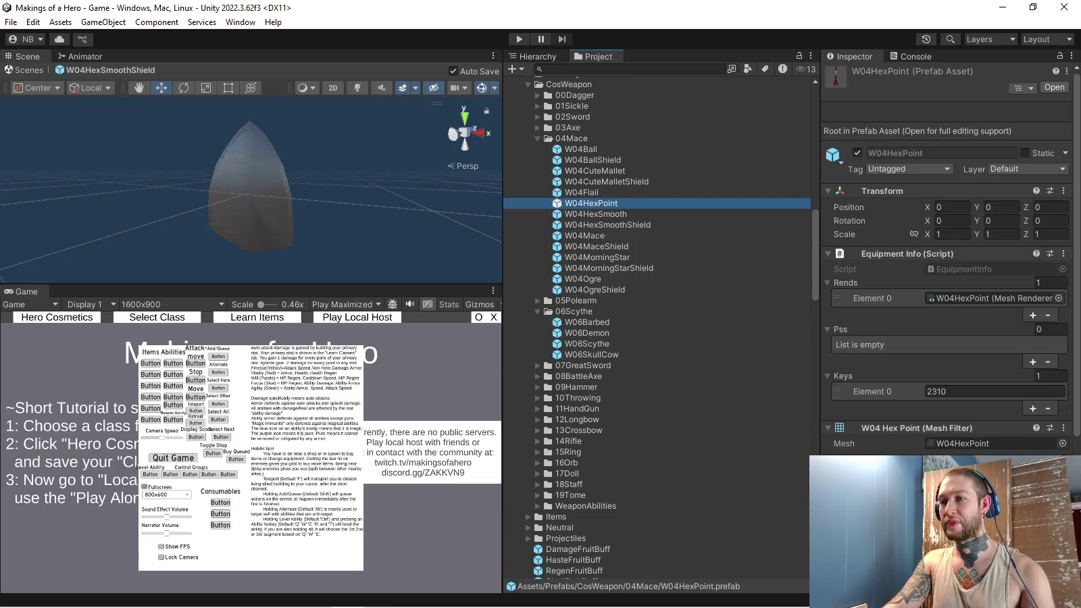
{"action": "key", "text": "ctrl+d"}
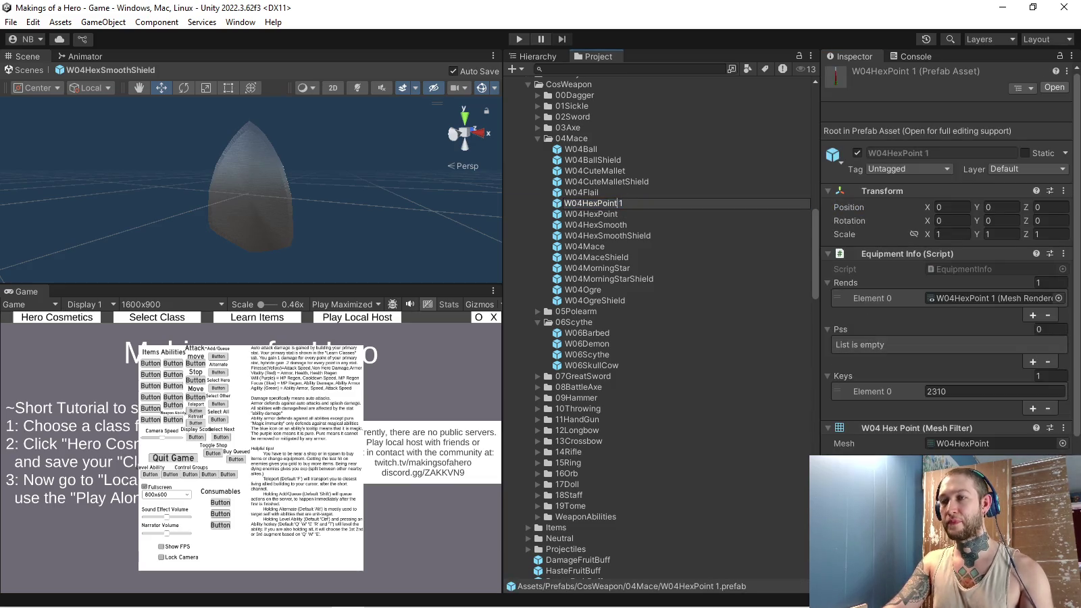
{"action": "type", "text": "Shield"}
Step: Name the copy W04HexPointShield, set key 310, assign its shield material and mesh, and open it
{"action": "key", "text": "Return"}
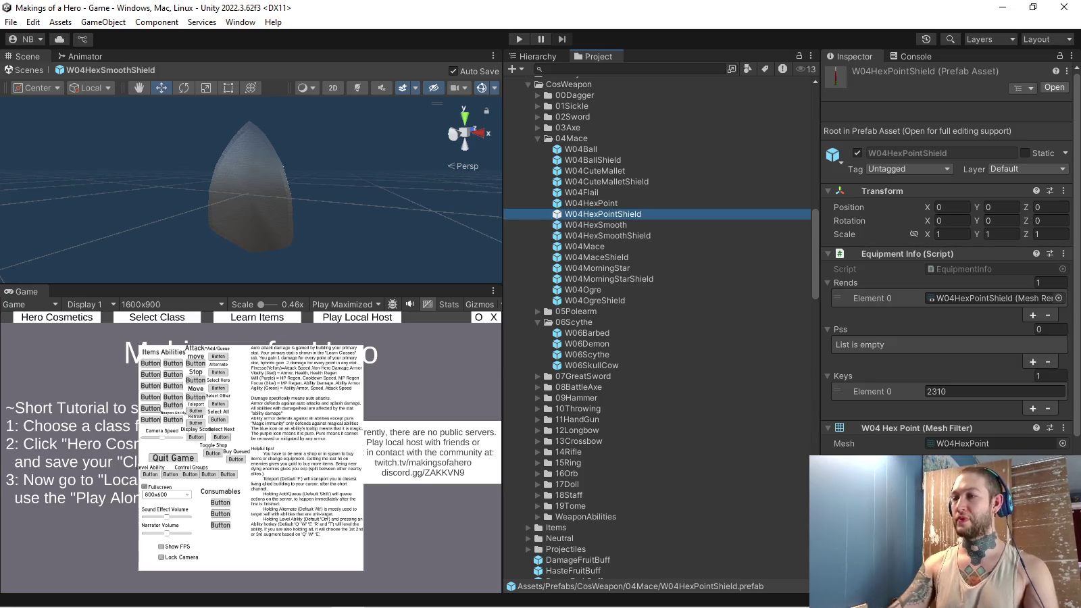
{"action": "scroll", "coordinate": [946, 271], "scroll_direction": "down", "scroll_amount": 3}
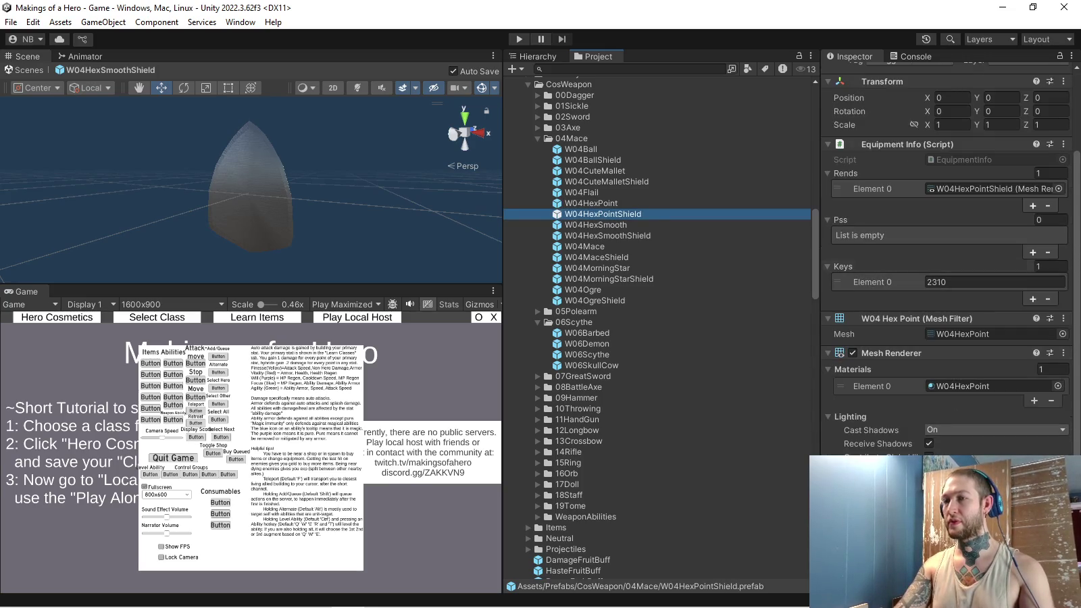
{"action": "left_click", "coordinate": [946, 282]}
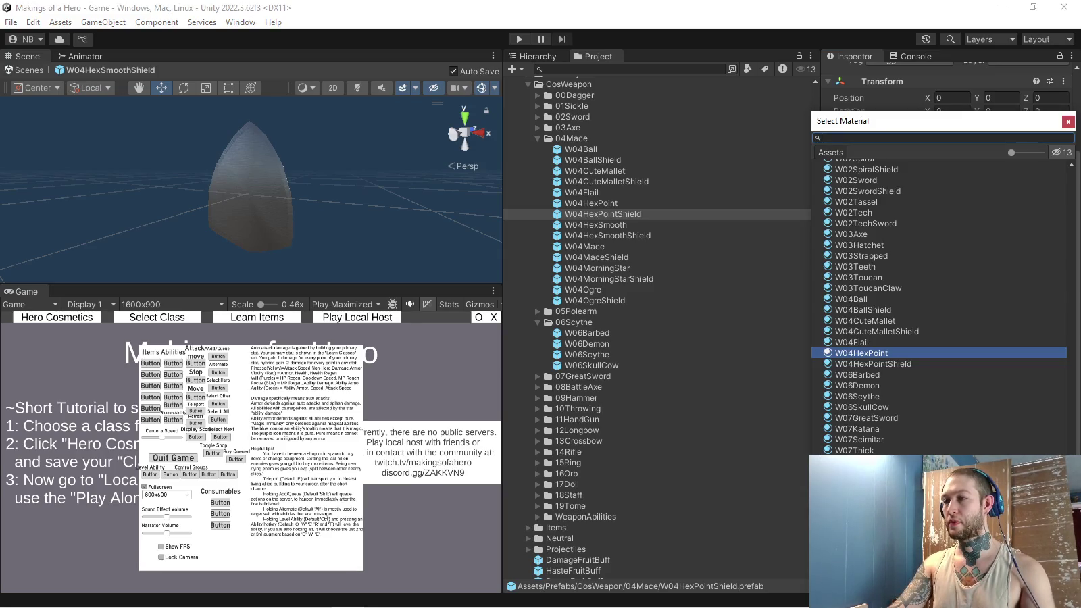
{"action": "double_click", "coordinate": [872, 364]}
{"action": "scroll", "coordinate": [946, 256], "scroll_direction": "down", "scroll_amount": 3}
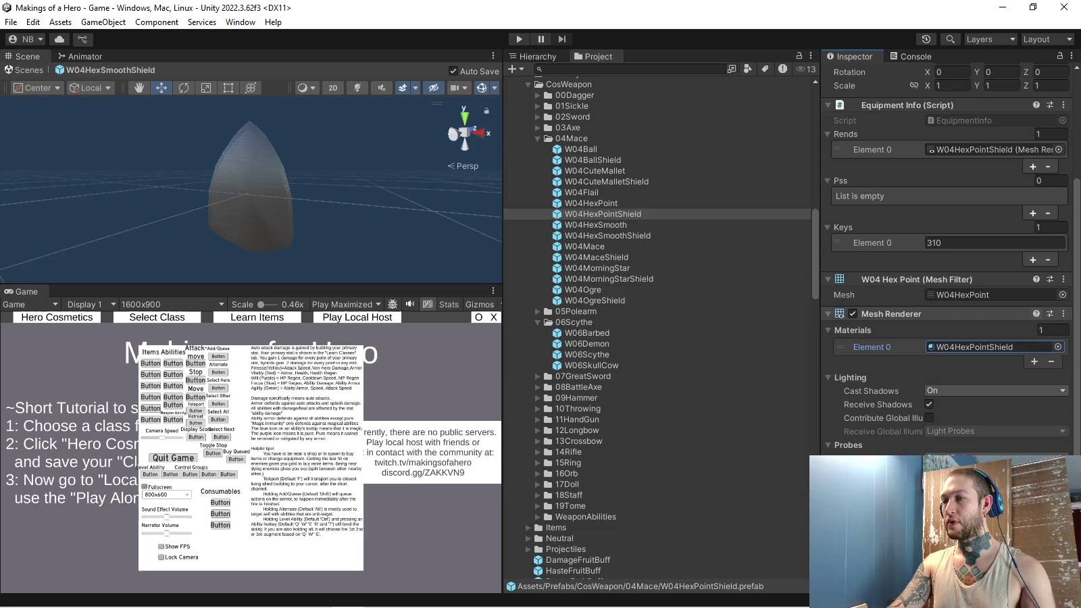
{"action": "left_click", "coordinate": [1062, 294]}
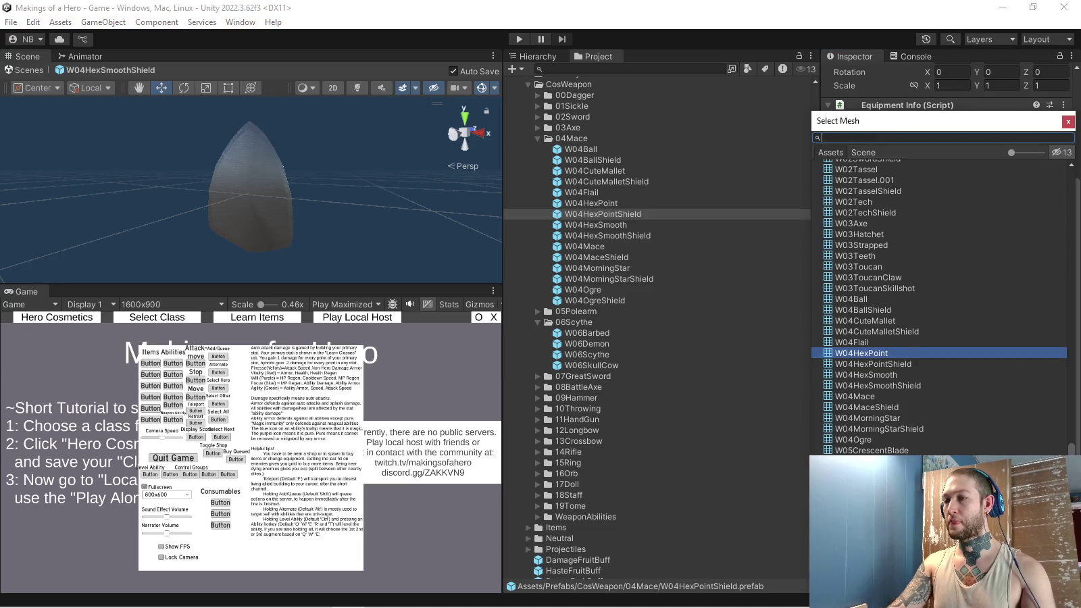
{"action": "double_click", "coordinate": [871, 363]}
{"action": "double_click", "coordinate": [602, 213]}
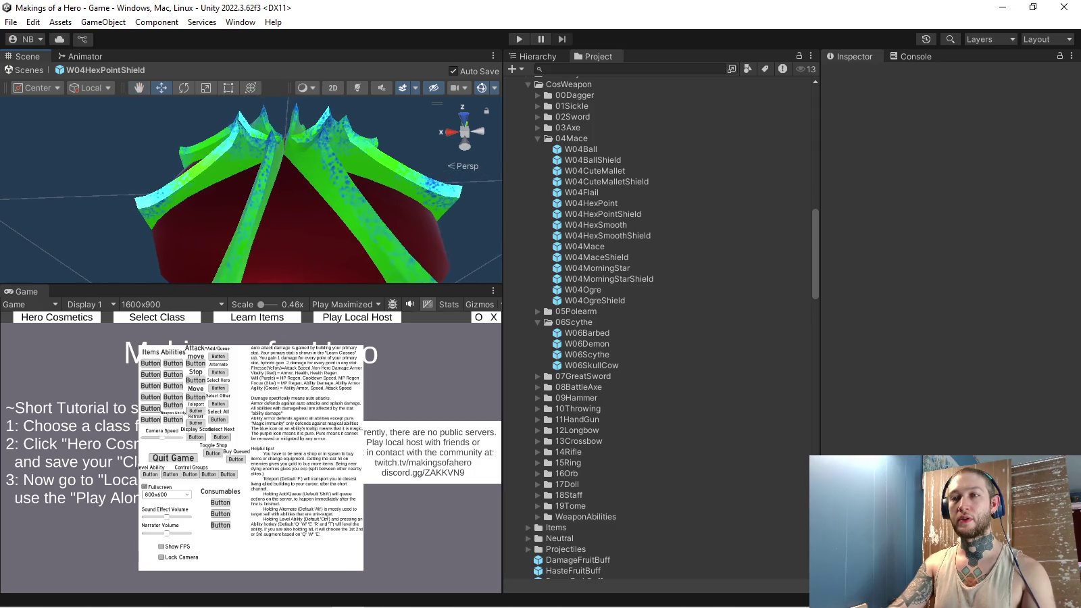
{"action": "key", "text": "alt+Tab"}
{"action": "key", "text": "alt+Tab"}
{"action": "key", "text": "alt+Tab"}
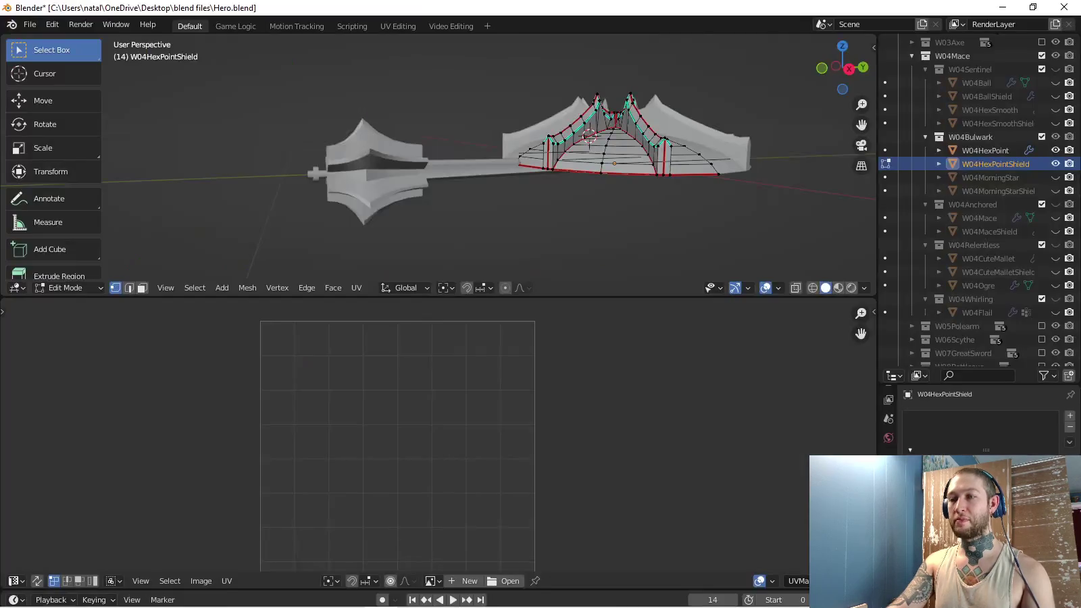
{"action": "key", "text": "alt+Tab"}
{"action": "key", "text": "ctrl+Tab"}
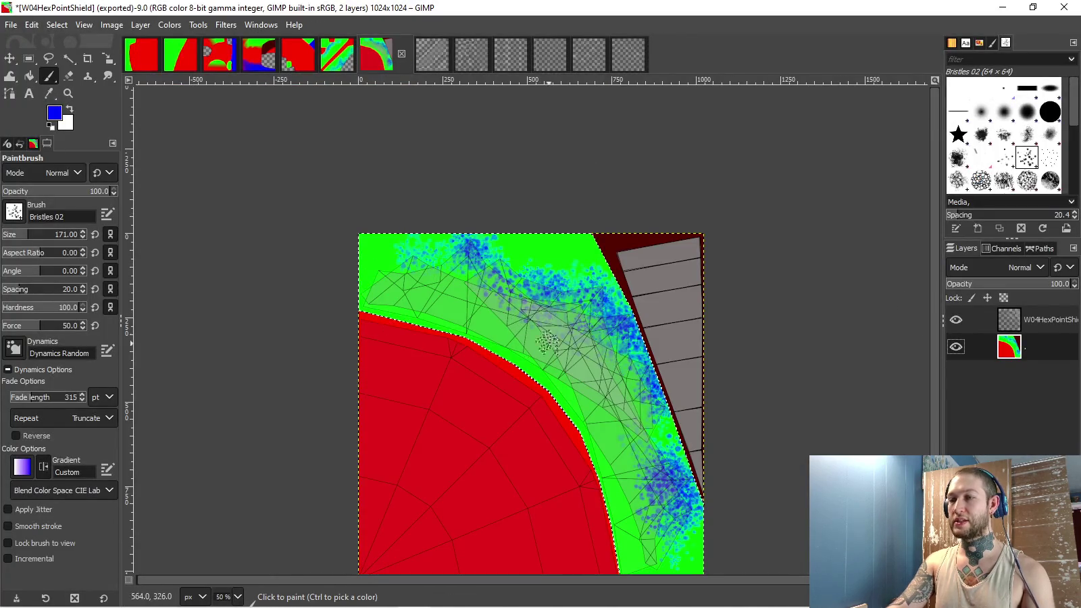
{"action": "key", "text": "alt+Tab"}
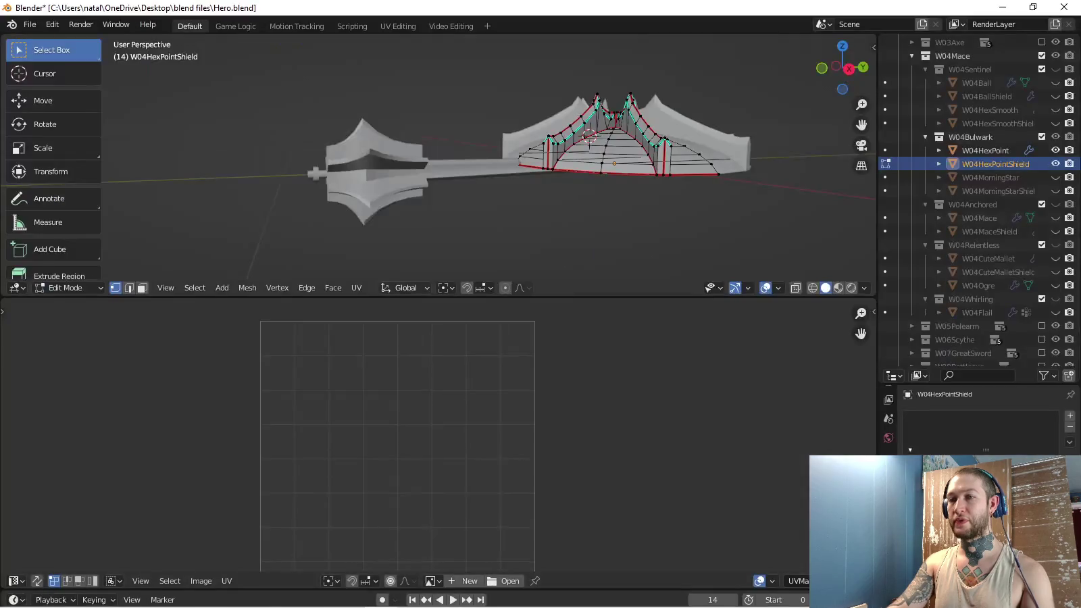
{"action": "key", "text": "alt+Tab"}
{"action": "key", "text": "Tab"}
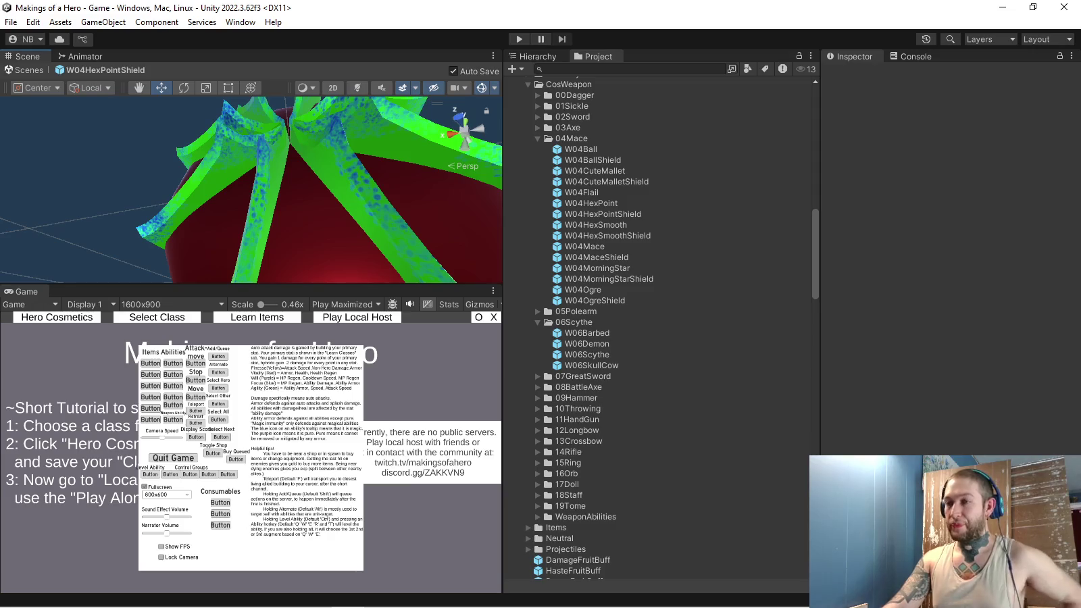
Step: Open the W04HexPoint weapon skin asset and look through its Inspector settings
{"action": "scroll", "coordinate": [662, 324], "scroll_direction": "down", "scroll_amount": 10}
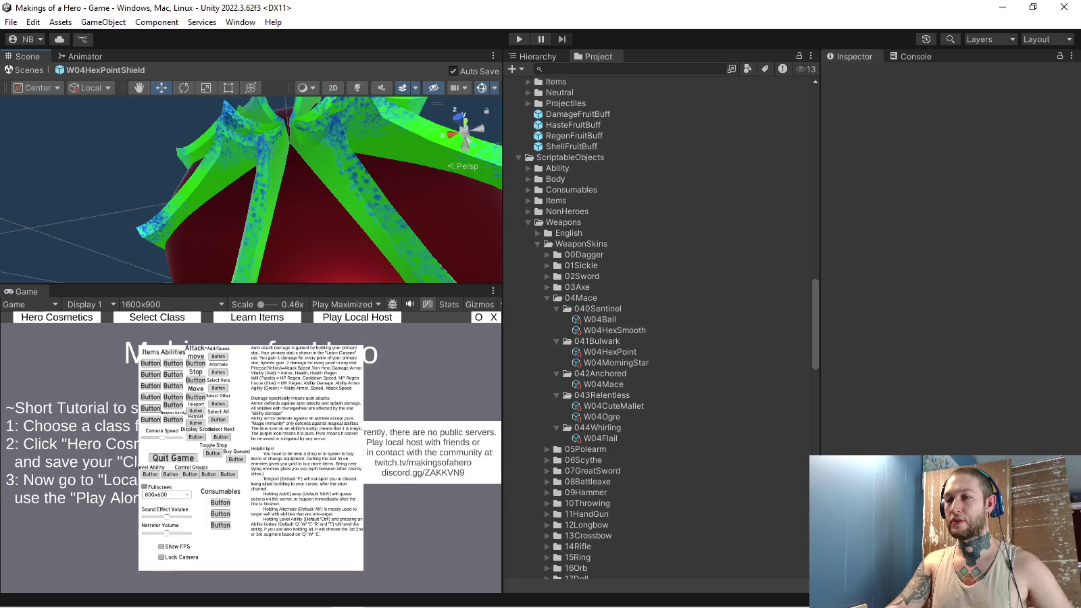
{"action": "left_click", "coordinate": [608, 351]}
{"action": "scroll", "coordinate": [659, 325], "scroll_direction": "up", "scroll_amount": 10}
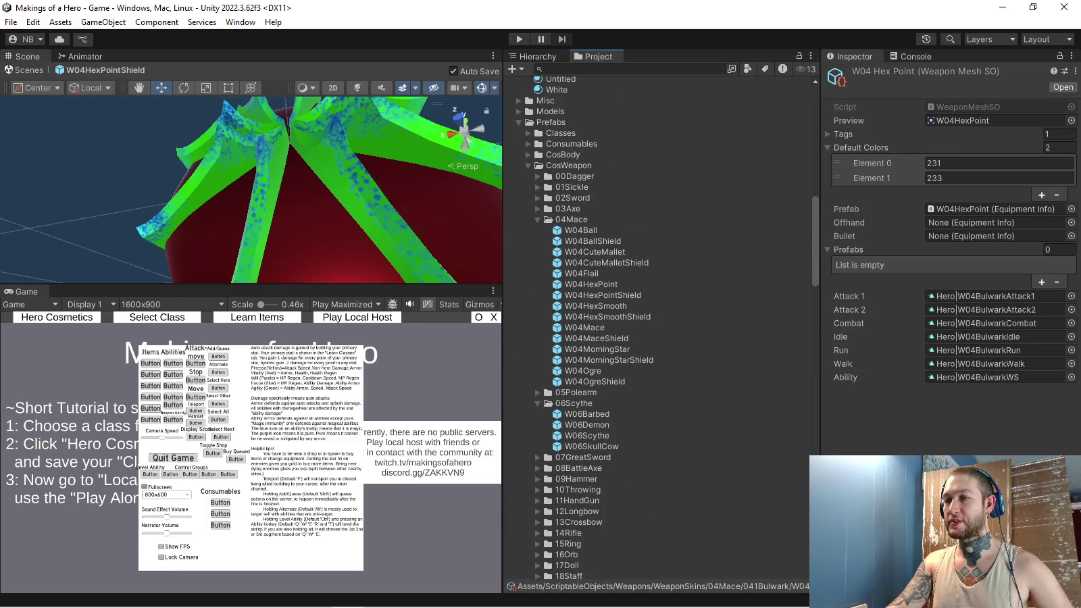
{"action": "mouse_move", "coordinate": [603, 294]}
{"action": "left_mouse_down"}
{"action": "mouse_move", "coordinate": [1000, 236]}
{"action": "mouse_move", "coordinate": [1001, 223]}
{"action": "left_mouse_up"}
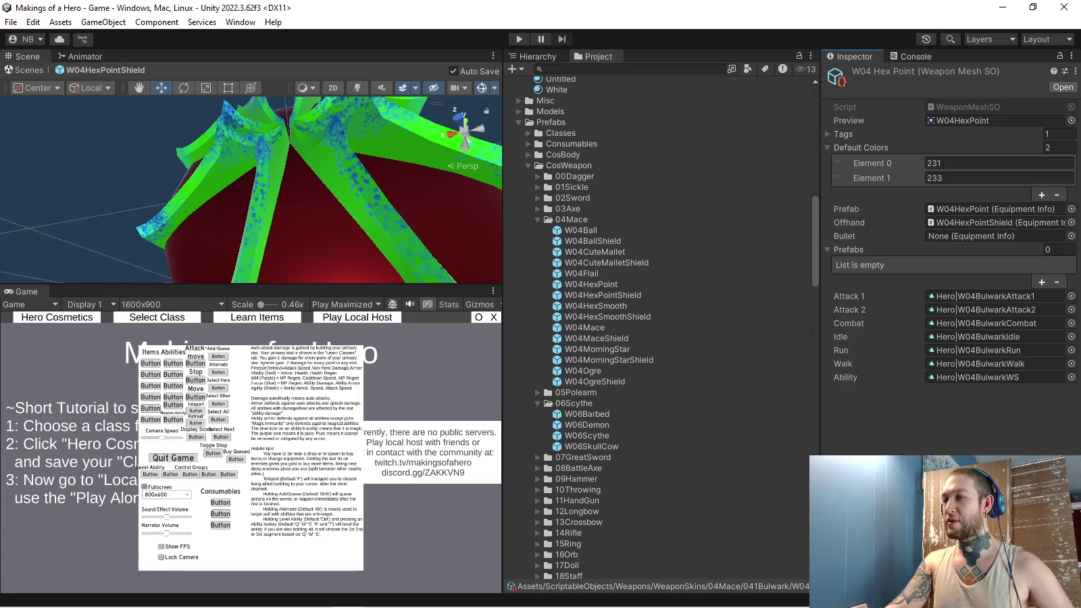
{"action": "scroll", "coordinate": [659, 325], "scroll_direction": "down", "scroll_amount": 10}
{"action": "scroll", "coordinate": [659, 325], "scroll_direction": "down", "scroll_amount": 5}
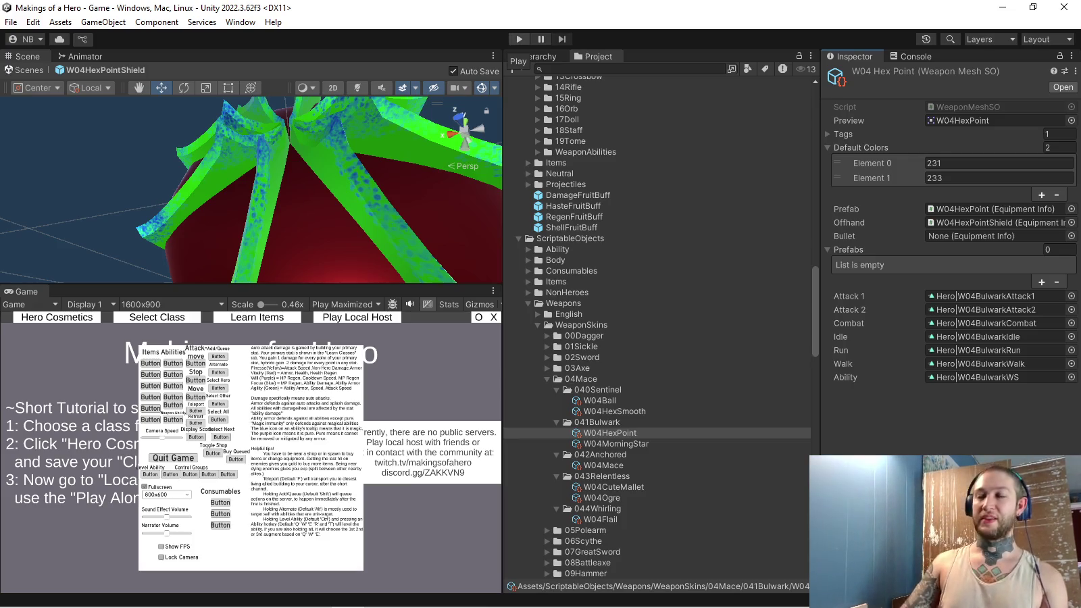
{"action": "scroll", "coordinate": [659, 324], "scroll_direction": "down", "scroll_amount": 15}
{"action": "scroll", "coordinate": [658, 324], "scroll_direction": "down", "scroll_amount": 5}
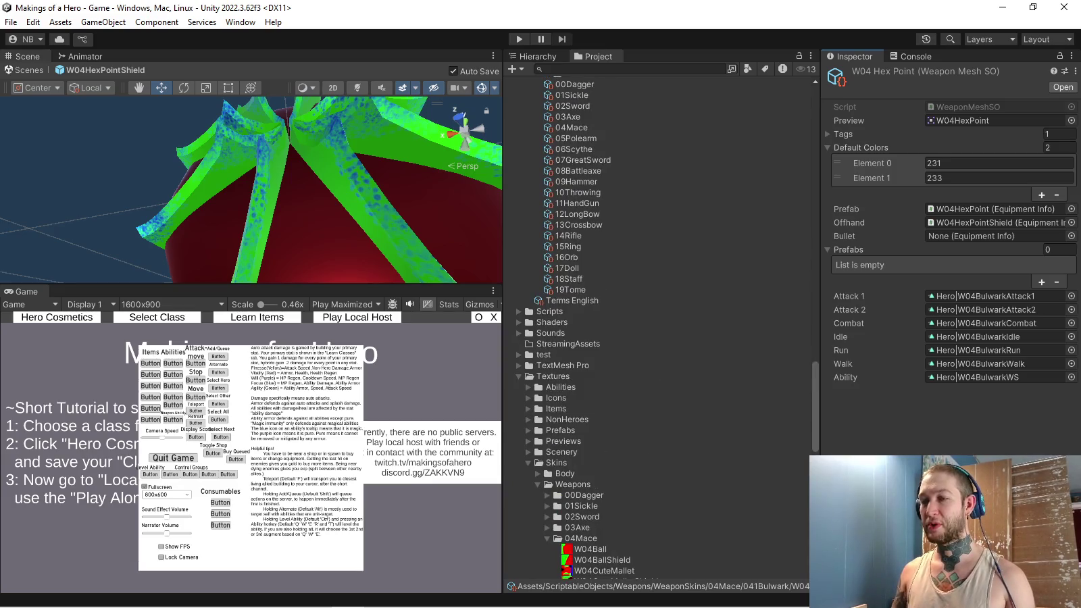
{"action": "scroll", "coordinate": [659, 325], "scroll_direction": "up", "scroll_amount": 10}
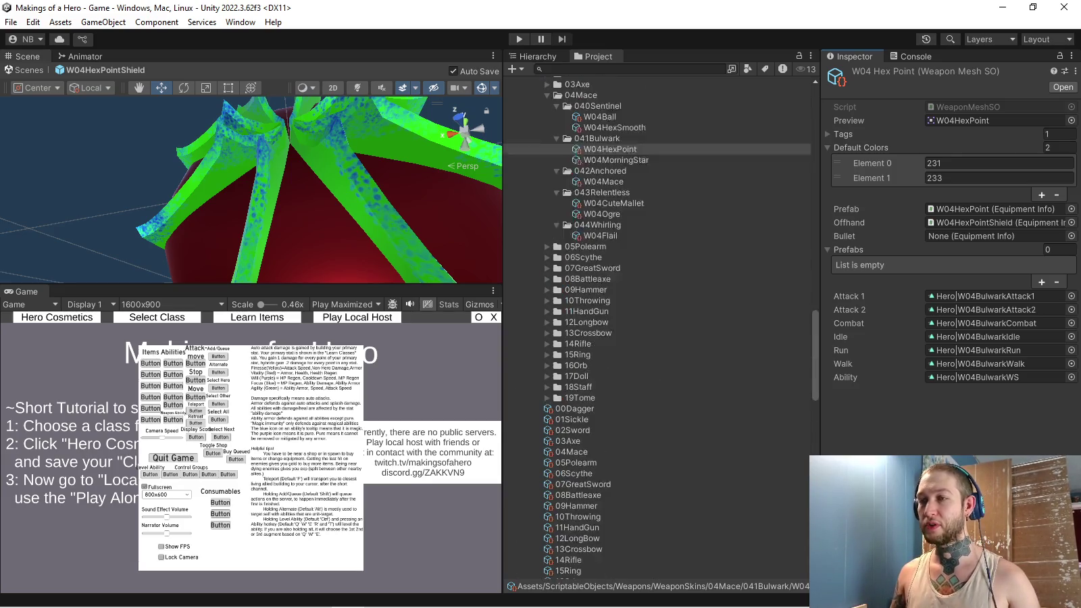
Step: Raise Default Colors from 2 to 4 entries and enter Play mode
{"action": "left_click", "coordinate": [1059, 147]}
{"action": "type", "text": "4"}
{"action": "key", "text": "Return"}
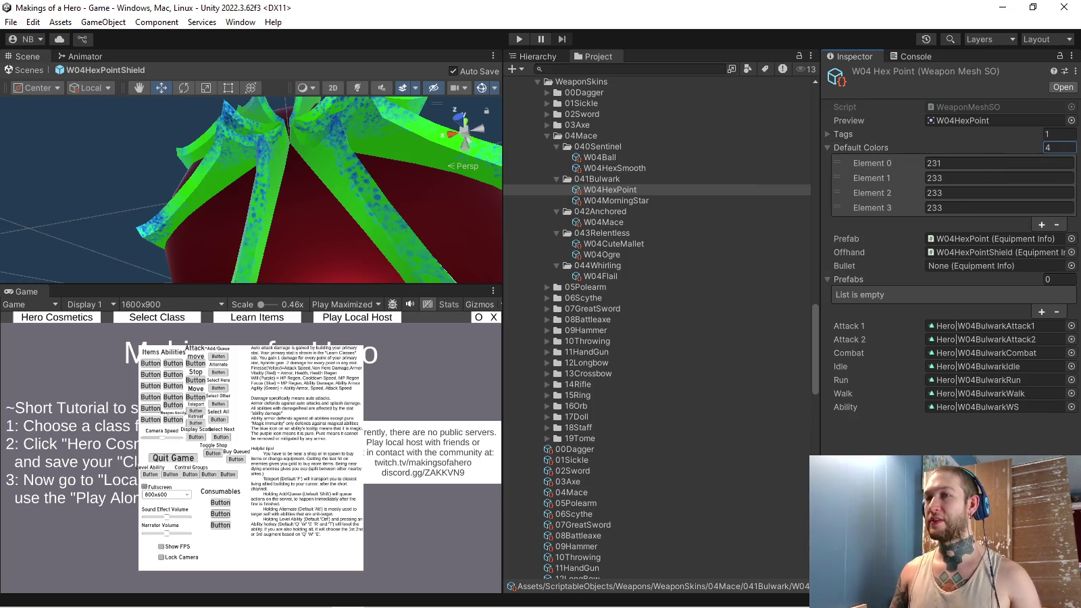
{"action": "key", "text": "ctrl+p"}
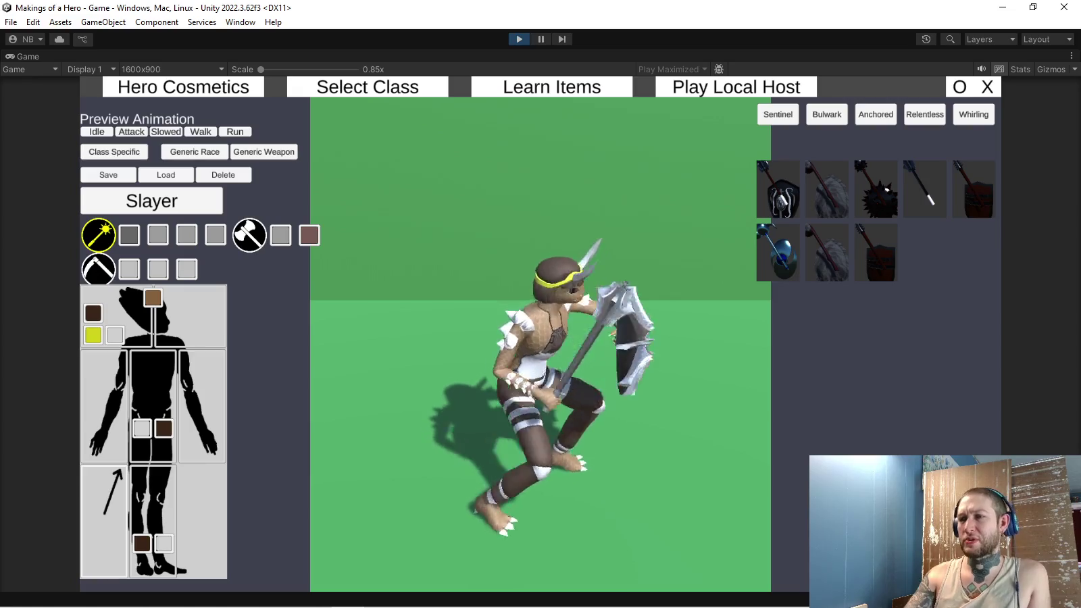
Step: Switch from the running game to the W04HexPointShield texture in GIMP
{"action": "key", "text": "alt+Tab"}
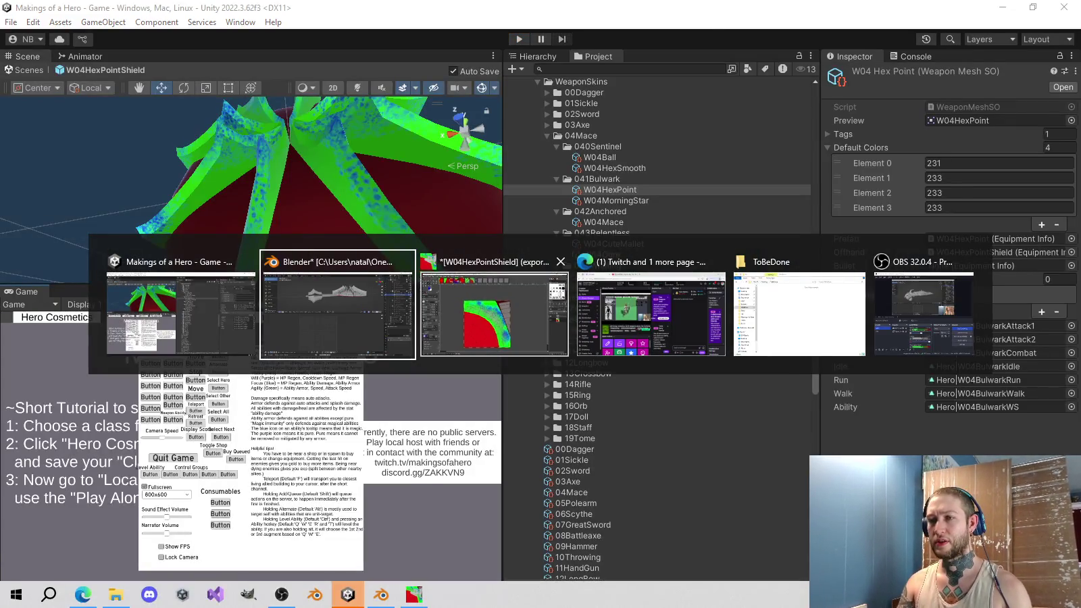
{"action": "left_click", "coordinate": [494, 314]}
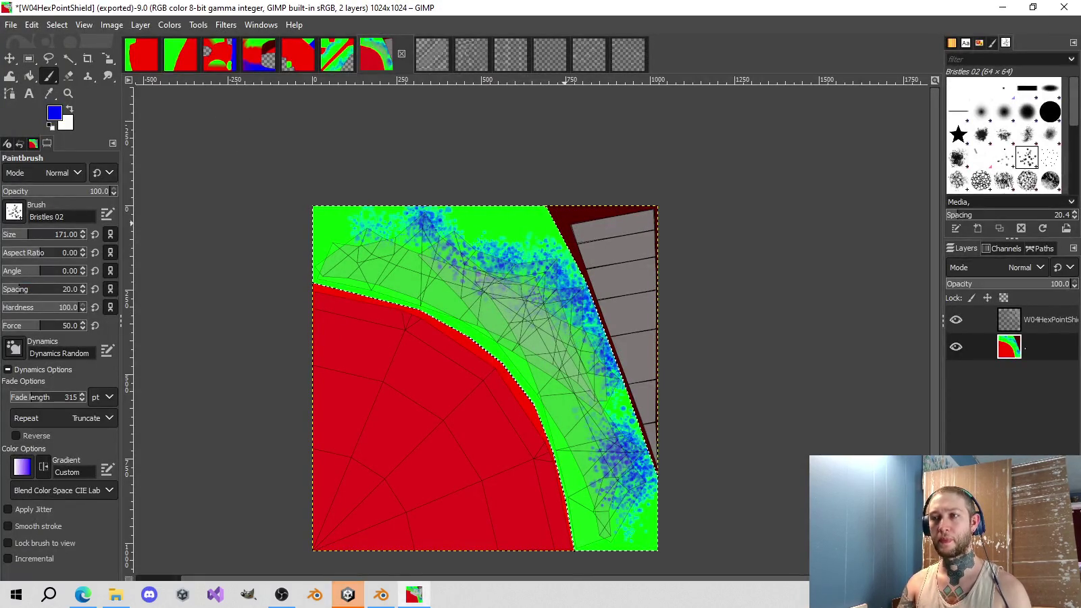
Step: Bucket-fill the large lower-left area dark red and the right-edge strip bright red
{"action": "key", "text": "shift+b"}
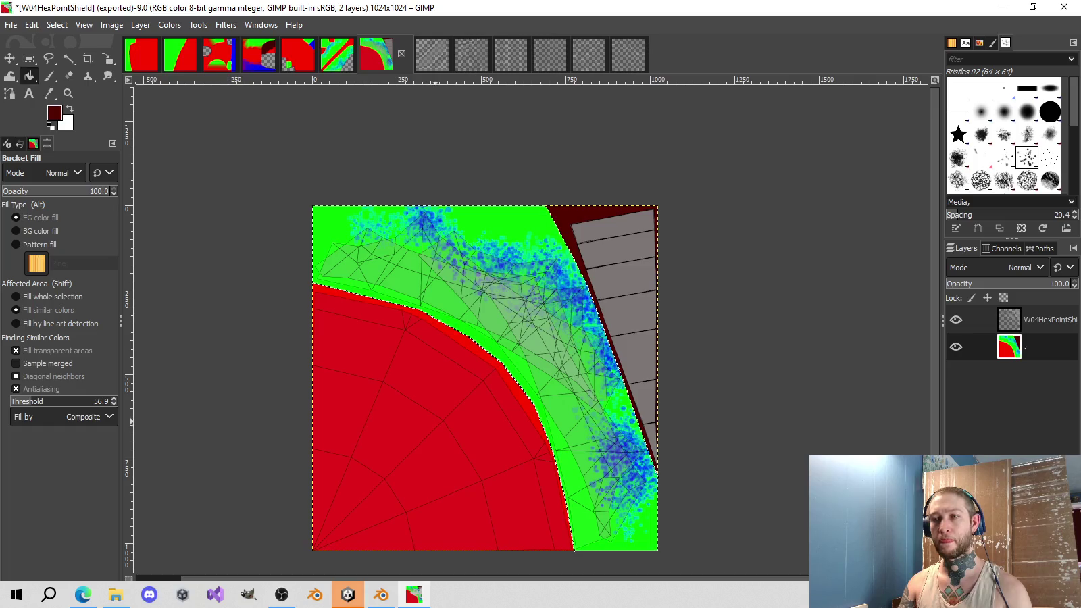
{"action": "left_click", "coordinate": [389, 406]}
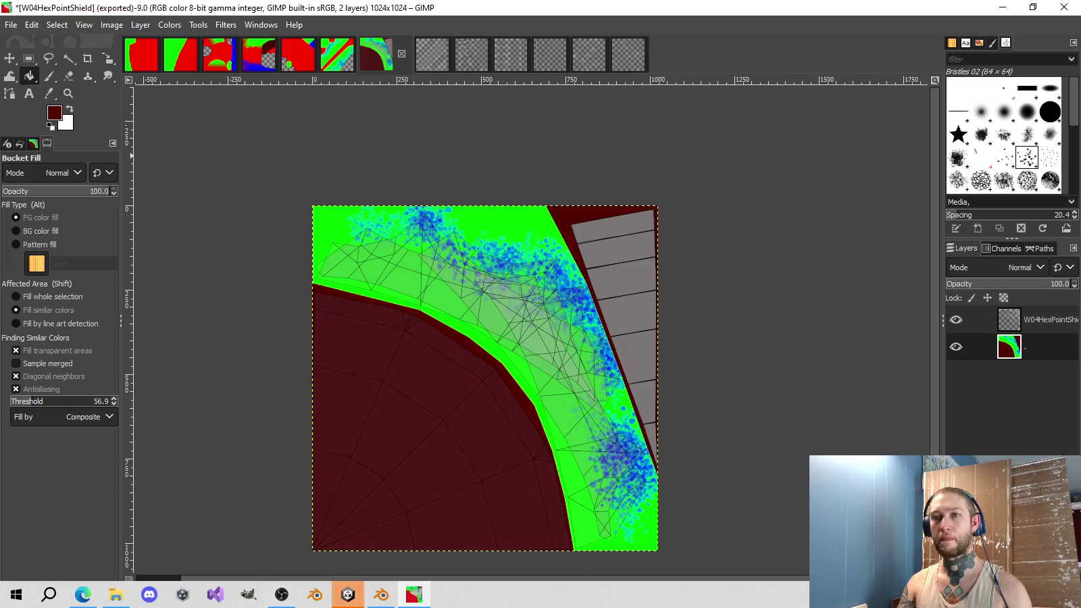
{"action": "left_click", "coordinate": [54, 112]}
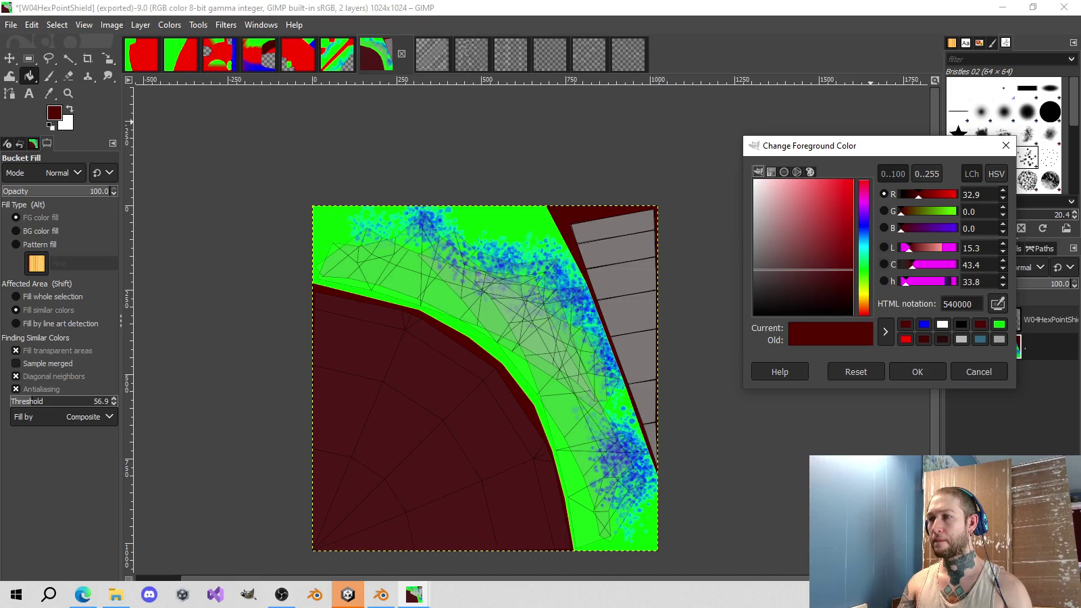
{"action": "left_click", "coordinate": [906, 340]}
{"action": "left_click", "coordinate": [918, 372]}
{"action": "left_click", "coordinate": [651, 277]}
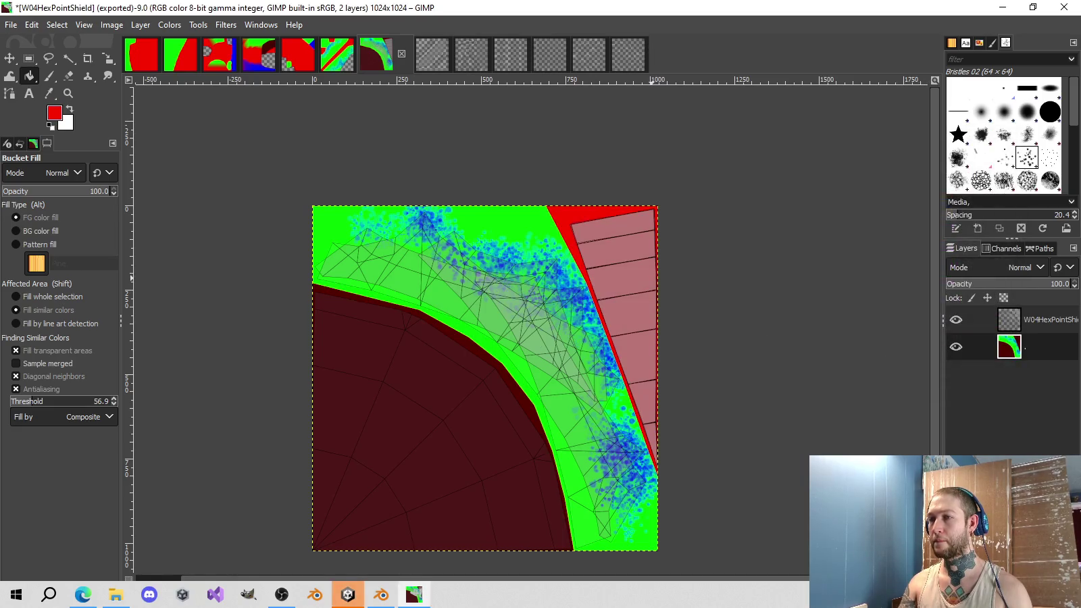
Step: Hide the UV overlay layer and re-export the texture over W04HexPointShield.png
{"action": "left_click", "coordinate": [956, 319]}
{"action": "left_click", "coordinate": [10, 24]}
{"action": "left_click", "coordinate": [97, 234]}
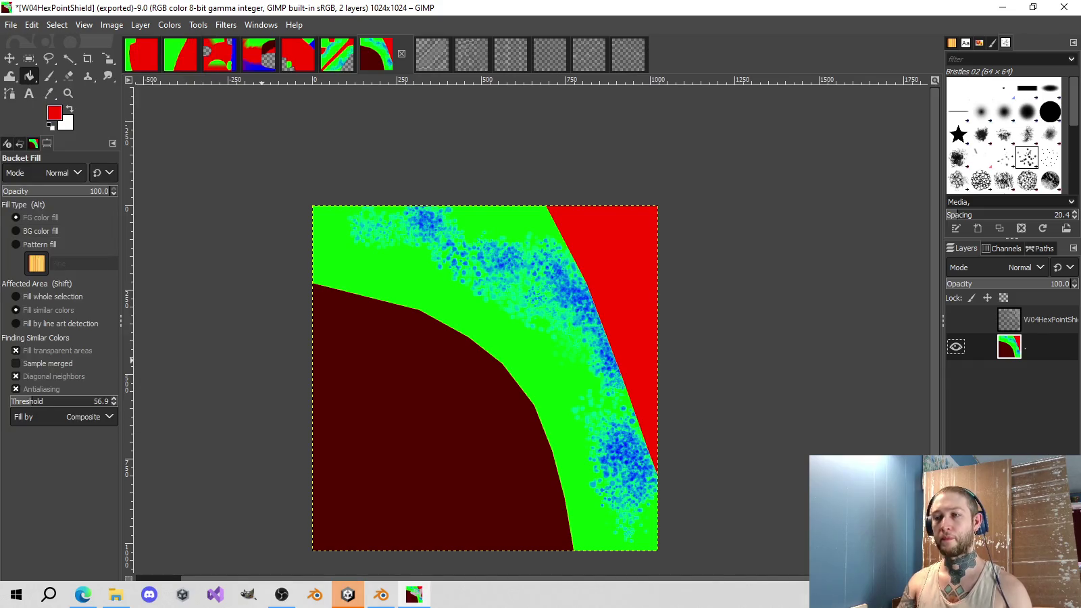
{"action": "key", "text": "alt+Tab"}
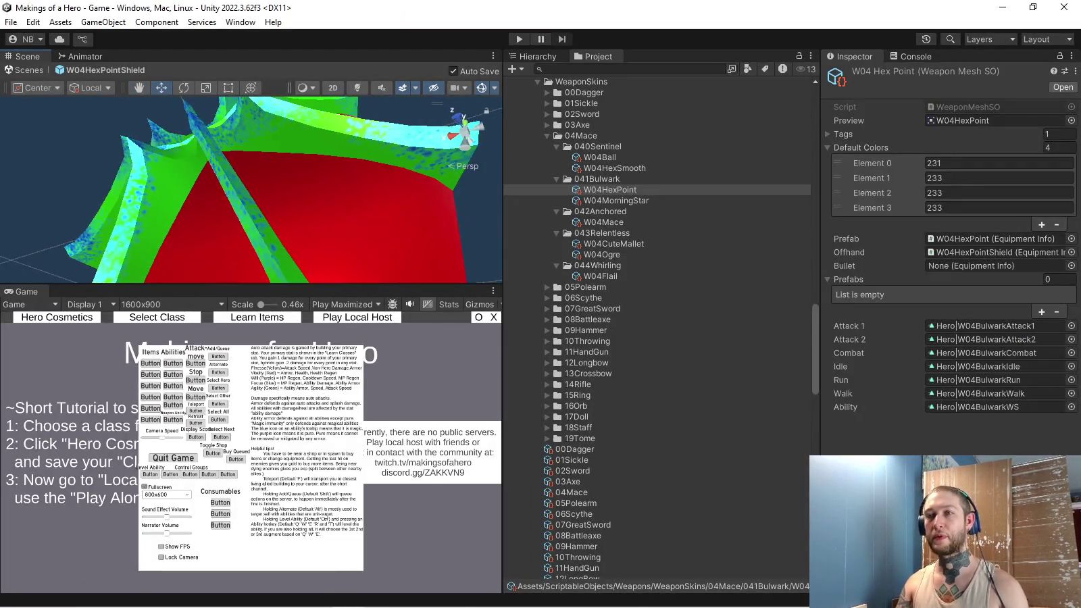
Step: Play the game and view the red-accented shield in Hero Cosmetics, then return to Blender
{"action": "key", "text": "ctrl+p"}
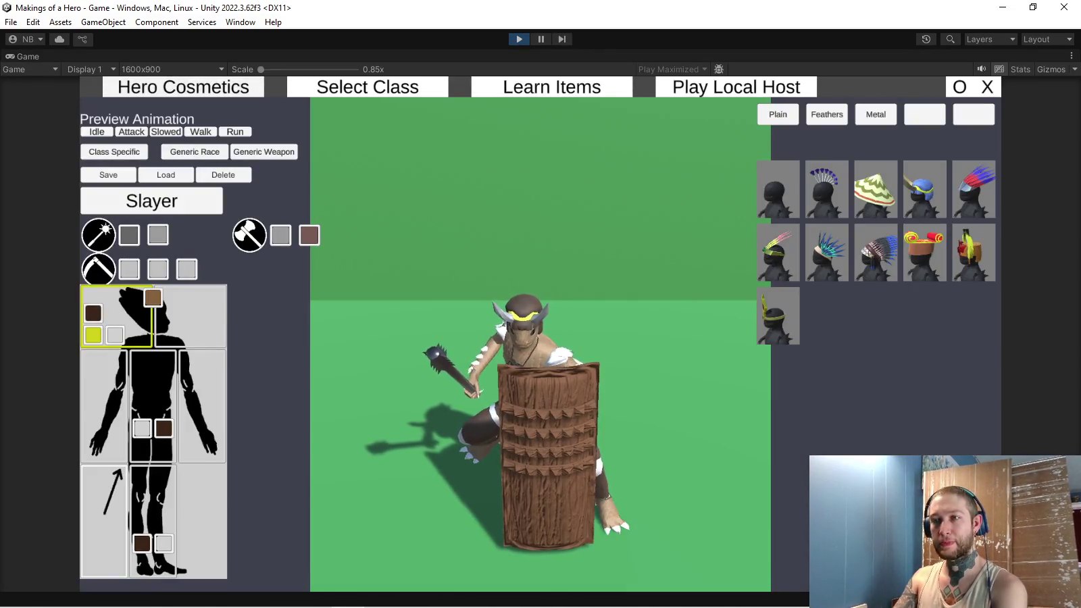
{"action": "left_click", "coordinate": [98, 234]}
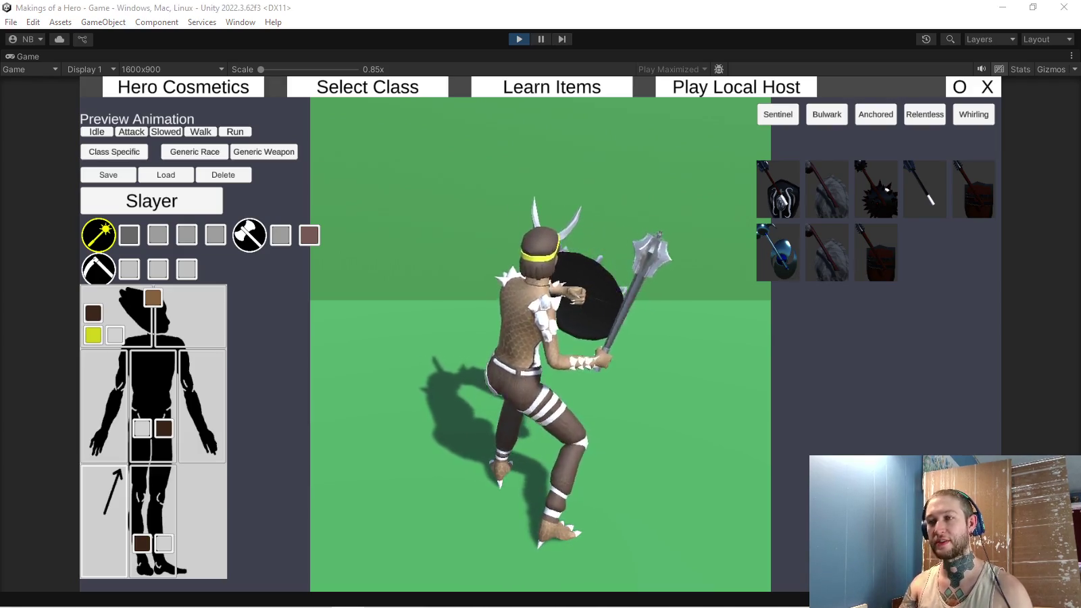
{"action": "key", "text": "alt+Tab"}
{"action": "key", "text": "alt+Tab"}
{"action": "key", "text": "Tab"}
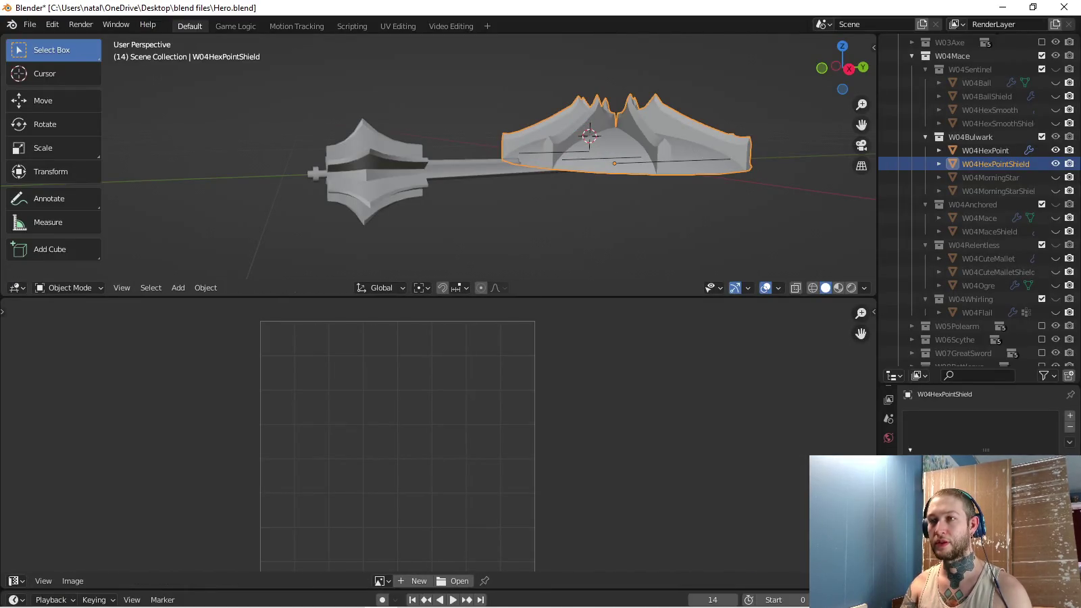
Step: Export the shield model as FBX, then enter Edit Mode to view its UVs
{"action": "left_click", "coordinate": [29, 24]}
{"action": "mouse_move", "coordinate": [81, 220]}
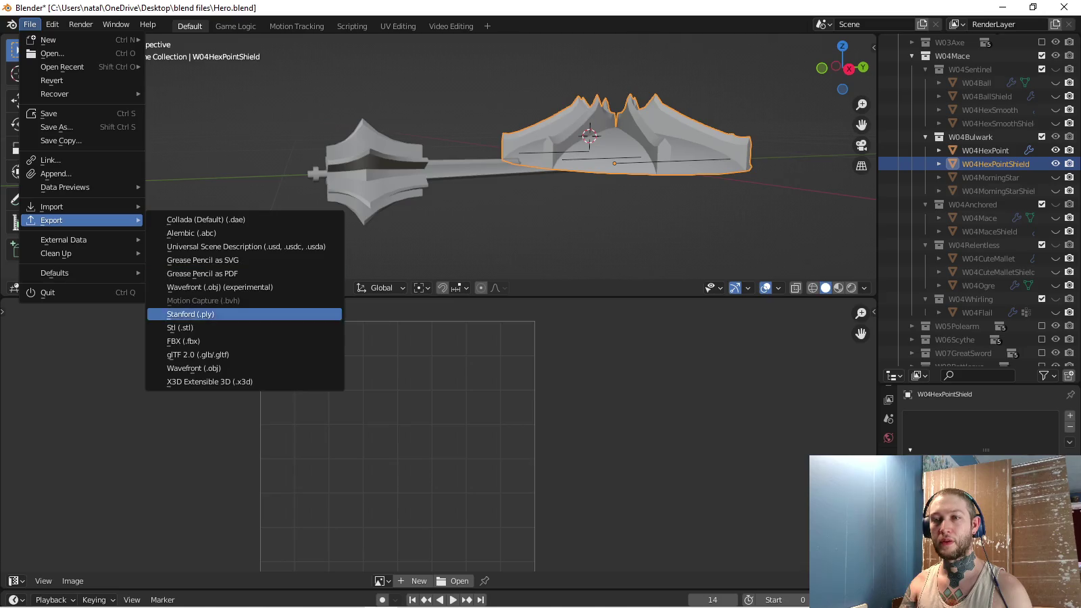
{"action": "left_click", "coordinate": [203, 342]}
{"action": "key", "text": "Return"}
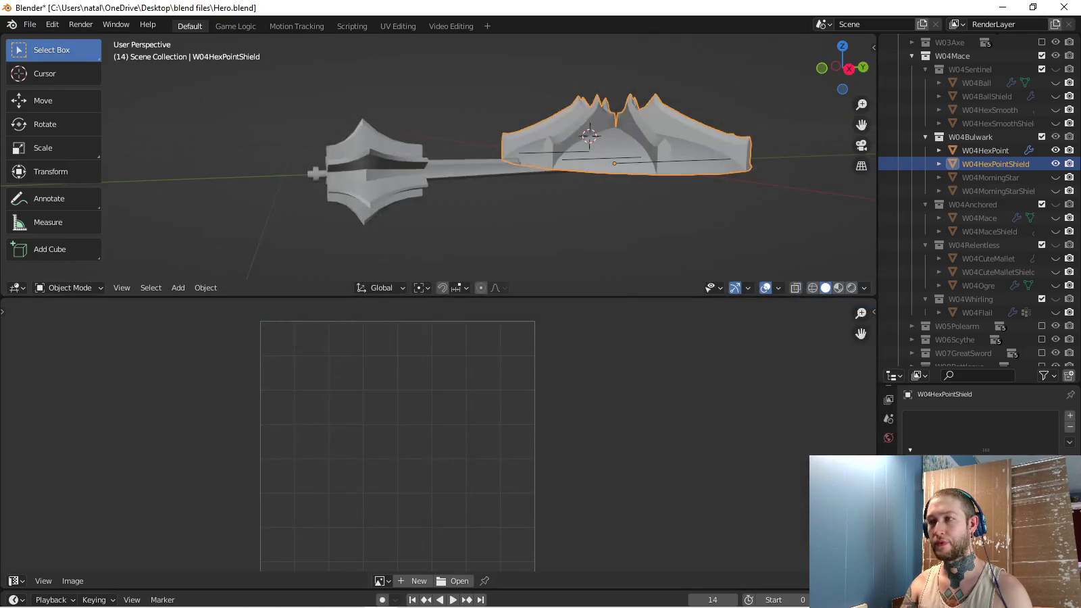
{"action": "key", "text": "Tab"}
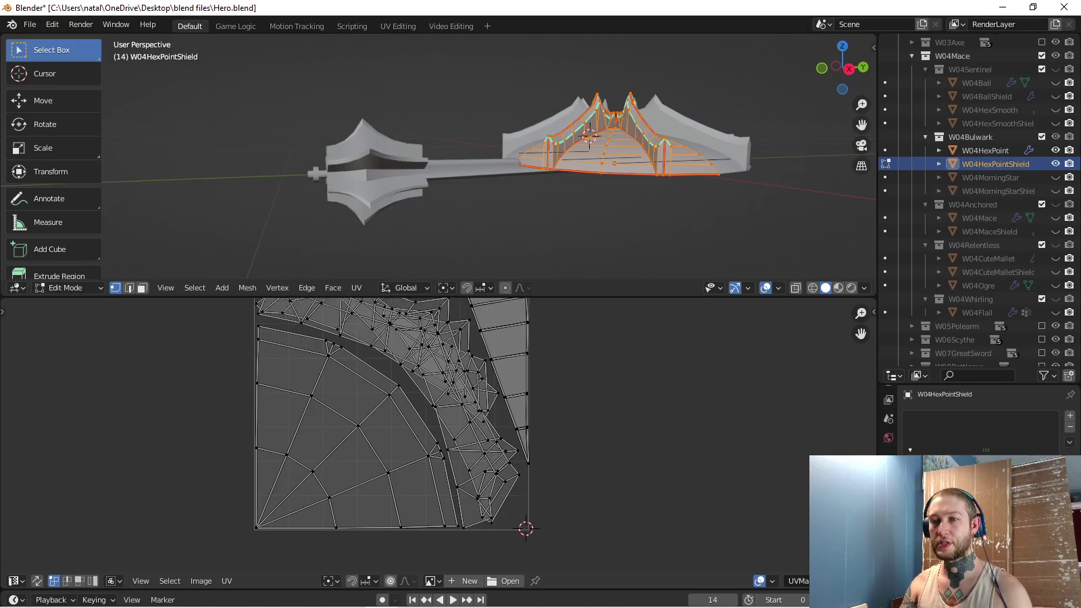
Step: Re-show the UV wireframe layer in GIMP, check the game, and return to Blender
{"action": "key", "text": "alt+Tab"}
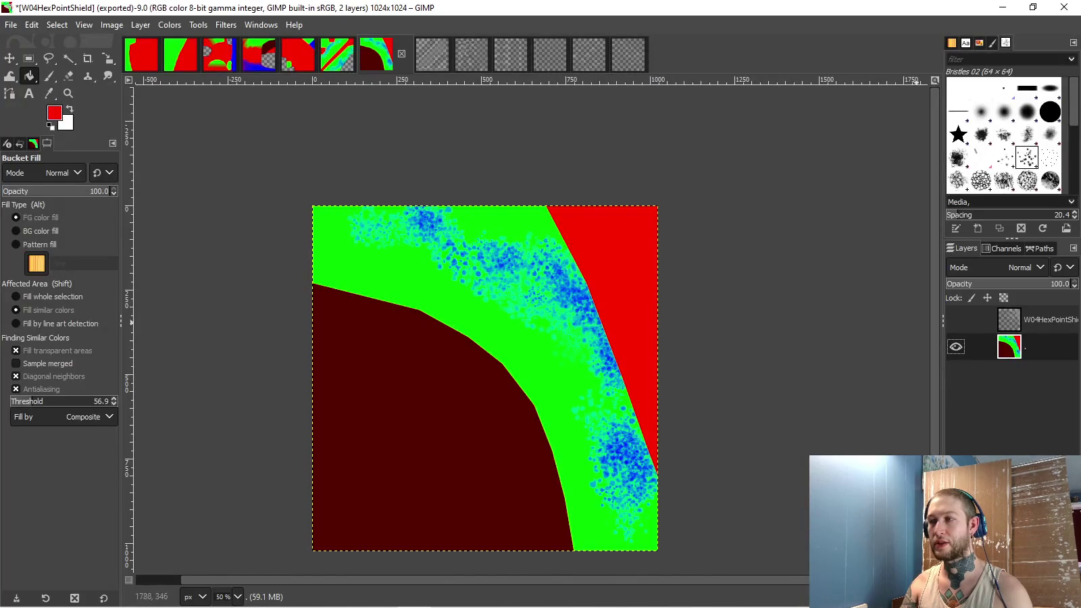
{"action": "left_click", "coordinate": [956, 320]}
{"action": "key", "text": "alt+Tab"}
{"action": "key", "text": "Tab"}
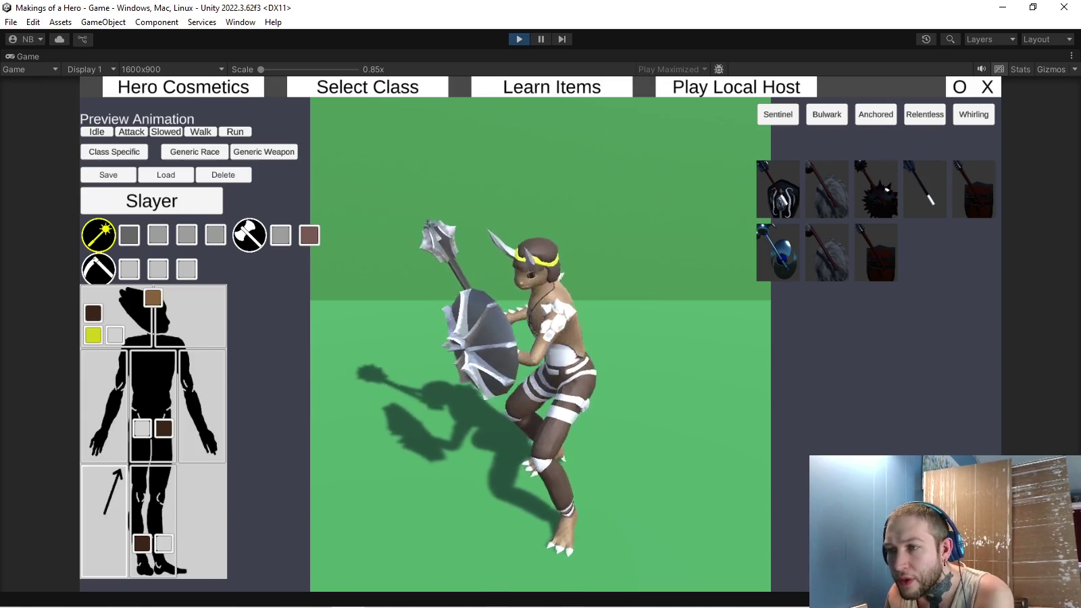
{"action": "key", "text": "alt+Tab"}
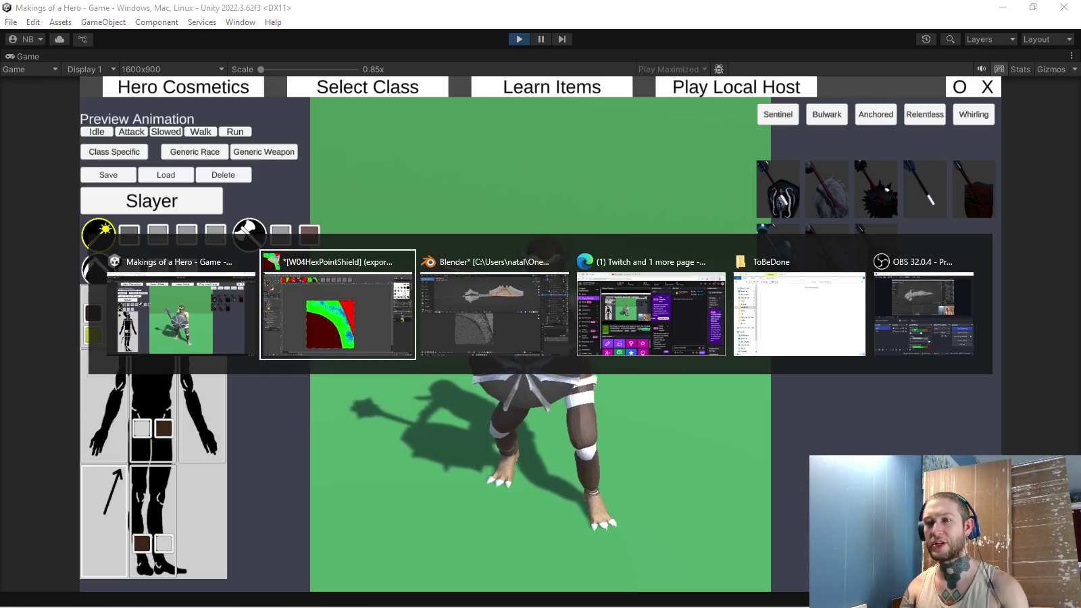
{"action": "key", "text": "alt+Tab"}
{"action": "key", "text": "Tab"}
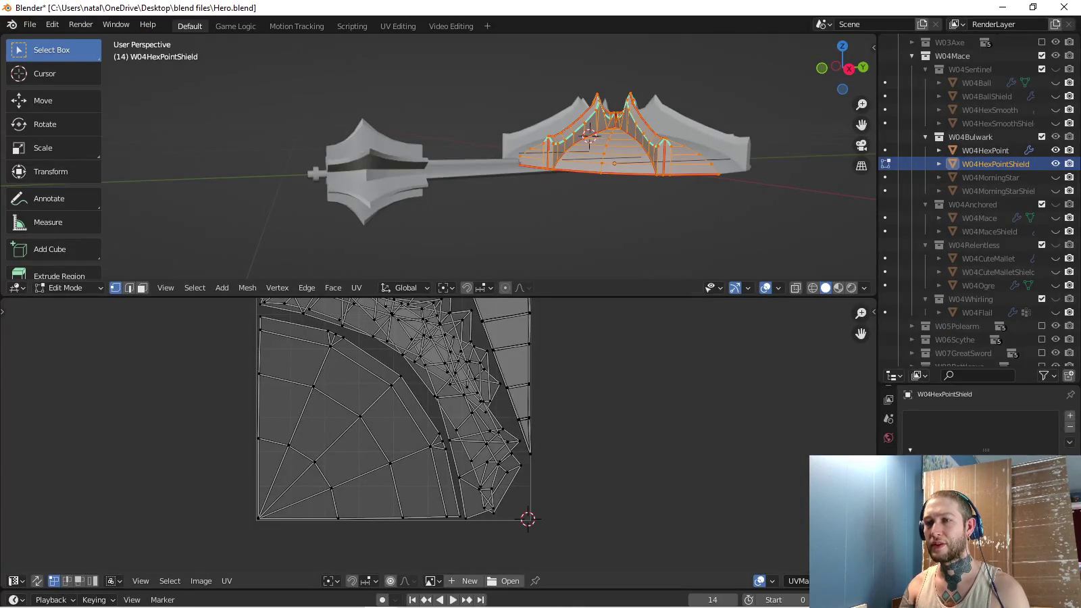
Step: Nudge the stray right-edge UV vertices into alignment and return to Object Mode
{"action": "scroll", "coordinate": [405, 432], "scroll_direction": "up", "scroll_amount": 5}
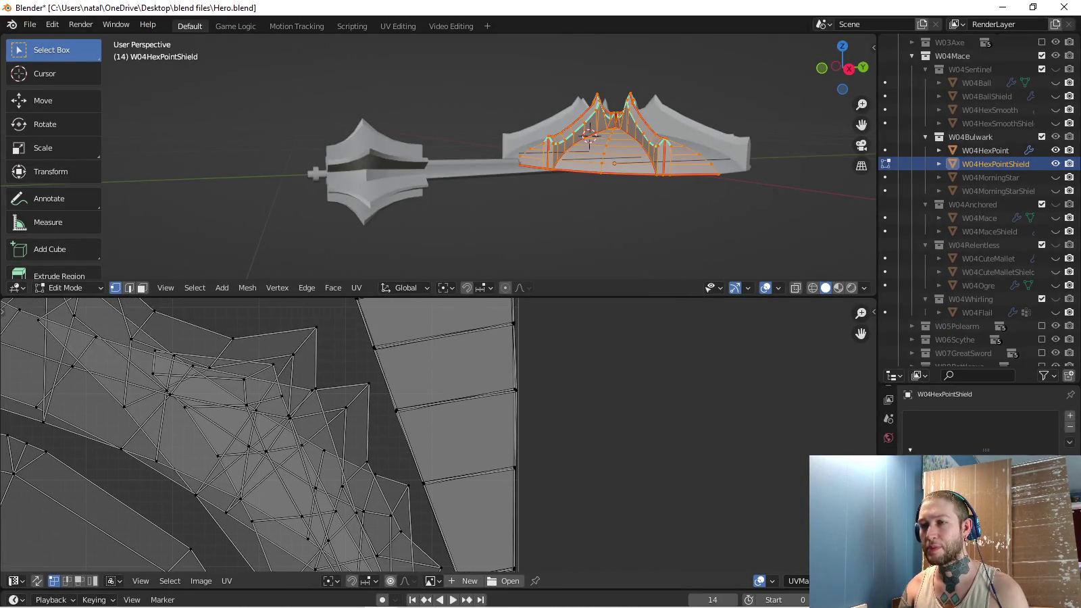
{"action": "scroll", "coordinate": [256, 433], "scroll_direction": "up", "scroll_amount": 3}
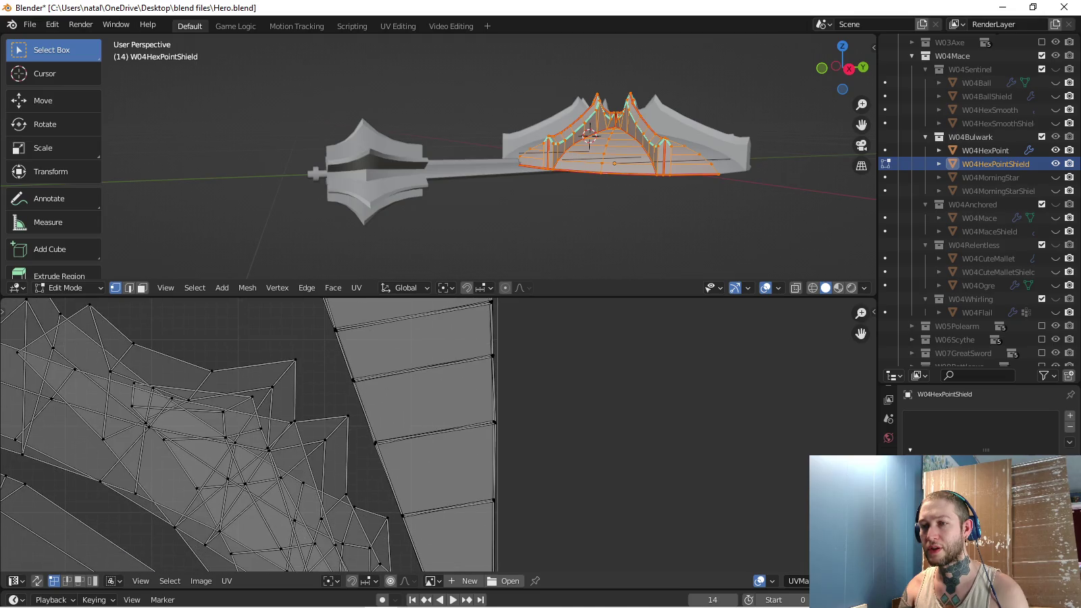
{"action": "scroll", "coordinate": [247, 435], "scroll_direction": "up", "scroll_amount": 4}
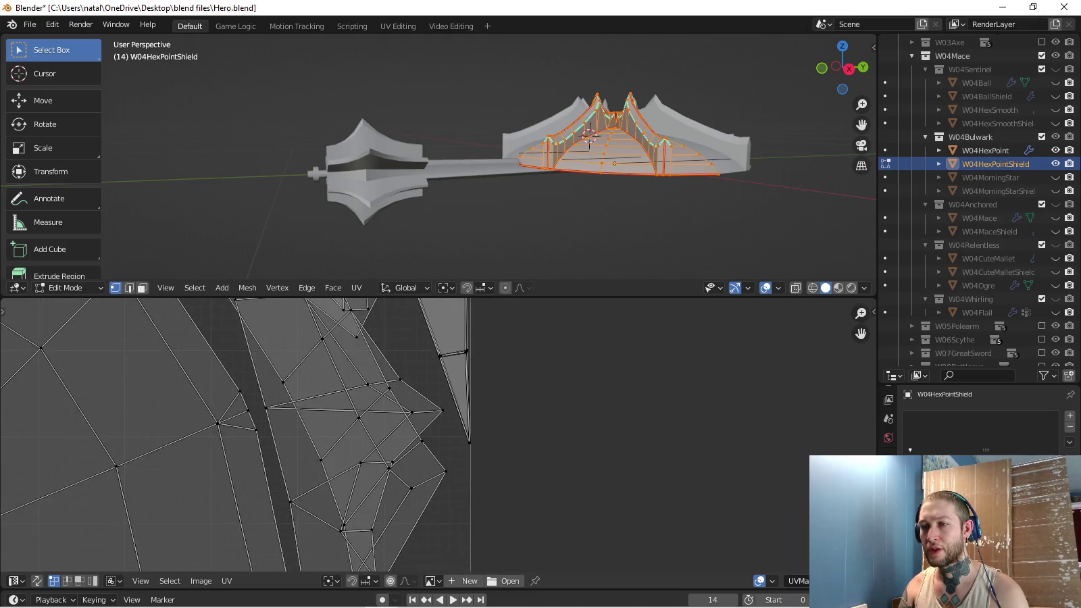
{"action": "scroll", "coordinate": [237, 436], "scroll_direction": "up", "scroll_amount": 3}
{"action": "key", "text": "g"}
{"action": "key", "text": "Return"}
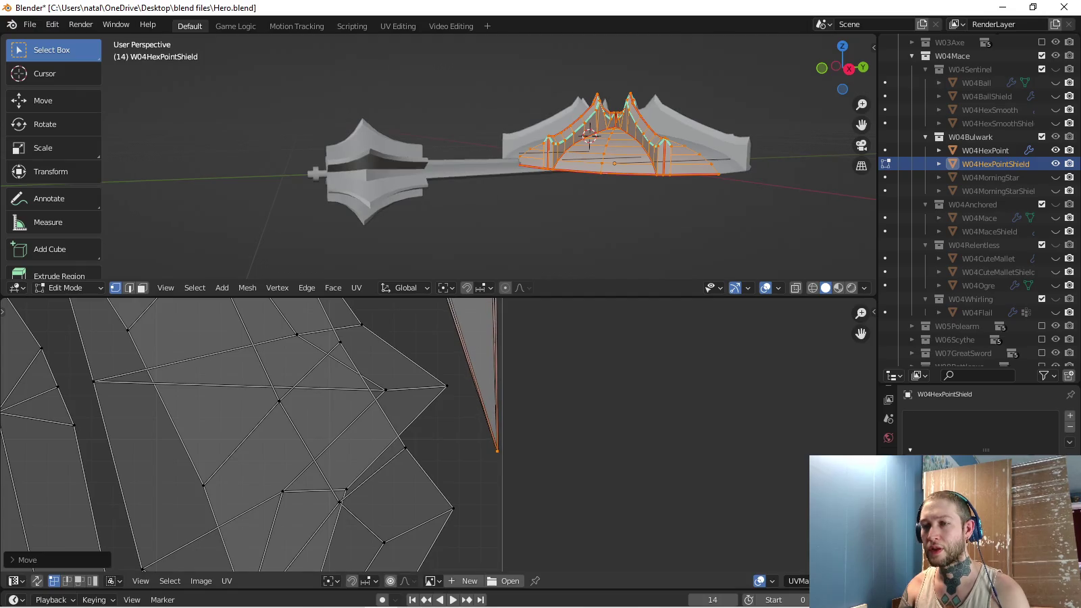
{"action": "scroll", "coordinate": [250, 436], "scroll_direction": "down", "scroll_amount": 4}
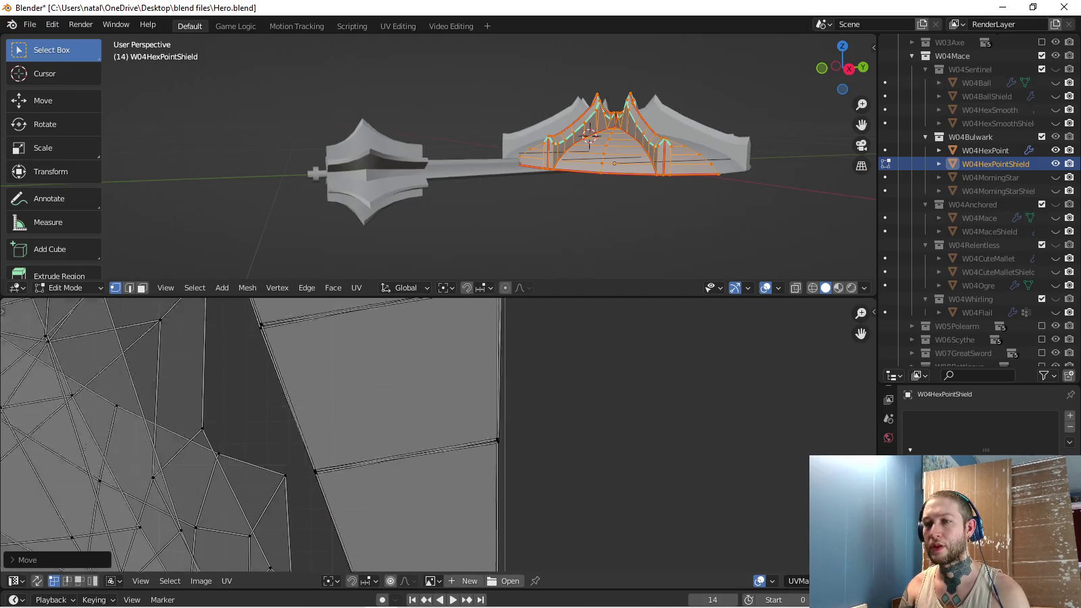
{"action": "scroll", "coordinate": [250, 435], "scroll_direction": "up", "scroll_amount": 2}
{"action": "key", "text": "g"}
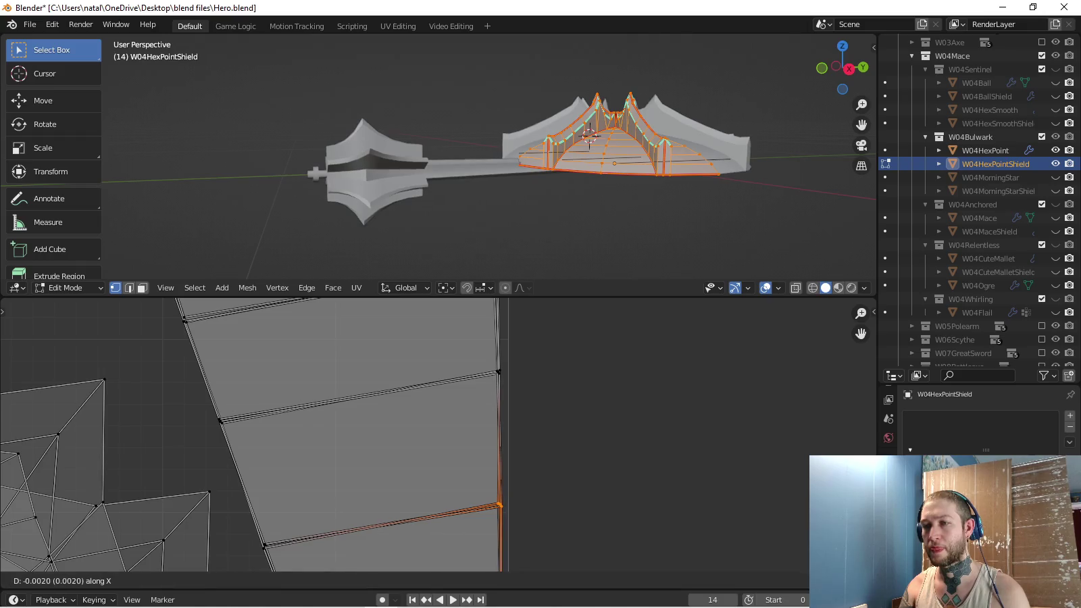
{"action": "key", "text": "Return"}
{"action": "scroll", "coordinate": [250, 436], "scroll_direction": "down", "scroll_amount": 3}
{"action": "scroll", "coordinate": [250, 436], "scroll_direction": "down", "scroll_amount": 2}
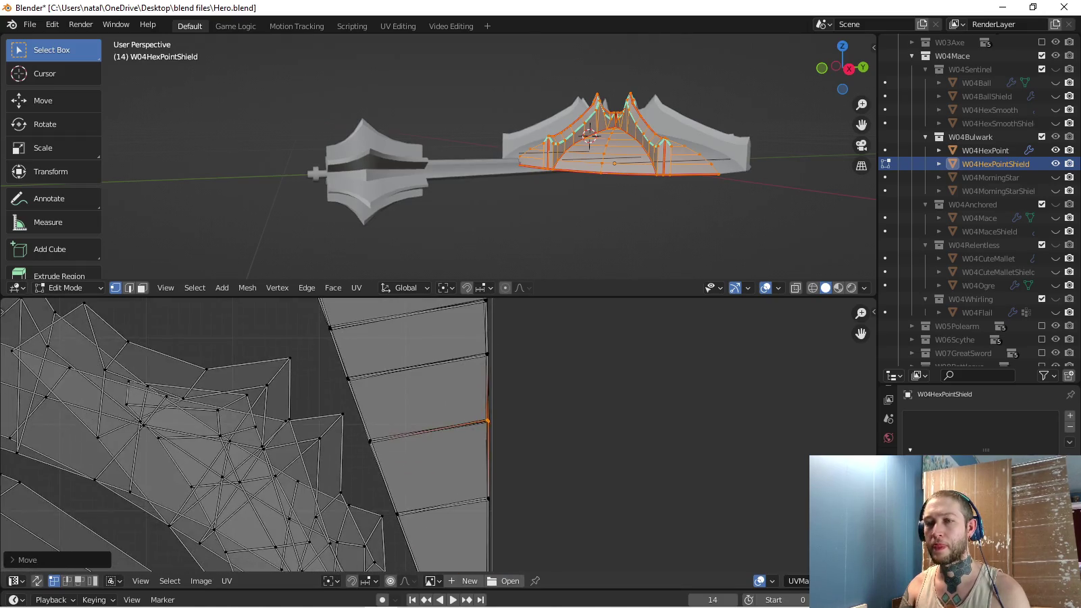
{"action": "key", "text": "Tab"}
Step: Re-export W04HexPointShield as an FBX file
{"action": "left_click", "coordinate": [30, 24]}
{"action": "mouse_move", "coordinate": [48, 189]}
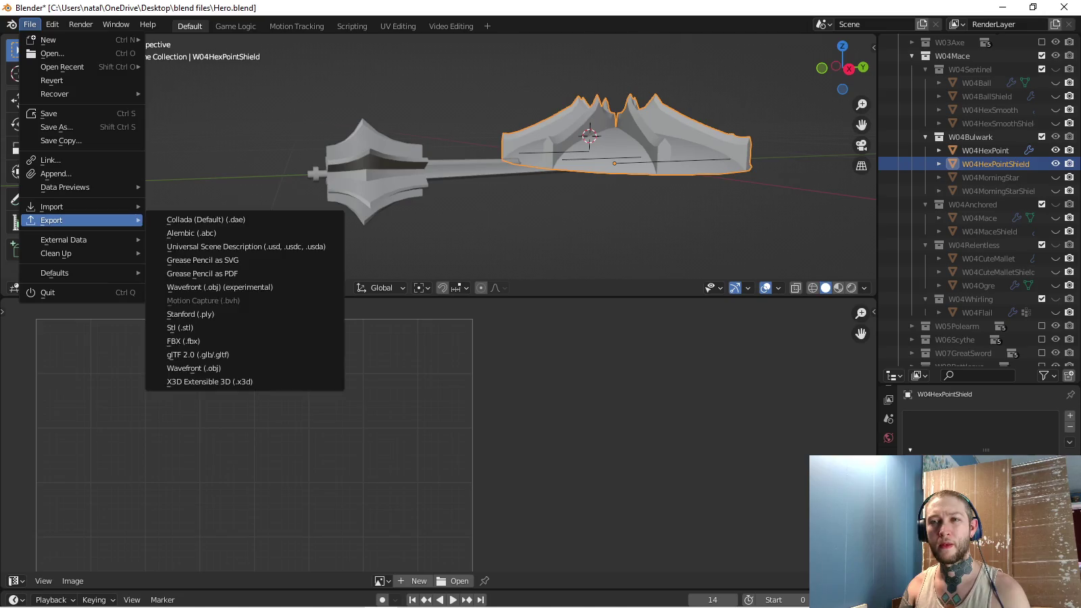
{"action": "left_click", "coordinate": [193, 340]}
{"action": "left_click", "coordinate": [757, 528]}
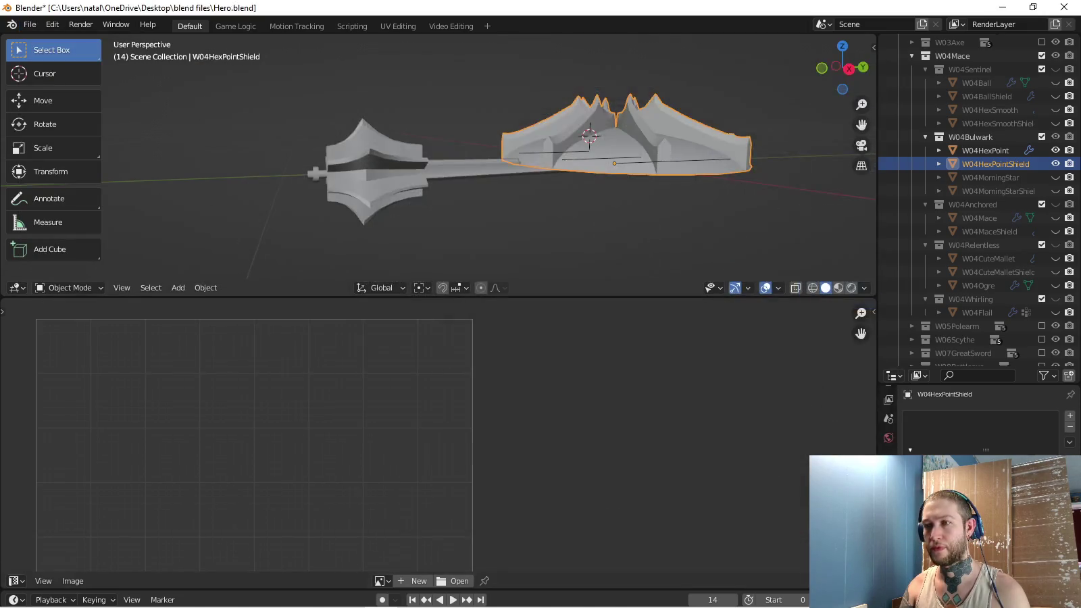
{"action": "key", "text": "alt+Tab"}
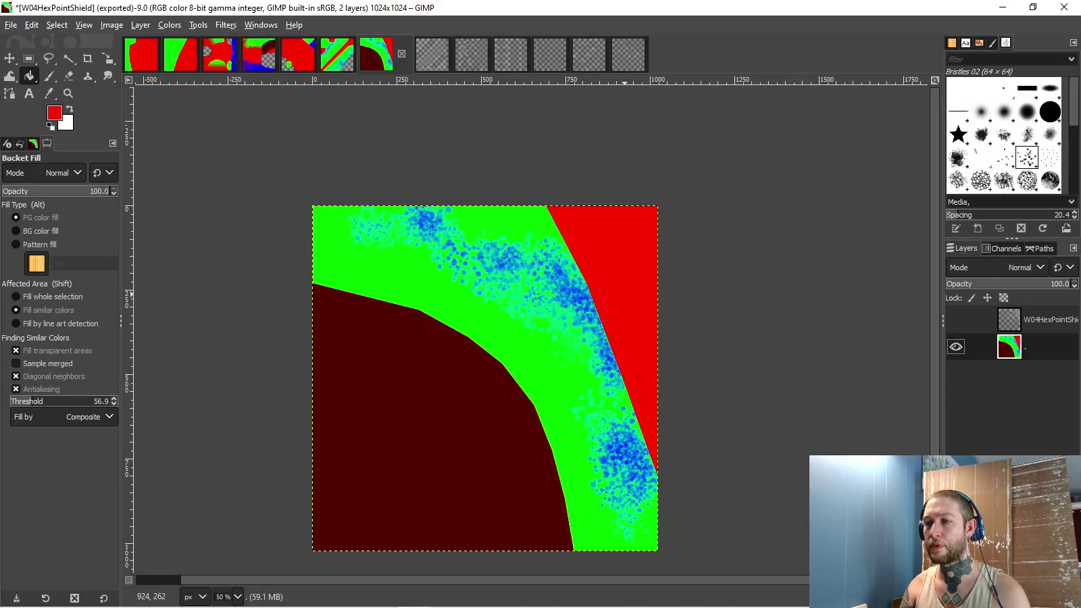
Step: In the running game, set the third and fourth weapon colours to red
{"action": "key", "text": "alt+Tab"}
{"action": "key", "text": "Tab"}
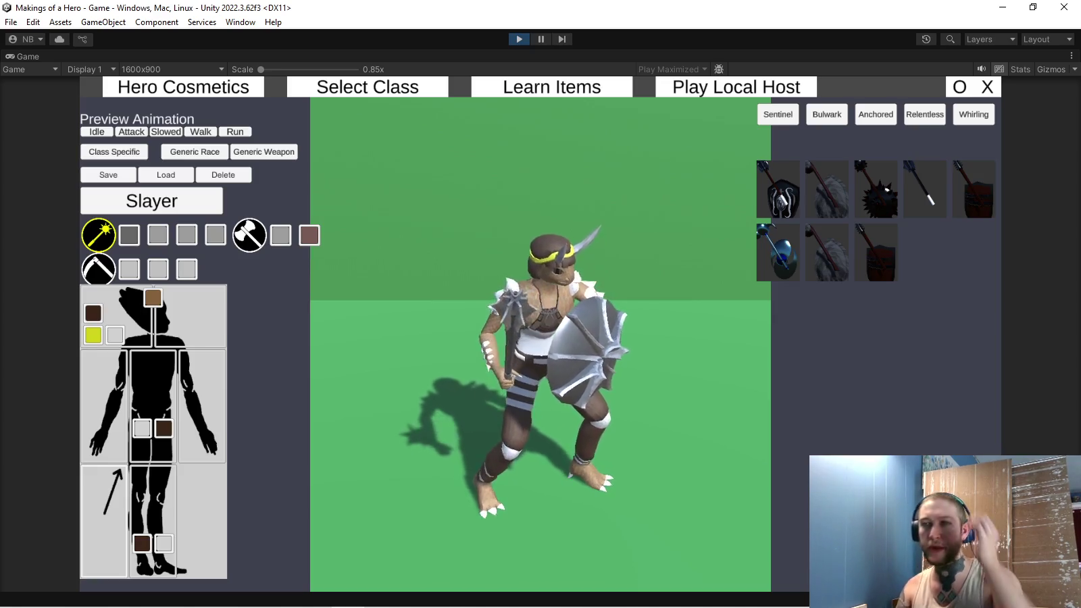
{"action": "left_click", "coordinate": [187, 235]}
{"action": "left_click", "coordinate": [876, 140]}
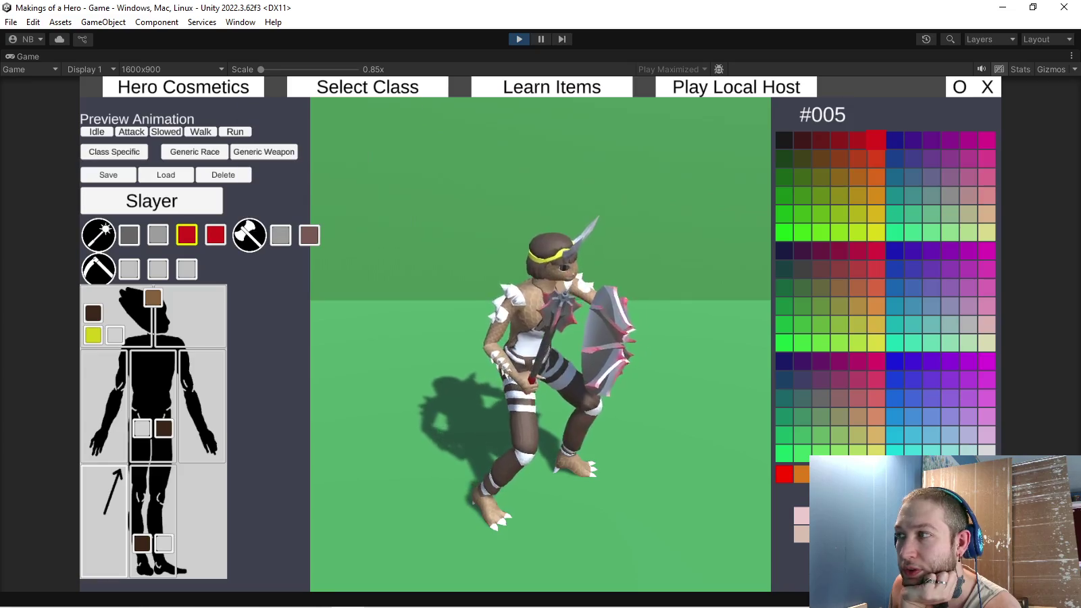
{"action": "left_click", "coordinate": [158, 235]}
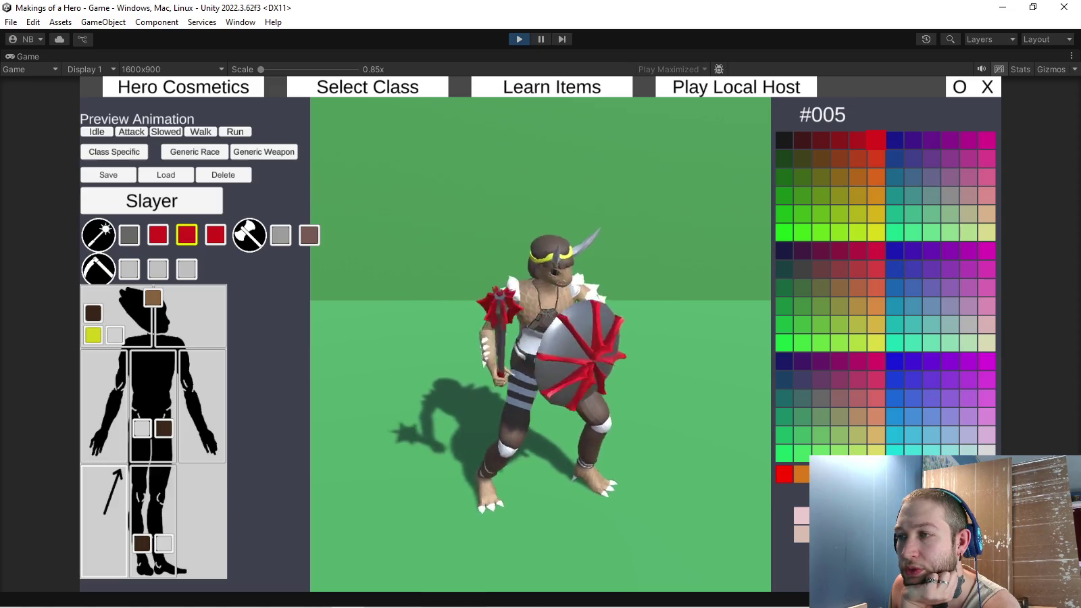
Step: Set the fifth weapon colour to near-white, then show the UV wireframe in GIMP again
{"action": "left_click", "coordinate": [216, 235]}
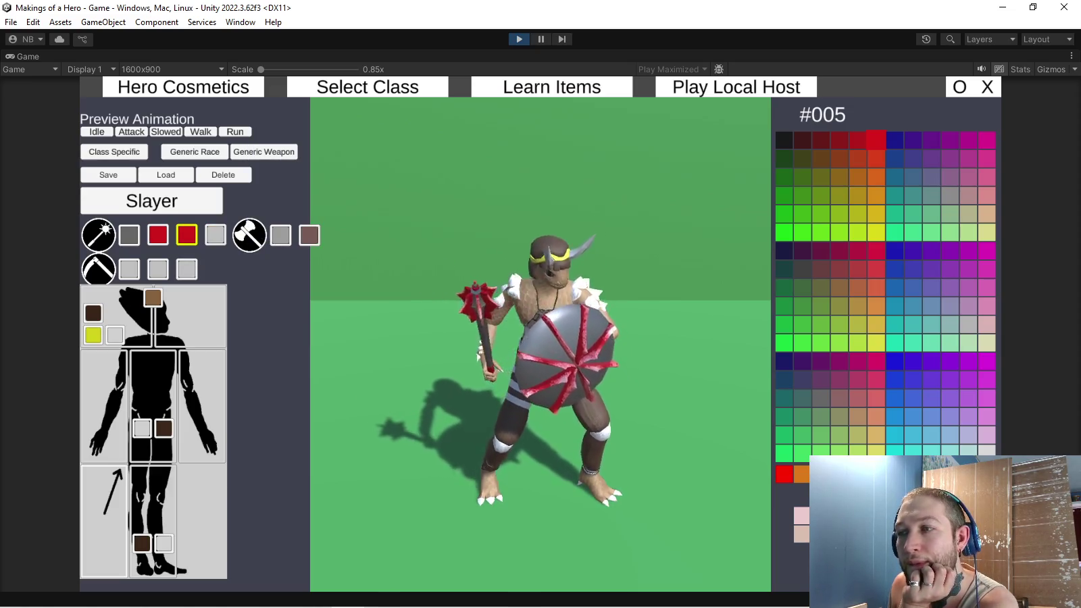
{"action": "left_click", "coordinate": [215, 235]}
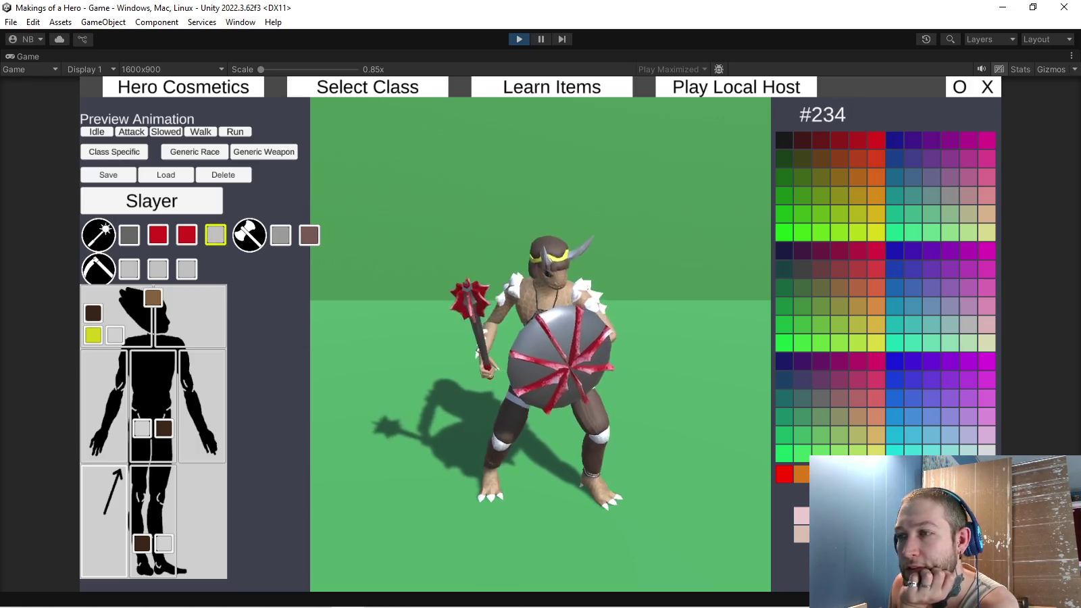
{"action": "left_click", "coordinate": [784, 140]}
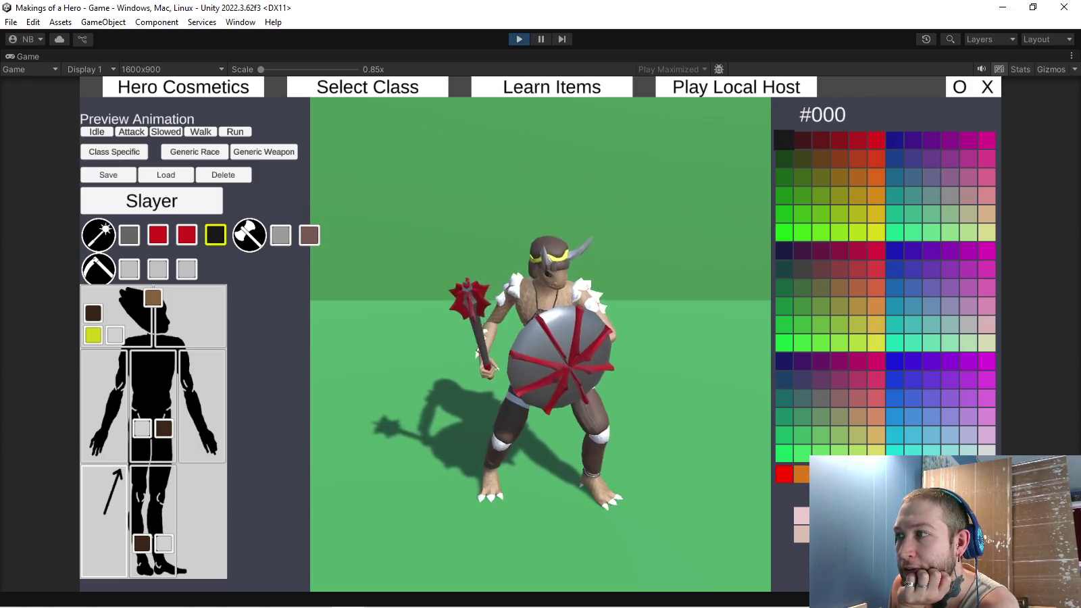
{"action": "left_click", "coordinate": [801, 515]}
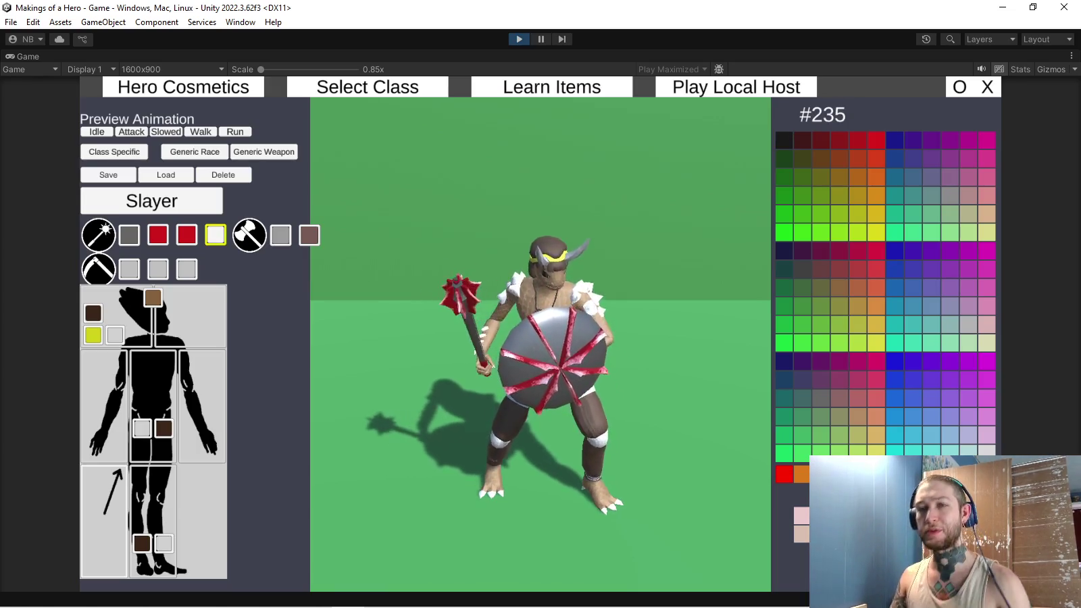
{"action": "key", "text": "alt+Tab"}
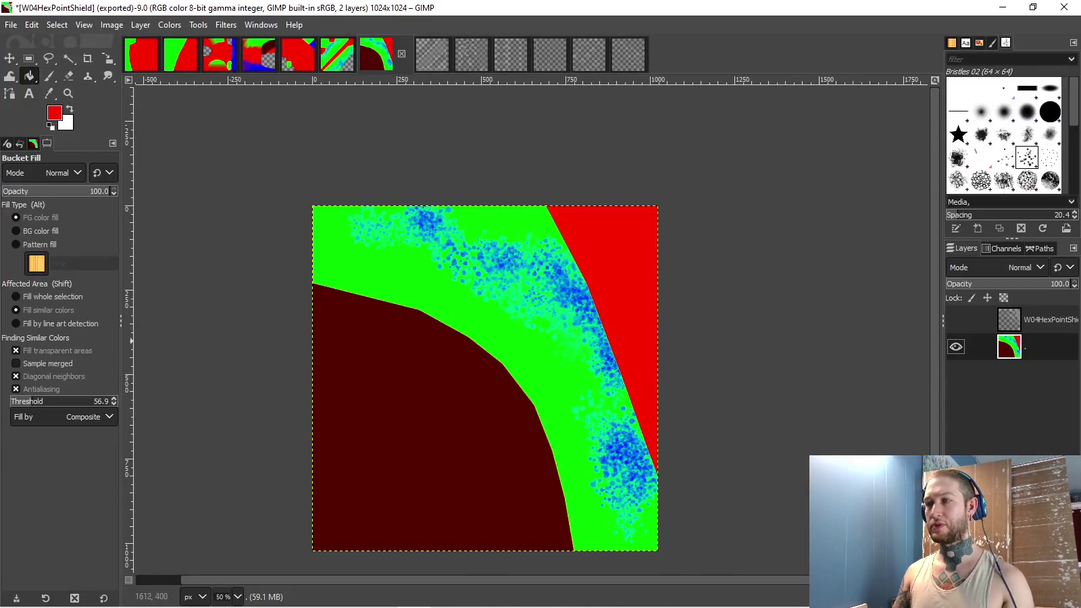
{"action": "left_click", "coordinate": [956, 320]}
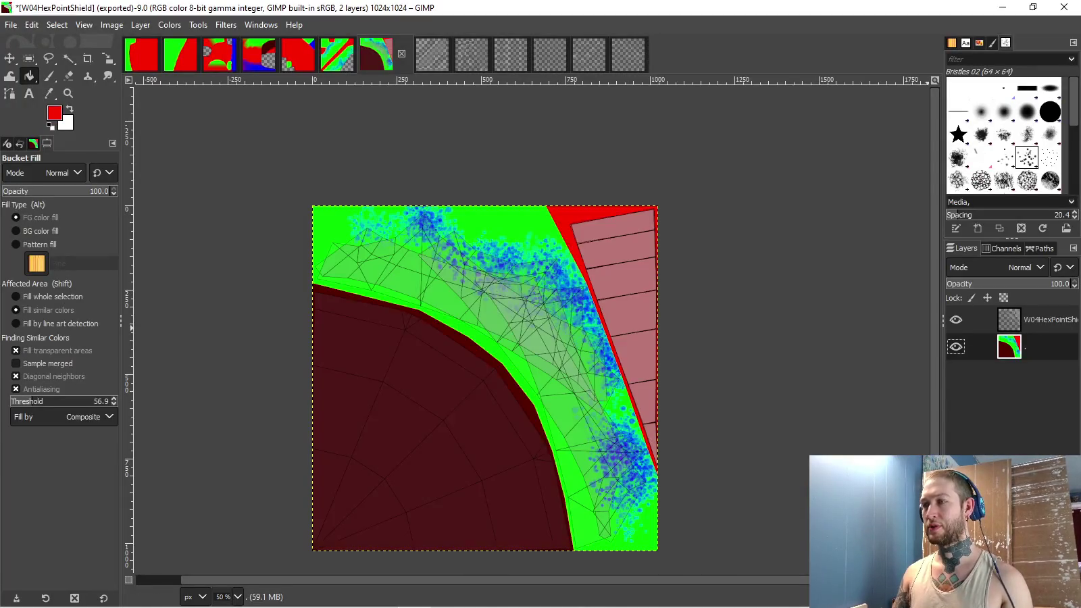
Step: Zoom around the shield texture to inspect the UV wireframe against the painted areas
{"action": "scroll", "coordinate": [640, 412], "scroll_direction": "up", "scroll_amount": 3}
{"action": "scroll", "coordinate": [638, 413], "scroll_direction": "up", "scroll_amount": 4}
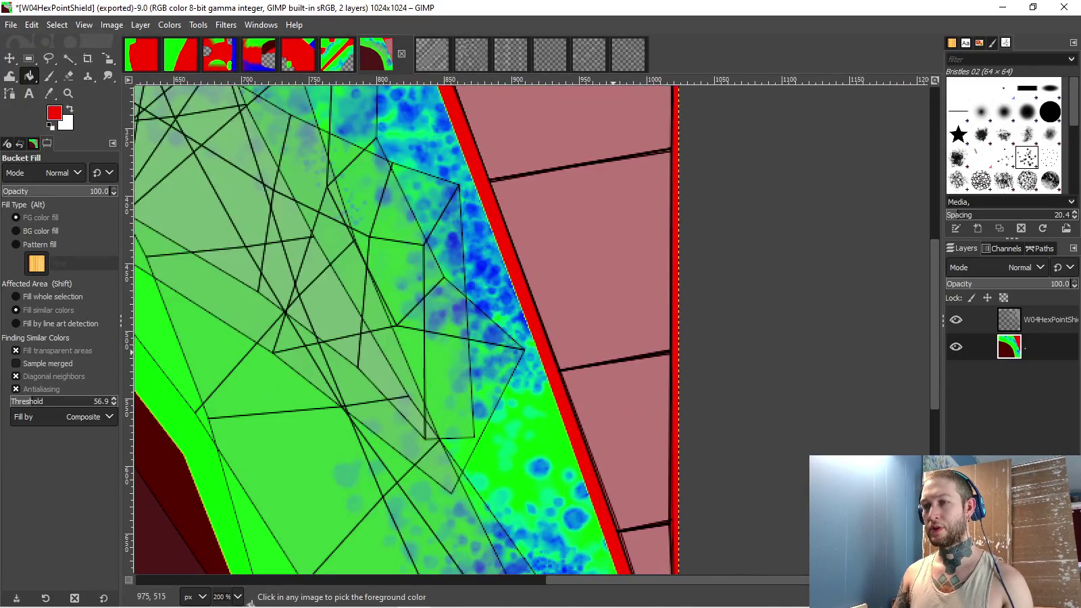
{"action": "scroll", "coordinate": [605, 308], "scroll_direction": "down", "scroll_amount": 2}
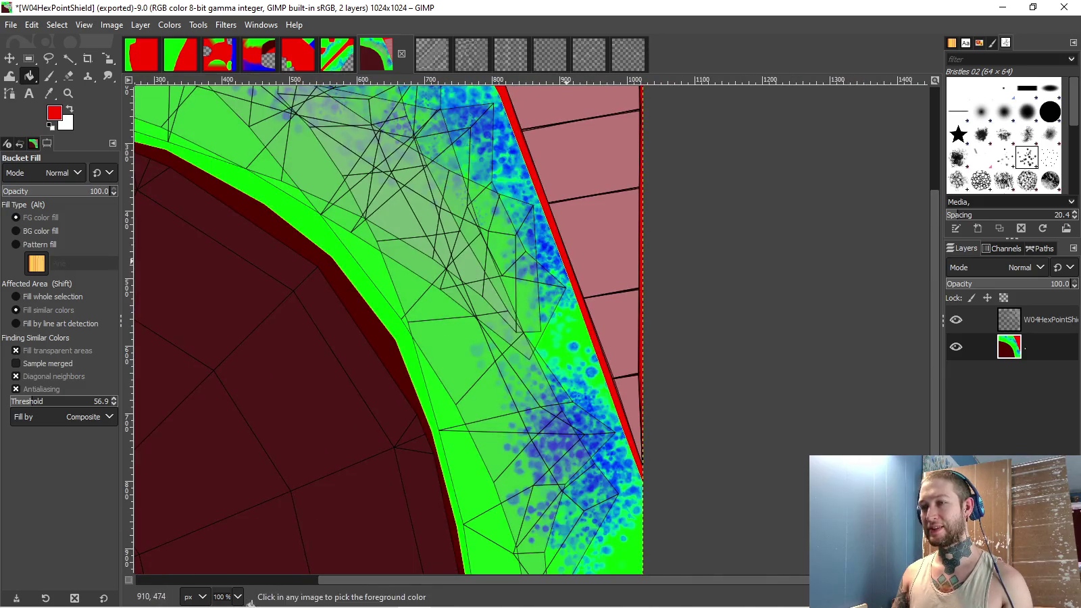
{"action": "scroll", "coordinate": [553, 316], "scroll_direction": "up", "scroll_amount": 4}
{"action": "scroll", "coordinate": [554, 316], "scroll_direction": "up", "scroll_amount": 3}
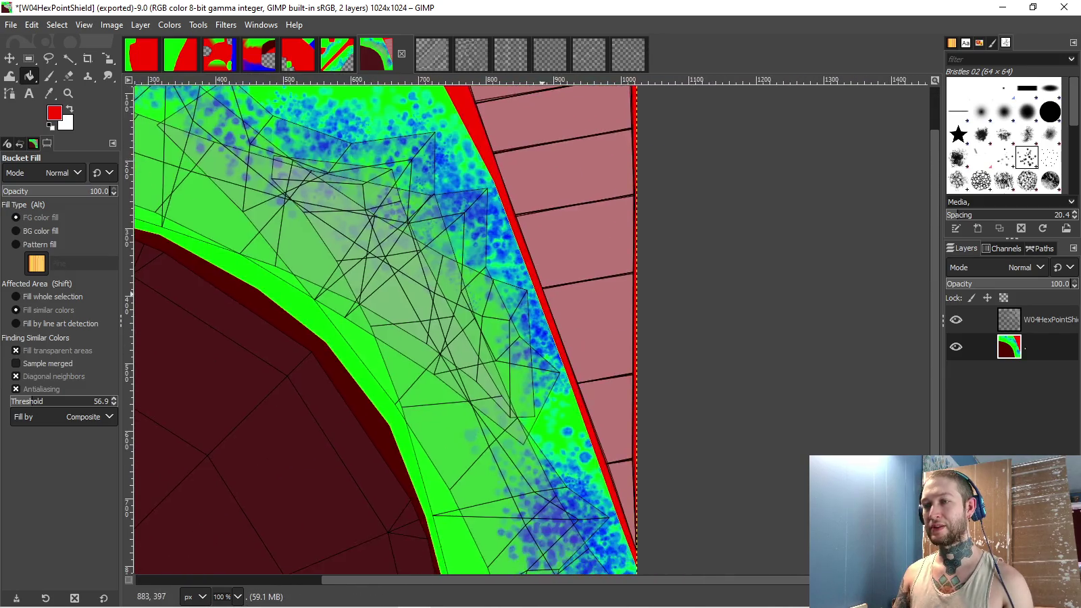
{"action": "scroll", "coordinate": [555, 316], "scroll_direction": "down", "scroll_amount": 2}
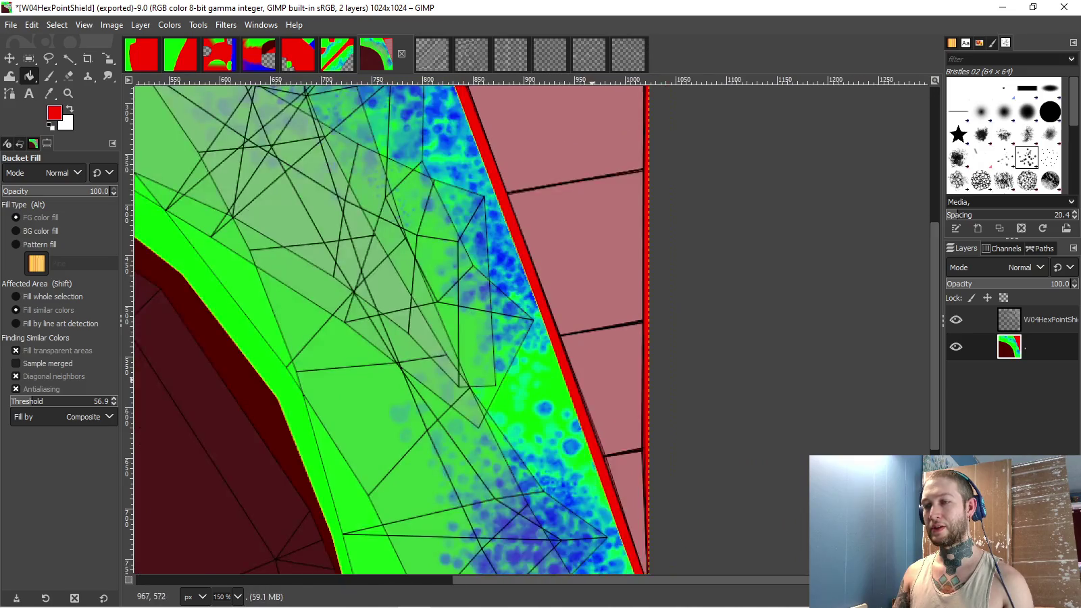
{"action": "scroll", "coordinate": [564, 405], "scroll_direction": "up", "scroll_amount": 2}
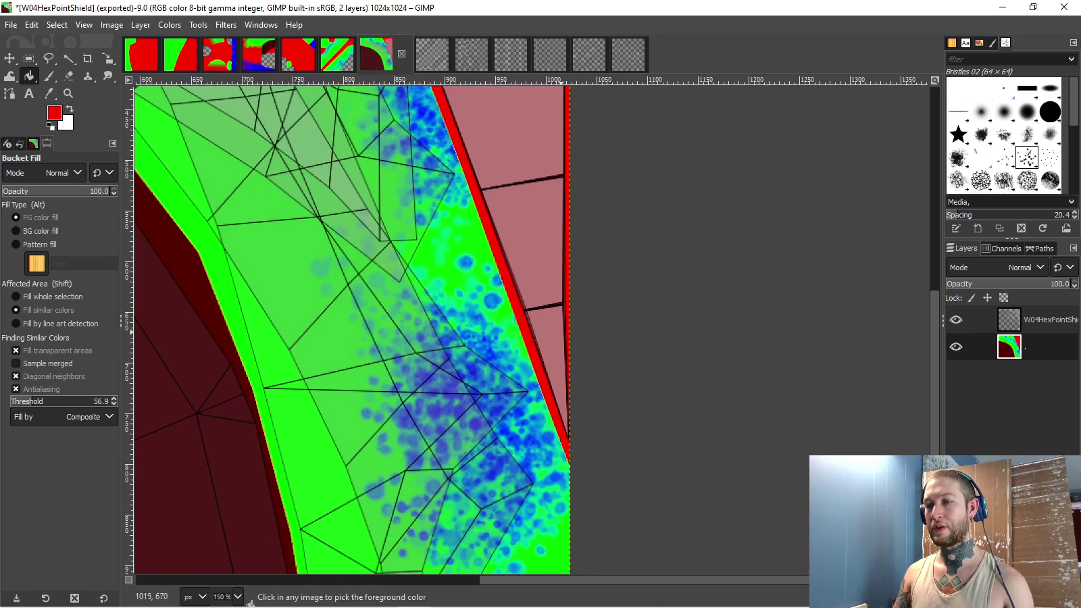
{"action": "scroll", "coordinate": [549, 373], "scroll_direction": "down", "scroll_amount": 3}
{"action": "scroll", "coordinate": [564, 226], "scroll_direction": "up", "scroll_amount": 5}
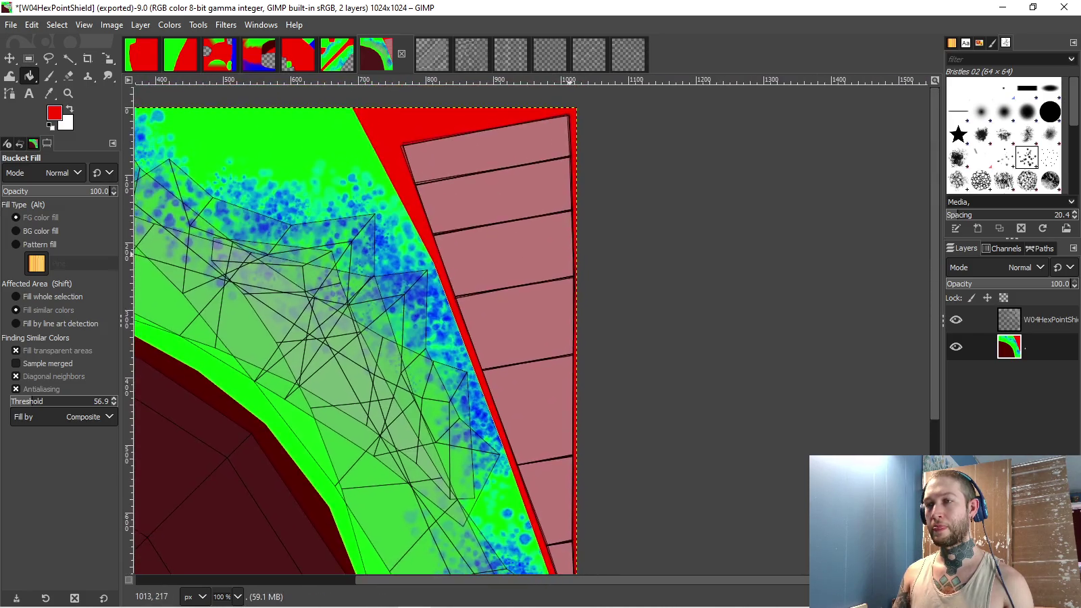
Step: Hide and re-show the wireframe layer to compare it with the texture, then return to the game
{"action": "left_click", "coordinate": [956, 320]}
{"action": "scroll", "coordinate": [780, 206], "scroll_direction": "down", "scroll_amount": 3}
{"action": "scroll", "coordinate": [780, 206], "scroll_direction": "left", "scroll_amount": 2}
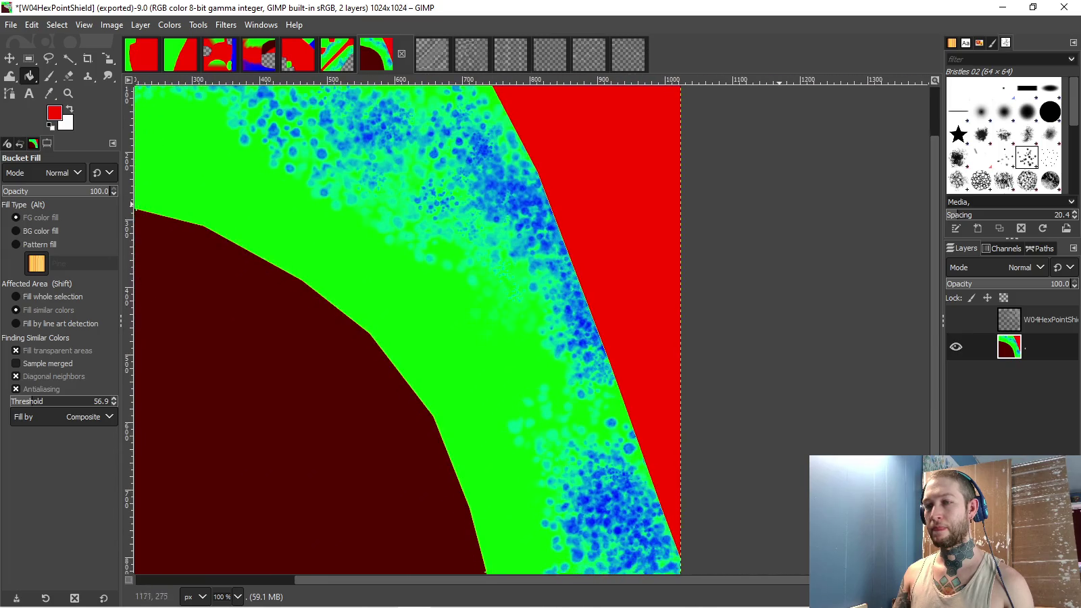
{"action": "left_click", "coordinate": [955, 320]}
{"action": "scroll", "coordinate": [598, 335], "scroll_direction": "down", "scroll_amount": 2}
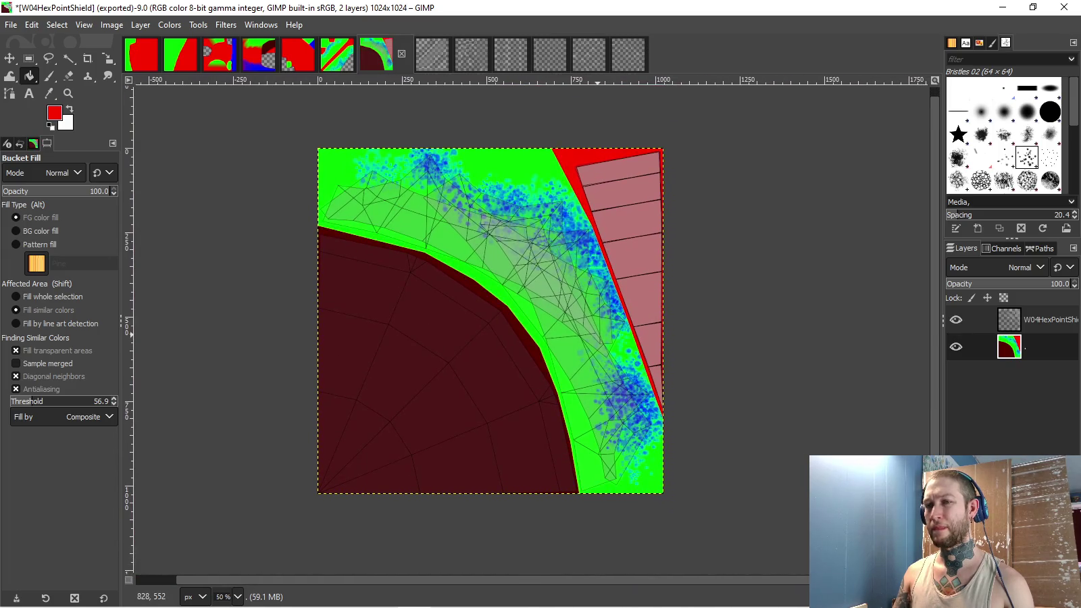
{"action": "key", "text": "alt+Tab"}
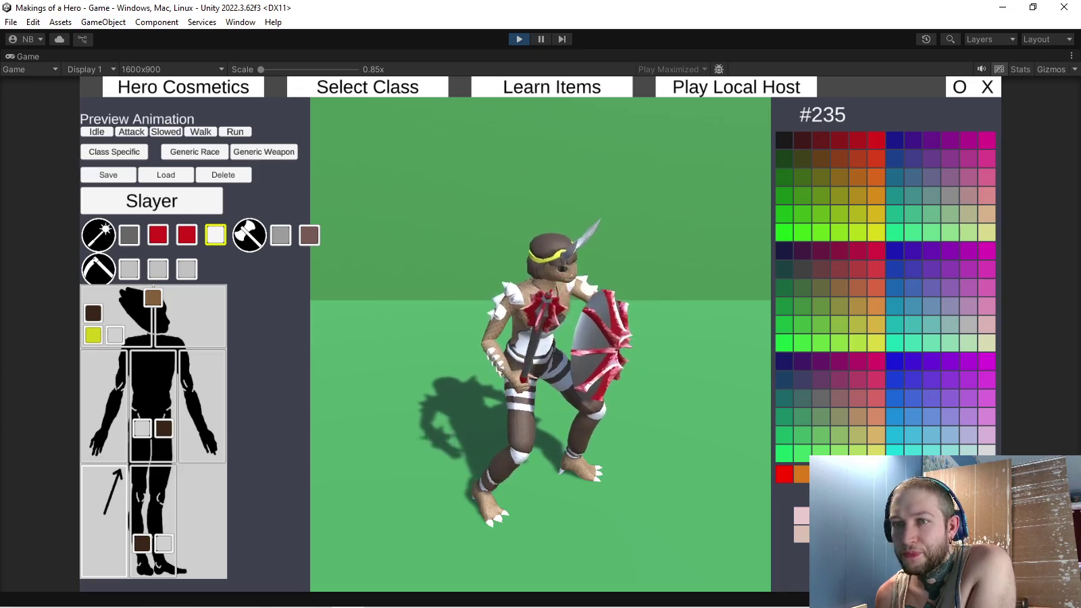
Step: Try dark maroon, black and near-white on the first weapon colour, and black on the fifth
{"action": "left_click", "coordinate": [129, 234]}
{"action": "left_click", "coordinate": [803, 140]}
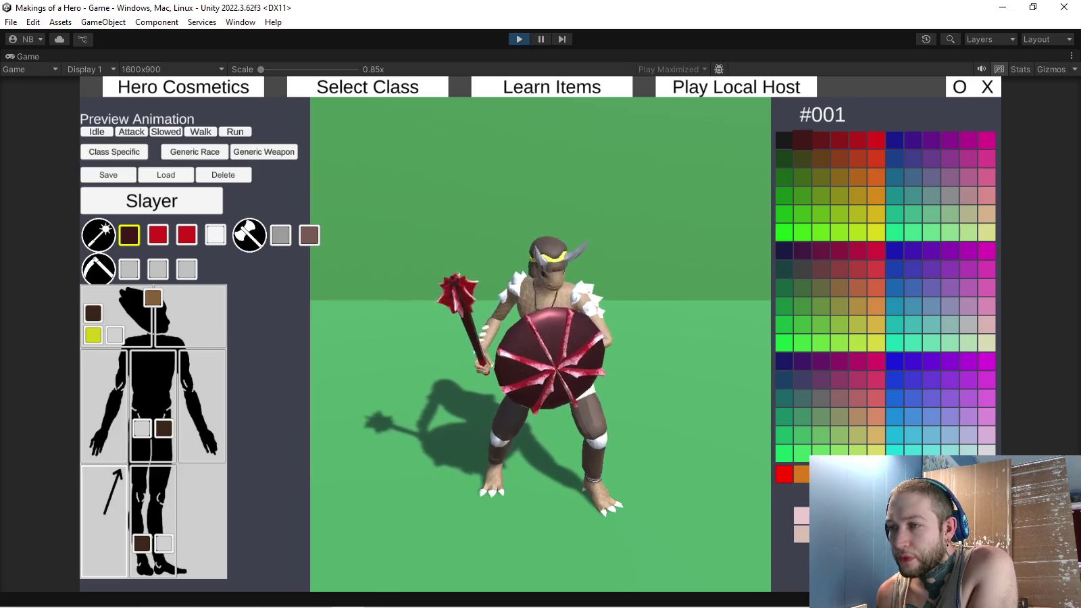
{"action": "left_click", "coordinate": [784, 492]}
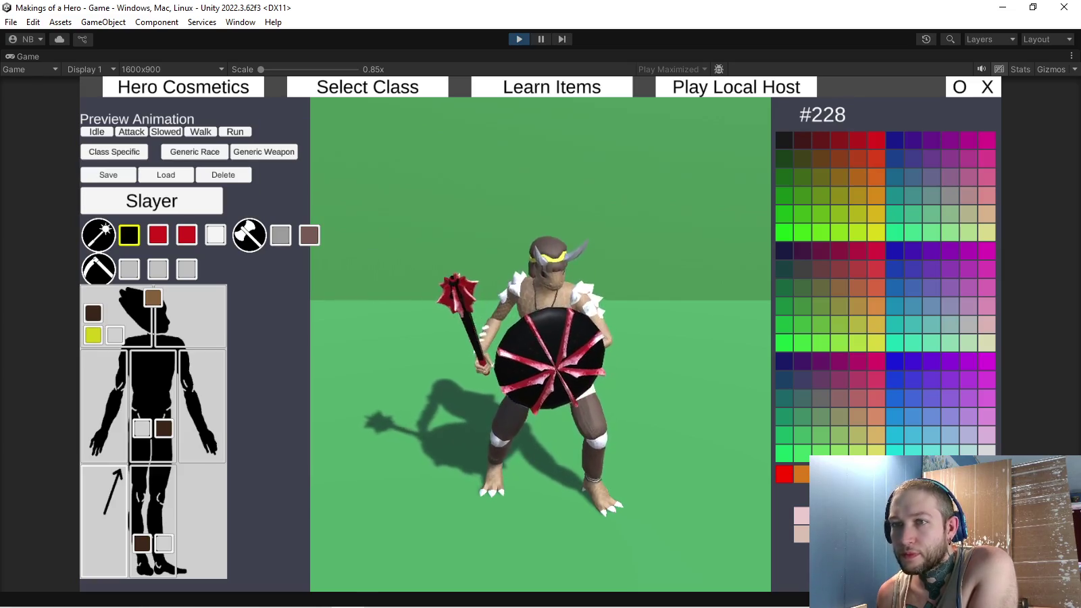
{"action": "left_click", "coordinate": [913, 492]}
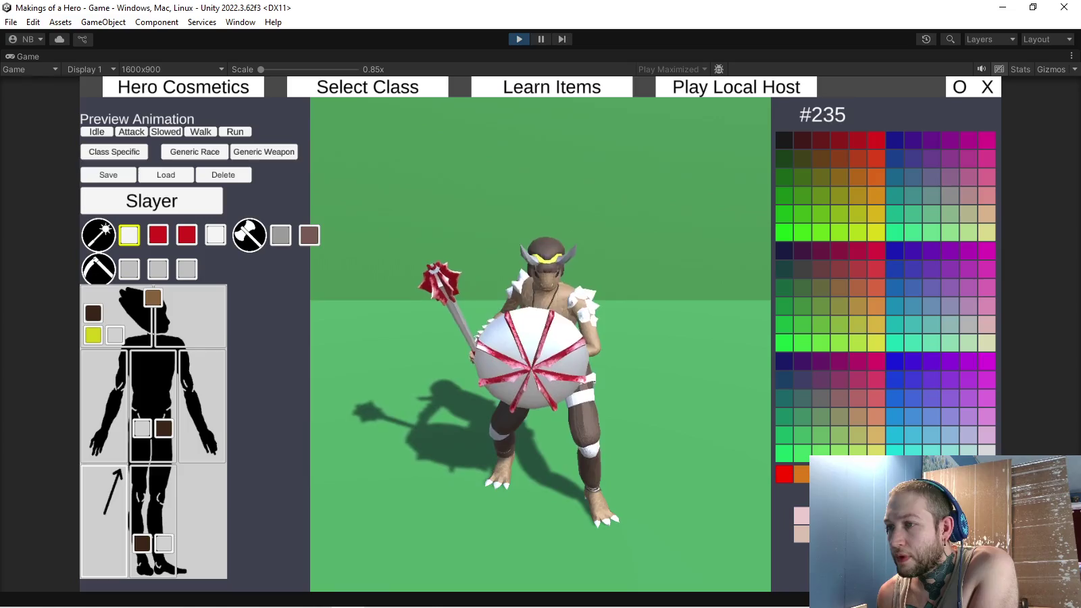
{"action": "left_click", "coordinate": [215, 234]}
{"action": "left_click", "coordinate": [784, 139]}
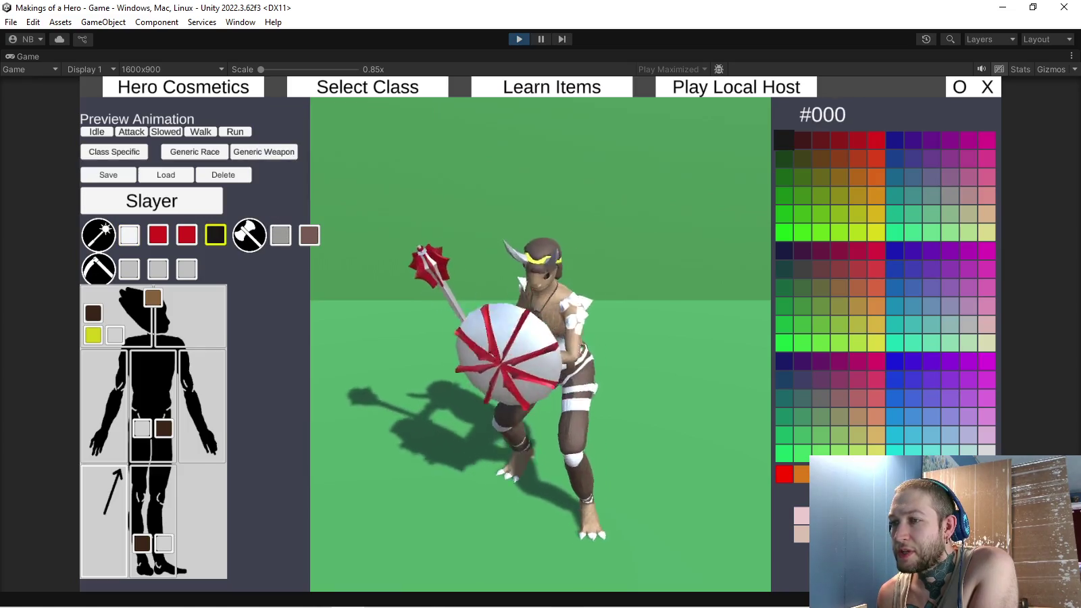
Step: Cycle the shield body through black, red and darker reds, settling on black
{"action": "left_click", "coordinate": [129, 235]}
{"action": "left_click", "coordinate": [784, 492]}
{"action": "left_click", "coordinate": [876, 140]}
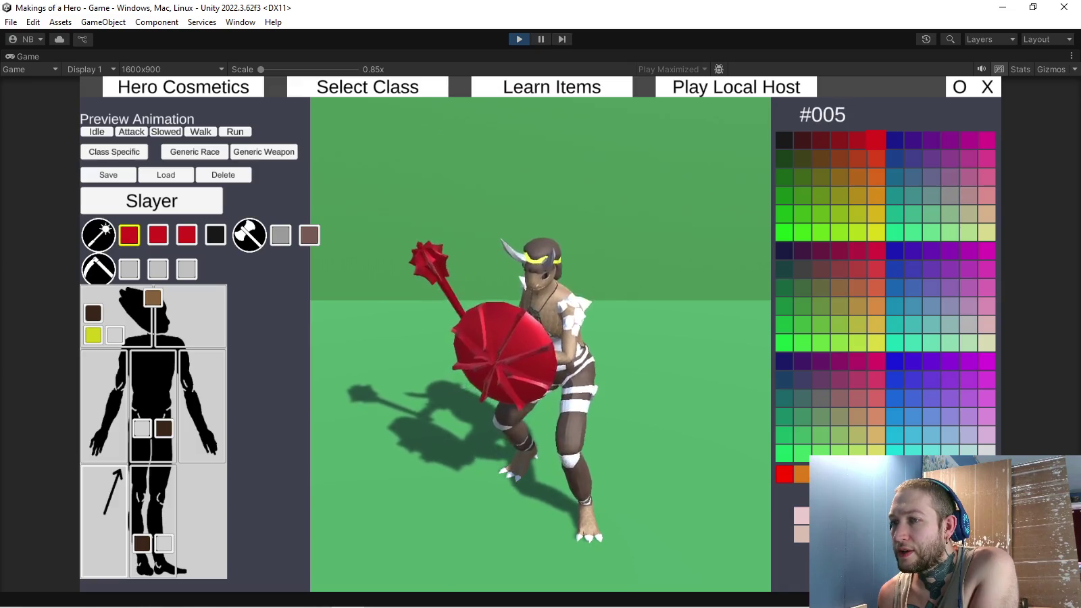
{"action": "left_click", "coordinate": [821, 140]}
{"action": "left_click", "coordinate": [802, 139]}
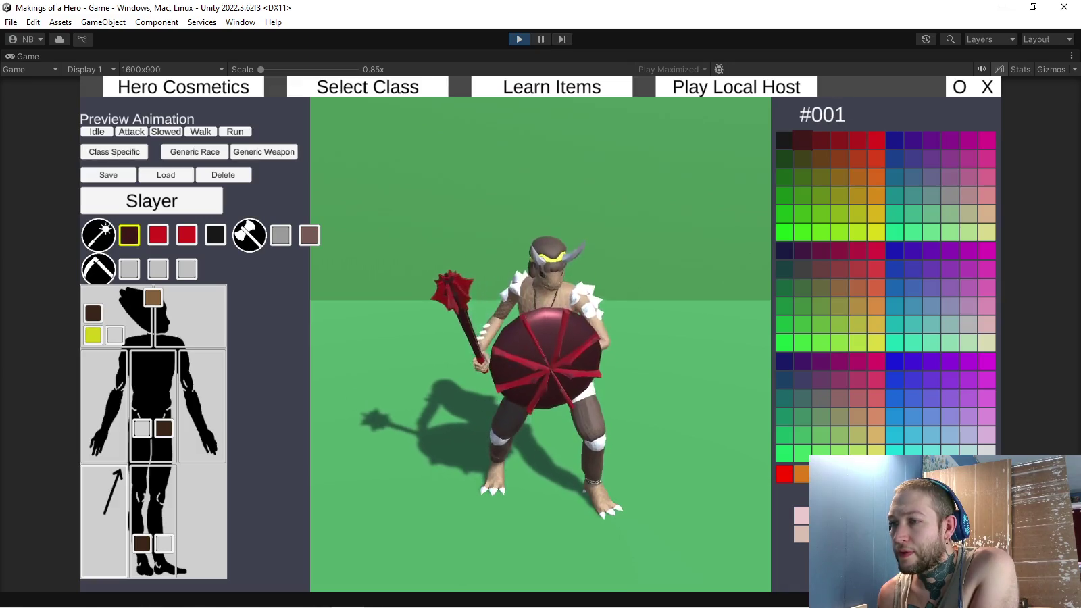
{"action": "left_click", "coordinate": [784, 140]}
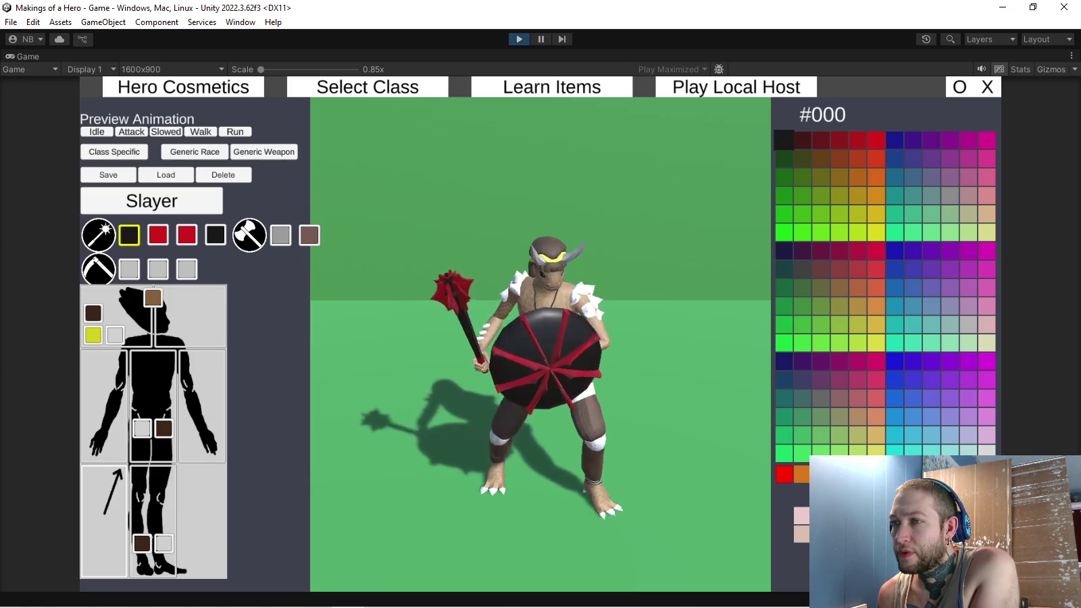
{"action": "left_click", "coordinate": [802, 140]}
{"action": "left_click", "coordinate": [821, 140]}
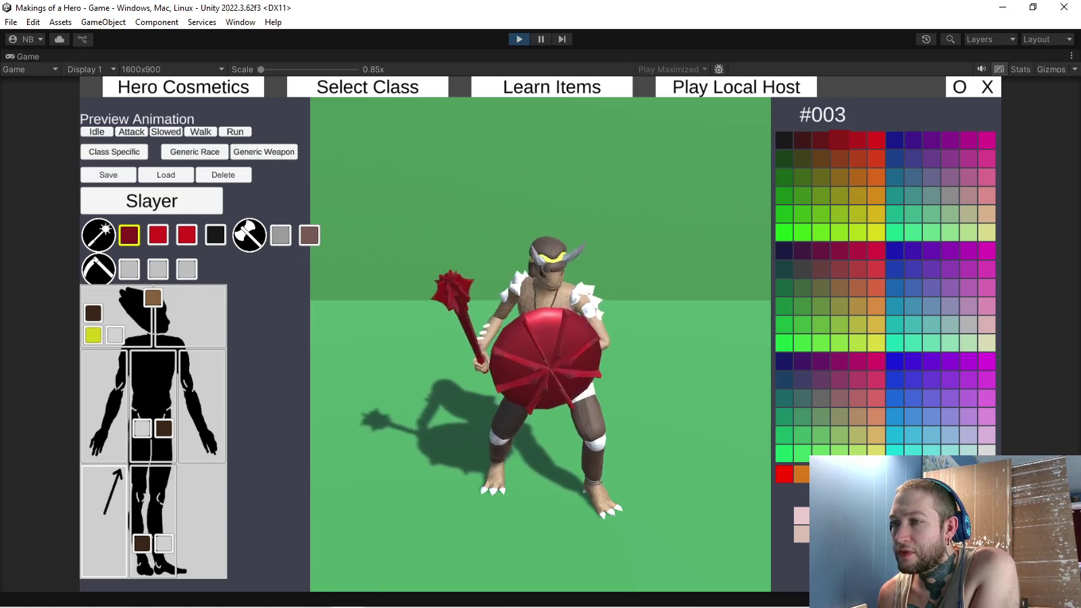
{"action": "left_click", "coordinate": [784, 140]}
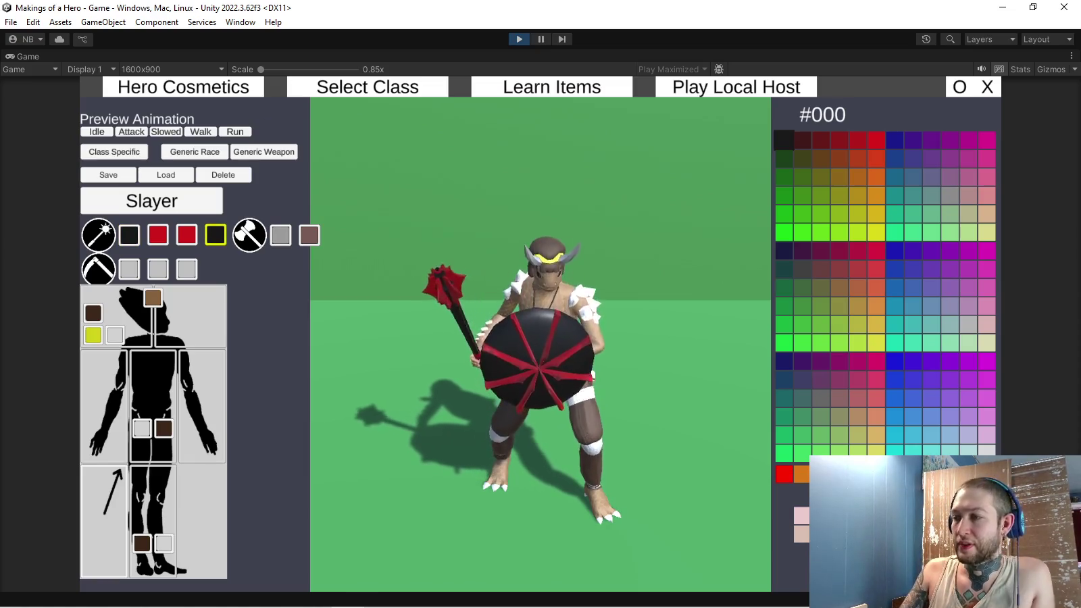
Step: Make the shield stripes and mace near-white, then stop the game preview
{"action": "left_click", "coordinate": [801, 516]}
{"action": "left_click", "coordinate": [186, 235]}
{"action": "left_click", "coordinate": [158, 235]}
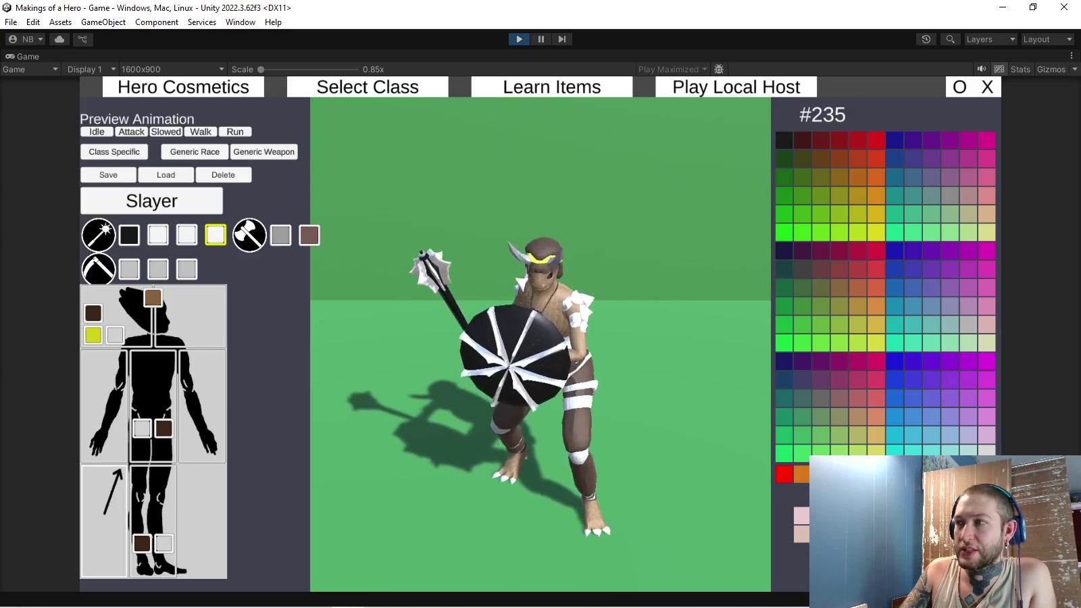
{"action": "key", "text": "ctrl+p"}
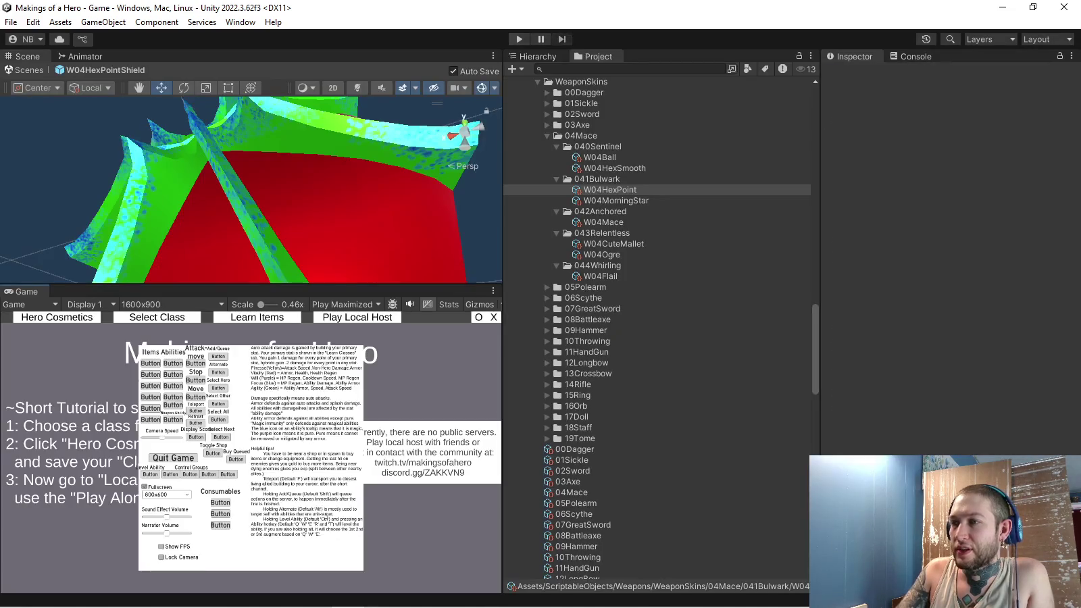
Step: Open the W04HexPointShield prefab and select its texture to show the import settings
{"action": "mouse_move", "coordinate": [250, 189]}
{"action": "left_mouse_down"}
{"action": "mouse_move", "coordinate": [298, 169]}
{"action": "mouse_move", "coordinate": [250, 149]}
{"action": "mouse_move", "coordinate": [186, 172]}
{"action": "left_mouse_up"}
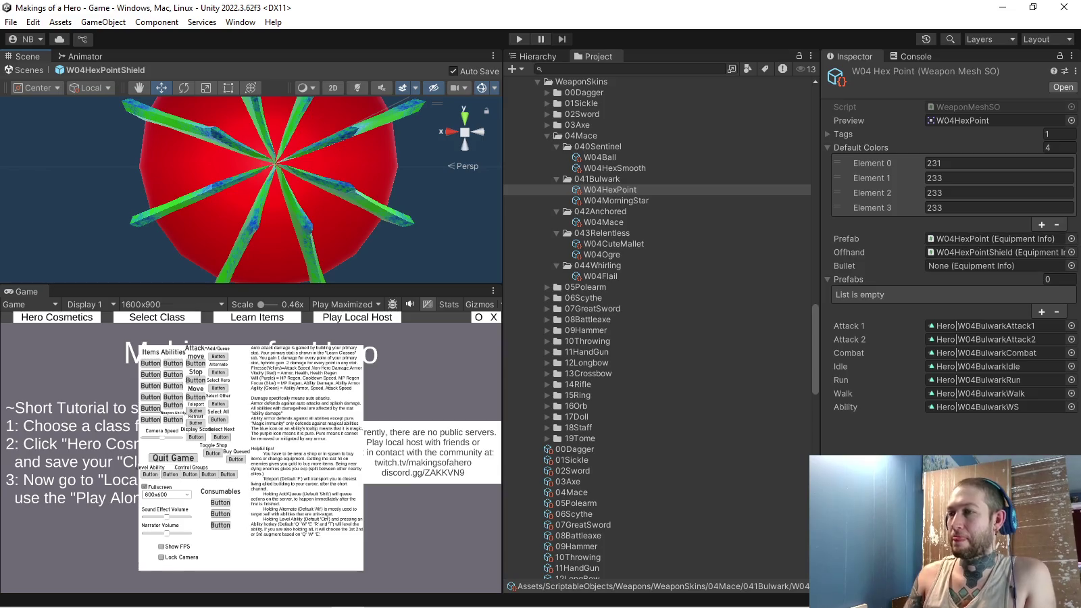
{"action": "scroll", "coordinate": [659, 324], "scroll_direction": "up", "scroll_amount": 10}
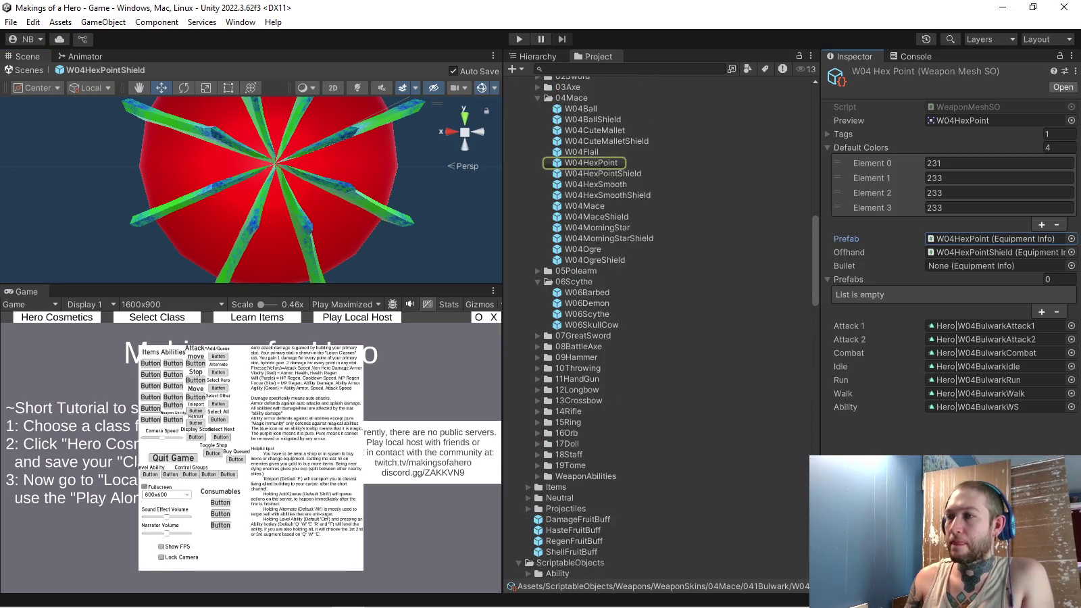
{"action": "double_click", "coordinate": [596, 184]}
{"action": "left_click", "coordinate": [603, 173]}
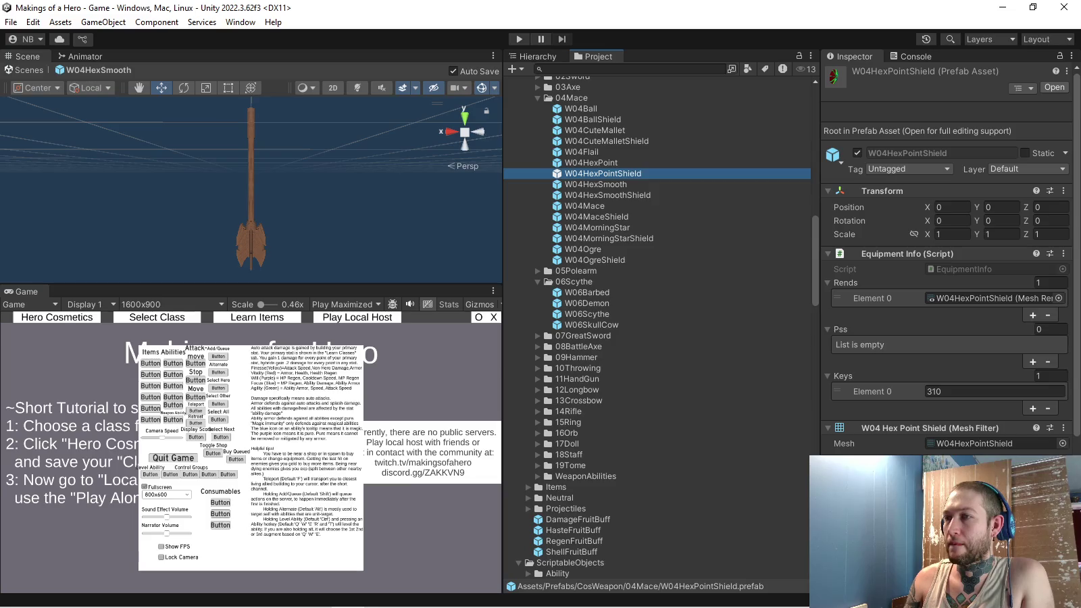
{"action": "double_click", "coordinate": [603, 173]}
{"action": "scroll", "coordinate": [946, 270], "scroll_direction": "down", "scroll_amount": 3}
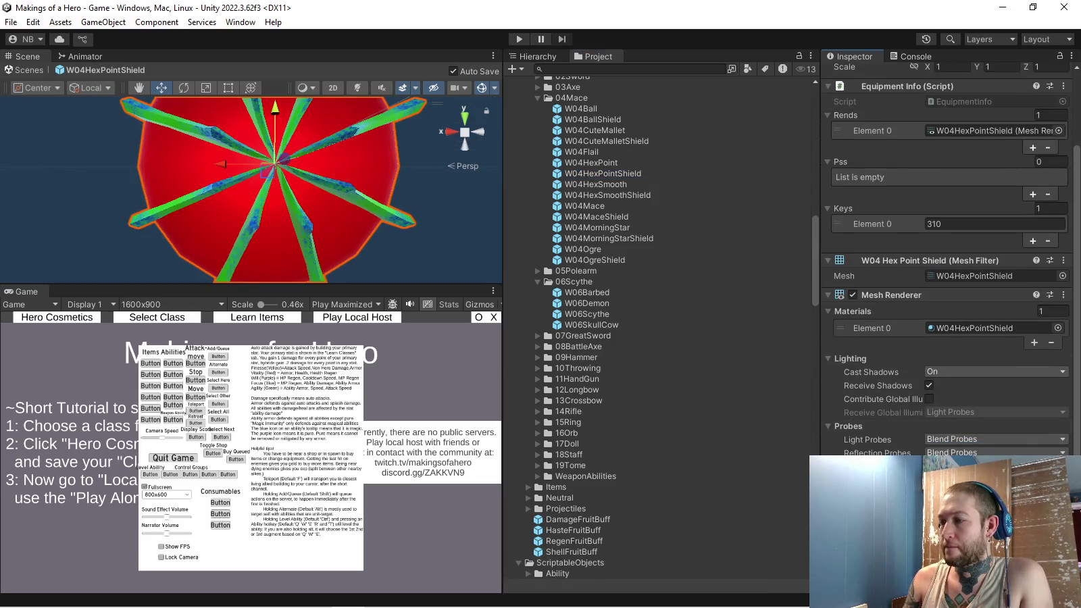
{"action": "scroll", "coordinate": [946, 270], "scroll_direction": "down", "scroll_amount": 8}
{"action": "left_click", "coordinate": [1048, 387]}
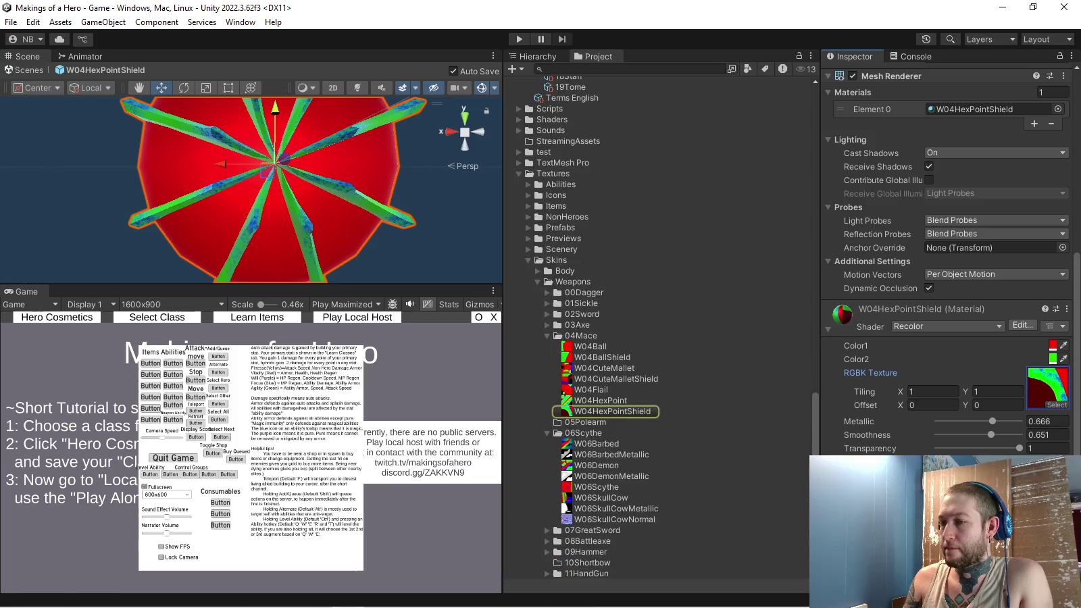
{"action": "left_click", "coordinate": [612, 411]}
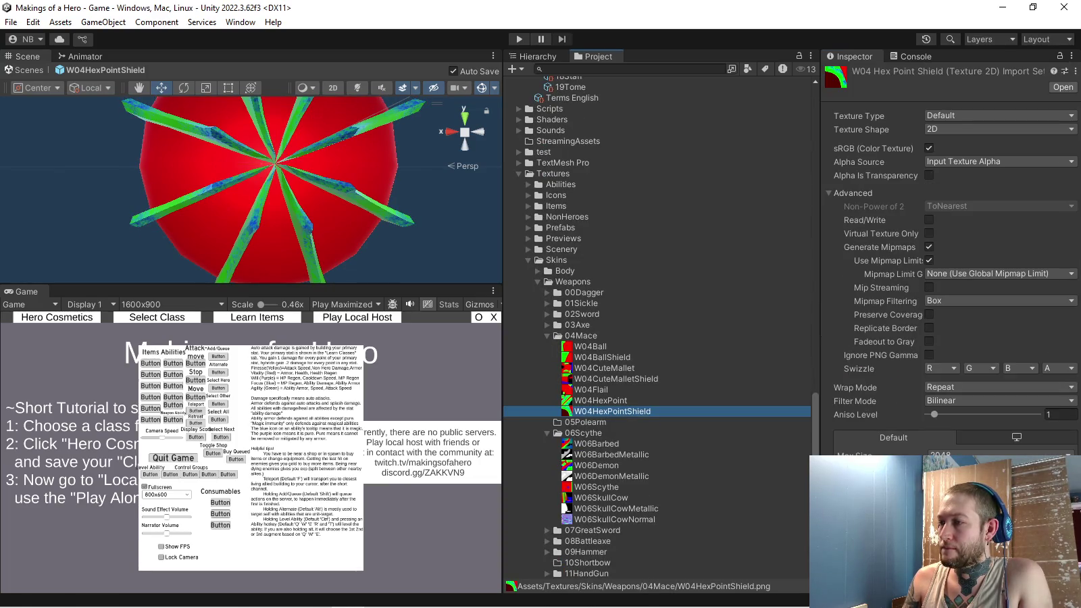
Step: Try texture Max Size values 128, 16384 and 256, finally settling on 256
{"action": "left_click", "coordinate": [1000, 453]}
{"action": "left_click", "coordinate": [946, 348]}
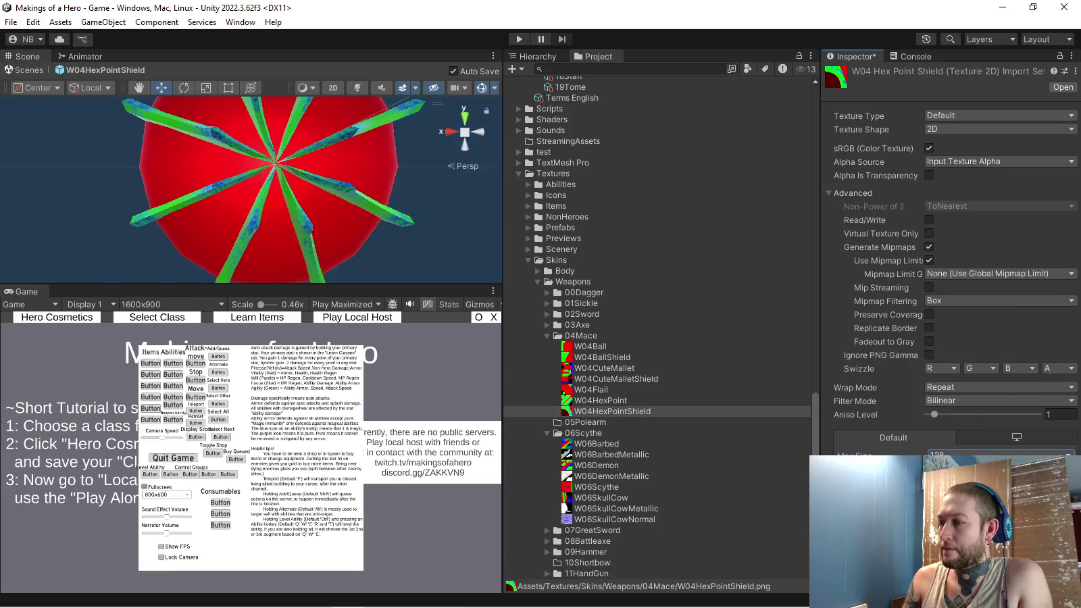
{"action": "mouse_move", "coordinate": [250, 189]}
{"action": "left_mouse_down"}
{"action": "mouse_move", "coordinate": [189, 196]}
{"action": "mouse_move", "coordinate": [270, 175]}
{"action": "left_mouse_up"}
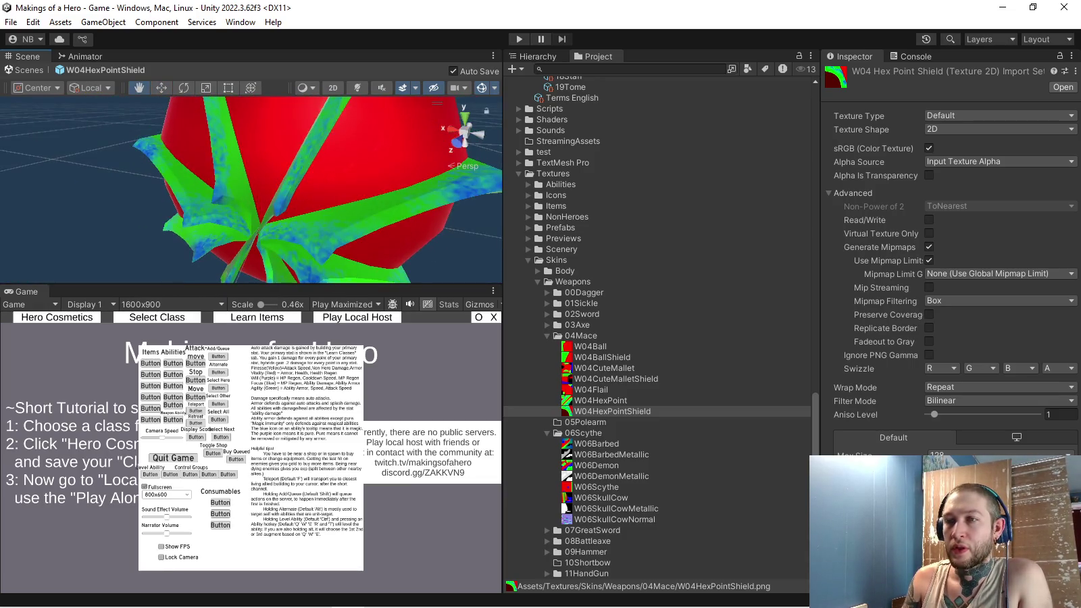
{"action": "left_click", "coordinate": [1000, 453]}
{"action": "left_click", "coordinate": [960, 452]}
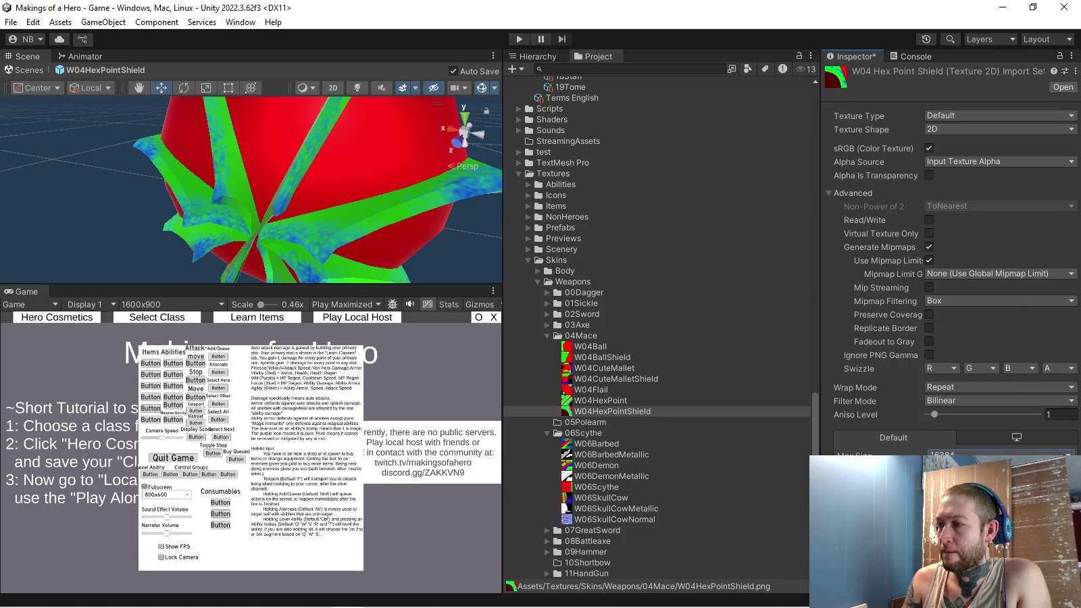
{"action": "left_click", "coordinate": [1000, 453]}
{"action": "left_click", "coordinate": [969, 362]}
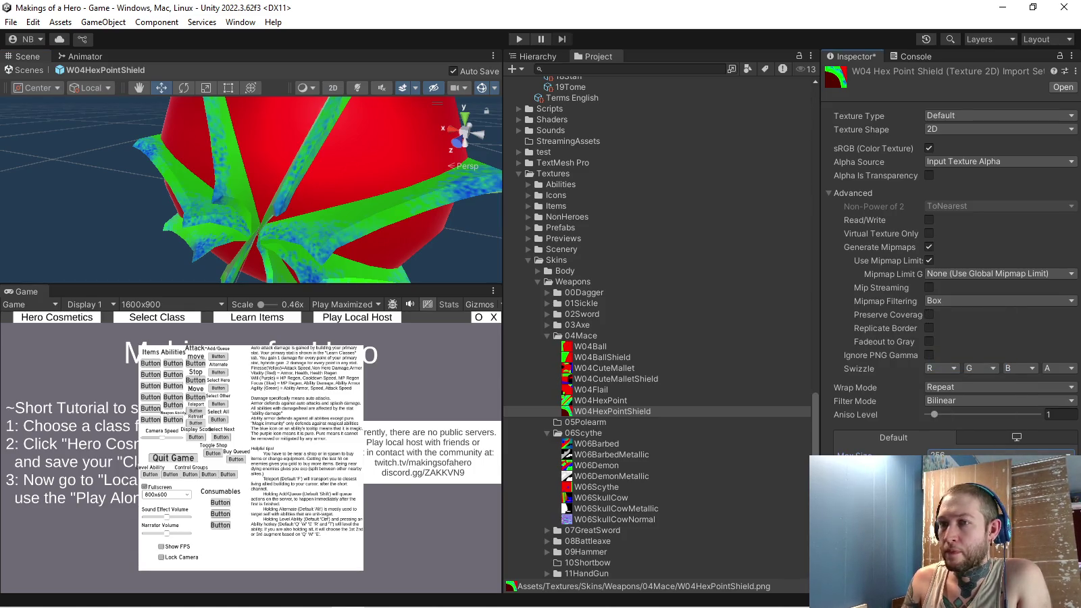
{"action": "left_click", "coordinate": [1000, 453]}
{"action": "left_click", "coordinate": [969, 347]}
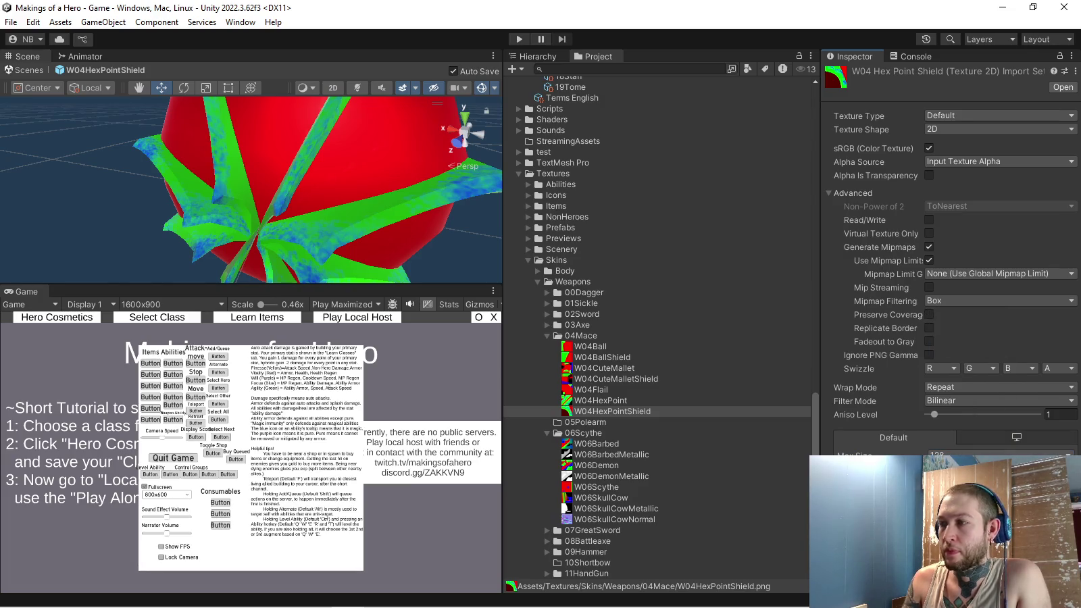
{"action": "left_click", "coordinate": [1000, 453]}
{"action": "left_click", "coordinate": [969, 361]}
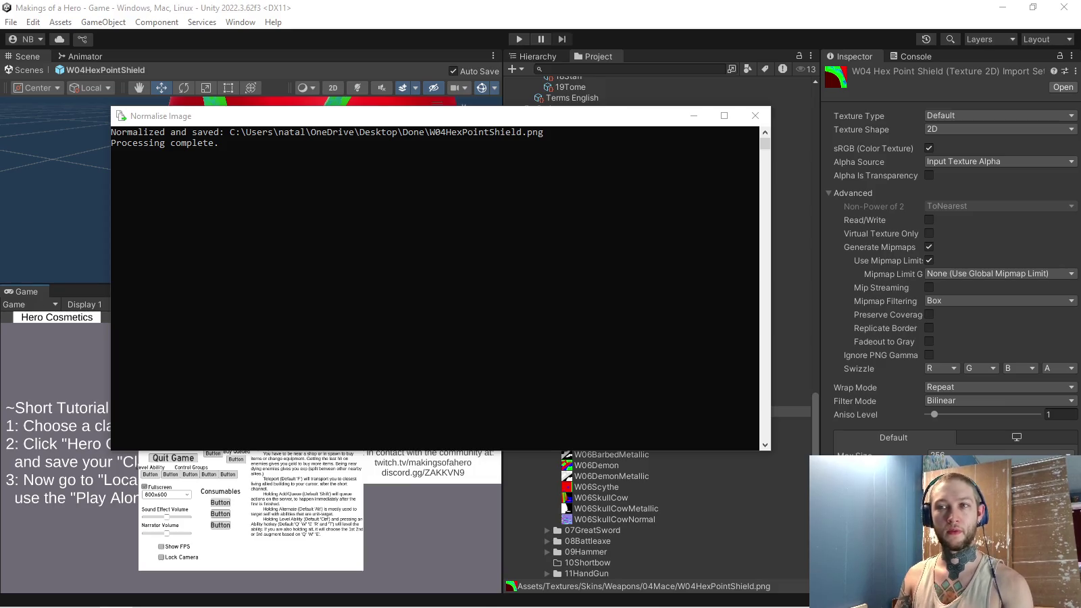
Step: Close the normaliser, orbit around the W04HexPointShield mesh to check it, then start Play mode
{"action": "left_click", "coordinate": [756, 115]}
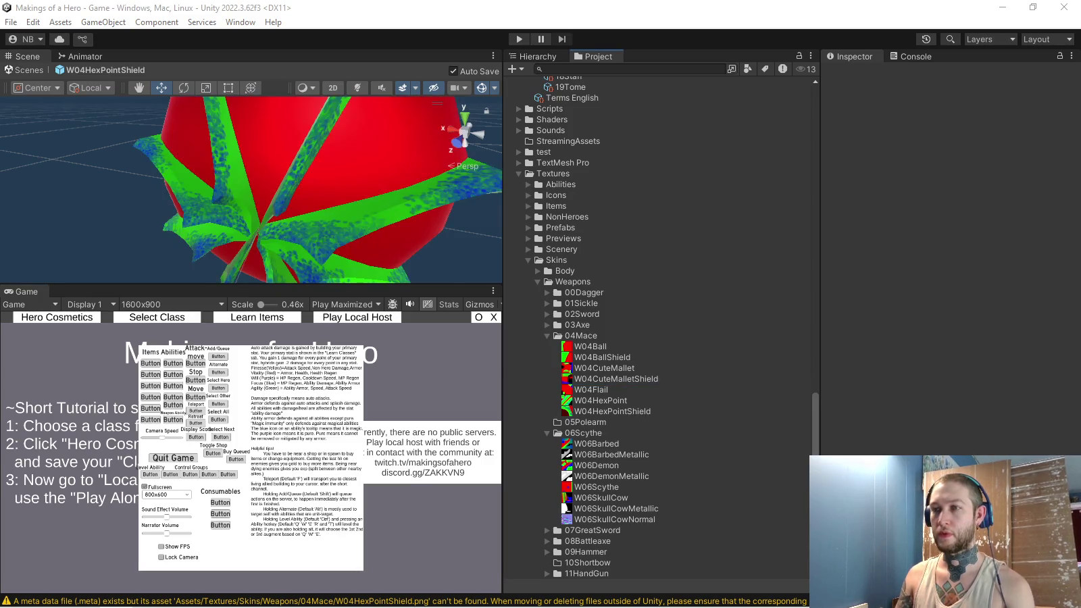
{"action": "left_click", "coordinate": [256, 203]}
{"action": "mouse_move", "coordinate": [256, 203]}
{"action": "left_mouse_down"}
{"action": "mouse_move", "coordinate": [202, 216]}
{"action": "mouse_move", "coordinate": [229, 213]}
{"action": "left_mouse_up"}
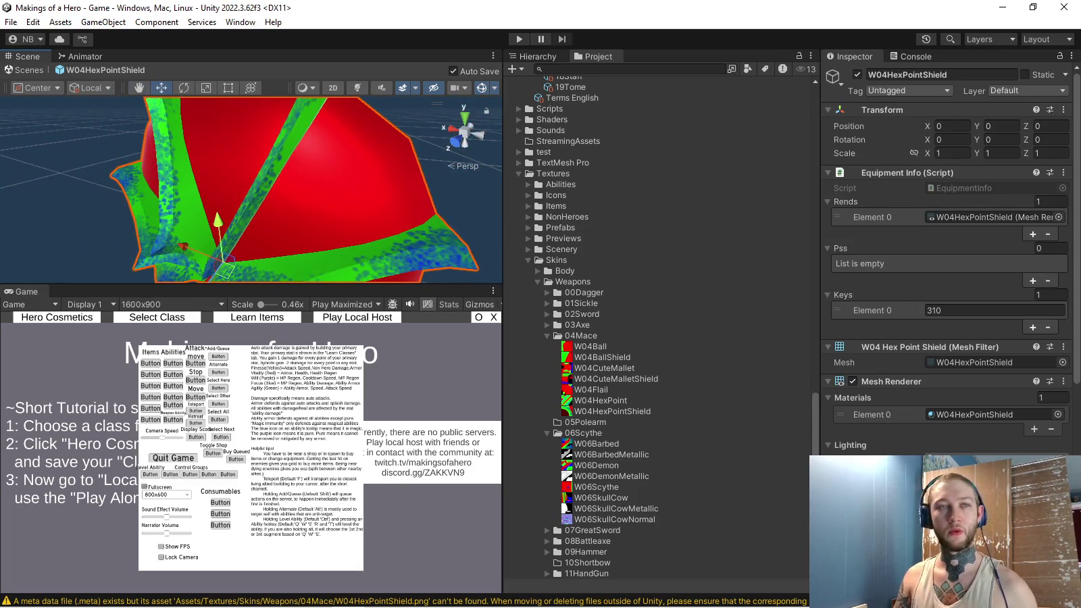
{"action": "key", "text": "alt+Tab"}
{"action": "left_click_drag", "start_coordinate": [257, 202], "coordinate": [311, 203]}
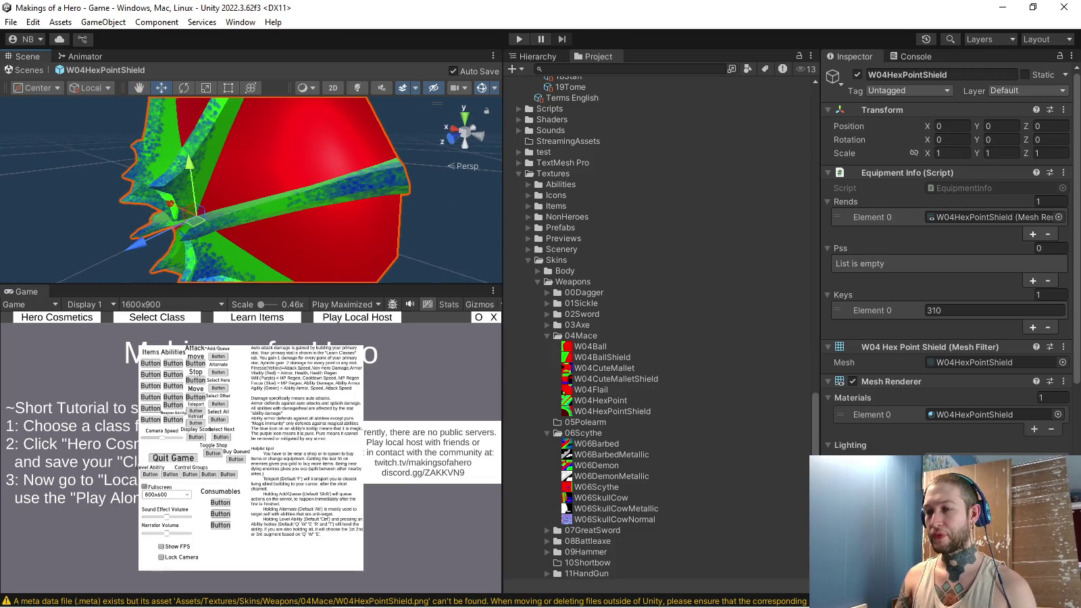
{"action": "scroll", "coordinate": [947, 271], "scroll_direction": "down", "scroll_amount": 5}
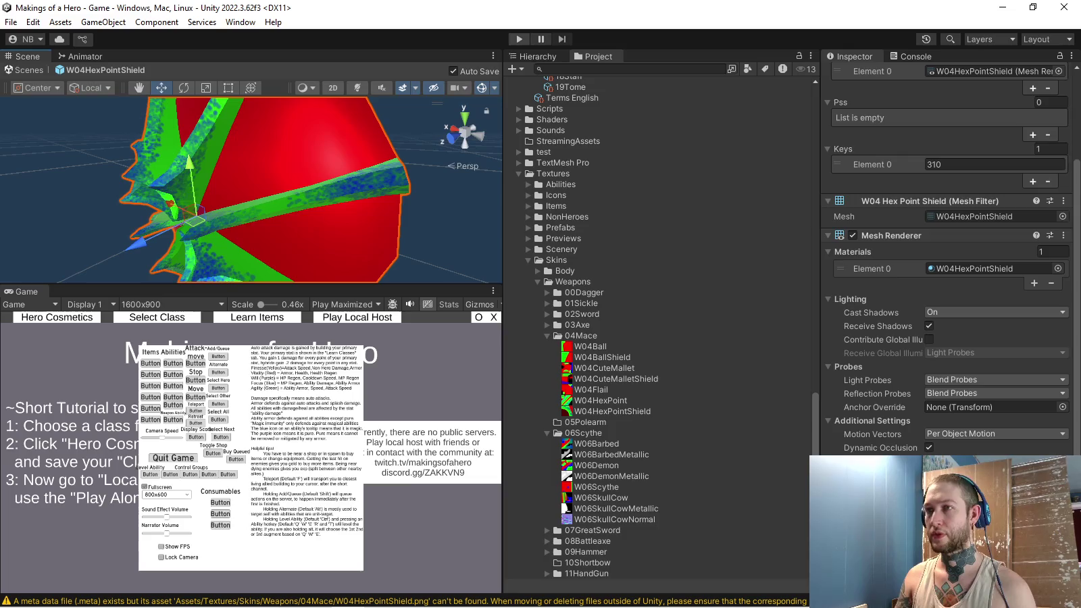
{"action": "key", "text": "ctrl+p"}
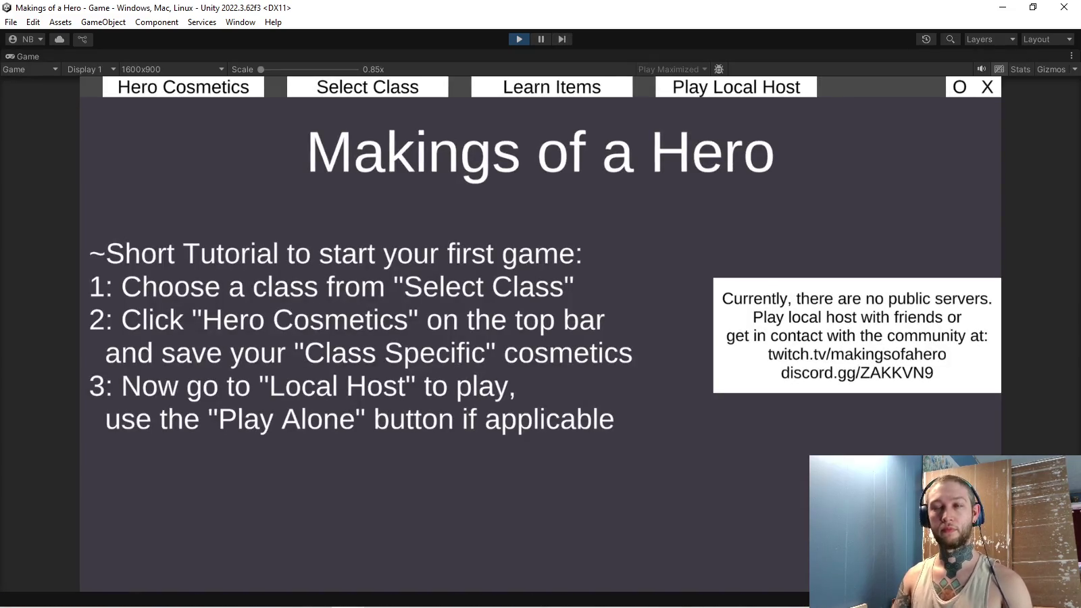
Step: Equip the mace with the round HexPoint shield in Hero Cosmetics, then stop the game
{"action": "left_click", "coordinate": [184, 87]}
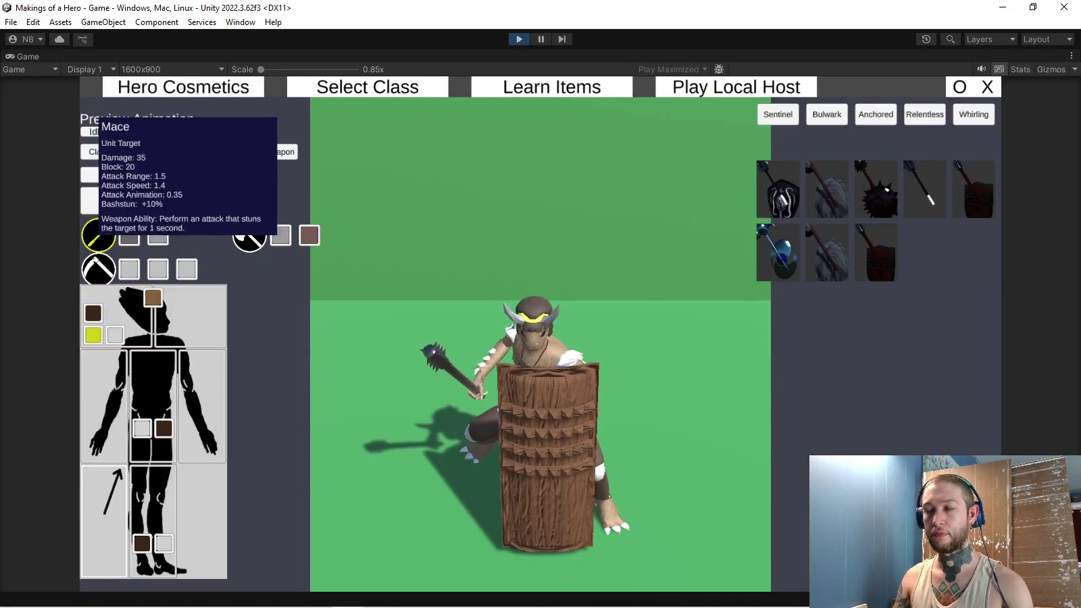
{"action": "left_click", "coordinate": [98, 236]}
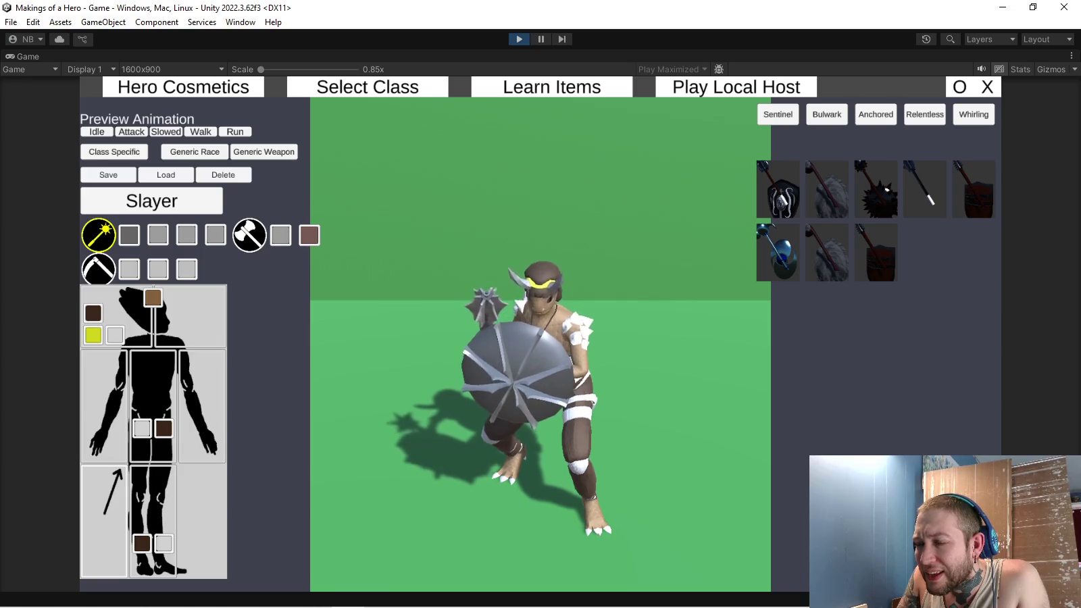
{"action": "key", "text": "ctrl+p"}
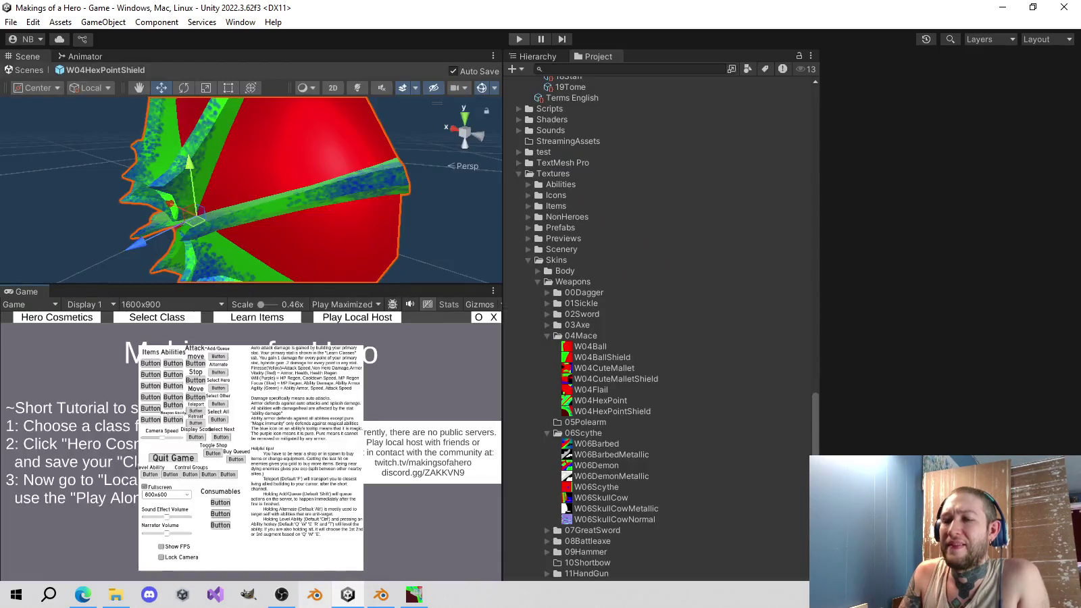
Step: Put W04HexPointShield into Edit Mode in Blender and zoom into its UV layout
{"action": "left_click", "coordinate": [315, 595]}
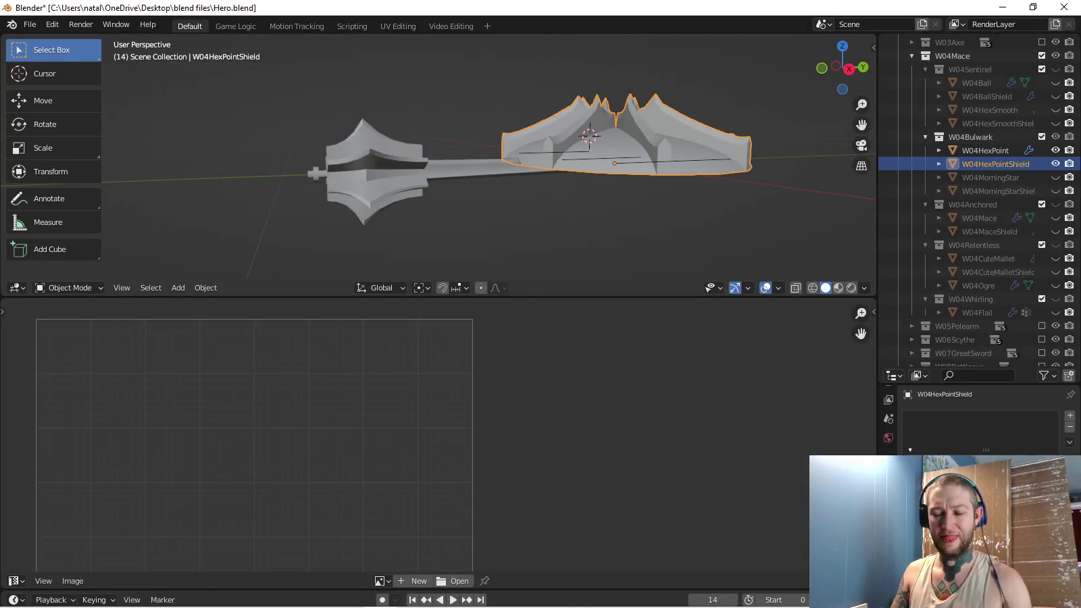
{"action": "key", "text": "Tab"}
{"action": "scroll", "coordinate": [236, 436], "scroll_direction": "up", "scroll_amount": 6}
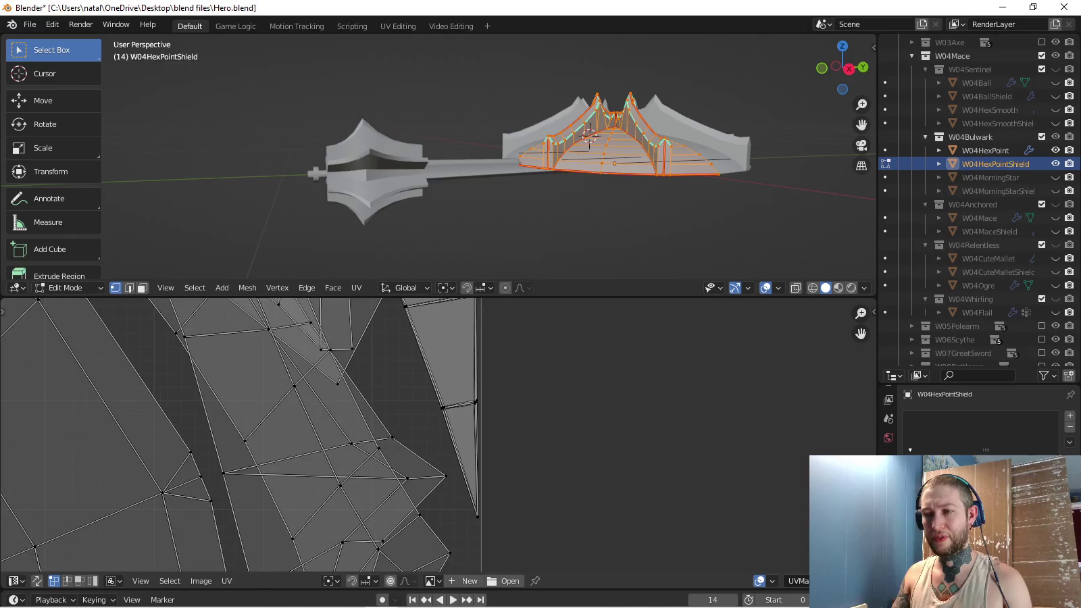
{"action": "scroll", "coordinate": [241, 436], "scroll_direction": "up", "scroll_amount": 5}
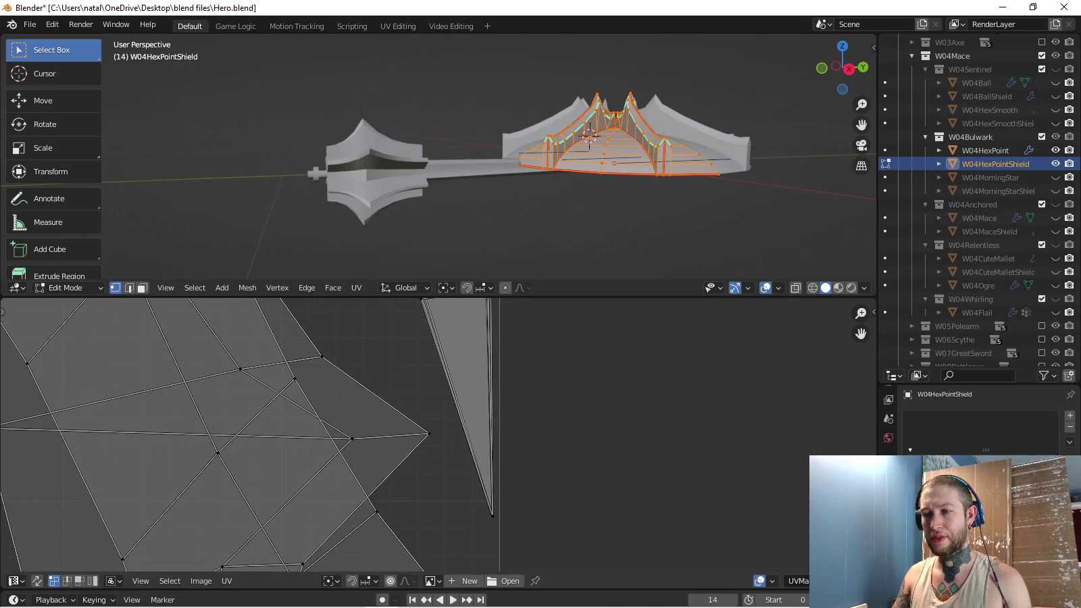
{"action": "scroll", "coordinate": [241, 435], "scroll_direction": "up", "scroll_amount": 2}
{"action": "key", "text": "alt+Tab"}
{"action": "key", "text": "alt+Tab"}
{"action": "key", "text": "alt+Tab"}
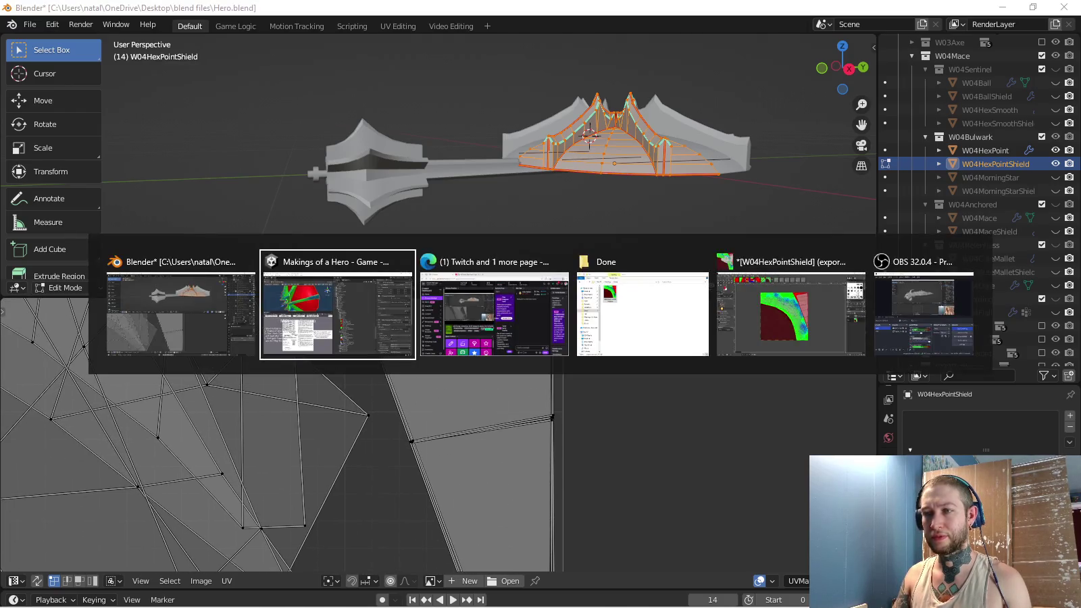
Step: Hide the wireframe layer and Fuzzy Select the solid red area with threshold 0
{"action": "scroll", "coordinate": [550, 336], "scroll_direction": "up", "scroll_amount": 3}
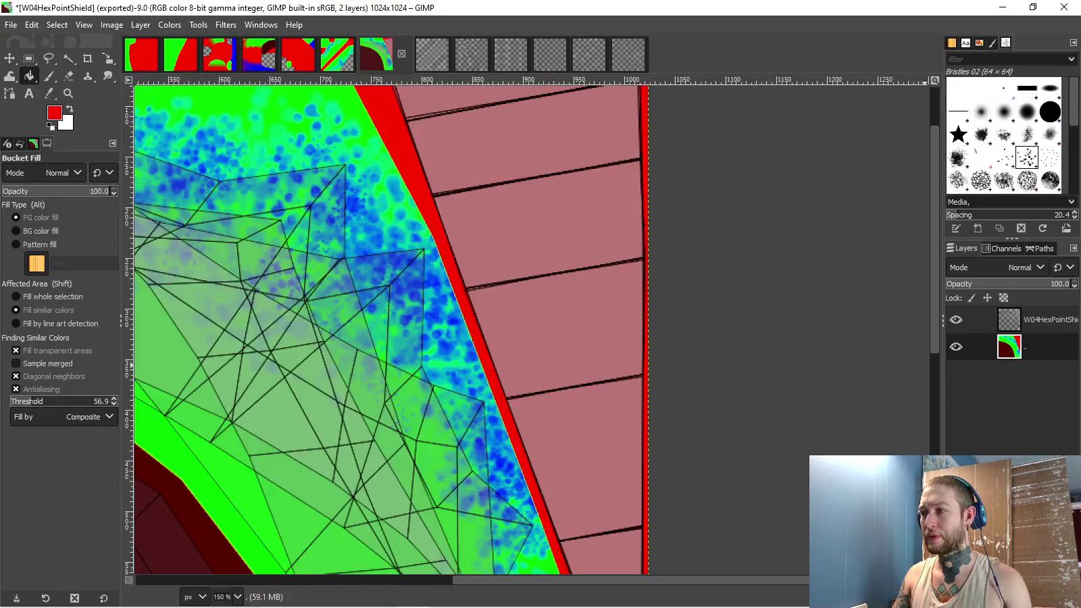
{"action": "left_click", "coordinate": [955, 320]}
{"action": "scroll", "coordinate": [460, 342], "scroll_direction": "down", "scroll_amount": 2}
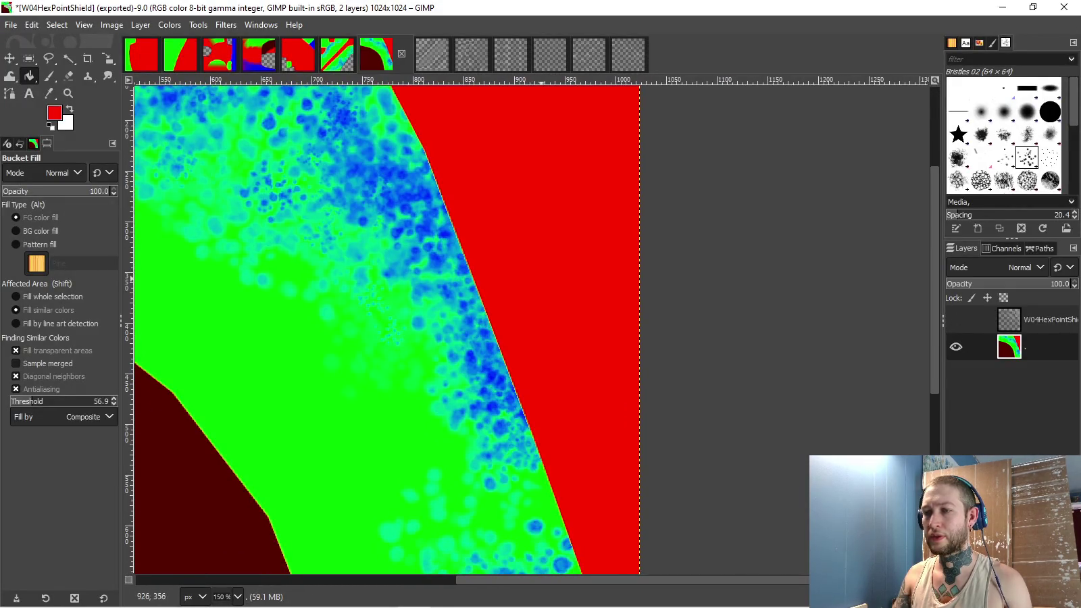
{"action": "key", "text": "u"}
{"action": "left_click", "coordinate": [480, 271]}
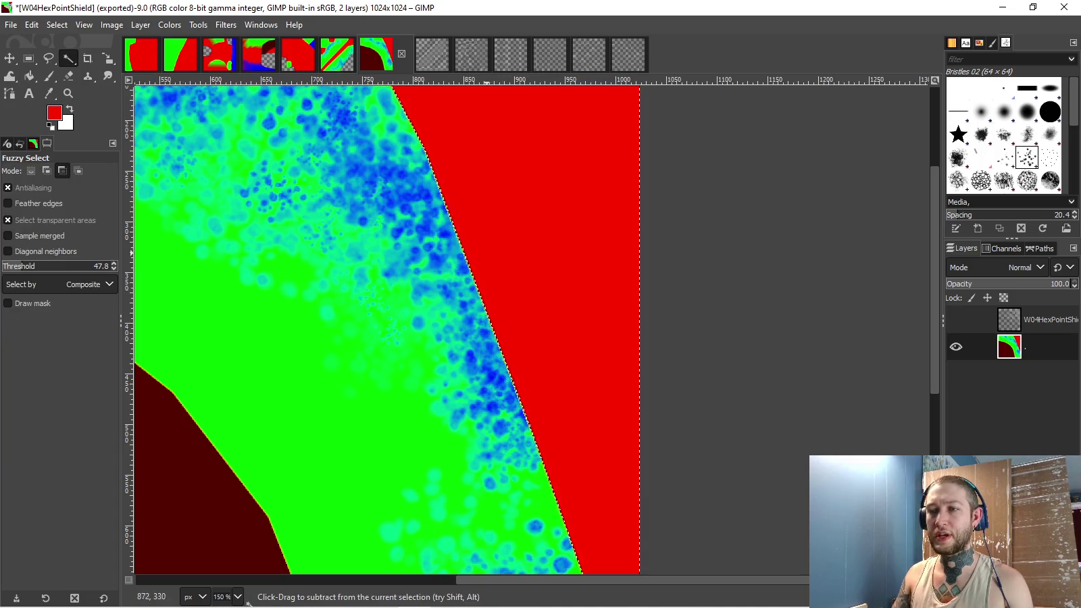
{"action": "scroll", "coordinate": [480, 270], "scroll_direction": "down", "scroll_amount": 1}
{"action": "left_click_drag", "start_coordinate": [23, 266], "coordinate": [2, 266]}
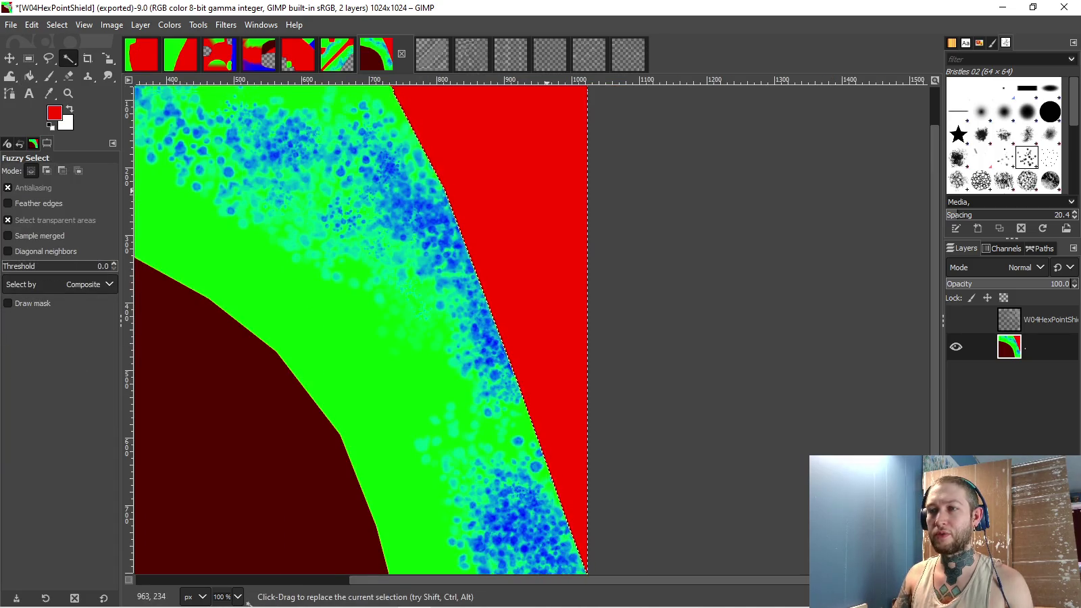
{"action": "scroll", "coordinate": [473, 338], "scroll_direction": "up", "scroll_amount": 4}
{"action": "scroll", "coordinate": [534, 338], "scroll_direction": "down", "scroll_amount": 4}
{"action": "scroll", "coordinate": [534, 338], "scroll_direction": "right", "scroll_amount": 1}
{"action": "scroll", "coordinate": [522, 235], "scroll_direction": "up", "scroll_amount": 5}
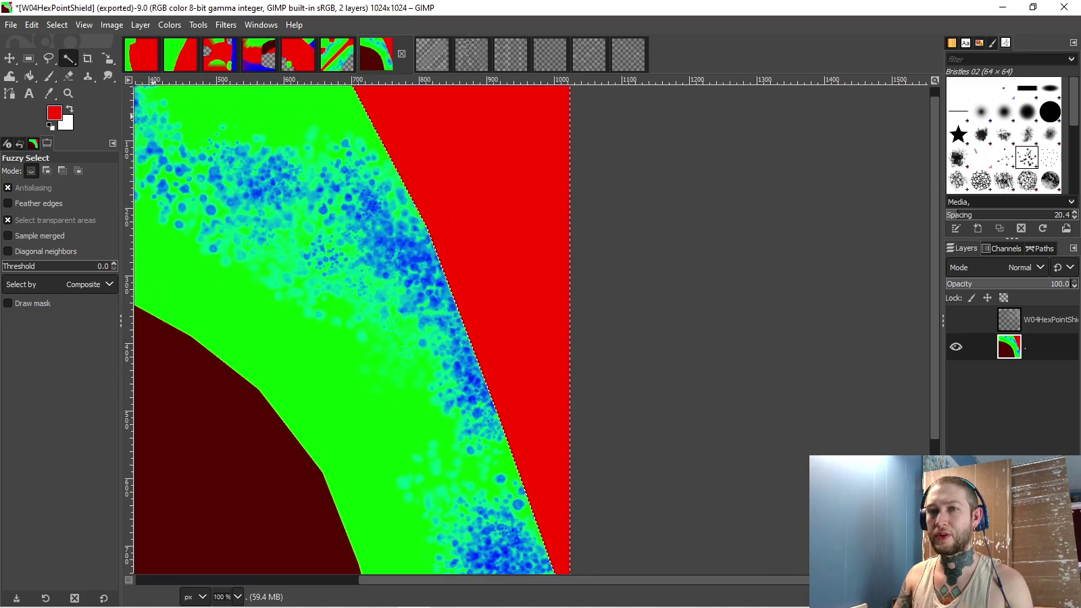
Step: Set up the Paintbrush with the 2. Hardness 100 brush and Dynamics Off
{"action": "key", "text": "p"}
{"action": "key", "text": "minus"}
{"action": "key", "text": "minus"}
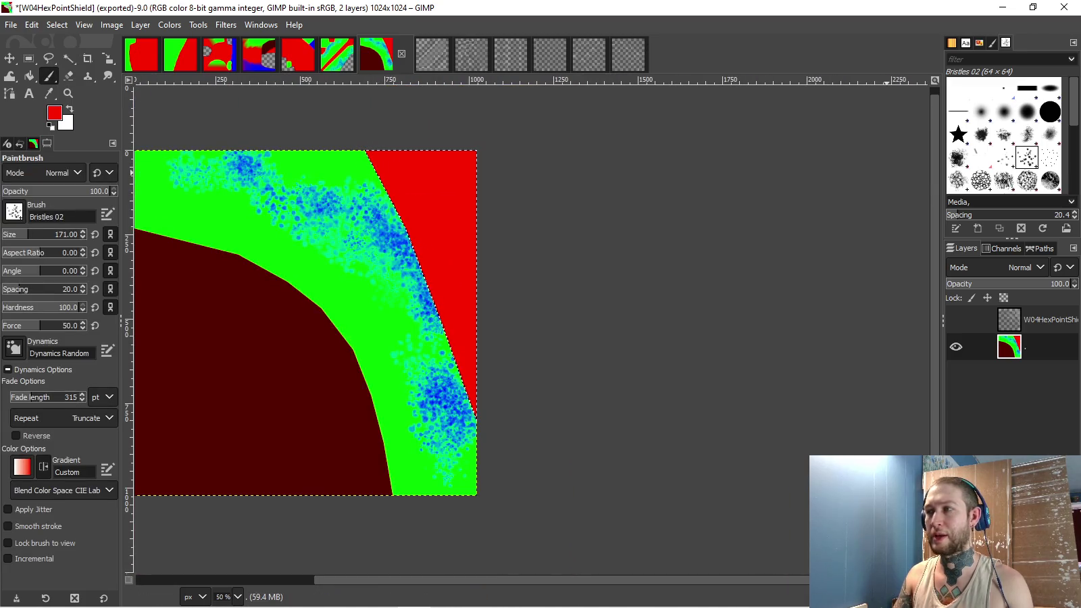
{"action": "key", "text": "period"}
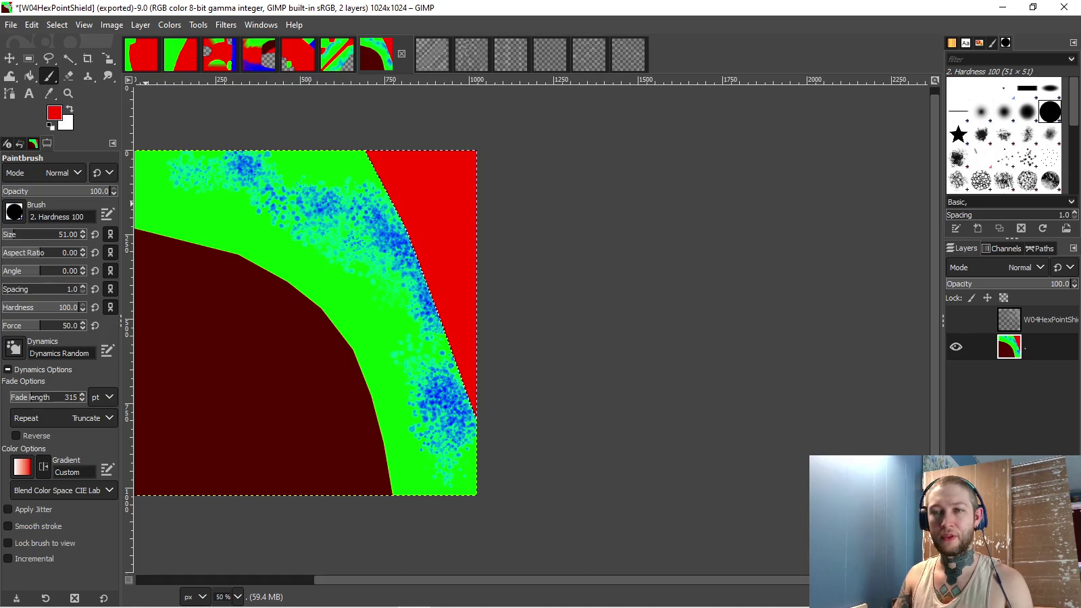
{"action": "left_click", "coordinate": [13, 348]}
{"action": "left_click", "coordinate": [50, 453]}
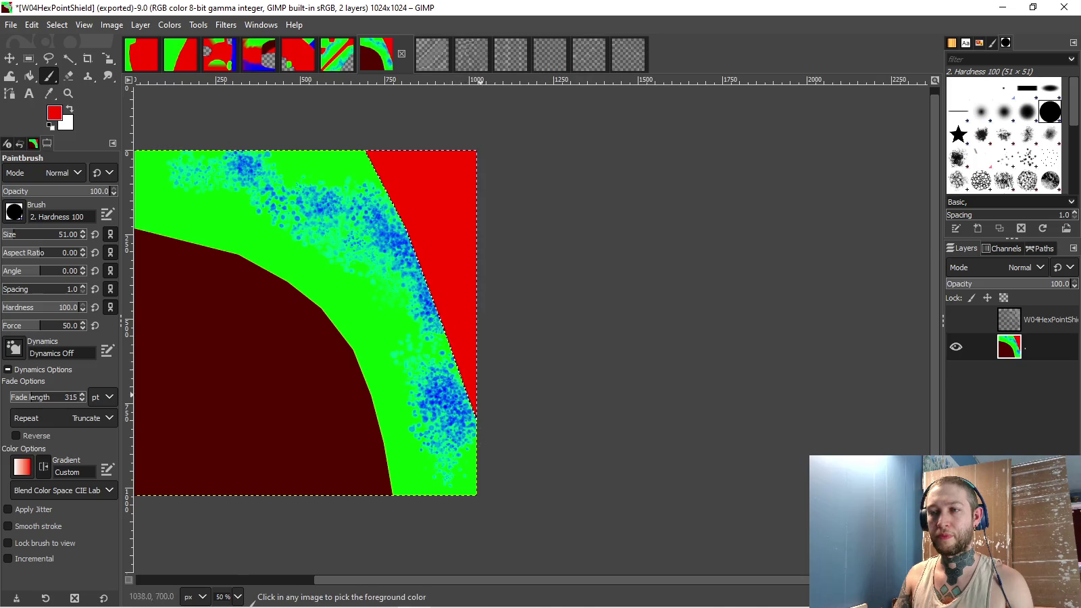
{"action": "scroll", "coordinate": [449, 341], "scroll_direction": "up", "scroll_amount": 3, "text": "ctrl"}
{"action": "scroll", "coordinate": [432, 307], "scroll_direction": "up", "scroll_amount": 5}
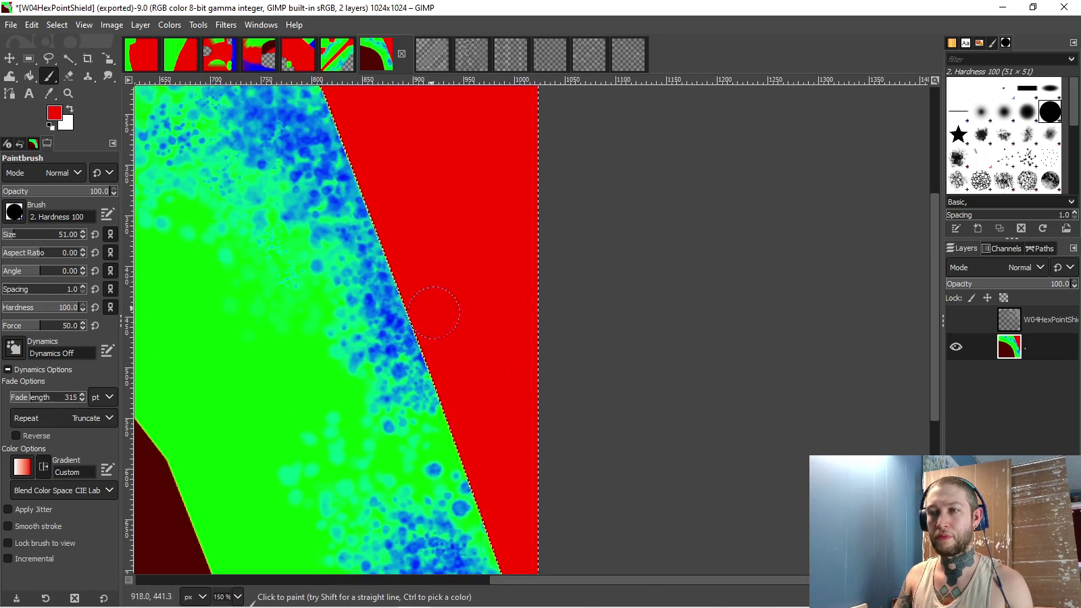
{"action": "scroll", "coordinate": [558, 429], "scroll_direction": "left", "scroll_amount": 2}
{"action": "scroll", "coordinate": [543, 290], "scroll_direction": "up", "scroll_amount": 2}
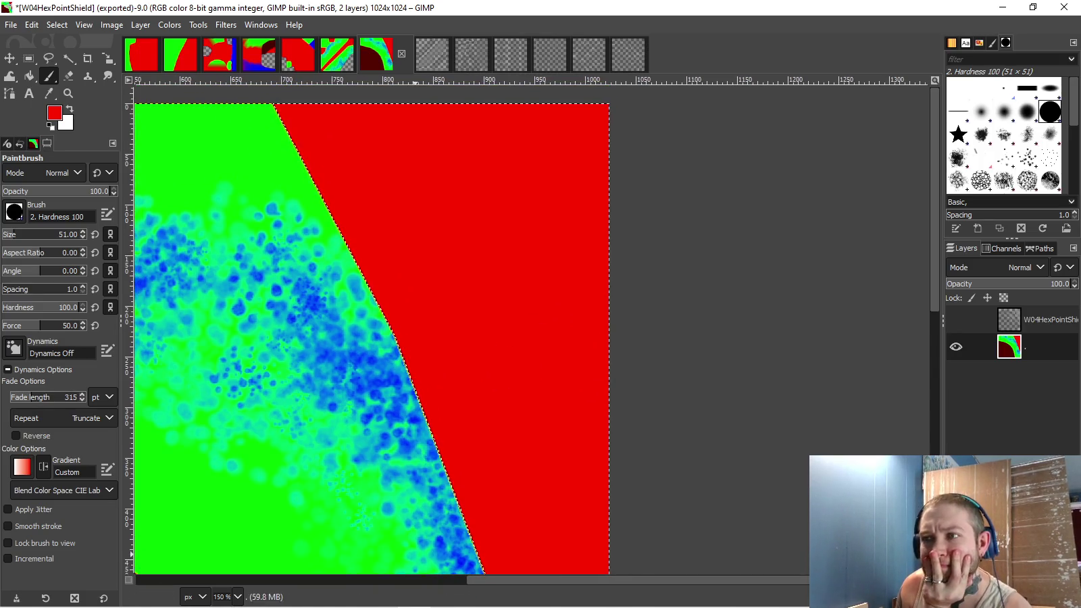
{"action": "left_click", "coordinate": [382, 602]}
Step: Deselect everything, pick a rim face and vertex, and select the whole linked shield mesh
{"action": "scroll", "coordinate": [277, 436], "scroll_direction": "down", "scroll_amount": 4}
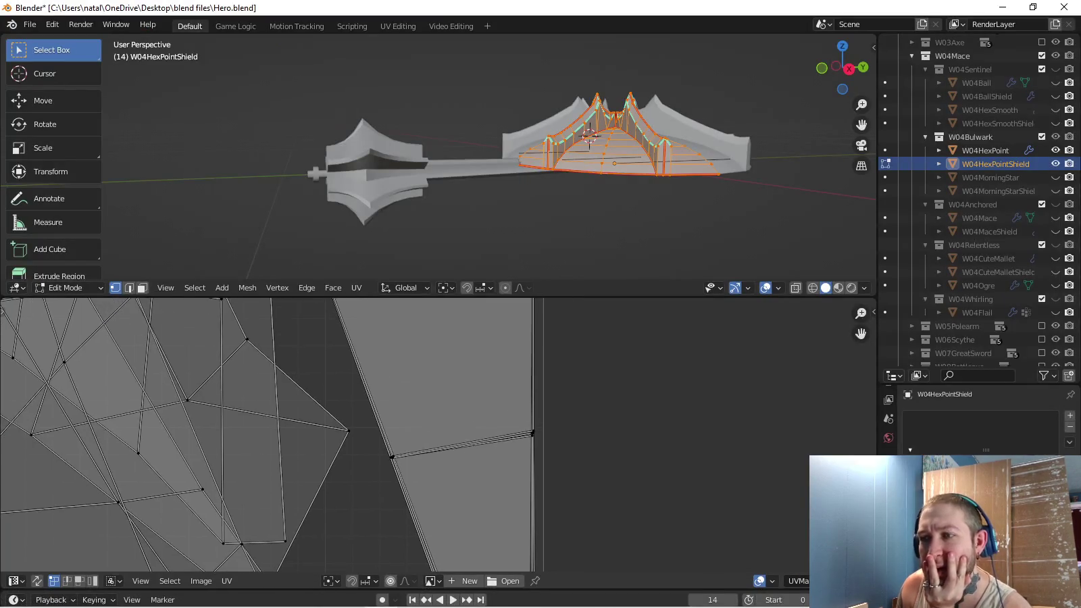
{"action": "scroll", "coordinate": [277, 436], "scroll_direction": "up", "scroll_amount": 2}
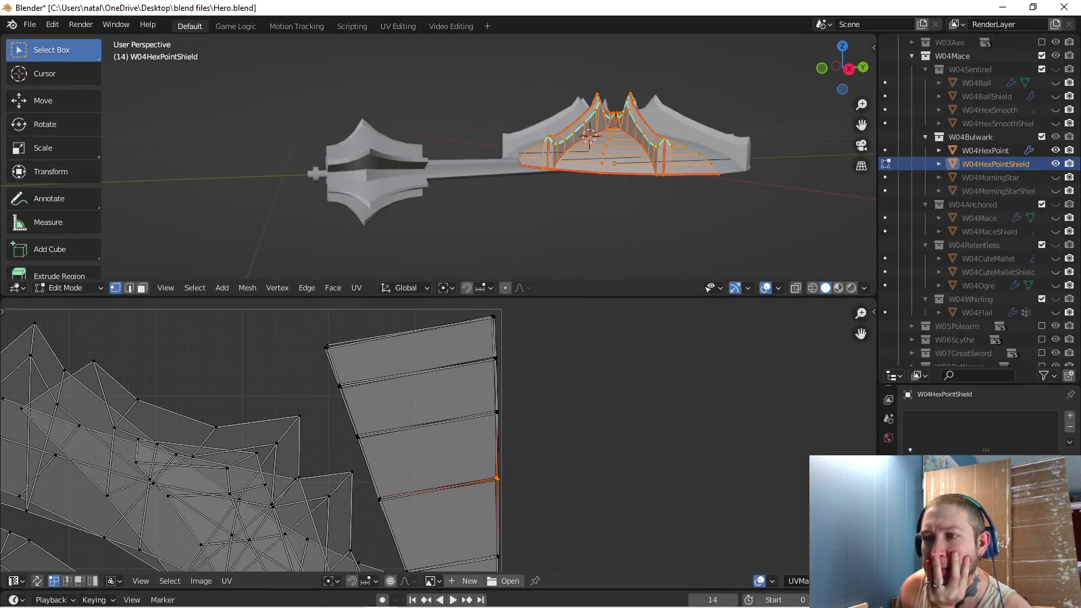
{"action": "key", "text": "alt+a"}
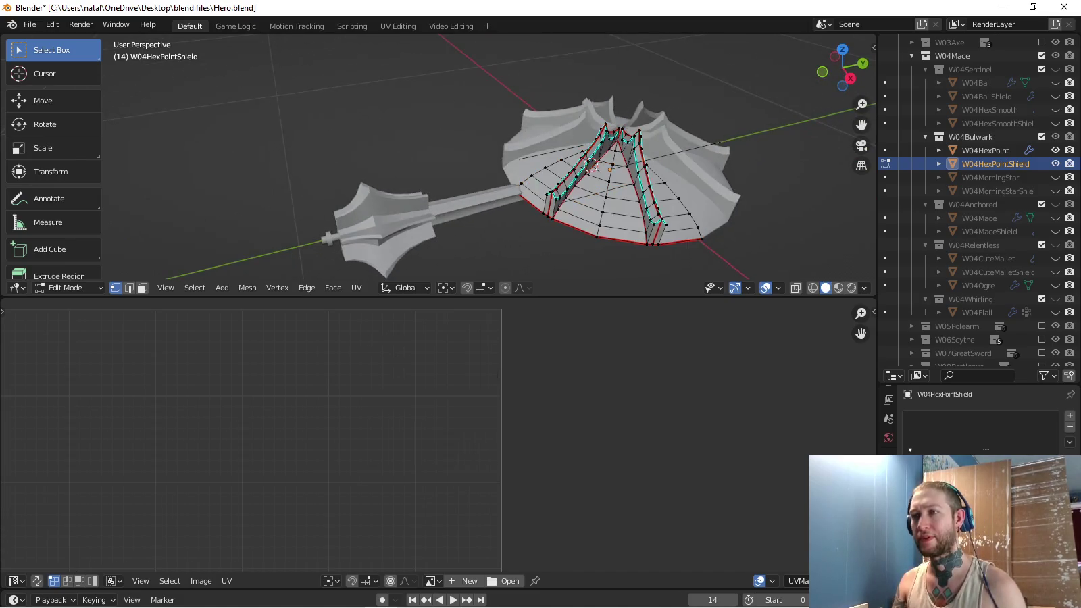
{"action": "scroll", "coordinate": [473, 159], "scroll_direction": "down", "scroll_amount": 2}
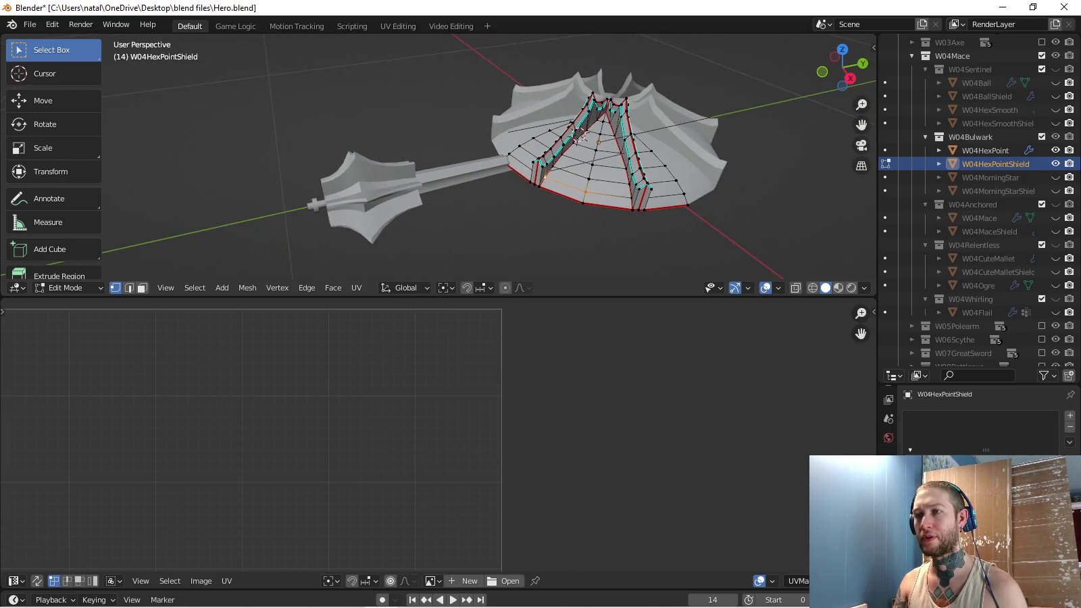
{"action": "left_click", "coordinate": [563, 192]}
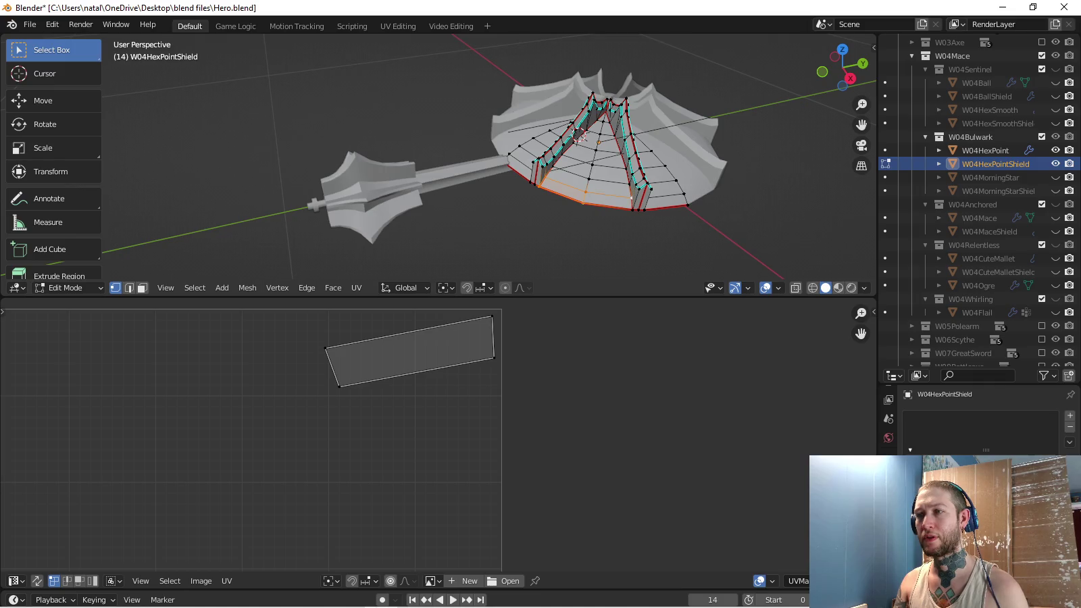
{"action": "left_click", "coordinate": [633, 210], "text": "shift"}
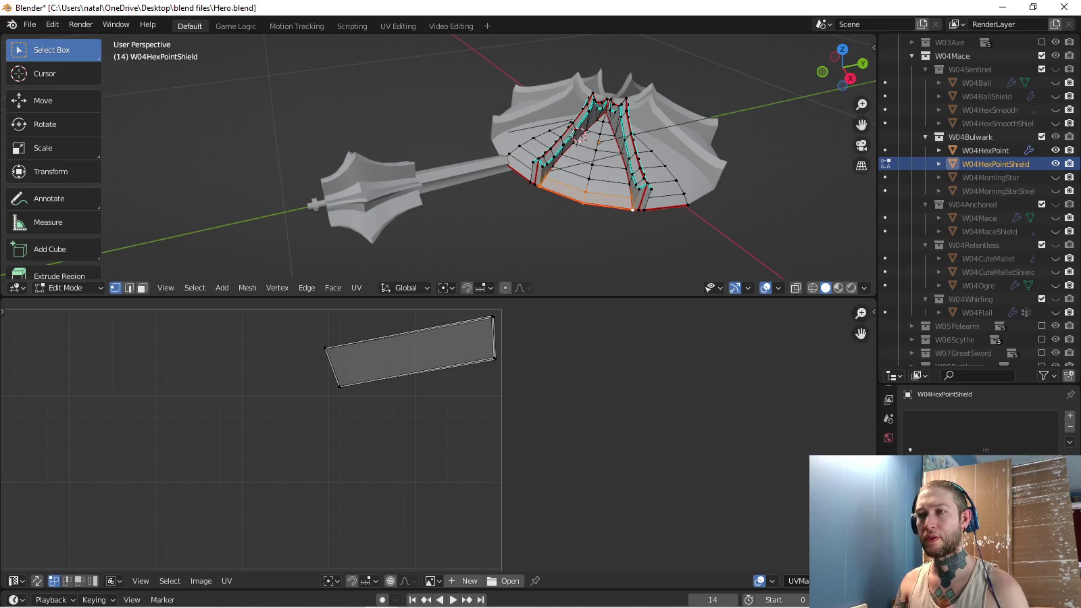
{"action": "key", "text": "ctrl+l"}
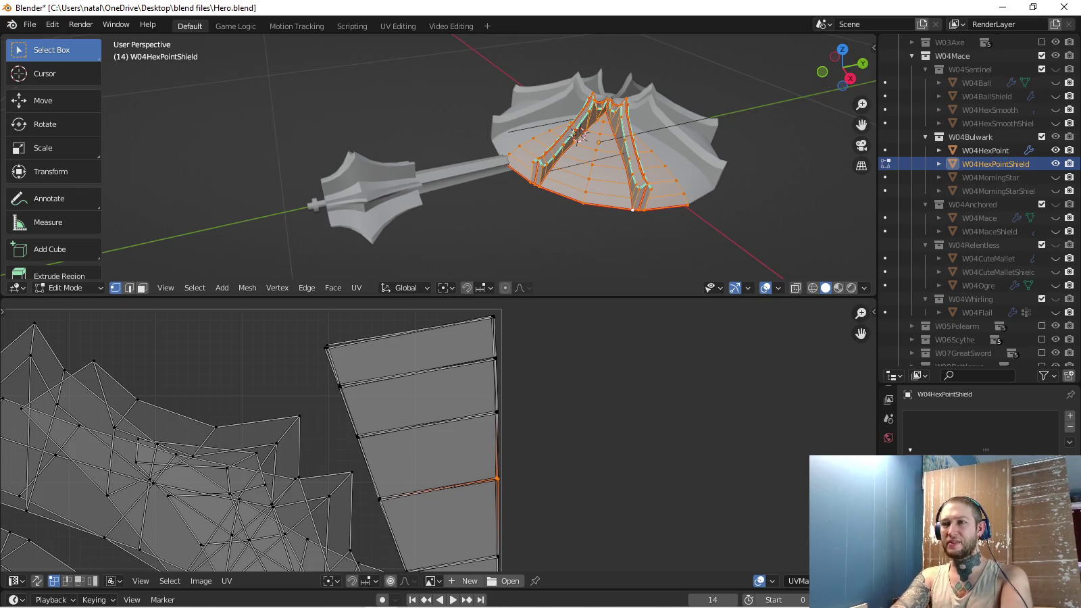
Step: Switch to Unity and frame the red spiked shield in view
{"action": "key", "text": "alt+Tab"}
{"action": "key", "text": "Tab"}
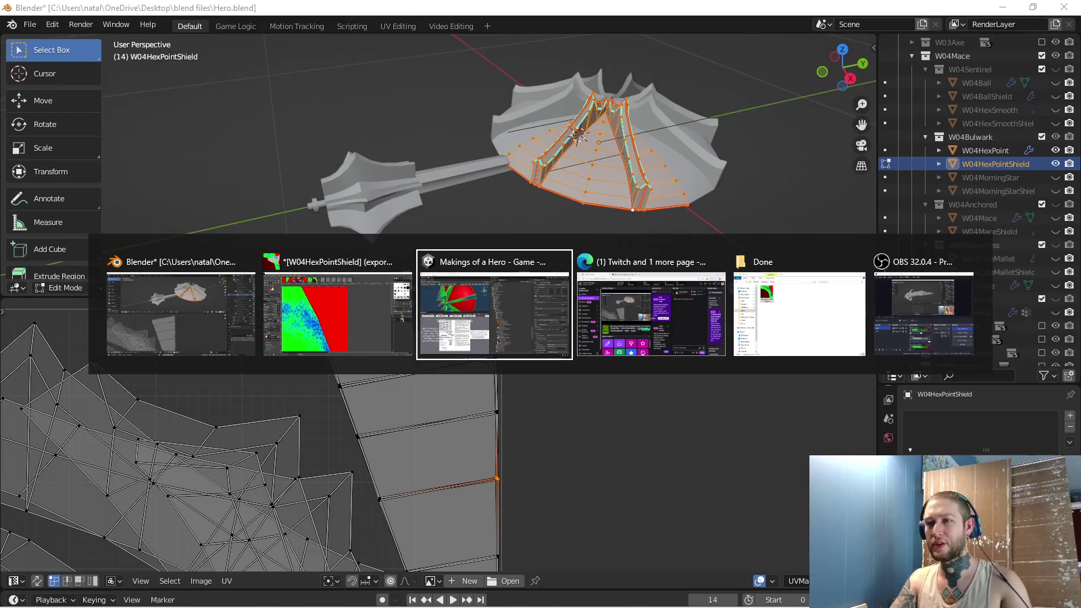
{"action": "key", "text": "f"}
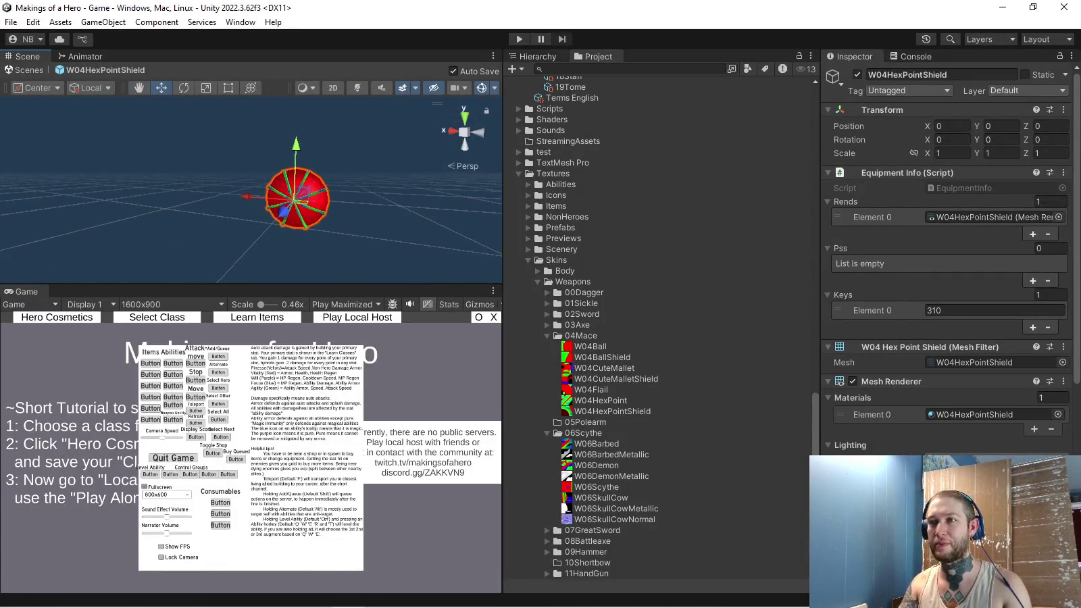
Step: Run the game, preview the hero's updated shield in Hero Cosmetics, then stop the game
{"action": "key", "text": "ctrl+p"}
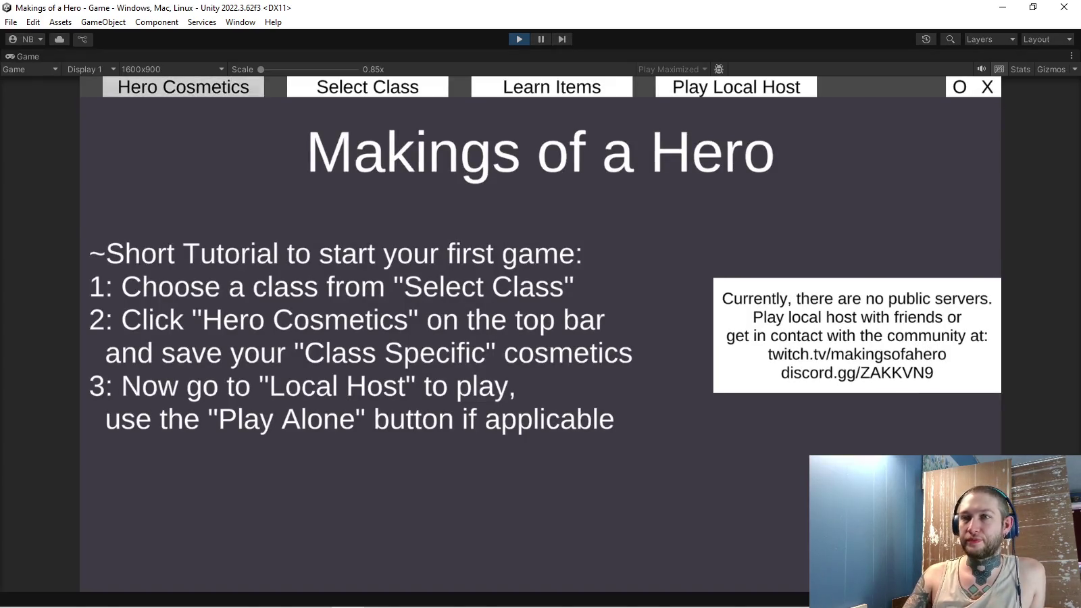
{"action": "left_click", "coordinate": [183, 86]}
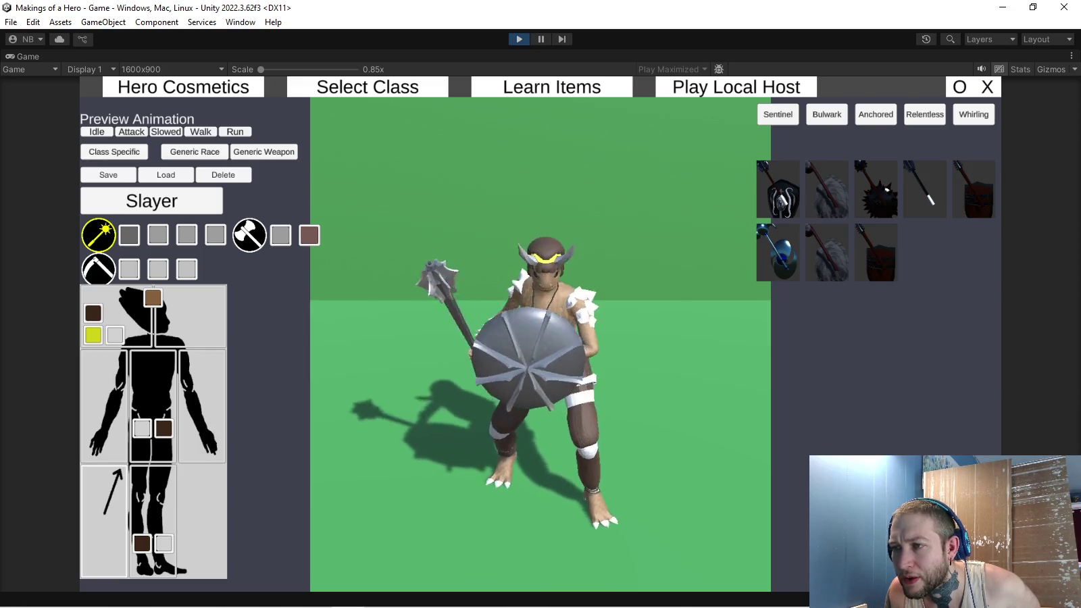
{"action": "key", "text": "ctrl+p"}
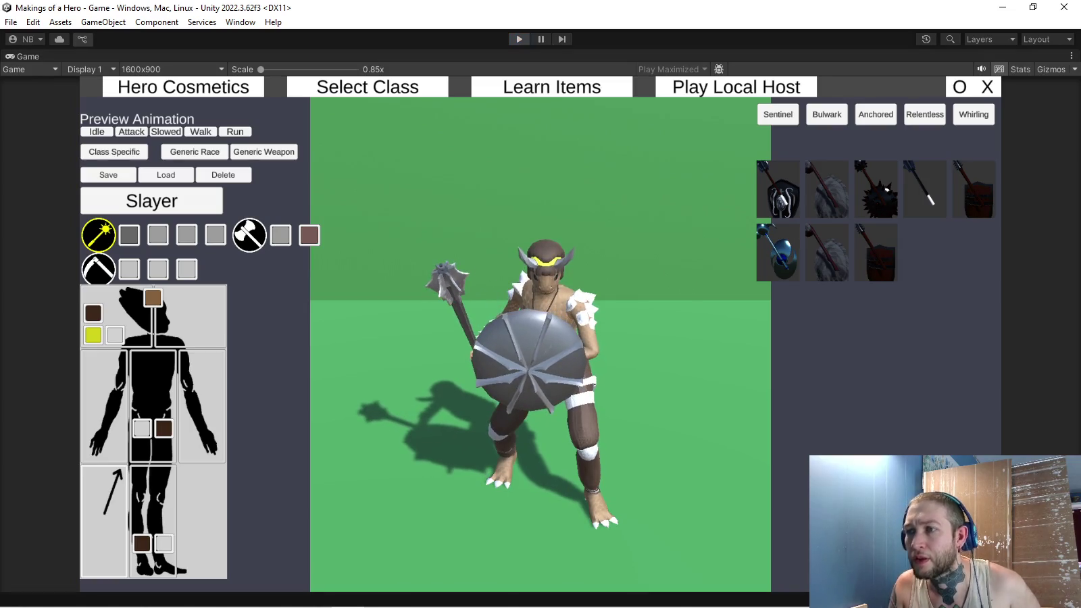
{"action": "key", "text": "alt+Tab"}
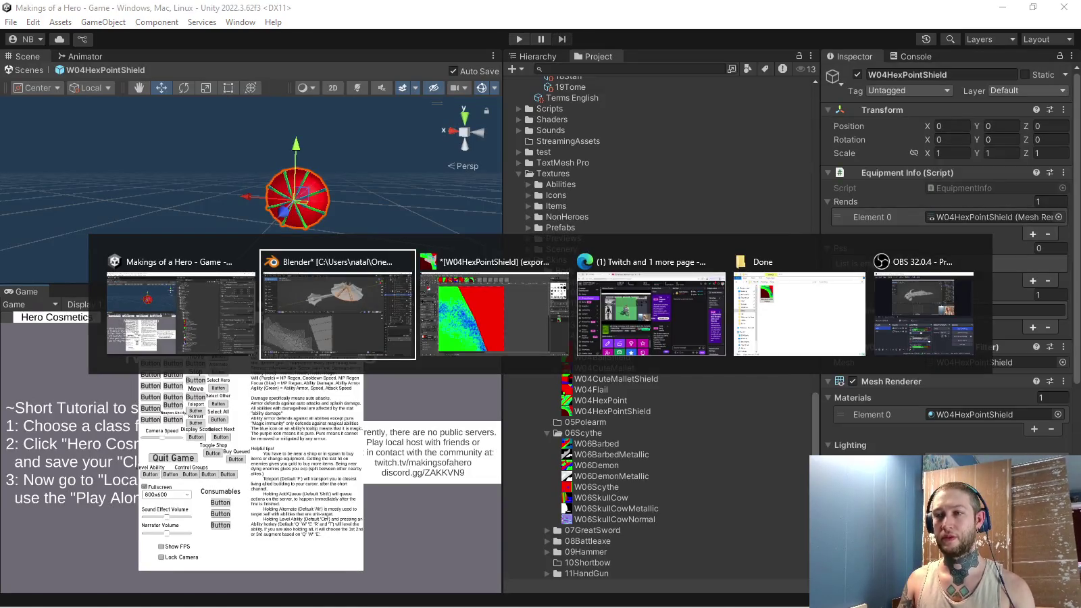
Step: Scale the right-hand UV strip to 0.9, reposition it, then widen it slightly
{"action": "scroll", "coordinate": [439, 435], "scroll_direction": "down", "scroll_amount": 3}
{"action": "key", "text": "a"}
{"action": "key", "text": "alt+a"}
{"action": "key", "text": "l"}
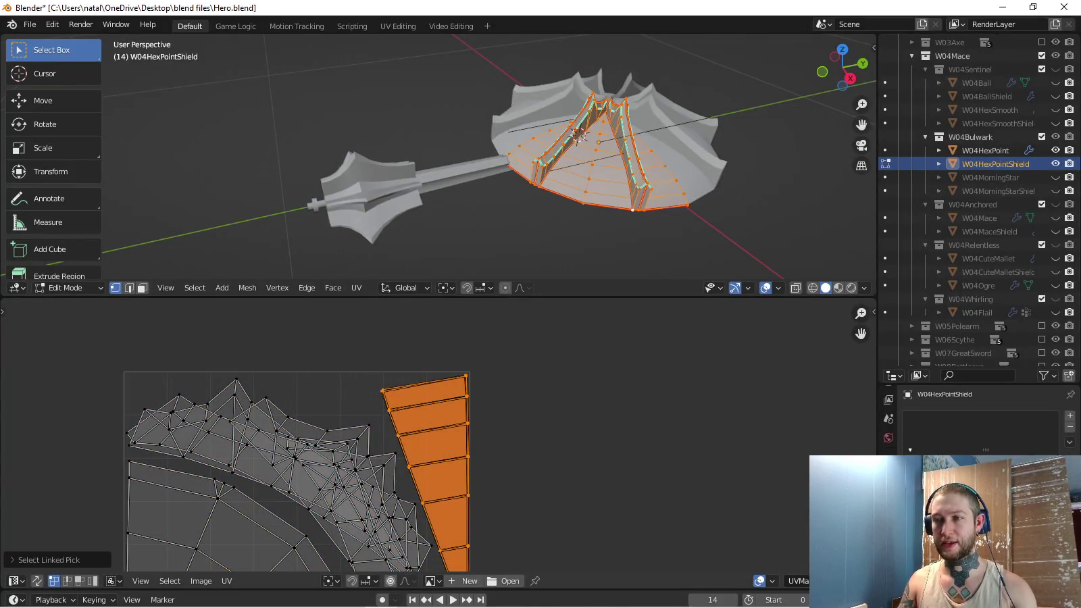
{"action": "type", "text": "s.9"}
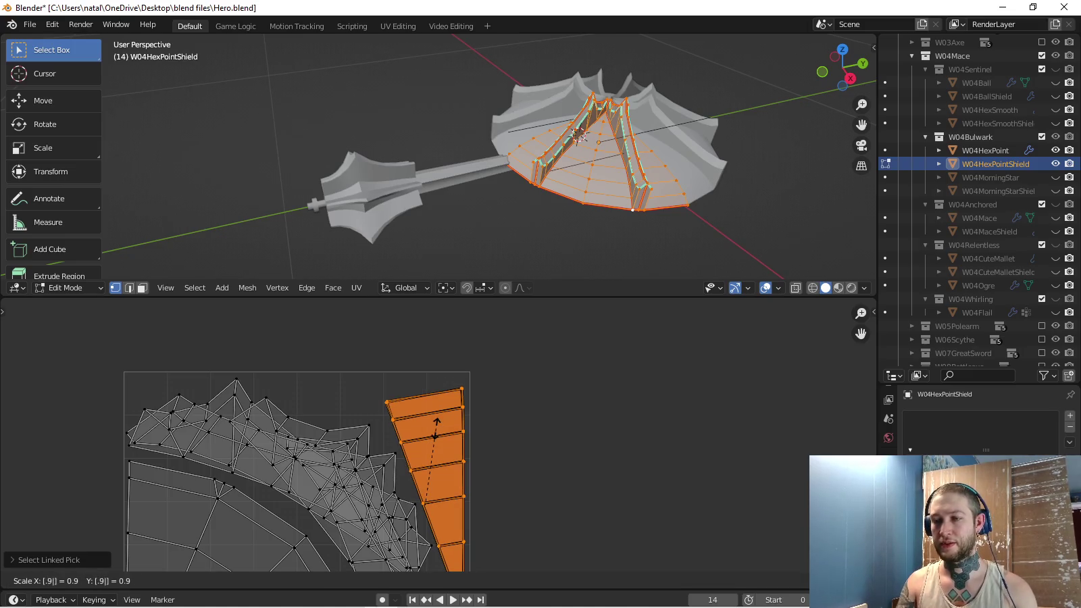
{"action": "key", "text": "Return"}
{"action": "scroll", "coordinate": [437, 421], "scroll_direction": "up", "scroll_amount": 2}
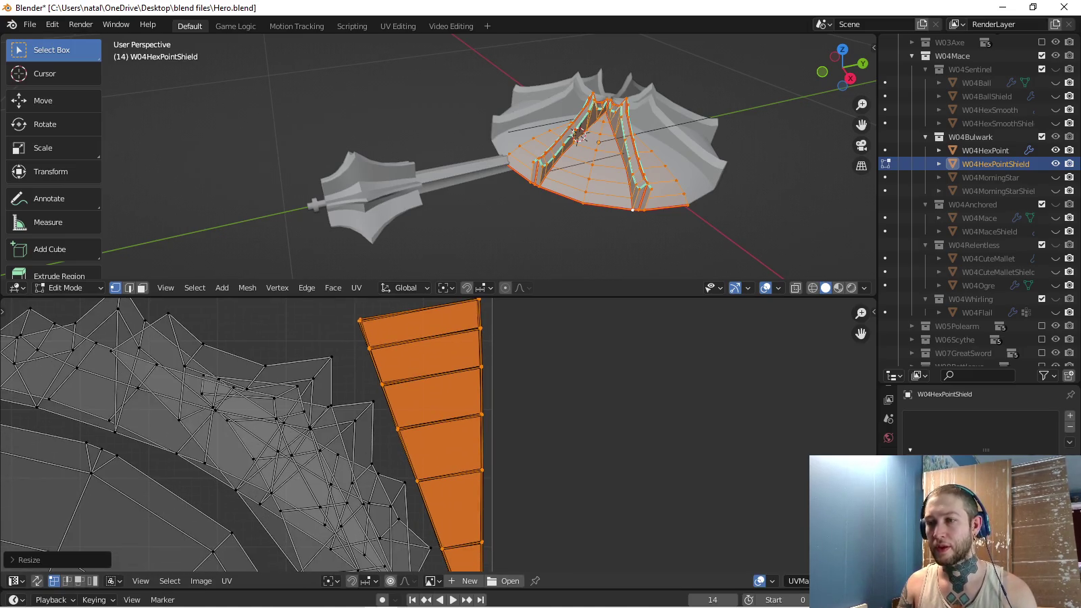
{"action": "scroll", "coordinate": [437, 421], "scroll_direction": "down", "scroll_amount": 2}
{"action": "key", "text": "g"}
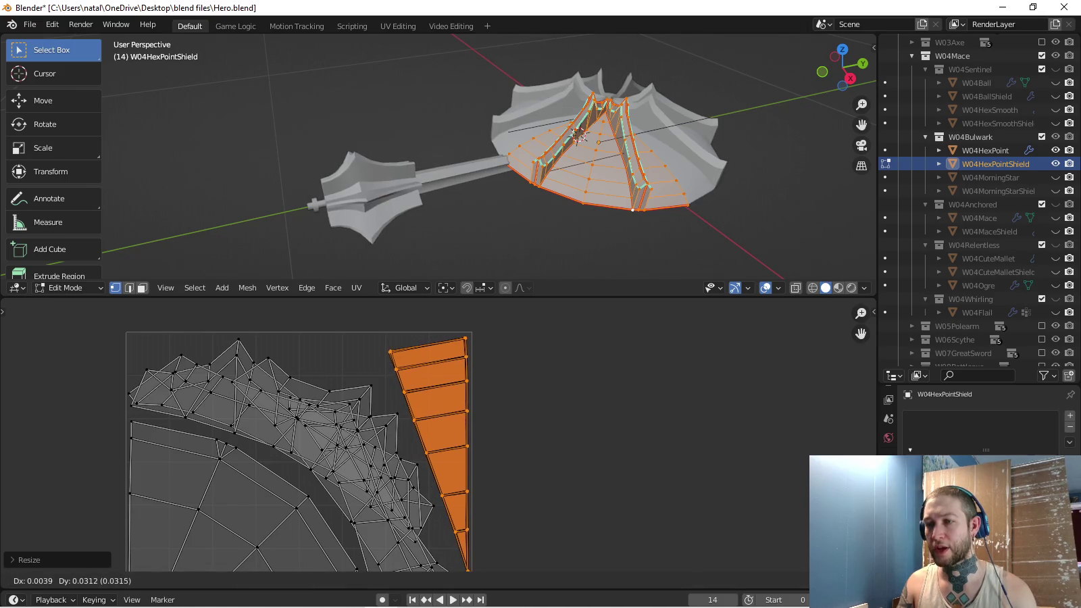
{"action": "key", "text": "Return"}
{"action": "key", "text": "s"}
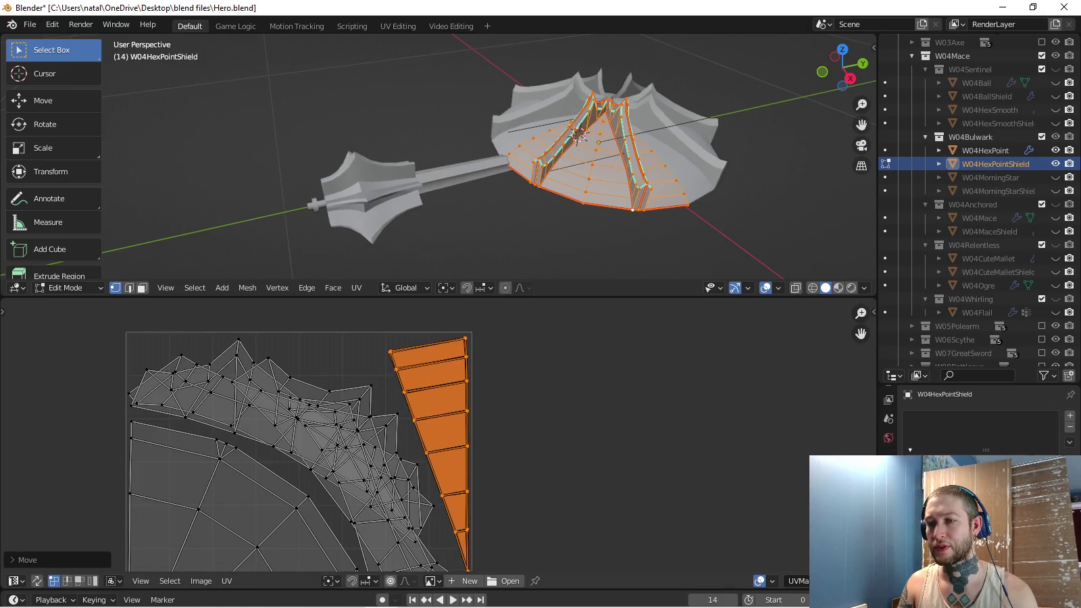
{"action": "key", "text": "Return"}
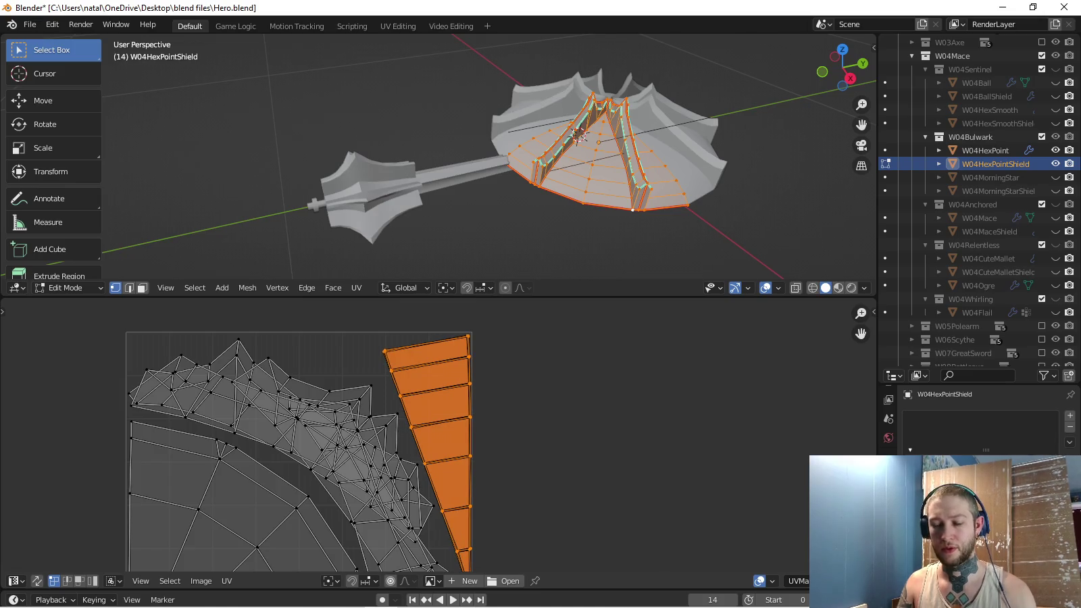
{"action": "key", "text": "s"}
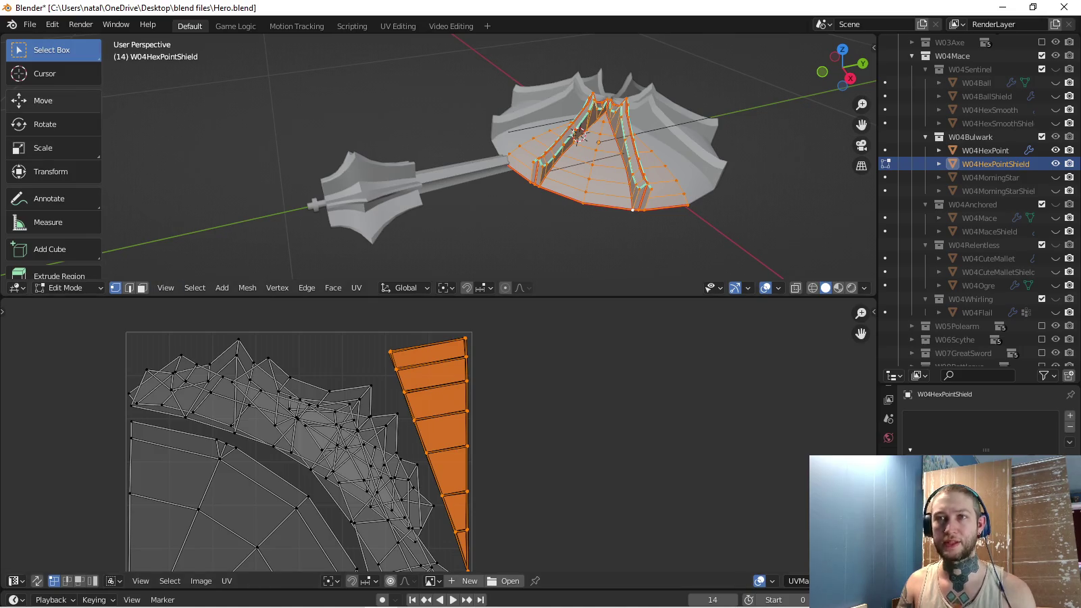
Step: Export the model as FBX over W04Maces.fbx in the Hero models folder
{"action": "left_click", "coordinate": [30, 24]}
{"action": "mouse_move", "coordinate": [68, 220]}
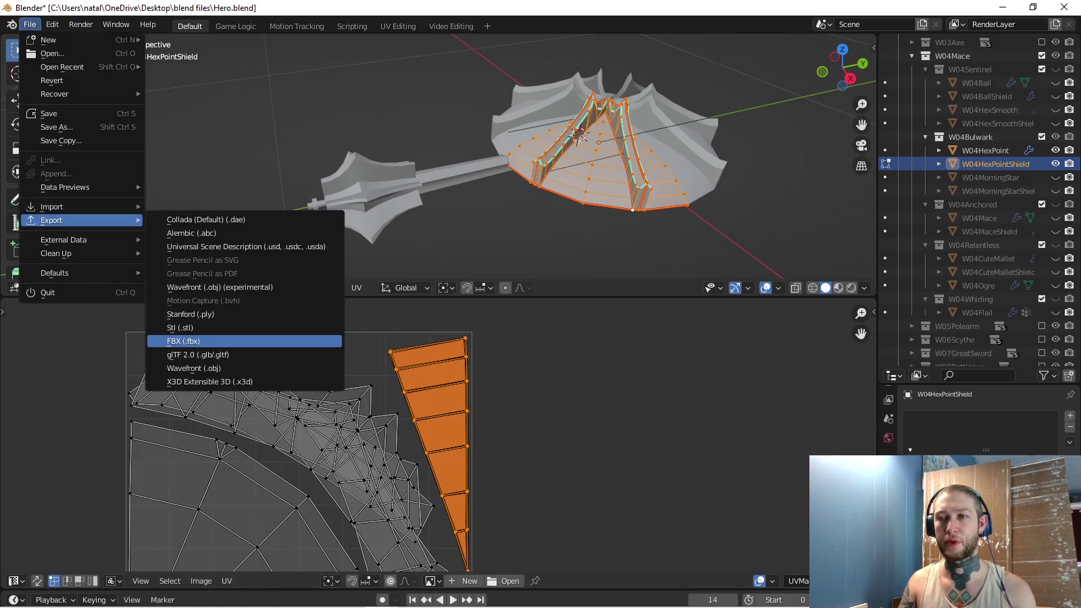
{"action": "left_click", "coordinate": [183, 341]}
{"action": "left_click", "coordinate": [754, 523]}
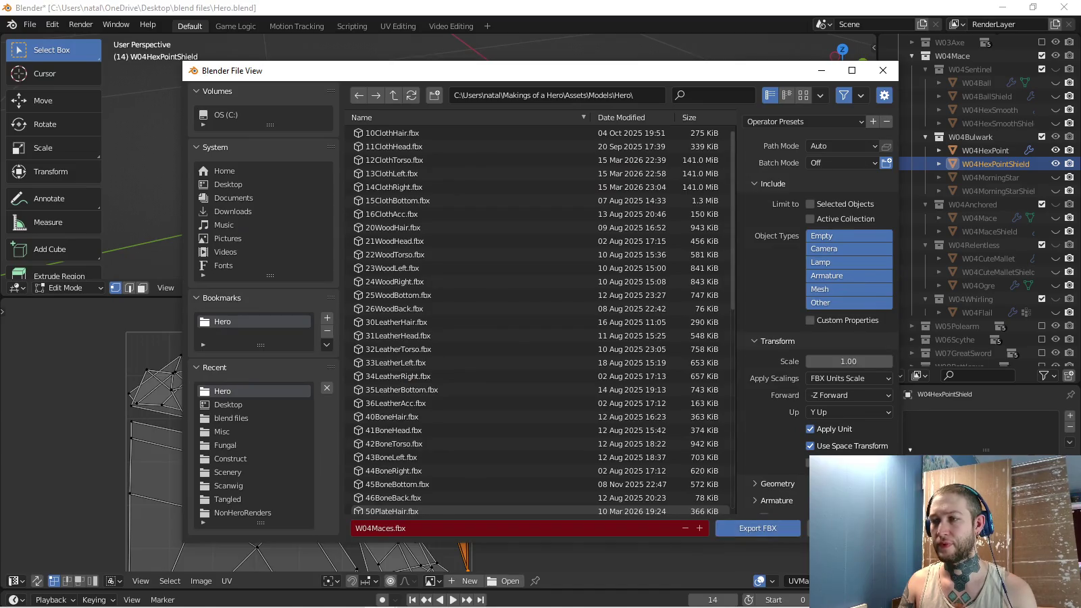
{"action": "key", "text": "alt+Tab"}
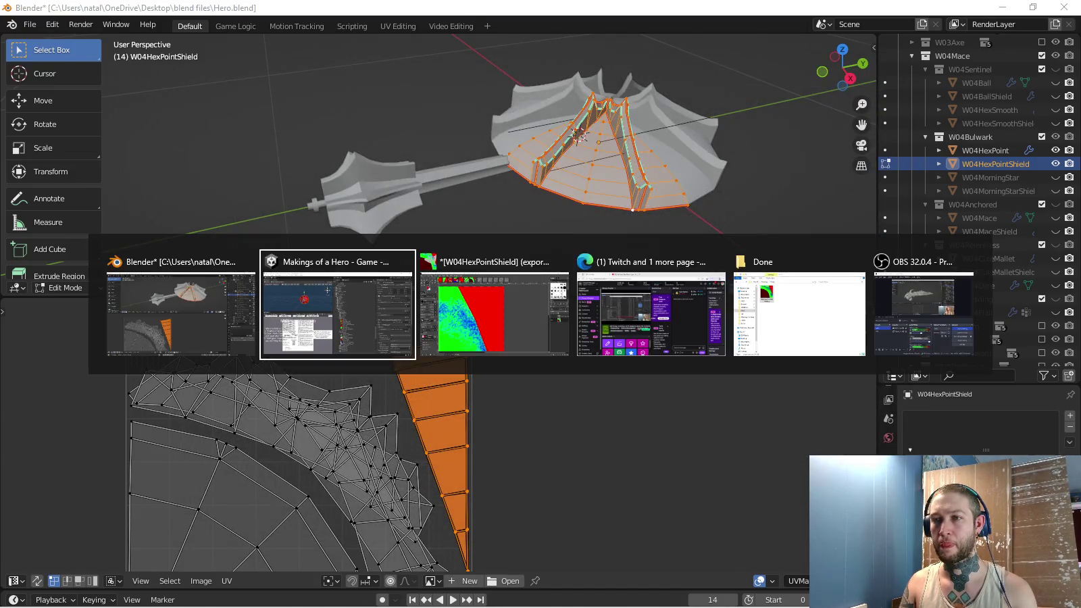
Step: Run the game and, in Hero Cosmetics, set the weapon's fifth colour slot to red #216
{"action": "key", "text": "ctrl+p"}
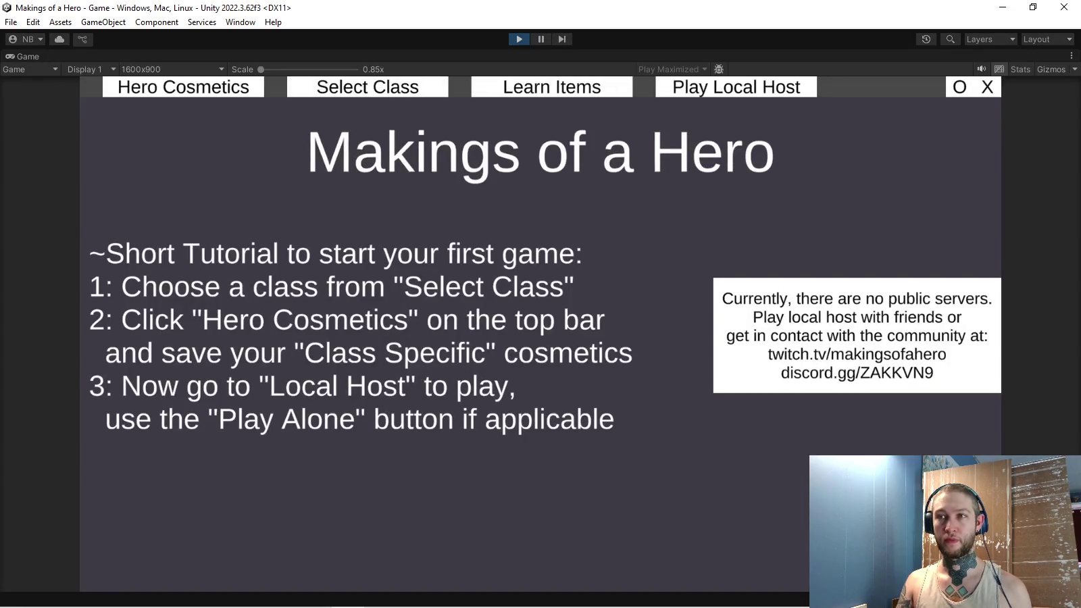
{"action": "left_click", "coordinate": [183, 87]}
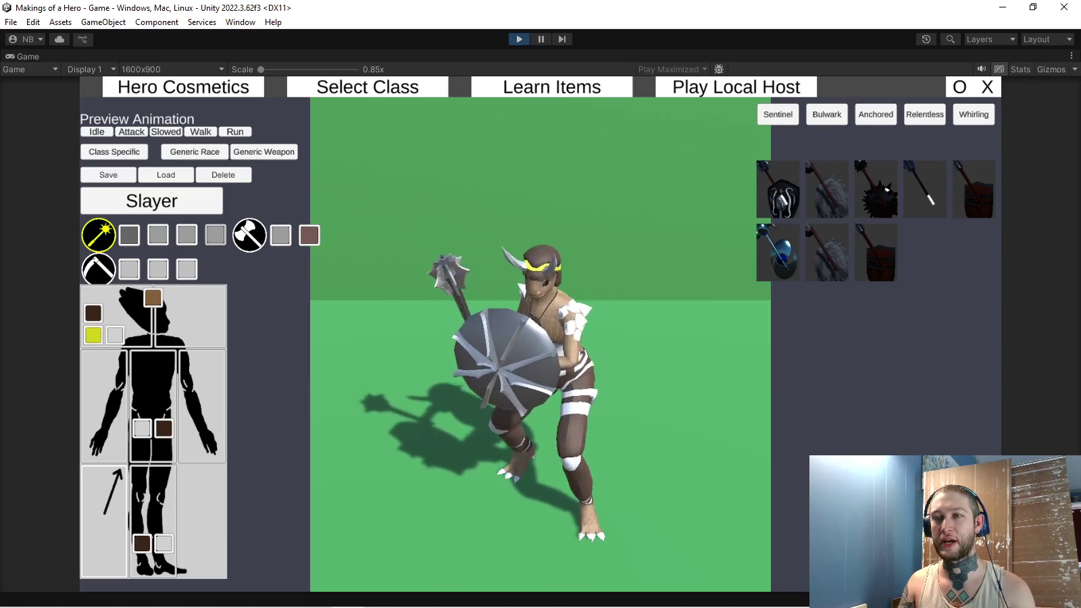
{"action": "left_click", "coordinate": [215, 235]}
{"action": "left_click", "coordinate": [876, 139]}
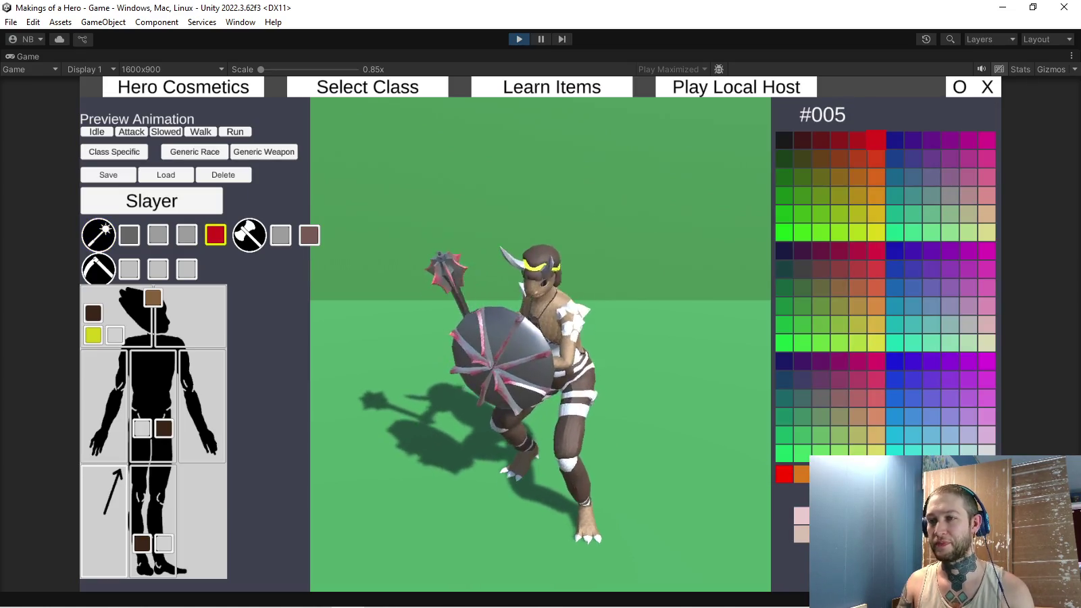
{"action": "left_click", "coordinate": [784, 474]}
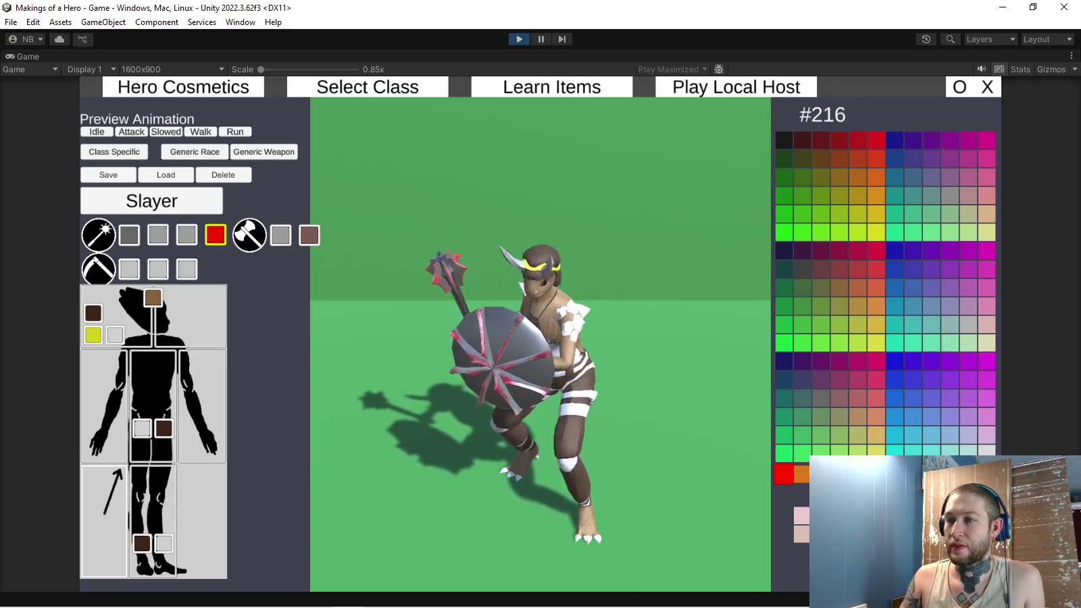
Step: Set the weapon's fourth colour slot to brown #243
{"action": "left_click", "coordinate": [187, 235]}
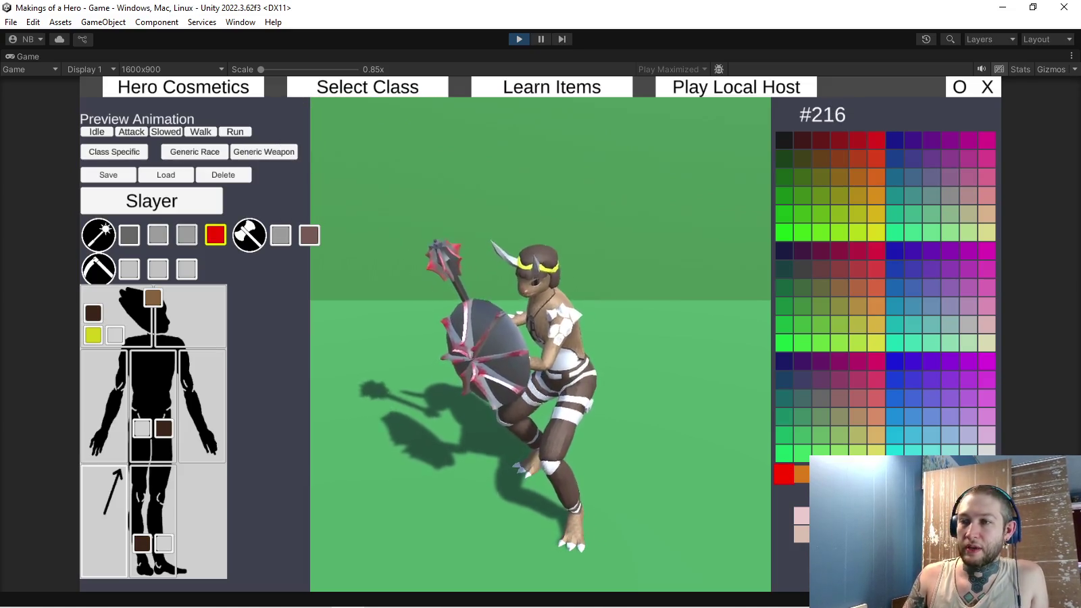
{"action": "left_click", "coordinate": [840, 511]}
{"action": "left_click", "coordinate": [857, 512]}
{"action": "left_click", "coordinate": [840, 512]}
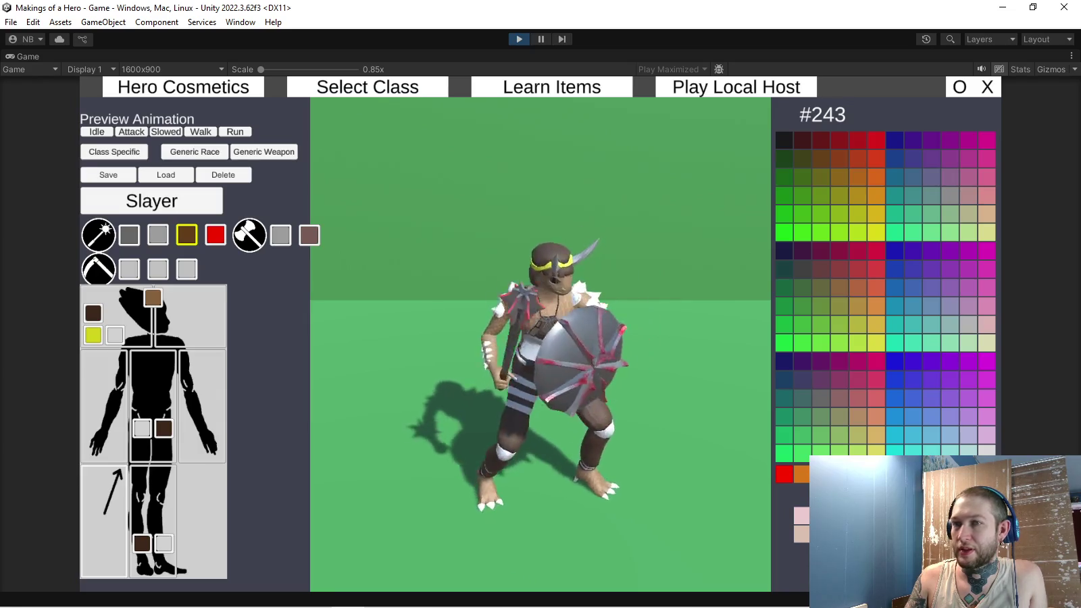
Step: Set the third colour slot to maroon #001 and the second slot to grey #230
{"action": "left_click", "coordinate": [158, 235]}
{"action": "left_click", "coordinate": [839, 493]}
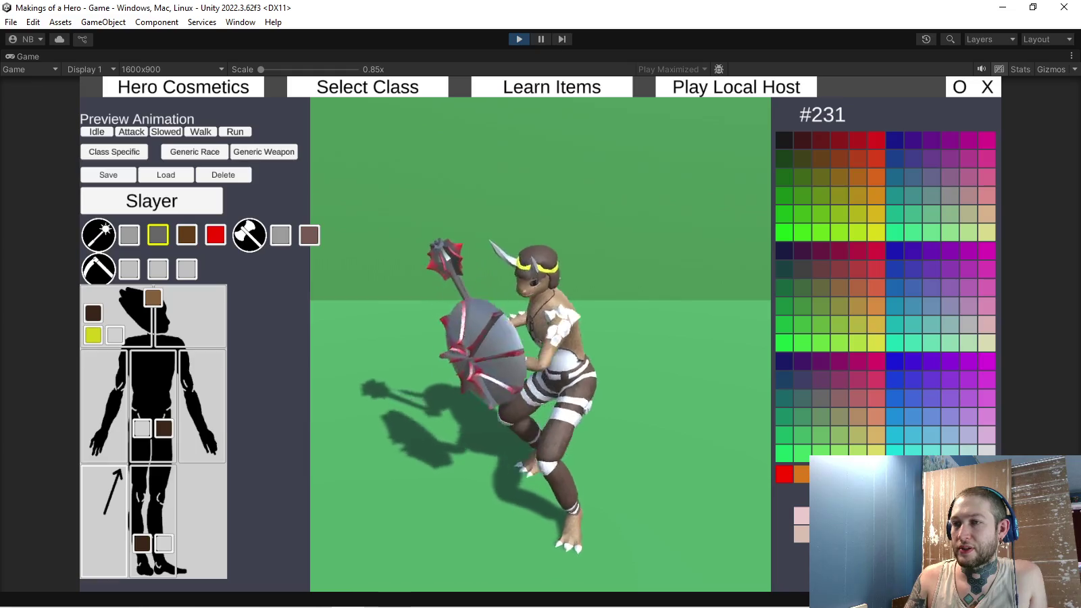
{"action": "left_click", "coordinate": [802, 140]}
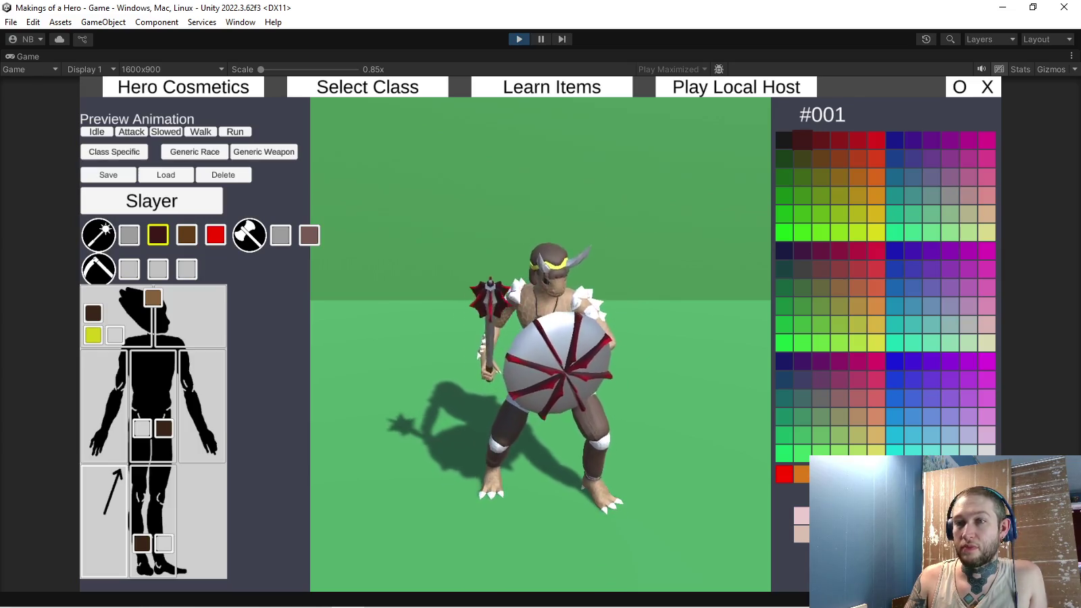
{"action": "left_click", "coordinate": [129, 235]}
{"action": "key", "text": "Left"}
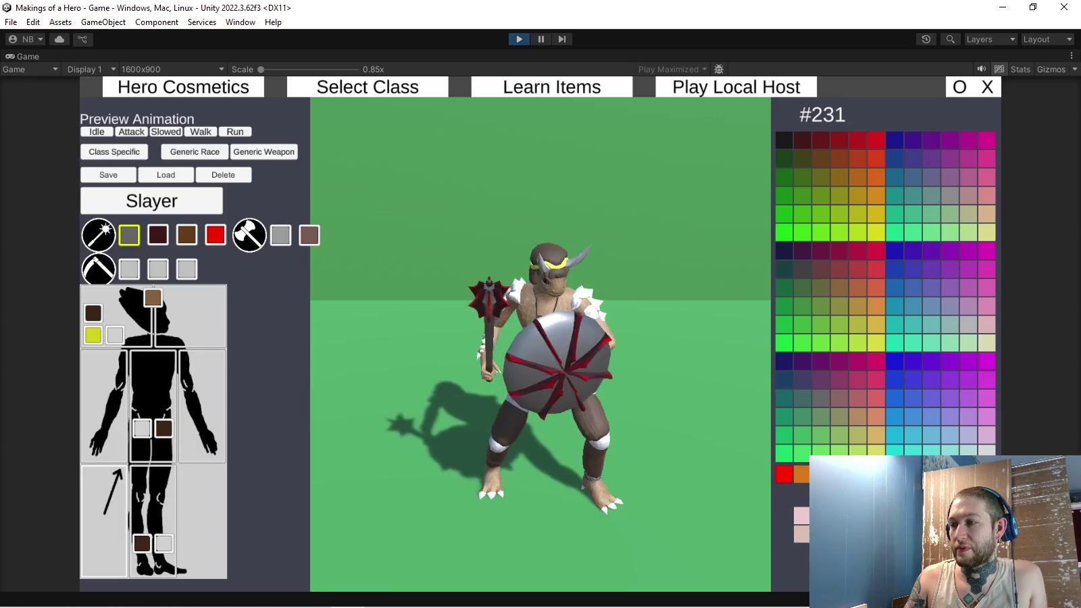
{"action": "key", "text": "Left"}
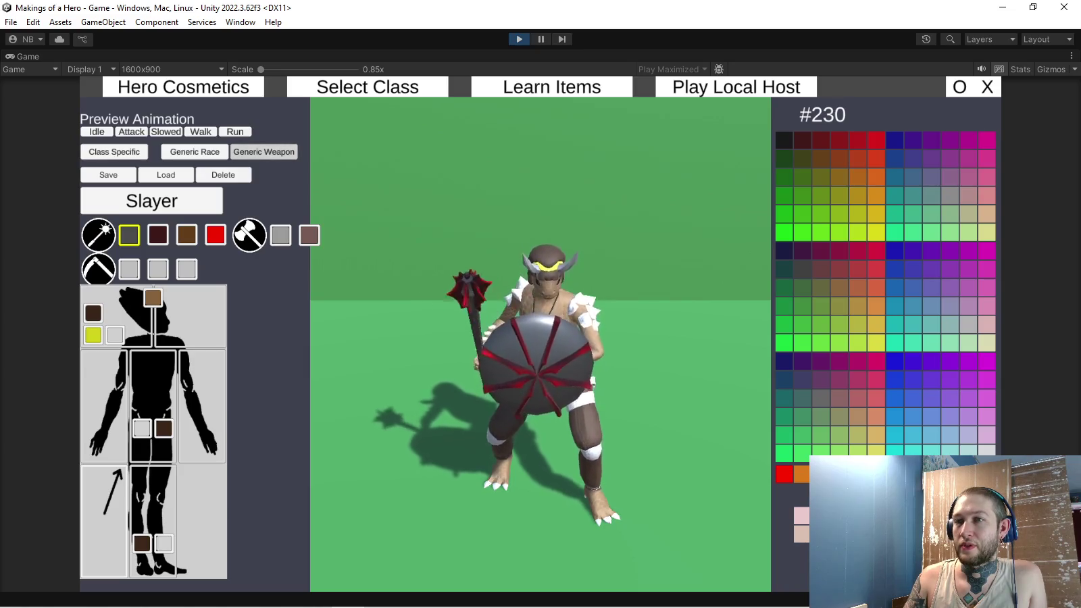
{"action": "left_click", "coordinate": [1071, 56]}
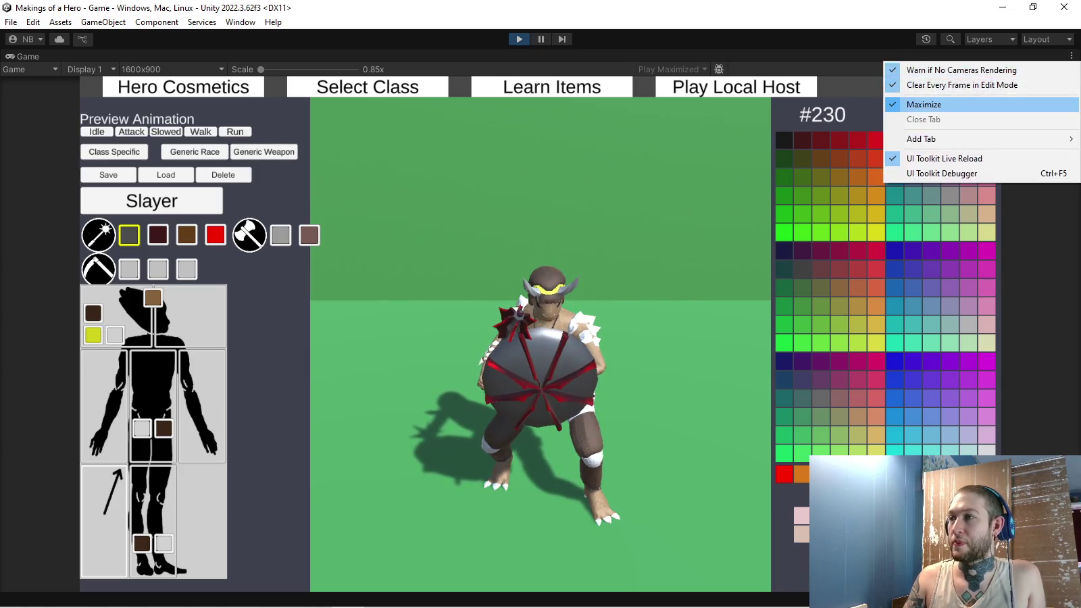
Step: Give the W04HexPoint weapon asset Default Colors 230, 1, 243 and 216
{"action": "left_click", "coordinate": [924, 104]}
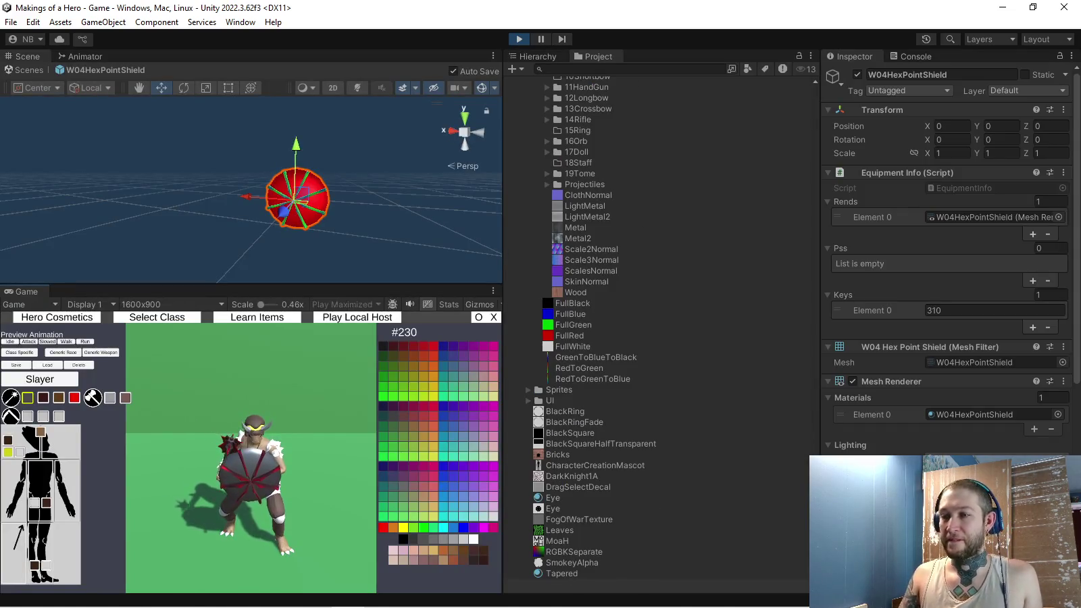
{"action": "scroll", "coordinate": [659, 325], "scroll_direction": "up", "scroll_amount": 15}
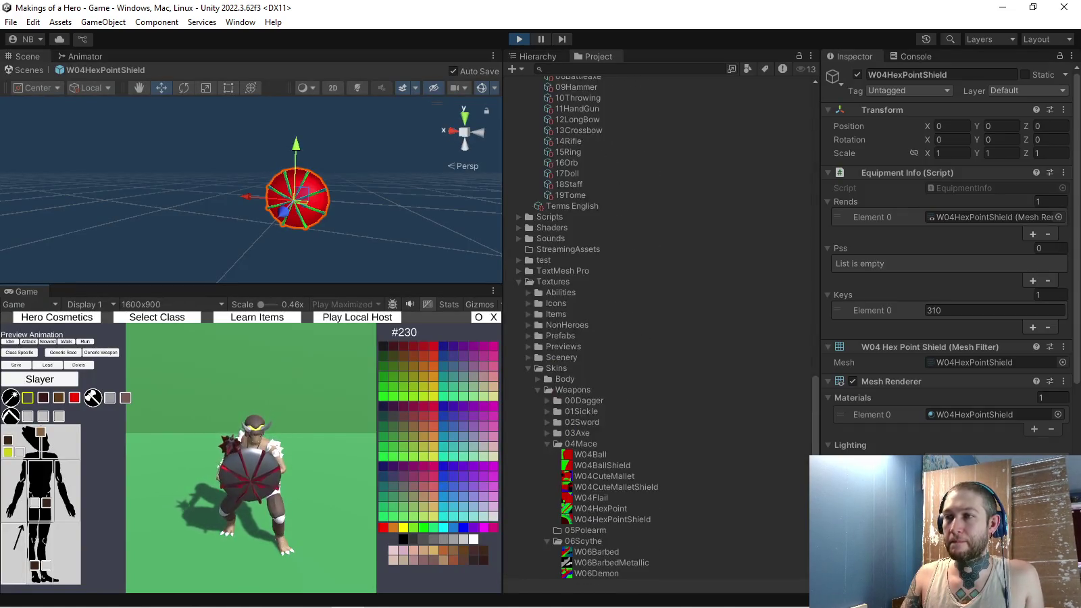
{"action": "scroll", "coordinate": [659, 324], "scroll_direction": "up", "scroll_amount": 10}
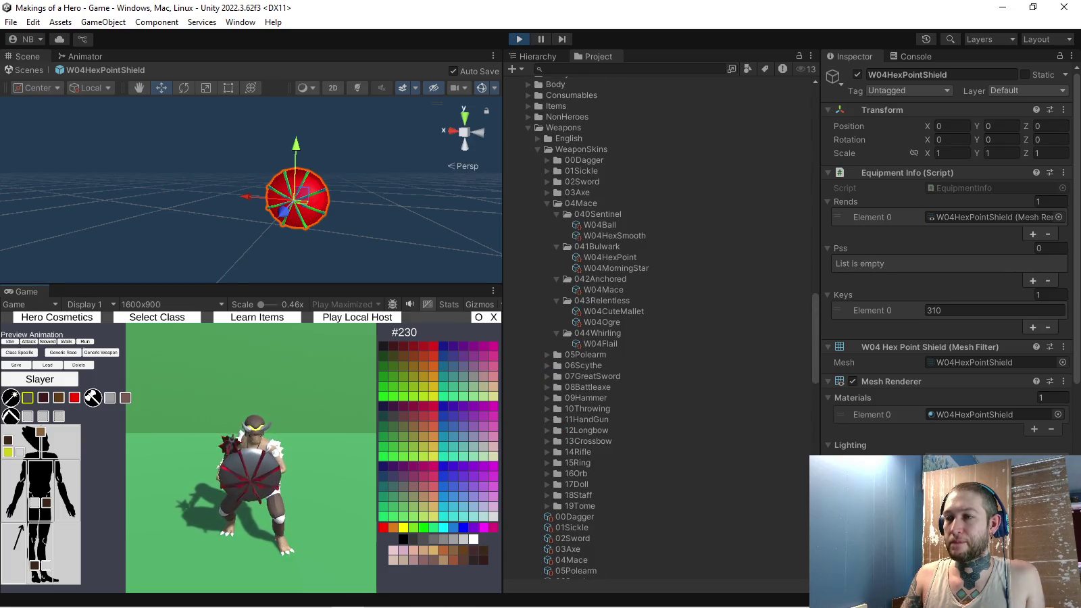
{"action": "left_click", "coordinate": [610, 257]}
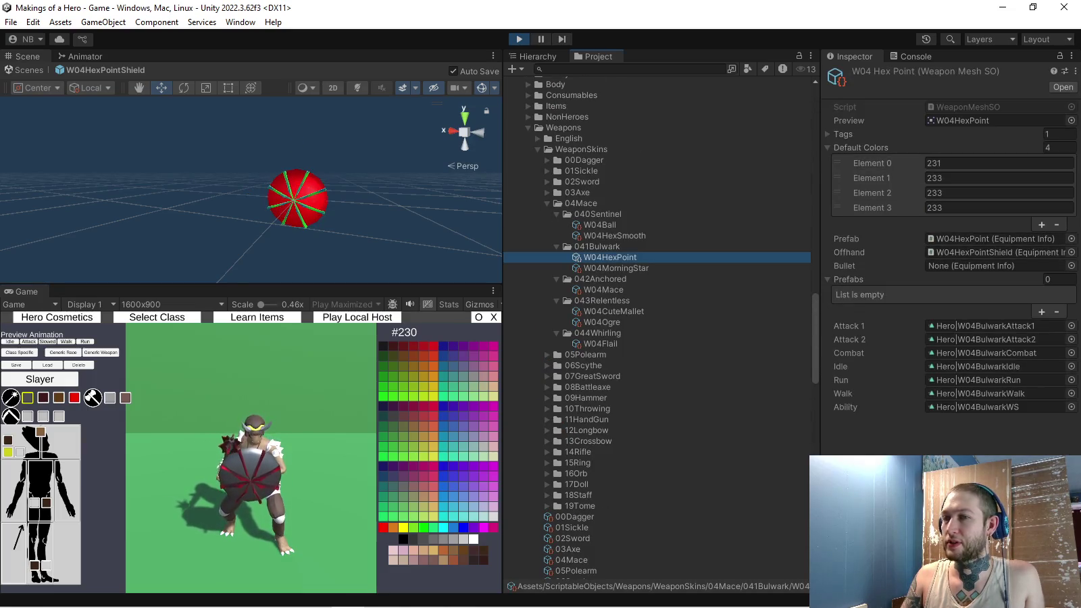
{"action": "left_click", "coordinate": [960, 163]}
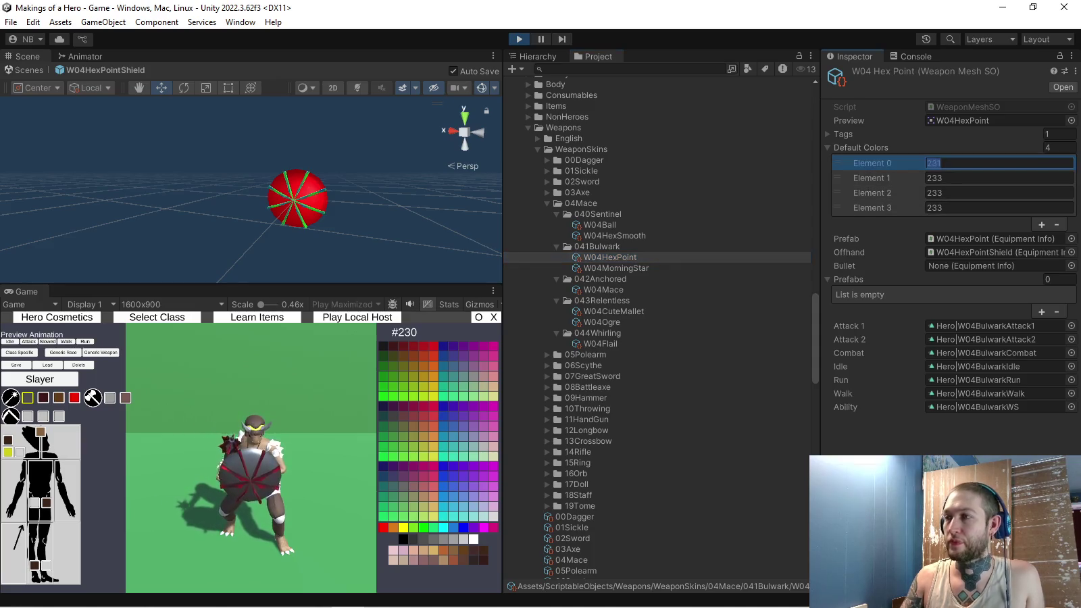
{"action": "key", "text": "Tab"}
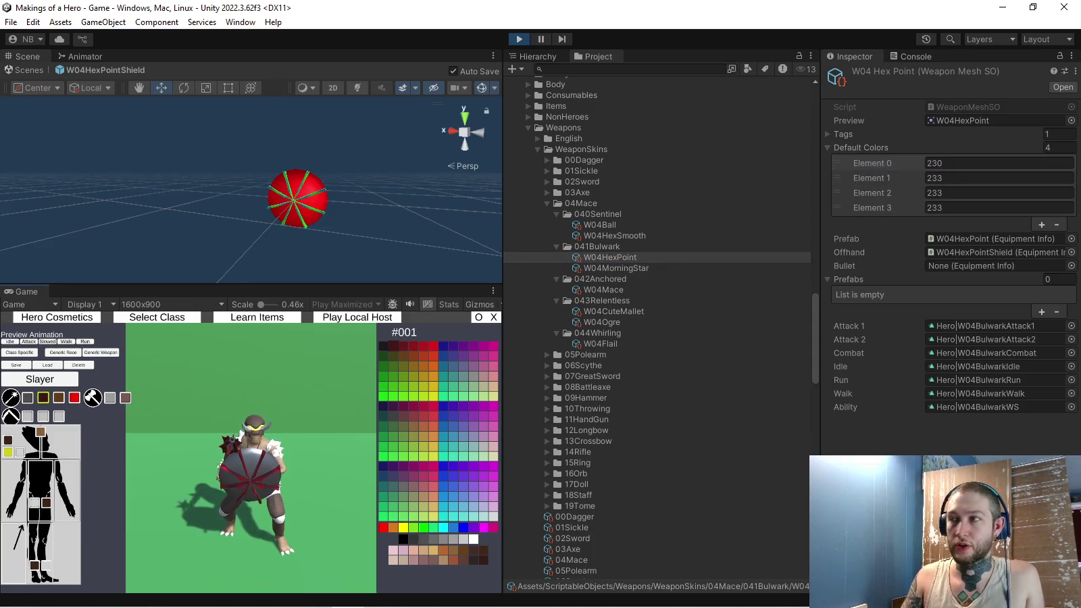
{"action": "left_click", "coordinate": [999, 178]}
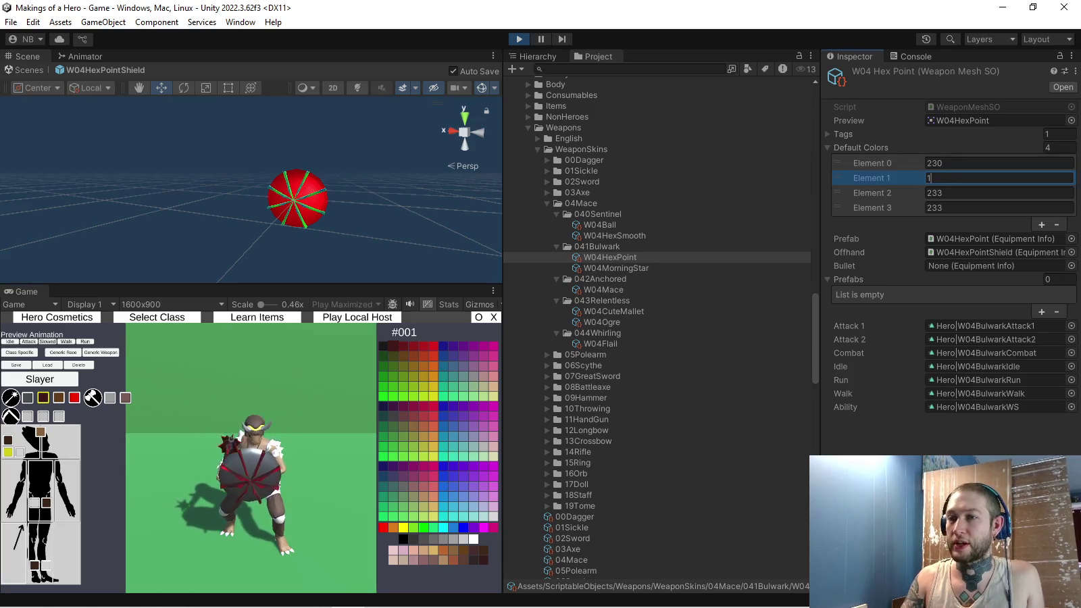
{"action": "key", "text": "Tab"}
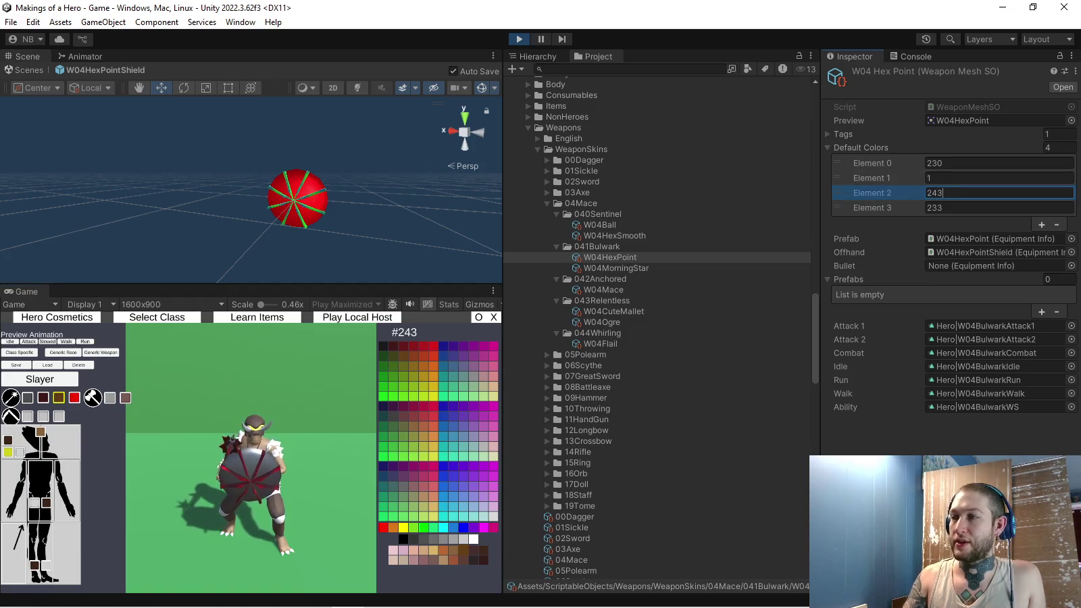
{"action": "key", "text": "Tab"}
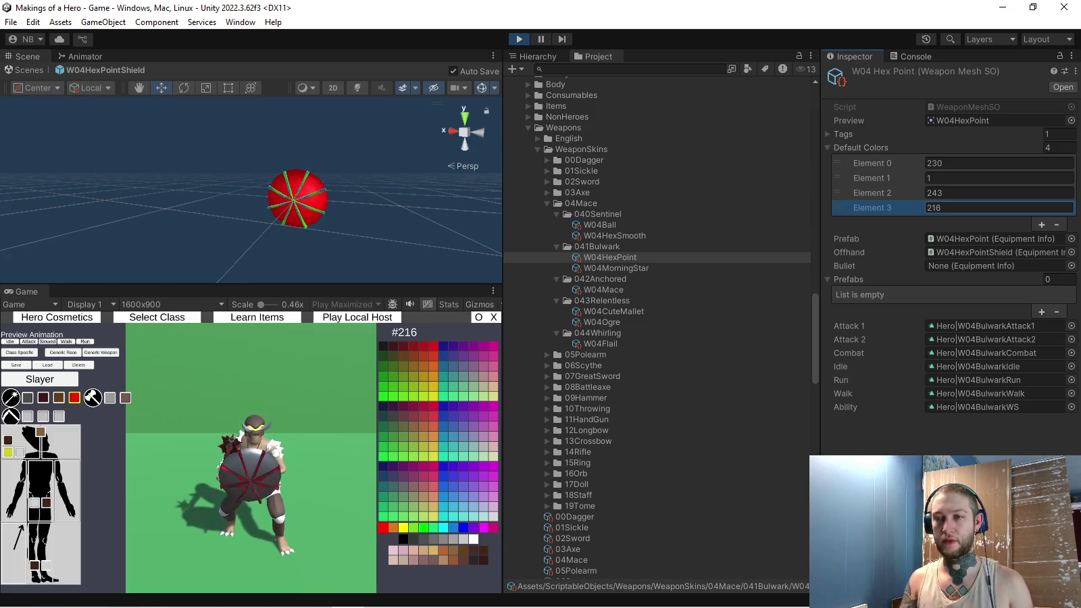
Step: Maximize the Game view again and show the weapon choices with the mace
{"action": "left_click", "coordinate": [494, 291]}
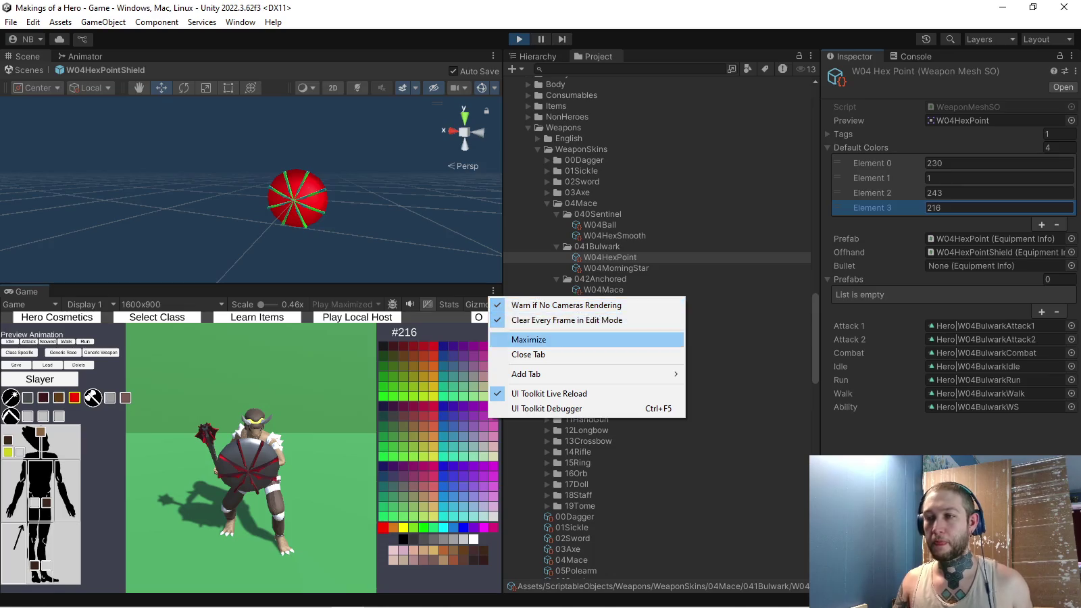
{"action": "left_click", "coordinate": [520, 341]}
{"action": "left_click", "coordinate": [98, 235]}
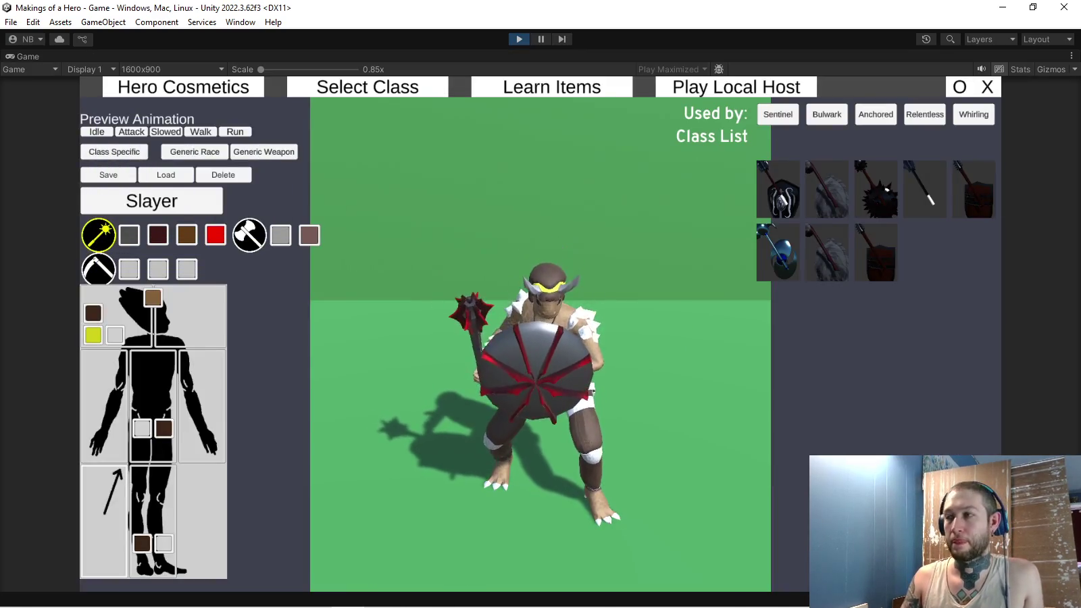
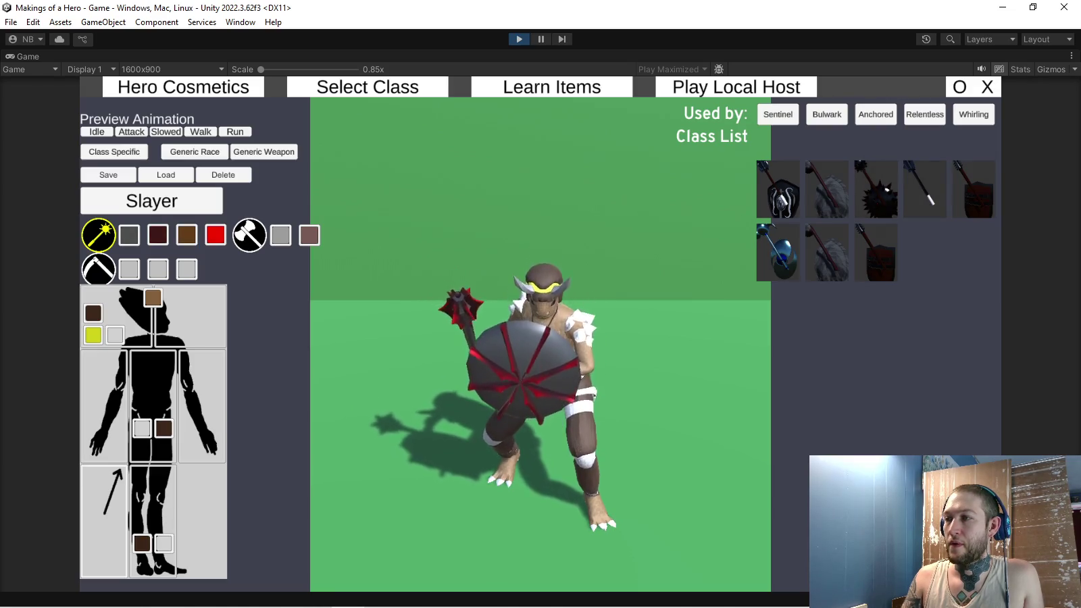
Step: Stop Unity's Play mode, exit Edit Mode on Blender's shield, and bring up W04HexSmooth in GIMP
{"action": "key", "text": "ctrl+p"}
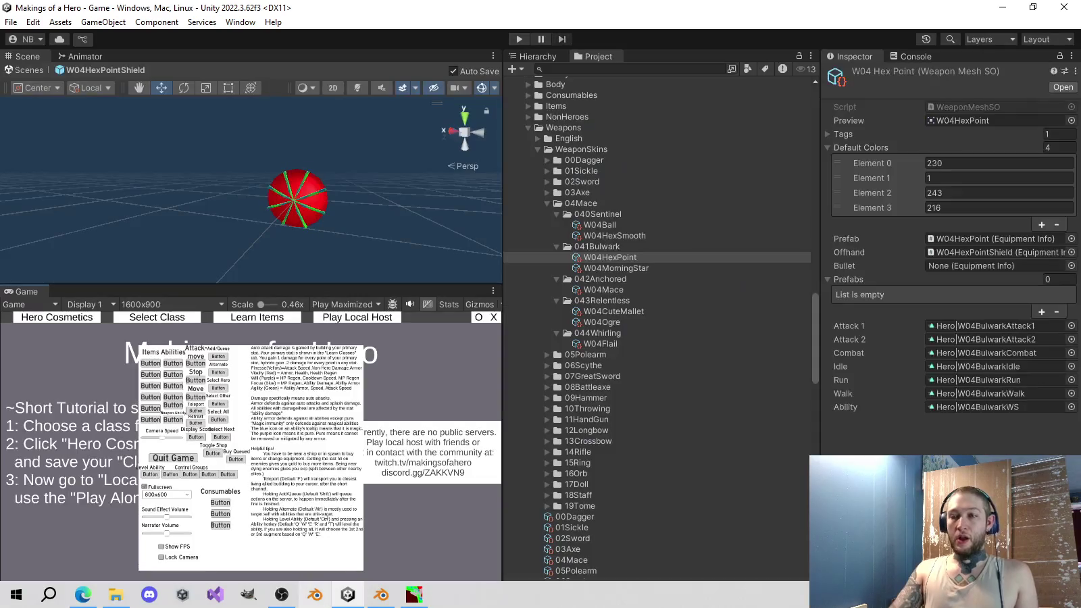
{"action": "left_click", "coordinate": [382, 595]}
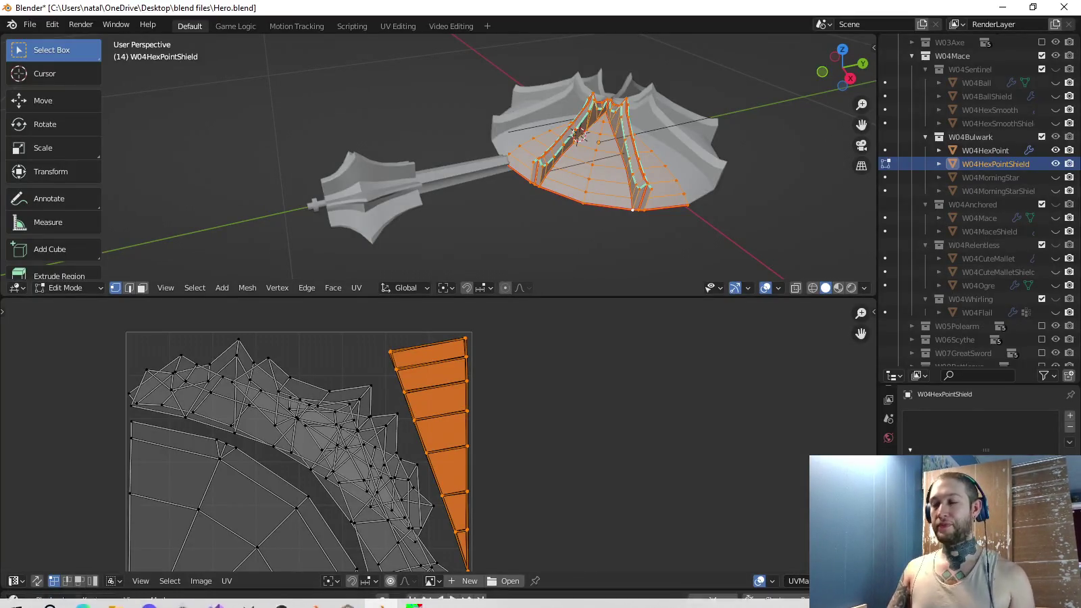
{"action": "key", "text": "Tab"}
{"action": "key", "text": "alt+Tab"}
{"action": "key", "text": "alt+Tab"}
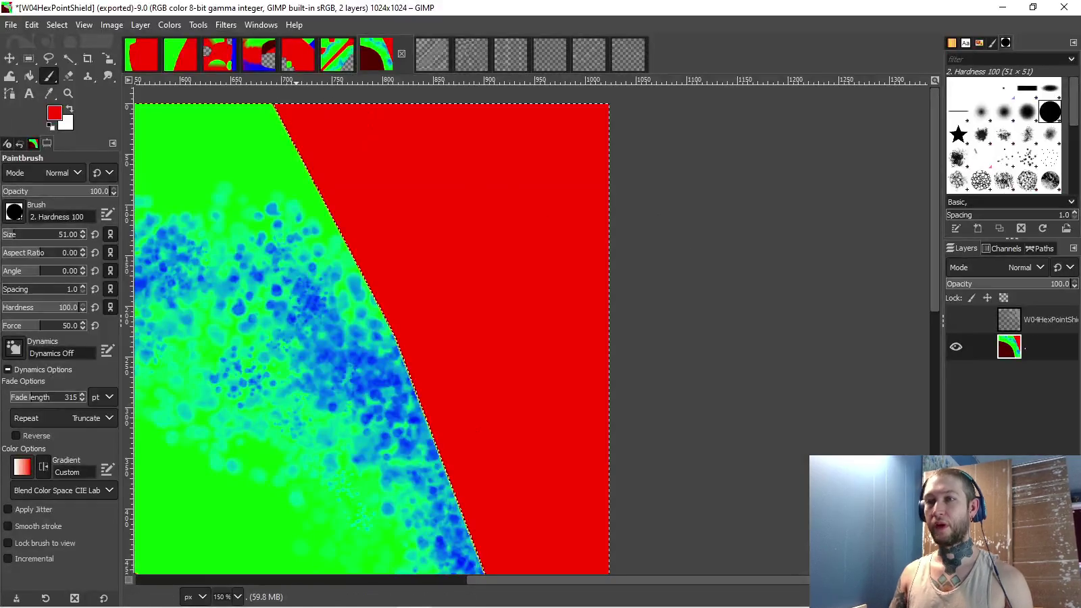
{"action": "left_click", "coordinate": [414, 54]}
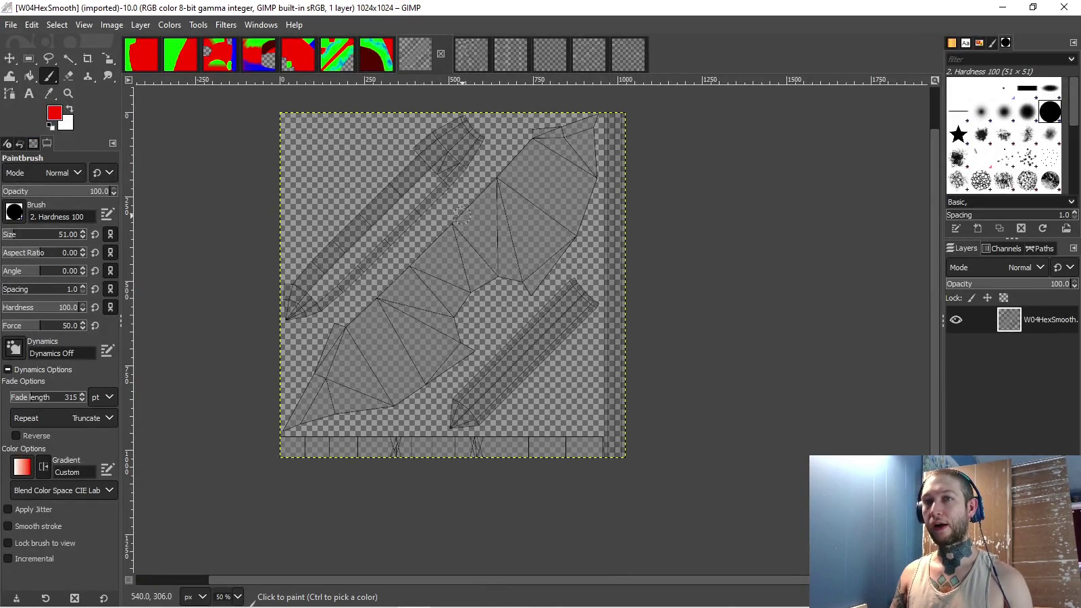
Step: Add a new layer to W04HexSmooth, bucket-fill it solid red, and move it beneath the UV layout
{"action": "scroll", "coordinate": [462, 215], "scroll_direction": "up", "scroll_amount": 2}
{"action": "right_click", "coordinate": [1031, 320]}
{"action": "key", "text": "Escape"}
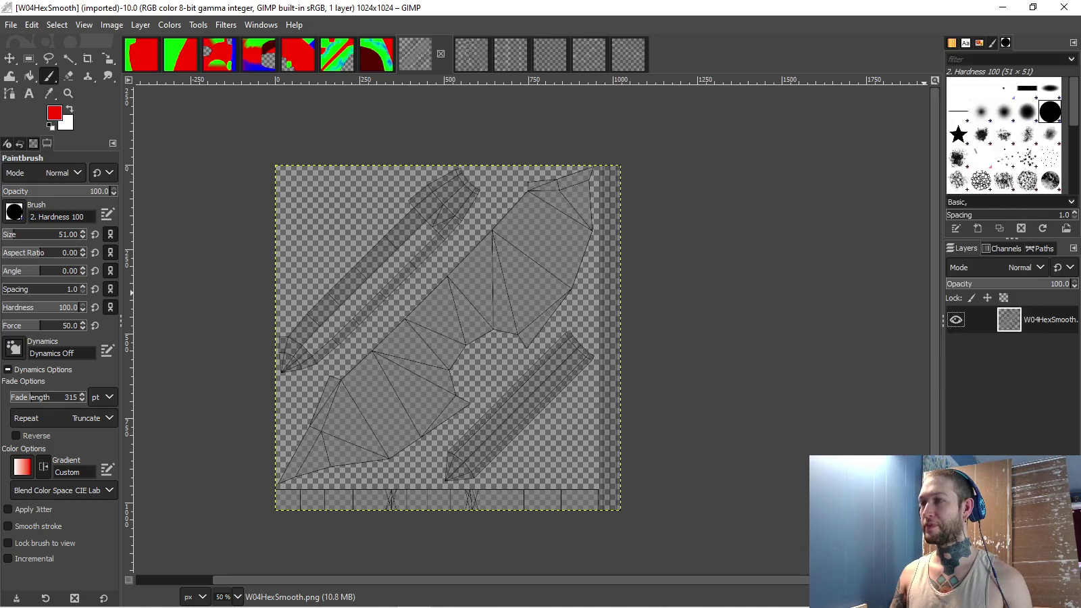
{"action": "key", "text": "shift+ctrl+n"}
{"action": "key", "text": "Return"}
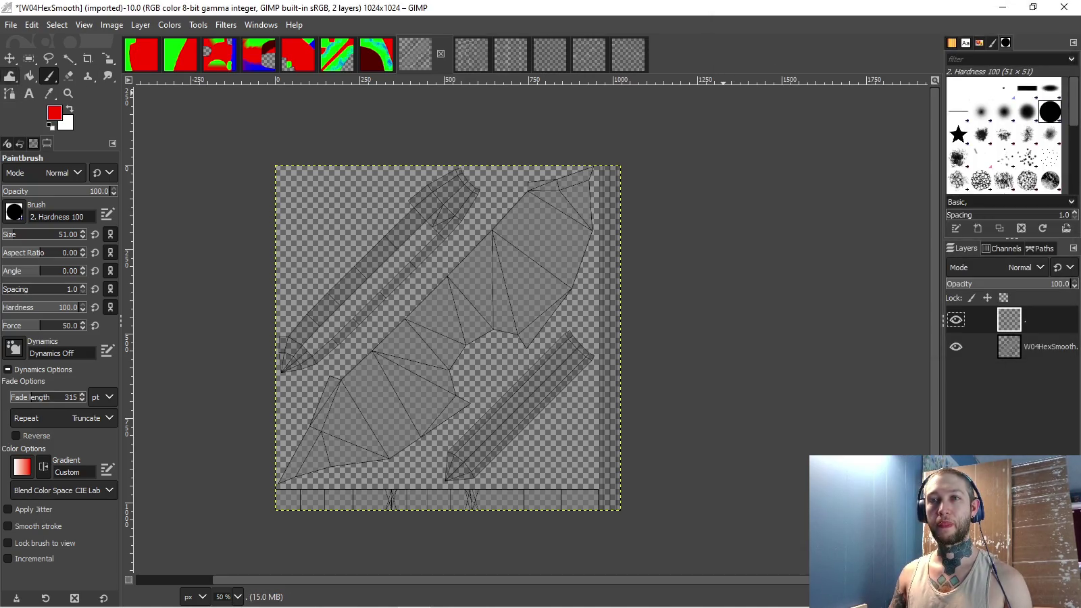
{"action": "left_click", "coordinate": [30, 76]}
{"action": "left_click", "coordinate": [439, 338]}
{"action": "left_click_drag", "start_coordinate": [1010, 320], "coordinate": [1041, 359]}
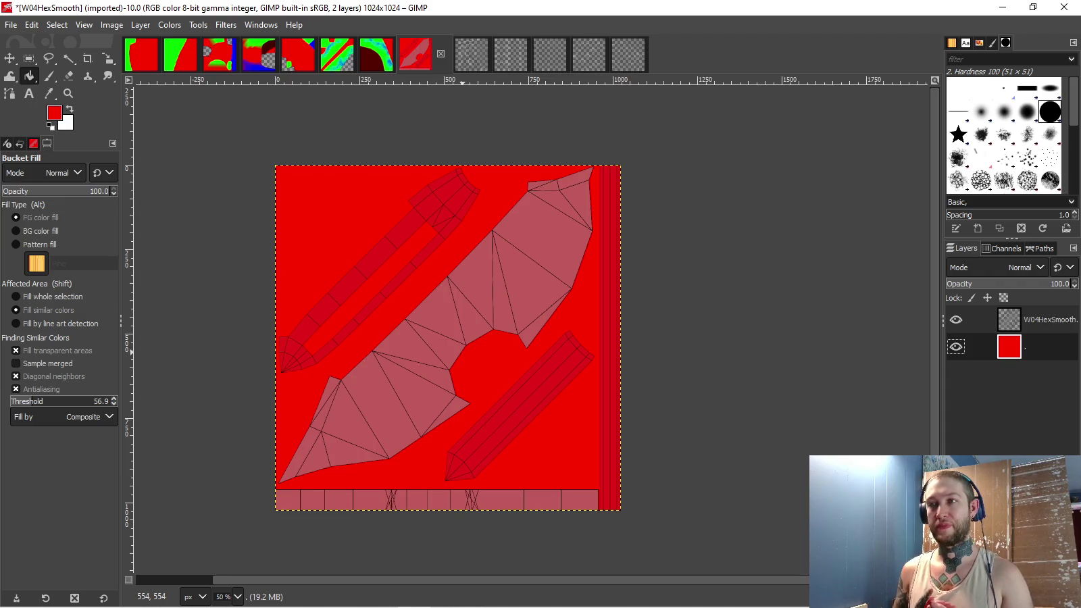
{"action": "left_click", "coordinate": [48, 58]}
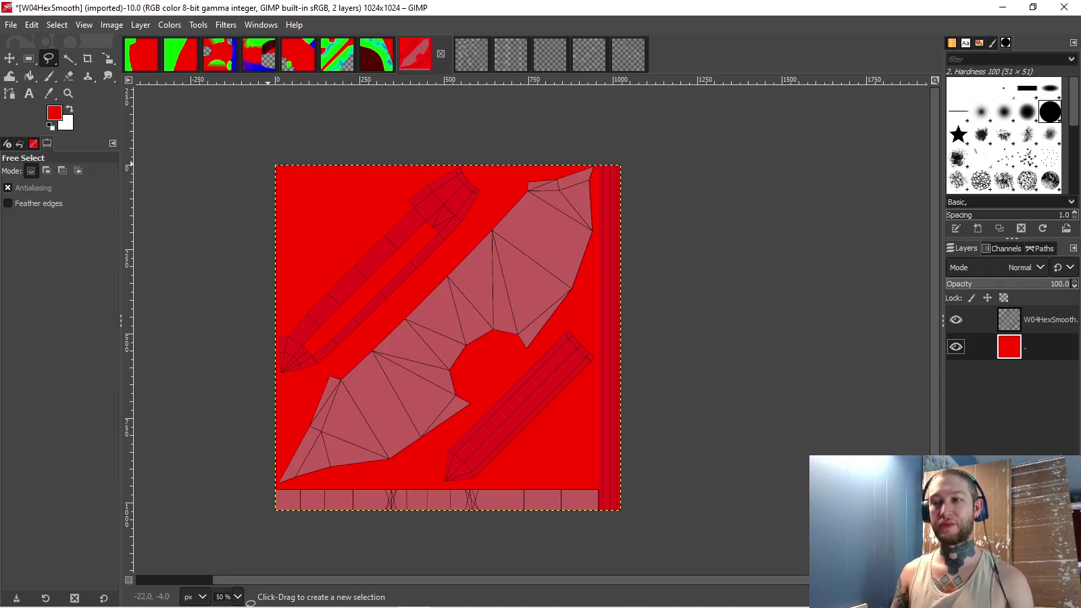
Step: Bucket-fill the narrow right-edge strip of W04HexSmooth with dark red 7b0000
{"action": "scroll", "coordinate": [498, 180], "scroll_direction": "up", "scroll_amount": 2}
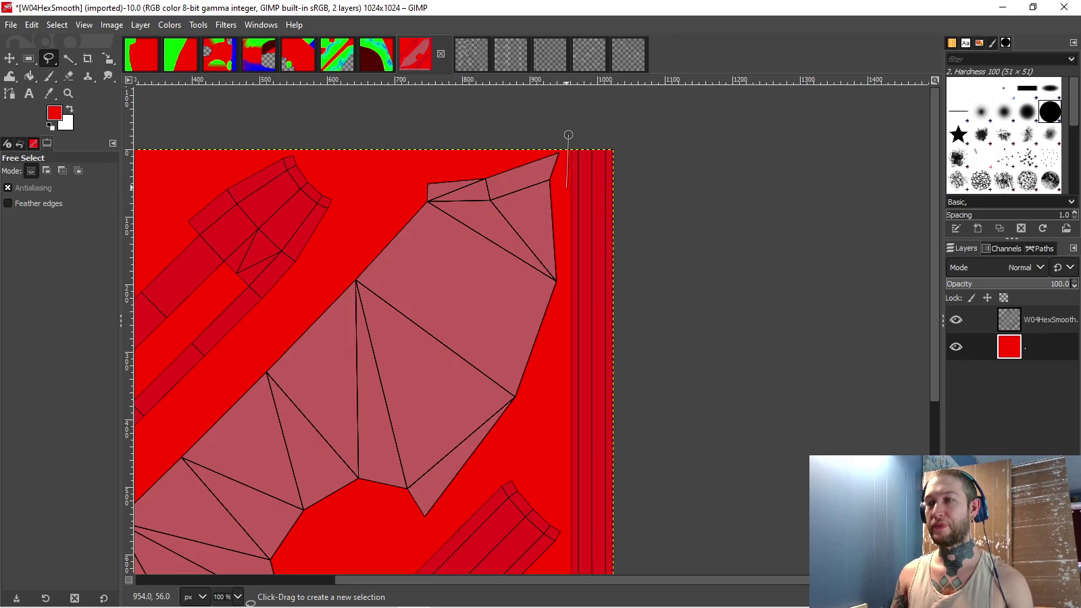
{"action": "scroll", "coordinate": [565, 282], "scroll_direction": "down", "scroll_amount": 5}
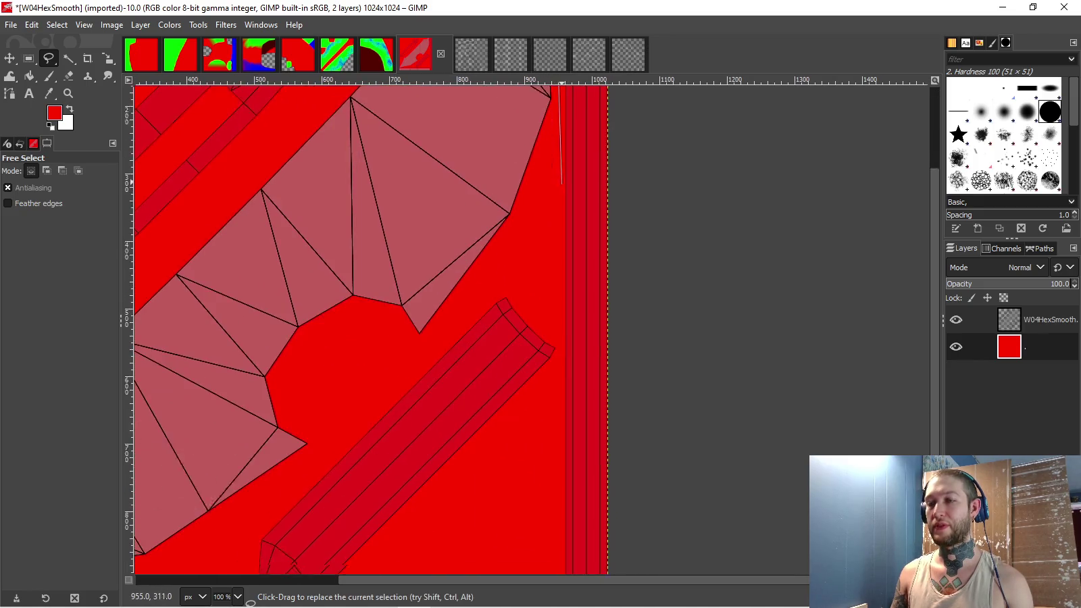
{"action": "scroll", "coordinate": [561, 298], "scroll_direction": "up", "scroll_amount": 2}
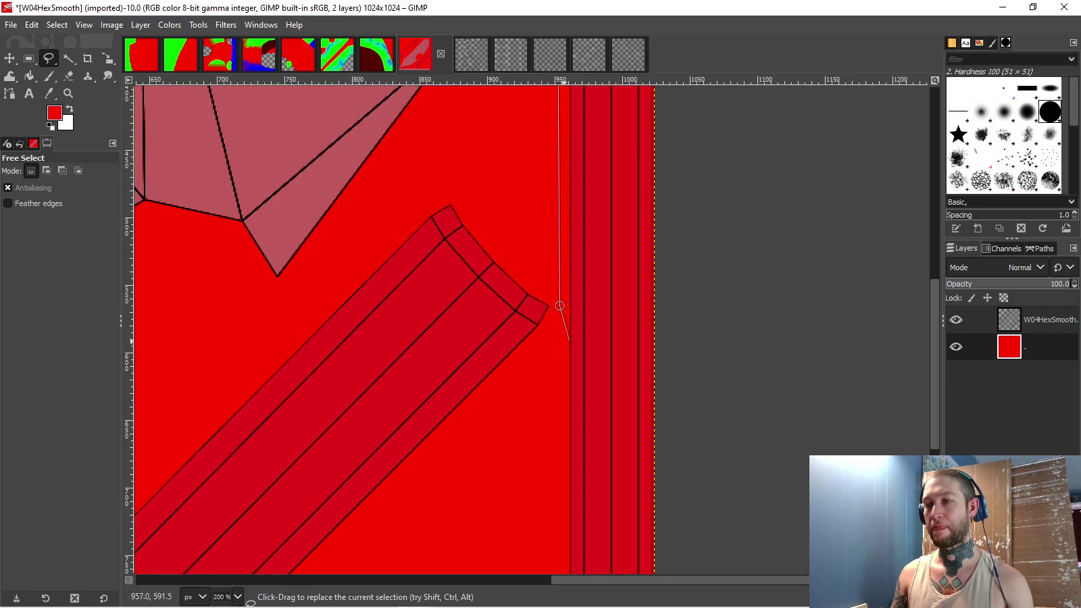
{"action": "scroll", "coordinate": [561, 311], "scroll_direction": "down", "scroll_amount": 8}
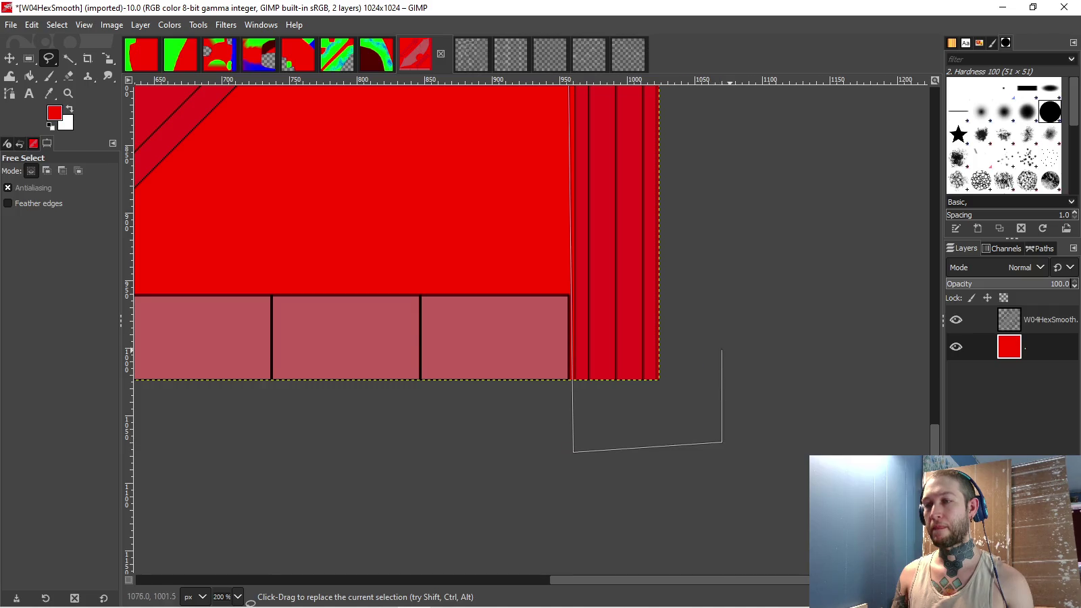
{"action": "scroll", "coordinate": [723, 350], "scroll_direction": "down", "scroll_amount": 3}
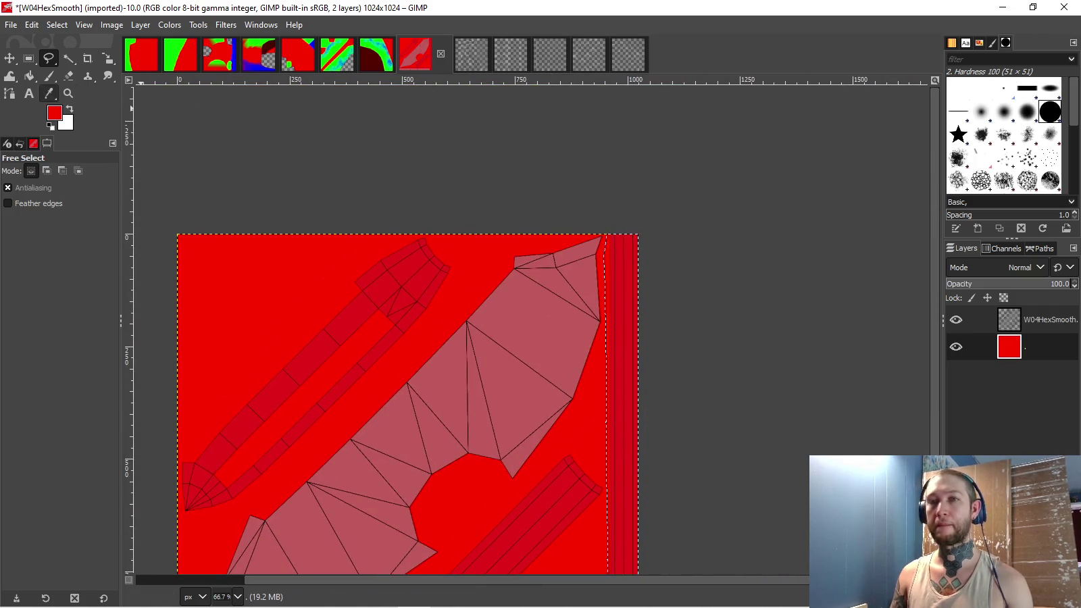
{"action": "left_click", "coordinate": [29, 75]}
{"action": "left_click", "coordinate": [54, 113]}
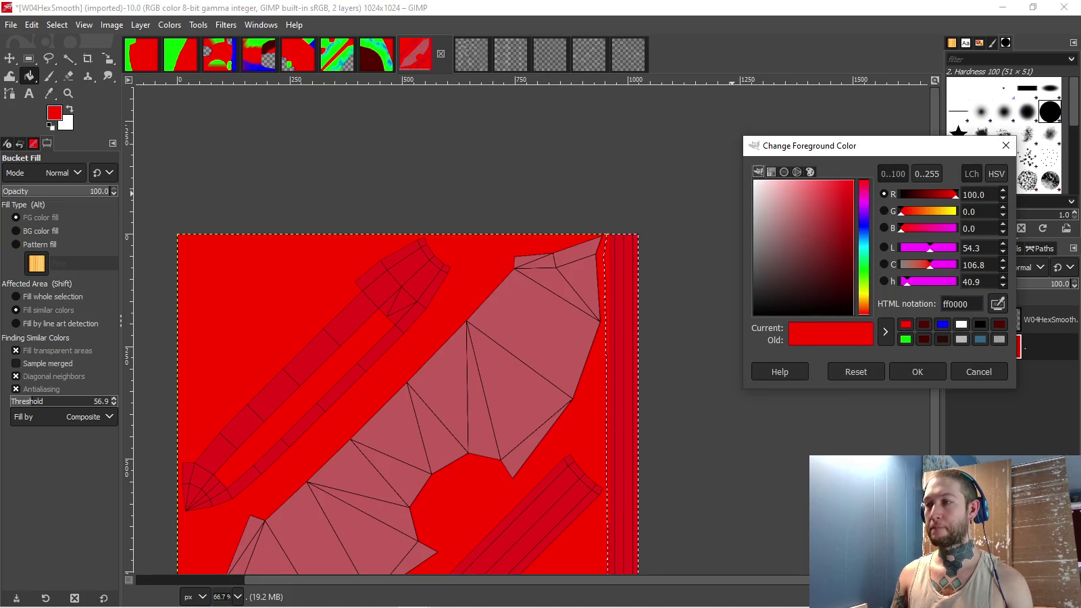
{"action": "mouse_move", "coordinate": [853, 227]}
{"action": "left_mouse_down"}
{"action": "mouse_move", "coordinate": [853, 262]}
{"action": "mouse_move", "coordinate": [853, 250]}
{"action": "left_mouse_up"}
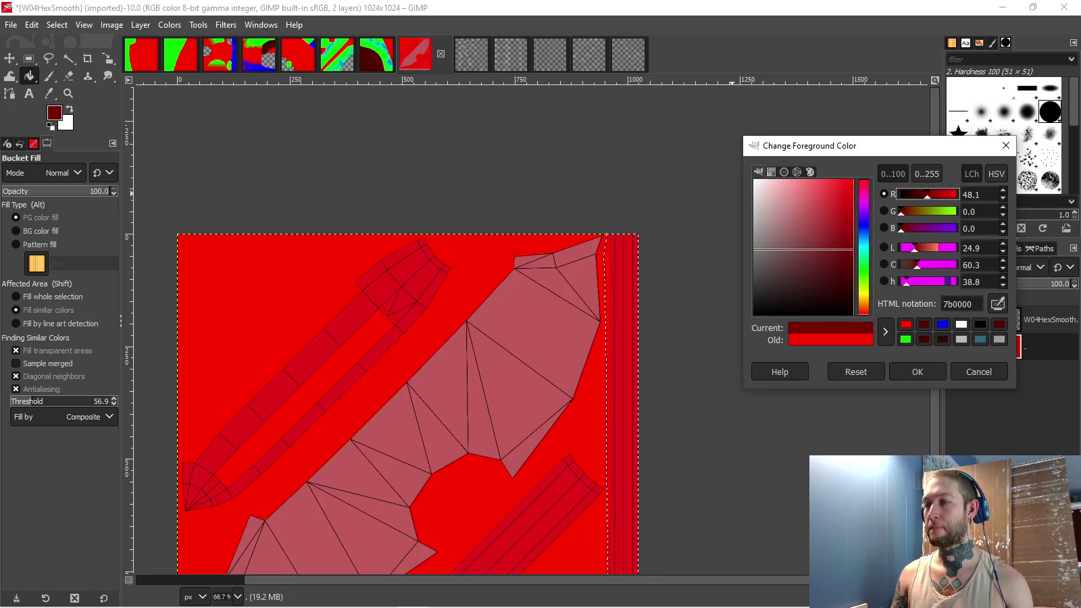
{"action": "left_click", "coordinate": [917, 370]}
{"action": "left_click", "coordinate": [608, 292]}
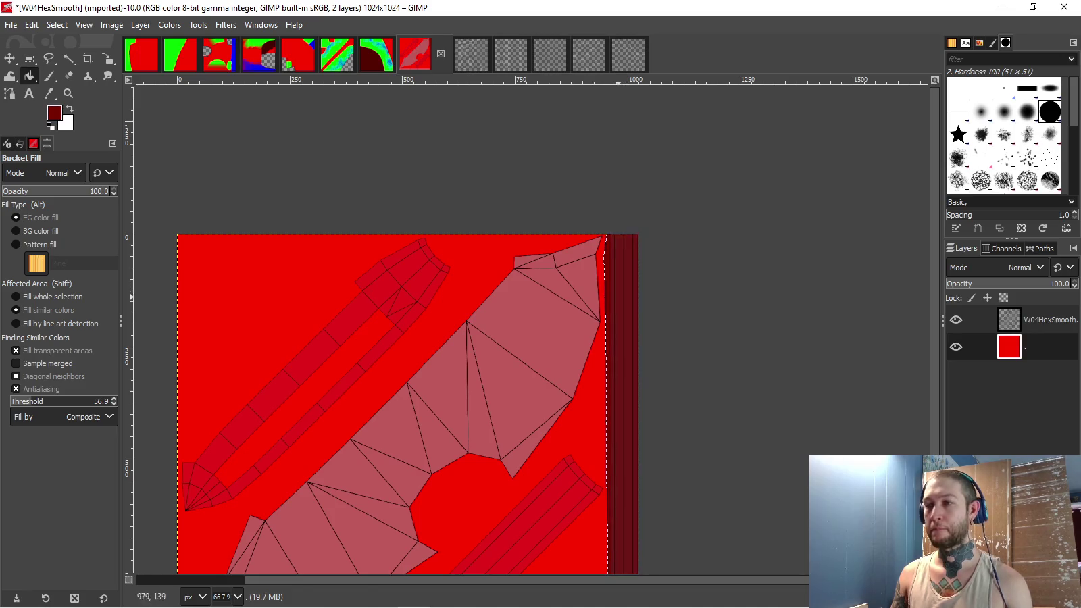
{"action": "scroll", "coordinate": [311, 236], "scroll_direction": "down", "scroll_amount": 4}
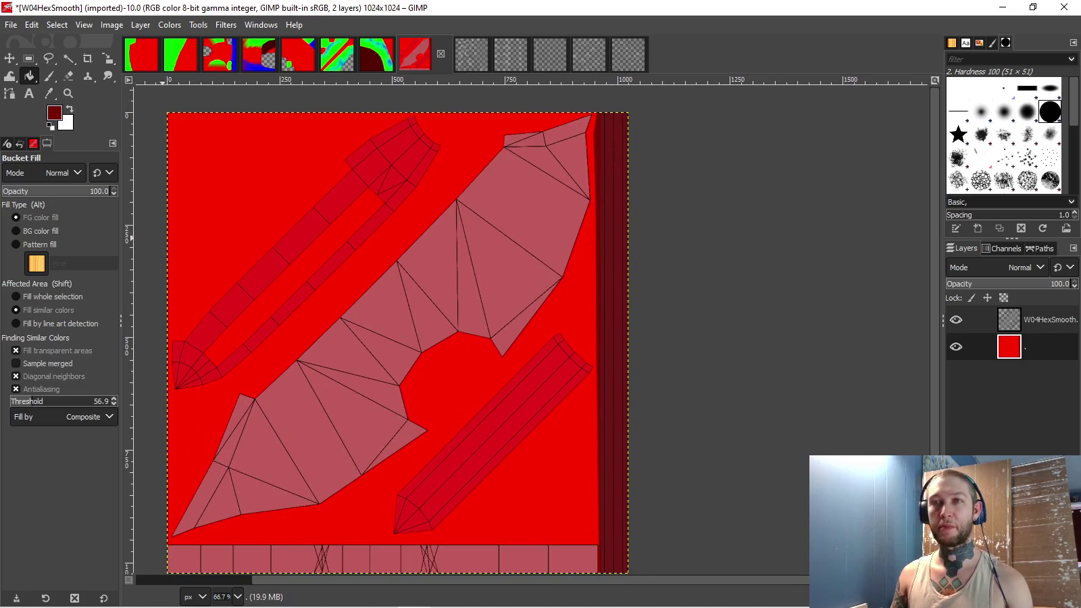
{"action": "left_click", "coordinate": [48, 58]}
{"action": "scroll", "coordinate": [574, 110], "scroll_direction": "up", "scroll_amount": 3}
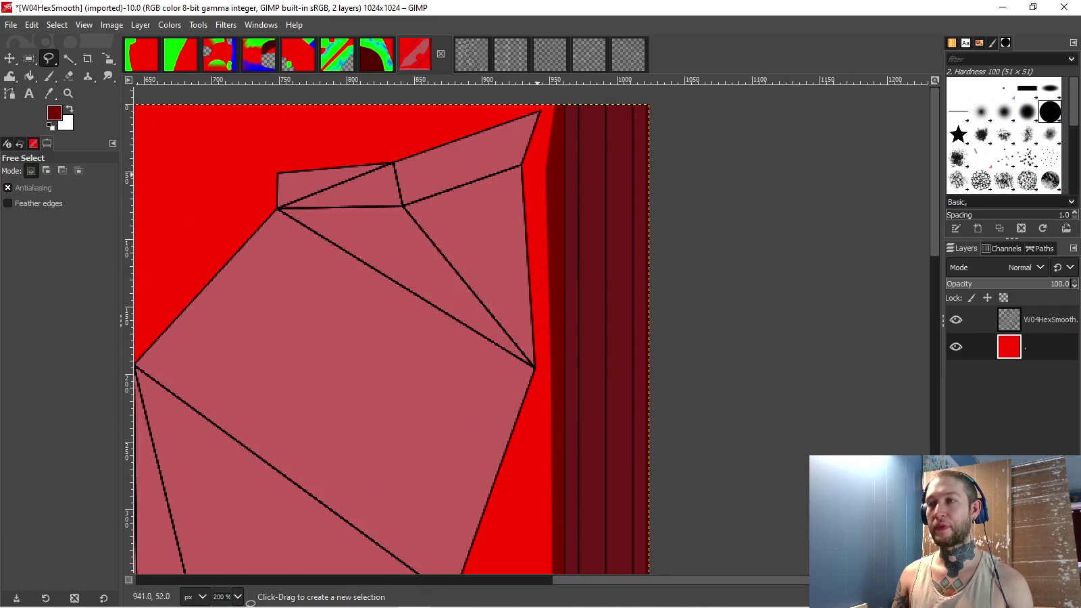
Step: Fuzzy-select the bright red area and cut the upper diagonal strip out of the selection
{"action": "key", "text": "u"}
{"action": "left_click", "coordinate": [546, 338]}
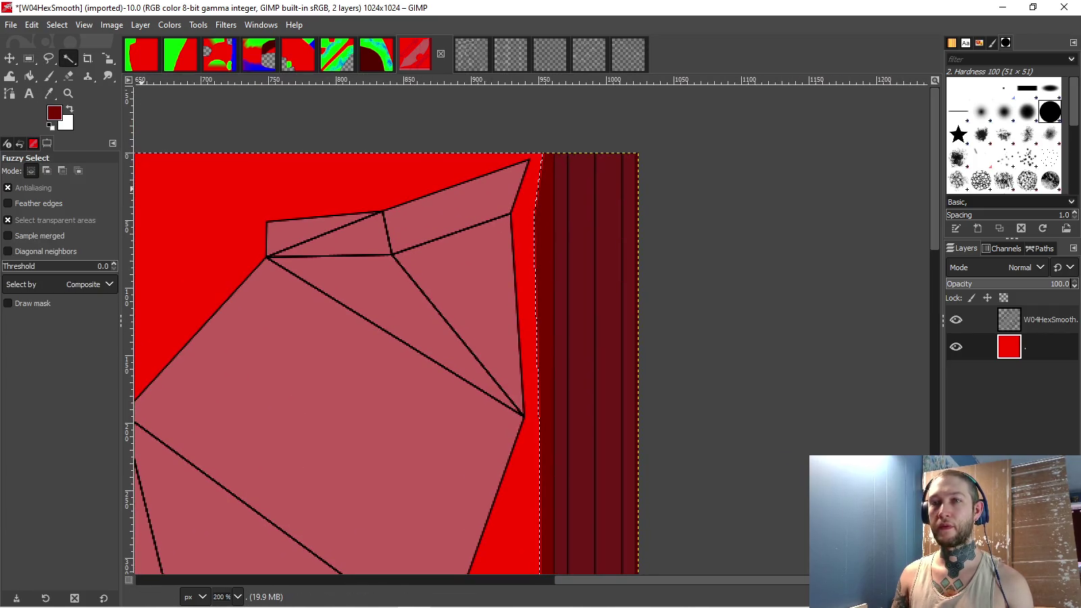
{"action": "key", "text": "f"}
{"action": "scroll", "coordinate": [484, 242], "scroll_direction": "down", "scroll_amount": 3}
{"action": "scroll", "coordinate": [484, 242], "scroll_direction": "up", "scroll_amount": 1}
{"action": "left_click", "coordinate": [490, 138], "text": "ctrl"}
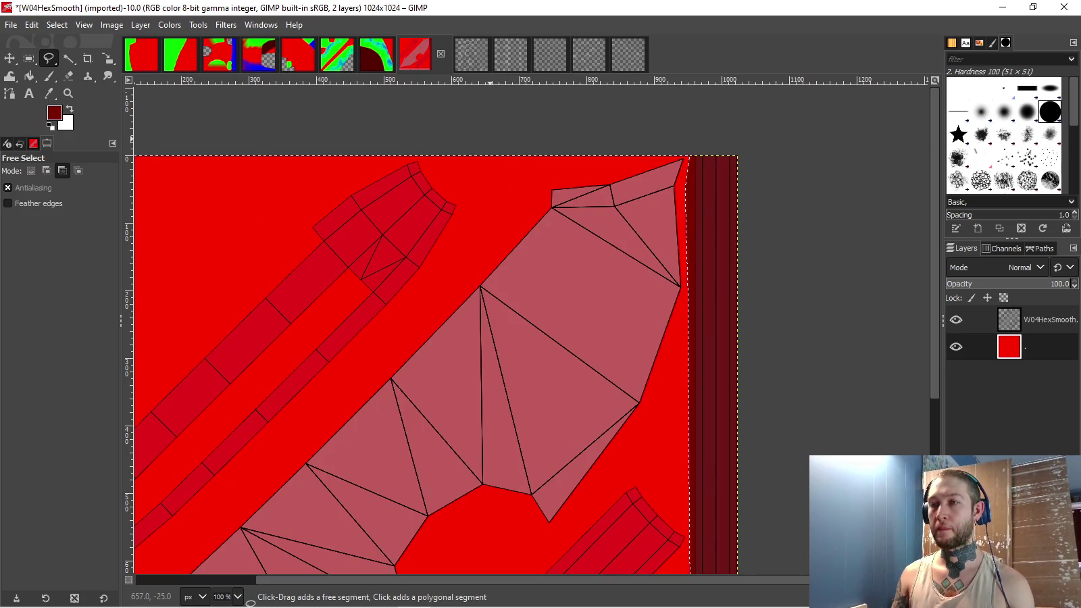
{"action": "scroll", "coordinate": [380, 351], "scroll_direction": "down", "scroll_amount": 3}
{"action": "scroll", "coordinate": [379, 351], "scroll_direction": "left", "scroll_amount": 6}
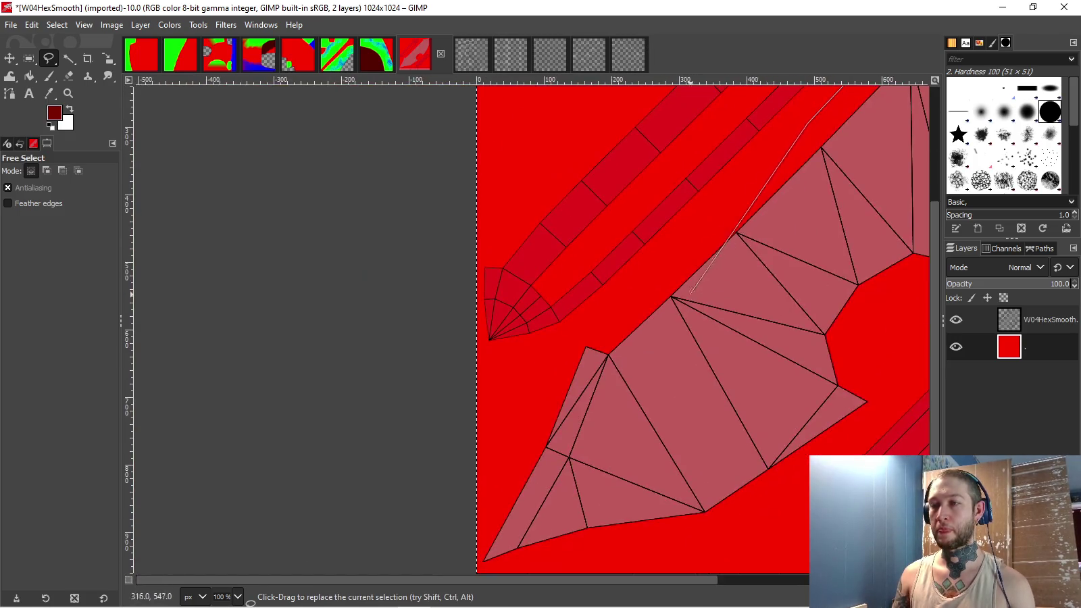
{"action": "left_click", "coordinate": [609, 323]}
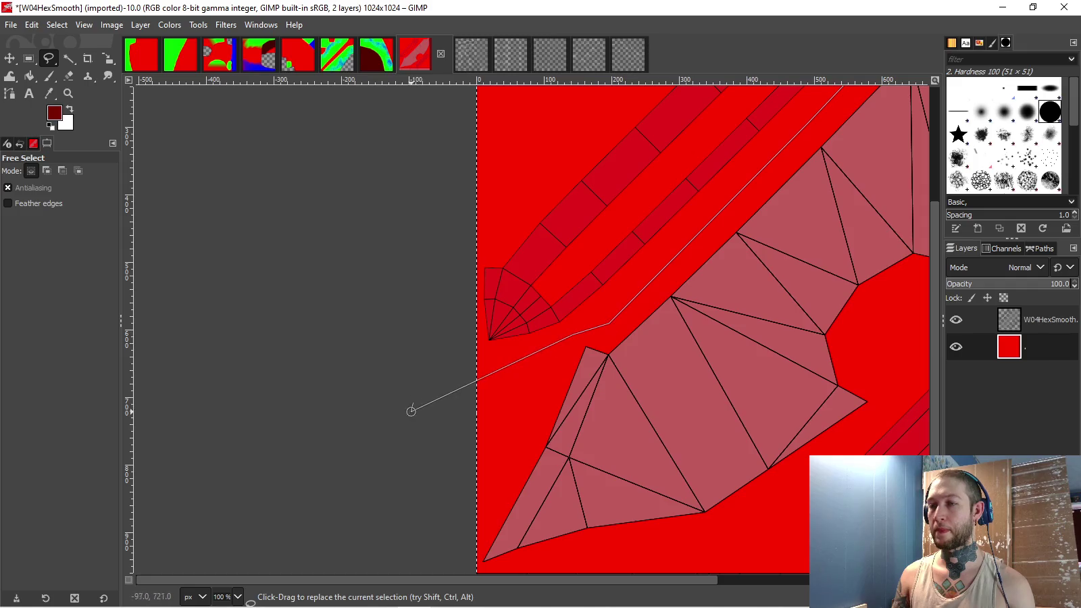
{"action": "left_click", "coordinate": [410, 410]}
{"action": "scroll", "coordinate": [410, 410], "scroll_direction": "down", "scroll_amount": 3}
{"action": "left_click", "coordinate": [587, 165]}
{"action": "left_click", "coordinate": [555, 137]}
{"action": "key", "text": "Return"}
Step: Cut the lower strip and the right-edge strip out of the selection with a freehand outline
{"action": "scroll", "coordinate": [557, 142], "scroll_direction": "up", "scroll_amount": 4}
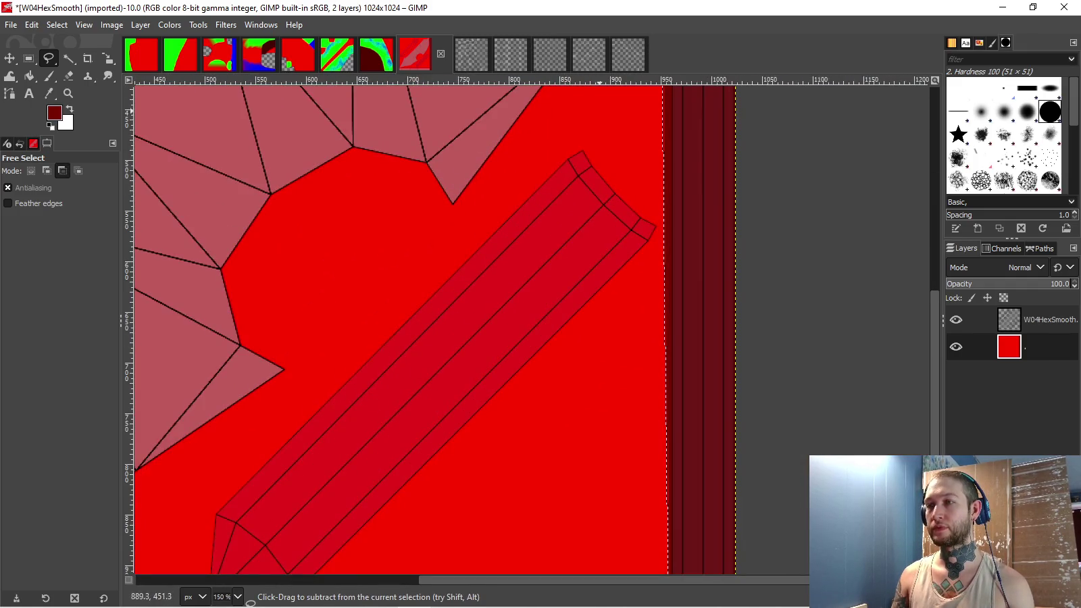
{"action": "left_click", "coordinate": [565, 117], "text": "ctrl"}
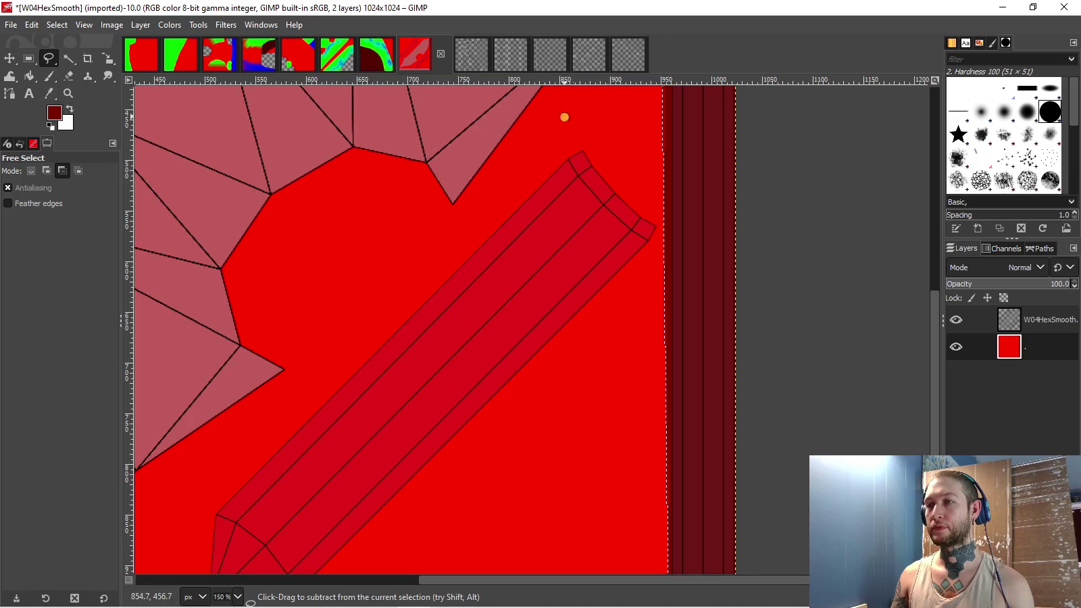
{"action": "left_click", "coordinate": [663, 129]}
{"action": "left_click", "coordinate": [664, 286]}
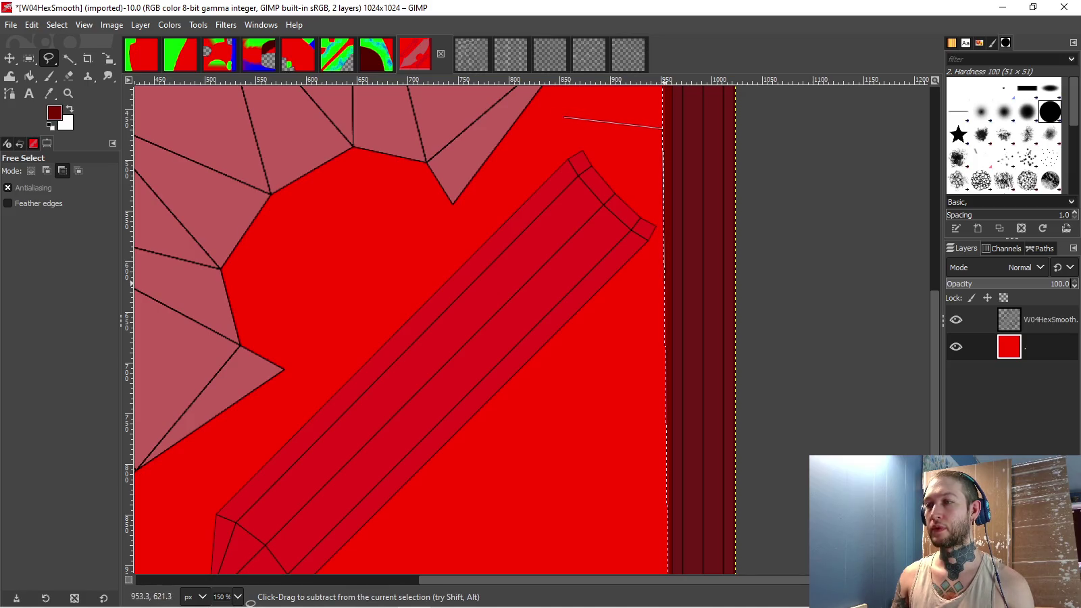
{"action": "left_click", "coordinate": [593, 398]}
{"action": "scroll", "coordinate": [608, 338], "scroll_direction": "down", "scroll_amount": 5}
{"action": "scroll", "coordinate": [608, 338], "scroll_direction": "left", "scroll_amount": 5}
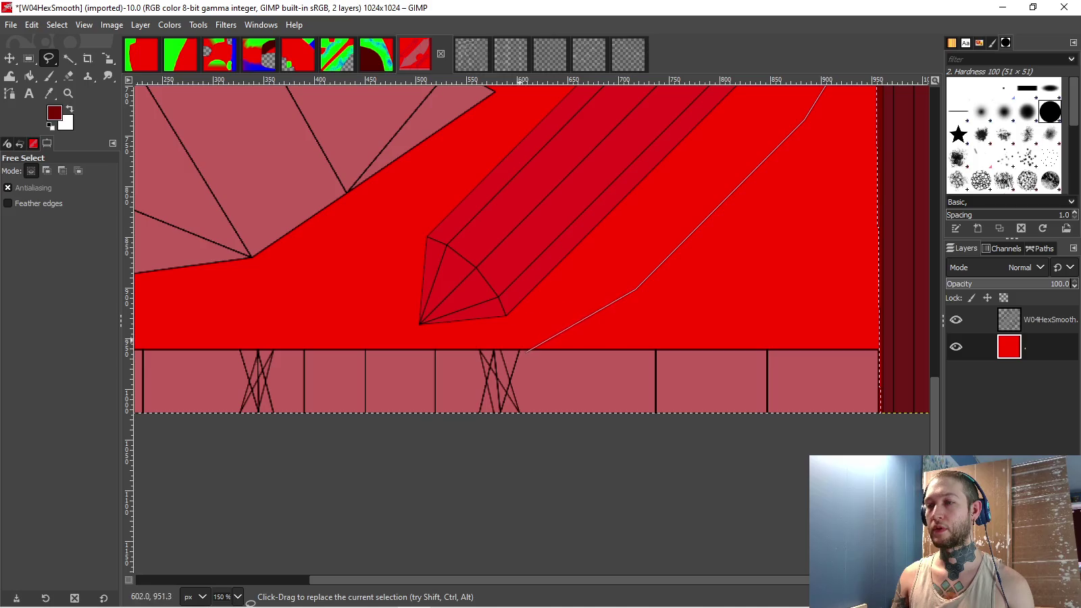
{"action": "left_click", "coordinate": [515, 333]}
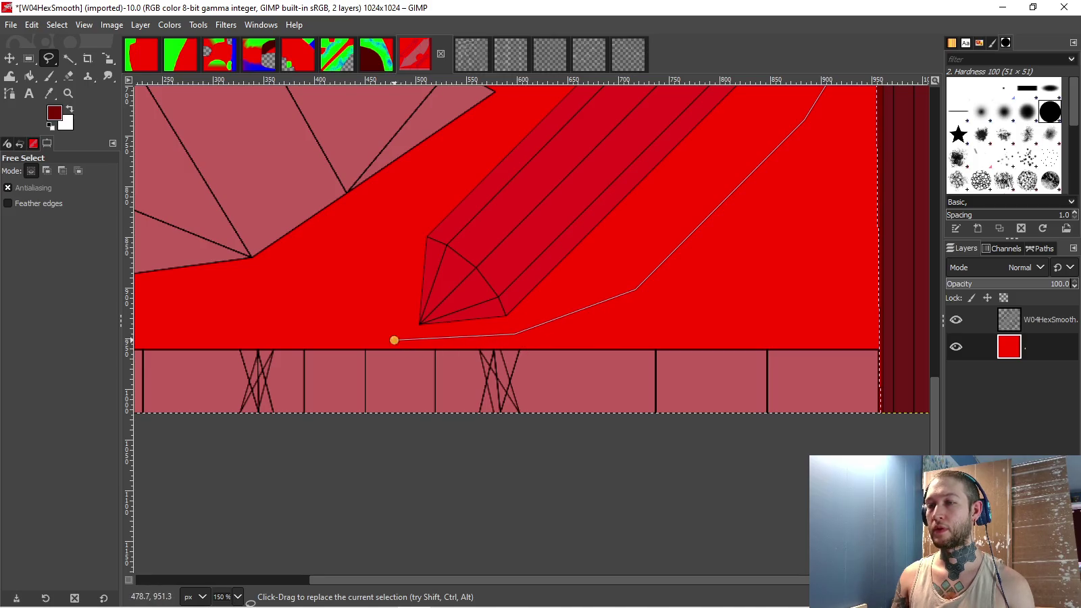
{"action": "scroll", "coordinate": [461, 159], "scroll_direction": "up", "scroll_amount": 5}
{"action": "scroll", "coordinate": [461, 158], "scroll_direction": "right", "scroll_amount": 2}
{"action": "left_click", "coordinate": [493, 325]}
{"action": "left_click", "coordinate": [685, 113]}
{"action": "key", "text": "Return"}
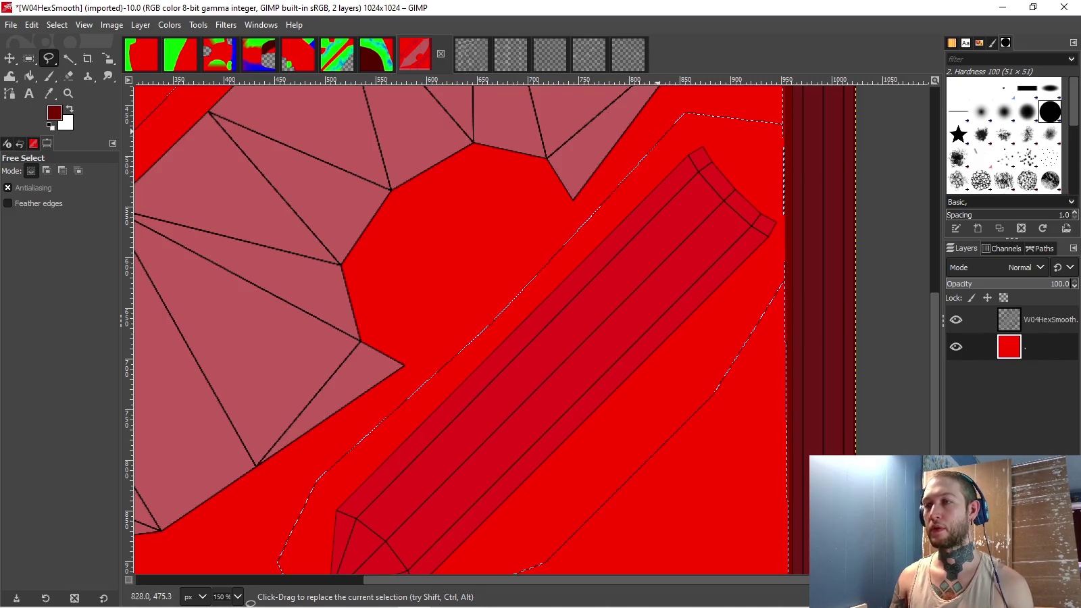
Step: Begin changing the foreground colour to bright green
{"action": "scroll", "coordinate": [165, 569], "scroll_direction": "down", "scroll_amount": 2}
{"action": "scroll", "coordinate": [160, 570], "scroll_direction": "up", "scroll_amount": 2}
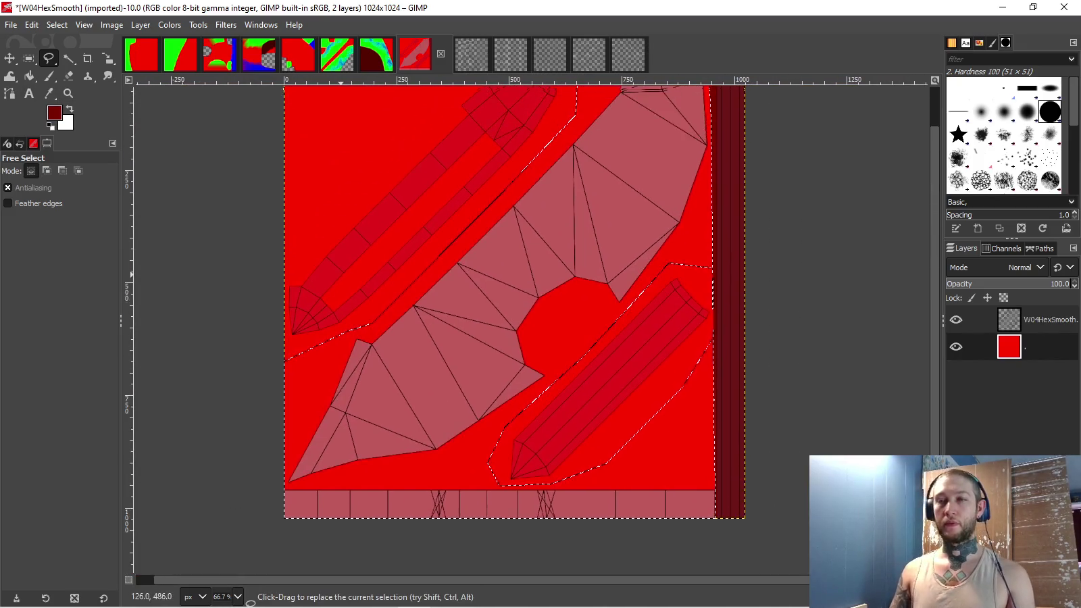
{"action": "left_click", "coordinate": [55, 112]}
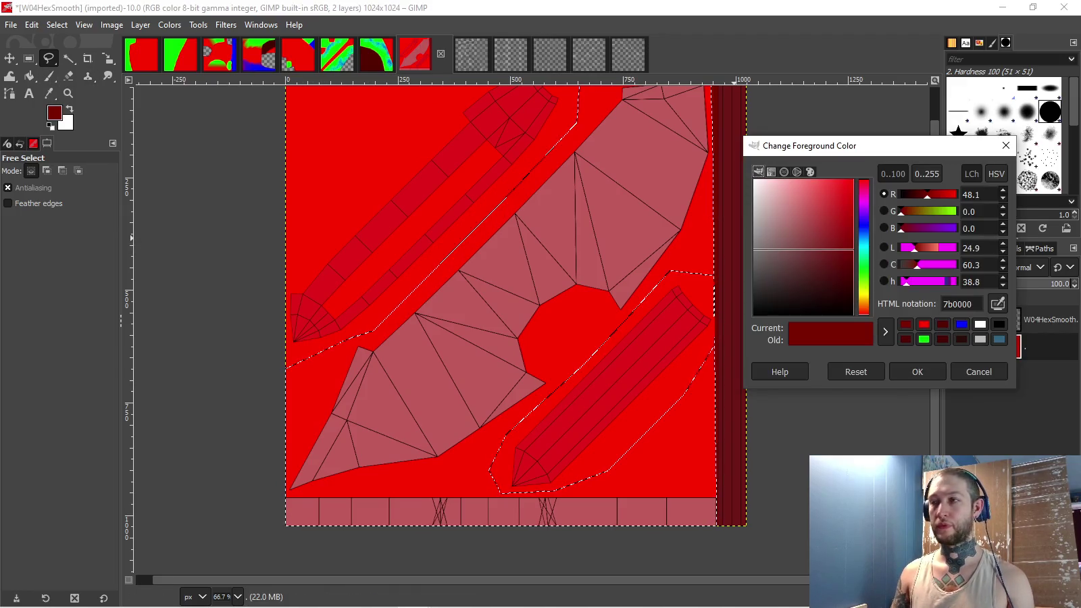
{"action": "left_click", "coordinate": [955, 211]}
Step: Fill the selected area with pure green 00ff00, then switch to the W04HexSmoothShield image
{"action": "left_click_drag", "start_coordinate": [928, 194], "coordinate": [901, 194]}
{"action": "left_click", "coordinate": [917, 372]}
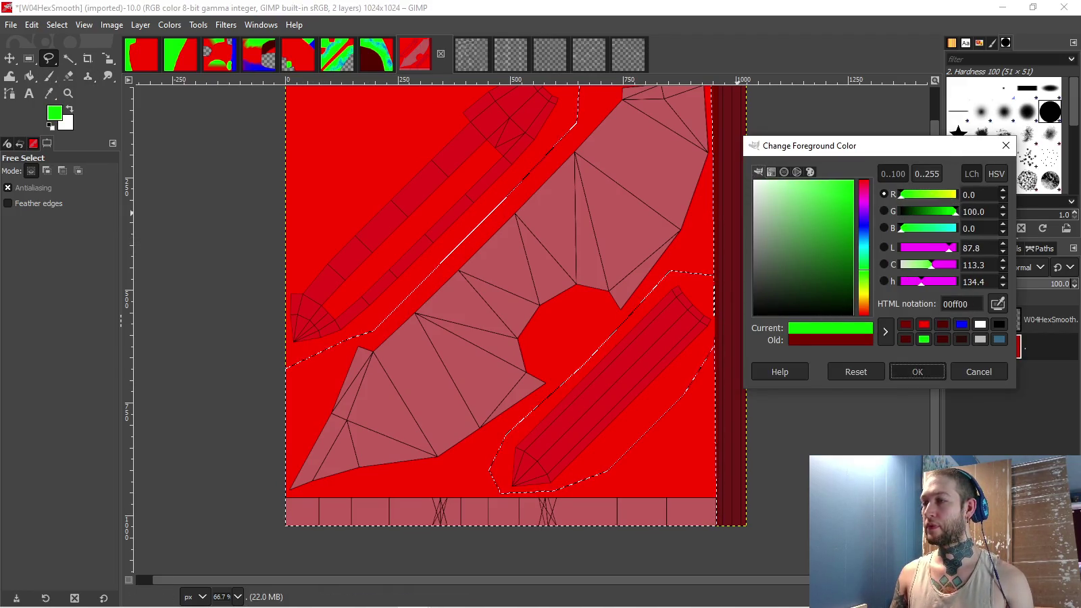
{"action": "key", "text": "shift+b"}
{"action": "left_click", "coordinate": [439, 258]}
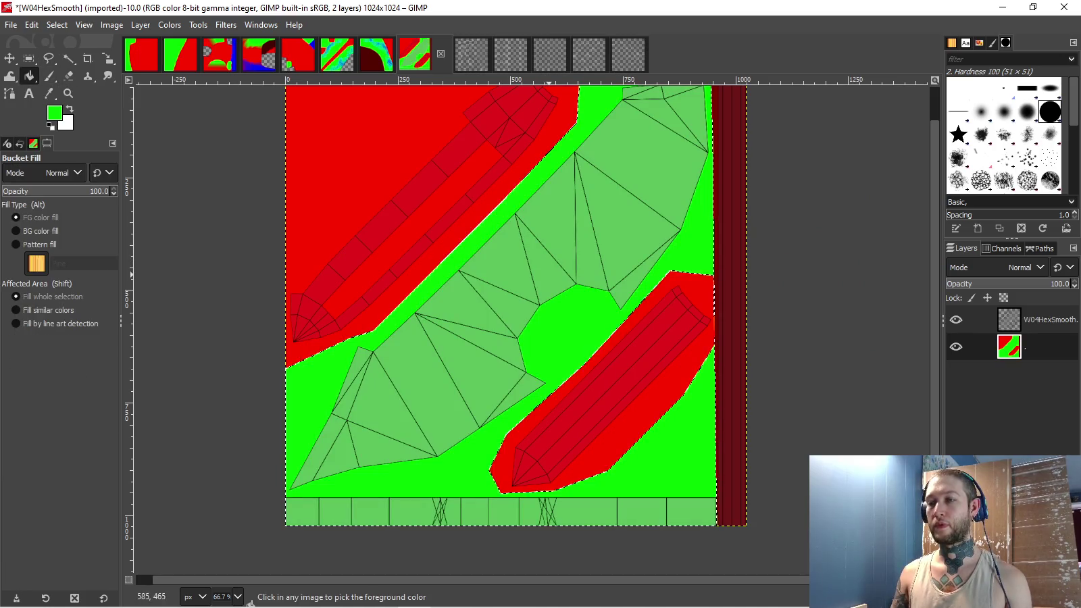
{"action": "scroll", "coordinate": [497, 346], "scroll_direction": "right", "scroll_amount": 2}
{"action": "scroll", "coordinate": [497, 346], "scroll_direction": "up", "scroll_amount": 1}
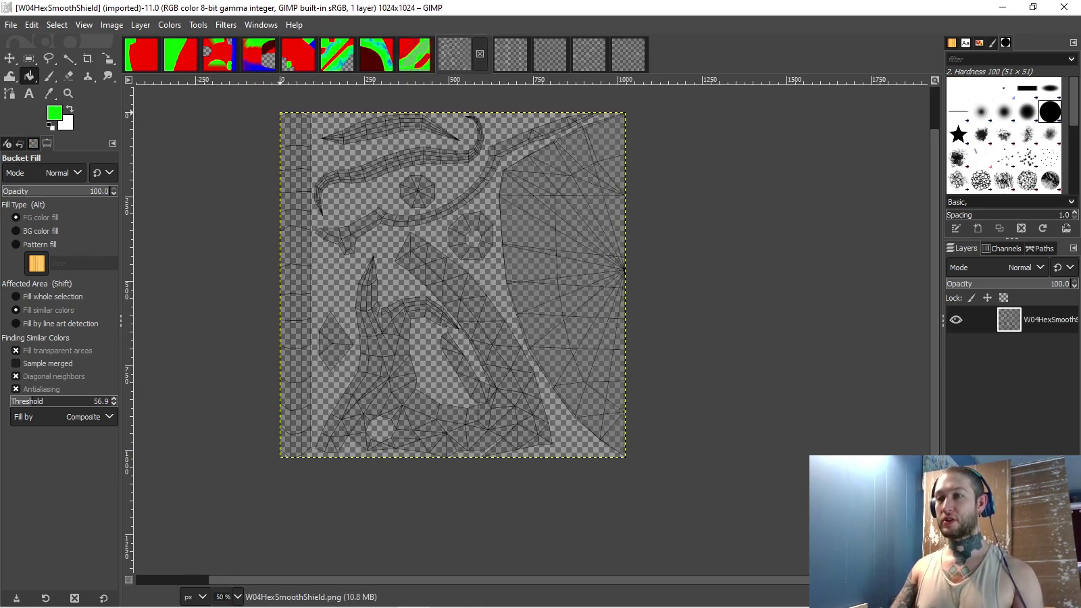
{"action": "key", "text": "ctrl+Page_Down"}
{"action": "left_click_drag", "start_coordinate": [518, 191], "coordinate": [506, 209]}
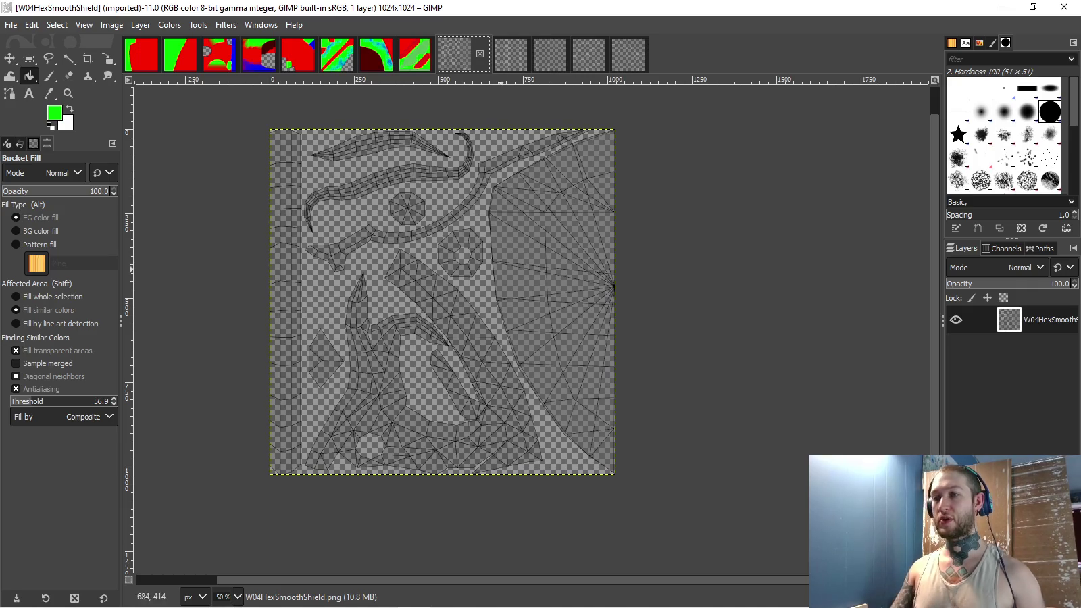
Step: Fill W04HexSmooth's lower red strip with pure blue 0000ff
{"action": "key", "text": "ctrl+Page_Up"}
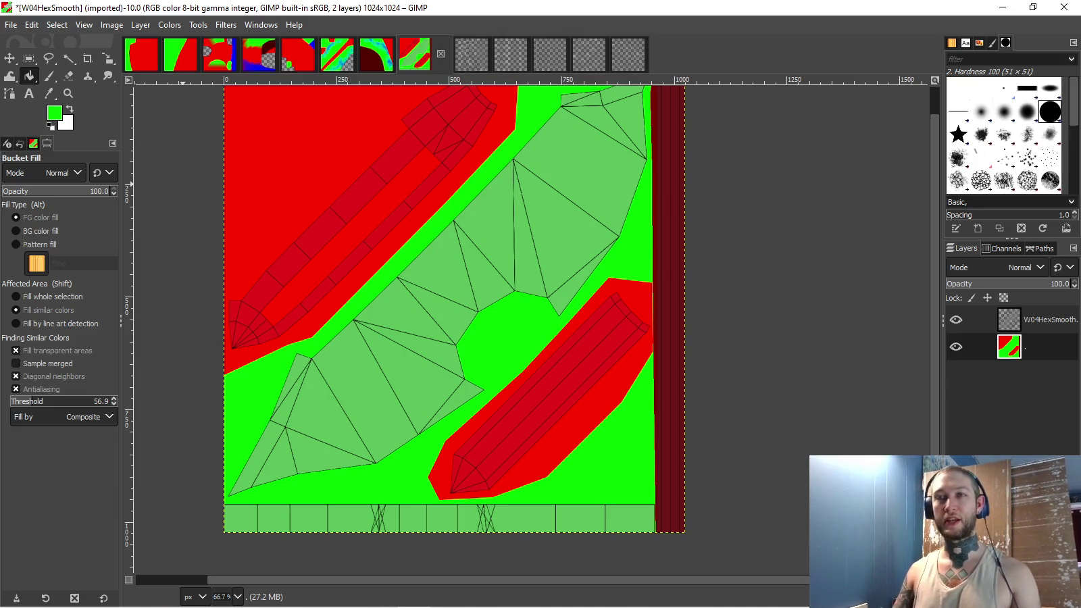
{"action": "left_click", "coordinate": [54, 112]}
{"action": "left_click", "coordinate": [900, 212]}
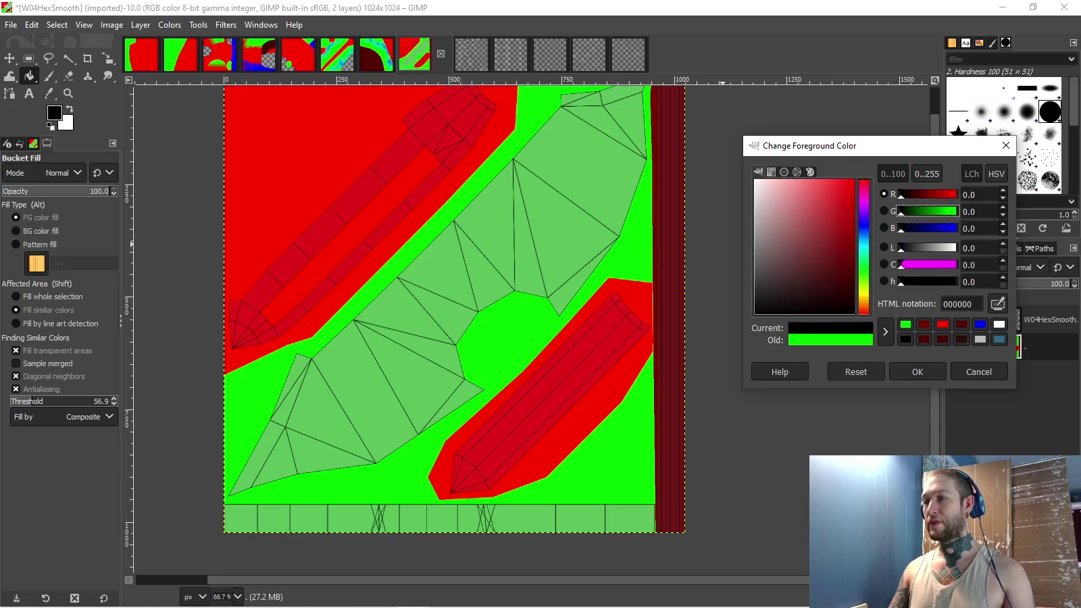
{"action": "left_click", "coordinate": [980, 324]}
{"action": "left_click", "coordinate": [917, 372]}
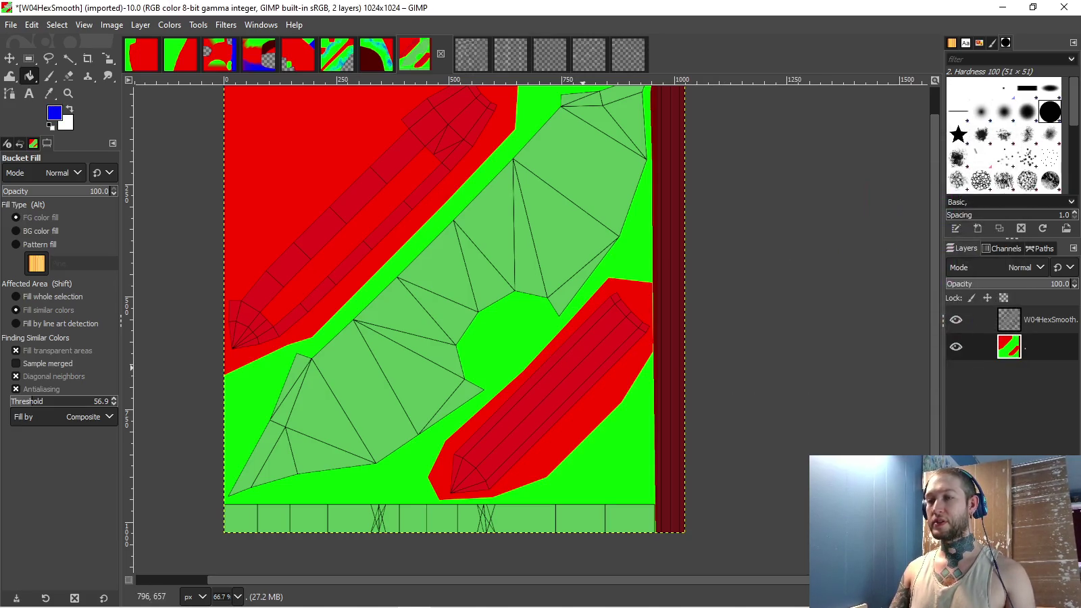
{"action": "left_click", "coordinate": [591, 397]}
{"action": "scroll", "coordinate": [300, 106], "scroll_direction": "right", "scroll_amount": 1}
Step: Add a new layer to W04HexSmoothShield, fill it solid red, and move it below the wireframe
{"action": "left_click", "coordinate": [471, 54]}
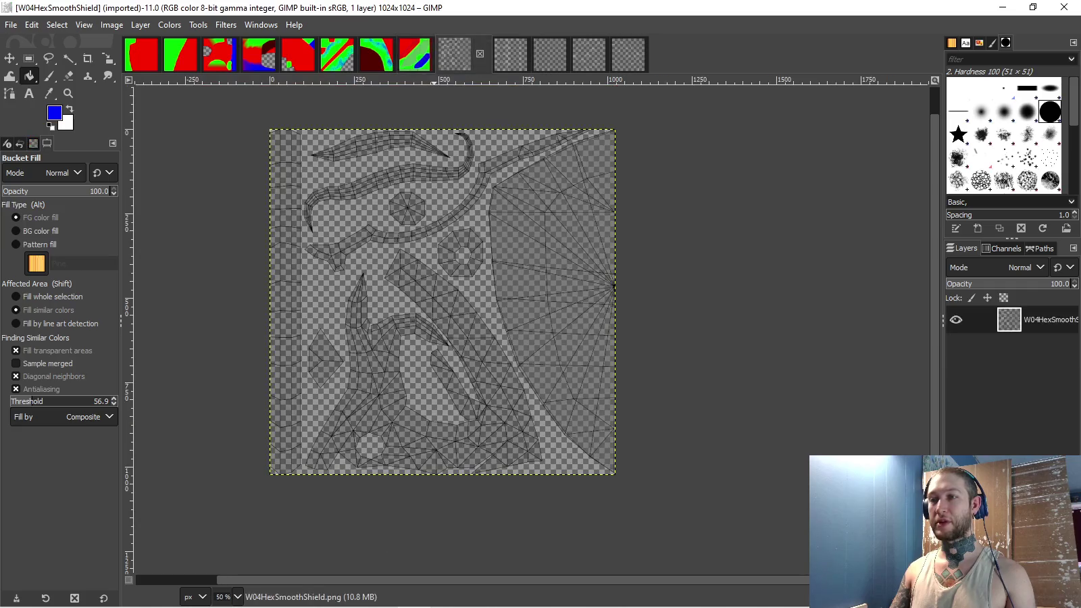
{"action": "right_click", "coordinate": [1007, 379]}
{"action": "left_click", "coordinate": [953, 104]}
{"action": "left_click", "coordinate": [971, 338]}
{"action": "left_click", "coordinate": [54, 112]}
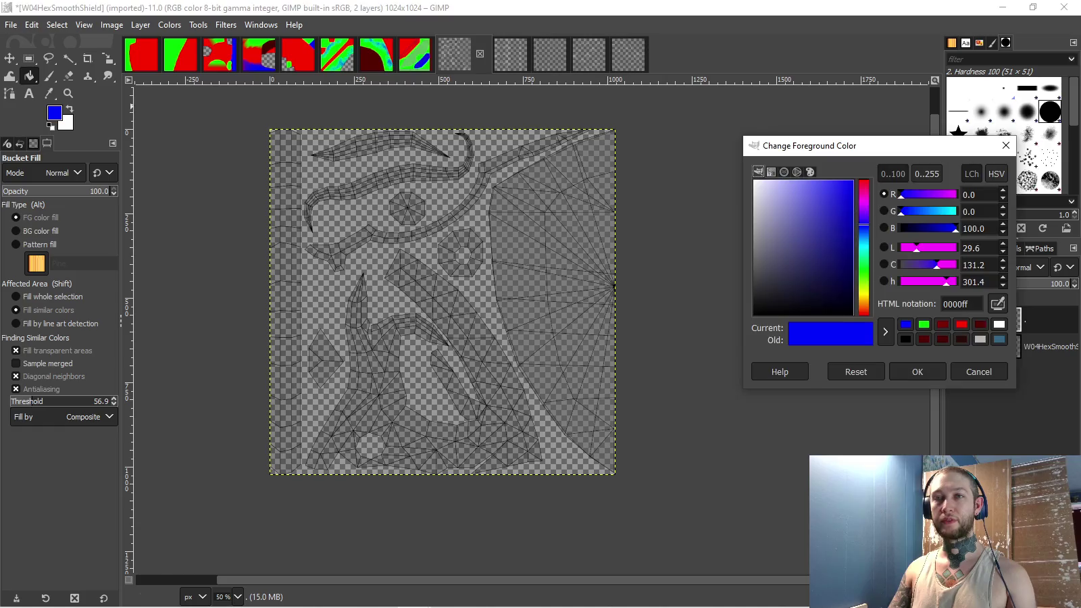
{"action": "left_click", "coordinate": [961, 324]}
{"action": "left_click", "coordinate": [918, 372]}
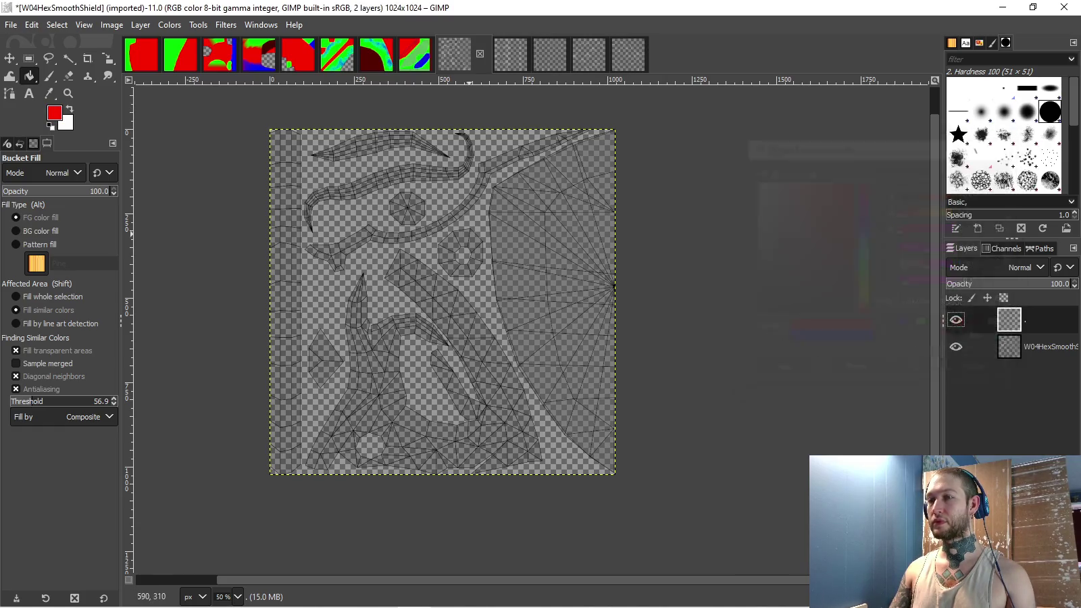
{"action": "left_click", "coordinate": [443, 302]}
{"action": "left_click_drag", "start_coordinate": [1009, 320], "coordinate": [1009, 361]}
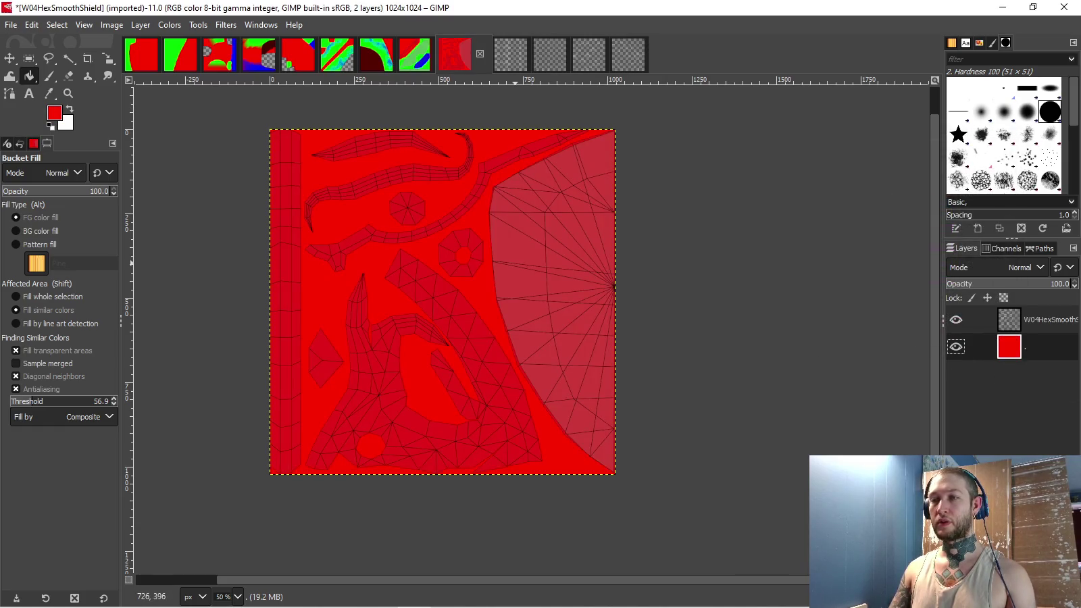
{"action": "scroll", "coordinate": [515, 263], "scroll_direction": "up", "scroll_amount": 1}
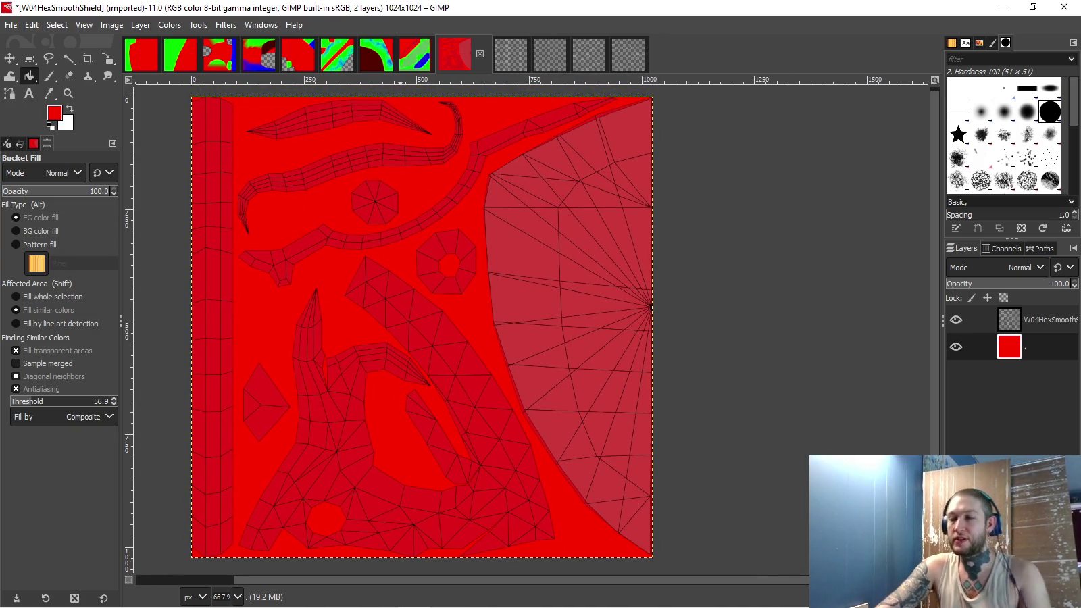
Step: Compare the two textures, then switch to Blender and hide W04HexPoint and W04HexPointShield
{"action": "key", "text": "ctrl+Page_Up"}
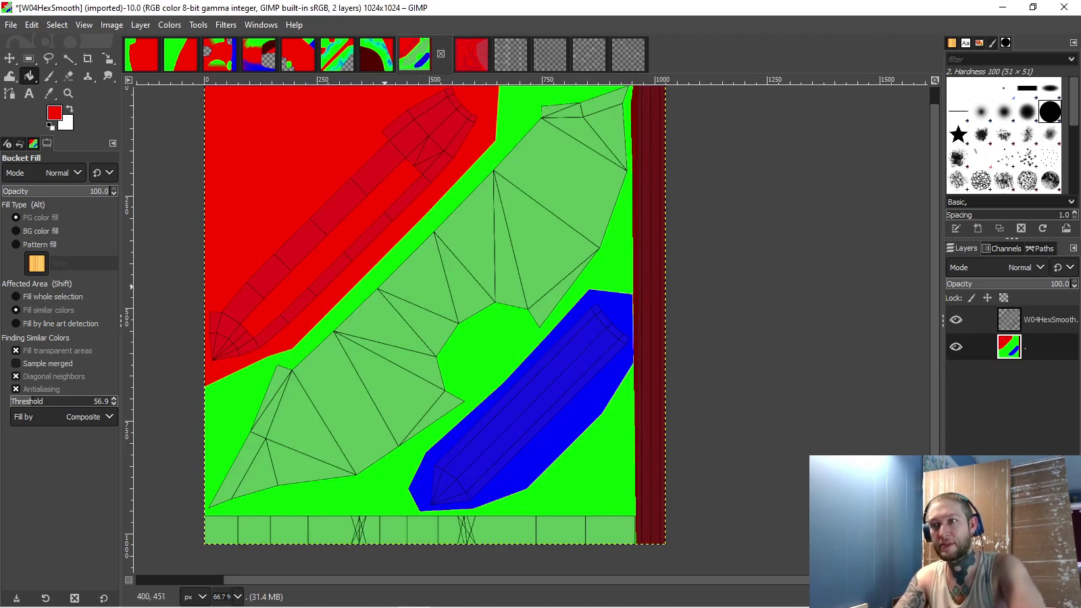
{"action": "key", "text": "ctrl+Page_Down"}
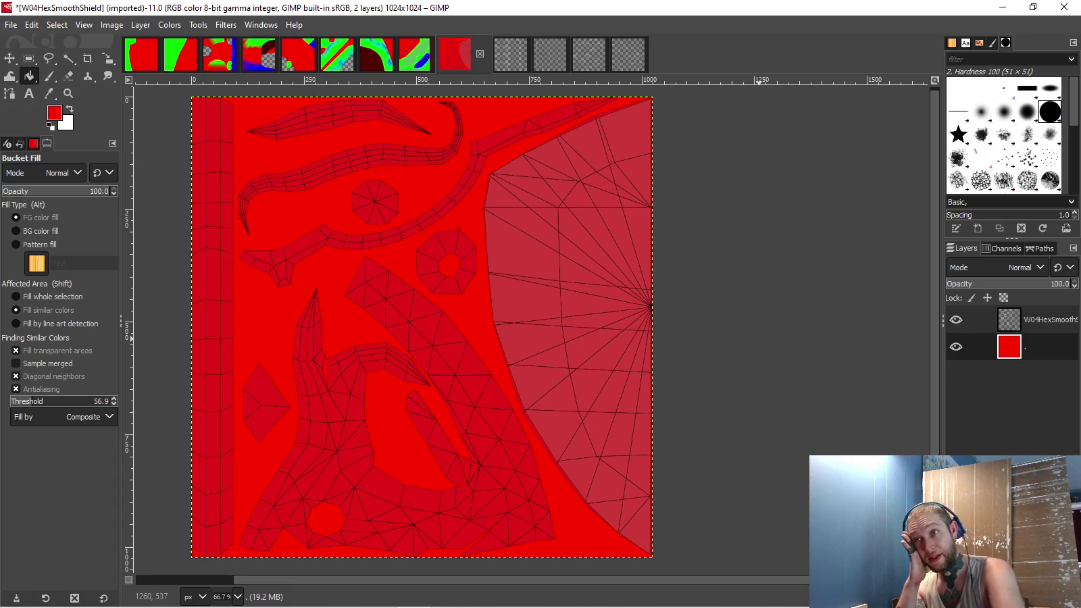
{"action": "key", "text": "alt+Tab"}
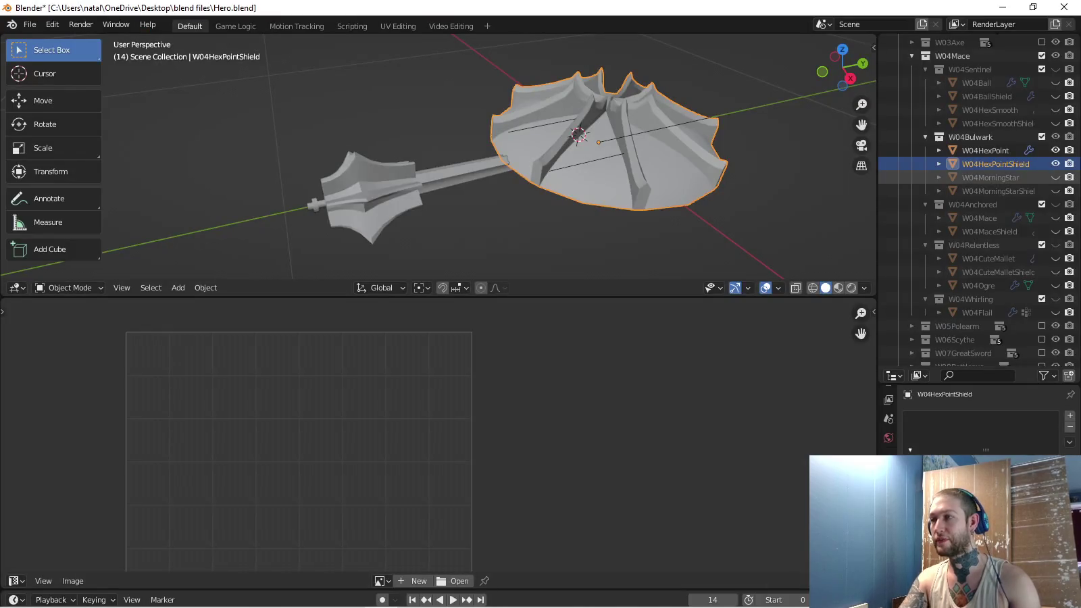
{"action": "left_click", "coordinate": [1056, 164]}
{"action": "left_click", "coordinate": [1056, 150]}
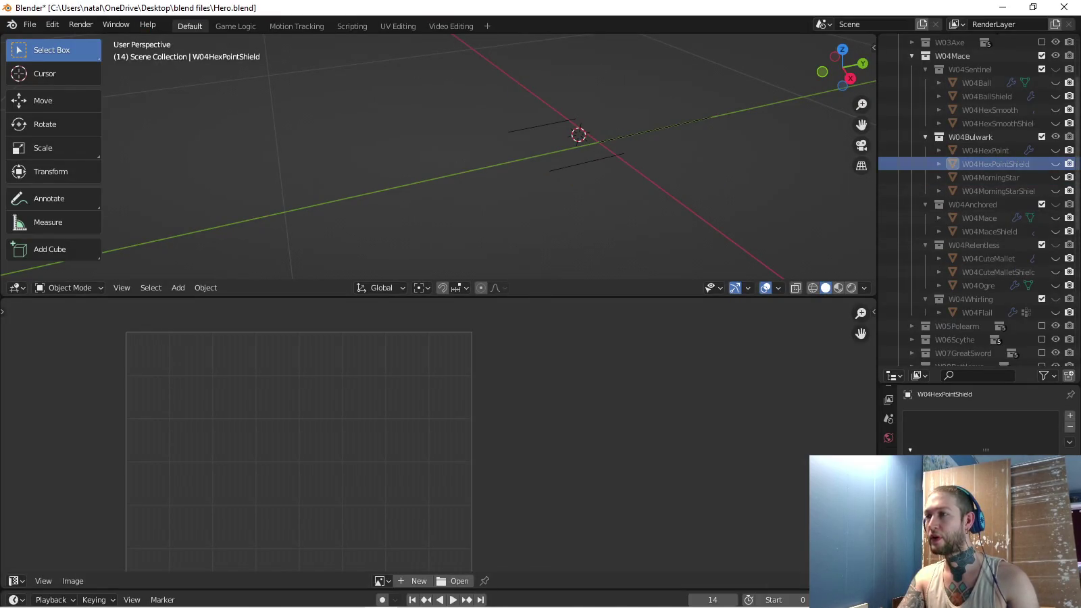
Step: Unhide and select W04HexSmoothShield, enter Edit Mode, and select one seam-bounded island
{"action": "left_click", "coordinate": [1055, 123]}
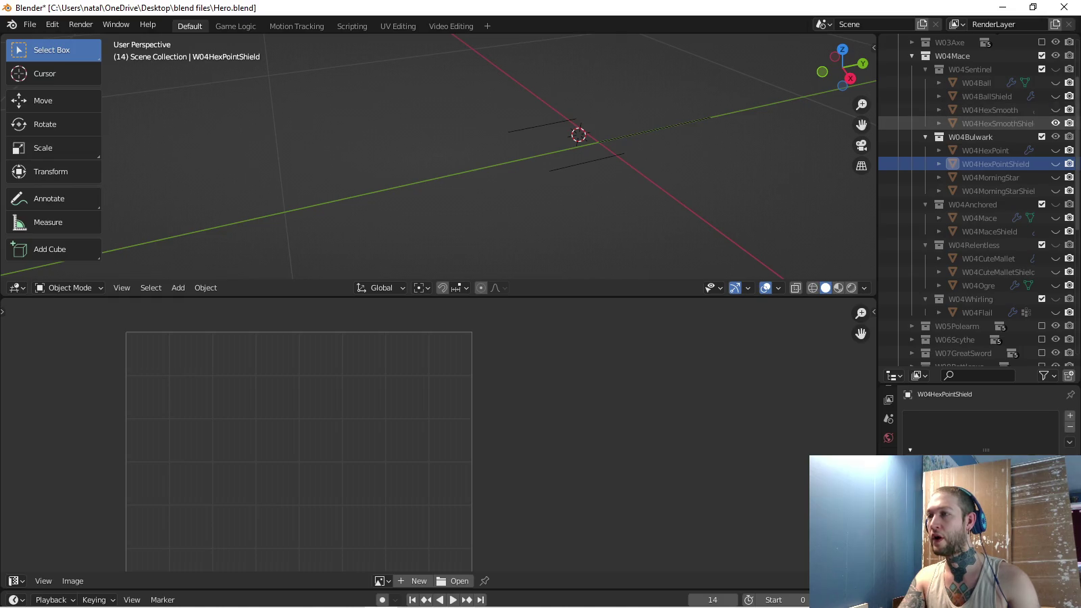
{"action": "left_click", "coordinate": [999, 124]}
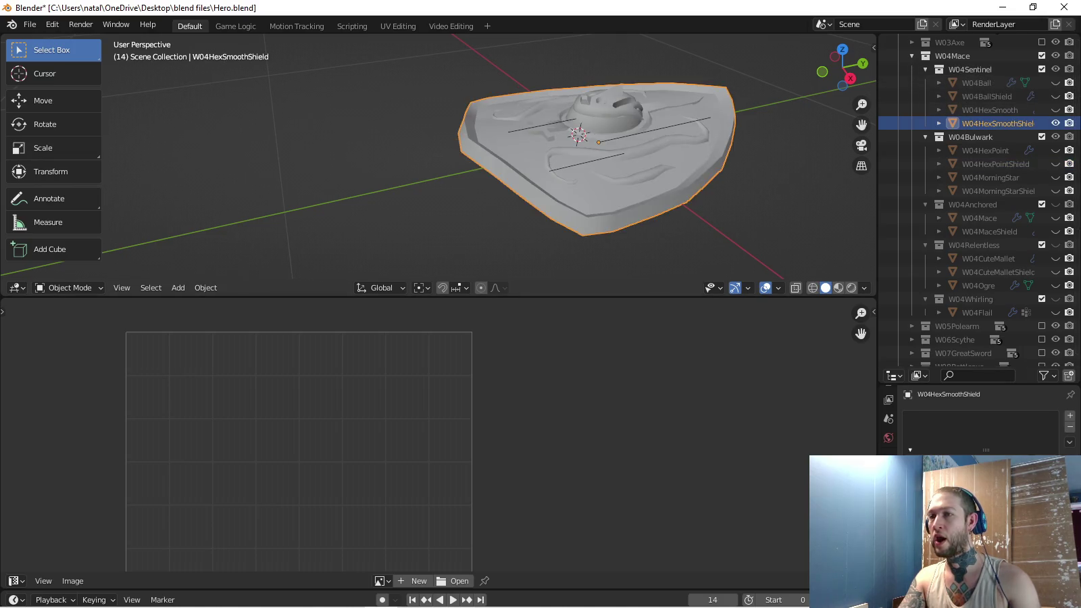
{"action": "key", "text": "Tab"}
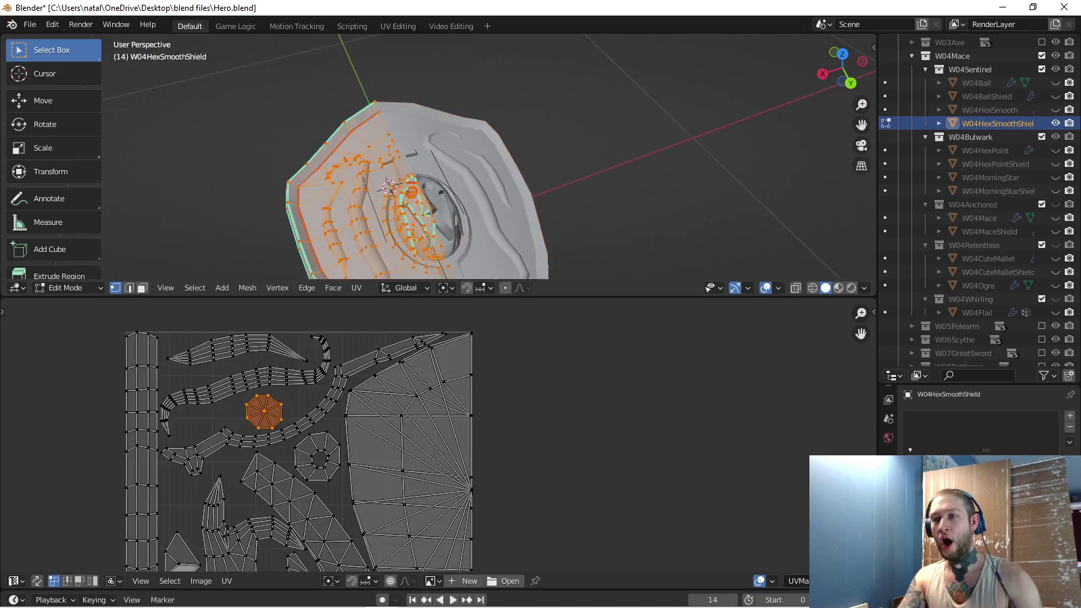
{"action": "scroll", "coordinate": [490, 155], "scroll_direction": "up", "scroll_amount": 6}
{"action": "key", "text": "alt+a"}
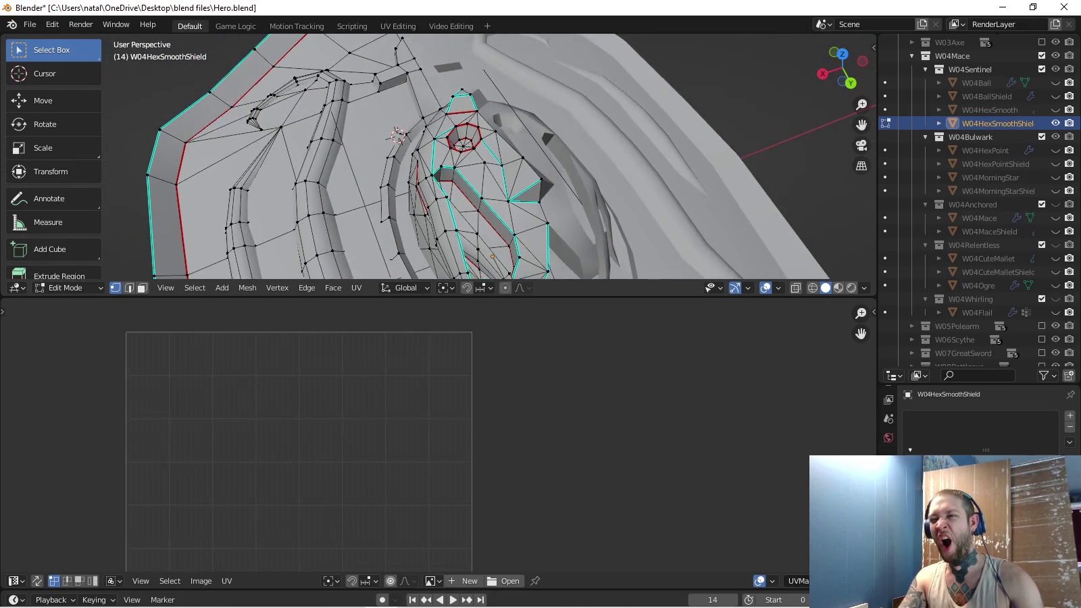
{"action": "key", "text": "l"}
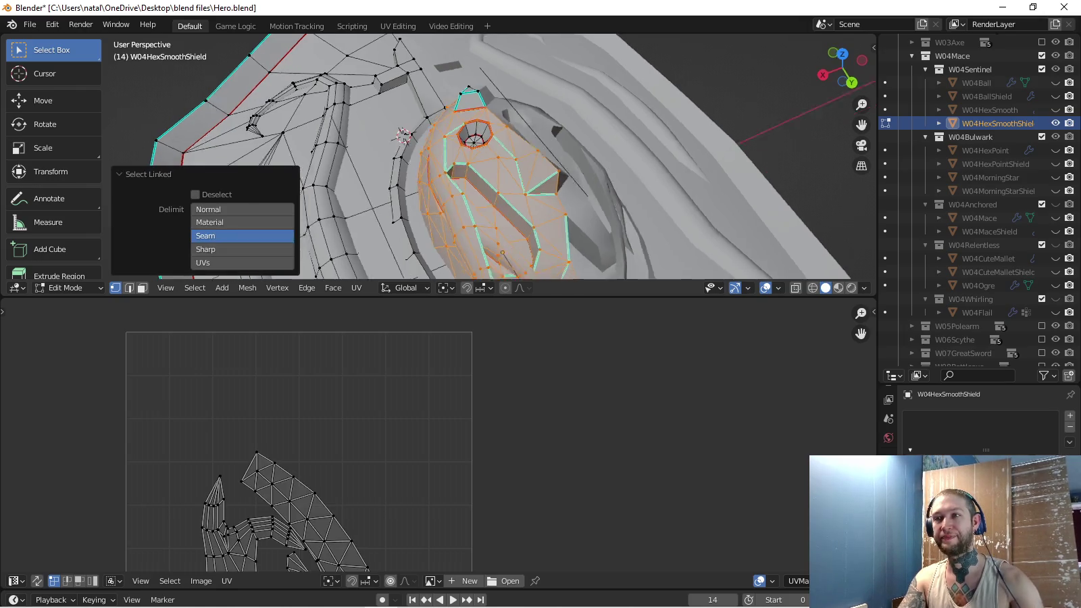
{"action": "key", "text": "ctrl+z"}
{"action": "key", "text": "l"}
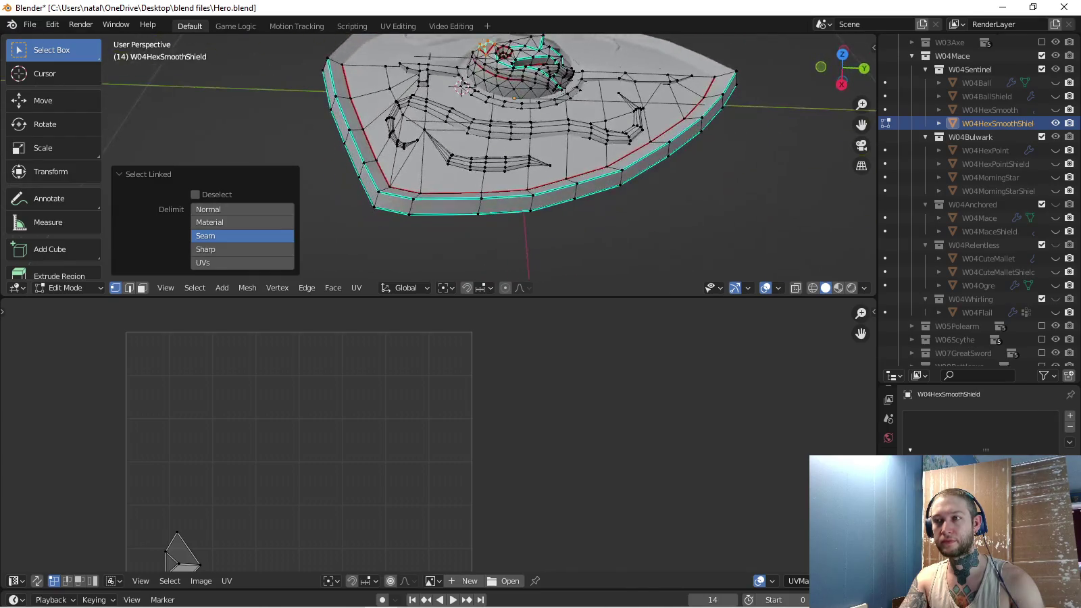
Step: Select the zigzag piece and outer rim islands and orbit to inspect their UVs
{"action": "key", "text": "a"}
{"action": "key", "text": "alt+a"}
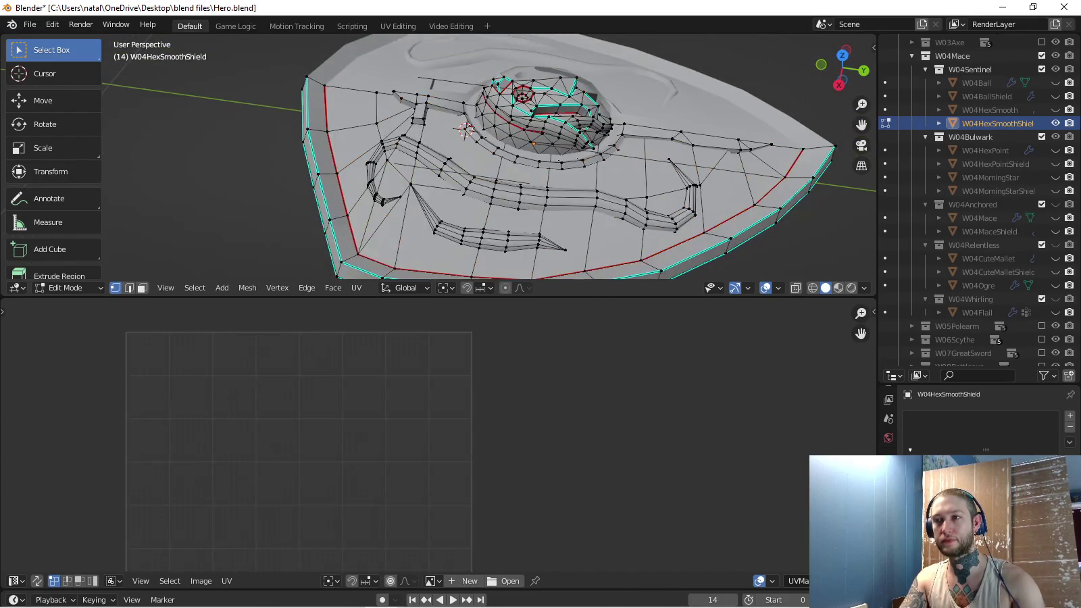
{"action": "key", "text": "l"}
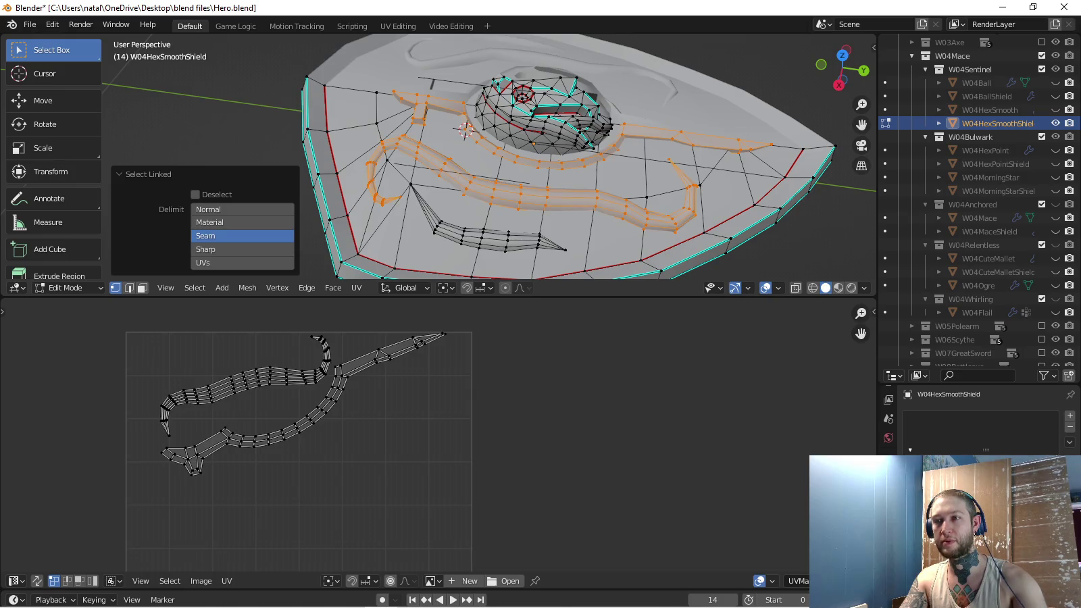
{"action": "key", "text": "l"}
{"action": "key", "text": "l"}
{"action": "left_click_drag", "start_coordinate": [473, 155], "coordinate": [568, 108]}
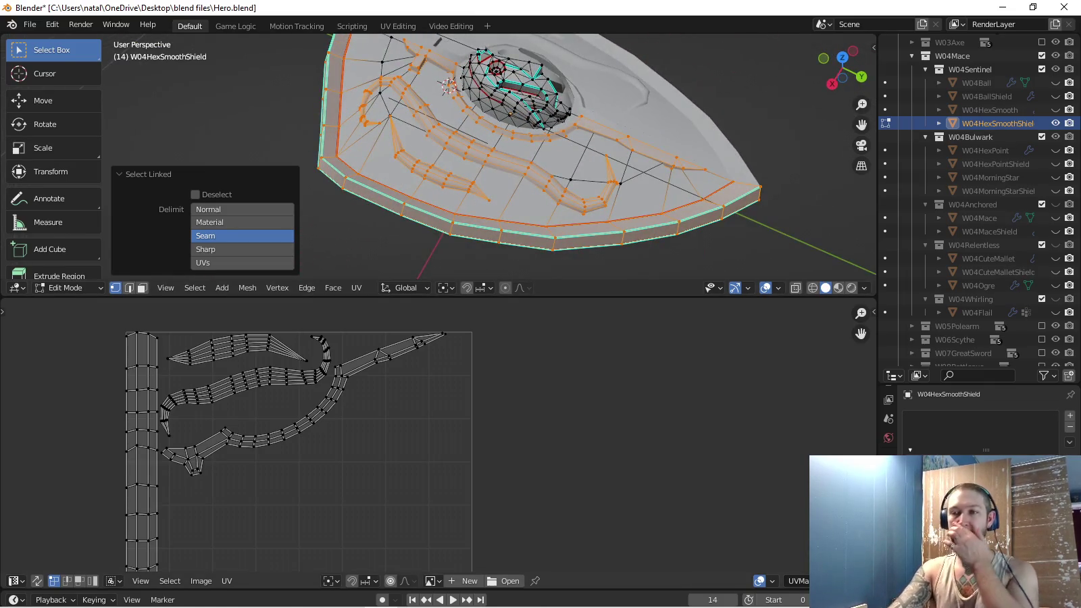
{"action": "left_click_drag", "start_coordinate": [568, 108], "coordinate": [649, 67]}
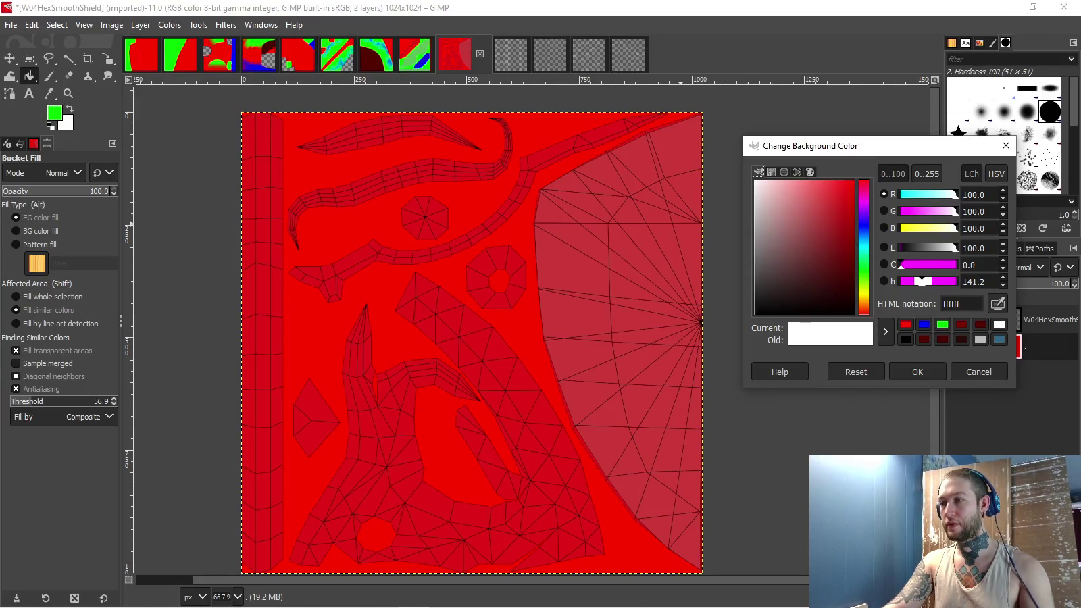
Step: Set GIMP's background colour to pure blue 0000ff, then return to Blender
{"action": "left_click", "coordinate": [864, 292]}
{"action": "left_click", "coordinate": [847, 181]}
{"action": "left_click", "coordinate": [955, 228]}
{"action": "left_click", "coordinate": [901, 211]}
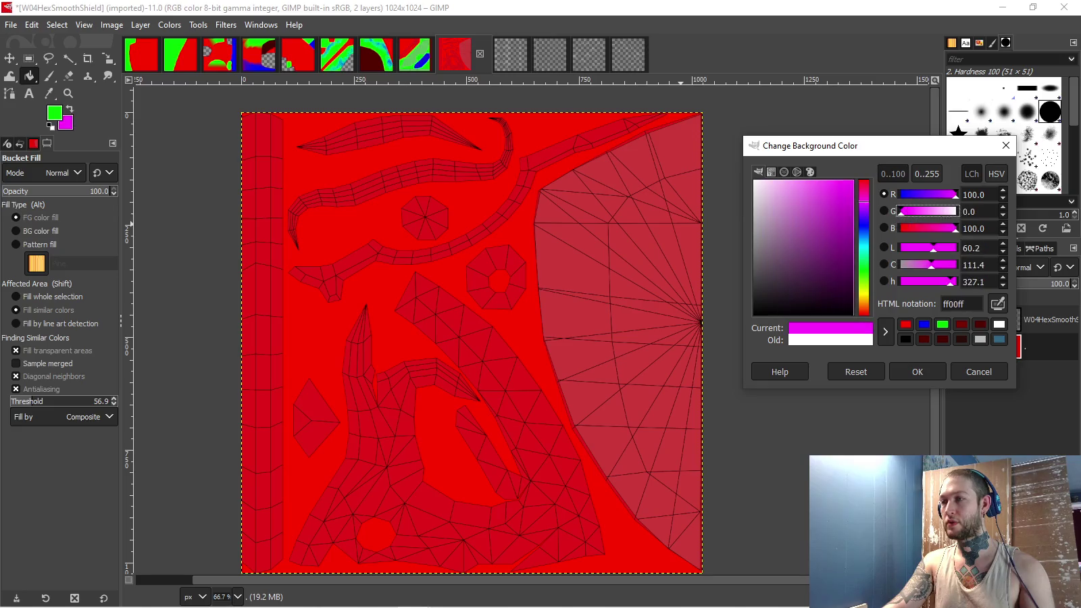
{"action": "left_click", "coordinate": [899, 194]}
{"action": "left_click", "coordinate": [918, 371]}
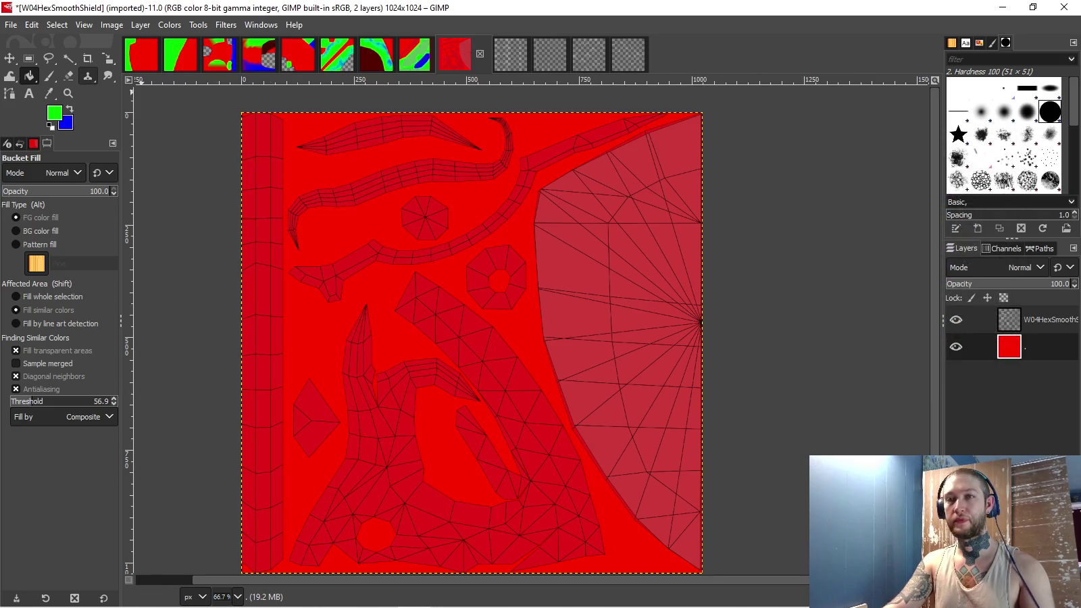
{"action": "left_click", "coordinate": [48, 58]}
{"action": "key", "text": "alt+Tab"}
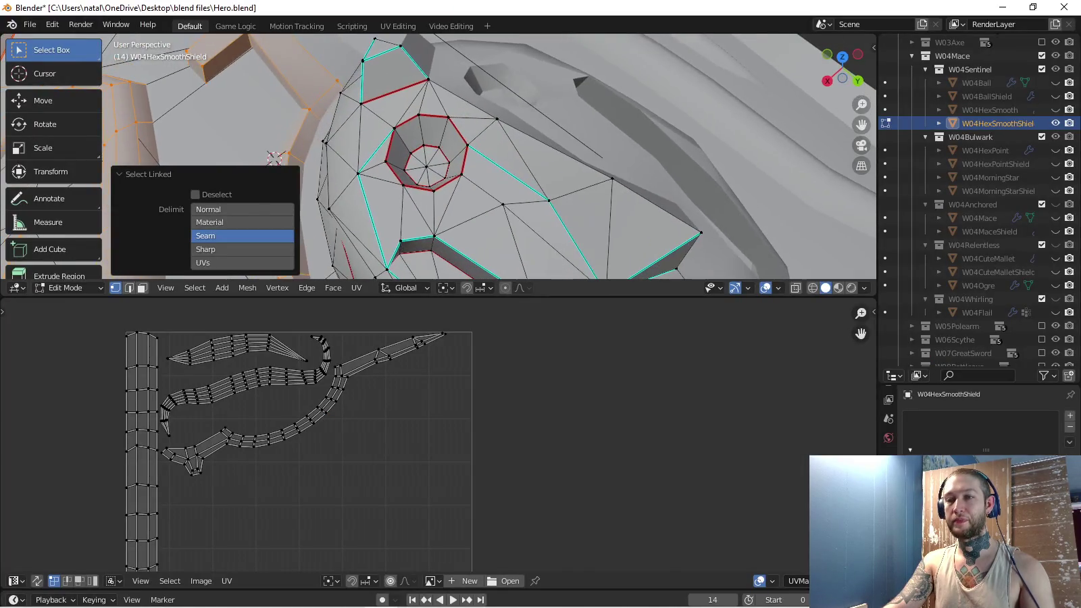
Step: Select the shield's small hex island and then its hex ring piece to check their UVs
{"action": "scroll", "coordinate": [440, 156], "scroll_direction": "down", "scroll_amount": 3}
{"action": "key", "text": "a"}
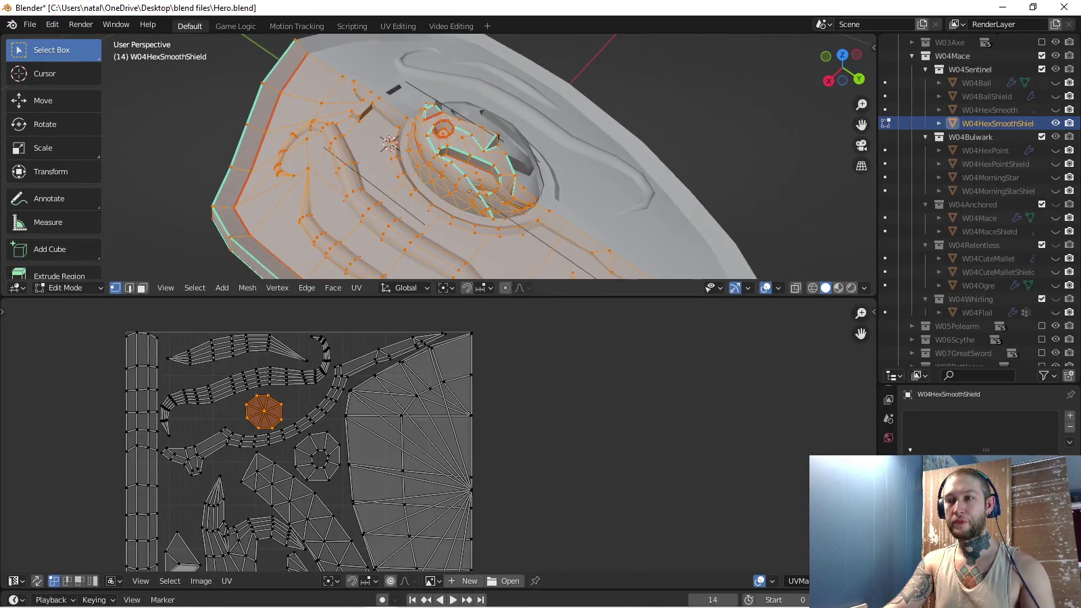
{"action": "key", "text": "alt+a"}
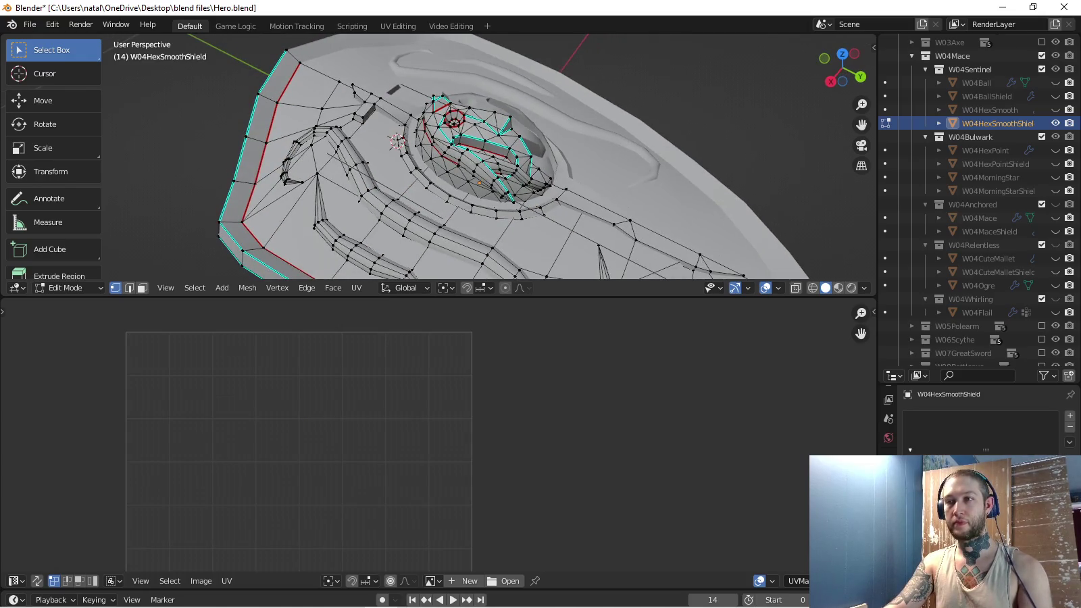
{"action": "key", "text": "l"}
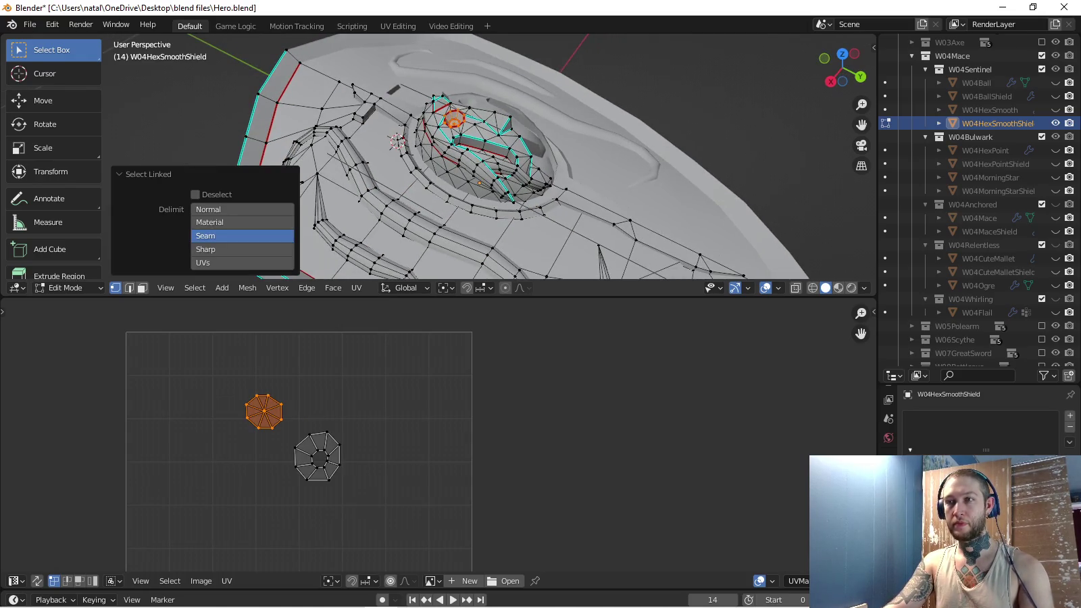
{"action": "scroll", "coordinate": [439, 155], "scroll_direction": "up", "scroll_amount": 7}
{"action": "key", "text": "a"}
{"action": "key", "text": "alt+a"}
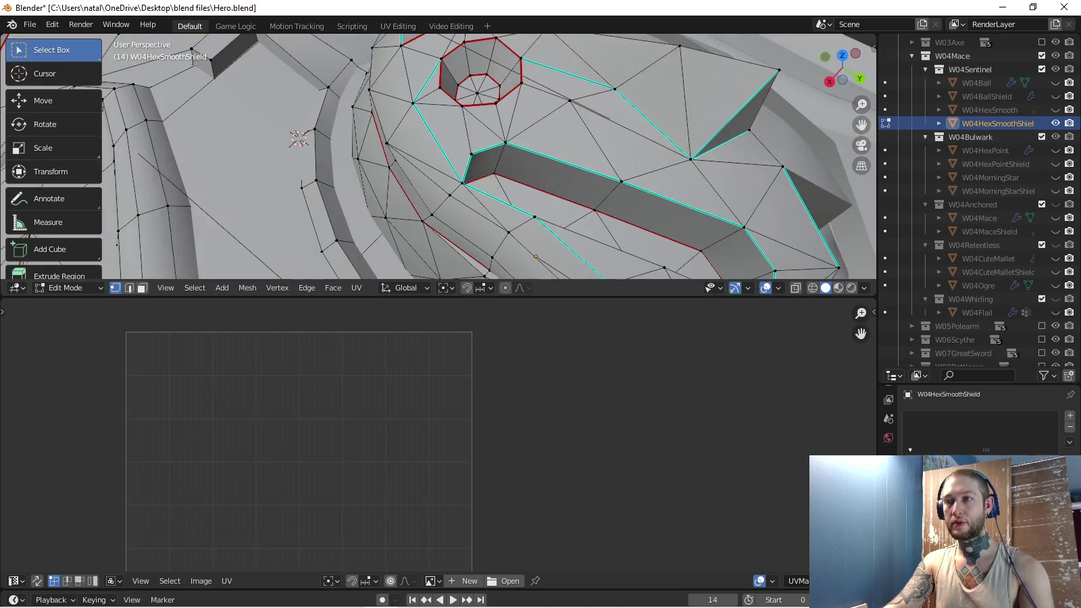
{"action": "key", "text": "l"}
{"action": "scroll", "coordinate": [439, 155], "scroll_direction": "down", "scroll_amount": 6}
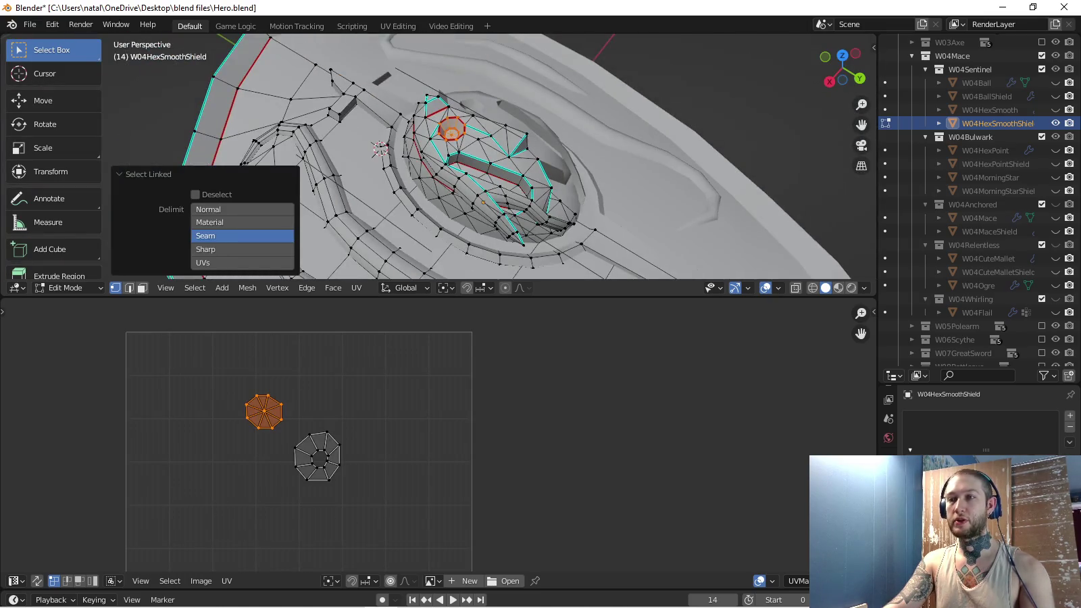
Step: Select the oval inner shield piece and frame the view on it
{"action": "key", "text": "alt+a"}
{"action": "key", "text": "l"}
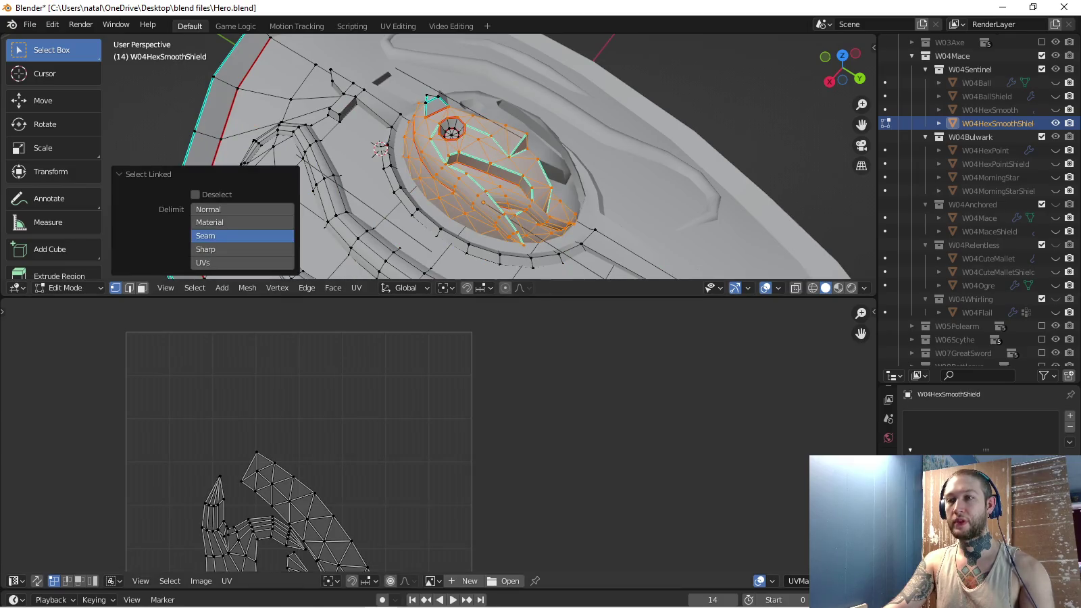
{"action": "scroll", "coordinate": [439, 156], "scroll_direction": "down", "scroll_amount": 3}
{"action": "scroll", "coordinate": [298, 439], "scroll_direction": "down", "scroll_amount": 3}
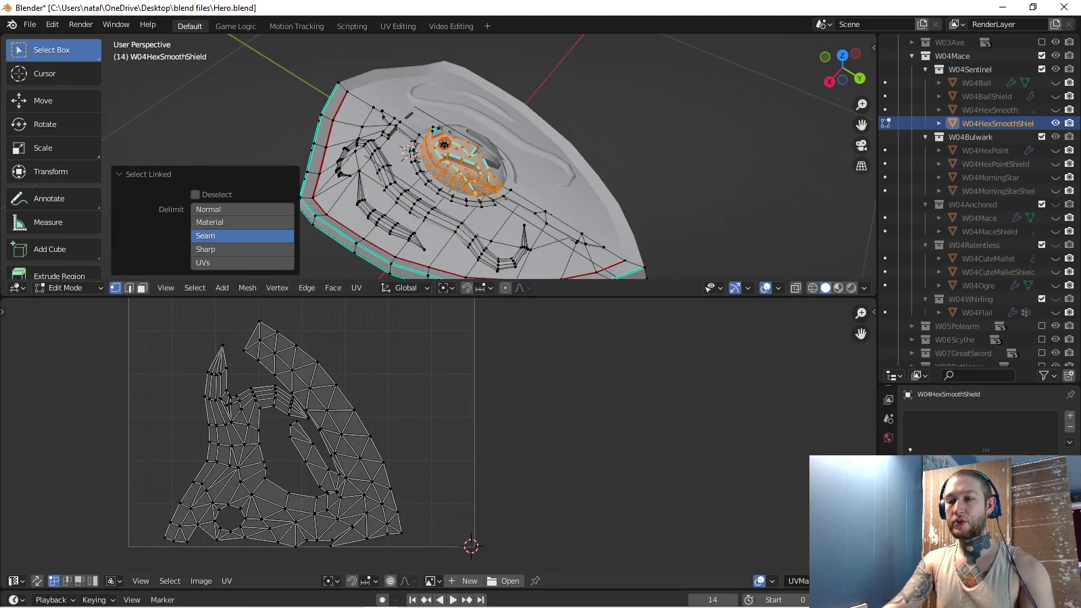
{"action": "left_click_drag", "start_coordinate": [843, 68], "coordinate": [815, 77]}
{"action": "key", "text": "KP_Decimal"}
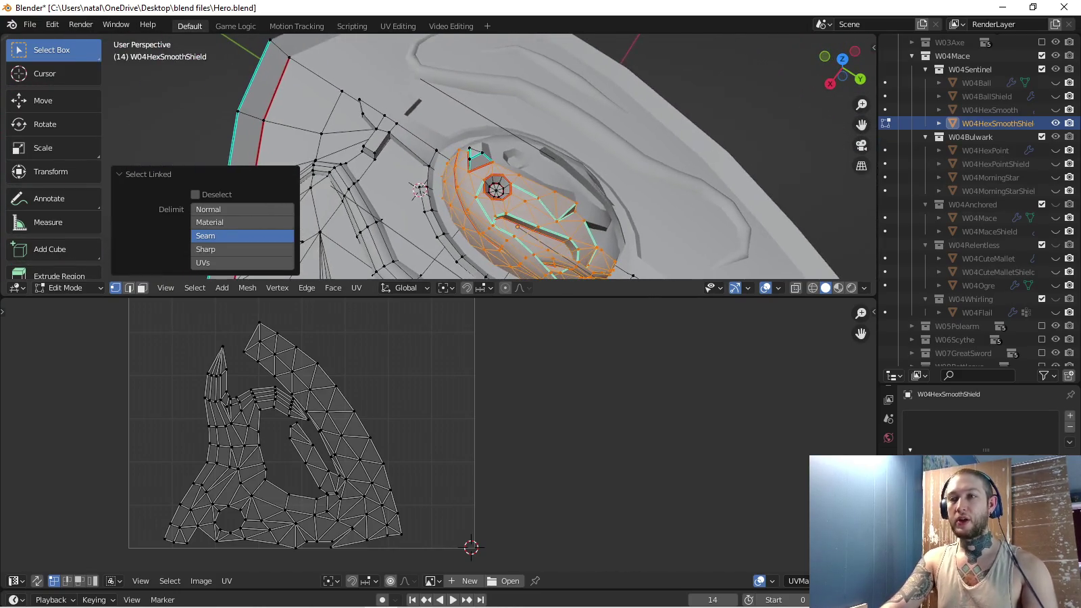
Step: Select the left strap piece to inspect its UVs, then switch to GIMP
{"action": "key", "text": "alt+a"}
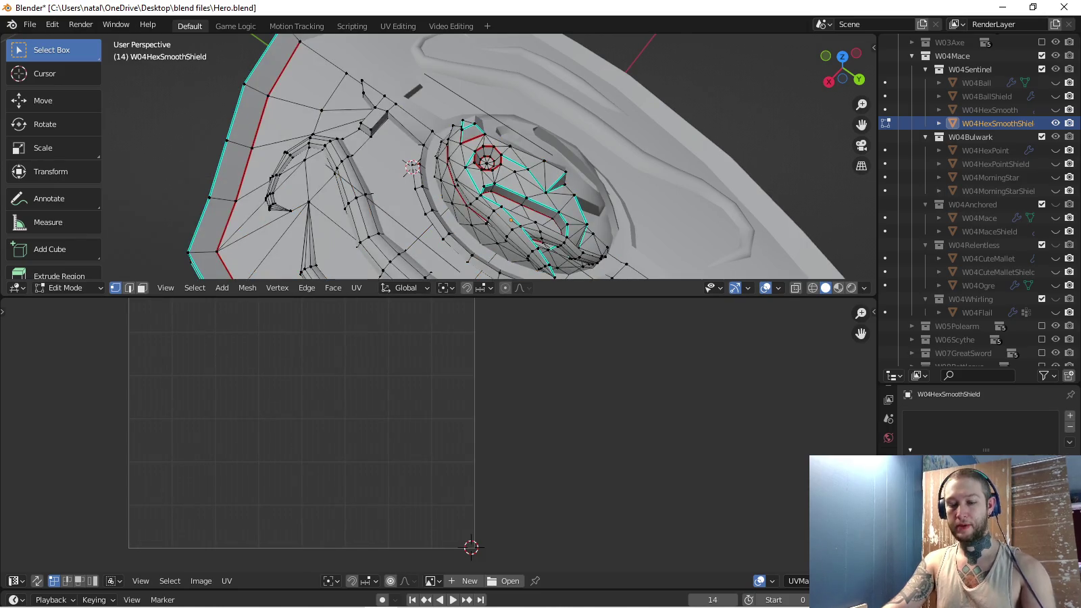
{"action": "key", "text": "l"}
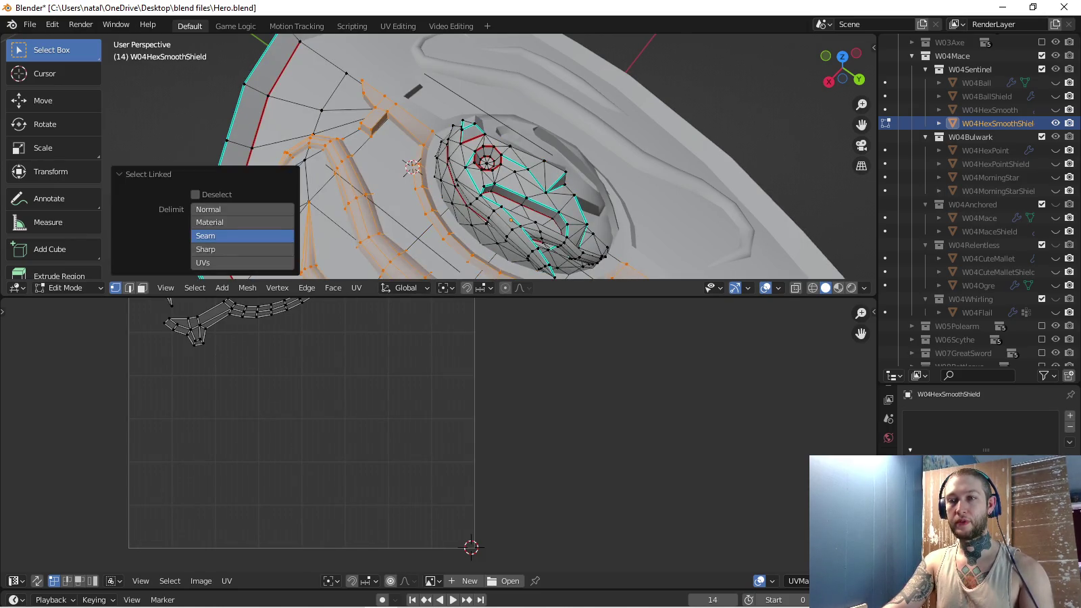
{"action": "scroll", "coordinate": [437, 156], "scroll_direction": "down", "scroll_amount": 4}
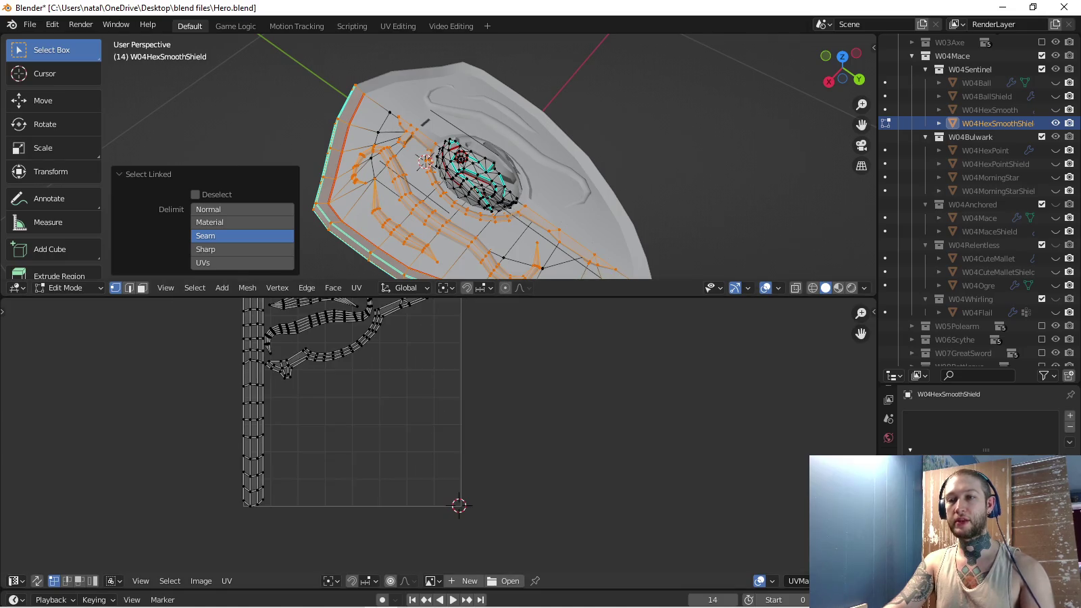
{"action": "key", "text": "alt+Tab"}
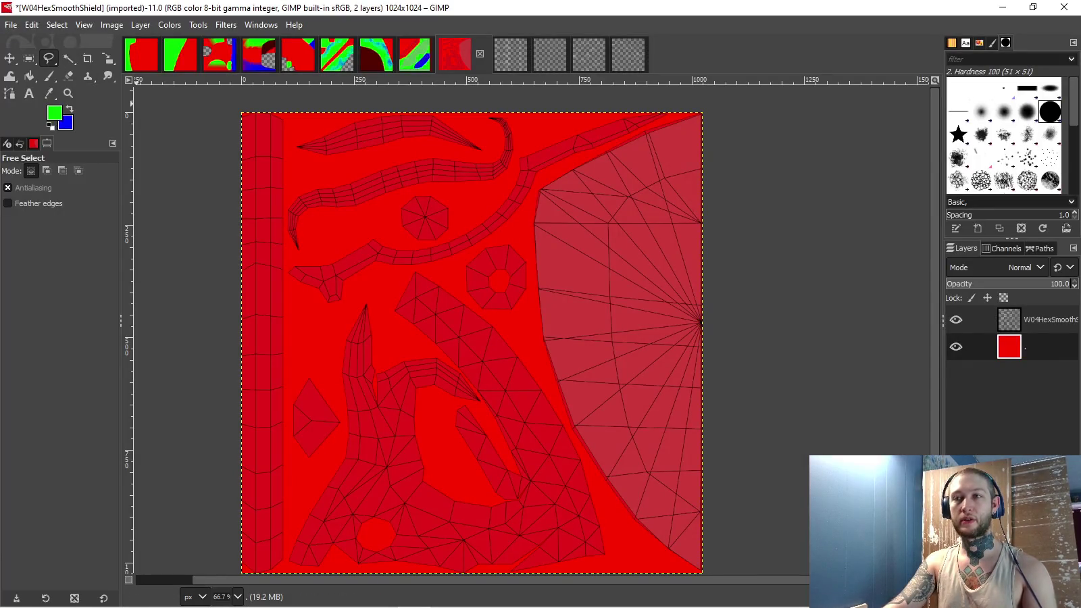
Step: Outline the narrow left-edge strip of the shield texture with Free Select
{"action": "scroll", "coordinate": [325, 223], "scroll_direction": "up", "scroll_amount": 2}
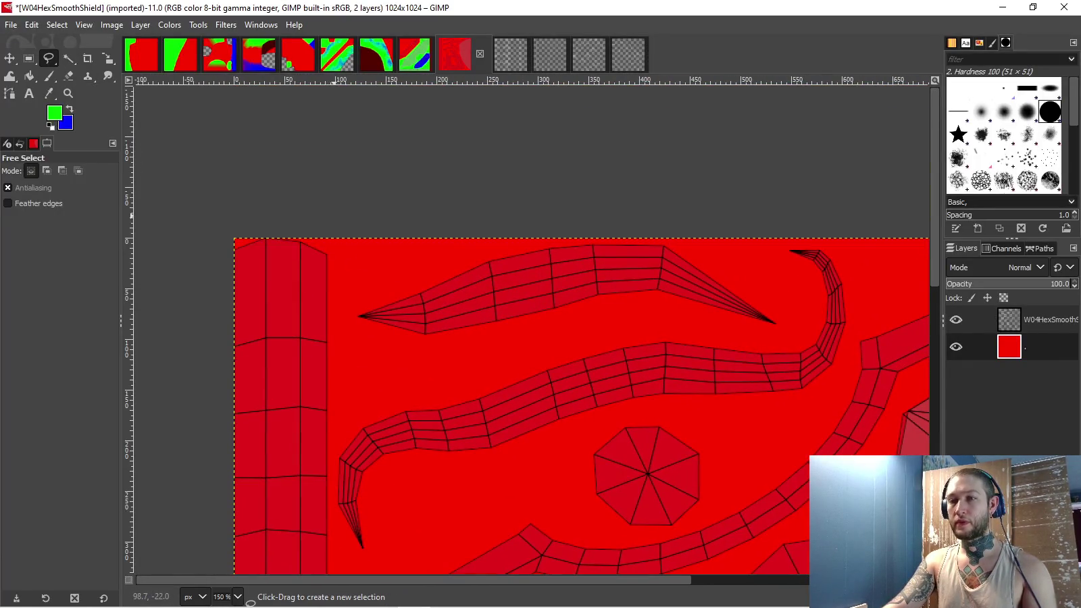
{"action": "left_click", "coordinate": [348, 217]}
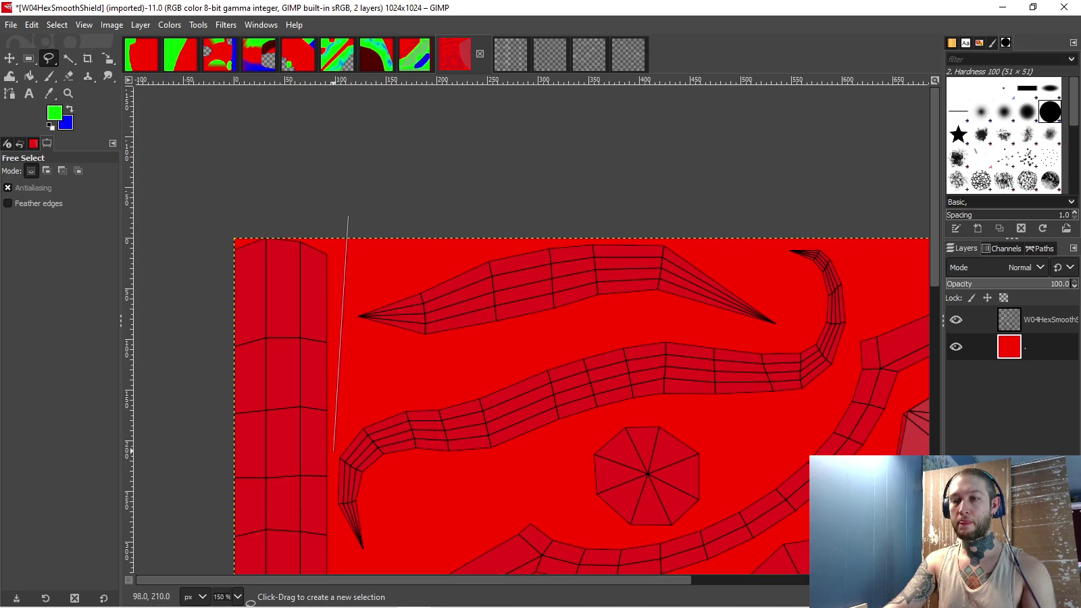
{"action": "scroll", "coordinate": [333, 457], "scroll_direction": "down", "scroll_amount": 5}
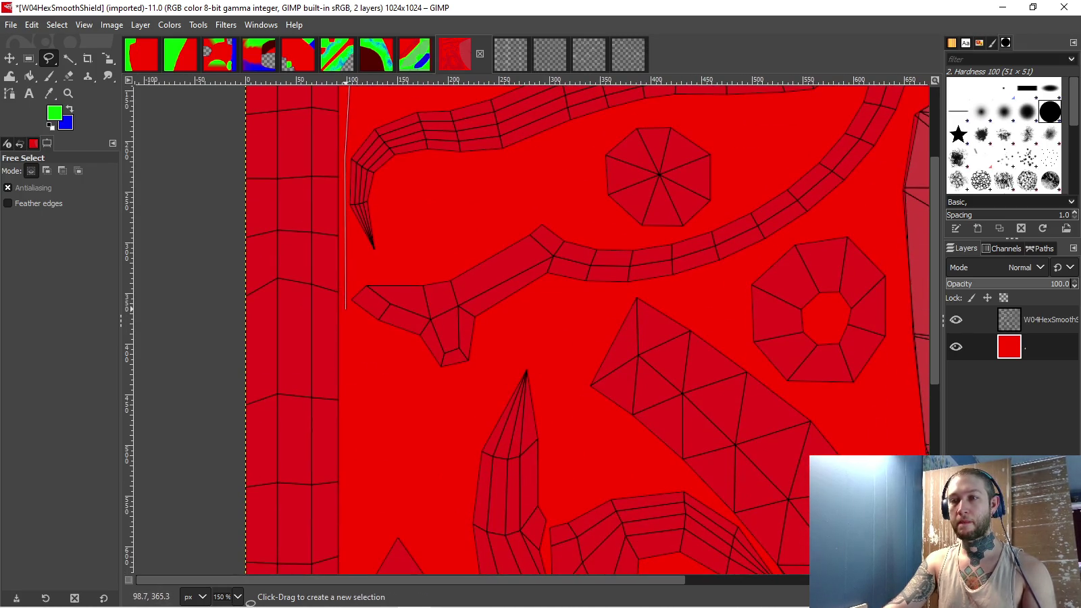
{"action": "scroll", "coordinate": [345, 313], "scroll_direction": "down", "scroll_amount": 5}
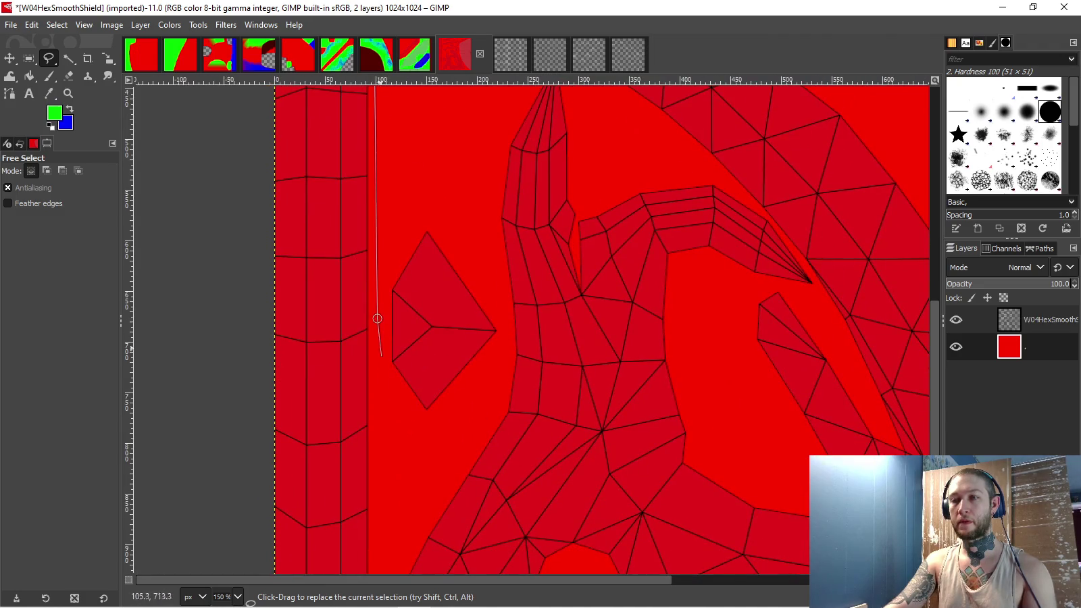
{"action": "scroll", "coordinate": [377, 405], "scroll_direction": "down", "scroll_amount": 1}
{"action": "scroll", "coordinate": [378, 406], "scroll_direction": "down", "scroll_amount": 4}
{"action": "scroll", "coordinate": [375, 324], "scroll_direction": "up", "scroll_amount": 1, "text": "ctrl"}
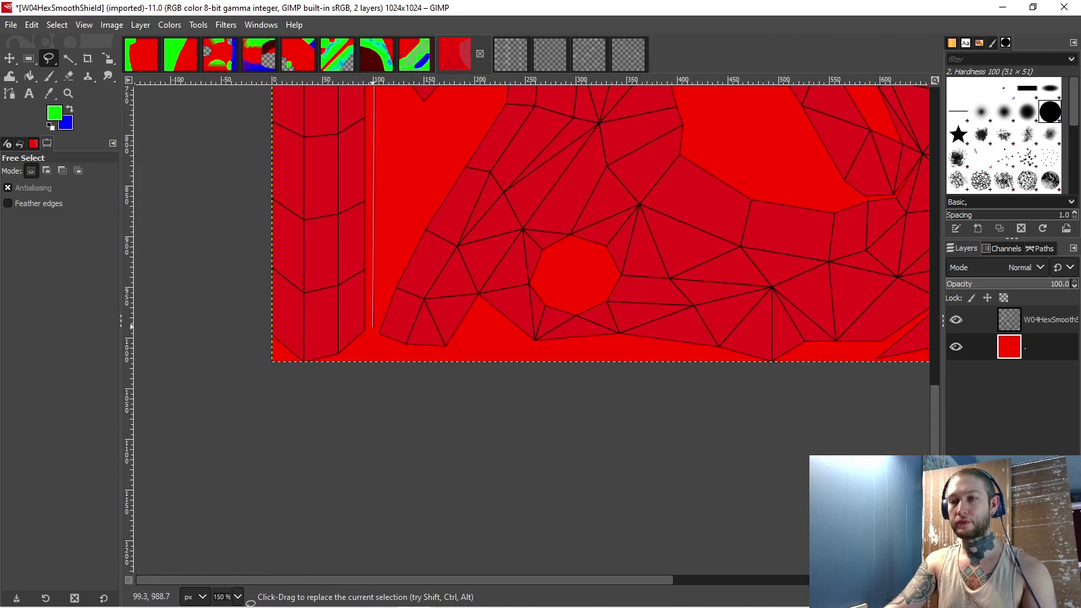
{"action": "scroll", "coordinate": [373, 326], "scroll_direction": "down", "scroll_amount": 1, "text": "ctrl"}
{"action": "left_click", "coordinate": [362, 382]}
{"action": "left_click", "coordinate": [272, 379]}
{"action": "scroll", "coordinate": [278, 253], "scroll_direction": "up", "scroll_amount": 8}
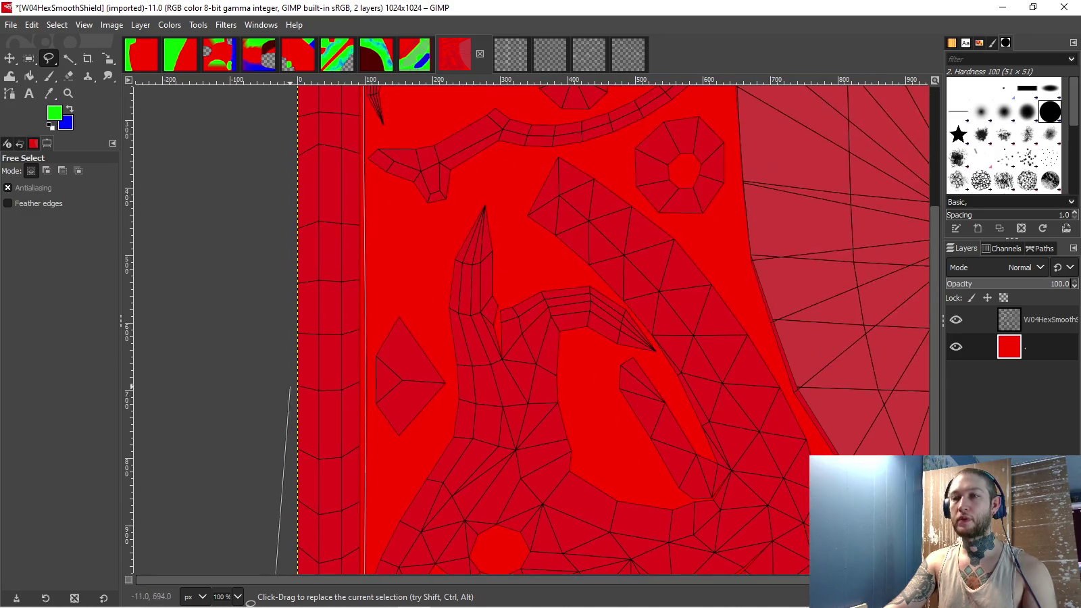
{"action": "scroll", "coordinate": [278, 254], "scroll_direction": "up", "scroll_amount": 1}
{"action": "double_click", "coordinate": [254, 150]}
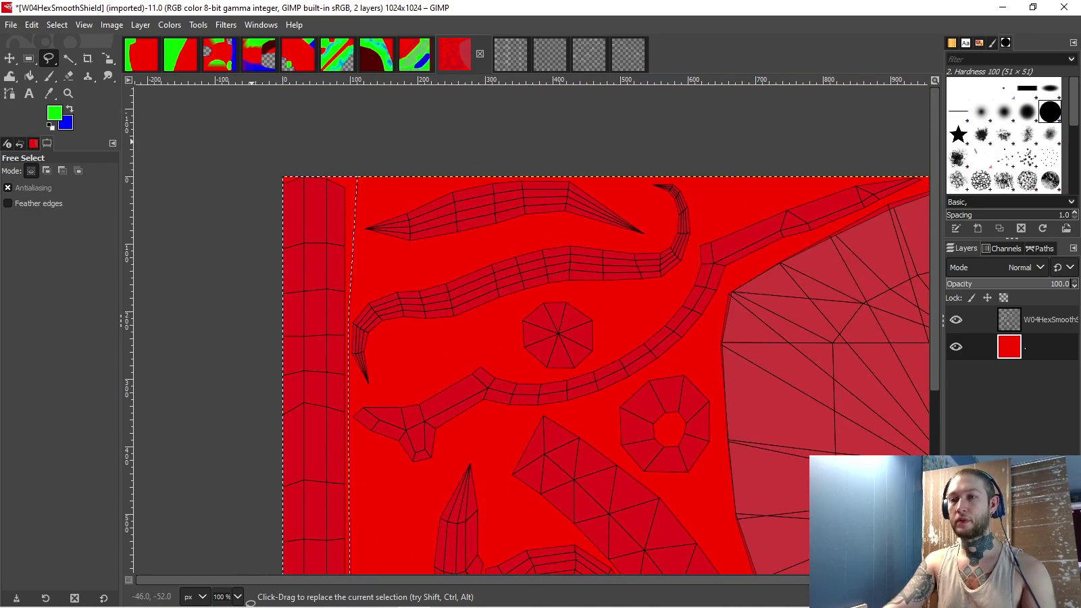
Step: Bucket-fill the selected left strip with green and pan to check its edge
{"action": "key", "text": "shift+b"}
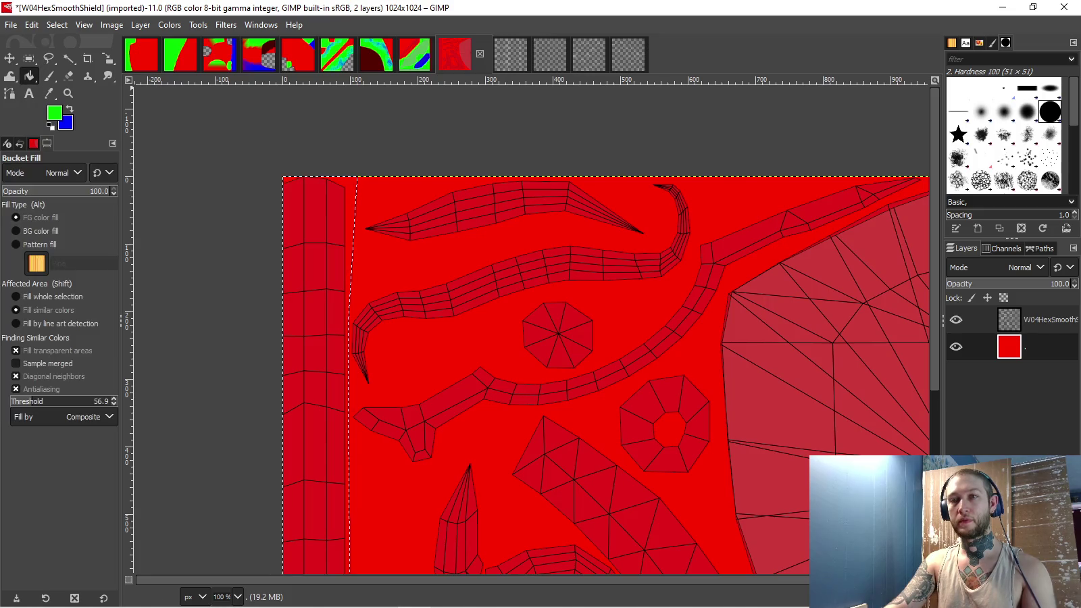
{"action": "left_click", "coordinate": [299, 283]}
{"action": "key", "text": "f"}
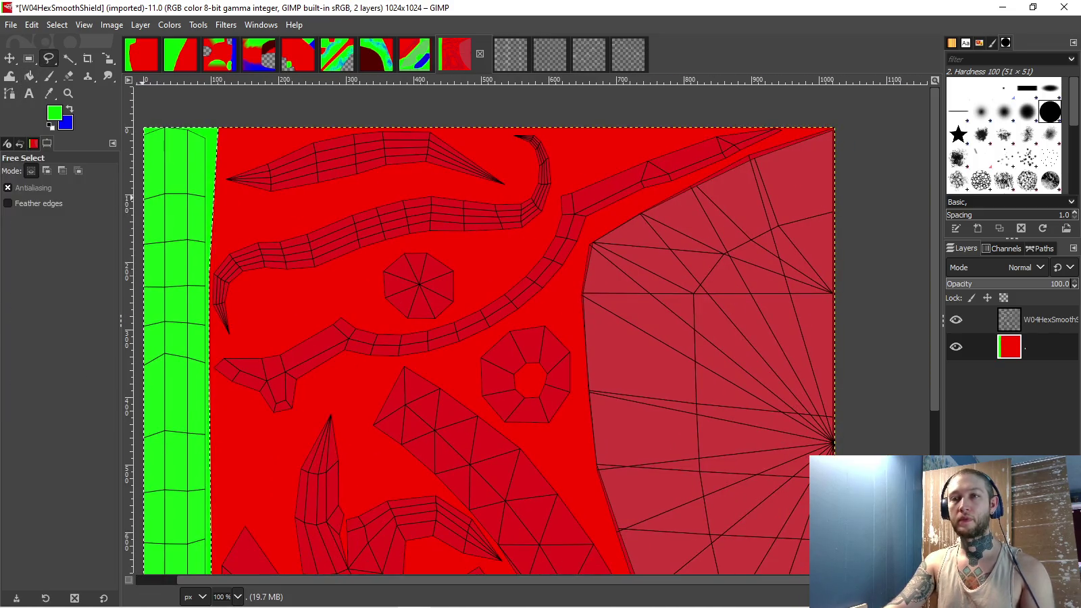
{"action": "scroll", "coordinate": [261, 239], "scroll_direction": "up", "scroll_amount": 2, "text": "ctrl"}
{"action": "left_click_drag", "start_coordinate": [256, 239], "coordinate": [279, 273]}
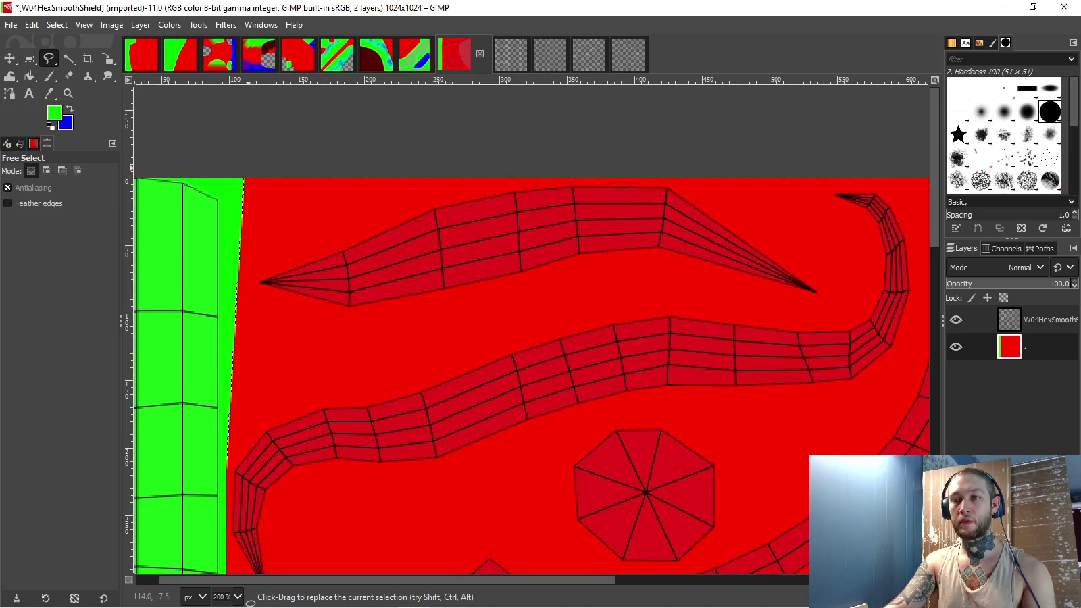
{"action": "scroll", "coordinate": [249, 292], "scroll_direction": "up", "scroll_amount": 2, "text": "ctrl"}
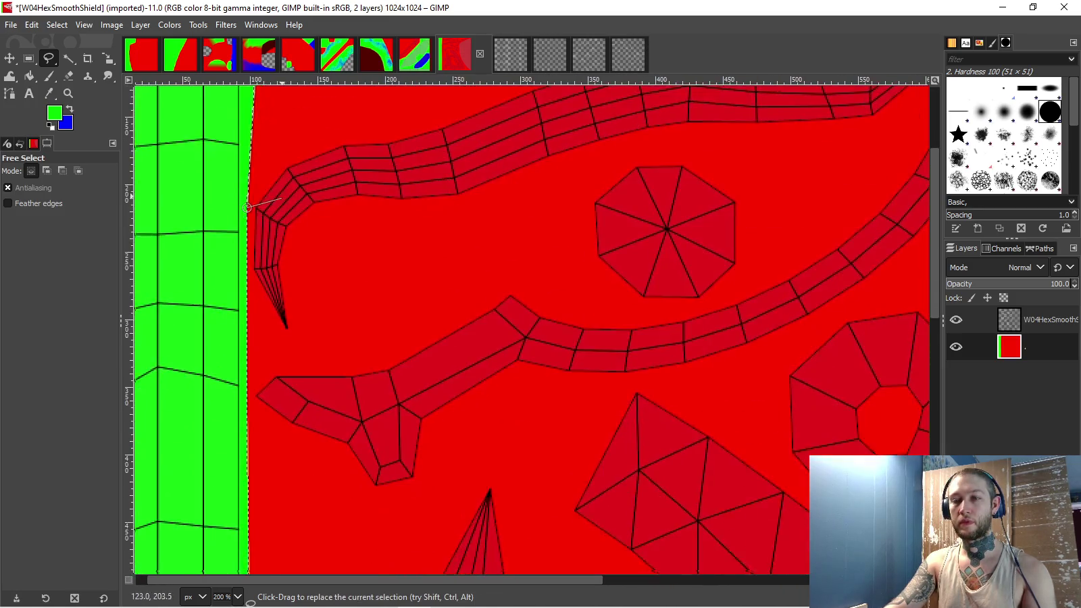
Step: Begin a new Free Select outline along the lower edge of the curved band
{"action": "scroll", "coordinate": [256, 331], "scroll_direction": "down", "scroll_amount": 5}
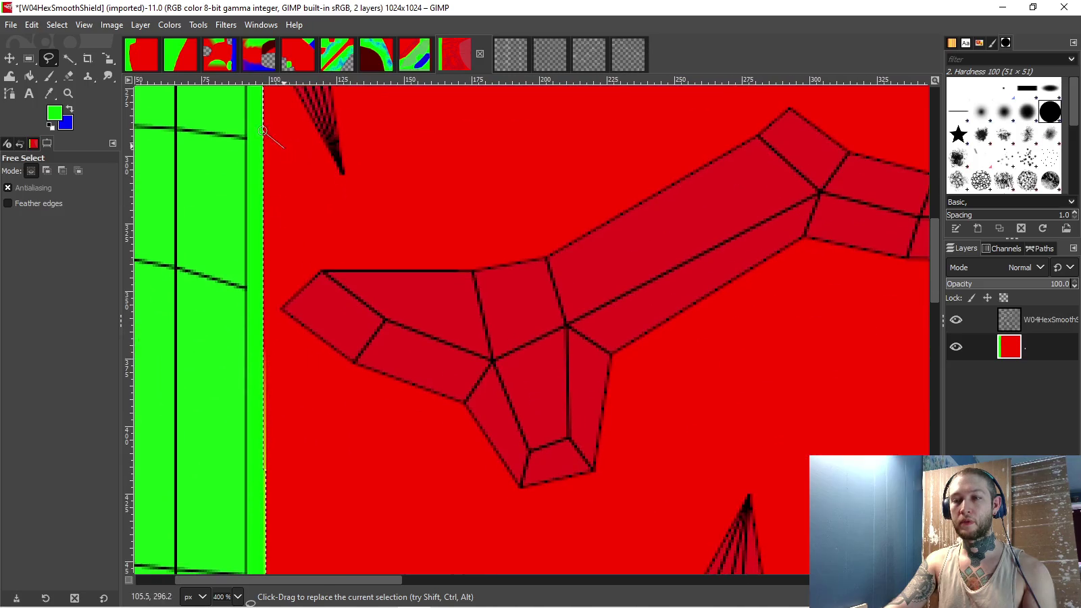
{"action": "left_click", "coordinate": [265, 402]}
{"action": "left_click", "coordinate": [432, 521]}
{"action": "left_click", "coordinate": [659, 532]}
{"action": "scroll", "coordinate": [765, 398], "scroll_direction": "up", "scroll_amount": 1, "text": "ctrl"}
{"action": "scroll", "coordinate": [608, 378], "scroll_direction": "down", "scroll_amount": 3}
{"action": "scroll", "coordinate": [405, 365], "scroll_direction": "right", "scroll_amount": 3}
{"action": "scroll", "coordinate": [339, 359], "scroll_direction": "down", "scroll_amount": 2, "text": "ctrl"}
{"action": "scroll", "coordinate": [339, 358], "scroll_direction": "down", "scroll_amount": 2}
{"action": "scroll", "coordinate": [339, 358], "scroll_direction": "right", "scroll_amount": 2}
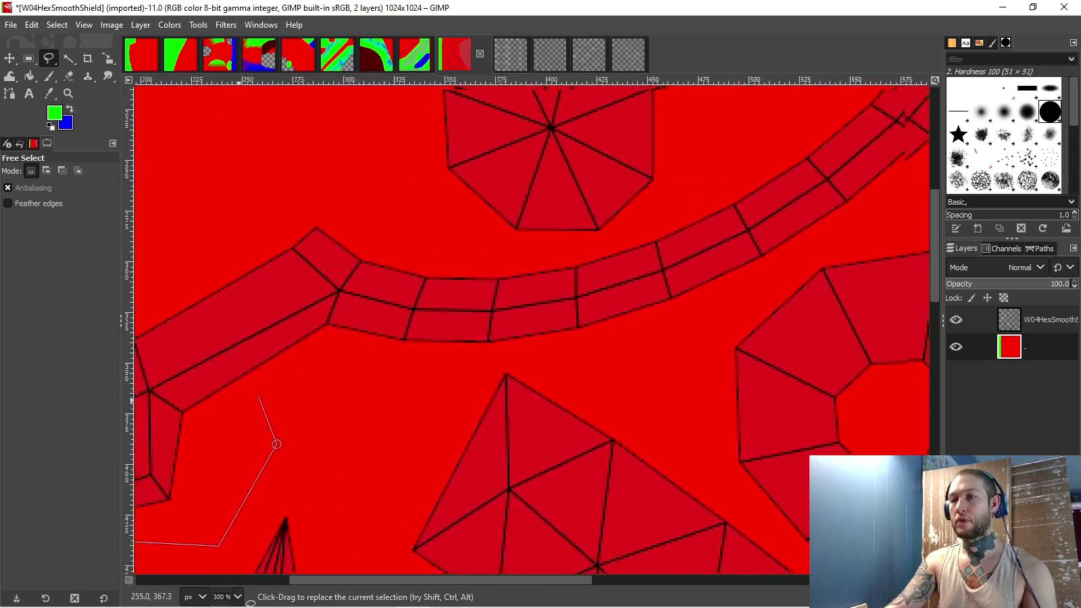
Step: Extend the outline up the large right-hand UV piece toward the top-right corner
{"action": "left_click", "coordinate": [478, 359]}
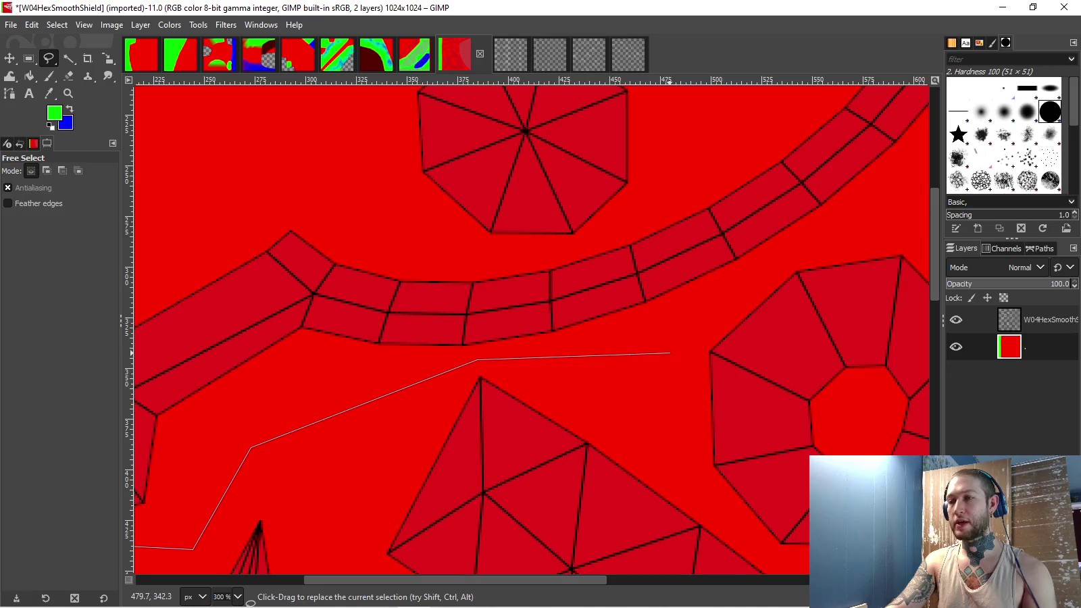
{"action": "left_click", "coordinate": [667, 344]}
{"action": "scroll", "coordinate": [608, 304], "scroll_direction": "up", "scroll_amount": 2}
{"action": "scroll", "coordinate": [609, 304], "scroll_direction": "right", "scroll_amount": 5}
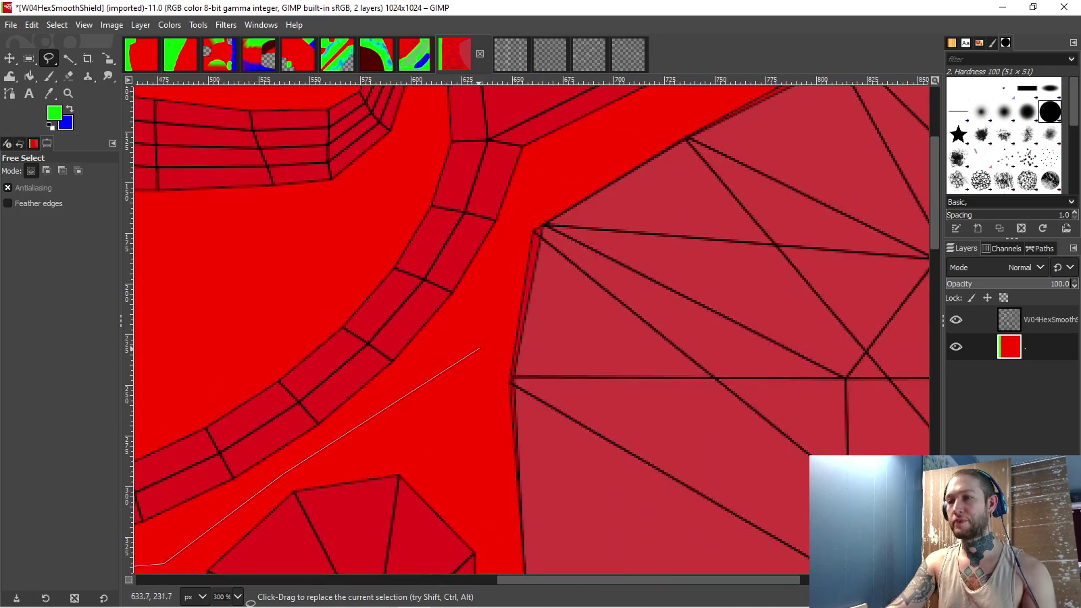
{"action": "left_click", "coordinate": [478, 346]}
{"action": "left_click", "coordinate": [514, 226]}
{"action": "scroll", "coordinate": [397, 423], "scroll_direction": "up", "scroll_amount": 4}
{"action": "scroll", "coordinate": [396, 422], "scroll_direction": "right", "scroll_amount": 3}
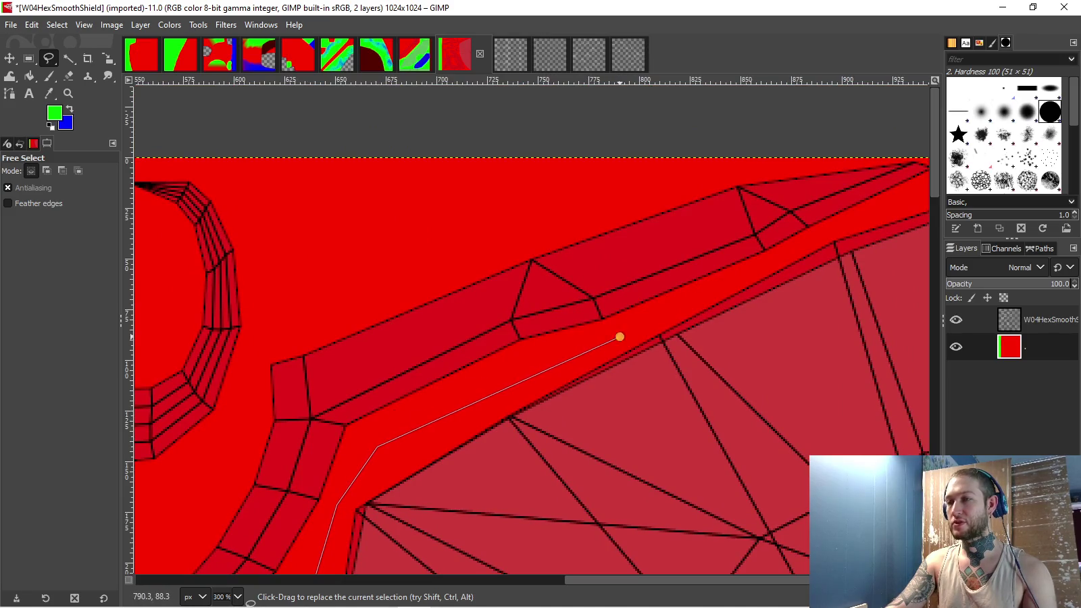
{"action": "scroll", "coordinate": [611, 325], "scroll_direction": "up", "scroll_amount": 2}
{"action": "scroll", "coordinate": [612, 325], "scroll_direction": "right", "scroll_amount": 5}
{"action": "left_click", "coordinate": [587, 296]}
Step: Switch from GIMP over to the Unity project
{"action": "key", "text": "1"}
{"action": "scroll", "coordinate": [358, 311], "scroll_direction": "left", "scroll_amount": 3}
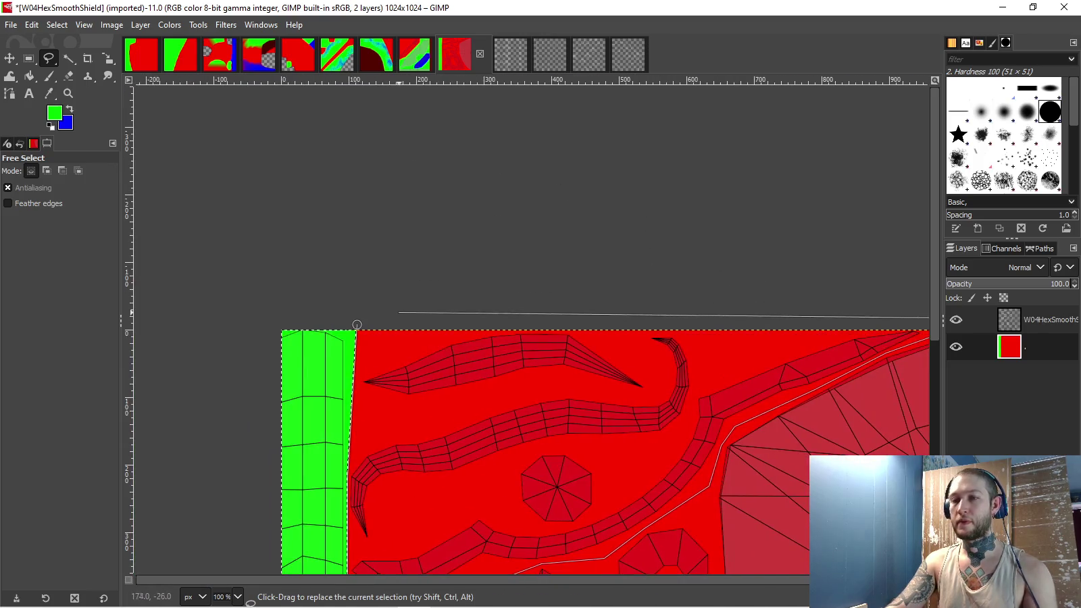
{"action": "key", "text": "alt+Tab"}
{"action": "key", "text": "alt+Tab"}
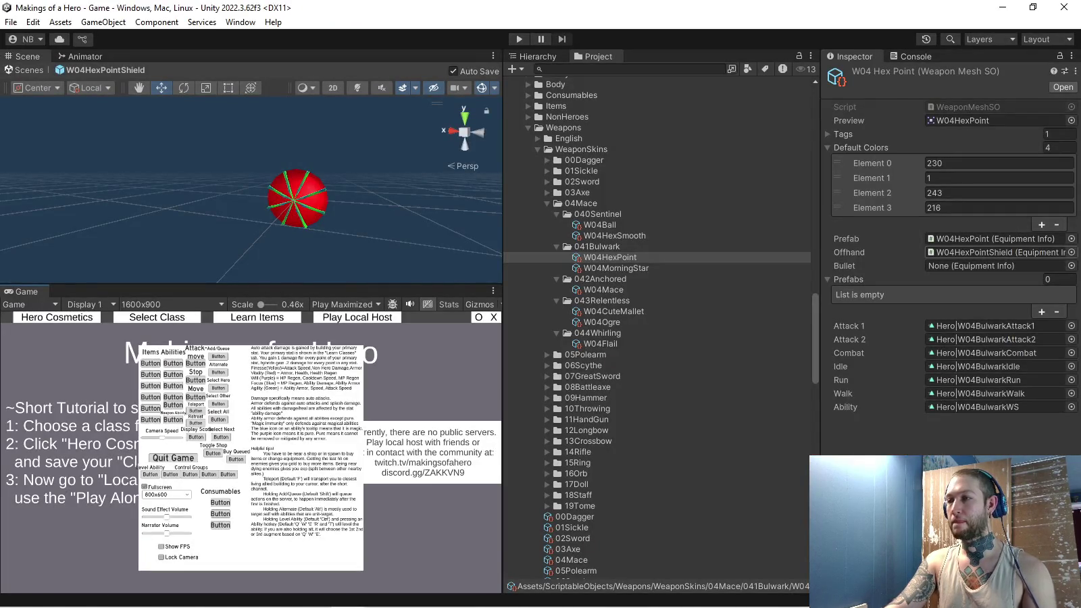
Step: Open the W04HexPoint asset and inspect the W04HexPoint and W04HexPointShield textures
{"action": "double_click", "coordinate": [994, 239]}
{"action": "scroll", "coordinate": [946, 271], "scroll_direction": "down", "scroll_amount": 5}
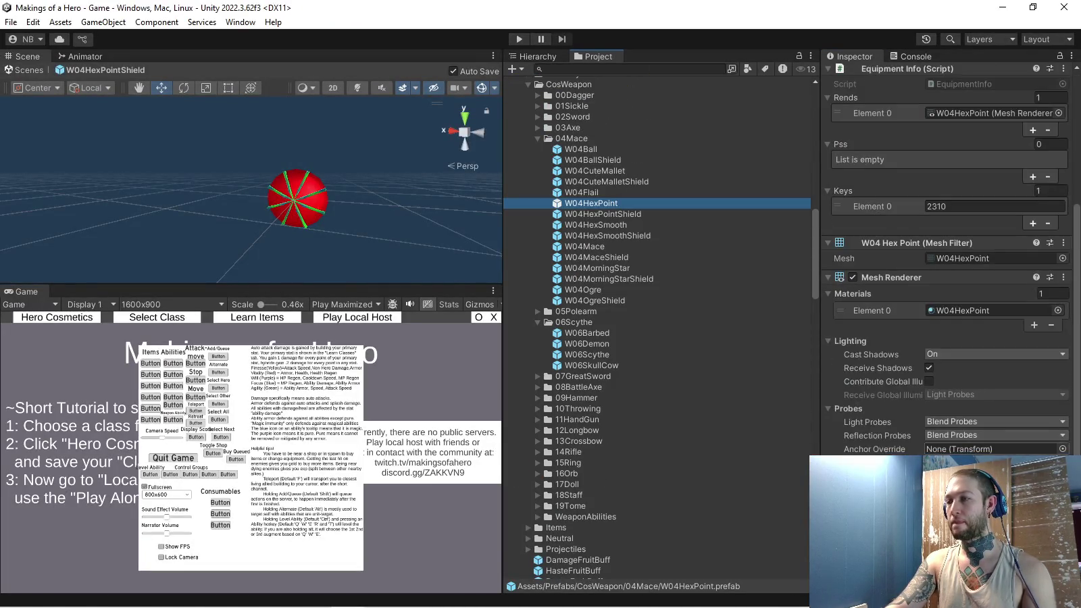
{"action": "scroll", "coordinate": [947, 270], "scroll_direction": "down", "scroll_amount": 5}
{"action": "left_click", "coordinate": [1048, 409]}
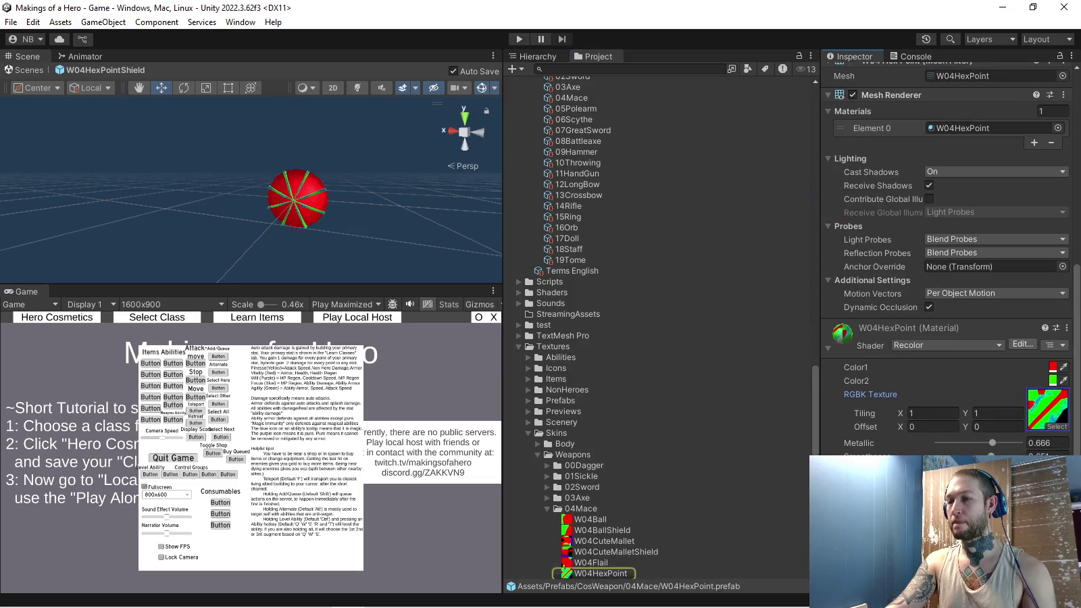
{"action": "left_click", "coordinate": [601, 452]}
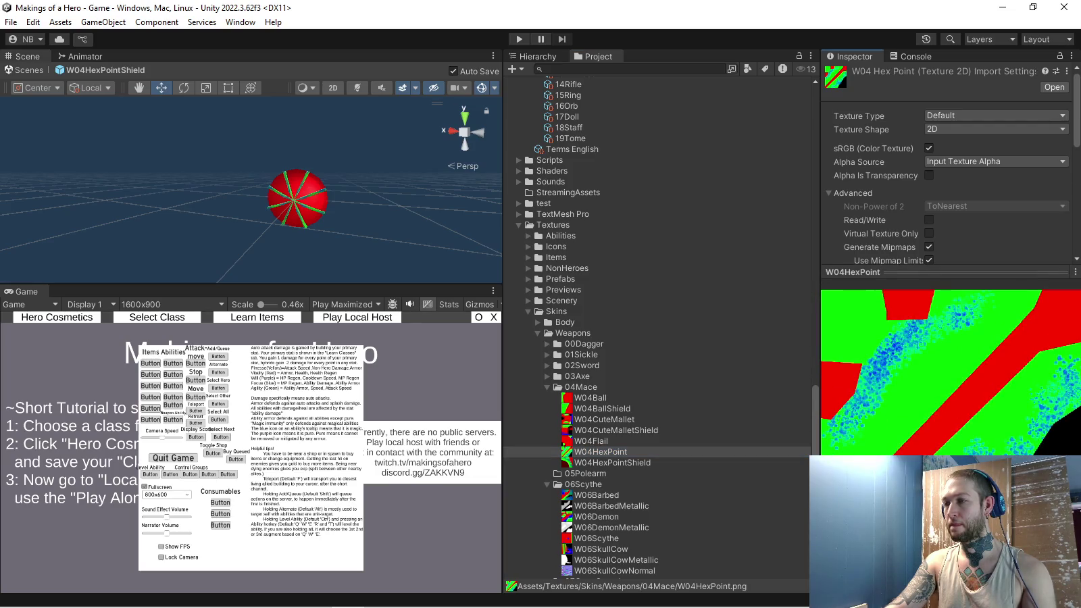
{"action": "left_click", "coordinate": [613, 462]}
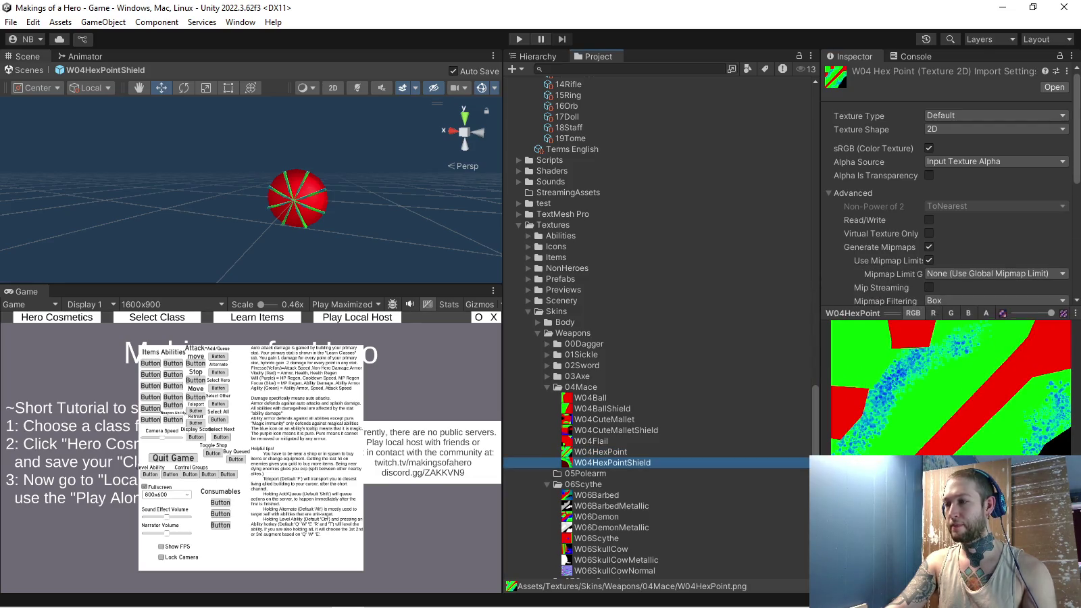
{"action": "left_click", "coordinate": [601, 452]}
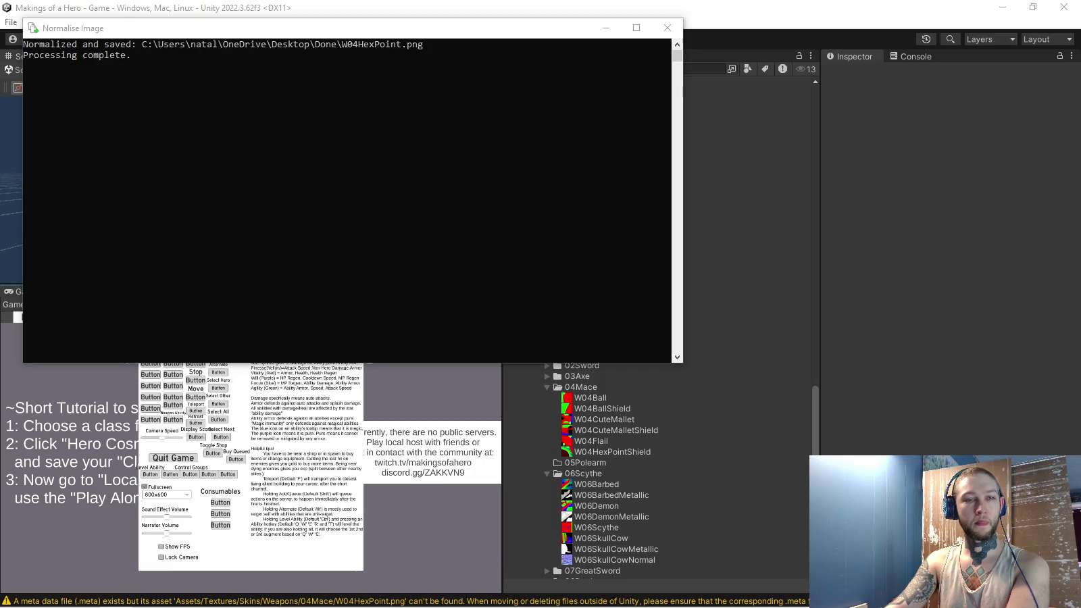
Step: Drag the normalized W04HexPoint.png into the 04Mace folder and preview W04HexPointShield
{"action": "left_click_drag", "start_coordinate": [608, 403], "coordinate": [608, 413]}
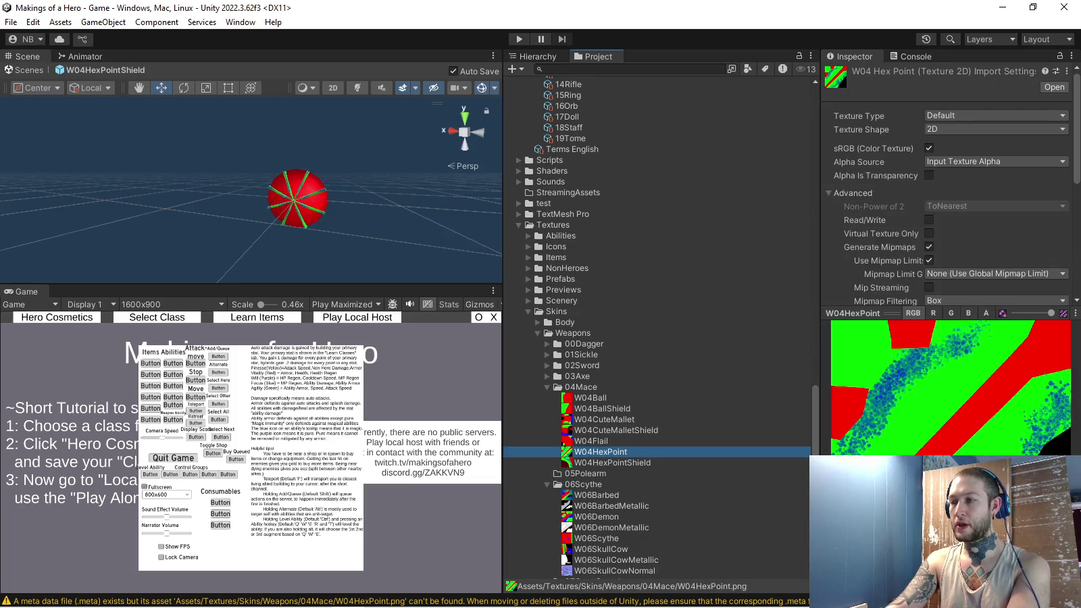
{"action": "left_click", "coordinate": [613, 462]}
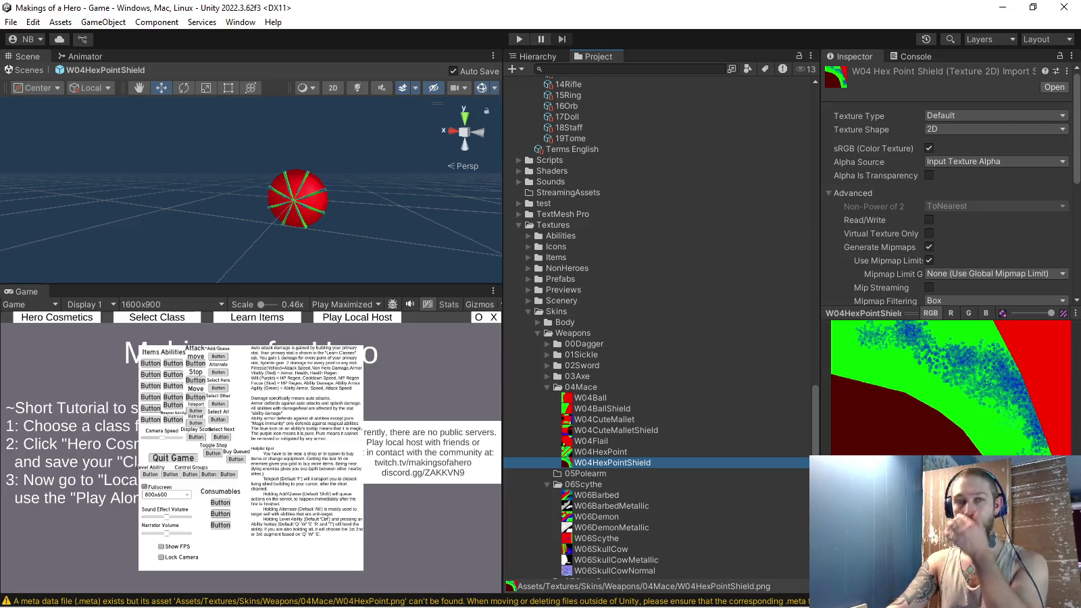
{"action": "key", "text": "alt+Tab"}
{"action": "key", "text": "Tab"}
{"action": "key", "text": "Tab"}
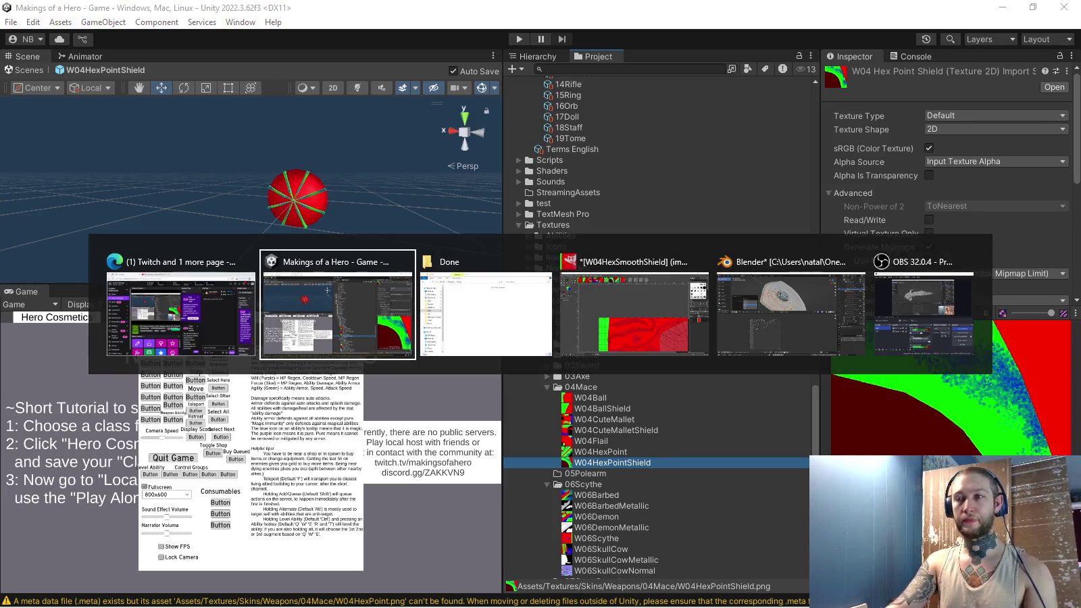
Step: Back in GIMP, draw a blue-to-green gradient across the traced upper-left region
{"action": "key", "text": "alt+Tab"}
{"action": "key", "text": "alt+Tab"}
{"action": "key", "text": "alt+Tab"}
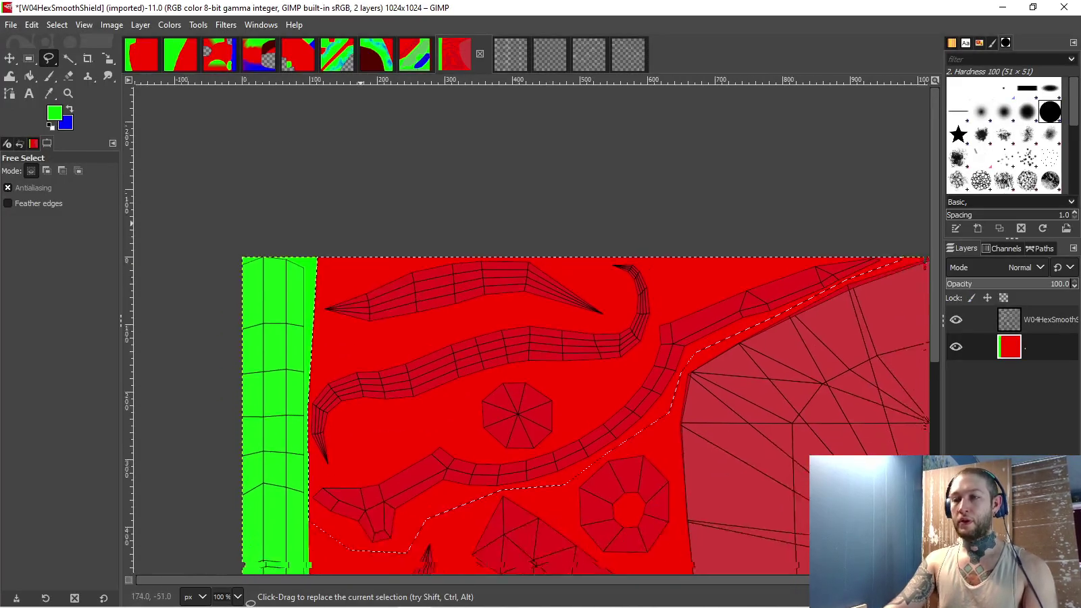
{"action": "scroll", "coordinate": [361, 223], "scroll_direction": "down", "scroll_amount": 1}
{"action": "scroll", "coordinate": [378, 271], "scroll_direction": "right", "scroll_amount": 2}
{"action": "scroll", "coordinate": [400, 335], "scroll_direction": "up", "scroll_amount": 1, "text": "ctrl"}
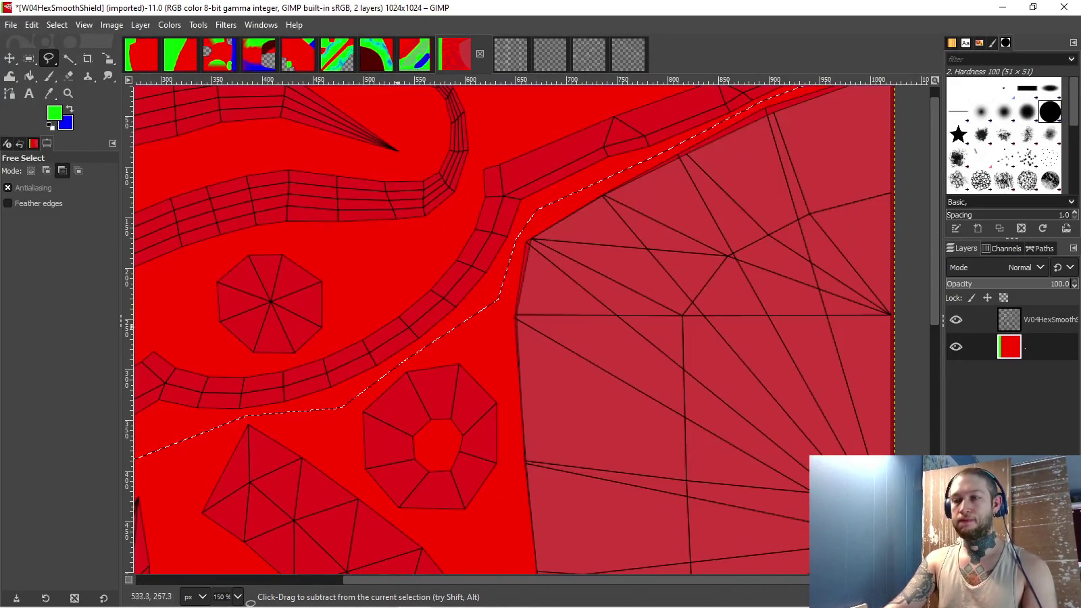
{"action": "scroll", "coordinate": [400, 335], "scroll_direction": "left", "scroll_amount": 3}
{"action": "scroll", "coordinate": [399, 335], "scroll_direction": "up", "scroll_amount": 1}
{"action": "mouse_move", "coordinate": [29, 75]}
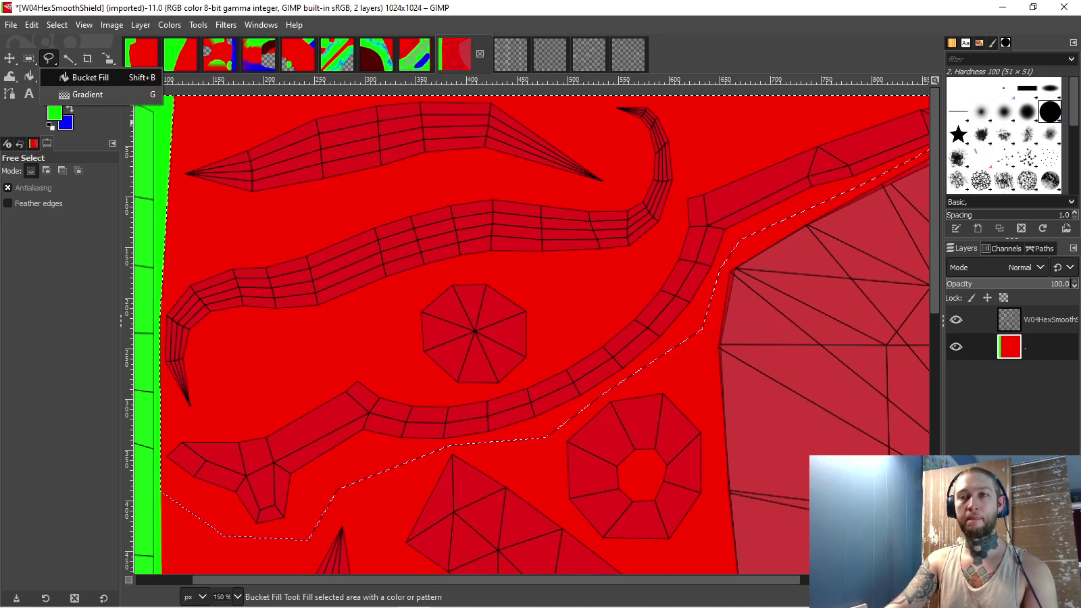
{"action": "left_click", "coordinate": [75, 94]}
{"action": "key", "text": "1"}
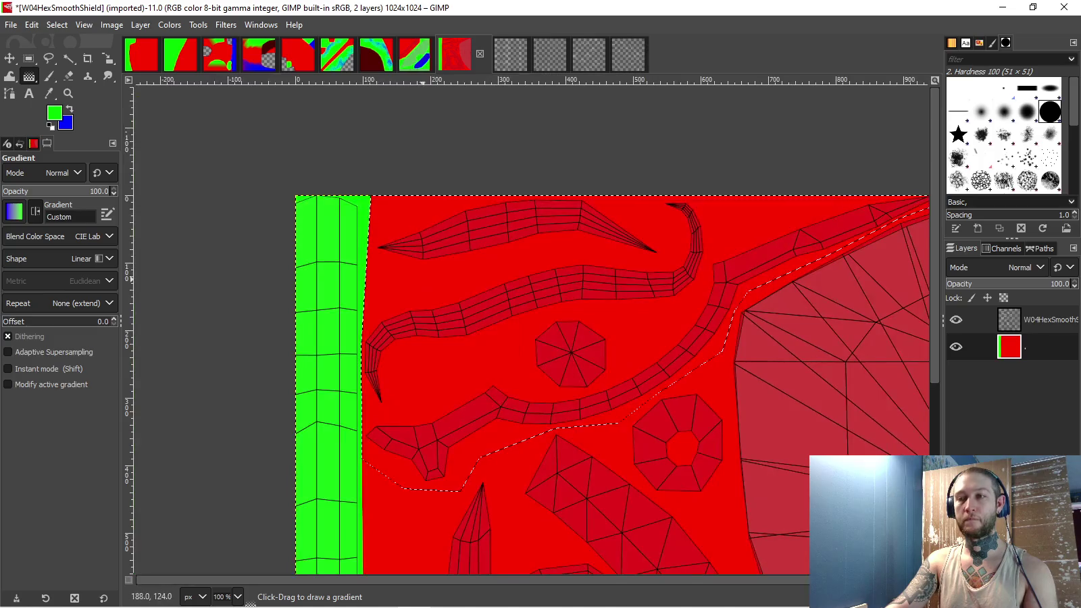
{"action": "scroll", "coordinate": [424, 280], "scroll_direction": "right", "scroll_amount": 1}
{"action": "left_click_drag", "start_coordinate": [434, 325], "coordinate": [699, 234]}
Step: Move the gradient's blue start point and blend it in Perceptual RGB
{"action": "mouse_move", "coordinate": [434, 325]}
{"action": "left_mouse_down"}
{"action": "mouse_move", "coordinate": [471, 314]}
{"action": "mouse_move", "coordinate": [406, 347]}
{"action": "left_mouse_up"}
{"action": "left_click", "coordinate": [60, 236]}
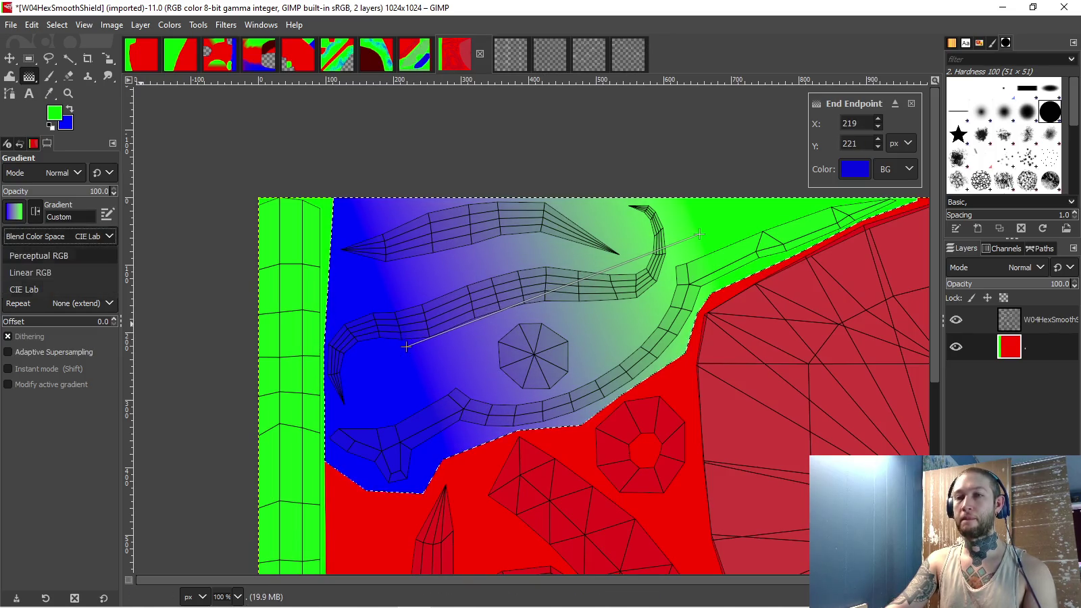
{"action": "left_click", "coordinate": [41, 233]}
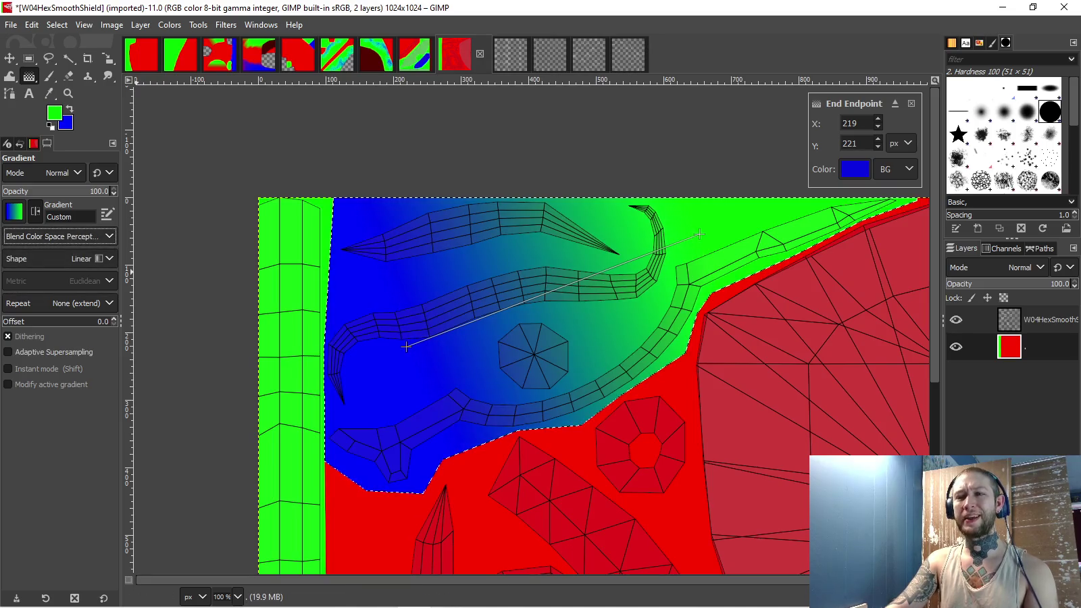
{"action": "key", "text": "minus"}
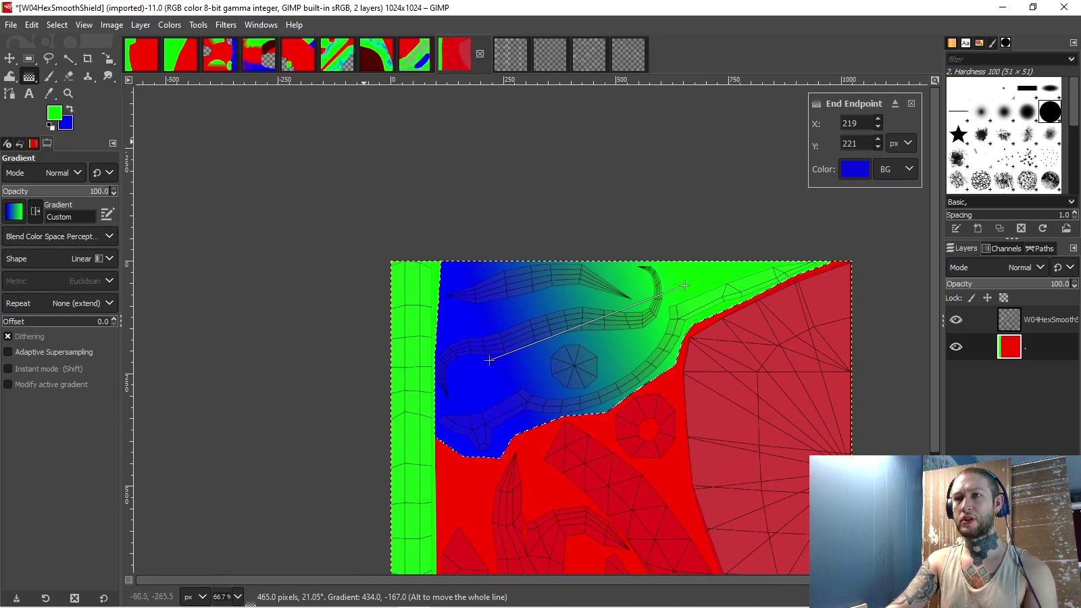
Step: Compare against the W04Flail, W04CuteMallet and W04CuteMalletShield masks, then return to W04HexSmoothShield
{"action": "key", "text": "ctrl+Page_Up"}
{"action": "key", "text": "ctrl+Page_Up"}
{"action": "key", "text": "ctrl+Page_Up"}
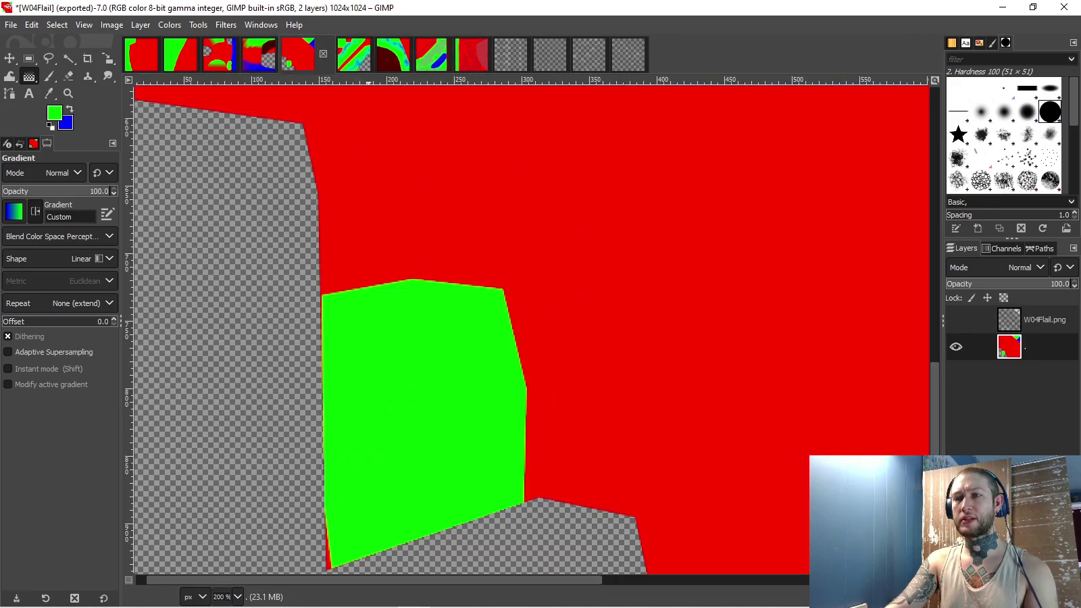
{"action": "key", "text": "ctrl+Page_Up"}
{"action": "key", "text": "ctrl+Page_Up"}
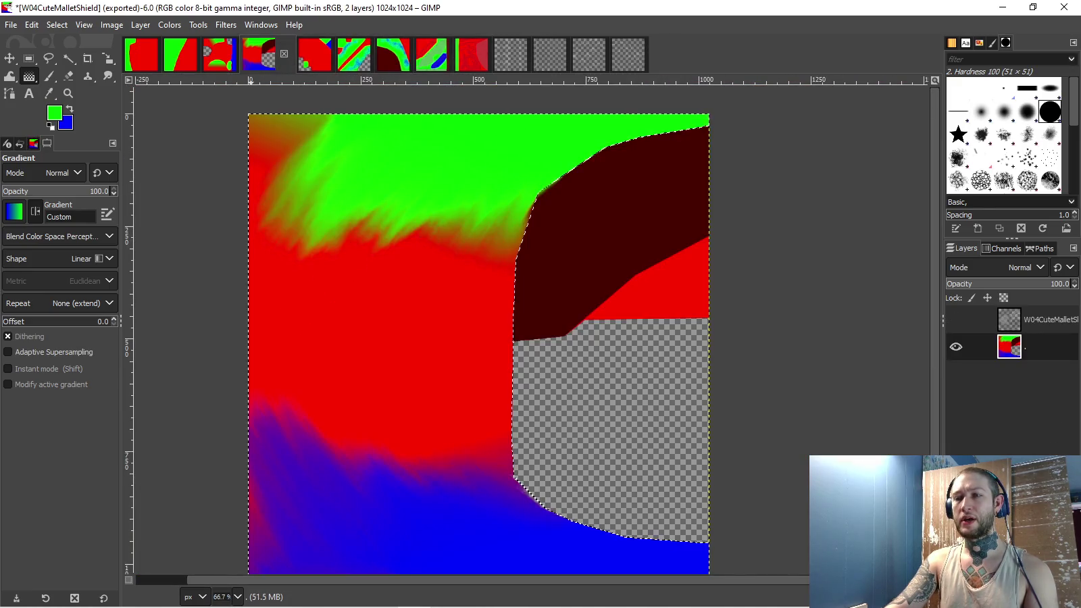
{"action": "key", "text": "ctrl+Page_Up"}
{"action": "key", "text": "ctrl+Page_Down"}
{"action": "key", "text": "ctrl+Page_Down"}
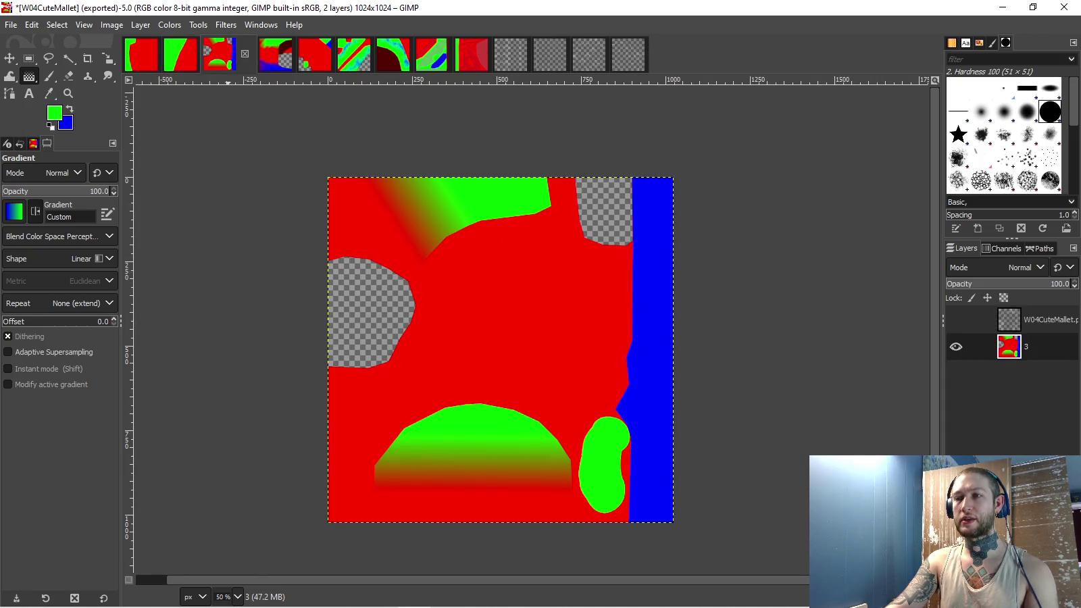
{"action": "key", "text": "ctrl+Page_Up"}
{"action": "key", "text": "ctrl+Page_Up"}
{"action": "key", "text": "ctrl+Page_Up"}
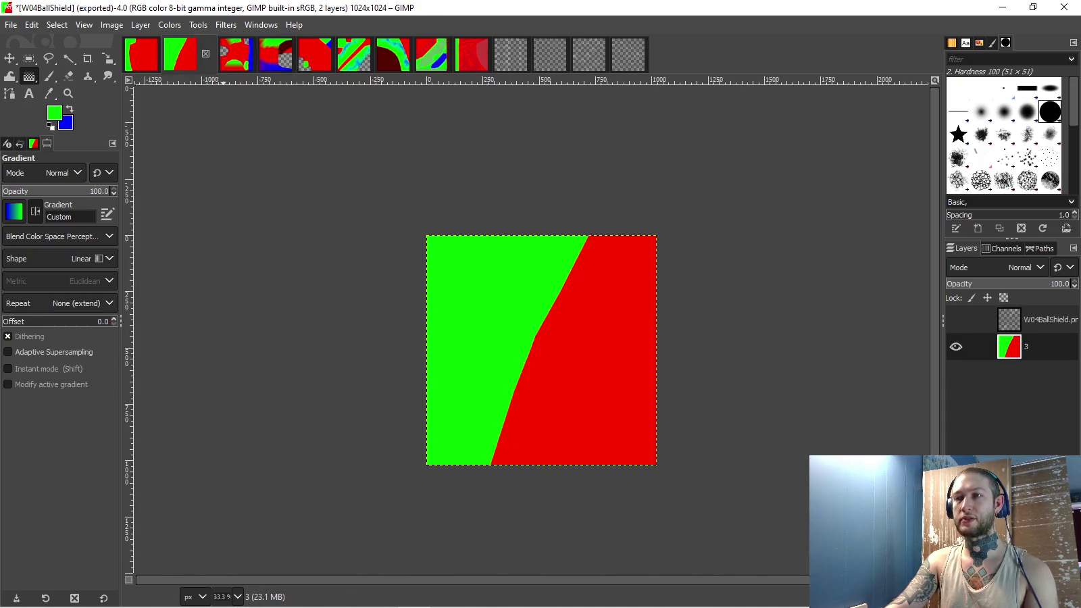
Step: Commit the blue-to-green gradient onto the shield layer
{"action": "key", "text": "Return"}
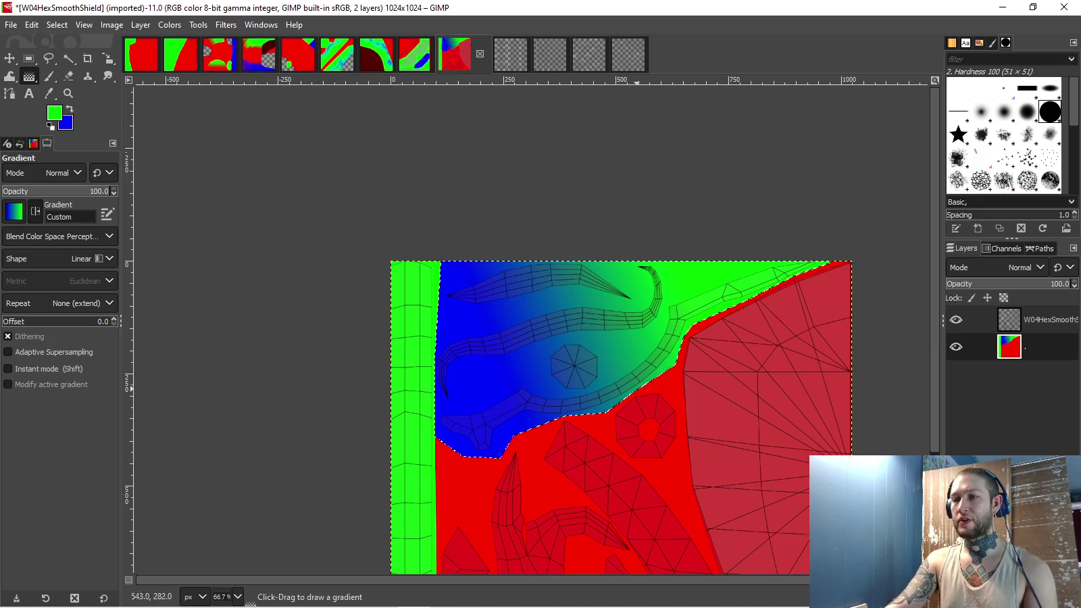
{"action": "scroll", "coordinate": [635, 388], "scroll_direction": "down", "scroll_amount": 1}
{"action": "scroll", "coordinate": [500, 350], "scroll_direction": "up", "scroll_amount": 1}
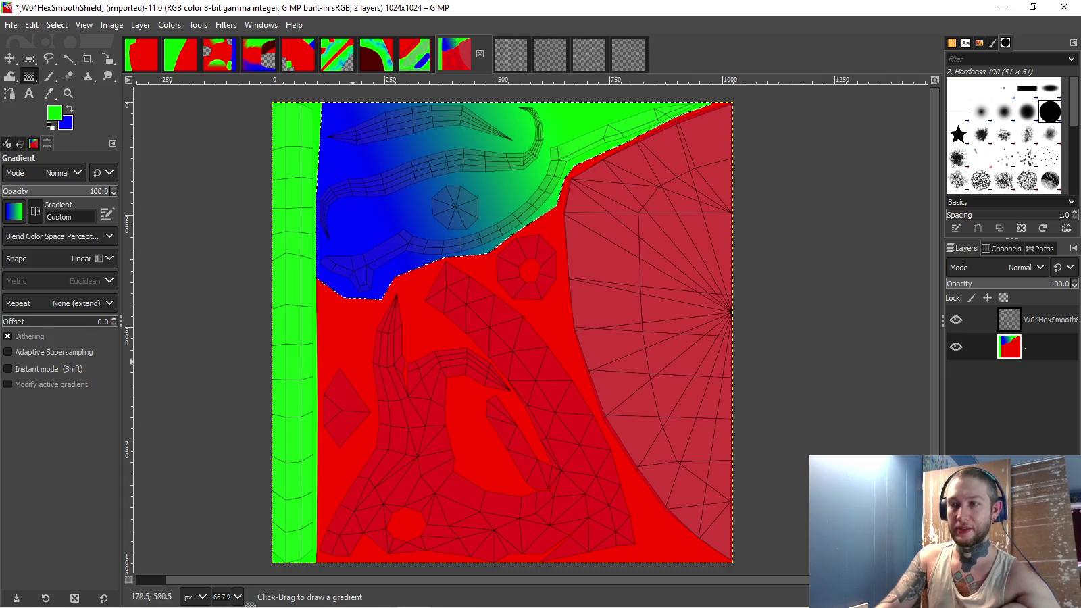
Step: Trace a Free Select polygon around the diamond-shaped island on the left
{"action": "key", "text": "1"}
{"action": "key", "text": "f"}
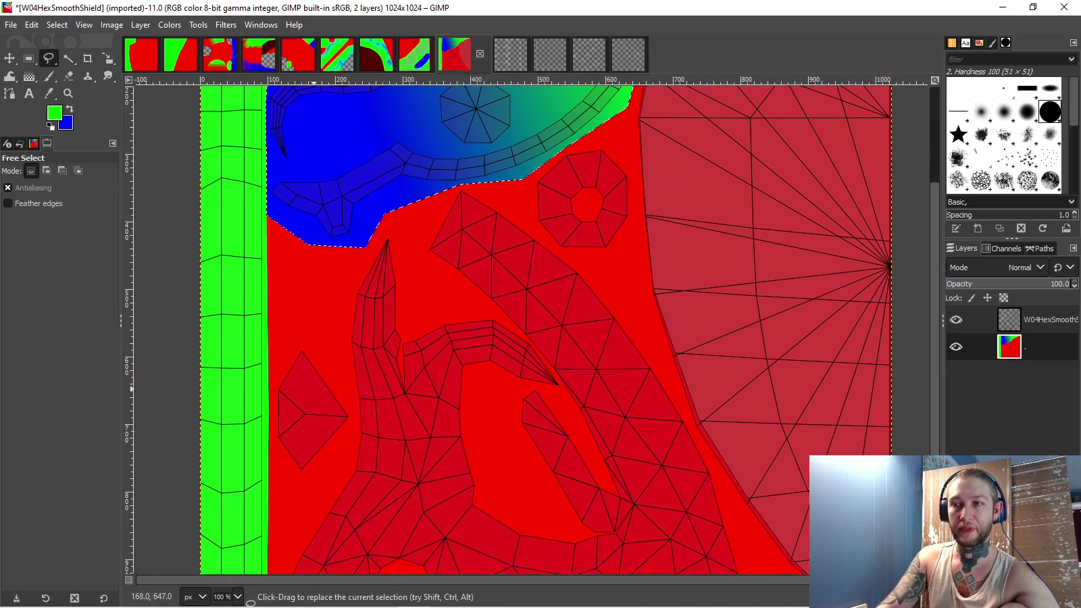
{"action": "key", "text": "plus"}
{"action": "left_click", "coordinate": [373, 210]}
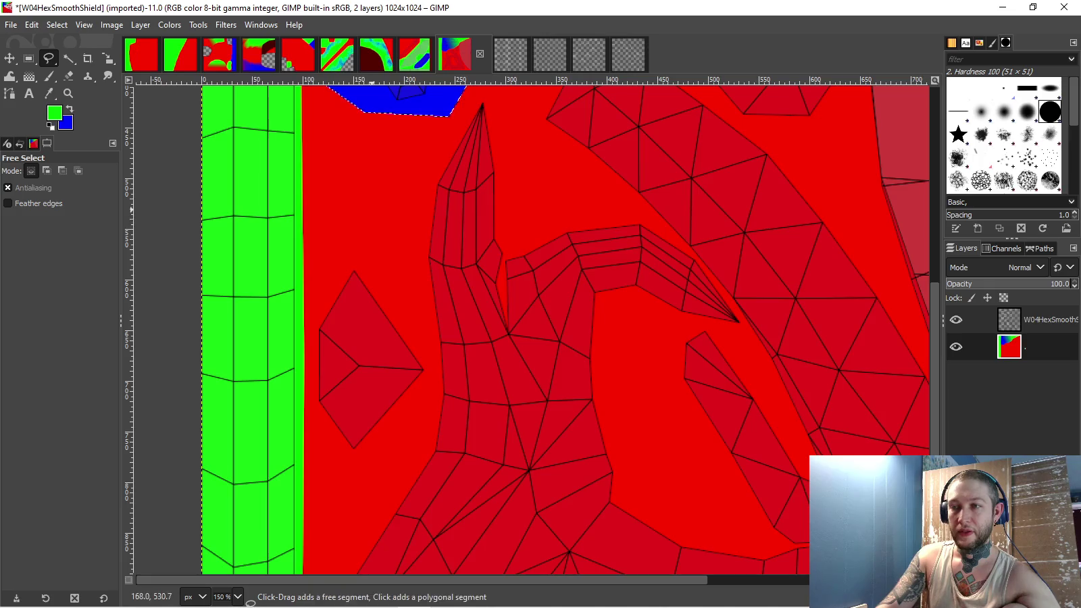
{"action": "left_click", "coordinate": [433, 368]}
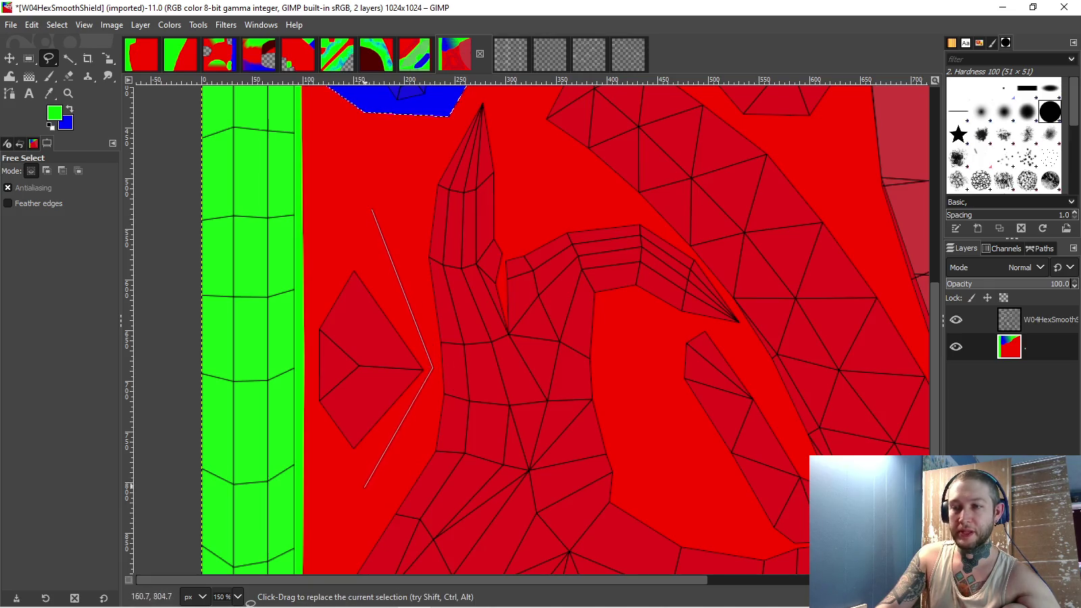
{"action": "left_click", "coordinate": [360, 505]}
{"action": "left_click", "coordinate": [304, 469]}
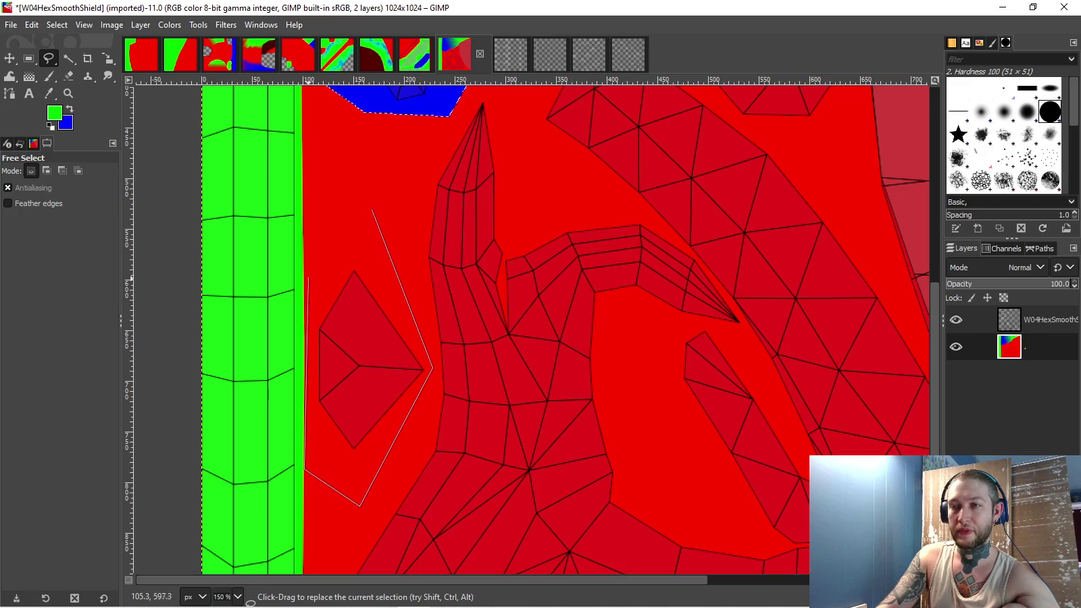
{"action": "double_click", "coordinate": [303, 203]}
Step: Fill the diamond selection with solid blue and return to Blender
{"action": "key", "text": "x"}
{"action": "key", "text": "shift+b"}
{"action": "left_click", "coordinate": [351, 338]}
{"action": "key", "text": "minus"}
{"action": "key", "text": "minus"}
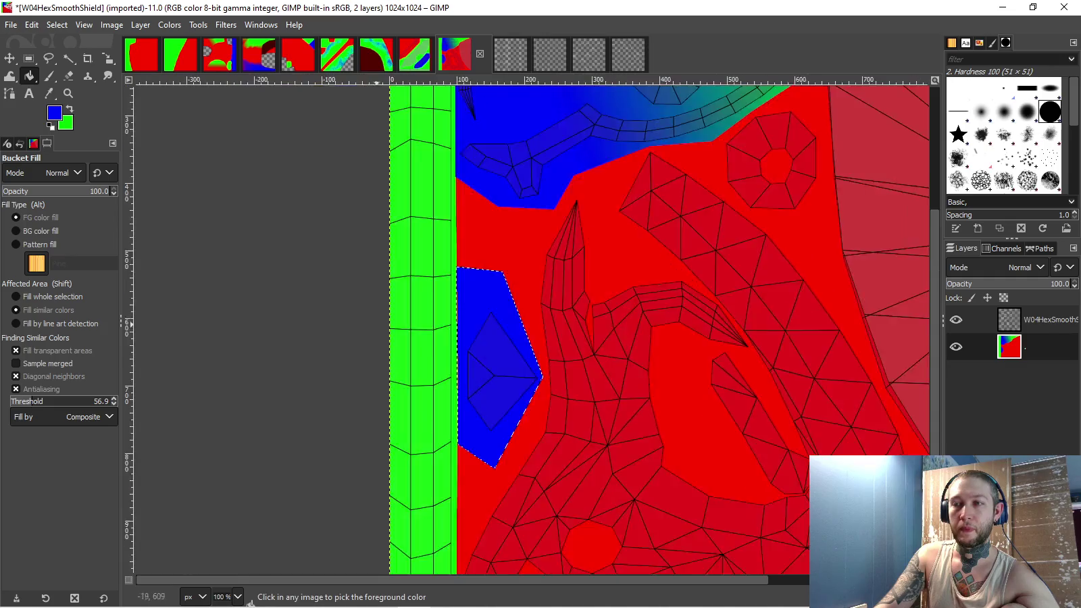
{"action": "key", "text": "alt+Tab"}
{"action": "key", "text": "alt+Tab"}
{"action": "key", "text": "alt+Tab"}
{"action": "key", "text": "alt+Tab"}
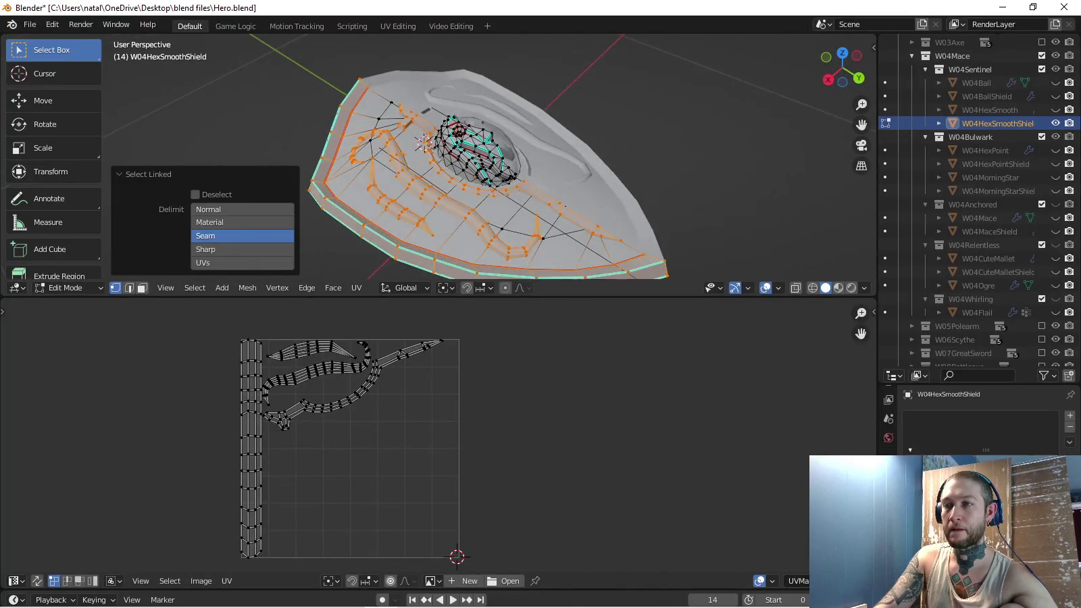
Step: Zoom the Blender viewport around the shield's centre boss, then go back to GIMP
{"action": "scroll", "coordinate": [490, 155], "scroll_direction": "up", "scroll_amount": 4}
{"action": "scroll", "coordinate": [490, 155], "scroll_direction": "down", "scroll_amount": 3}
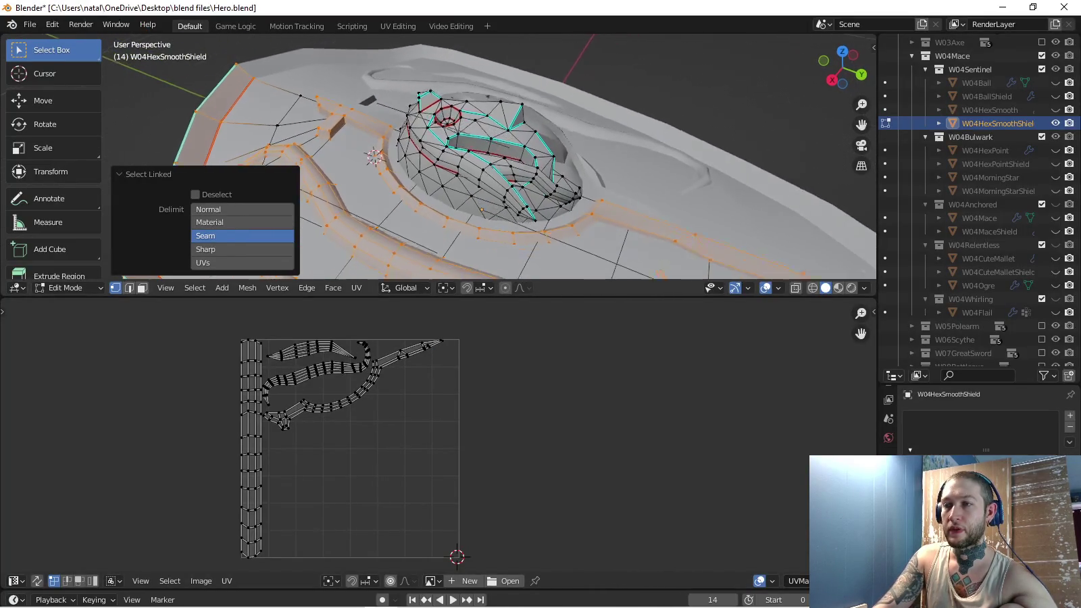
{"action": "scroll", "coordinate": [490, 155], "scroll_direction": "down", "scroll_amount": 1}
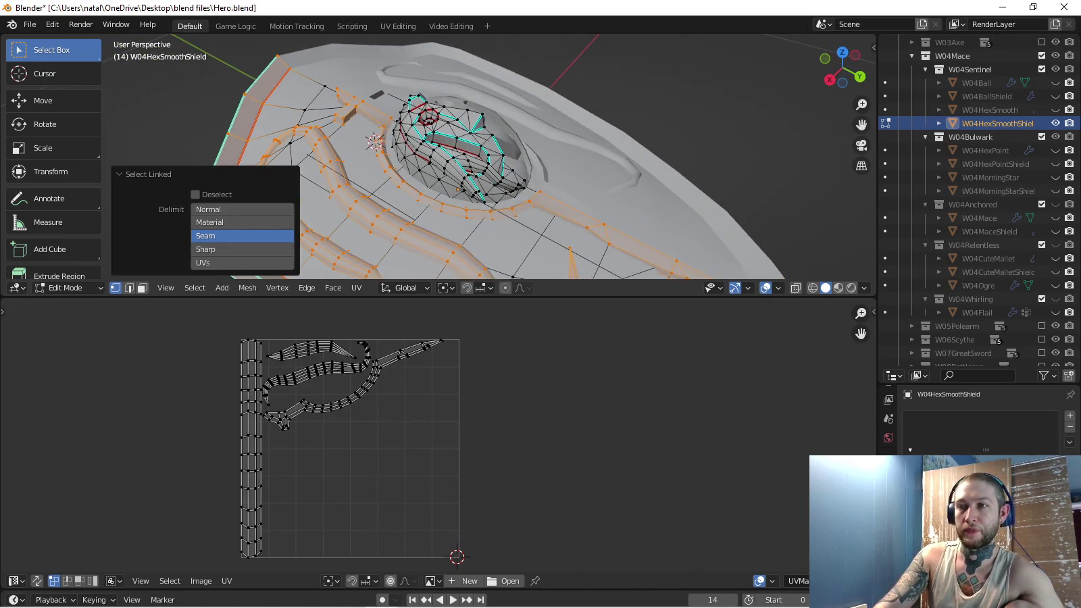
{"action": "key", "text": "alt+Tab"}
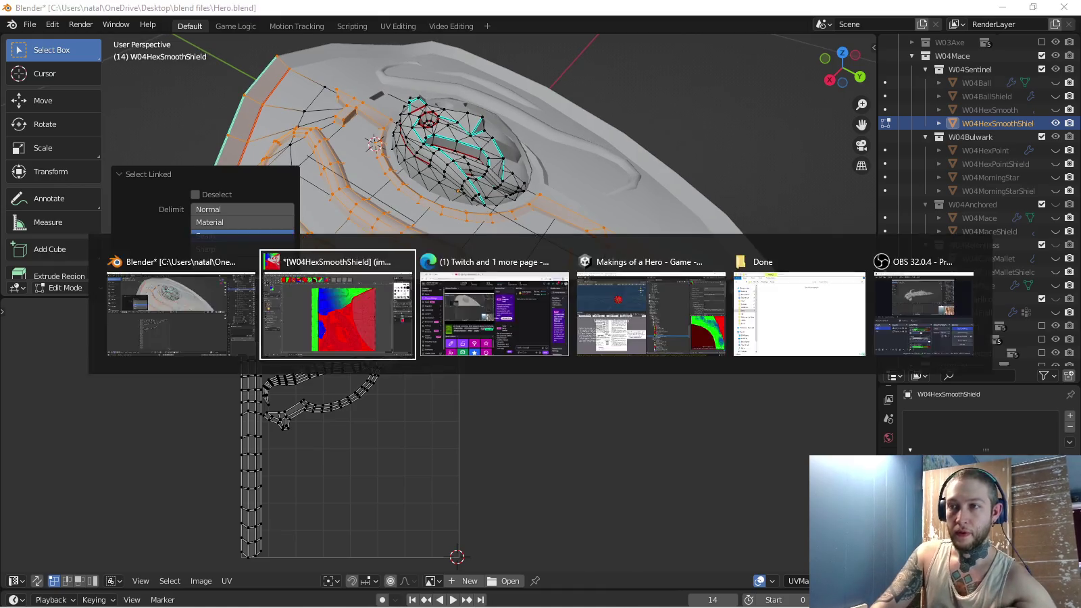
{"action": "scroll", "coordinate": [578, 305], "scroll_direction": "up", "scroll_amount": 3}
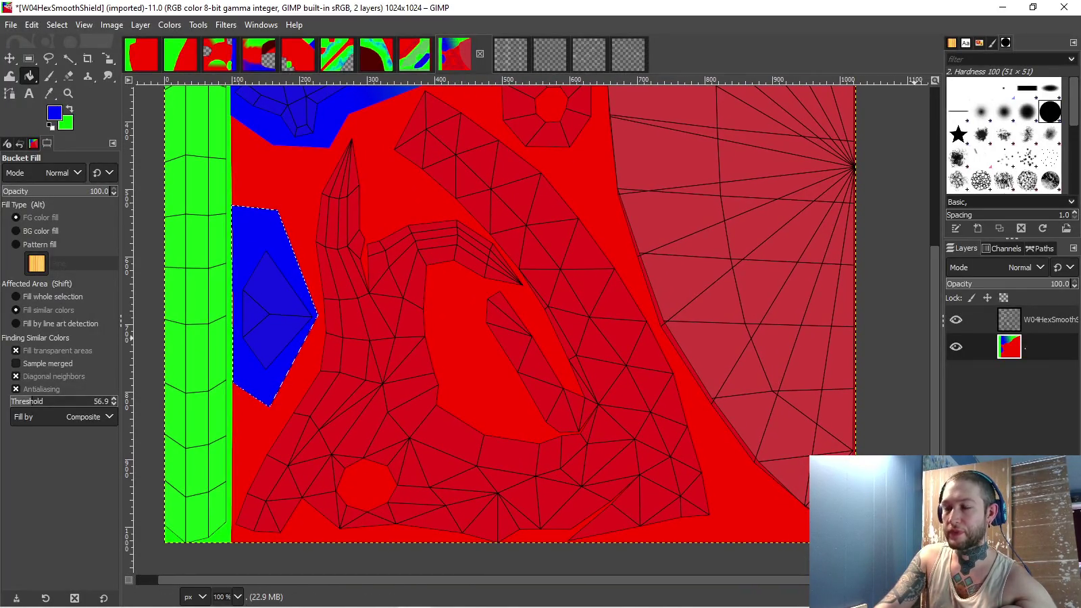
Step: Zoom over the whole finished shield mask and open the Layers panel context menu
{"action": "scroll", "coordinate": [257, 226], "scroll_direction": "down", "scroll_amount": 1}
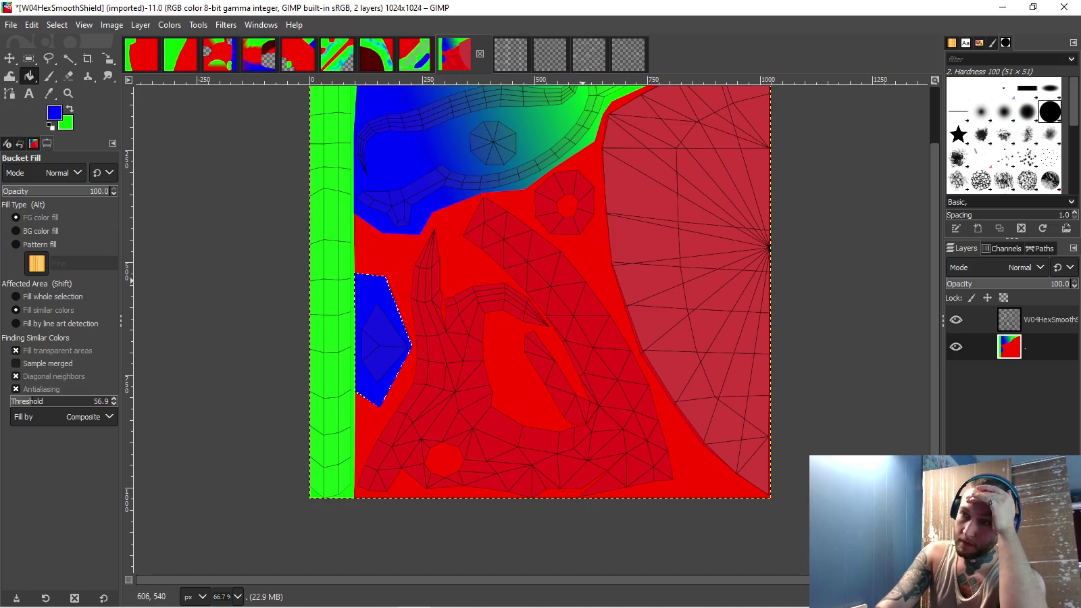
{"action": "scroll", "coordinate": [419, 234], "scroll_direction": "up", "scroll_amount": 2}
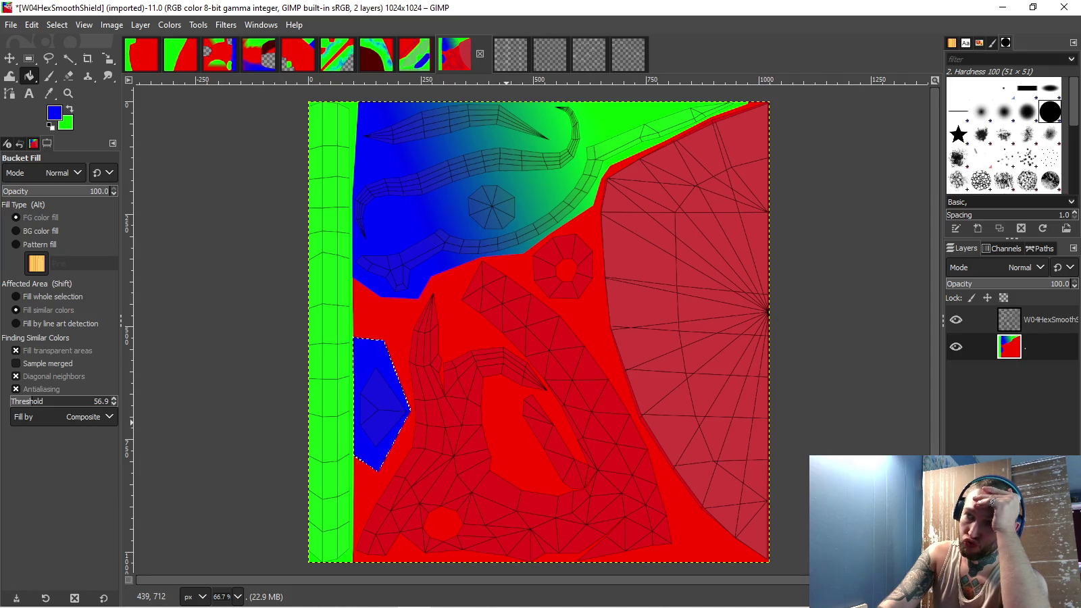
{"action": "right_click", "coordinate": [1033, 406]}
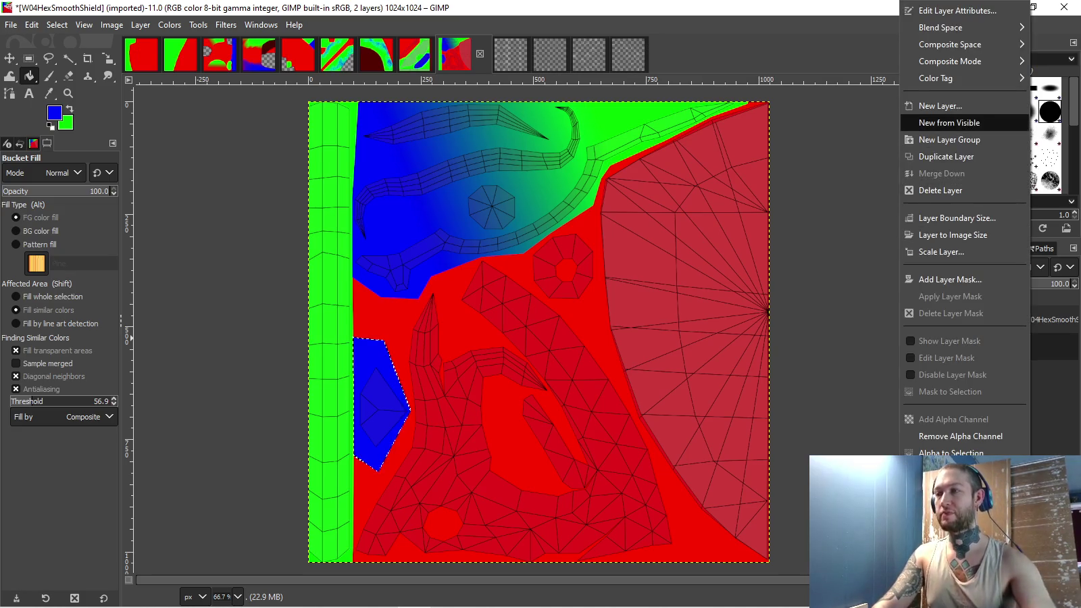
Step: Add a new transparent layer, reset colours to black and white, and set a foreground-to-transparent gradient
{"action": "left_click", "coordinate": [946, 120]}
{"action": "key", "text": "Return"}
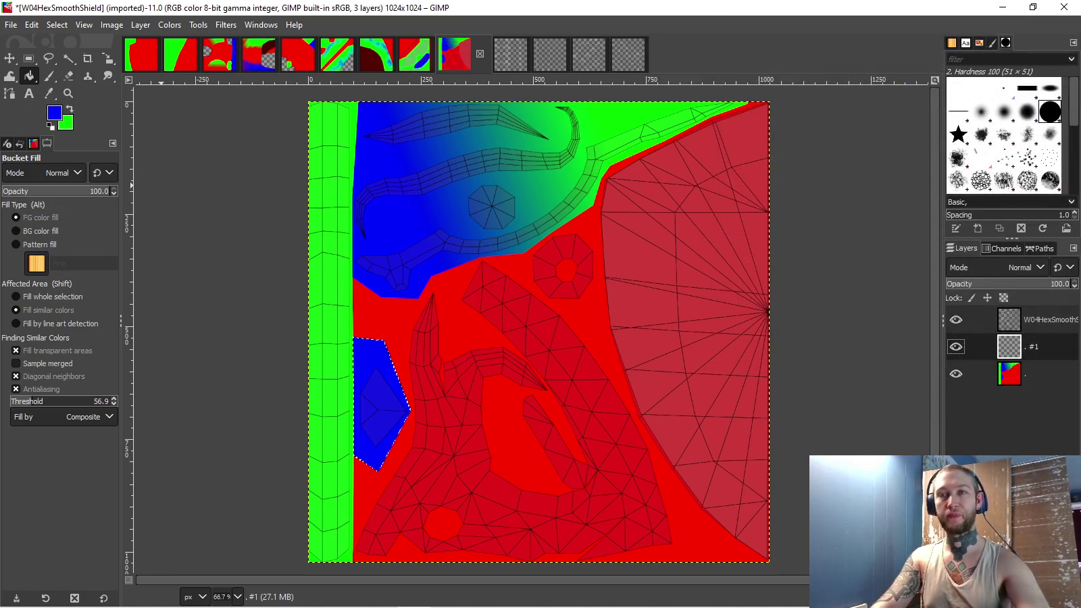
{"action": "key", "text": "d"}
{"action": "left_click", "coordinate": [88, 94]}
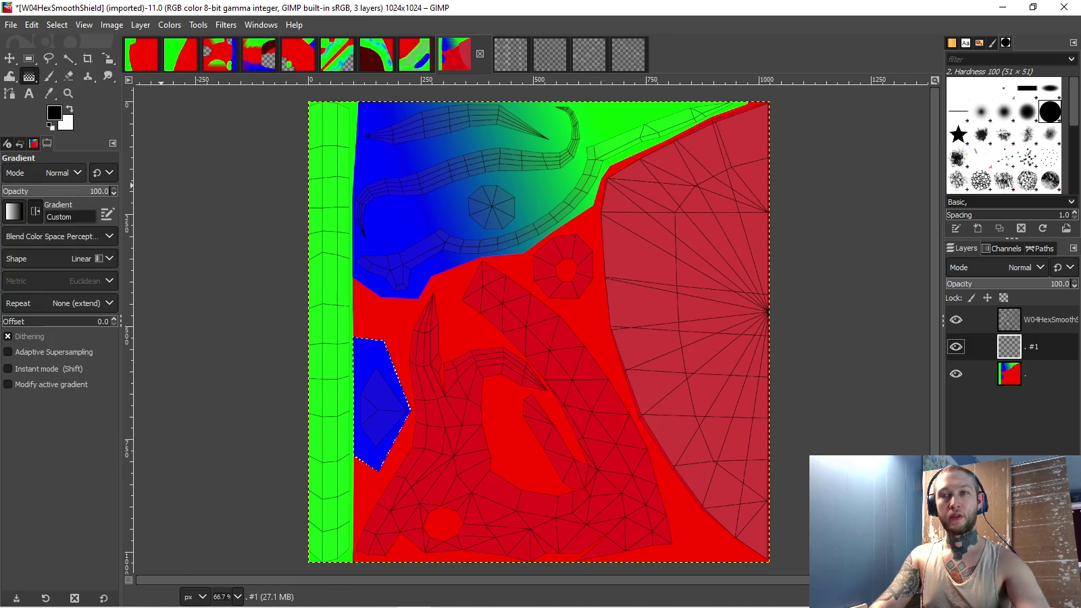
{"action": "left_click", "coordinate": [60, 236]}
{"action": "left_click", "coordinate": [39, 256]}
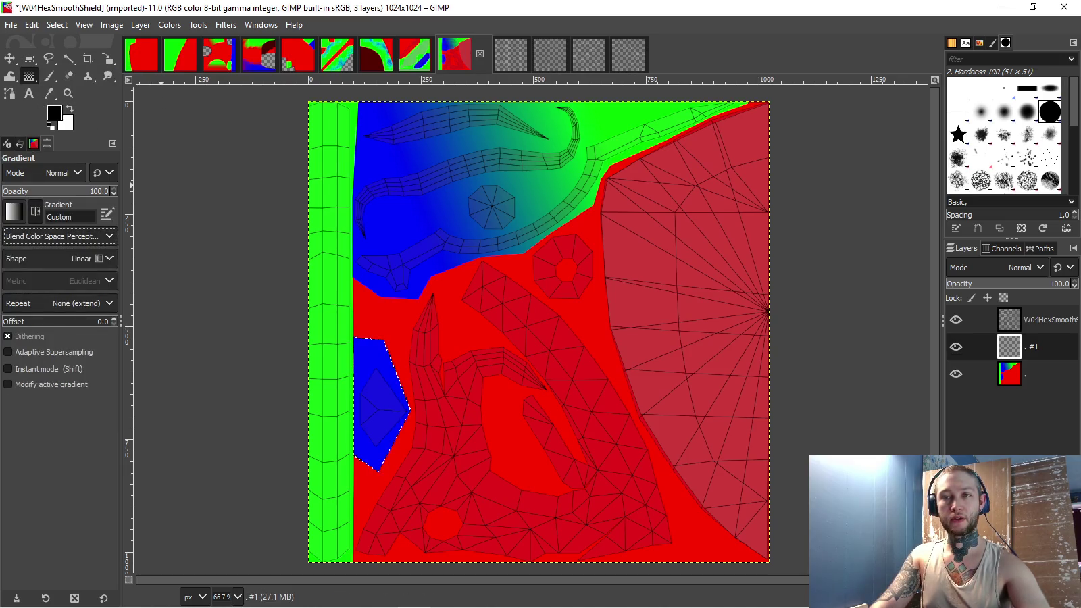
{"action": "left_click", "coordinate": [13, 212]}
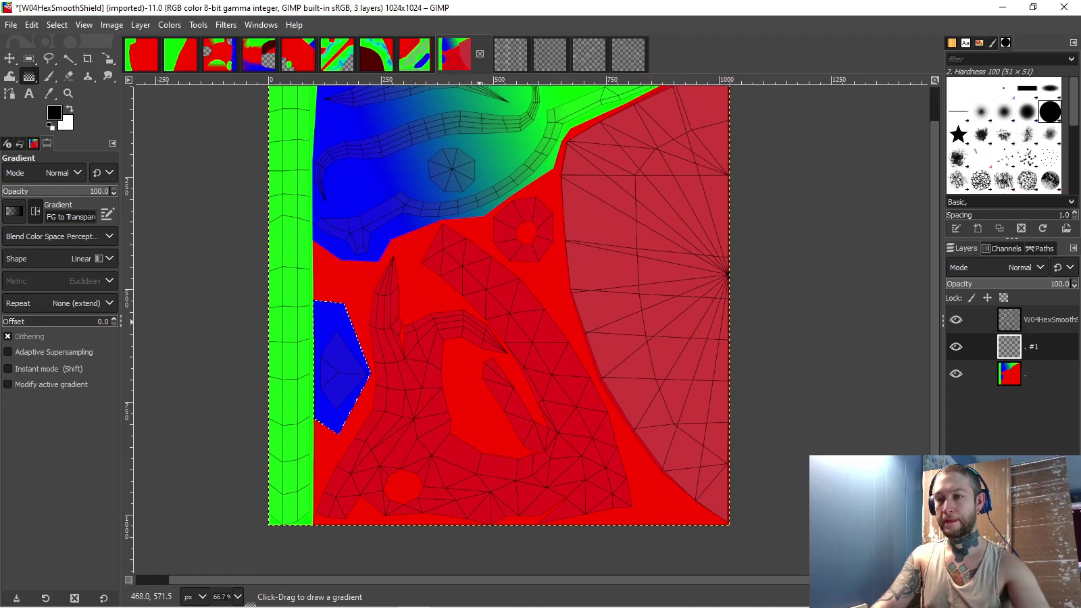
Step: Trace a freehand selection around the bright red area along the darker rim's edge
{"action": "left_click", "coordinate": [49, 58]}
{"action": "left_click", "coordinate": [68, 58]}
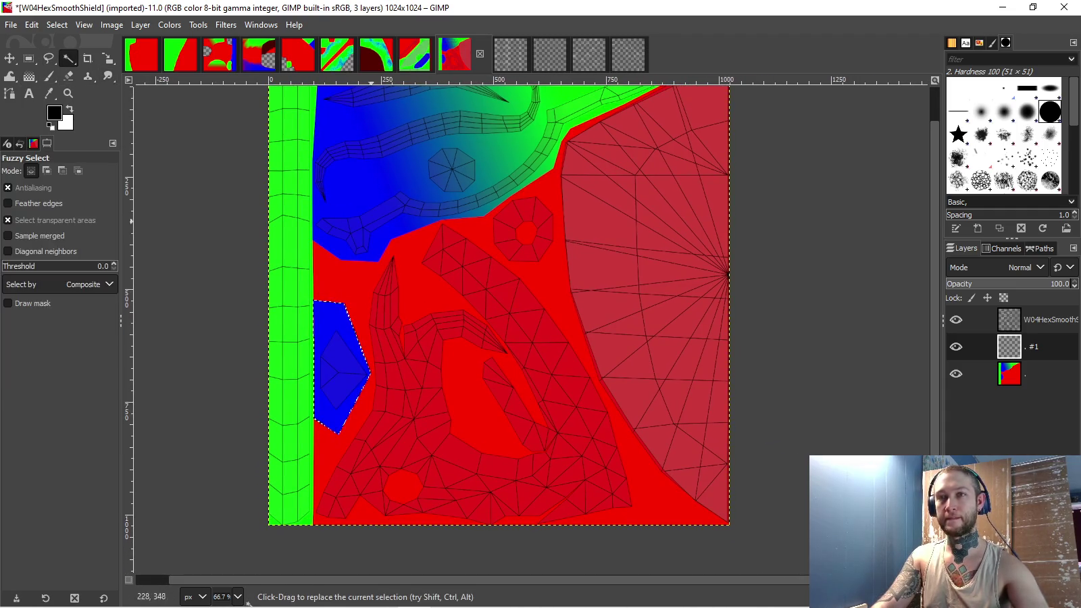
{"action": "scroll", "coordinate": [497, 336], "scroll_direction": "right", "scroll_amount": 1}
{"action": "left_click", "coordinate": [48, 58]}
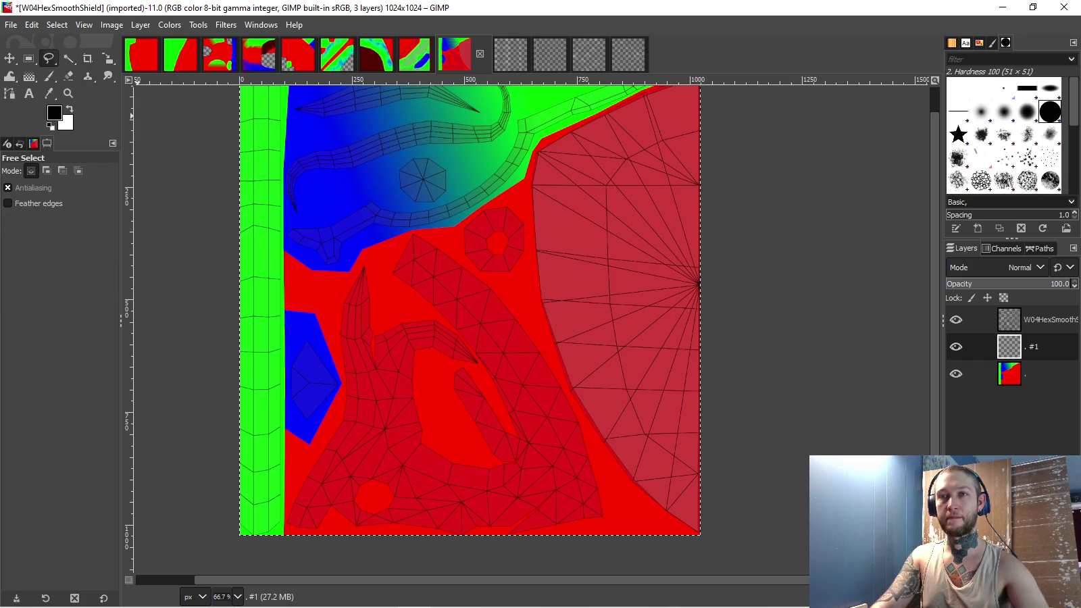
{"action": "scroll", "coordinate": [412, 188], "scroll_direction": "up", "scroll_amount": 2}
{"action": "scroll", "coordinate": [413, 162], "scroll_direction": "left", "scroll_amount": 1}
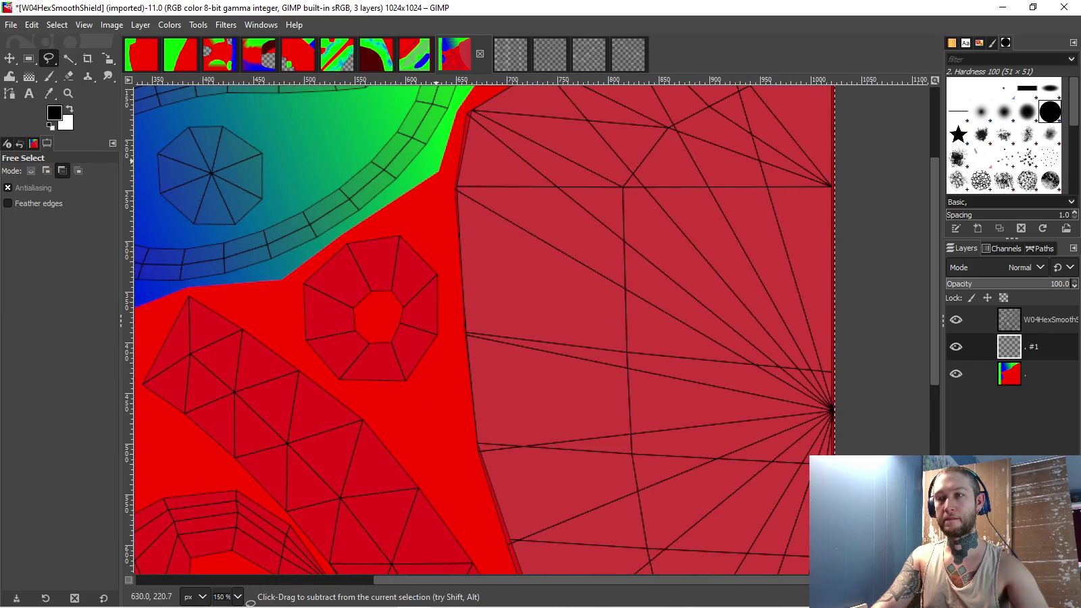
{"action": "left_click", "coordinate": [437, 162], "text": "ctrl"}
{"action": "left_click", "coordinate": [448, 263]}
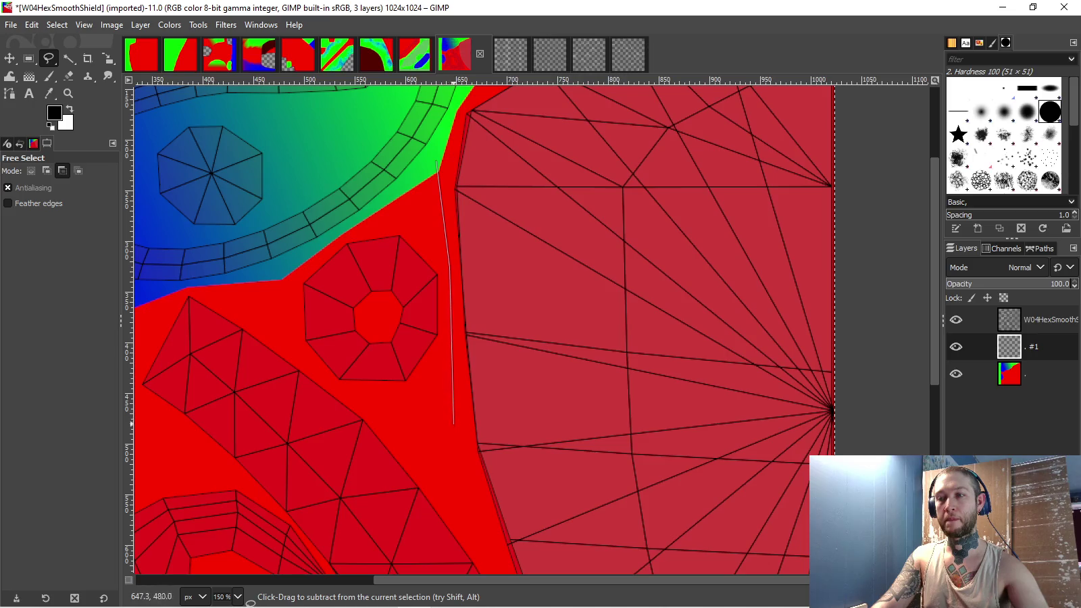
{"action": "left_click", "coordinate": [458, 438]}
{"action": "scroll", "coordinate": [505, 478], "scroll_direction": "down", "scroll_amount": 5}
{"action": "left_click", "coordinate": [477, 216]}
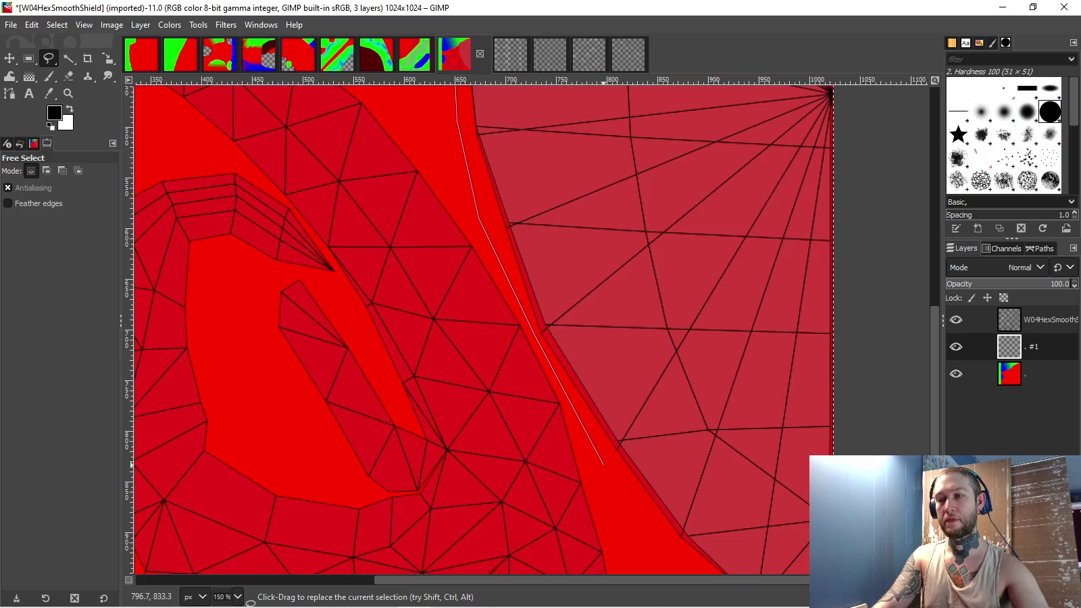
{"action": "scroll", "coordinate": [603, 465], "scroll_direction": "down", "scroll_amount": 2, "text": "ctrl"}
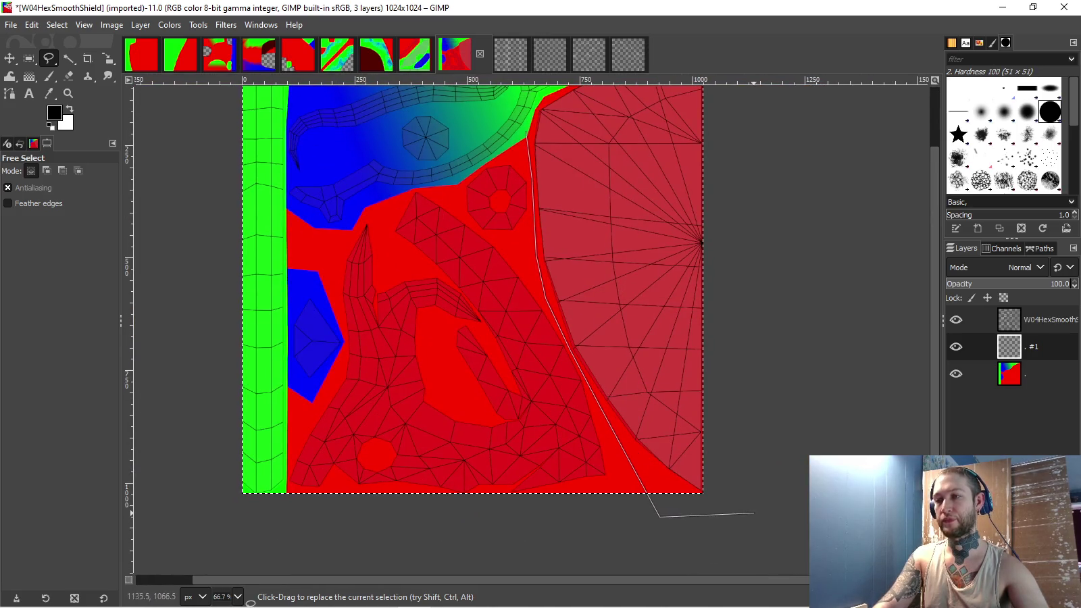
{"action": "left_click", "coordinate": [755, 517]}
{"action": "scroll", "coordinate": [777, 351], "scroll_direction": "up", "scroll_amount": 1}
{"action": "left_click", "coordinate": [733, 122]}
{"action": "double_click", "coordinate": [514, 133]}
{"action": "scroll", "coordinate": [500, 145], "scroll_direction": "down", "scroll_amount": 1}
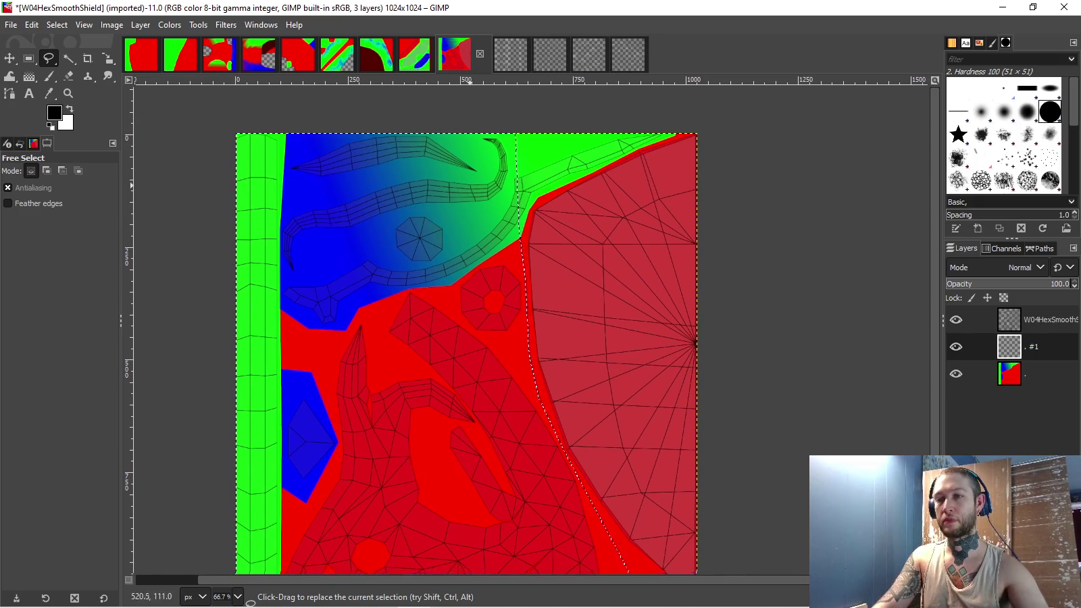
Step: Fuzzy-select the whole red region on the bottom colour layer
{"action": "left_click", "coordinate": [69, 59]}
{"action": "scroll", "coordinate": [61, 266], "scroll_direction": "up", "scroll_amount": 3}
{"action": "left_click", "coordinate": [1009, 374]}
{"action": "left_click", "coordinate": [460, 351]}
Step: Refine the selection with a freehand outline that stops at the red rim's boundary
{"action": "left_click", "coordinate": [48, 58]}
{"action": "scroll", "coordinate": [535, 227], "scroll_direction": "up", "scroll_amount": 1, "text": "ctrl"}
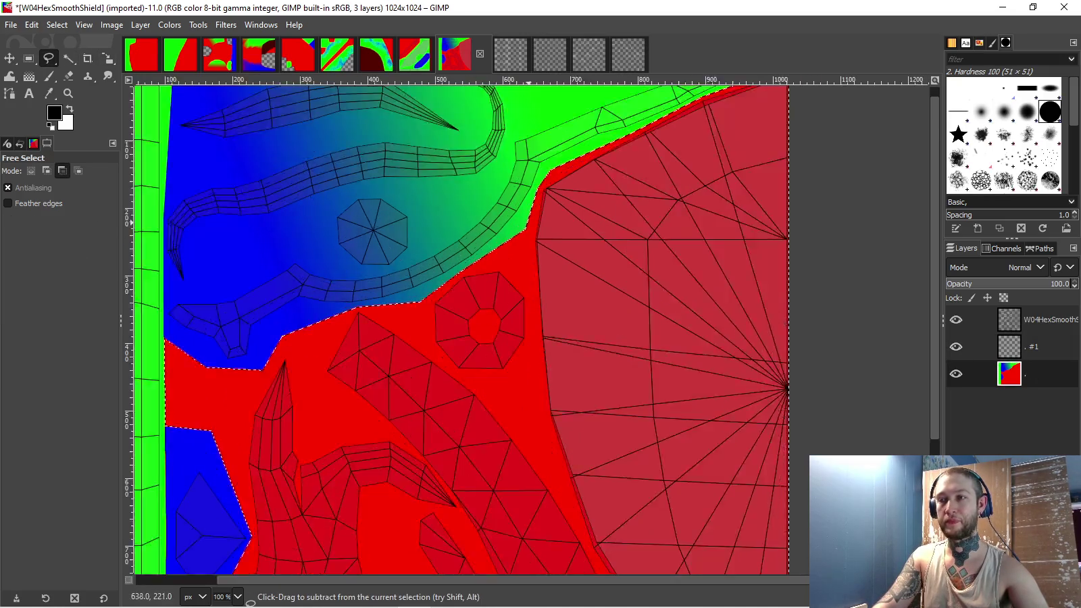
{"action": "scroll", "coordinate": [529, 227], "scroll_direction": "up", "scroll_amount": 1, "text": "ctrl"}
{"action": "left_click", "coordinate": [515, 217]}
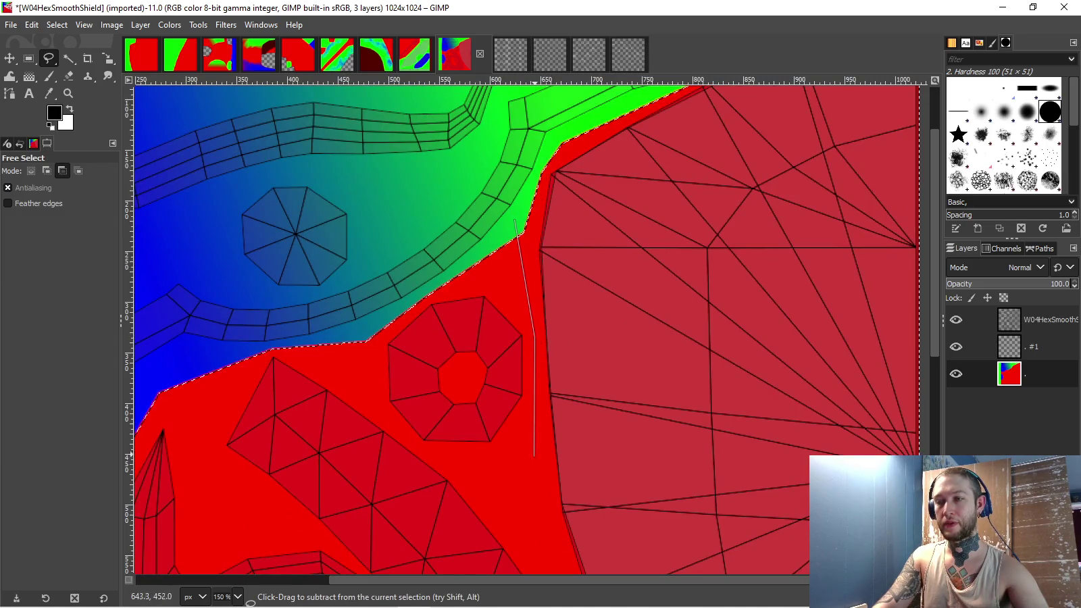
{"action": "scroll", "coordinate": [536, 460], "scroll_direction": "down", "scroll_amount": 5}
{"action": "left_click", "coordinate": [499, 196]}
{"action": "left_click", "coordinate": [513, 281]}
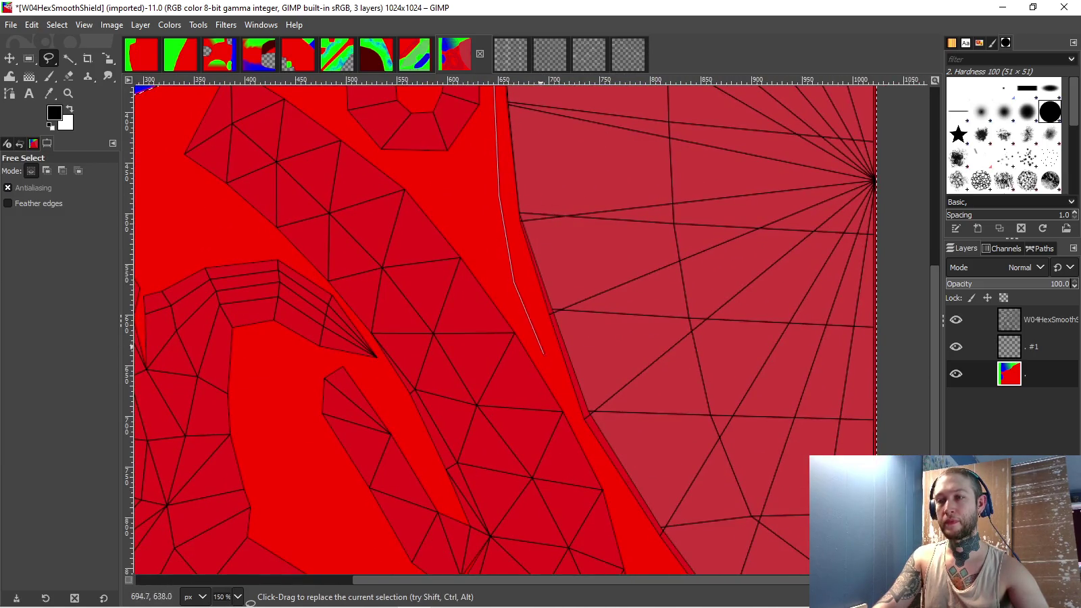
{"action": "left_click", "coordinate": [578, 428]}
{"action": "scroll", "coordinate": [628, 473], "scroll_direction": "down", "scroll_amount": 5}
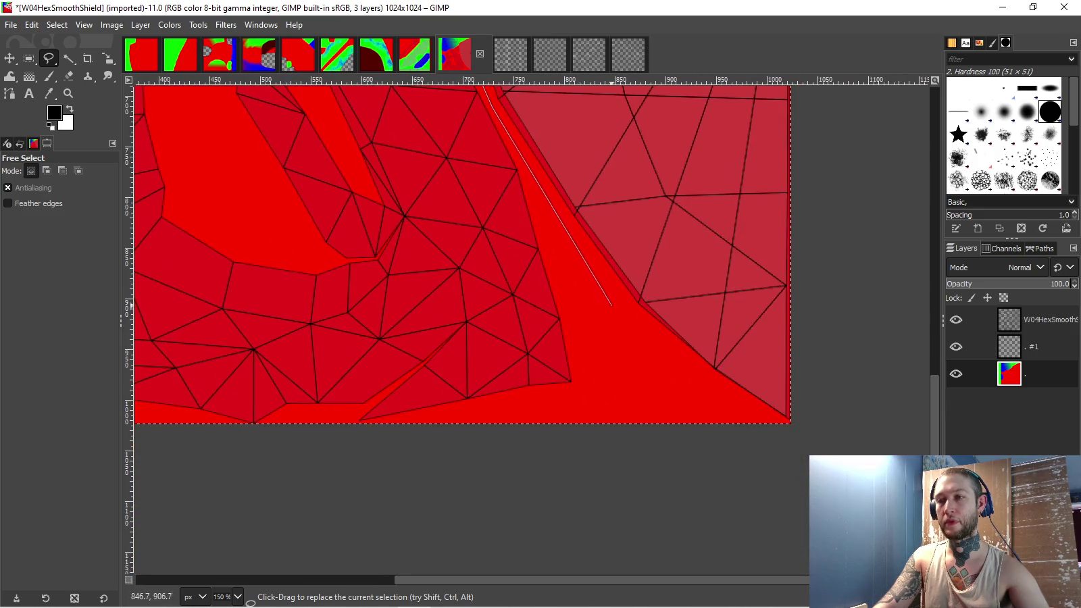
{"action": "left_click", "coordinate": [688, 465]}
{"action": "scroll", "coordinate": [784, 466], "scroll_direction": "down", "scroll_amount": 2, "text": "ctrl"}
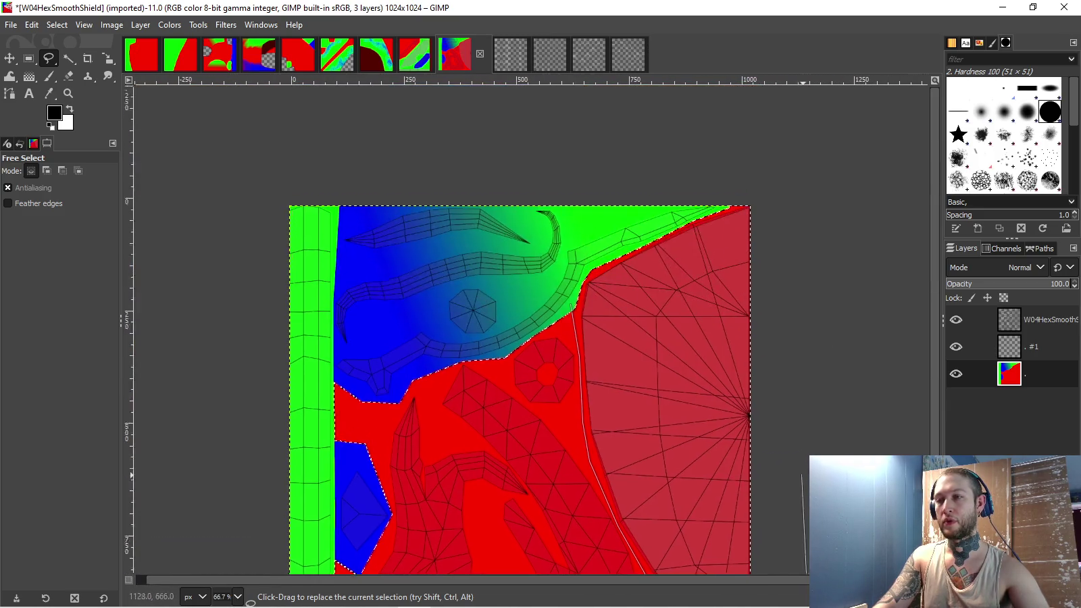
{"action": "left_click", "coordinate": [794, 193]}
{"action": "left_click", "coordinate": [598, 174]}
{"action": "key", "text": "Return"}
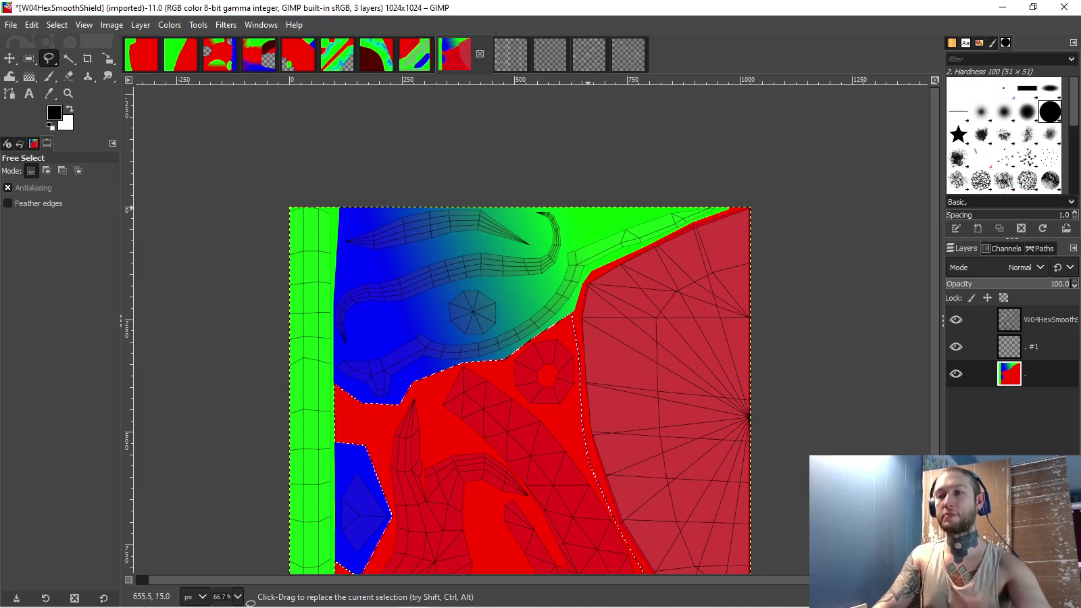
{"action": "scroll", "coordinate": [503, 358], "scroll_direction": "down", "scroll_amount": 2}
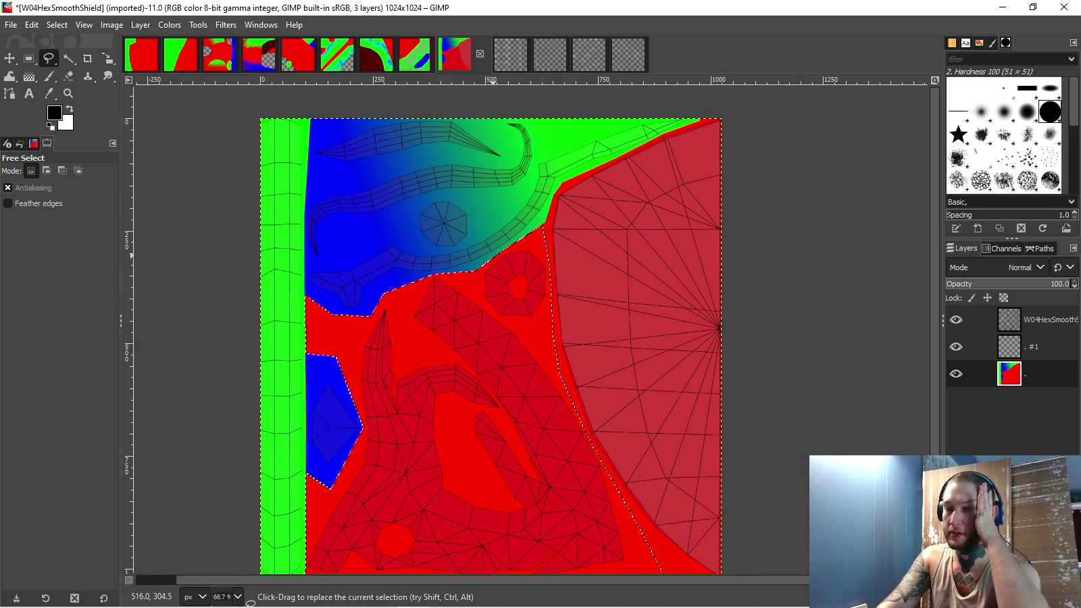
{"action": "left_click", "coordinate": [29, 76]}
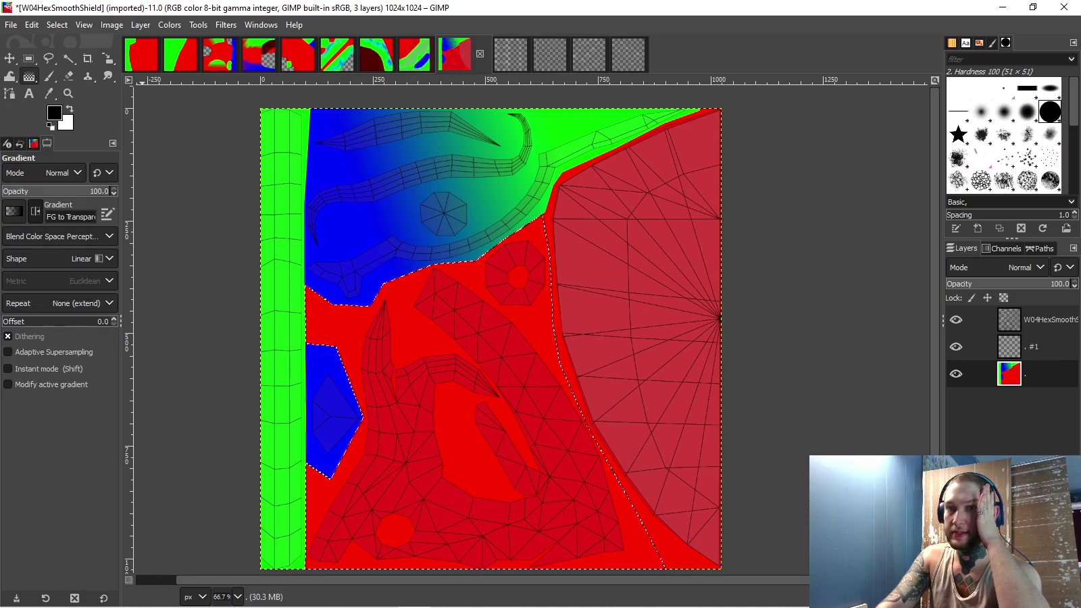
Step: Try a radial black-to-transparent gradient over the red area, then undo it as it hit the wrong layer
{"action": "scroll", "coordinate": [475, 425], "scroll_direction": "down", "scroll_amount": 1}
{"action": "mouse_move", "coordinate": [534, 373]}
{"action": "left_mouse_down"}
{"action": "mouse_move", "coordinate": [496, 375]}
{"action": "mouse_move", "coordinate": [555, 336]}
{"action": "mouse_move", "coordinate": [478, 379]}
{"action": "mouse_move", "coordinate": [412, 459]}
{"action": "left_mouse_up"}
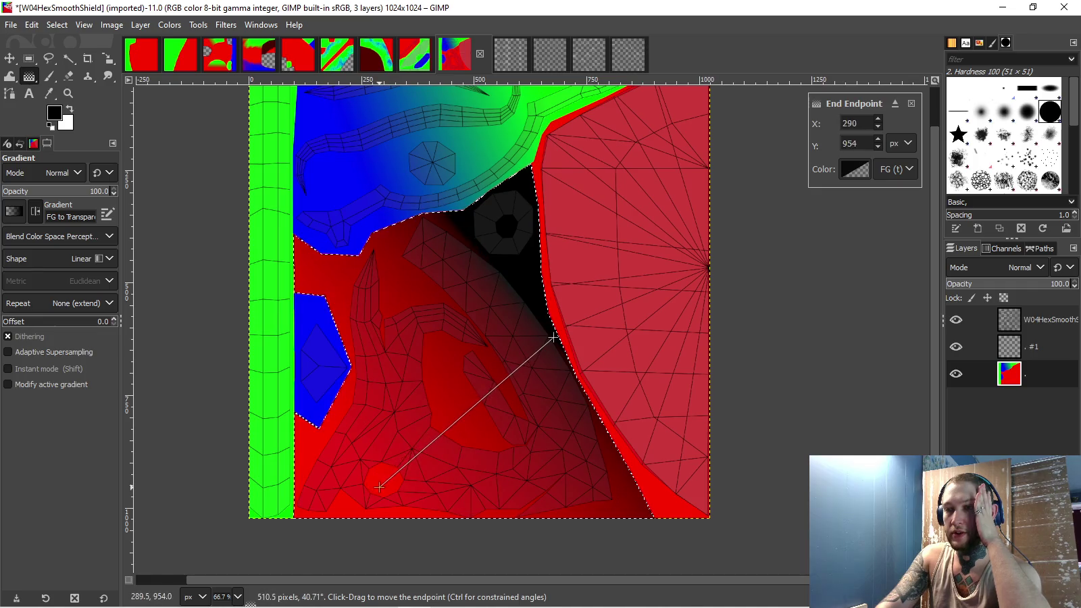
{"action": "left_click_drag", "start_coordinate": [375, 495], "coordinate": [371, 498]}
{"action": "left_click_drag", "start_coordinate": [553, 337], "coordinate": [553, 341]}
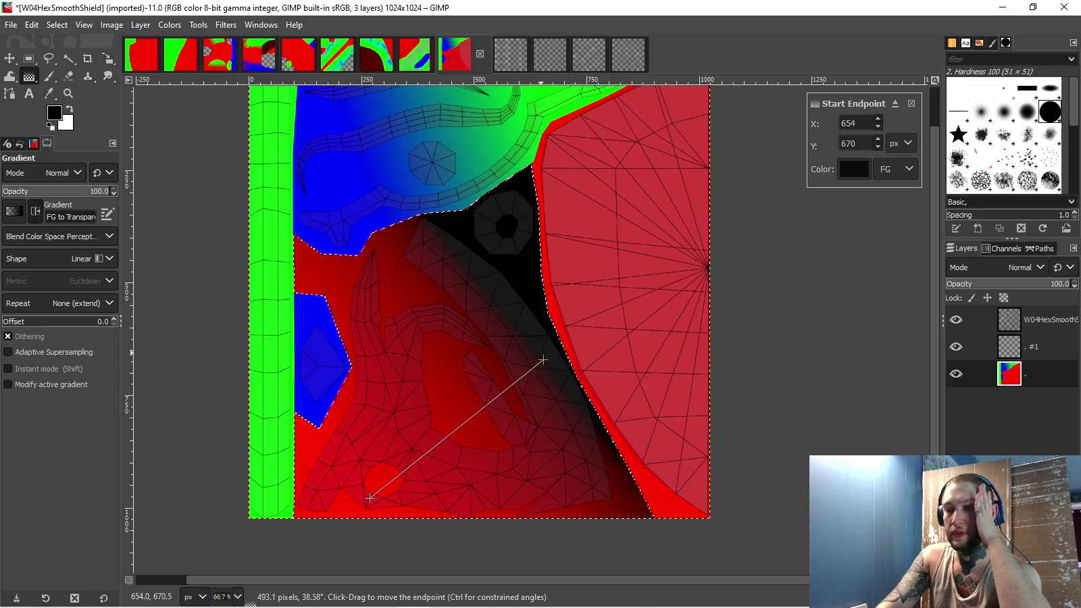
{"action": "left_click_drag", "start_coordinate": [545, 365], "coordinate": [545, 367]}
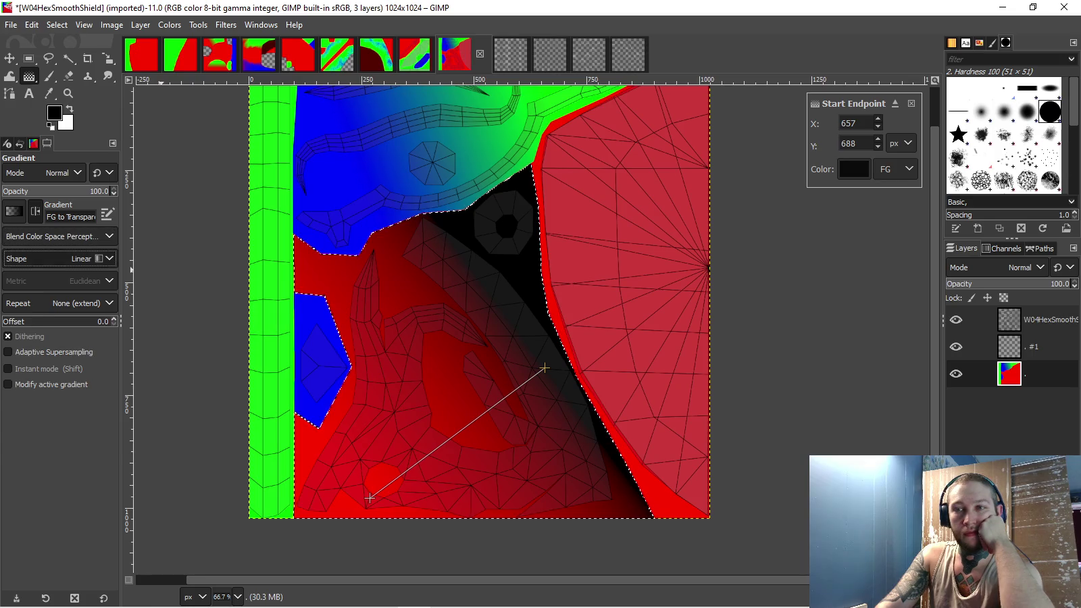
{"action": "left_click", "coordinate": [88, 259]}
{"action": "left_click", "coordinate": [29, 312]}
{"action": "mouse_move", "coordinate": [545, 367]}
{"action": "left_mouse_down"}
{"action": "mouse_move", "coordinate": [551, 347]}
{"action": "mouse_move", "coordinate": [538, 345]}
{"action": "left_mouse_up"}
{"action": "left_click", "coordinate": [365, 500]}
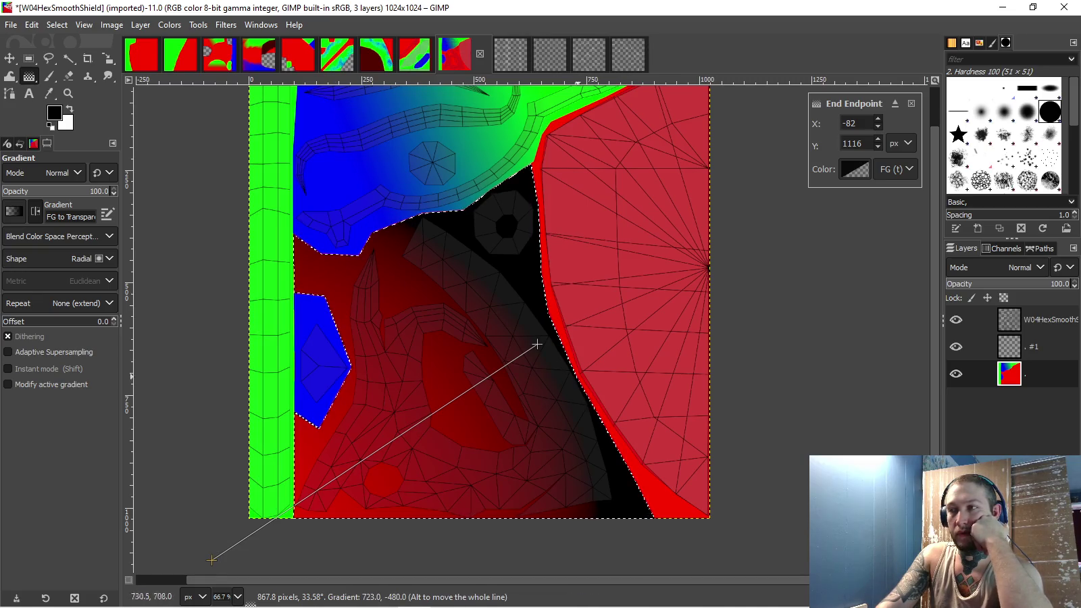
{"action": "key", "text": "Return"}
{"action": "key", "text": "ctrl+z"}
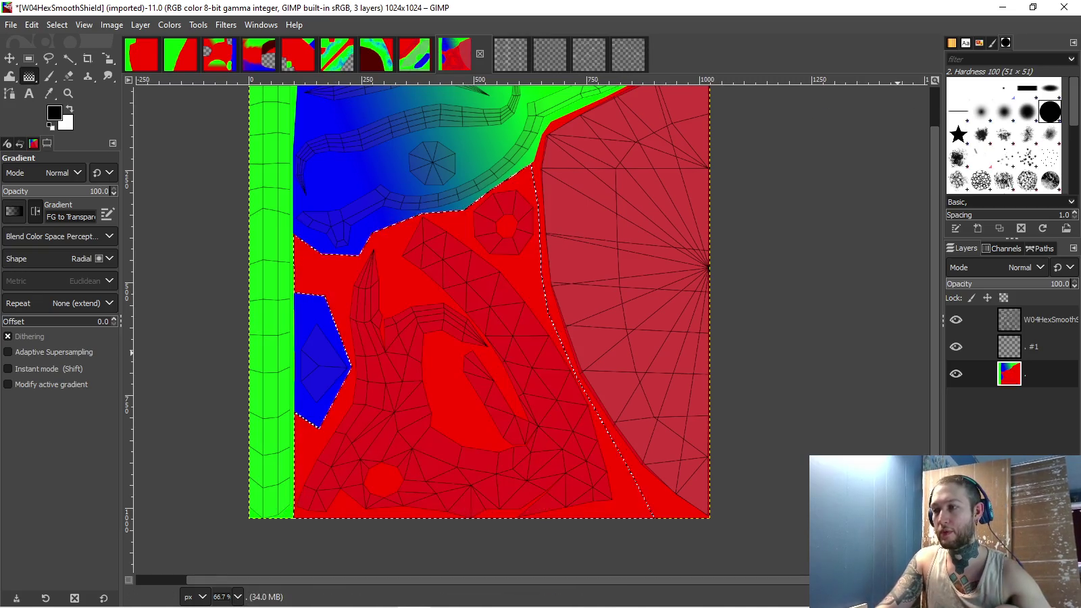
Step: Apply the radial black fade on layer #1 and lower that layer's opacity to 68.6
{"action": "left_click", "coordinate": [1034, 346]}
{"action": "left_click_drag", "start_coordinate": [558, 329], "coordinate": [378, 444]}
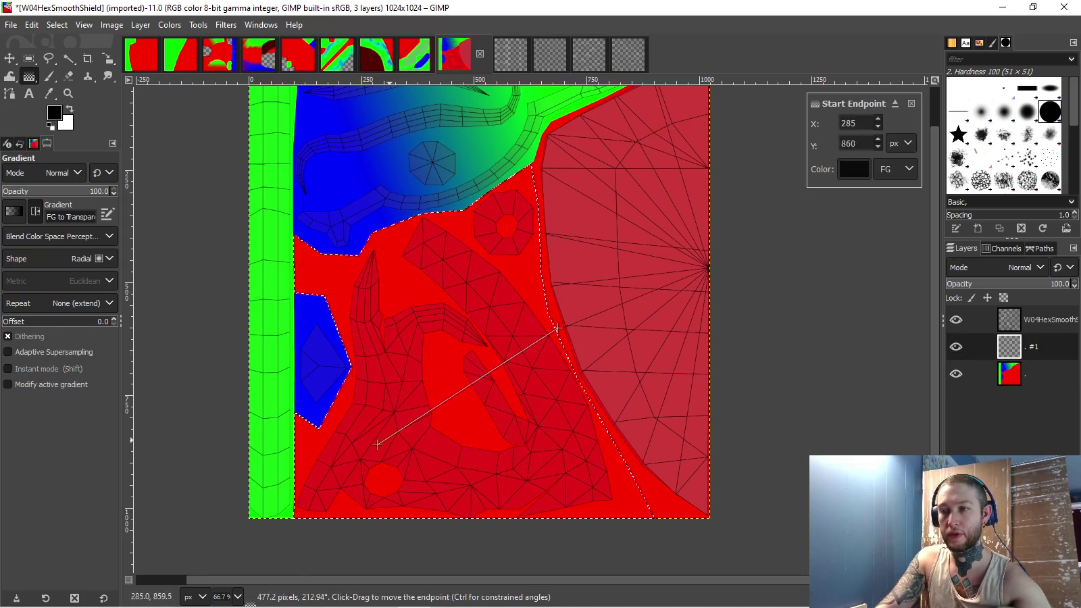
{"action": "mouse_move", "coordinate": [558, 329]}
{"action": "left_mouse_down"}
{"action": "mouse_move", "coordinate": [365, 473]}
{"action": "mouse_move", "coordinate": [322, 520]}
{"action": "mouse_move", "coordinate": [604, 347]}
{"action": "left_mouse_up"}
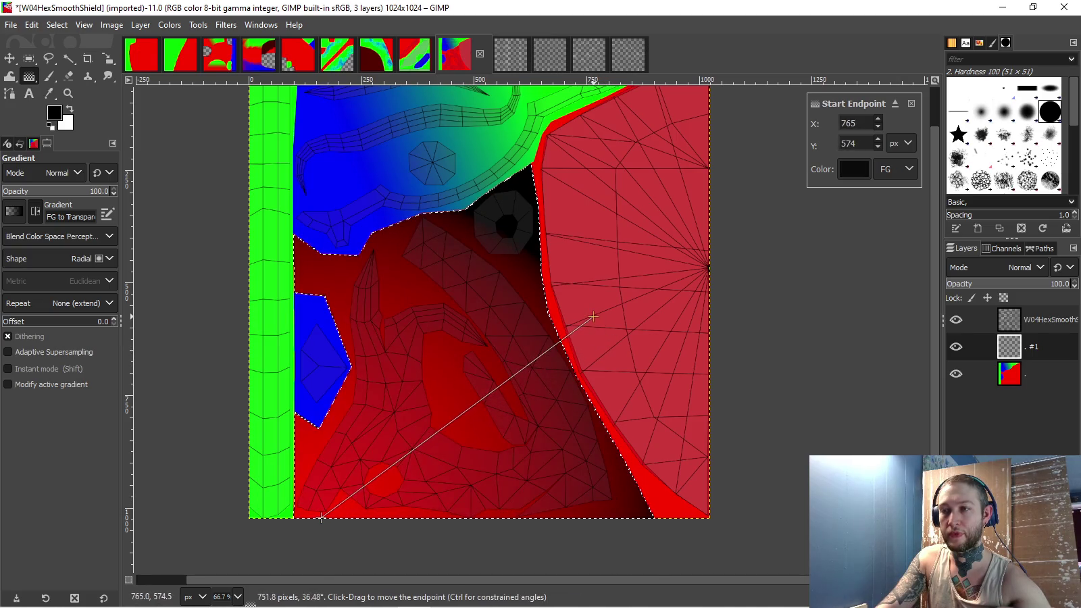
{"action": "left_click_drag", "start_coordinate": [322, 518], "coordinate": [318, 479]}
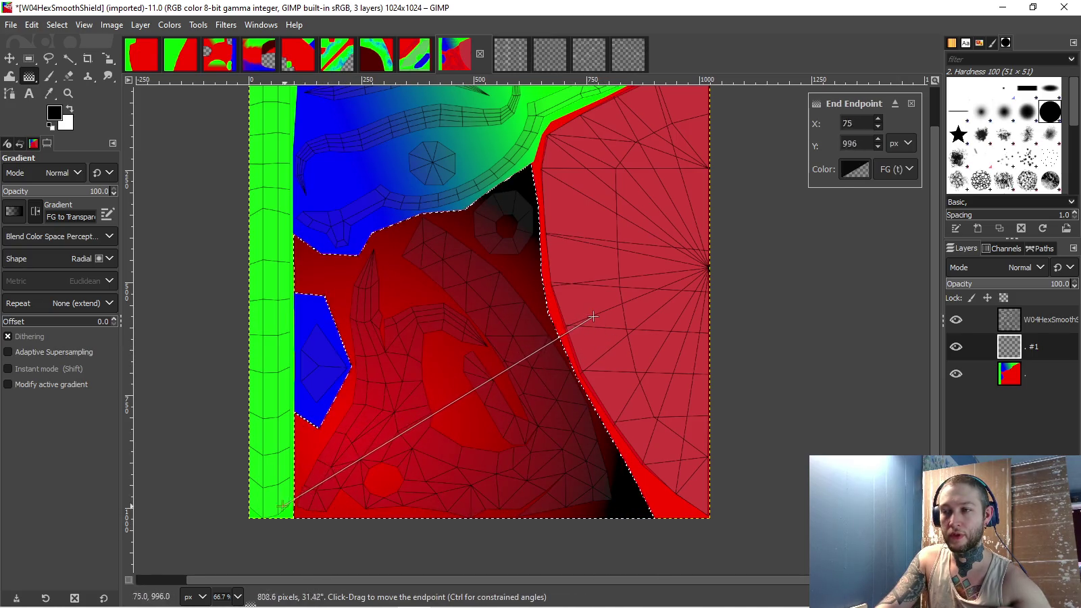
{"action": "left_click_drag", "start_coordinate": [594, 315], "coordinate": [578, 328]}
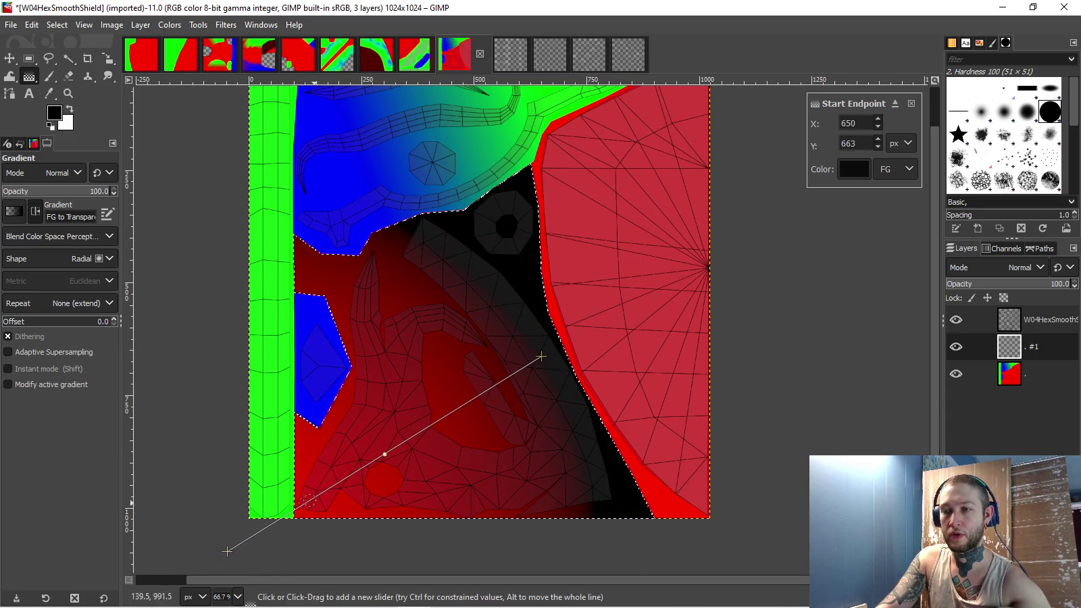
{"action": "mouse_move", "coordinate": [227, 552]}
{"action": "left_mouse_down"}
{"action": "mouse_move", "coordinate": [245, 530]}
{"action": "mouse_move", "coordinate": [192, 540]}
{"action": "mouse_move", "coordinate": [230, 570]}
{"action": "mouse_move", "coordinate": [194, 581]}
{"action": "left_mouse_up"}
{"action": "scroll", "coordinate": [194, 567], "scroll_direction": "down", "scroll_amount": 1}
{"action": "key", "text": "Return"}
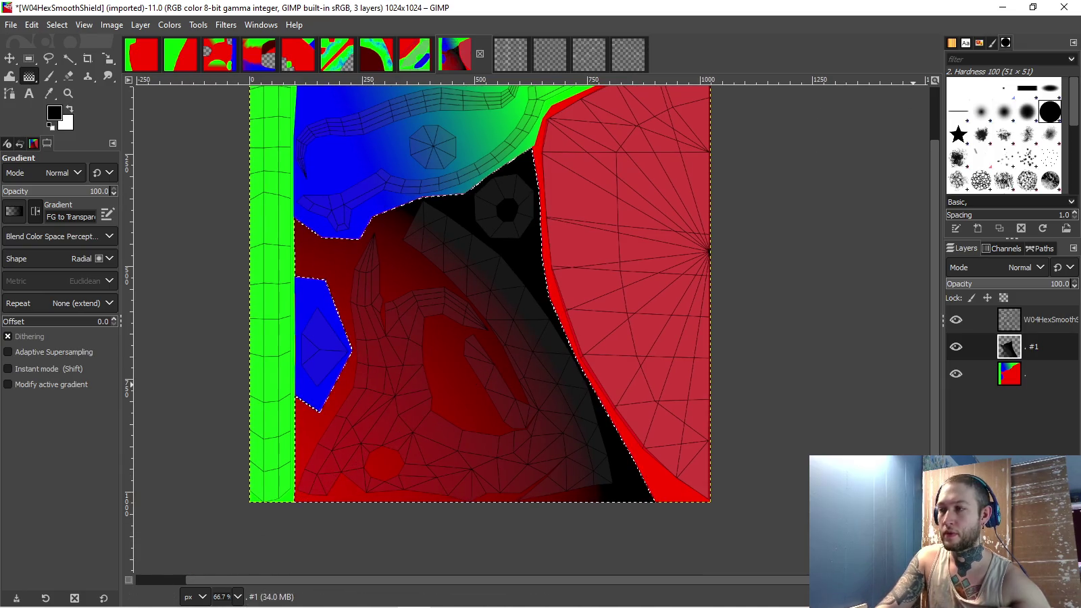
{"action": "left_click_drag", "start_coordinate": [1074, 284], "coordinate": [1001, 284]}
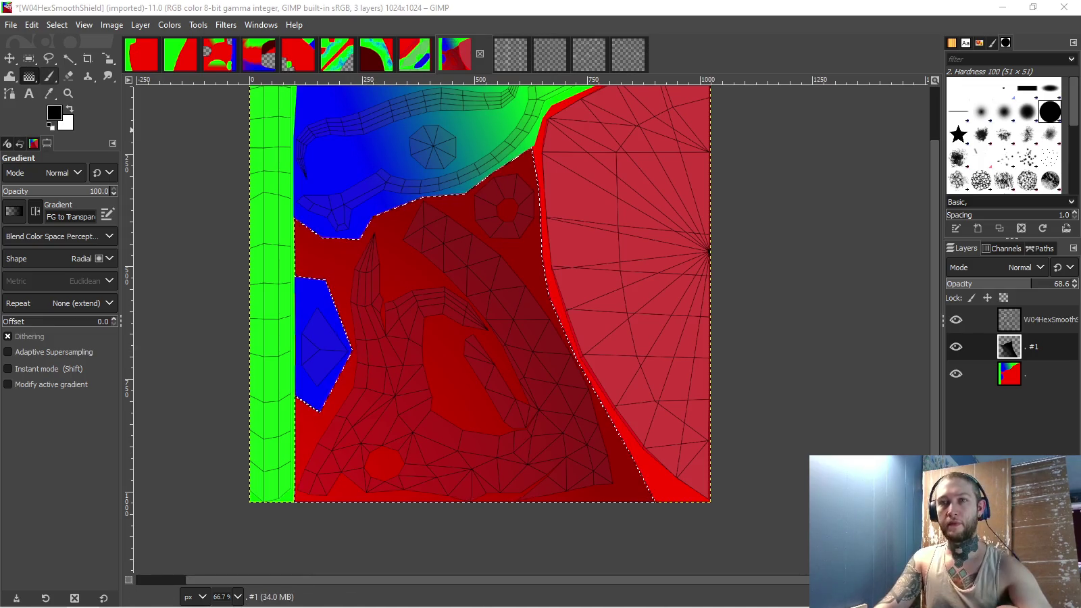
Step: On the bottom colour layer, fuzzy-select the large dark-red region and clear it with Bucket Fill
{"action": "left_click", "coordinate": [49, 76]}
{"action": "left_click", "coordinate": [1041, 374]}
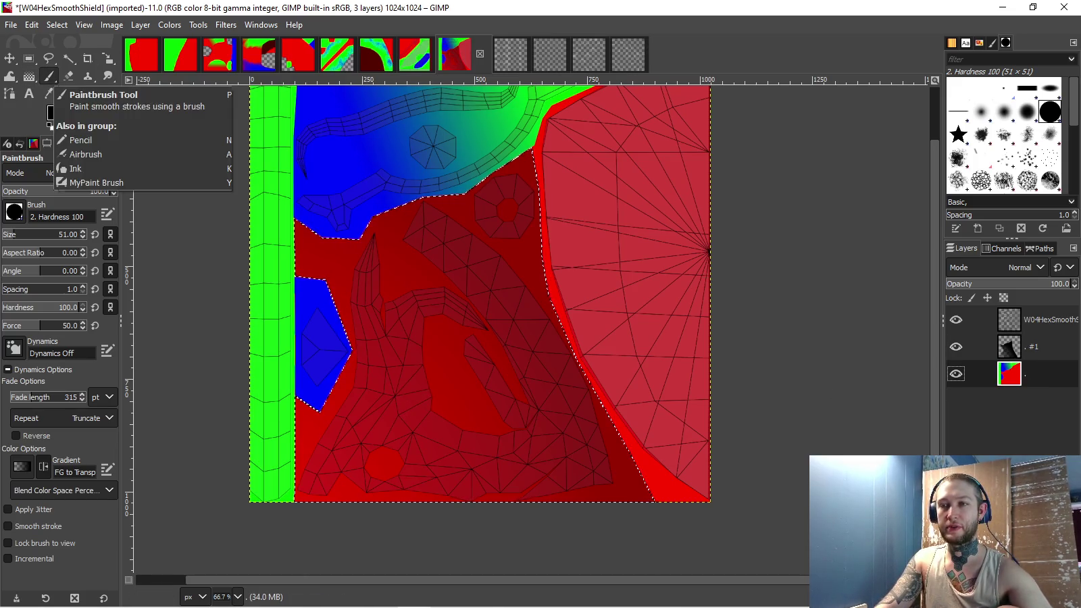
{"action": "scroll", "coordinate": [522, 430], "scroll_direction": "up", "scroll_amount": 1}
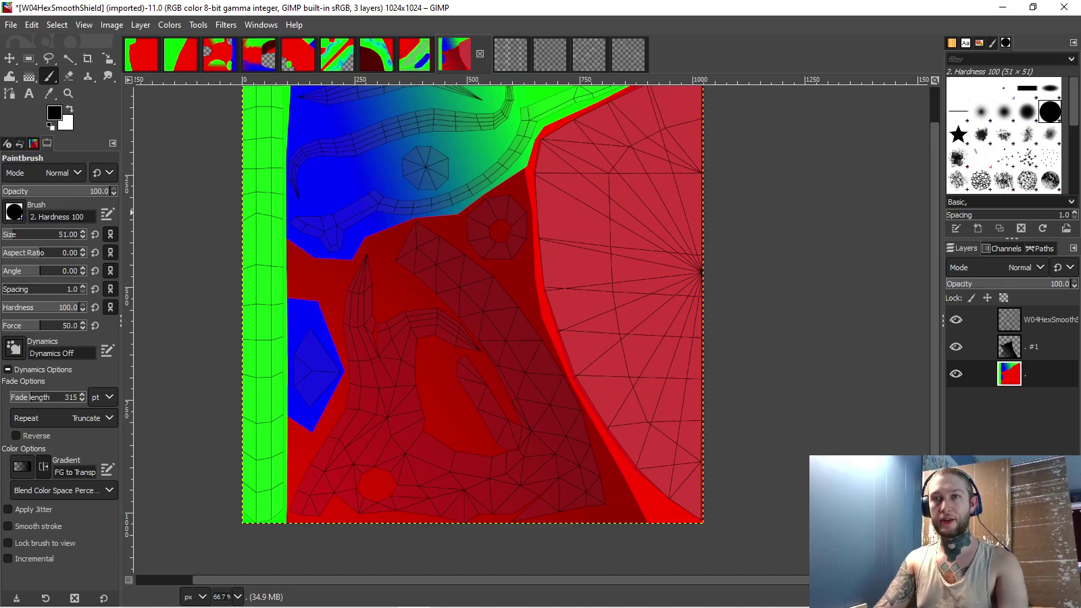
{"action": "left_click", "coordinate": [69, 58]}
{"action": "left_click", "coordinate": [434, 399]}
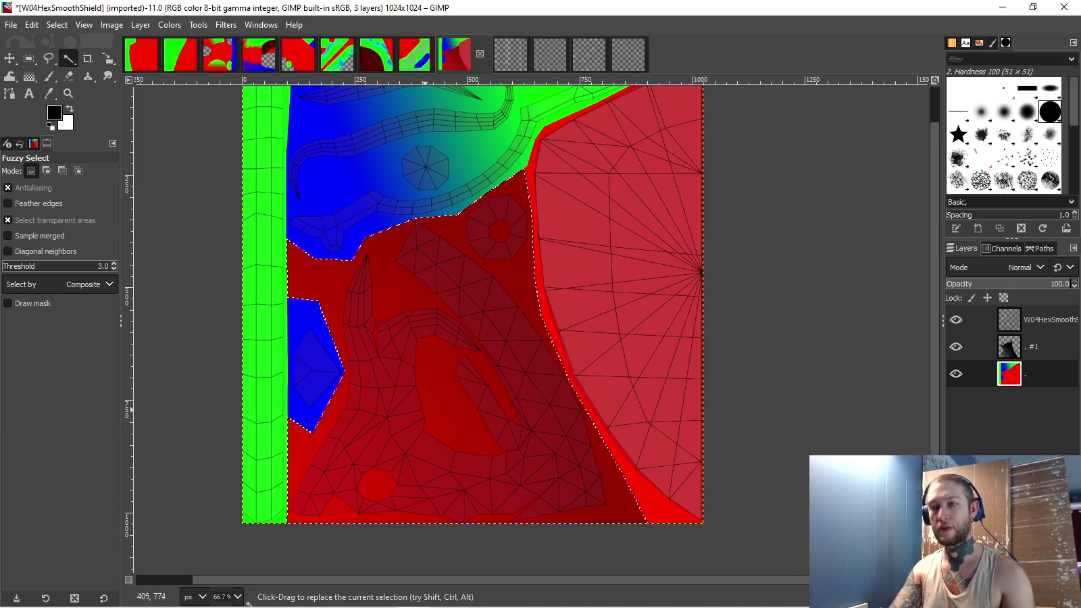
{"action": "mouse_move", "coordinate": [29, 77]}
{"action": "left_click", "coordinate": [88, 77]}
{"action": "left_click", "coordinate": [449, 435]}
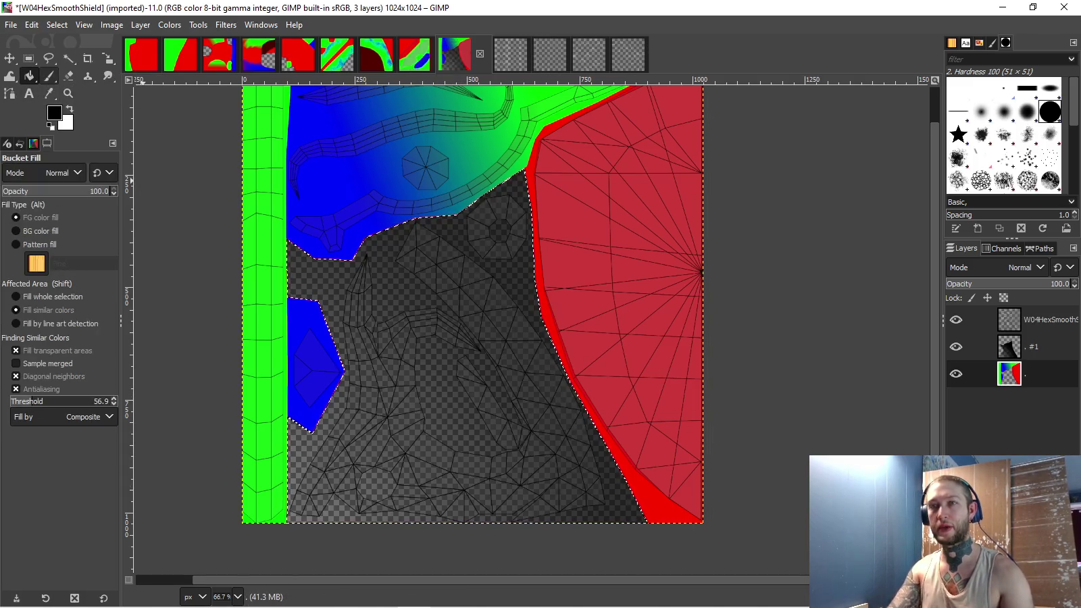
{"action": "key", "text": "shift+e"}
Step: On layer #1, erase the lower-left dark area with a soft 383 px eraser at 60 opacity
{"action": "left_click", "coordinate": [1044, 347]}
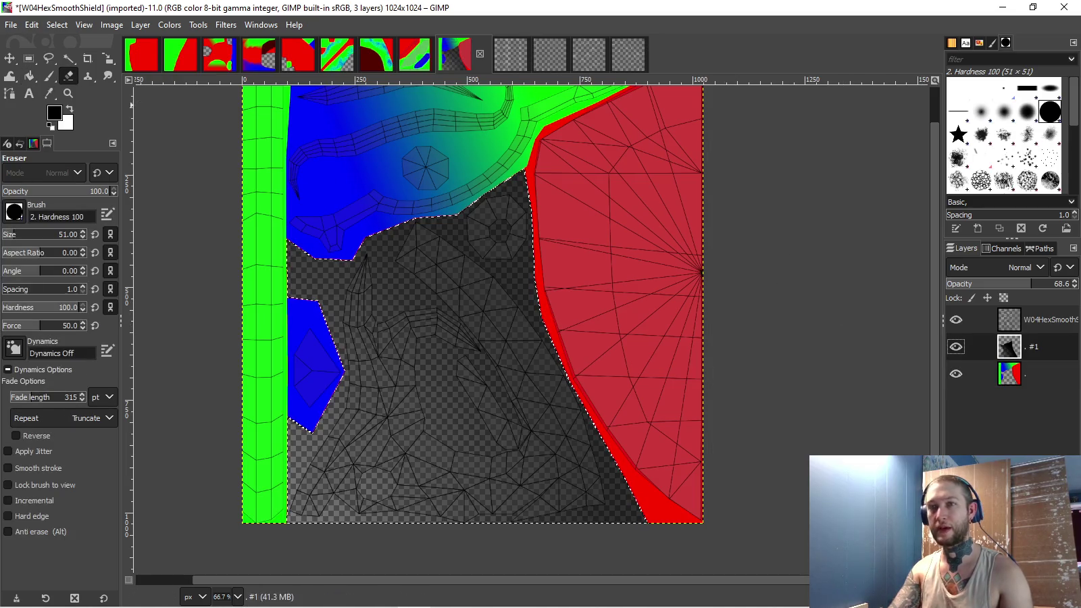
{"action": "key", "text": "comma"}
{"action": "key", "text": "comma"}
{"action": "key", "text": "comma"}
{"action": "left_click_drag", "start_coordinate": [20, 235], "coordinate": [55, 235]}
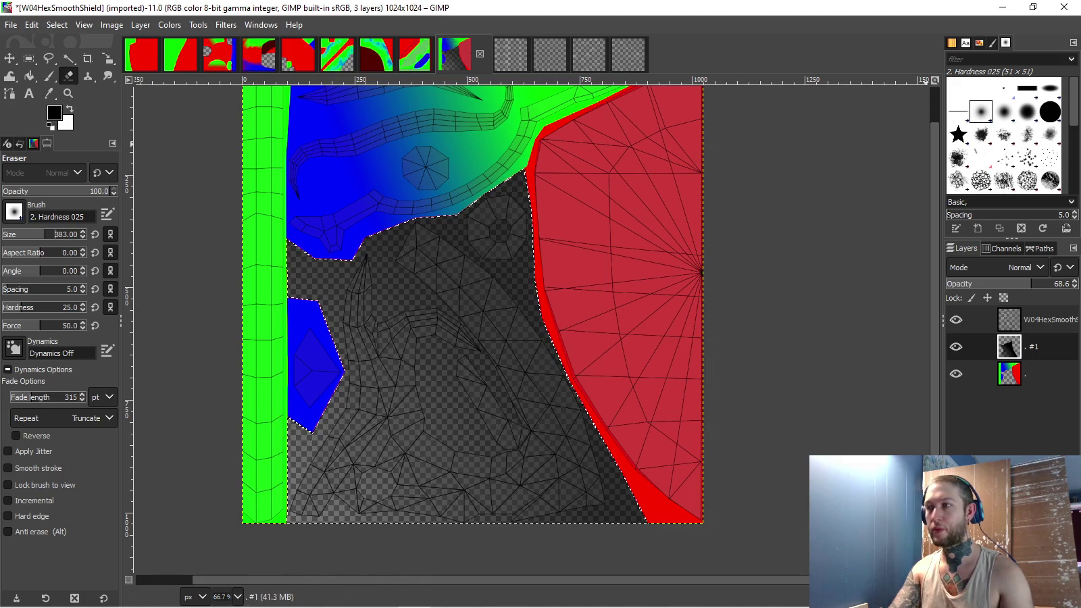
{"action": "mouse_move", "coordinate": [258, 480]}
{"action": "left_mouse_down"}
{"action": "mouse_move", "coordinate": [278, 493]}
{"action": "mouse_move", "coordinate": [432, 517]}
{"action": "mouse_move", "coordinate": [407, 522]}
{"action": "mouse_move", "coordinate": [377, 485]}
{"action": "left_mouse_up"}
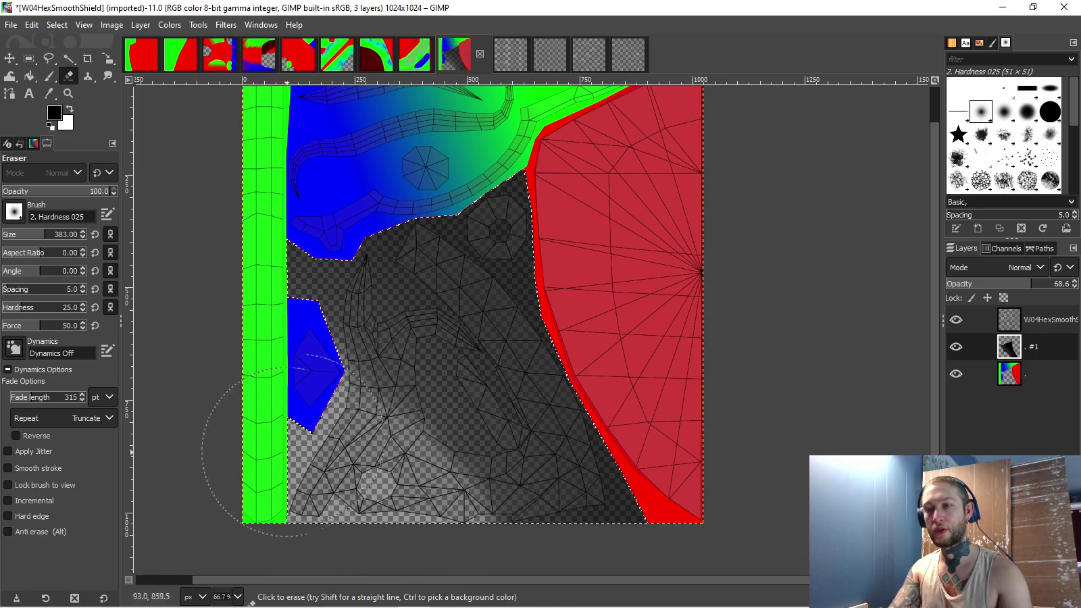
{"action": "left_click", "coordinate": [67, 192]}
{"action": "mouse_move", "coordinate": [279, 401]}
{"action": "left_mouse_down"}
{"action": "mouse_move", "coordinate": [309, 474]}
{"action": "mouse_move", "coordinate": [414, 513]}
{"action": "left_mouse_up"}
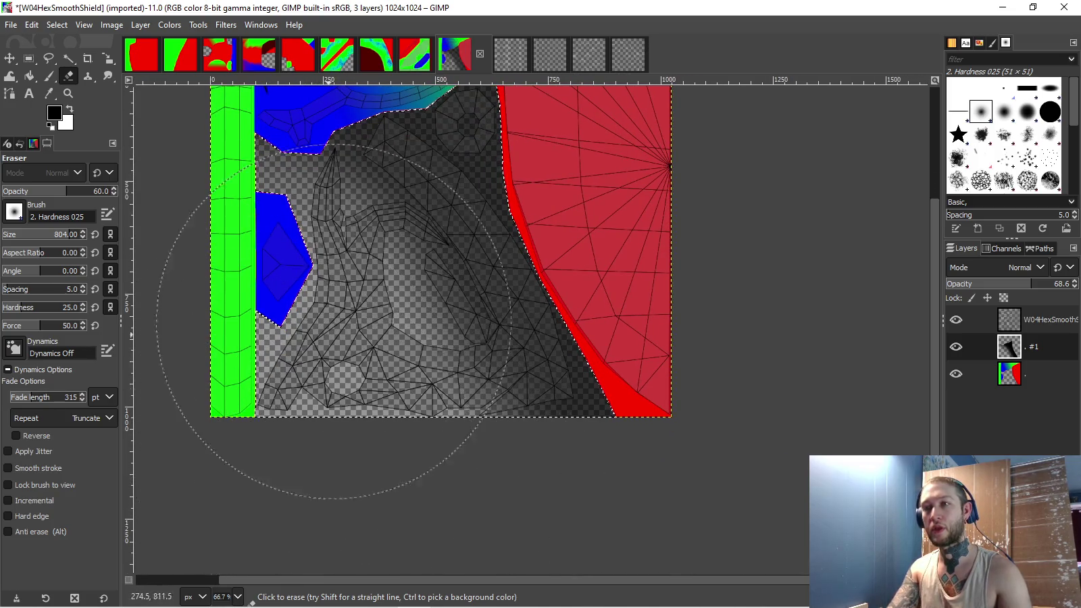
{"action": "scroll", "coordinate": [333, 321], "scroll_direction": "up", "scroll_amount": 3}
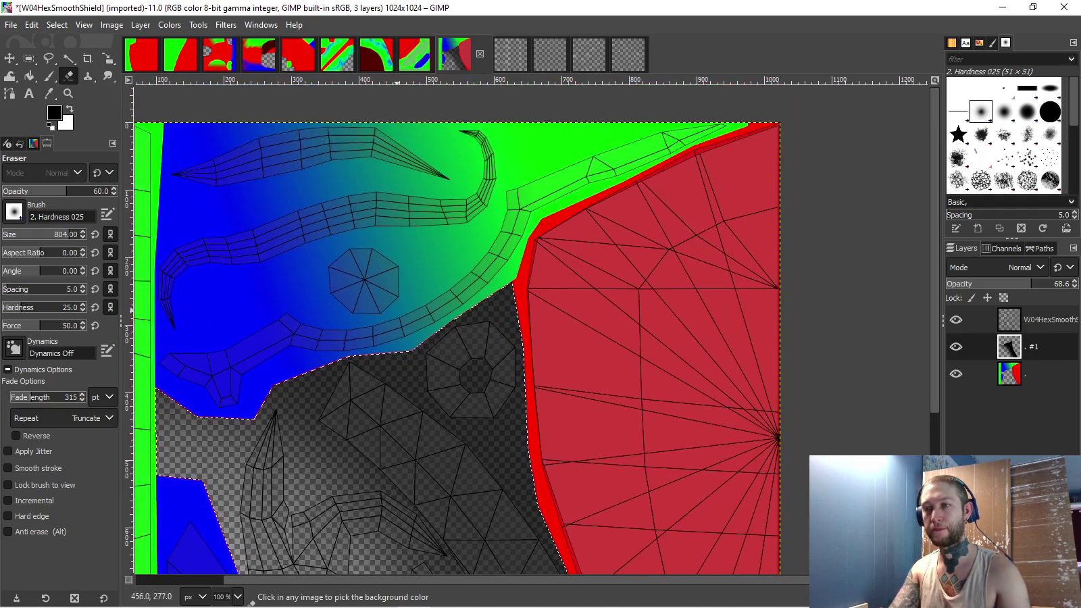
{"action": "scroll", "coordinate": [361, 297], "scroll_direction": "up", "scroll_amount": 1}
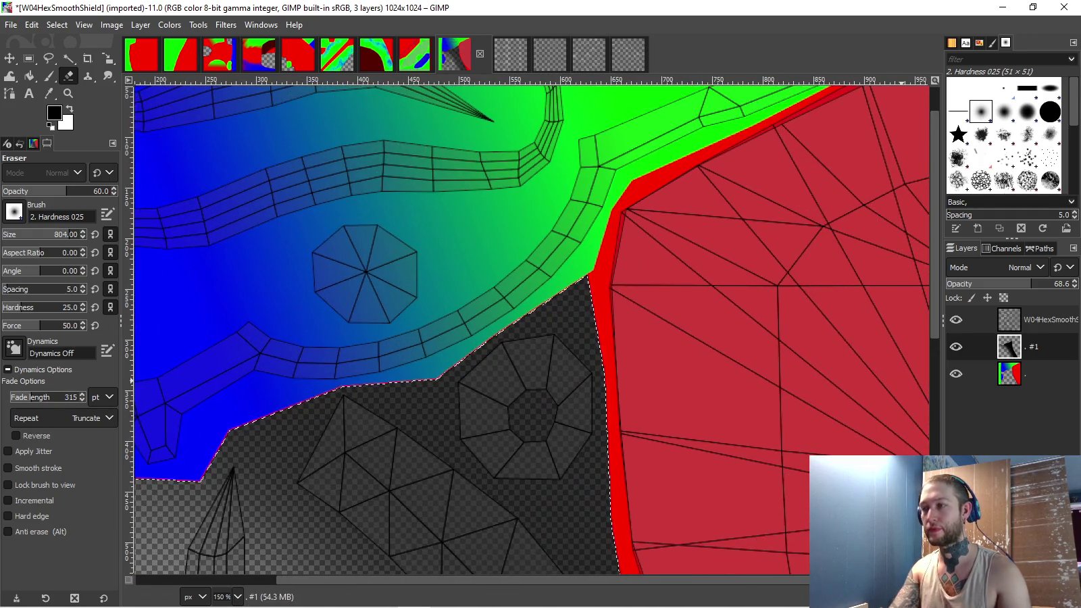
{"action": "scroll", "coordinate": [532, 330], "scroll_direction": "left", "scroll_amount": 2}
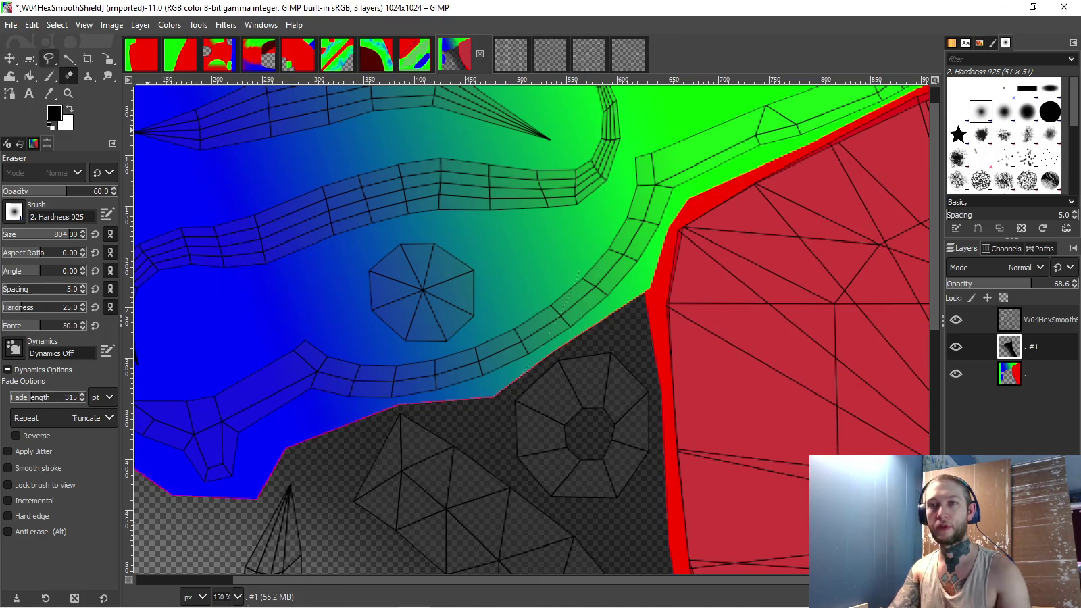
Step: Outline the central octagon and clear it on the bottom colour layer
{"action": "left_click", "coordinate": [49, 58]}
{"action": "scroll", "coordinate": [299, 250], "scroll_direction": "up", "scroll_amount": 1}
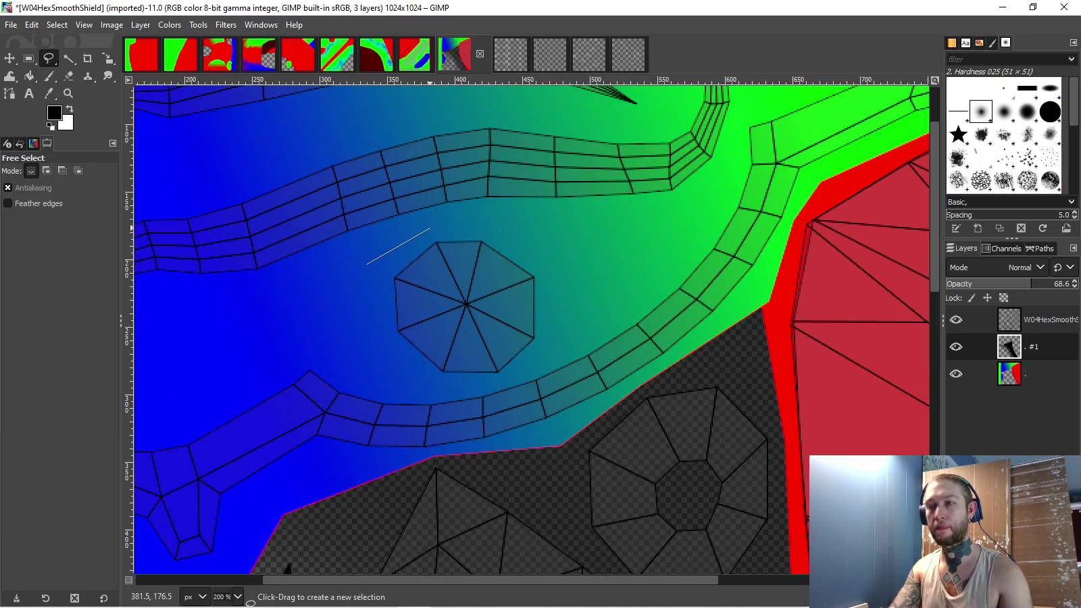
{"action": "left_click", "coordinate": [489, 220]}
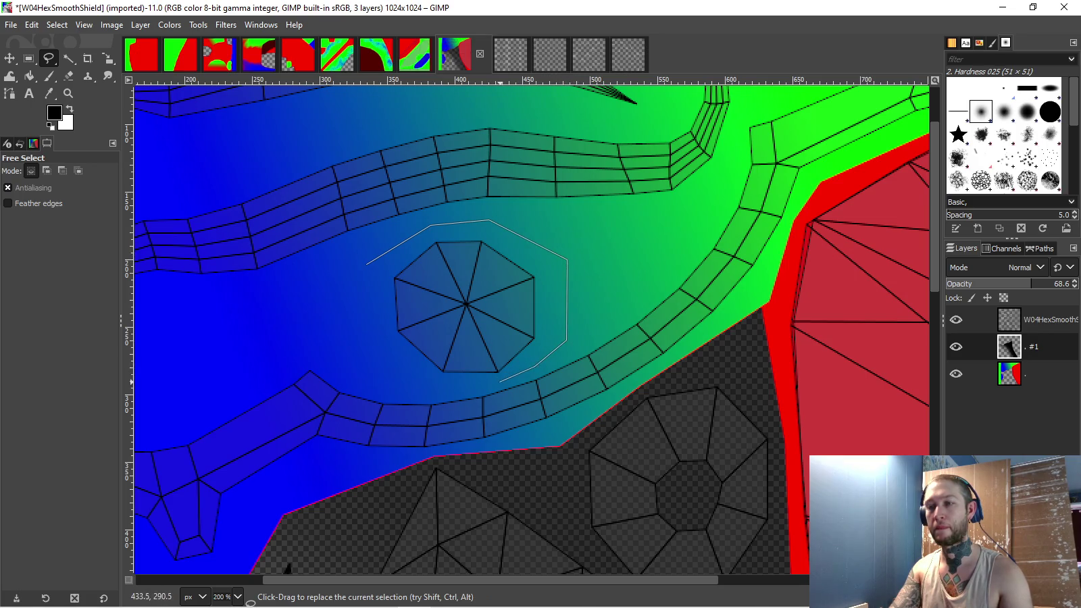
{"action": "double_click", "coordinate": [367, 263]}
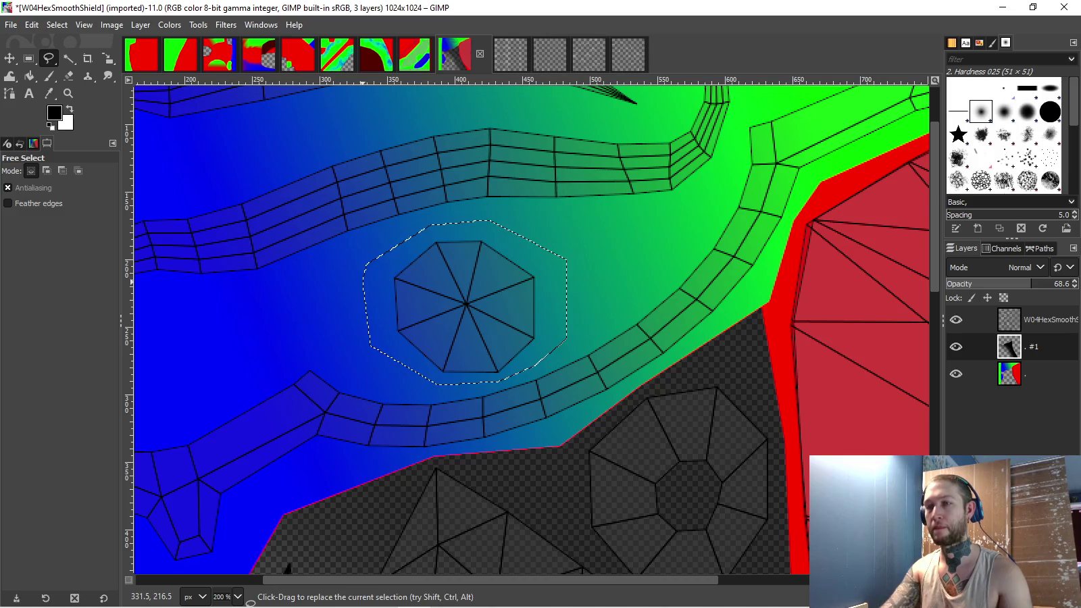
{"action": "key", "text": "shift+b"}
{"action": "left_click", "coordinate": [1040, 373]}
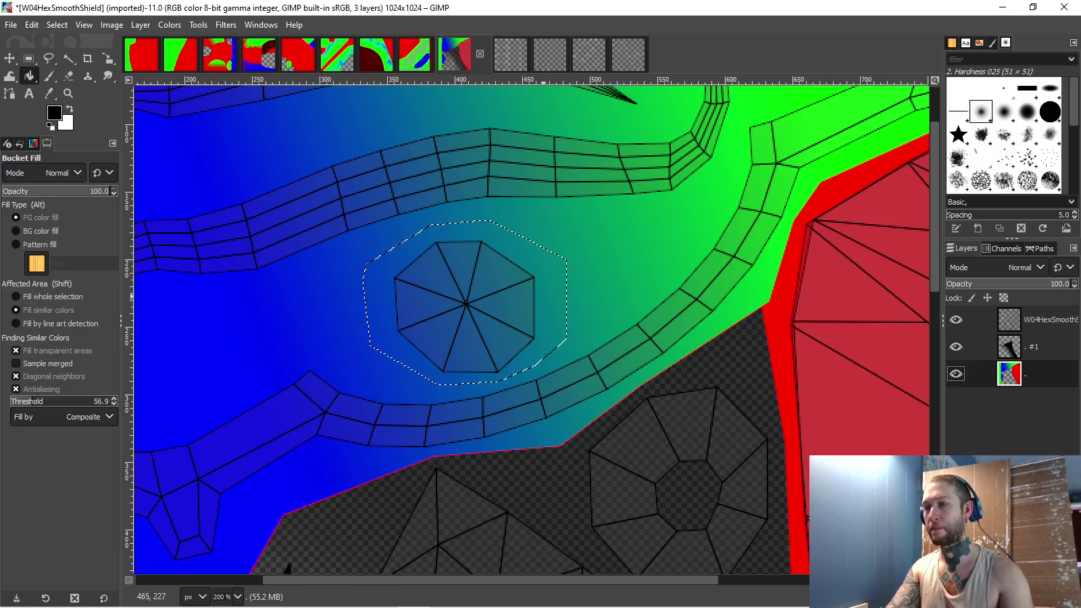
{"action": "key", "text": "ctrl+comma"}
{"action": "key", "text": "Delete"}
Step: Fill the octagon dark on layer #1 and hide the wireframe overlay layer
{"action": "left_click", "coordinate": [974, 347]}
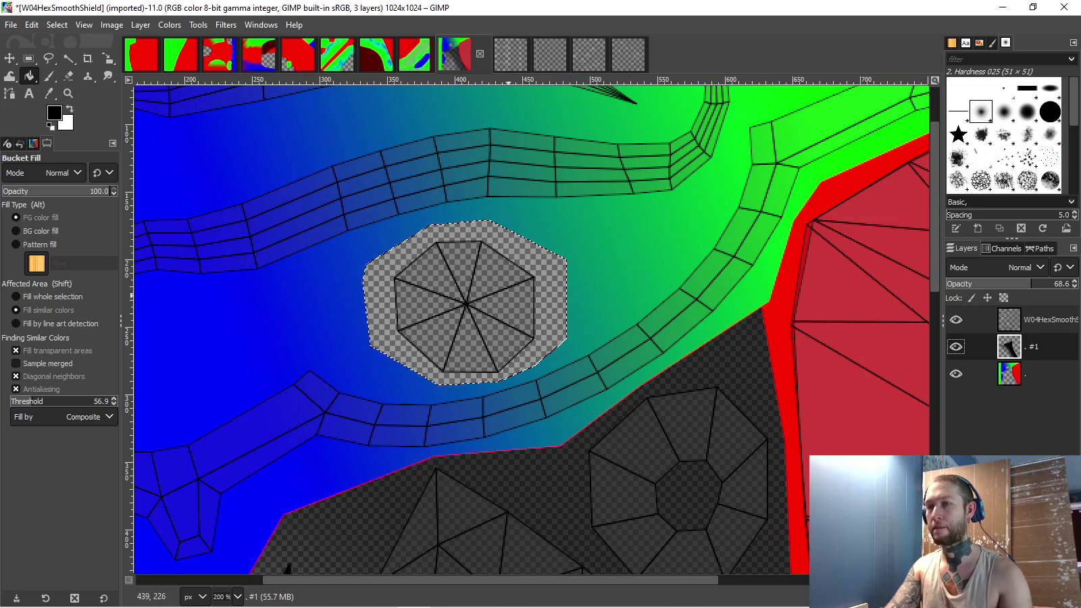
{"action": "left_click", "coordinate": [481, 312]}
{"action": "key", "text": "ctrl+shift+j"}
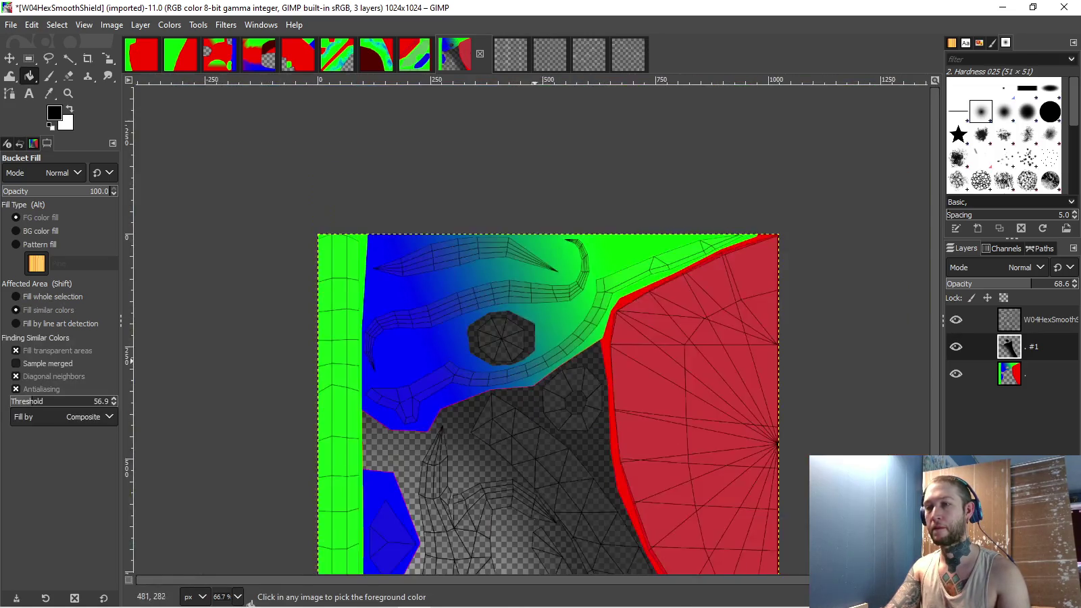
{"action": "left_click", "coordinate": [956, 320]}
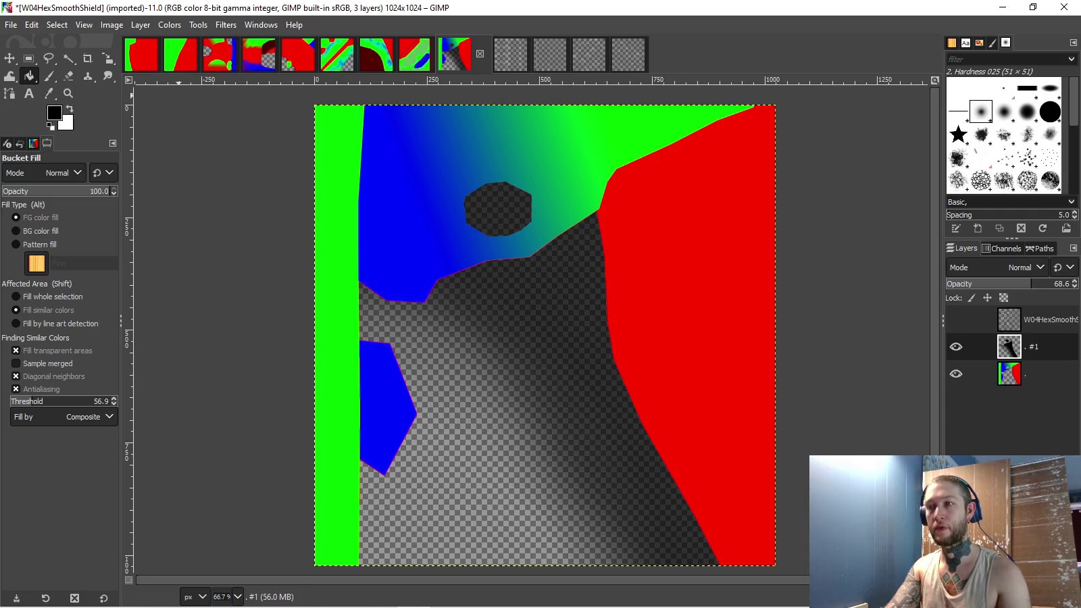
{"action": "left_click", "coordinate": [11, 24]}
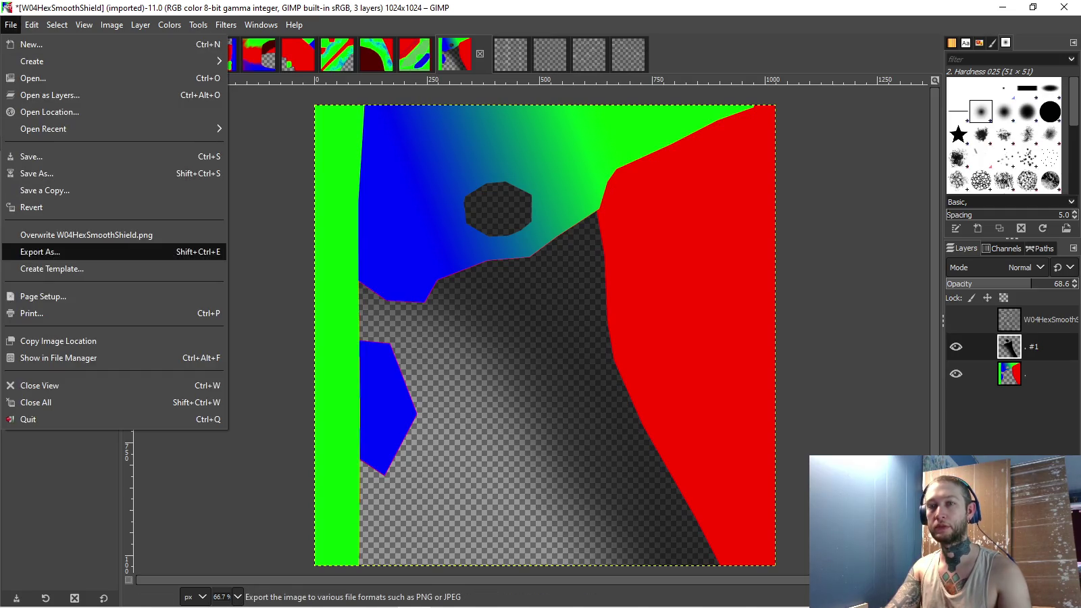
Step: Export W04HexSmoothShield.png as 8bpc RGBA into Textures/Skins/Weapons/04Mace
{"action": "left_click", "coordinate": [40, 249]}
{"action": "left_click", "coordinate": [241, 340]}
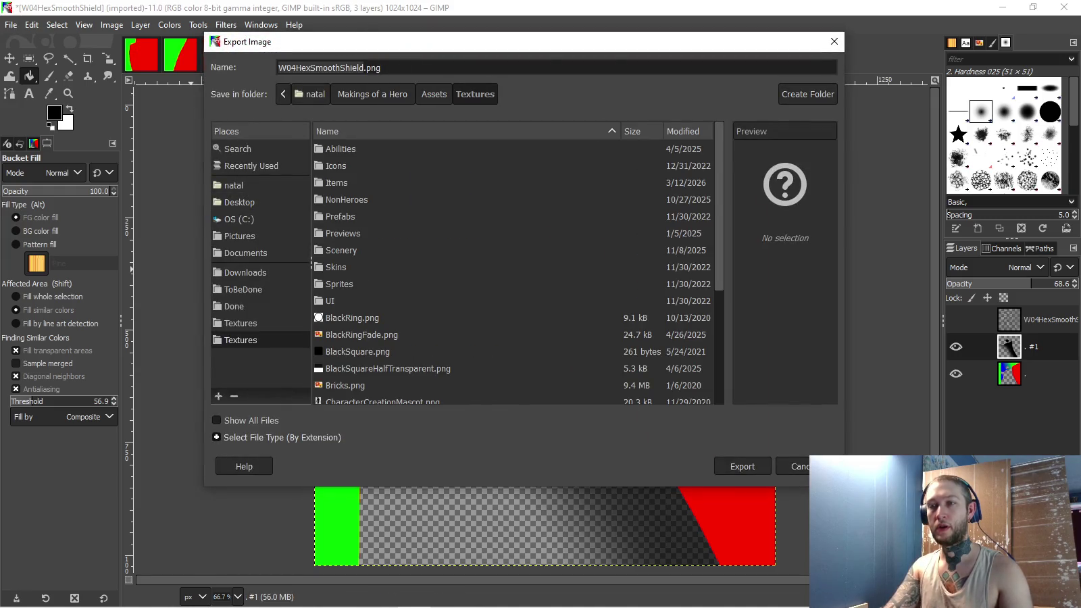
{"action": "double_click", "coordinate": [336, 267]}
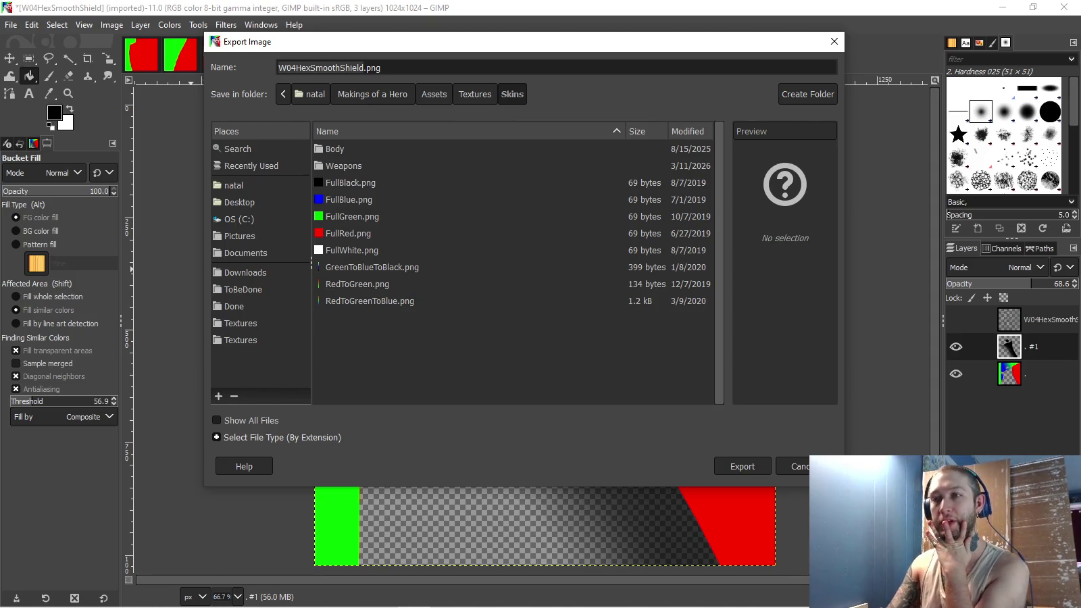
{"action": "left_click", "coordinate": [335, 149]}
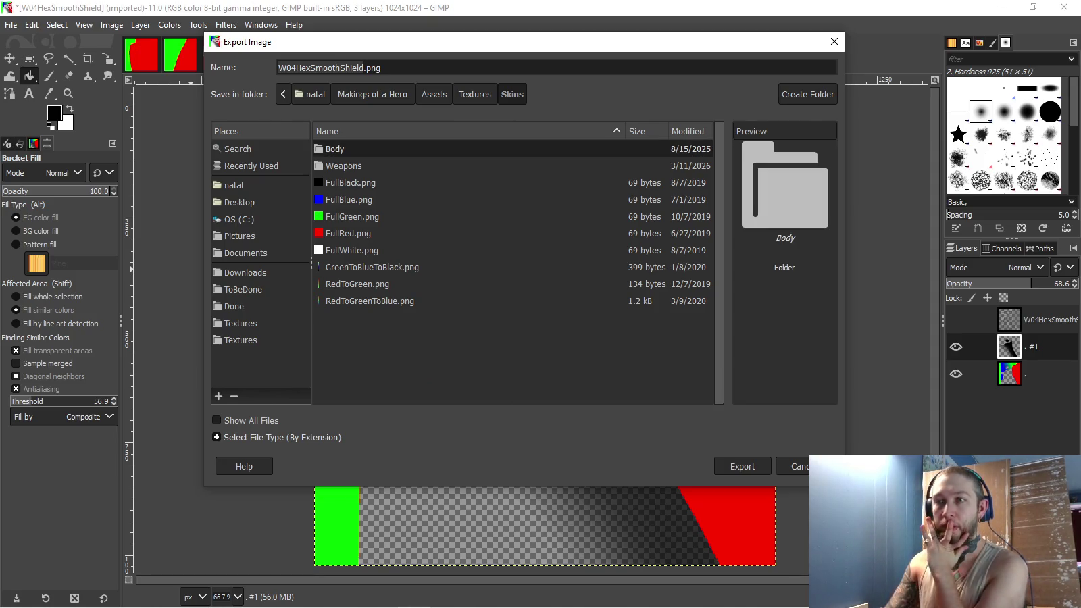
{"action": "double_click", "coordinate": [344, 166]}
{"action": "double_click", "coordinate": [340, 217]}
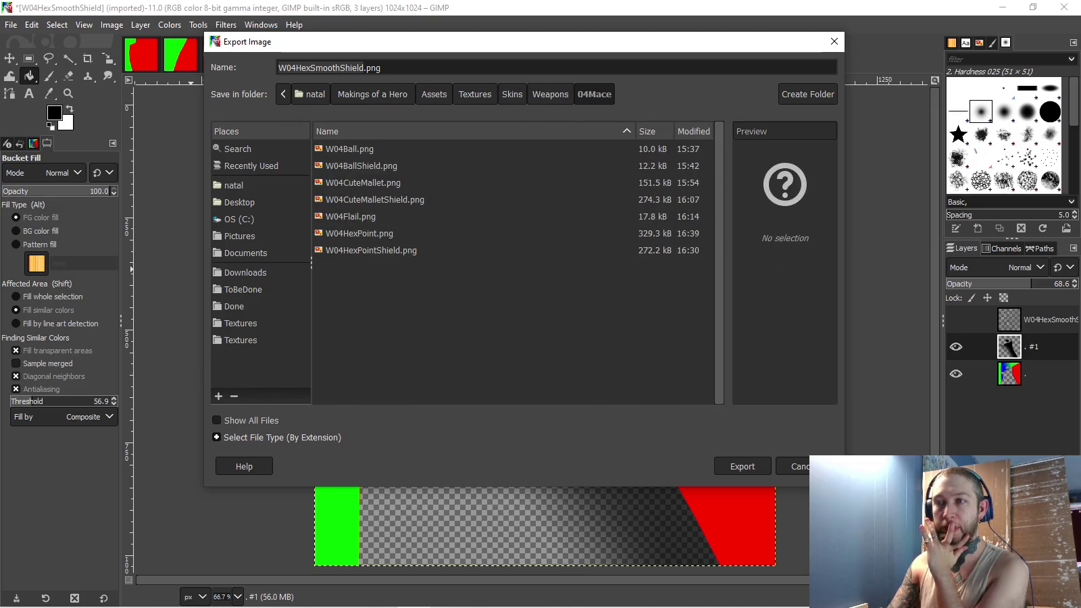
{"action": "left_click", "coordinate": [743, 467]}
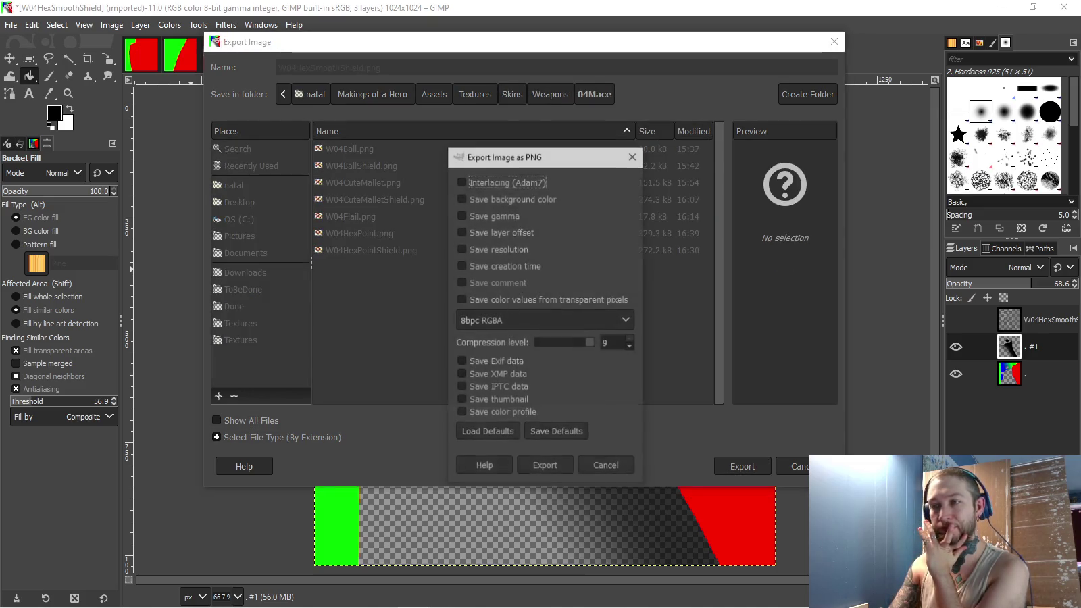
{"action": "left_click", "coordinate": [545, 320]}
{"action": "left_click", "coordinate": [487, 338]}
{"action": "left_click", "coordinate": [545, 467]}
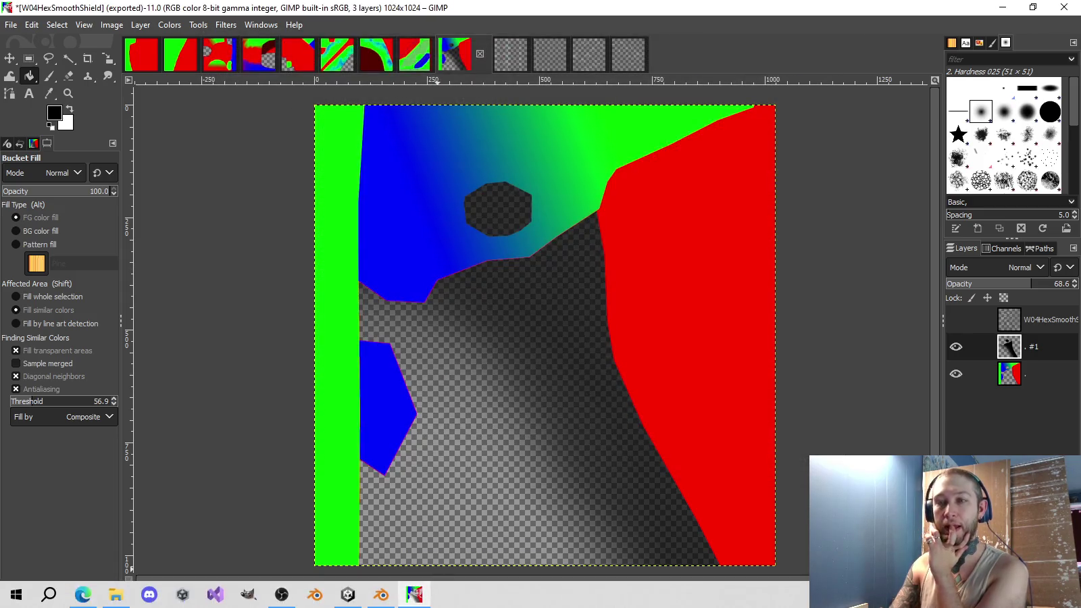
{"action": "left_click", "coordinate": [348, 598]}
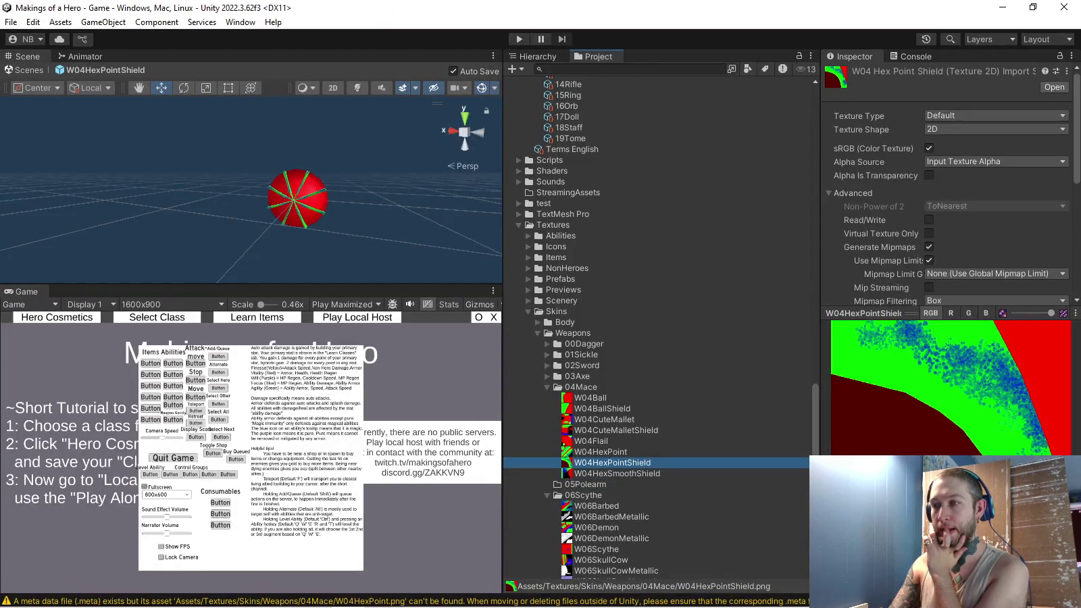
Step: Duplicate the W04Flail material and rename the copy W04HexSmoth
{"action": "scroll", "coordinate": [659, 331], "scroll_direction": "up", "scroll_amount": 10}
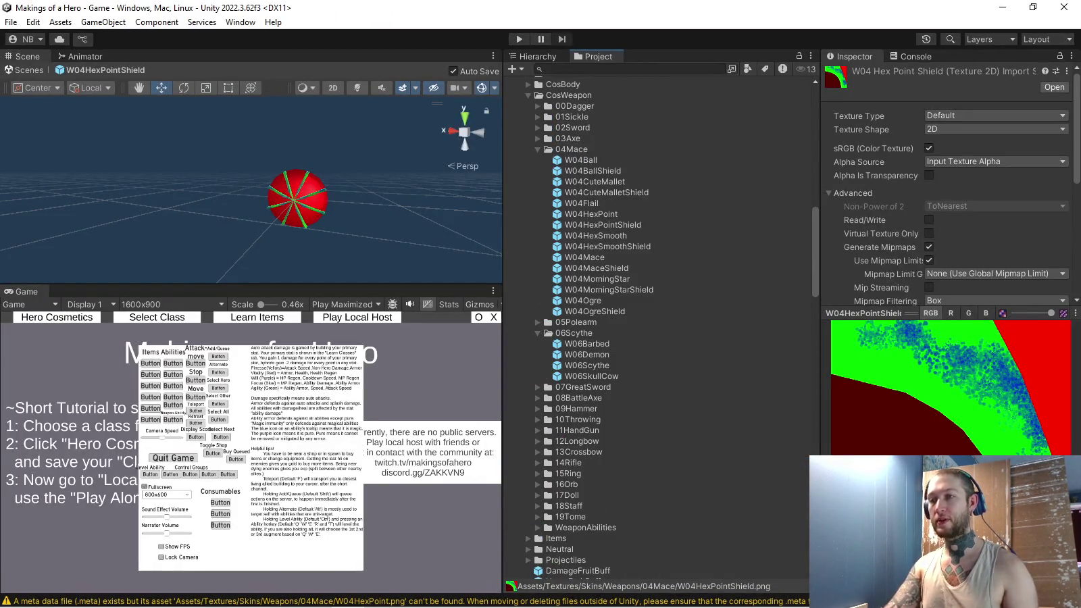
{"action": "left_click", "coordinate": [584, 257]}
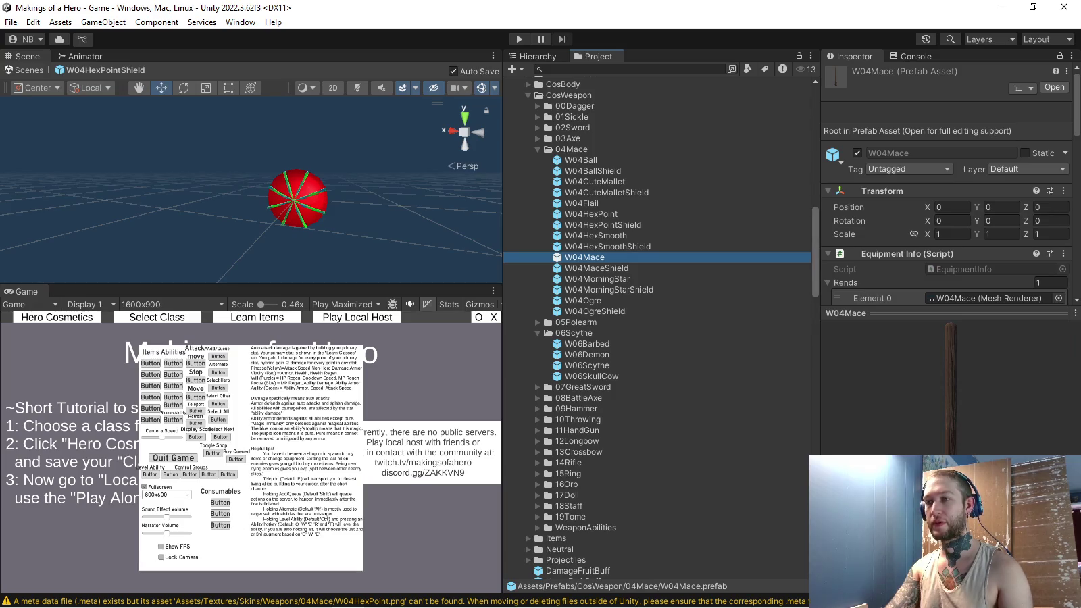
{"action": "left_click", "coordinate": [581, 202]}
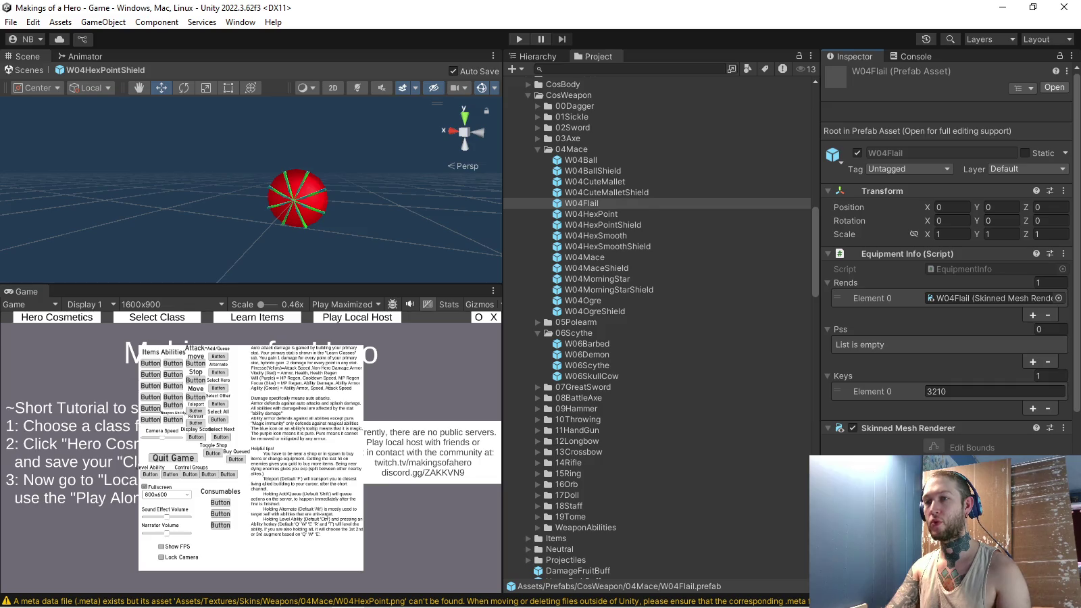
{"action": "left_click", "coordinate": [606, 192]}
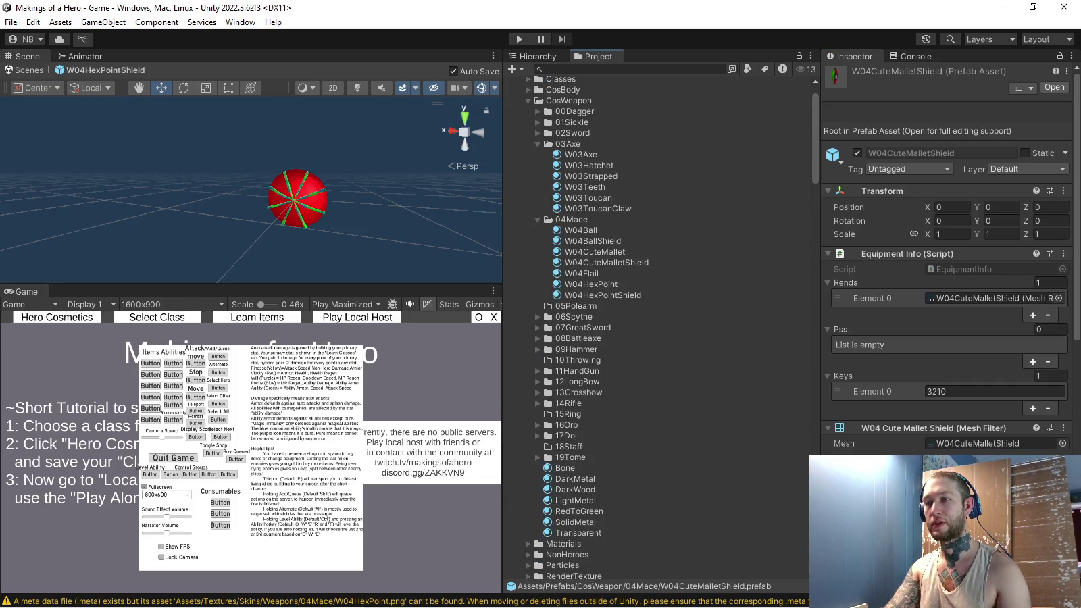
{"action": "left_click", "coordinate": [581, 273]}
{"action": "key", "text": "ctrl+d"}
{"action": "key", "text": "F2"}
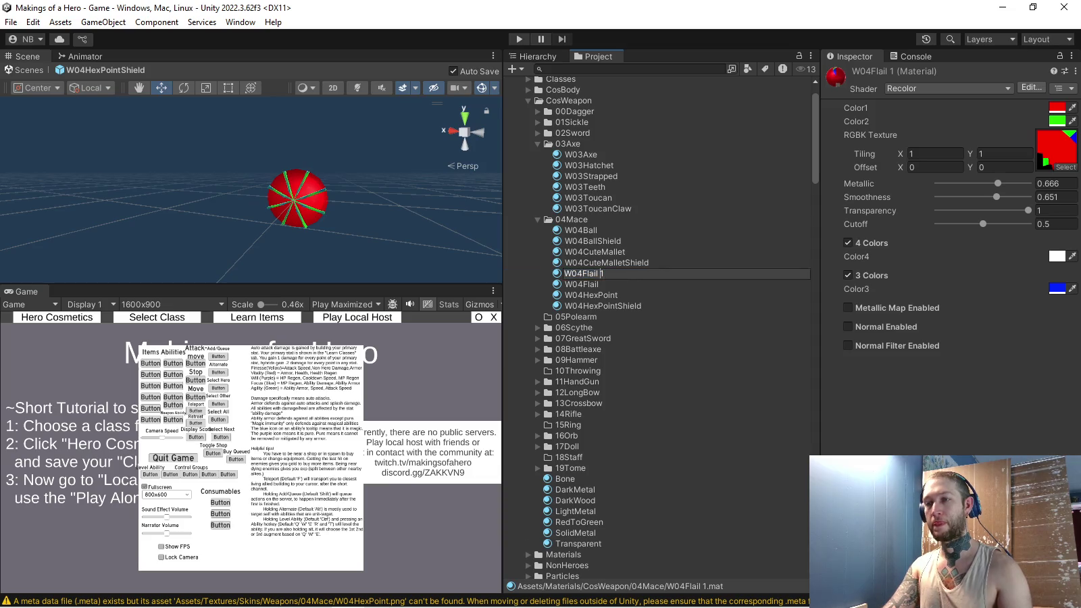
{"action": "type", "text": "HexSmoth"}
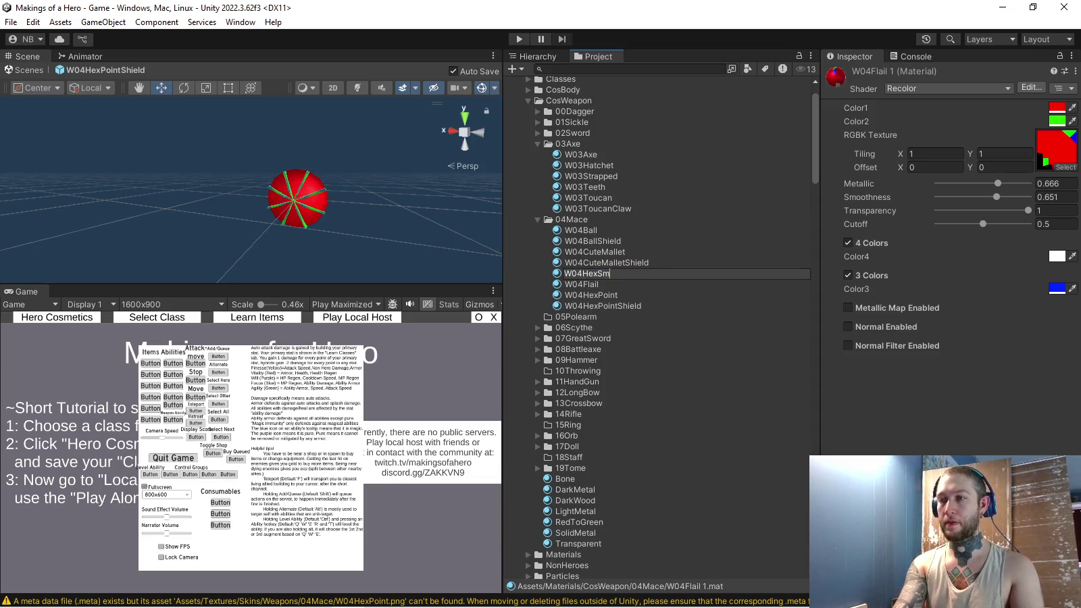
{"action": "key", "text": "Return"}
Step: Duplicate it again as W04HexSmothShield and assign the W04HexSmoothShield texture to RGBK Texture
{"action": "key", "text": "ctrl+d"}
{"action": "key", "text": "F2"}
{"action": "key", "text": "End"}
{"action": "key", "text": "BackSpace"}
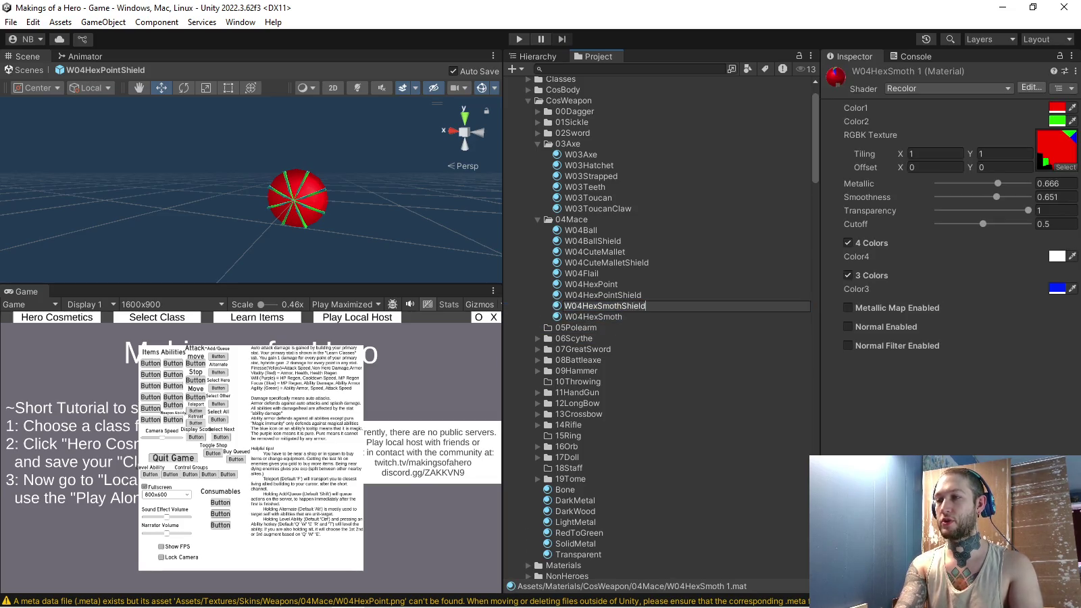
{"action": "key", "text": "Return"}
{"action": "left_click", "coordinate": [1066, 167]}
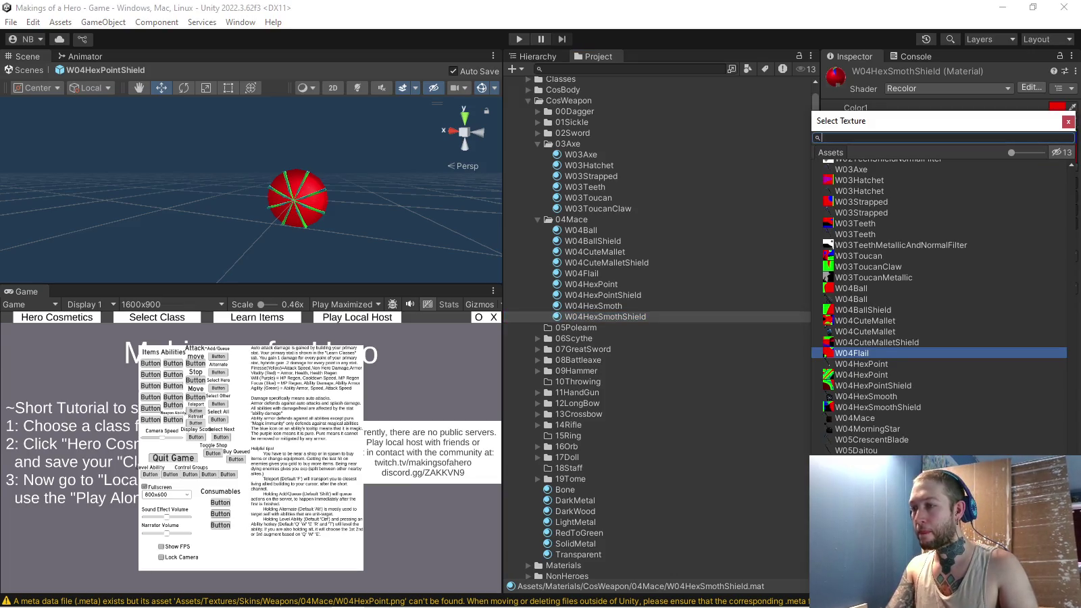
{"action": "key", "text": "alt+Tab"}
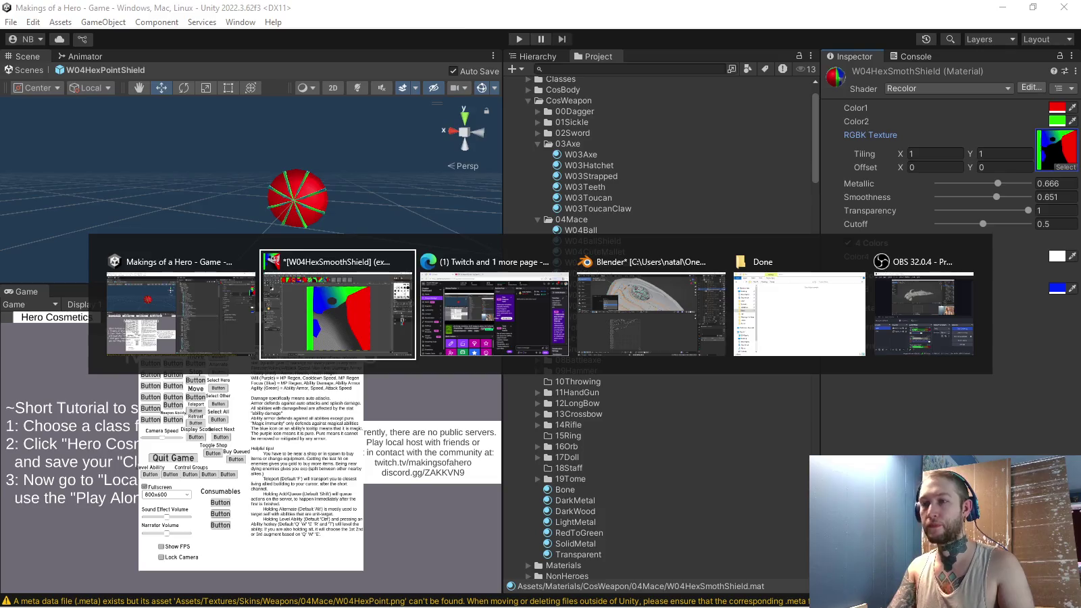
{"action": "key", "text": "ctrl+shift+Tab"}
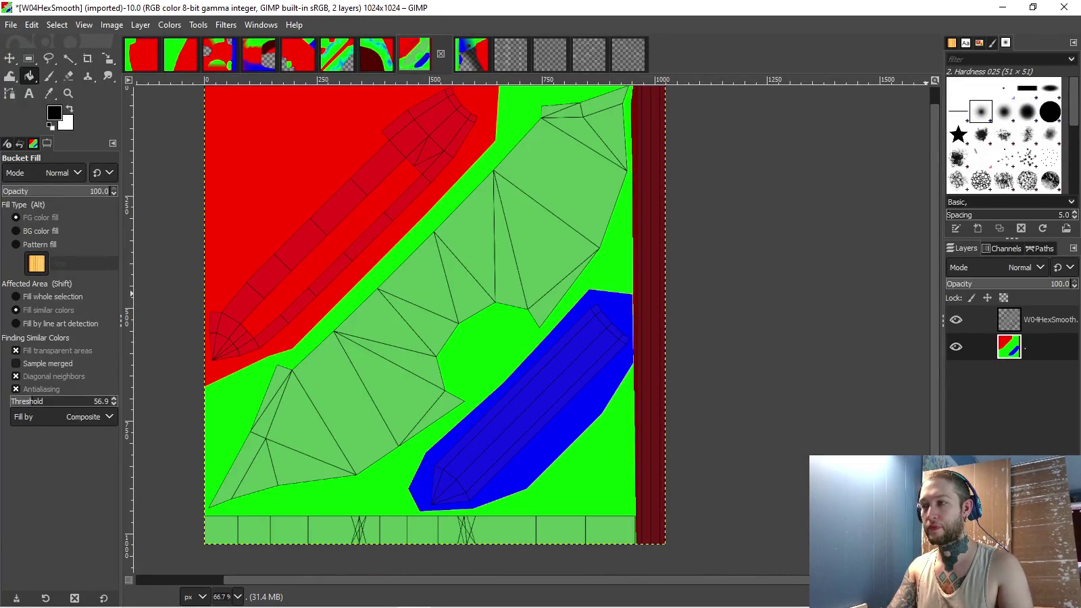
Step: Hide the wireframe layer and export W04HexSmooth.png as 8bpc RGB into the 04Mace folder
{"action": "left_click", "coordinate": [956, 320]}
{"action": "left_click", "coordinate": [11, 24]}
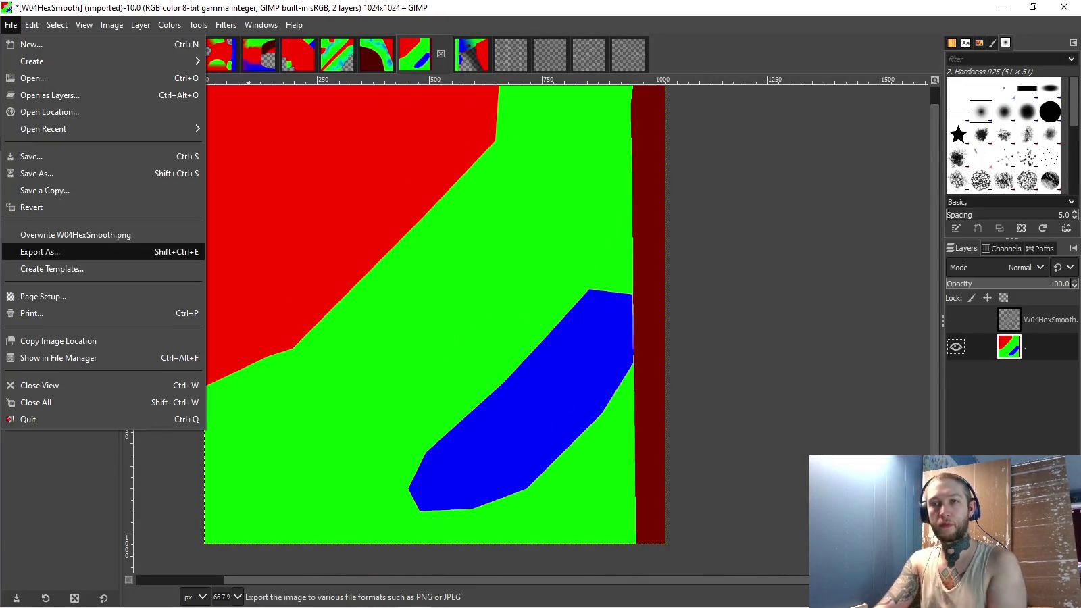
{"action": "left_click", "coordinate": [40, 252]}
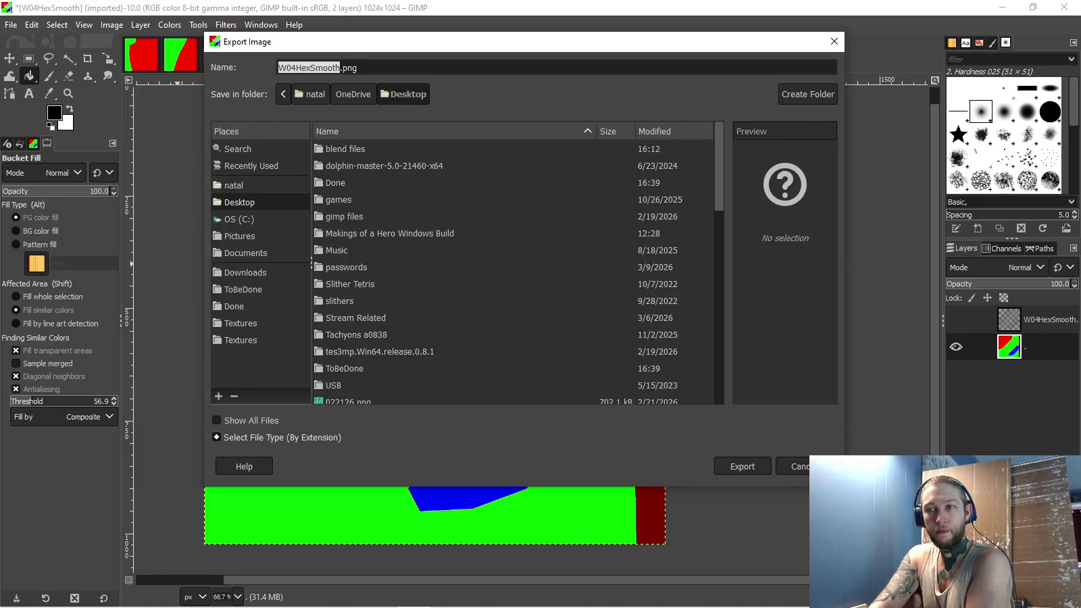
{"action": "left_click", "coordinate": [241, 340]}
{"action": "double_click", "coordinate": [336, 267]}
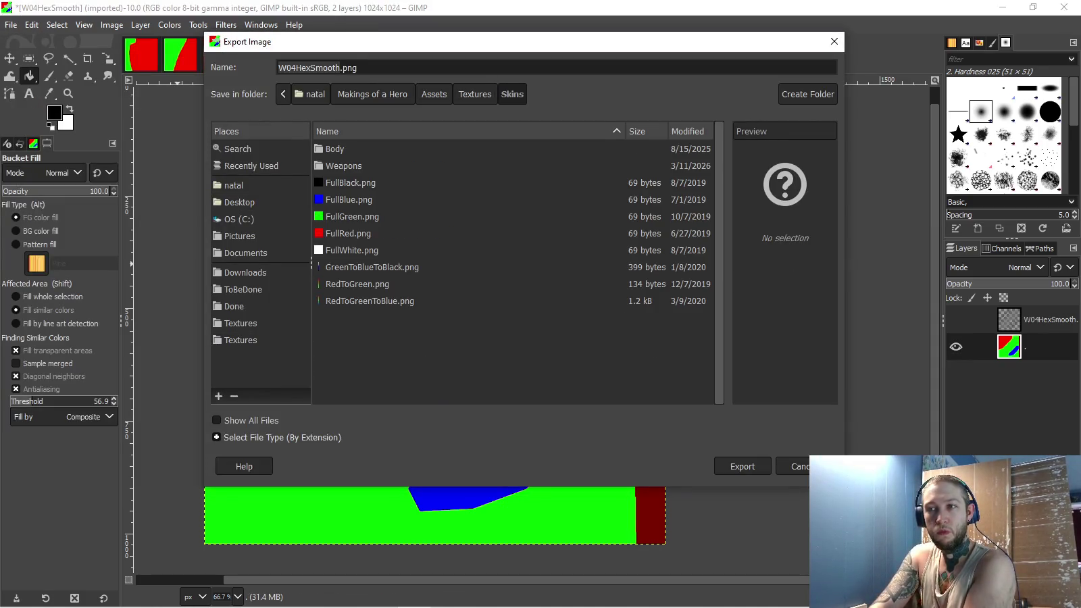
{"action": "double_click", "coordinate": [343, 166]}
{"action": "double_click", "coordinate": [341, 216]}
{"action": "left_click", "coordinate": [742, 466]}
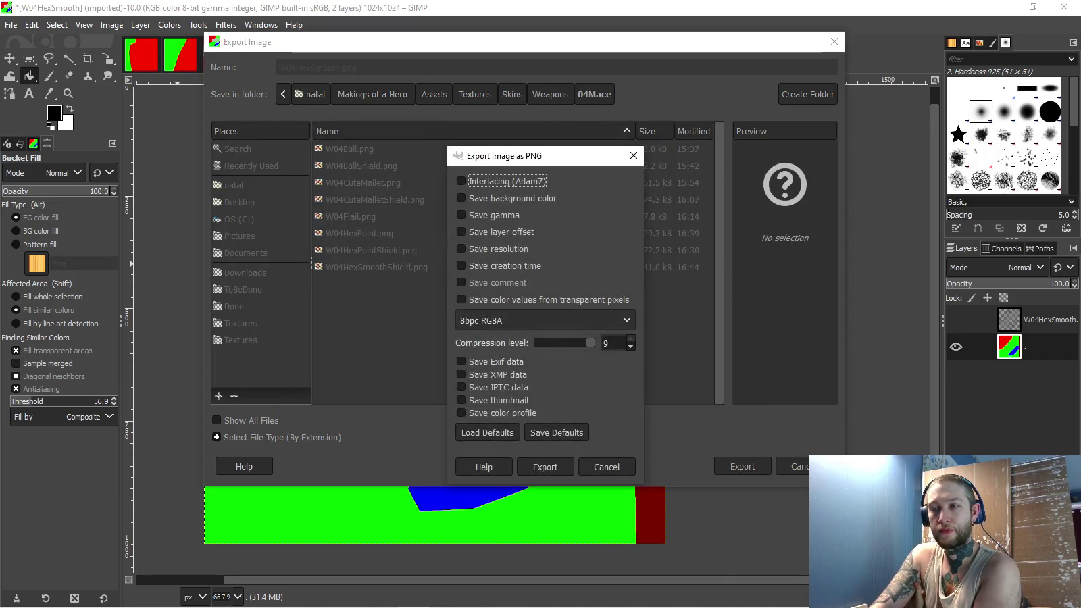
{"action": "left_click", "coordinate": [527, 320]}
{"action": "left_click", "coordinate": [507, 340]}
{"action": "left_click", "coordinate": [546, 466]}
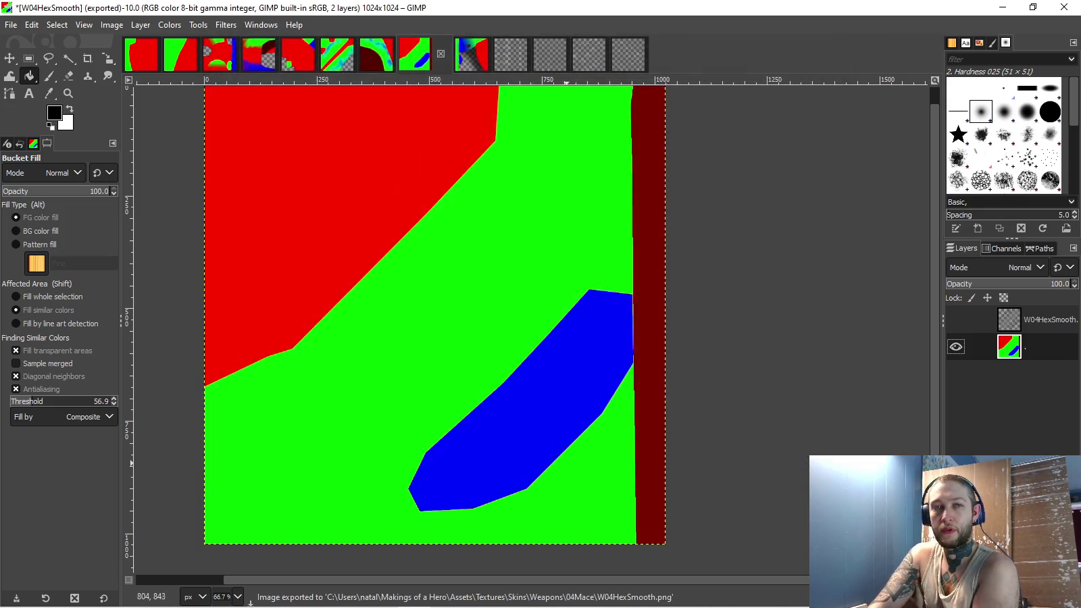
{"action": "left_click", "coordinate": [348, 595]}
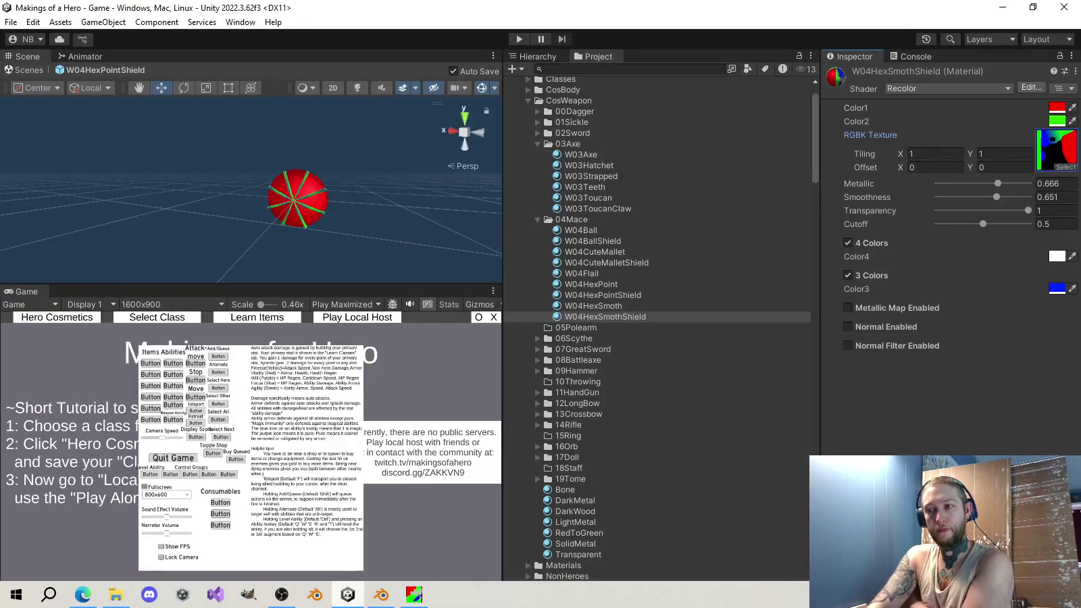
Step: Uncheck 4 Colors on the W04HexSmoth mace material to make it three-colour
{"action": "left_click", "coordinate": [593, 305]}
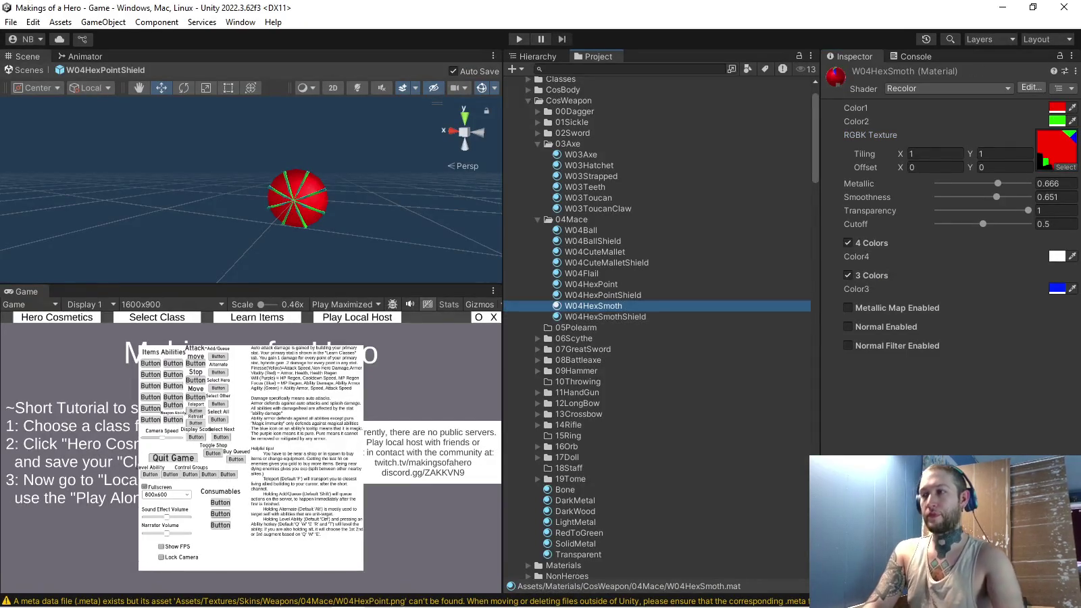
{"action": "left_click", "coordinate": [1065, 167]}
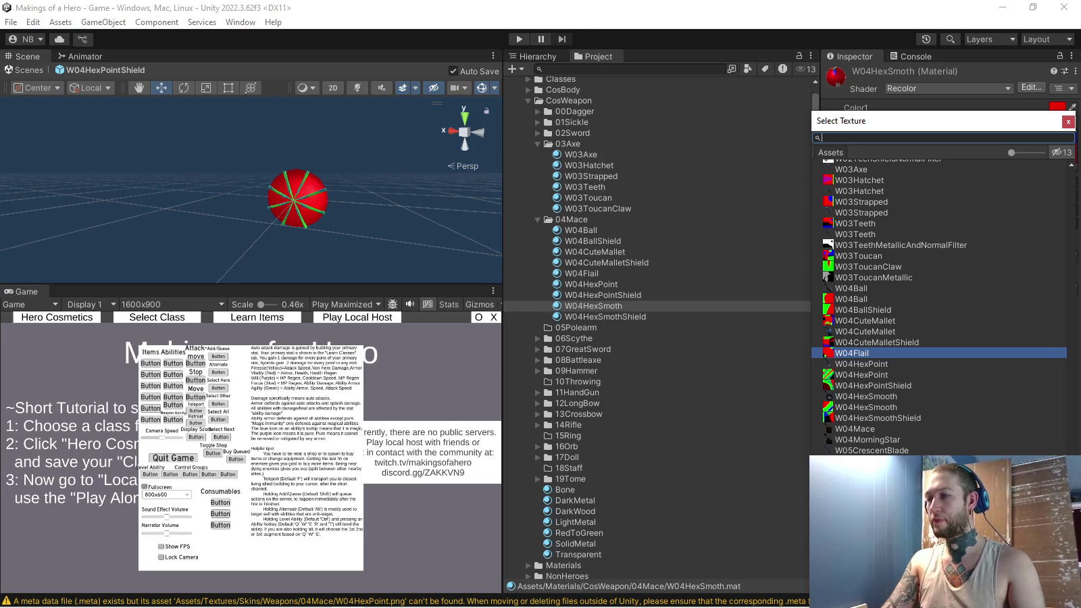
{"action": "key", "text": "Escape"}
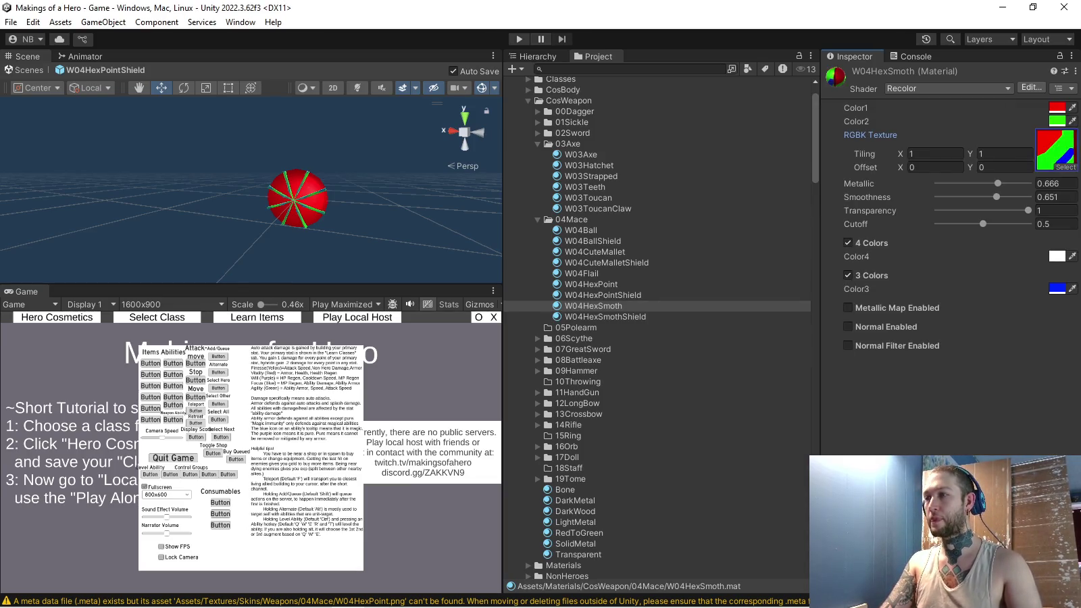
{"action": "left_click", "coordinate": [848, 242]}
Step: In the W04HexSmooth mace prefab, reduce Keys to a single key, 210
{"action": "left_click", "coordinate": [593, 305]}
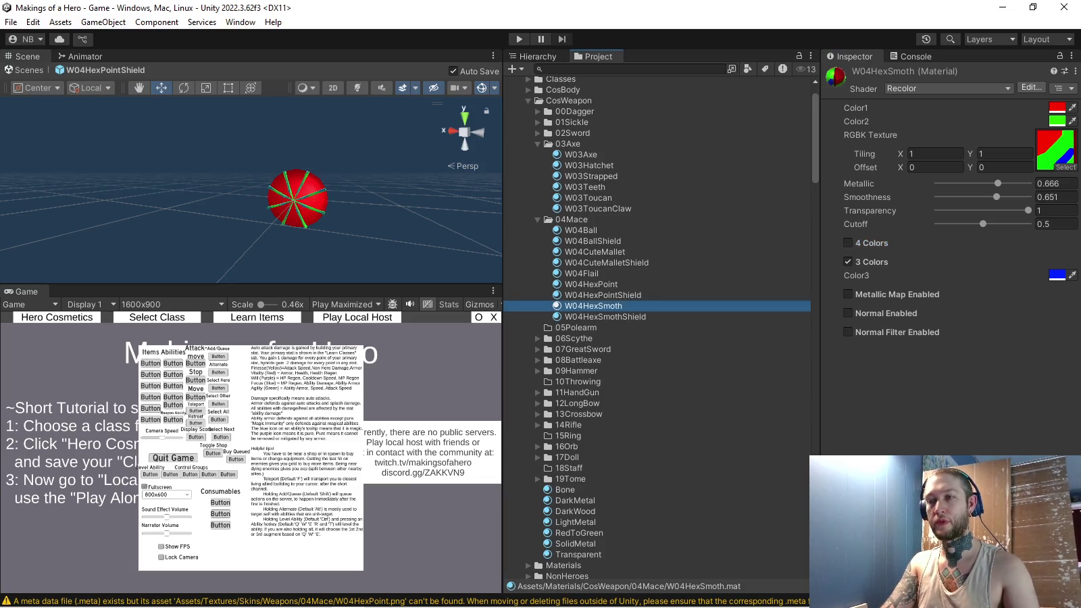
{"action": "scroll", "coordinate": [659, 327], "scroll_direction": "down", "scroll_amount": 20}
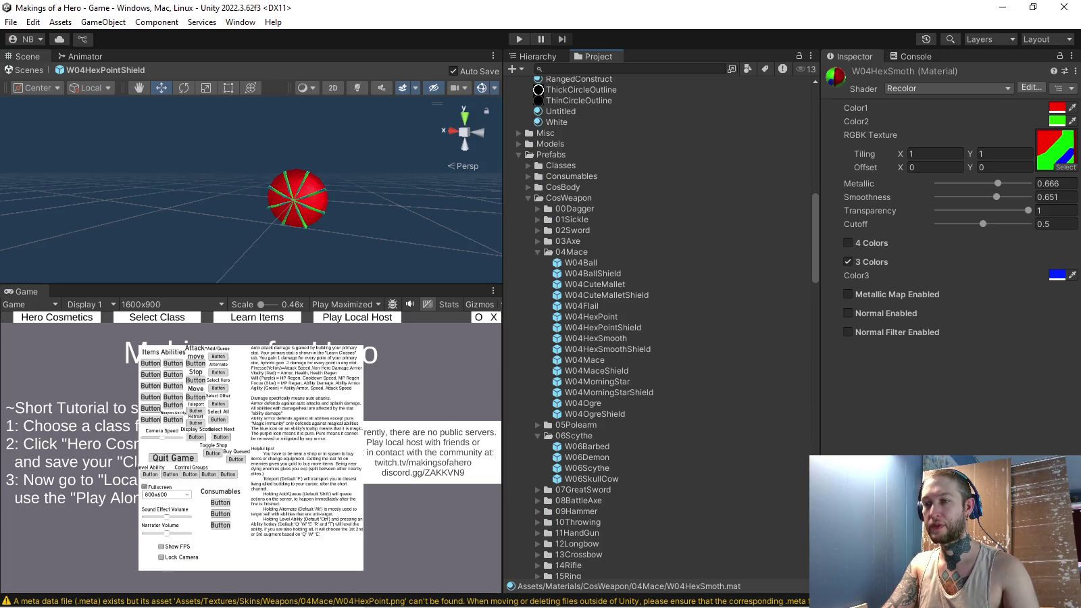
{"action": "double_click", "coordinate": [597, 338]}
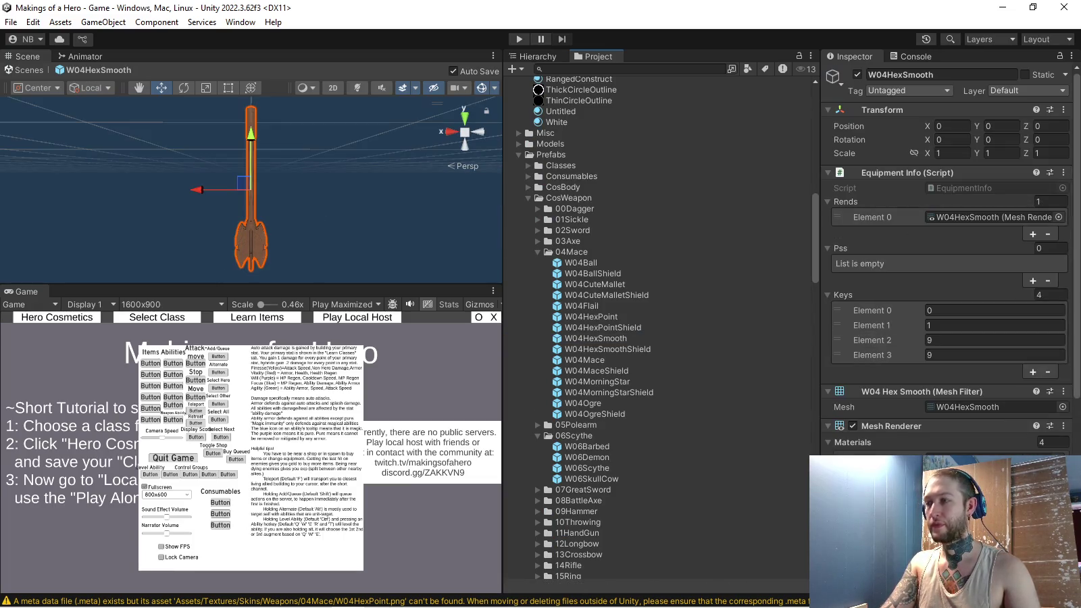
{"action": "left_click", "coordinate": [1051, 294]}
{"action": "type", "text": "1"}
{"action": "key", "text": "Return"}
{"action": "left_click", "coordinate": [994, 310]}
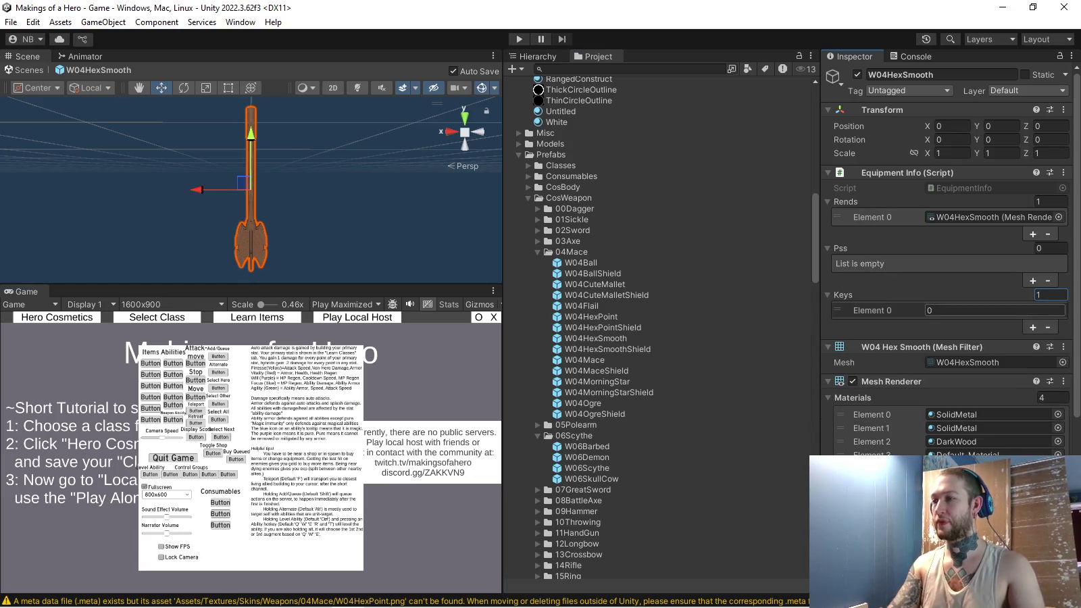
{"action": "type", "text": "210"}
Step: Set the mace's Materials size to 1 and assign the W04HexSmoth material
{"action": "left_click", "coordinate": [1051, 397]}
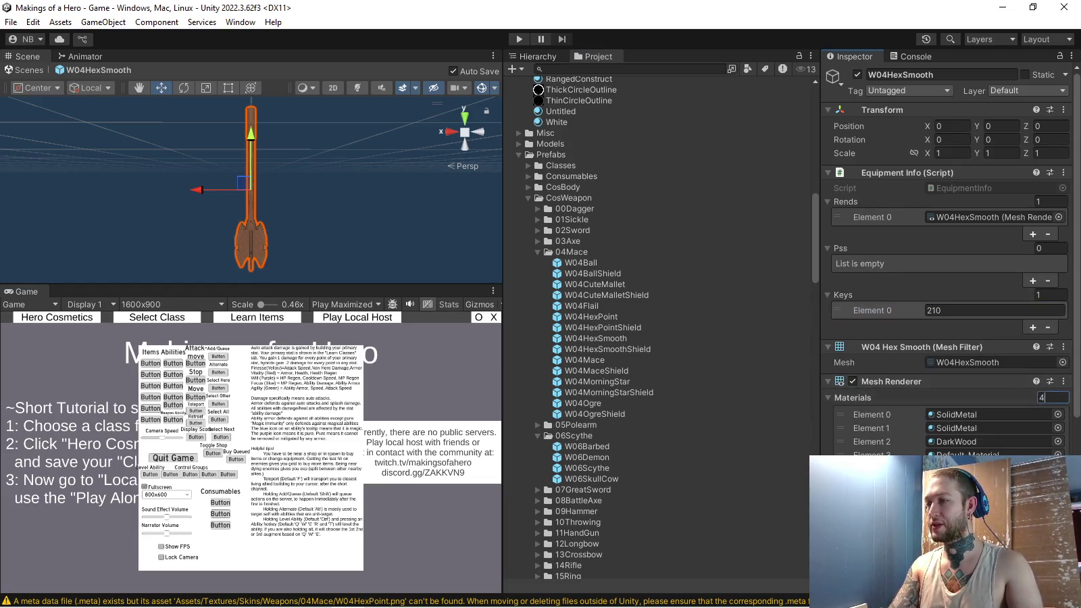
{"action": "type", "text": "1"}
{"action": "key", "text": "Return"}
{"action": "left_click", "coordinate": [1059, 415]}
{"action": "type", "text": "w04"}
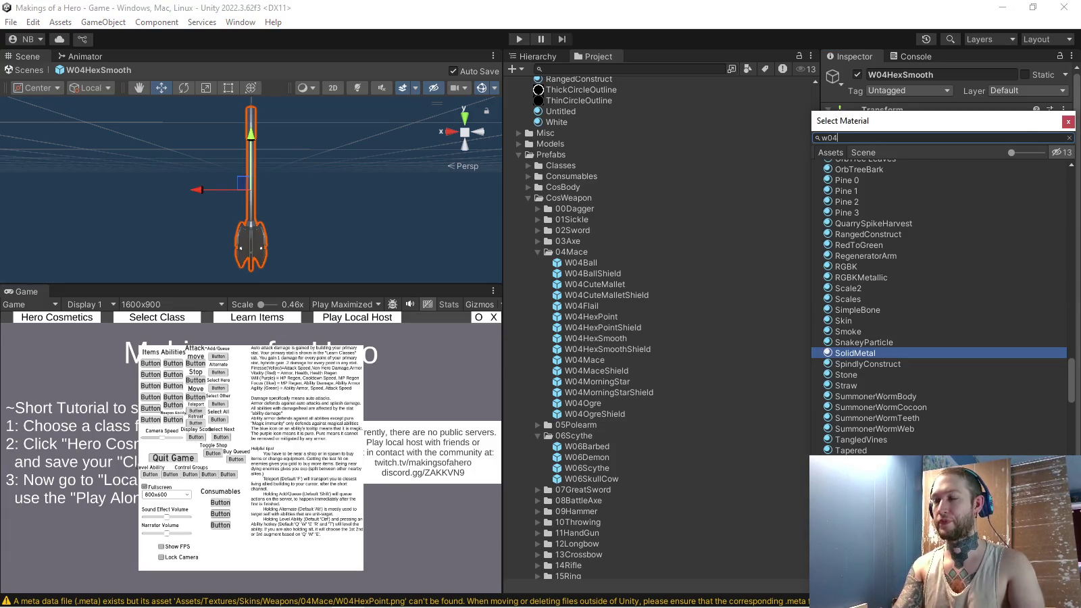
{"action": "double_click", "coordinate": [864, 251]}
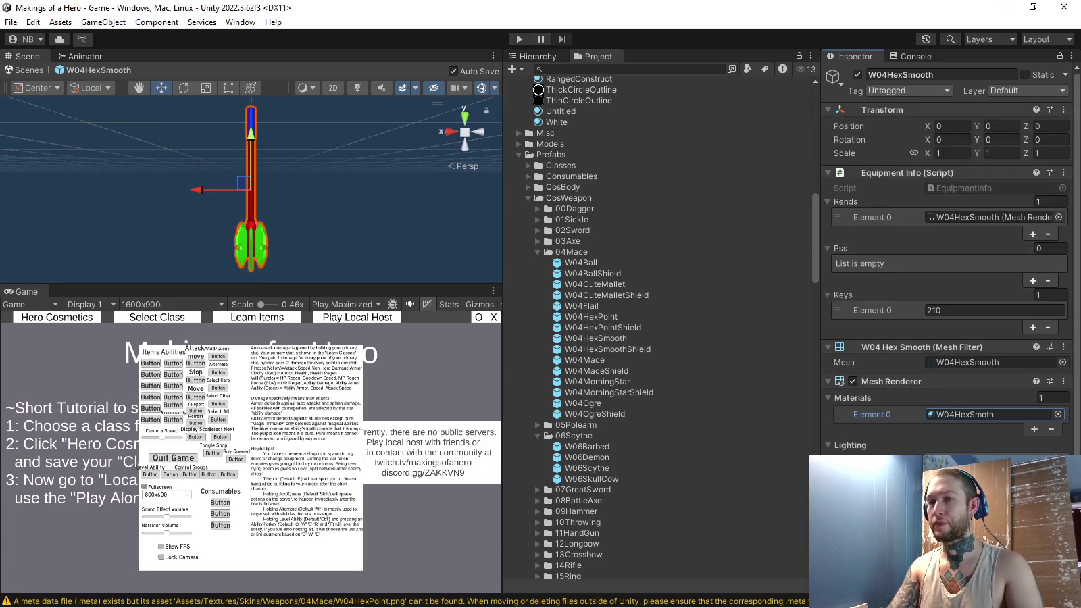
{"action": "left_click_drag", "start_coordinate": [257, 189], "coordinate": [338, 162]}
{"action": "left_click_drag", "start_coordinate": [263, 203], "coordinate": [271, 189]}
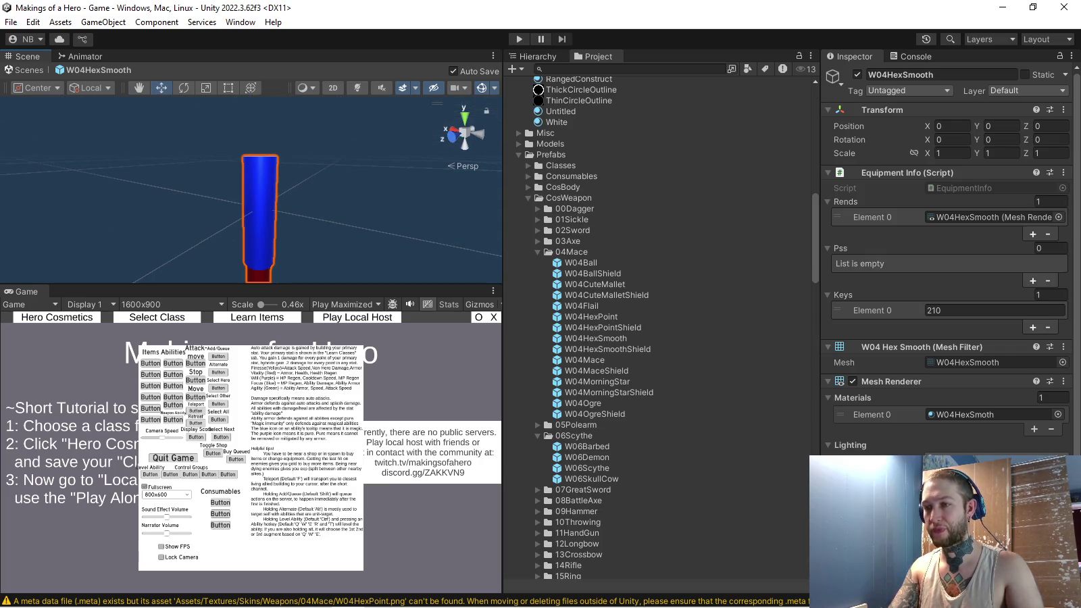
{"action": "double_click", "coordinate": [607, 349]}
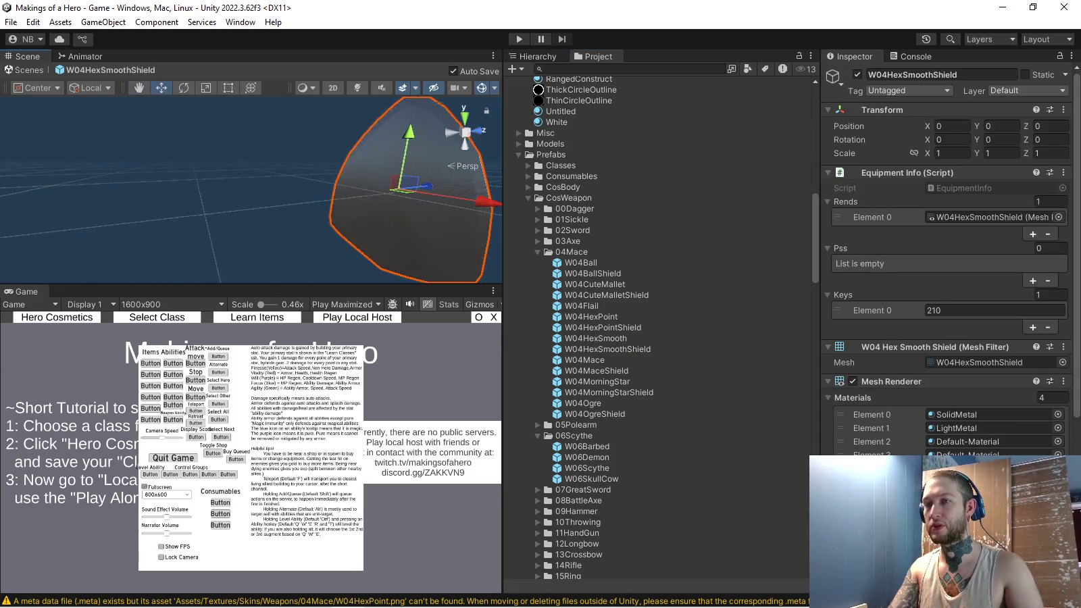
Step: Reduce the W04HexSmoothShield prefab to one material slot and set its key to 3210
{"action": "left_click_drag", "start_coordinate": [230, 190], "coordinate": [271, 181]}
{"action": "left_click", "coordinate": [1053, 397]}
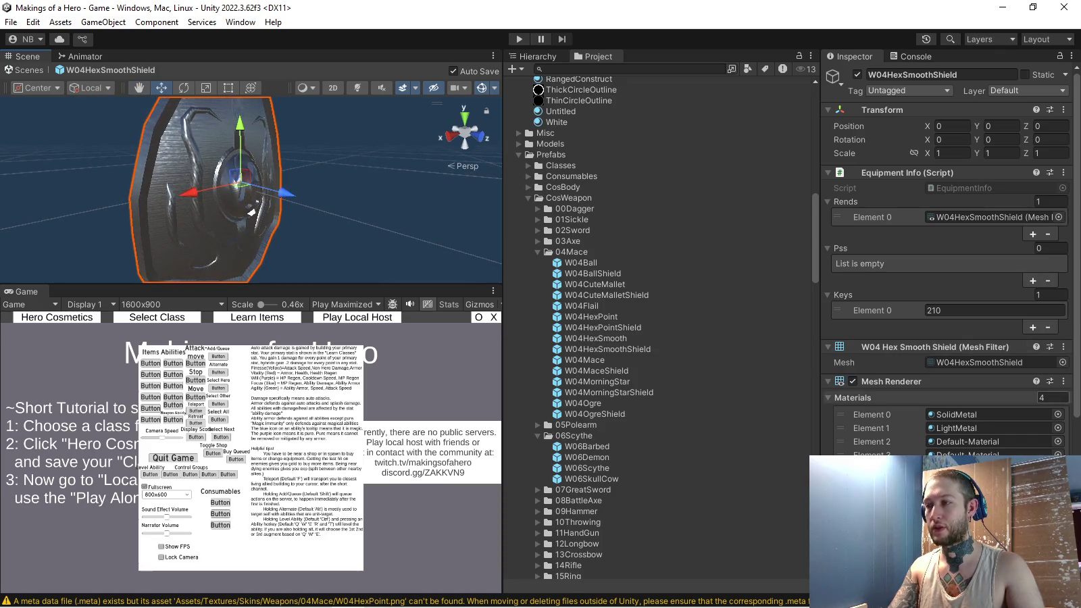
{"action": "type", "text": "1"}
{"action": "key", "text": "Return"}
{"action": "left_click", "coordinate": [994, 310]}
{"action": "type", "text": "3210"}
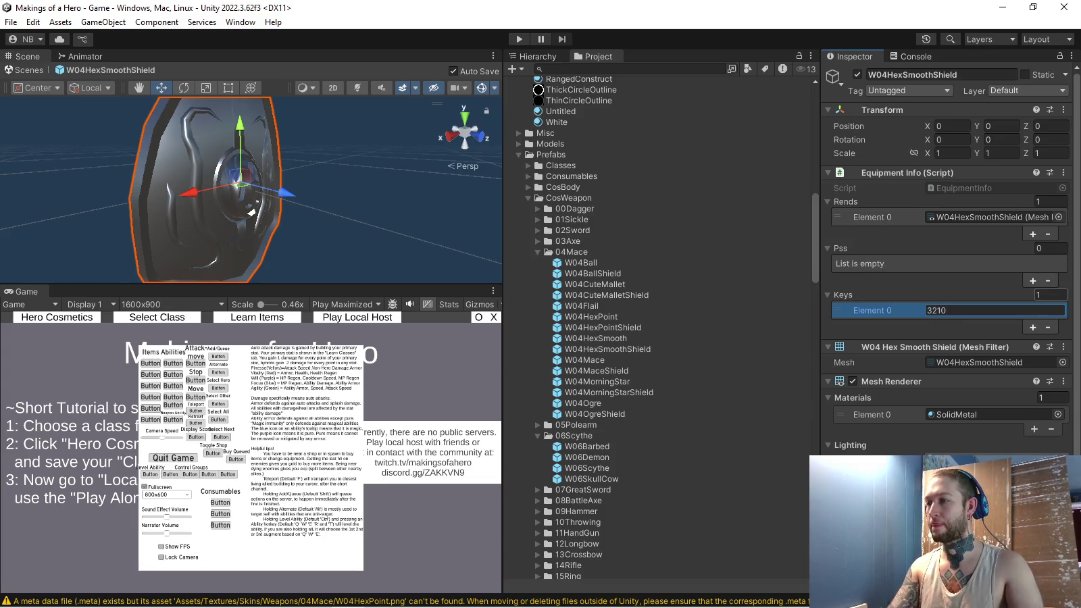
{"action": "key", "text": "Return"}
{"action": "key", "text": "Return"}
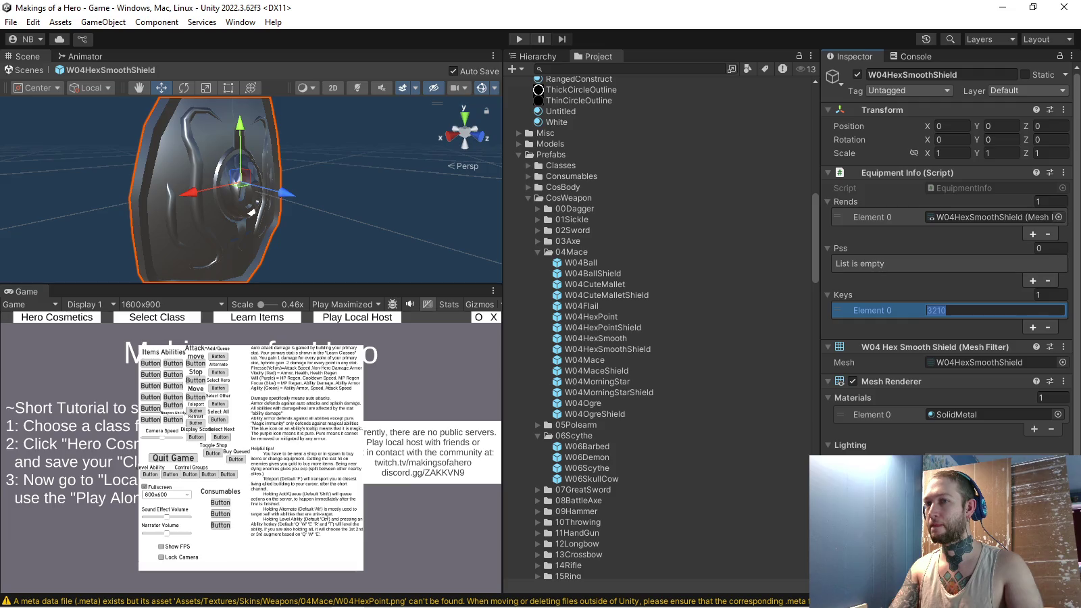
{"action": "left_click", "coordinate": [1051, 295]}
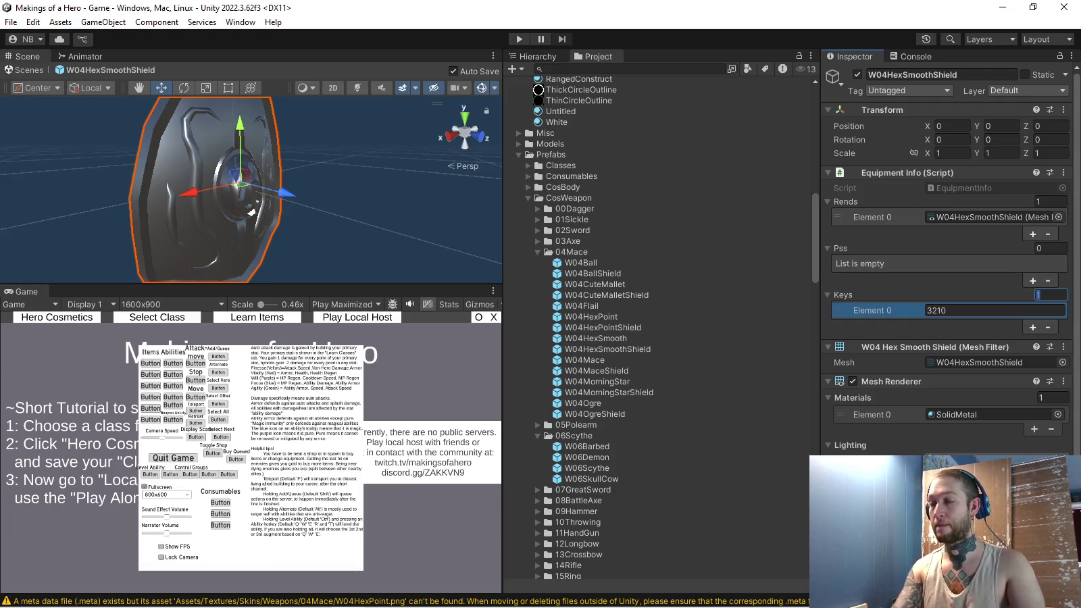
Step: Assign the W04HexSmothShield material to the shield's single material slot
{"action": "left_click", "coordinate": [1058, 415]}
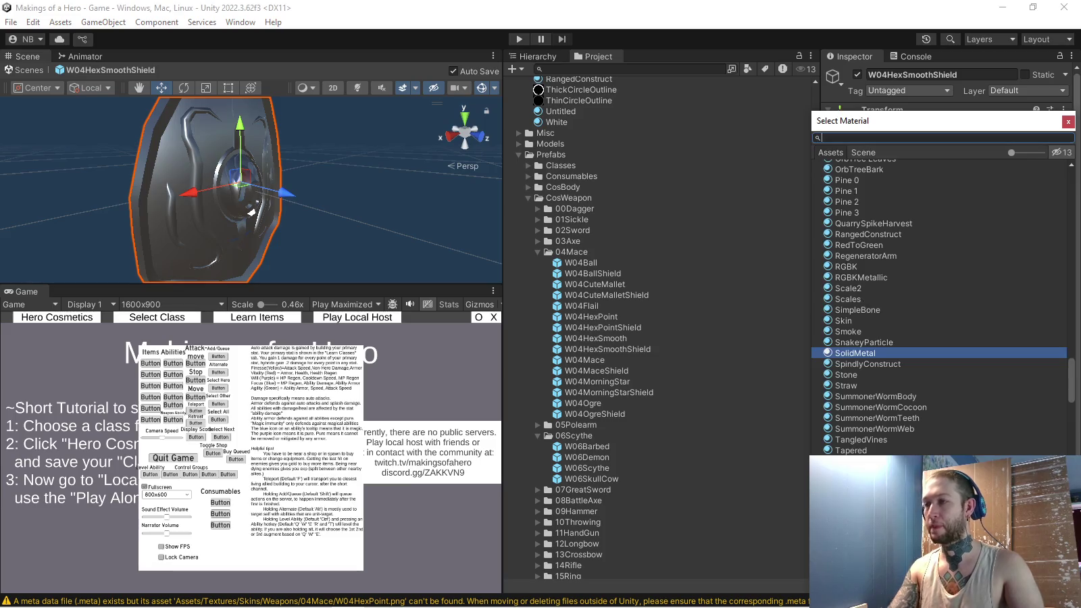
{"action": "type", "text": "w04"}
{"action": "double_click", "coordinate": [876, 262]}
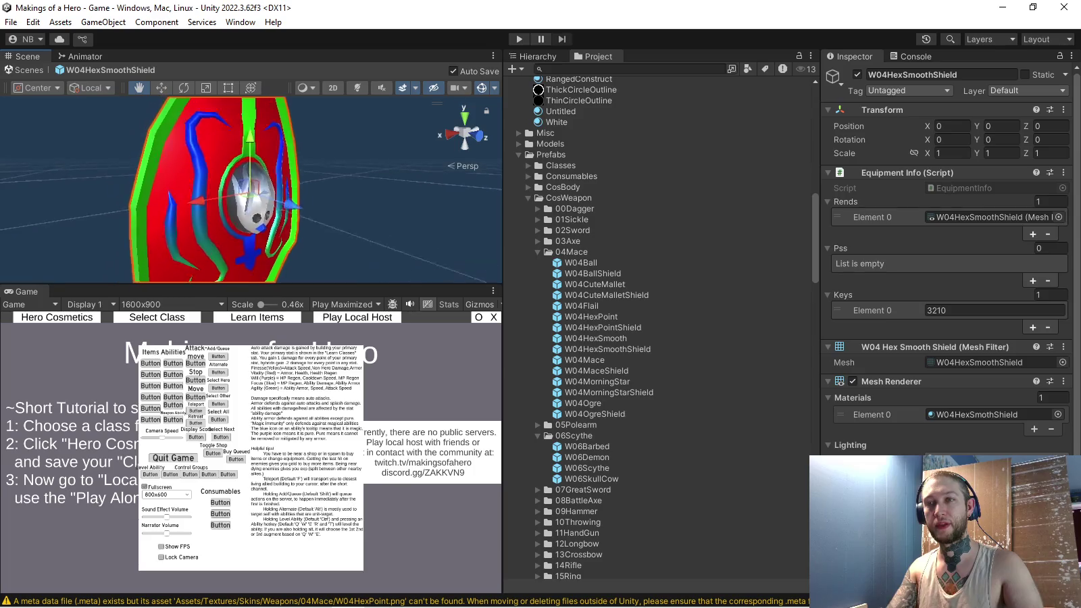
{"action": "scroll", "coordinate": [662, 328], "scroll_direction": "down", "scroll_amount": 5}
{"action": "scroll", "coordinate": [659, 328], "scroll_direction": "down", "scroll_amount": 10}
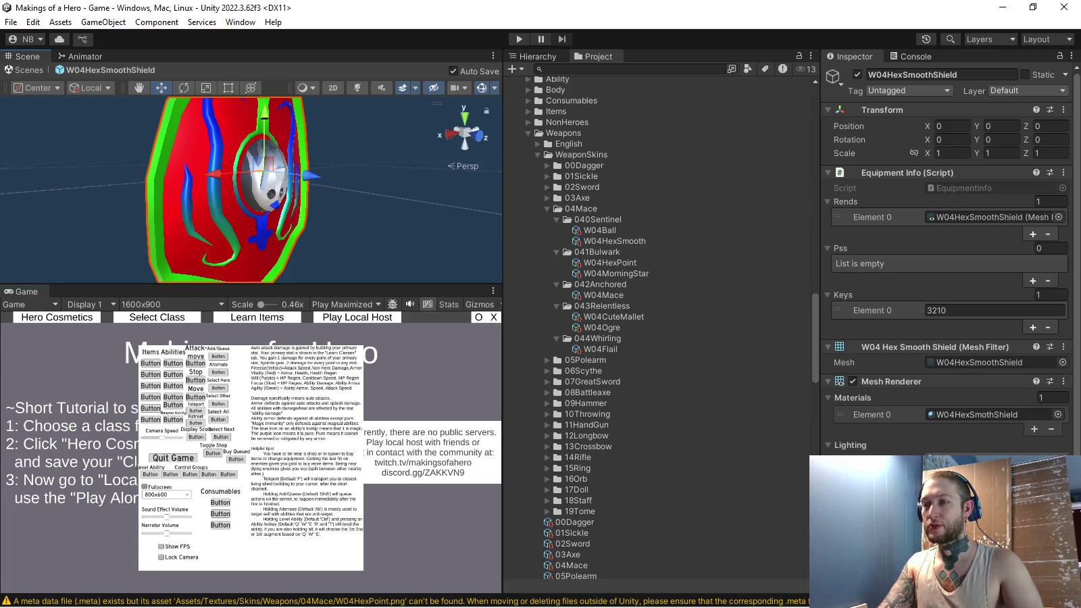
Step: Raise the W04HexSmooth skin's Default Colors to 4 and run the game with Ctrl+P
{"action": "left_click", "coordinate": [615, 241]}
{"action": "left_click", "coordinate": [1059, 148]}
{"action": "type", "text": "4"}
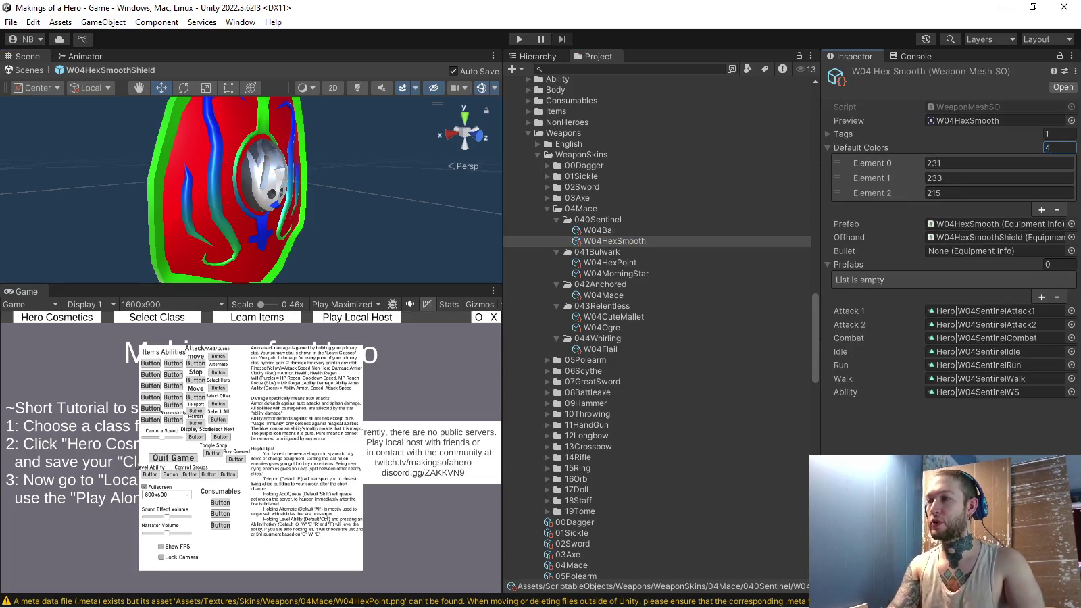
{"action": "key", "text": "Return"}
{"action": "key", "text": "ctrl+p"}
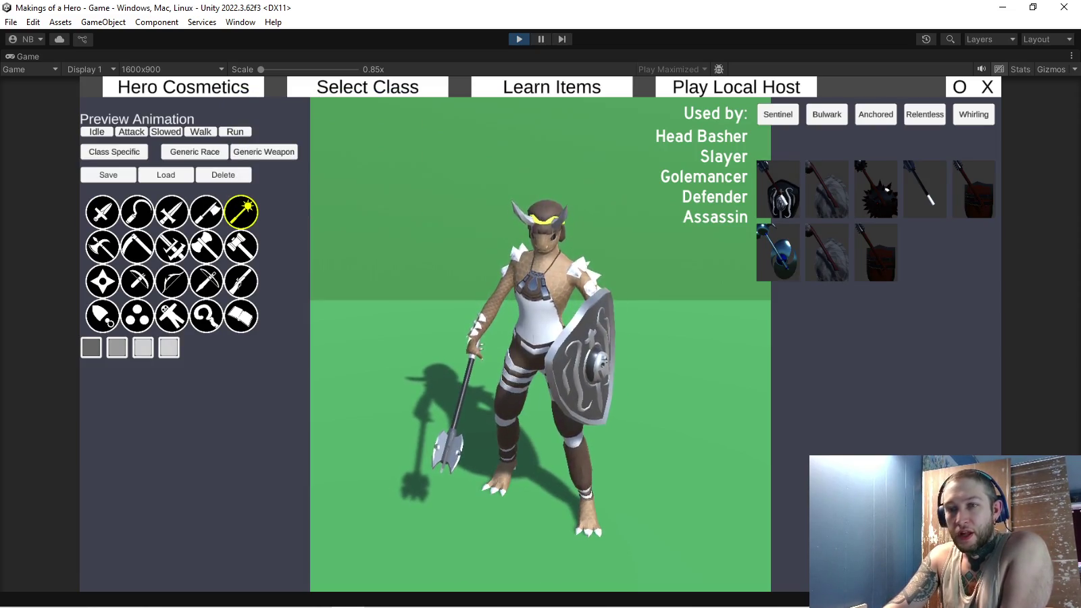
Step: Colour the shield trim and mace yellow in the Hero Cosmetics palette, after briefly trying red
{"action": "left_click", "coordinate": [143, 347]}
{"action": "left_click", "coordinate": [877, 139]}
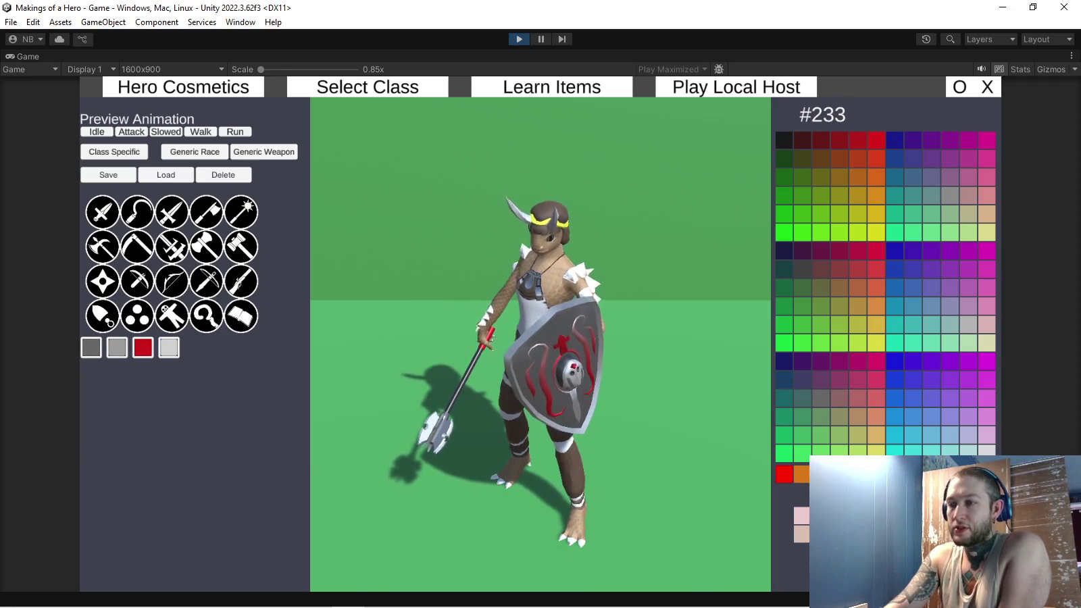
{"action": "left_click", "coordinate": [876, 232]}
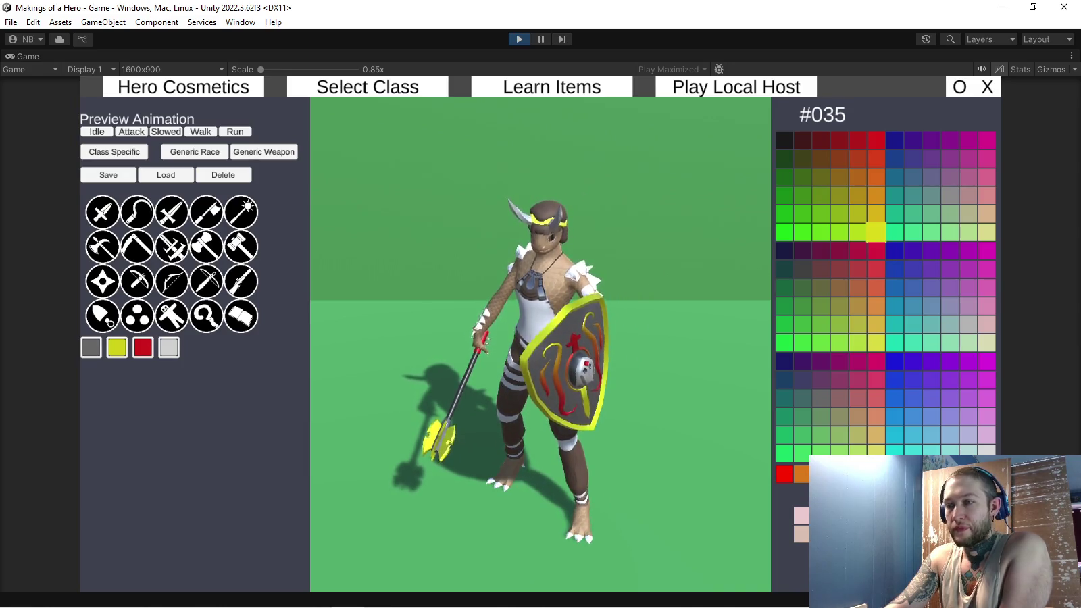
Step: Try orange, brown, pink and other browns on the shield boss, then make it grey
{"action": "left_click", "coordinate": [169, 347]}
{"action": "left_click", "coordinate": [876, 194]}
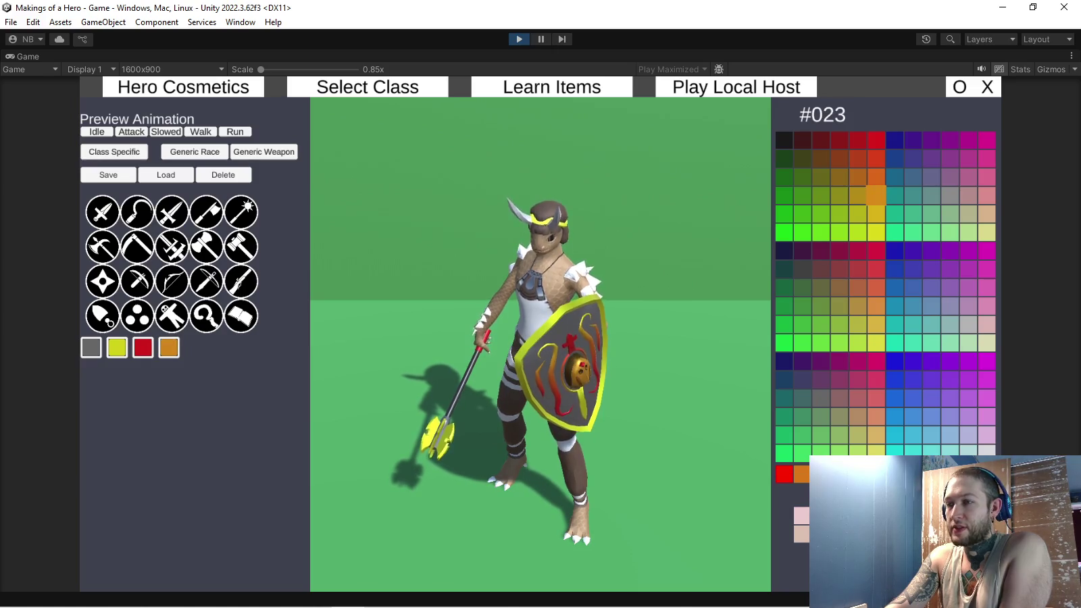
{"action": "left_click", "coordinate": [838, 533]}
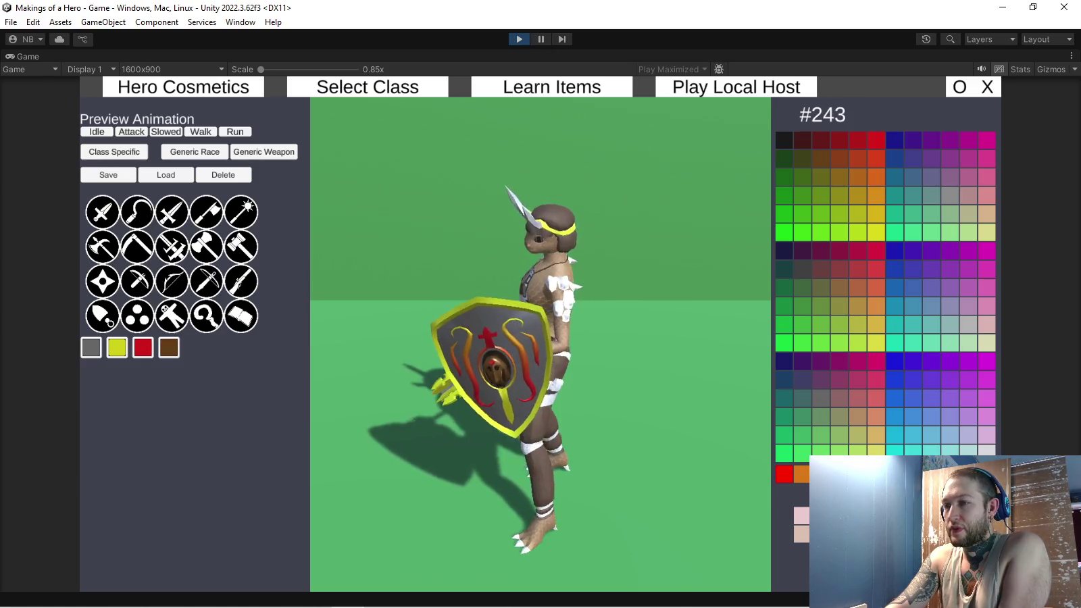
{"action": "left_click", "coordinate": [931, 473]}
{"action": "left_click", "coordinate": [913, 473]}
{"action": "left_click", "coordinate": [895, 534]}
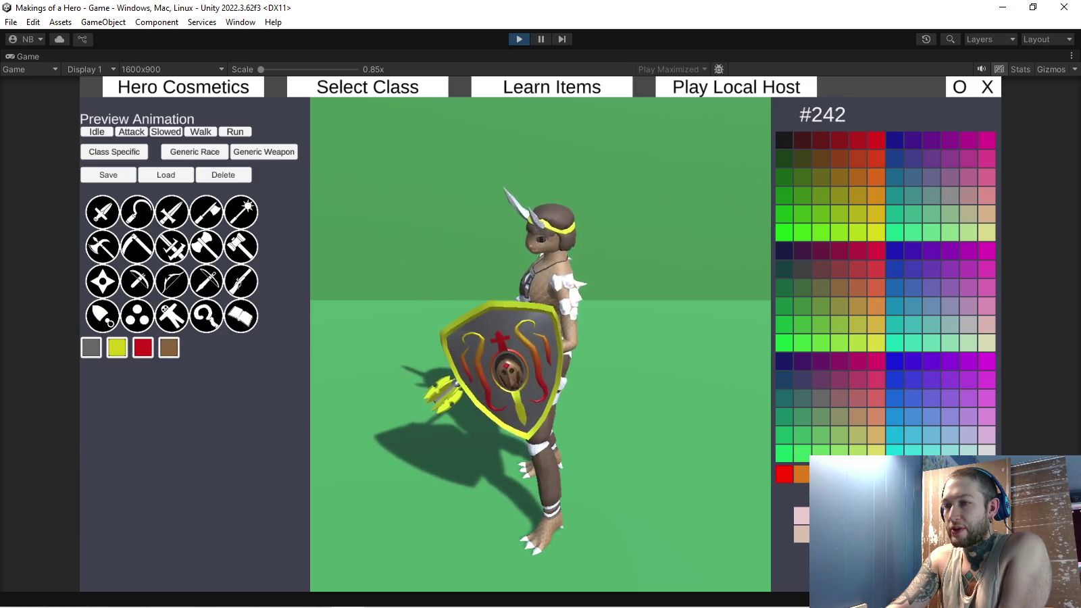
{"action": "left_click", "coordinate": [801, 515]}
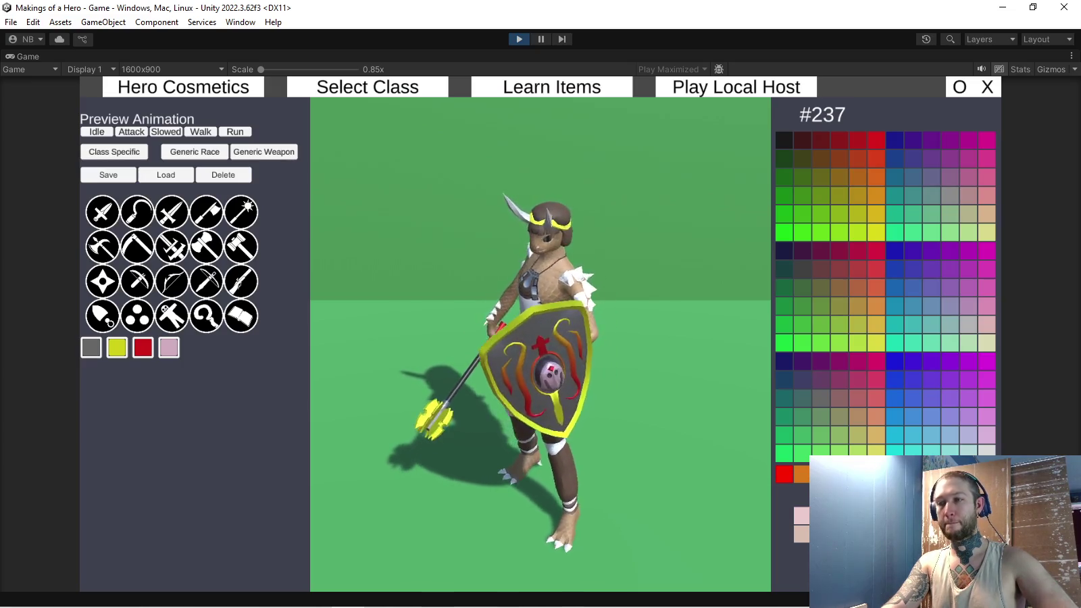
{"action": "left_click", "coordinate": [951, 516]}
{"action": "left_click", "coordinate": [933, 516]}
{"action": "left_click", "coordinate": [916, 516]}
{"action": "left_click", "coordinate": [899, 516]}
{"action": "left_click", "coordinate": [917, 516]}
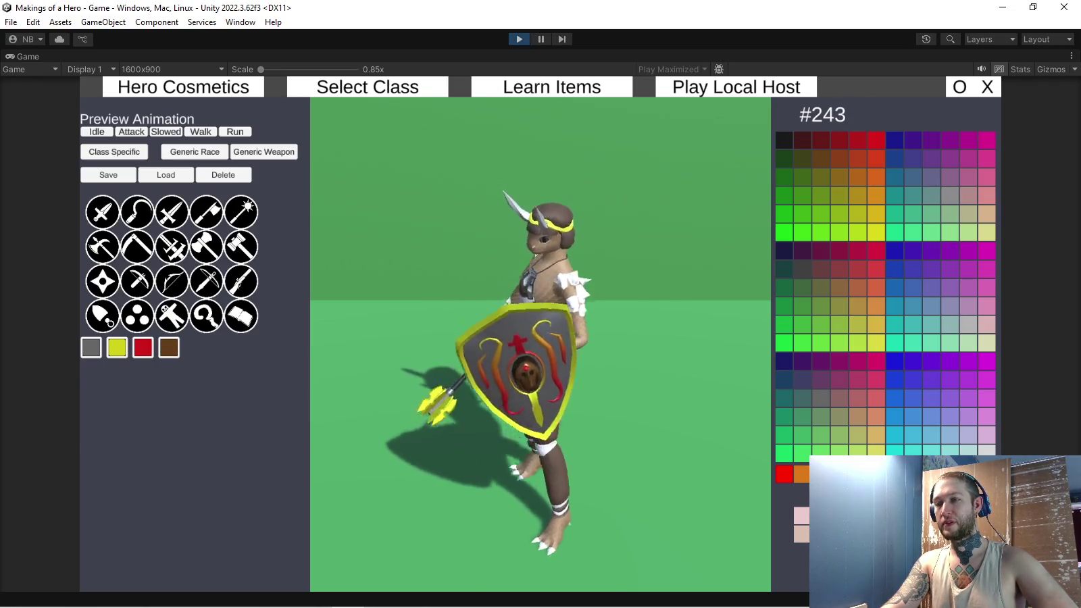
{"action": "left_click_drag", "start_coordinate": [91, 347], "coordinate": [169, 347]}
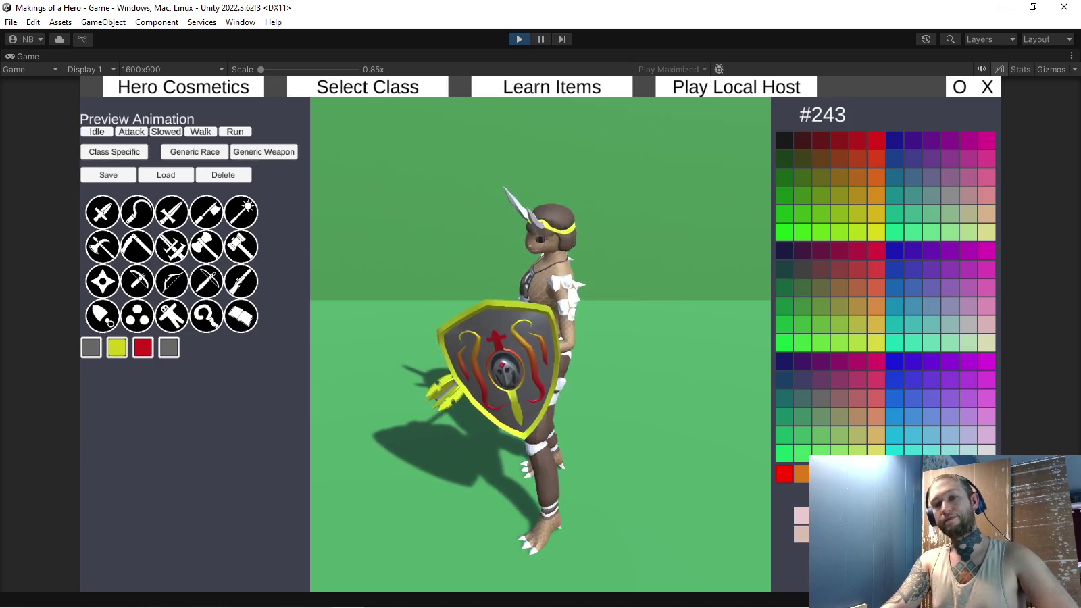
Step: Try red on the trim and orange, then brown, on the shield's inner design
{"action": "left_click", "coordinate": [875, 140]}
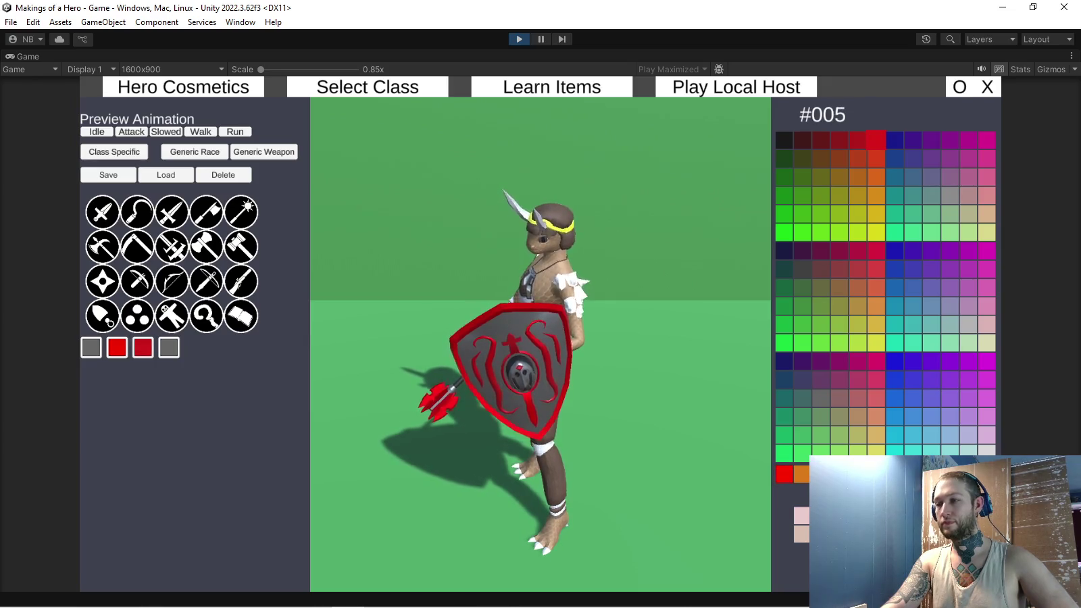
{"action": "left_click", "coordinate": [800, 474]}
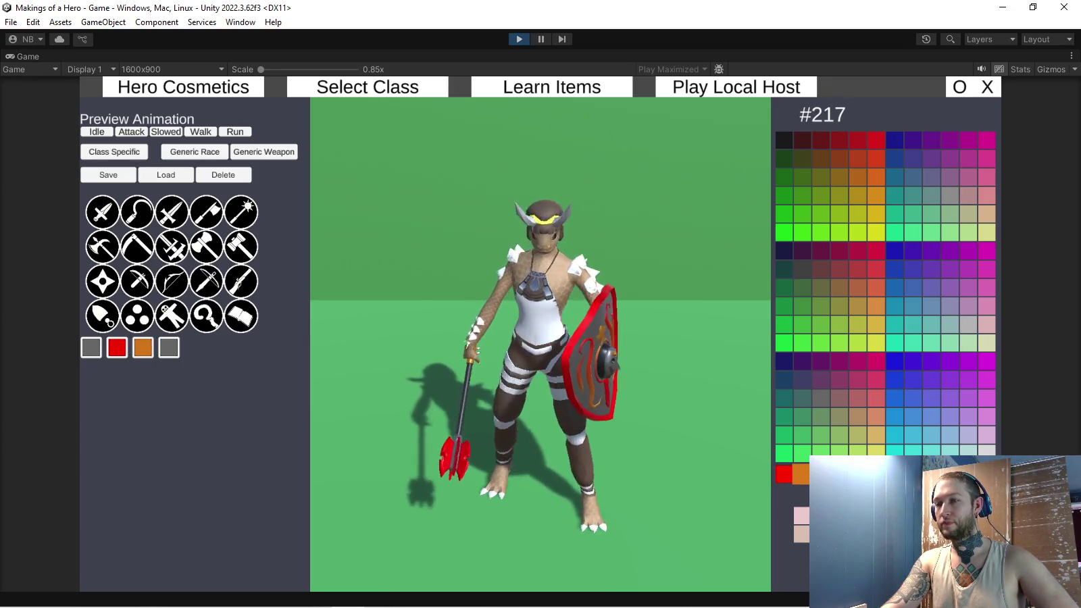
{"action": "left_click", "coordinate": [819, 534]}
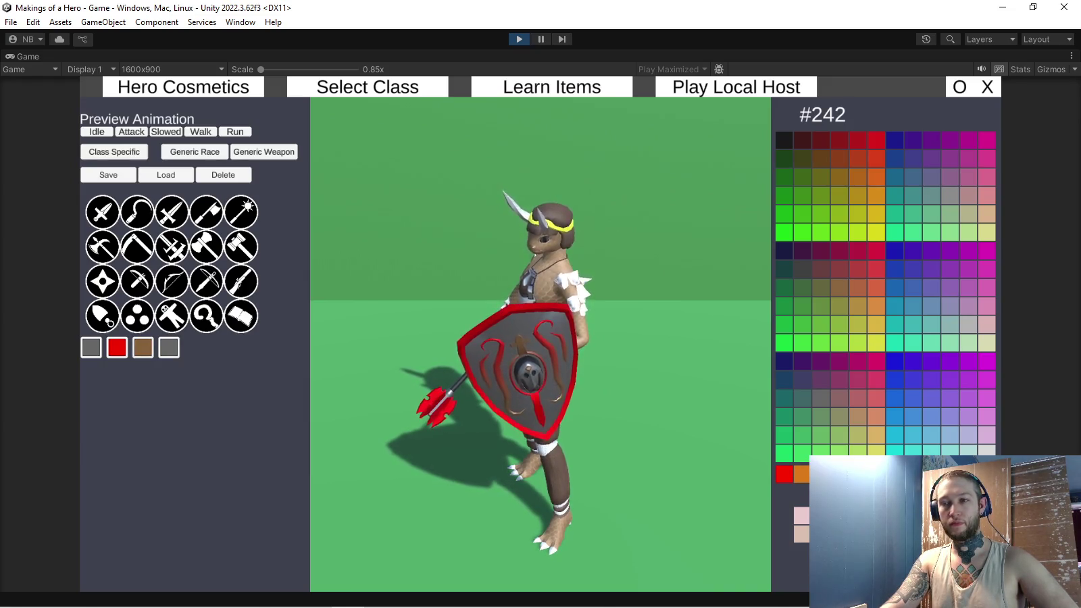
Step: Shift the shield gem from lavender and purple to a light blue
{"action": "left_click", "coordinate": [968, 435]}
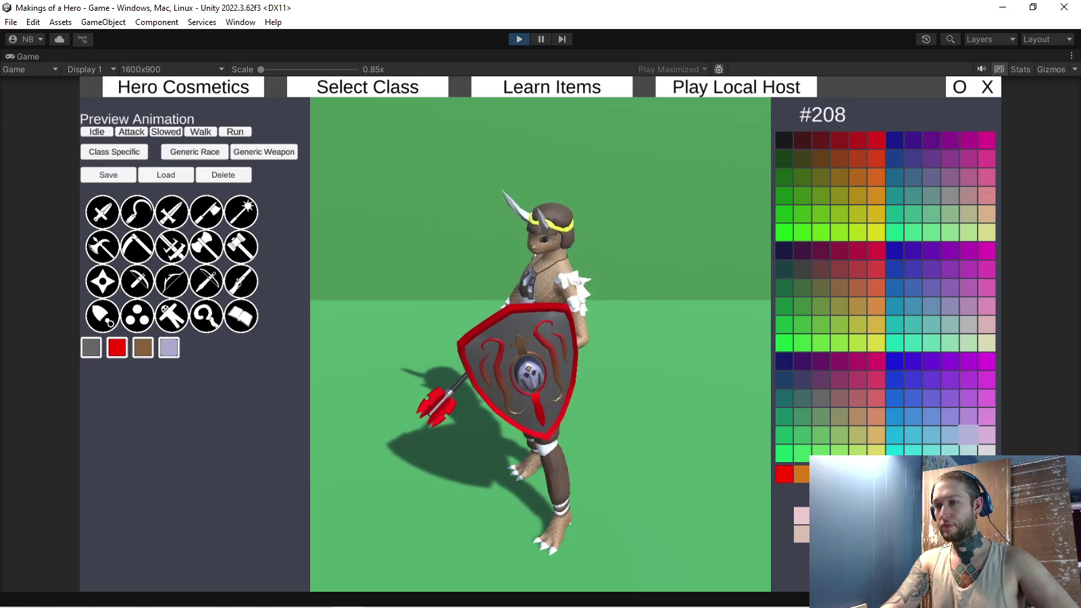
{"action": "left_click", "coordinate": [968, 361]}
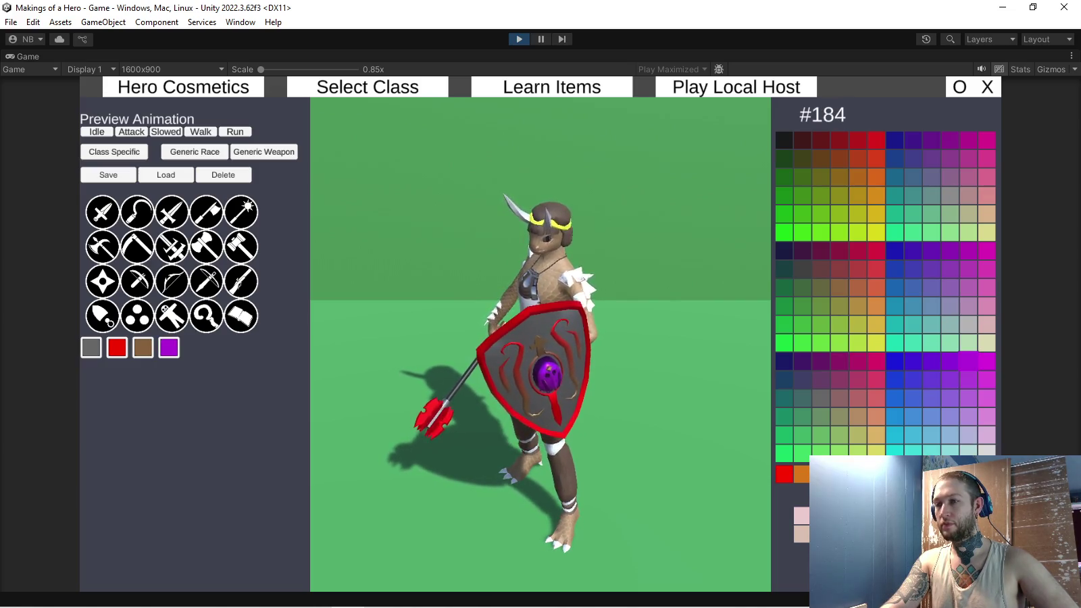
{"action": "left_click", "coordinate": [949, 361]}
{"action": "left_click", "coordinate": [932, 361]}
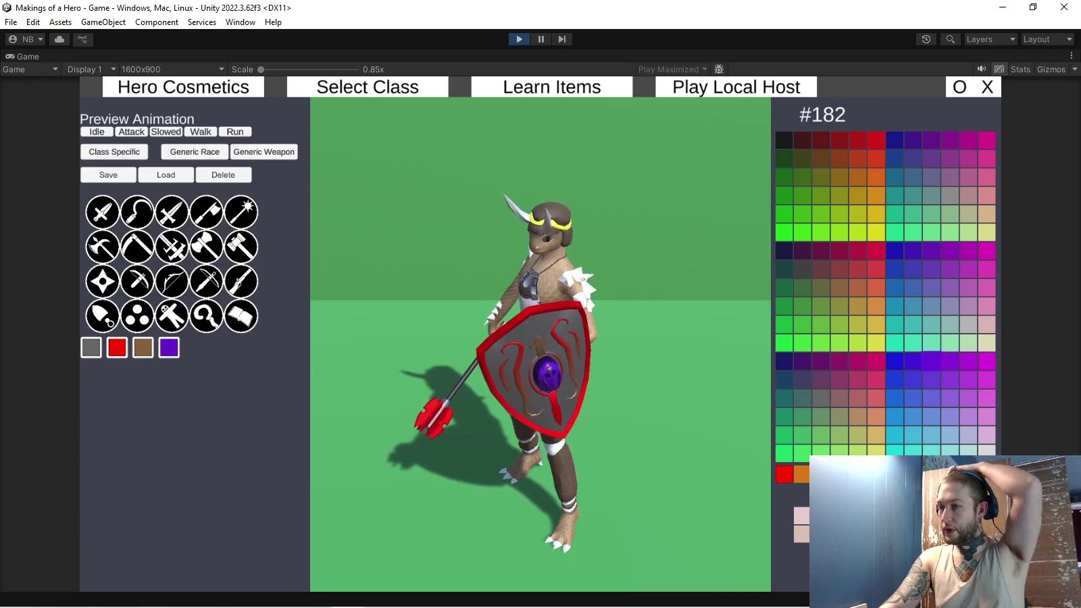
{"action": "left_click", "coordinate": [931, 379]}
{"action": "left_click", "coordinate": [913, 398]}
{"action": "left_click", "coordinate": [913, 417]}
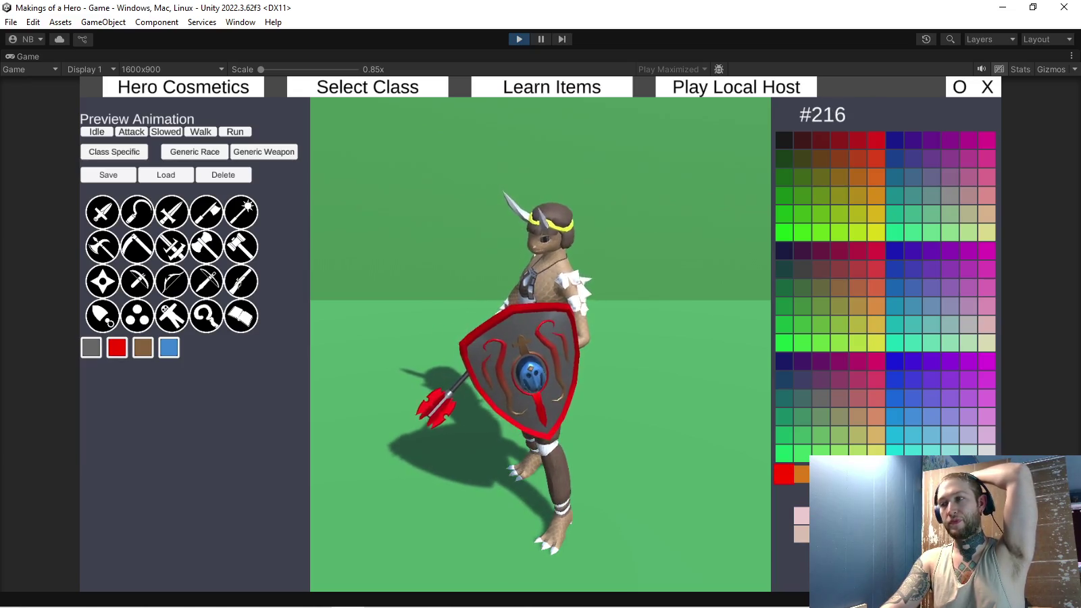
Step: Make the mace and shield trim magenta and the inner design teal-blue
{"action": "left_click", "coordinate": [949, 287]}
{"action": "left_click", "coordinate": [969, 269]}
{"action": "left_click", "coordinate": [142, 347]}
{"action": "left_click", "coordinate": [913, 306]}
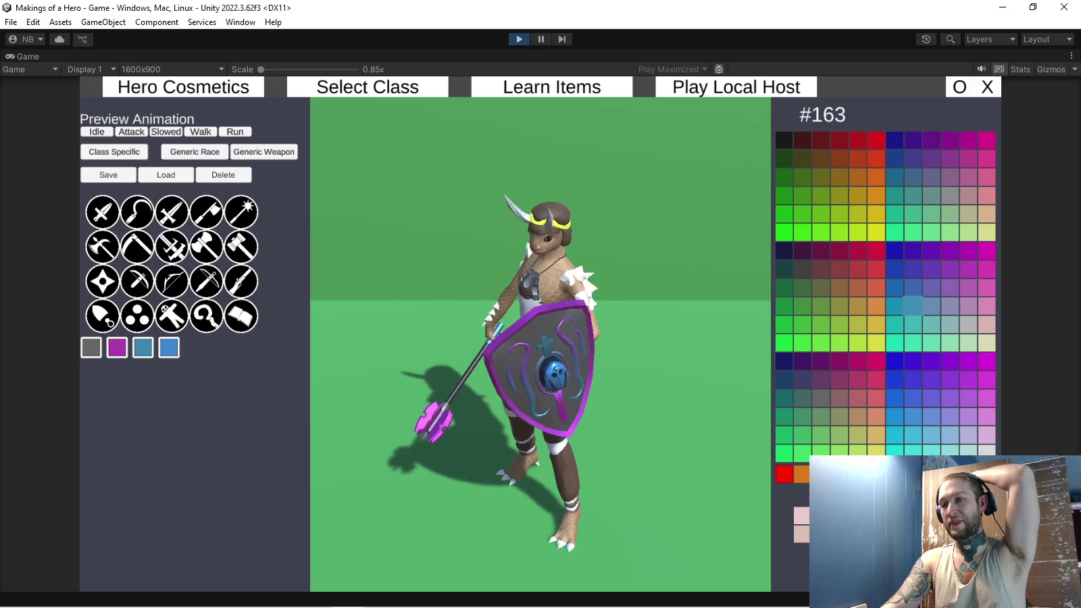
Step: Set the inner design to pale green and the mace and trim to blue-violet
{"action": "left_click", "coordinate": [968, 324]}
{"action": "left_click", "coordinate": [969, 343]}
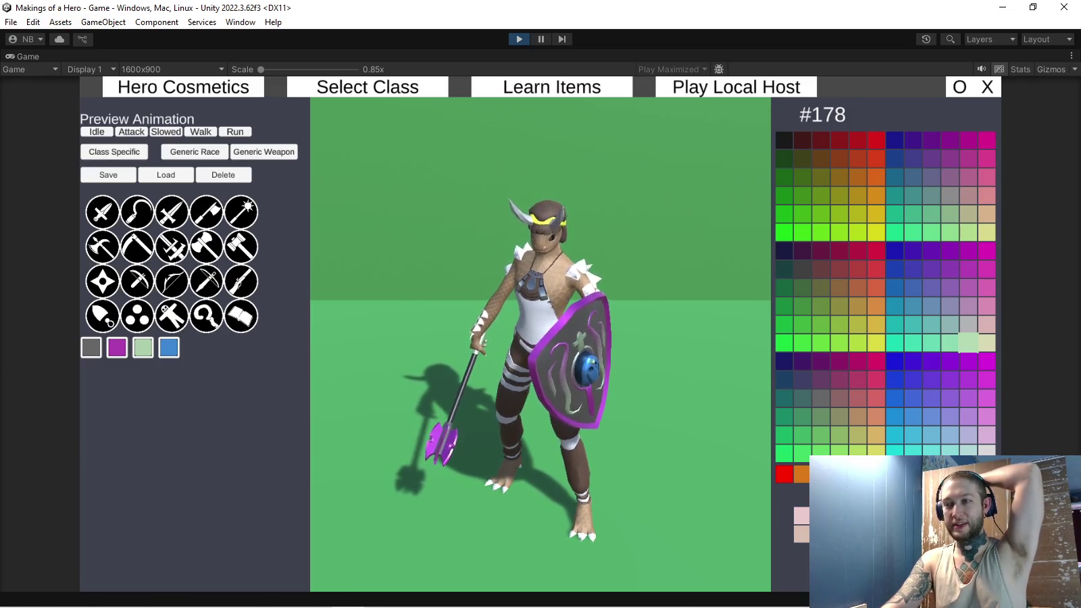
{"action": "left_click", "coordinate": [968, 269]}
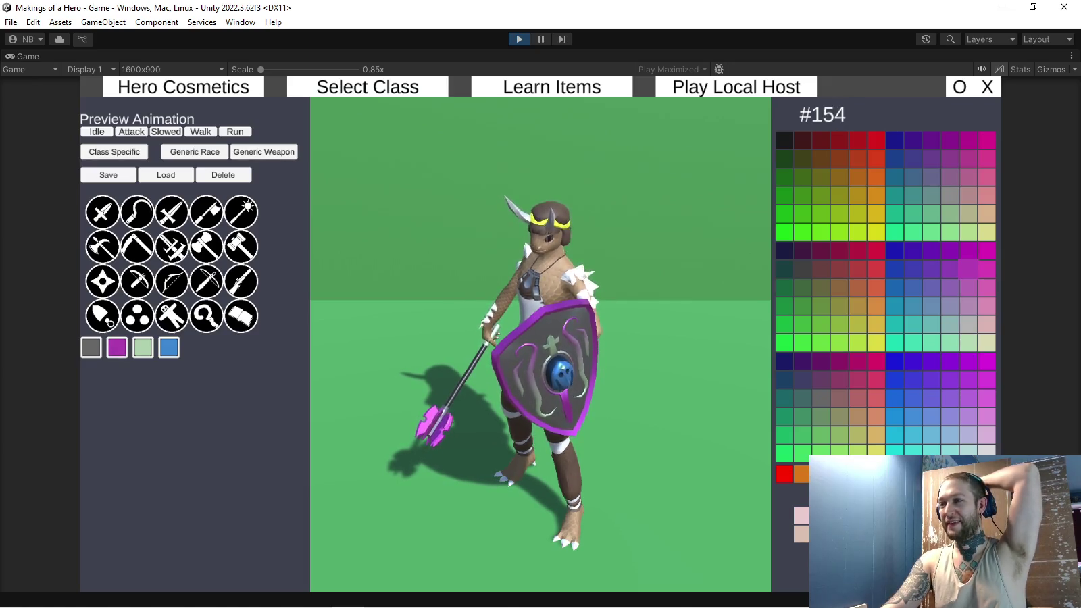
{"action": "left_click", "coordinate": [950, 250]}
{"action": "left_click", "coordinate": [931, 269]}
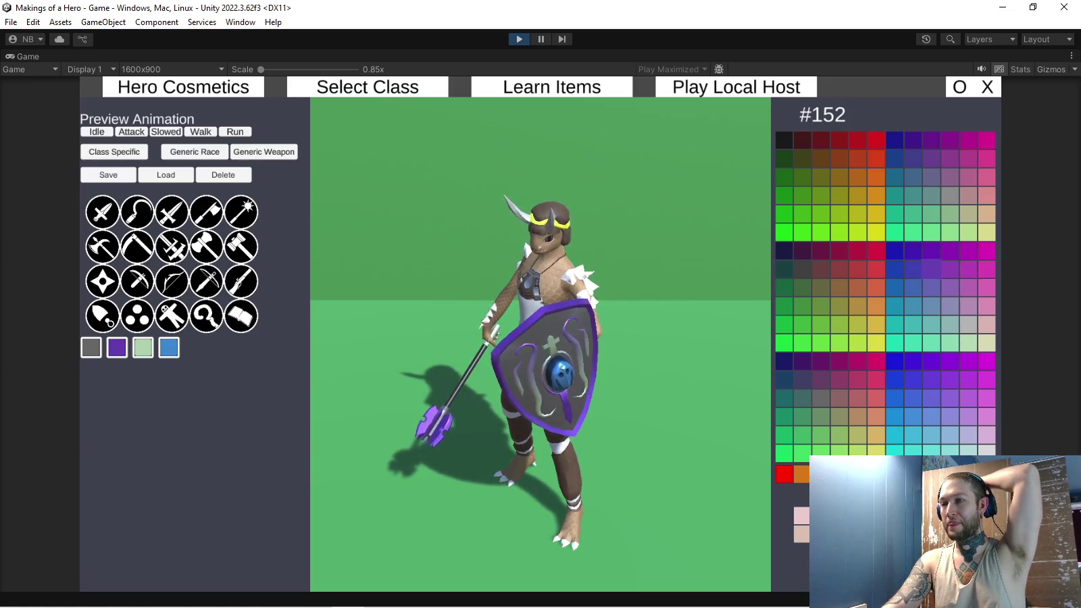
{"action": "left_click", "coordinate": [932, 288]}
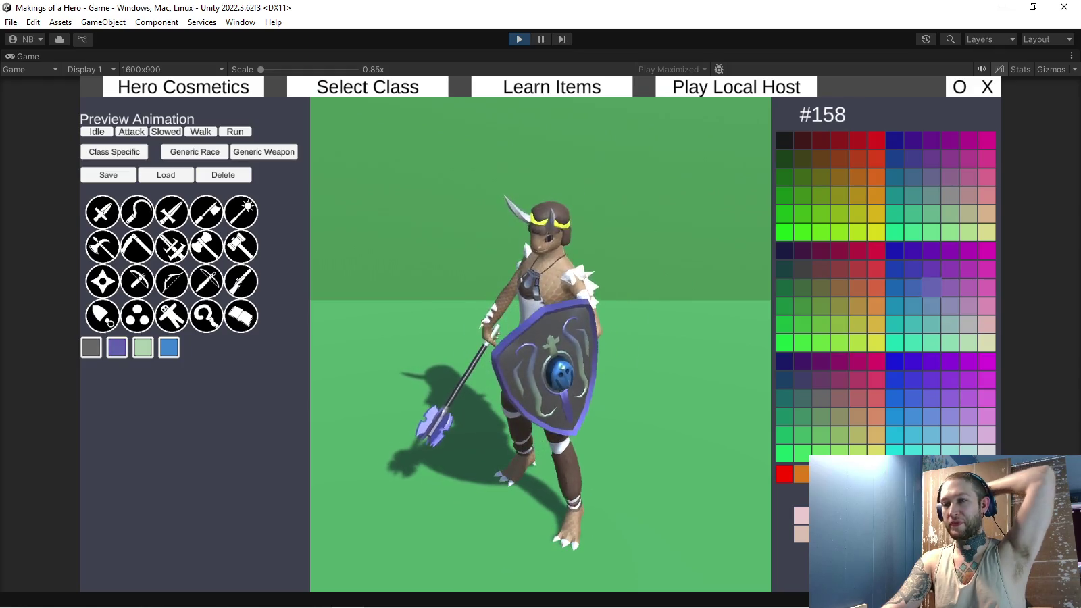
Step: Make the shield face greyish teal after comparing teal, darker teal and plain grey
{"action": "left_click", "coordinate": [90, 347]}
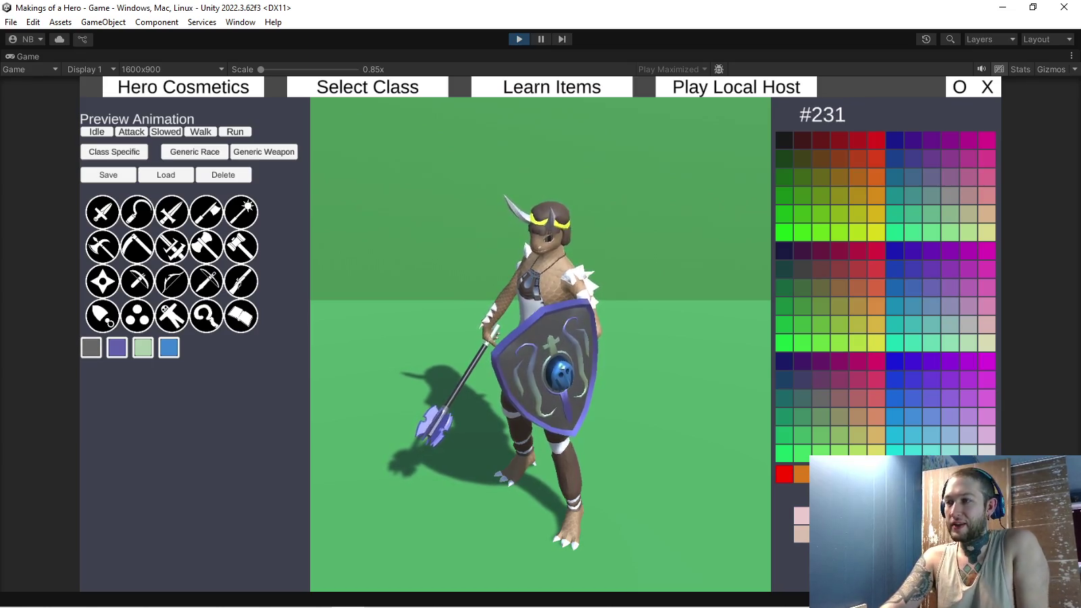
{"action": "left_click", "coordinate": [895, 213]}
{"action": "left_click", "coordinate": [895, 195]}
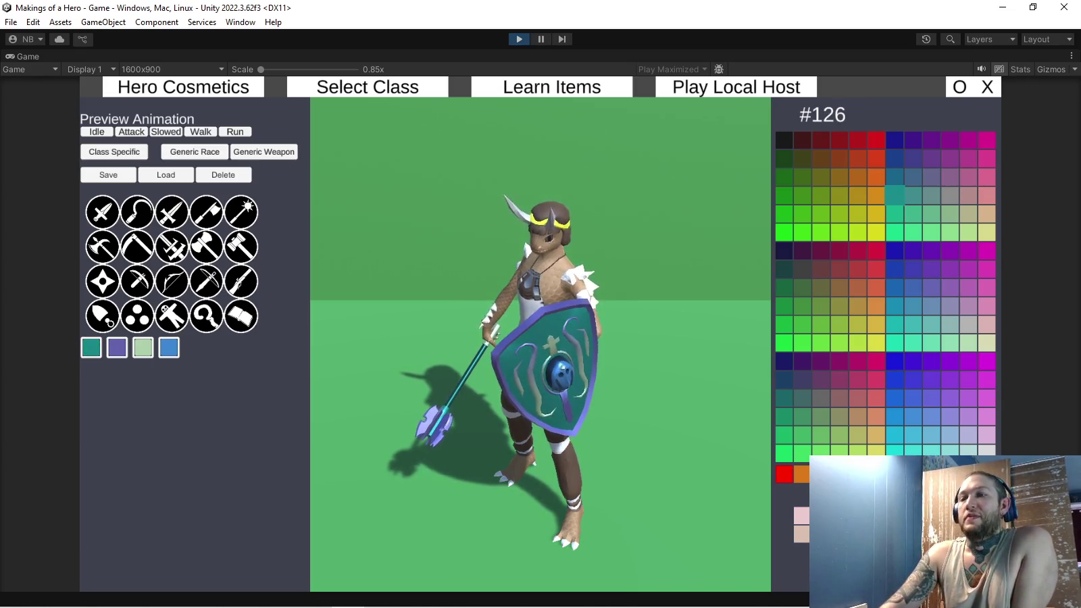
{"action": "left_click", "coordinate": [895, 177]}
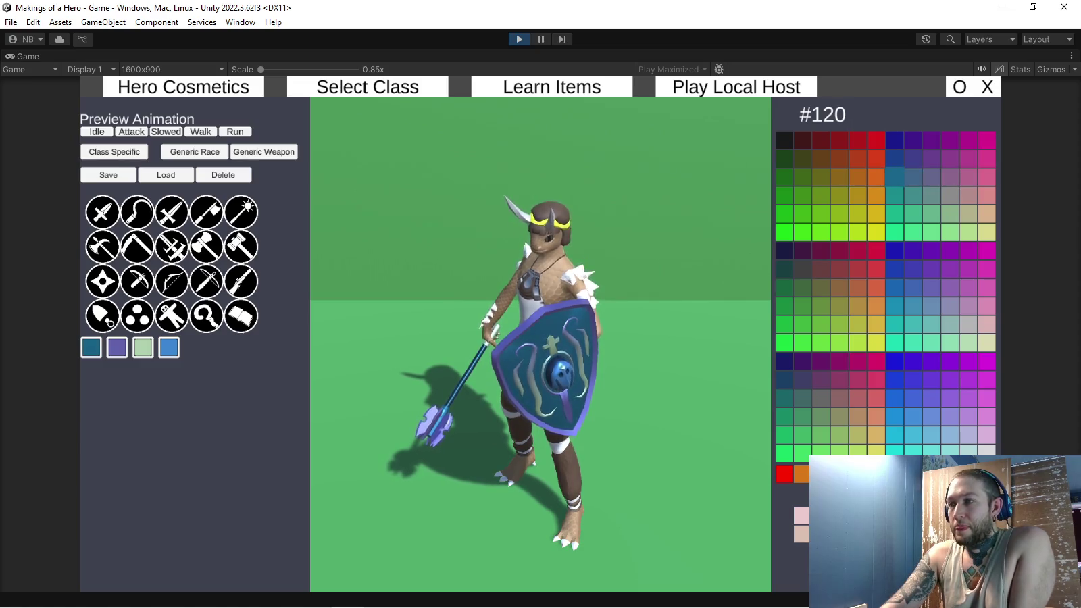
{"action": "left_click", "coordinate": [803, 398]}
{"action": "left_click", "coordinate": [820, 398]}
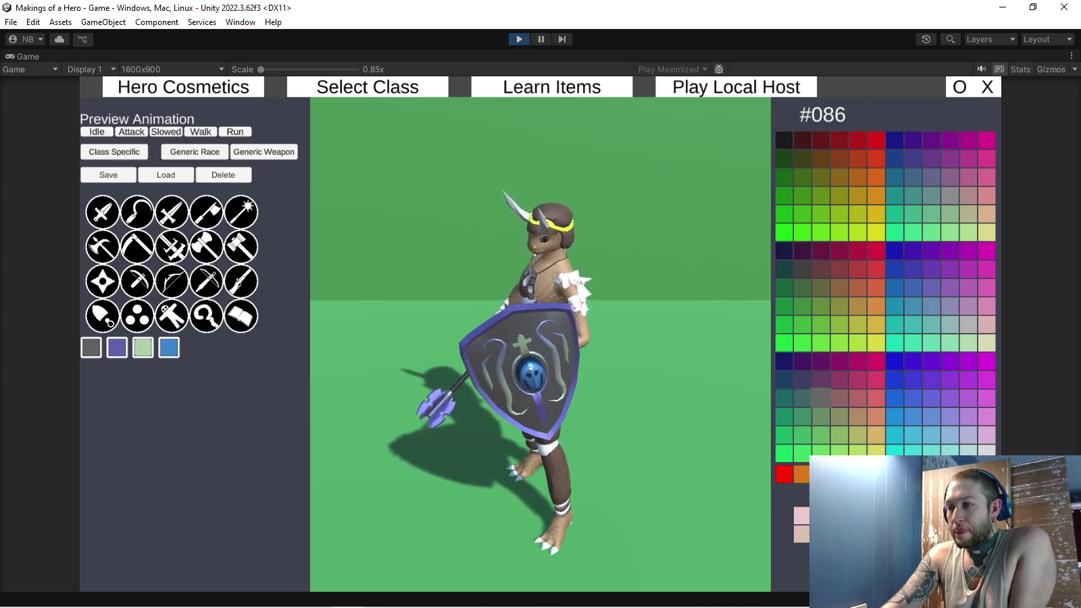
{"action": "left_click", "coordinate": [802, 398]}
{"action": "left_click", "coordinate": [821, 398]}
{"action": "left_click", "coordinate": [802, 398]}
{"action": "left_click", "coordinate": [802, 416]}
{"action": "left_click", "coordinate": [802, 398]}
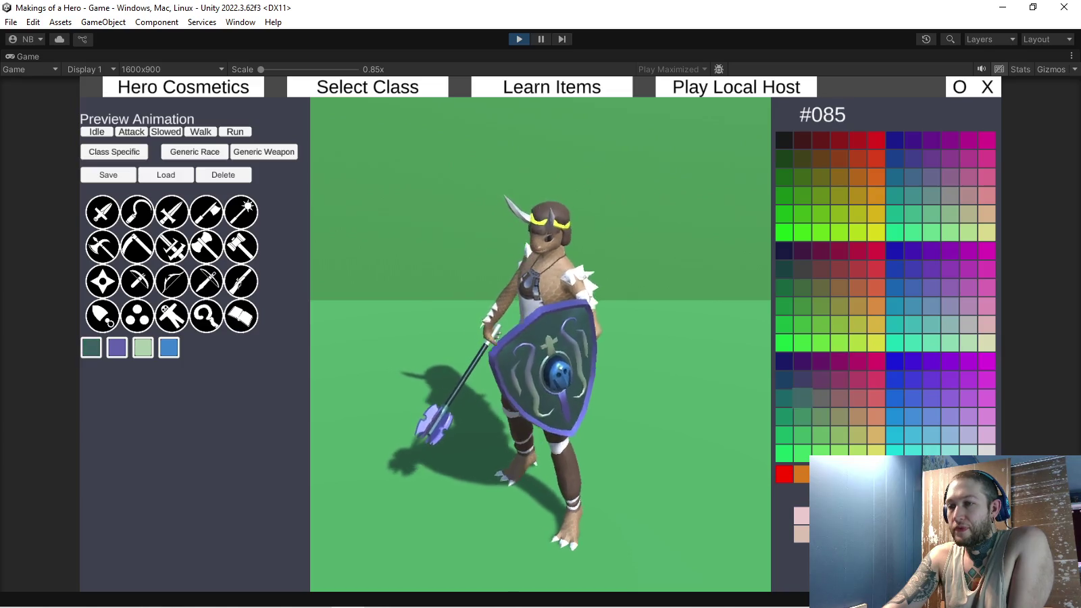
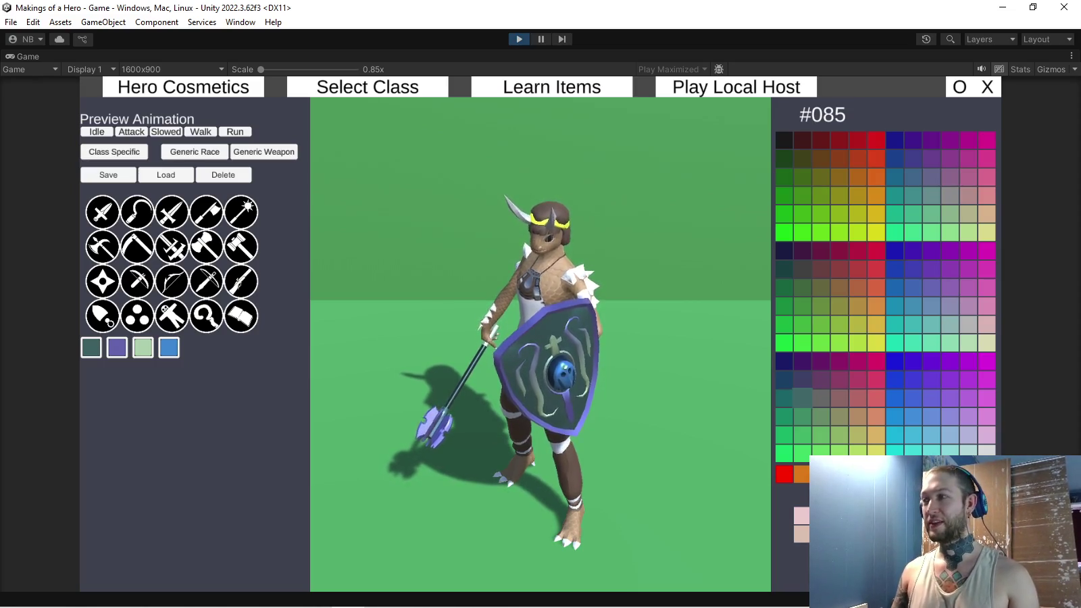
Step: Restore the editor layout and set W04 Hex Smooth default colours to 85, 158, 178, 199
{"action": "left_click", "coordinate": [1072, 57]}
{"action": "left_click", "coordinate": [924, 104]}
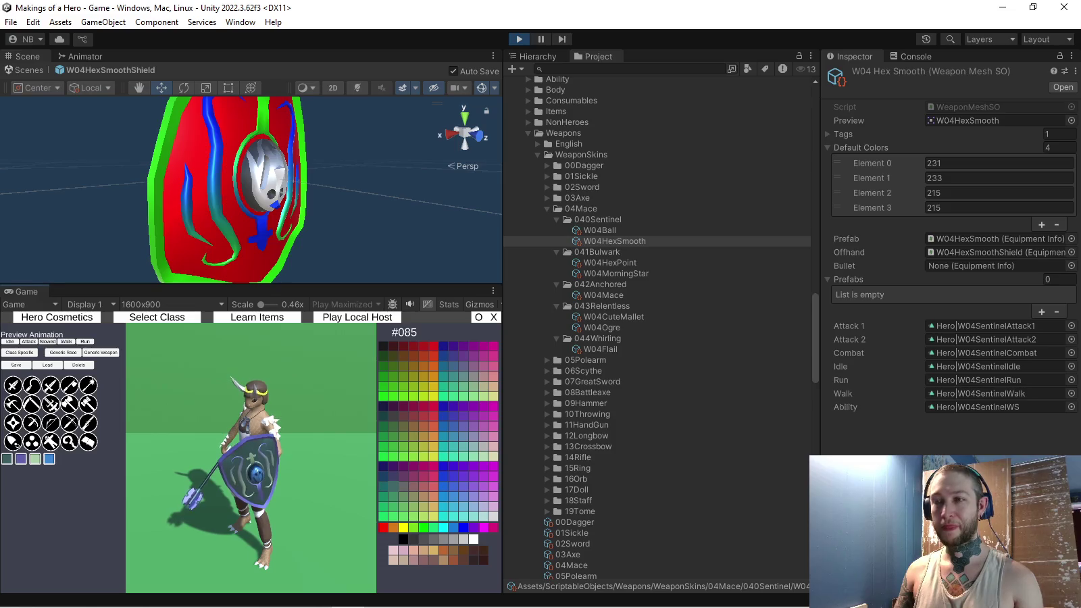
{"action": "left_click", "coordinate": [999, 162]}
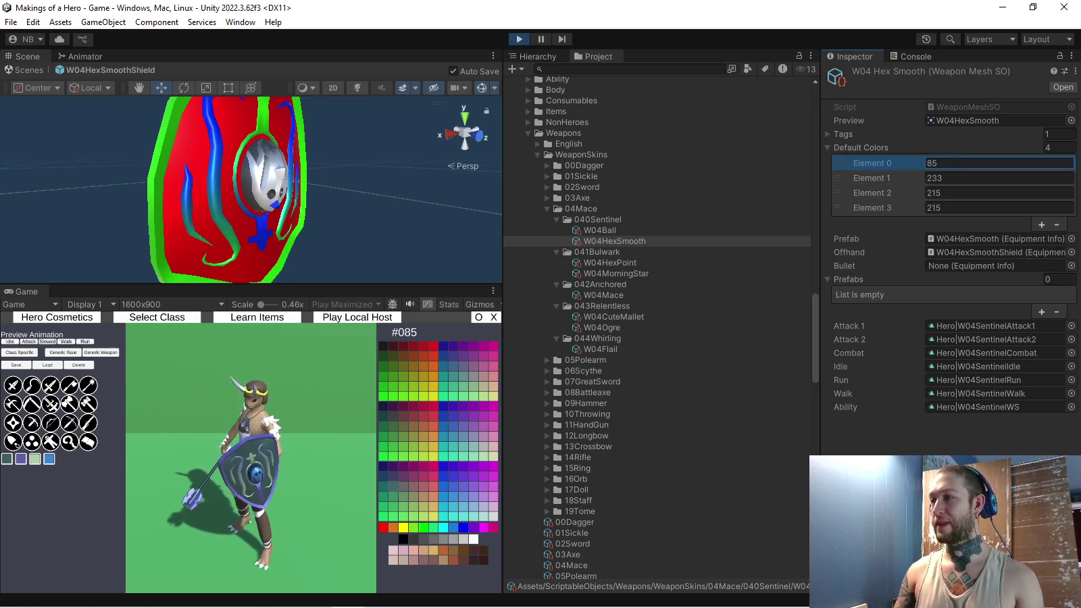
{"action": "key", "text": "Tab"}
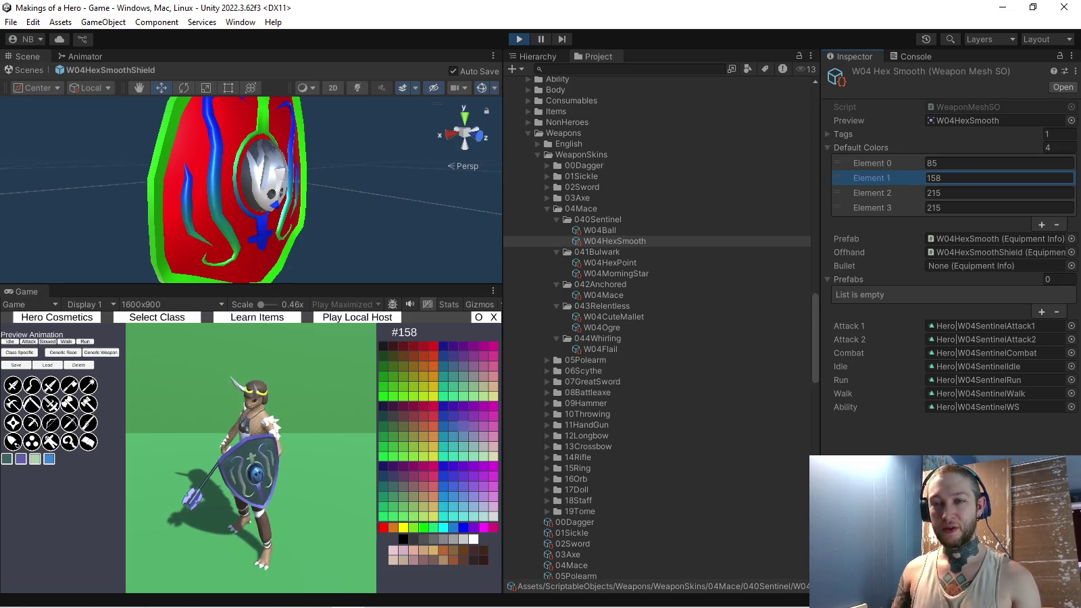
{"action": "key", "text": "Tab"}
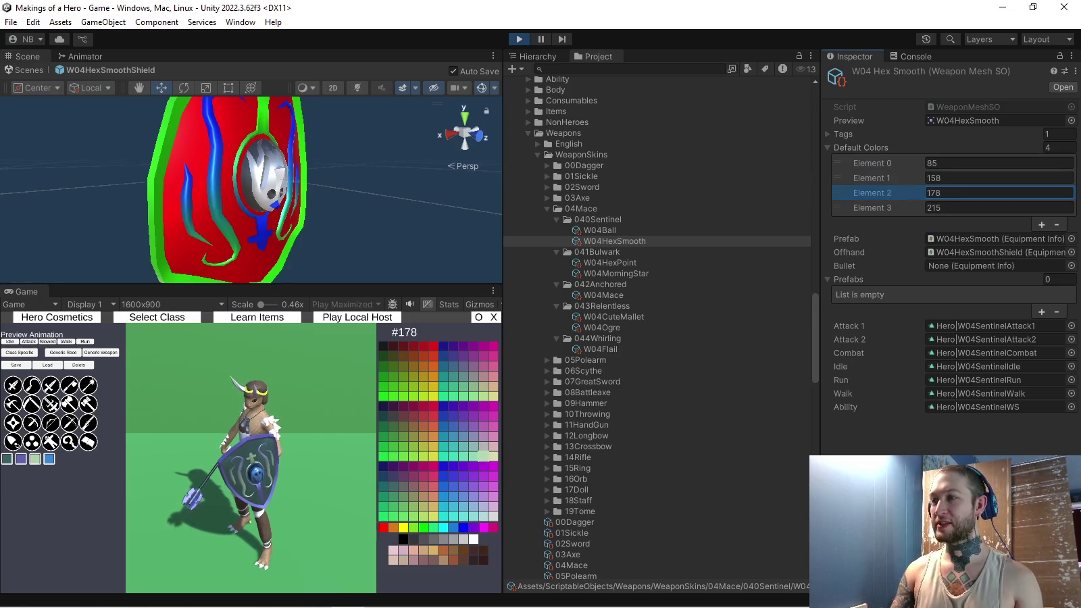
{"action": "key", "text": "Tab"}
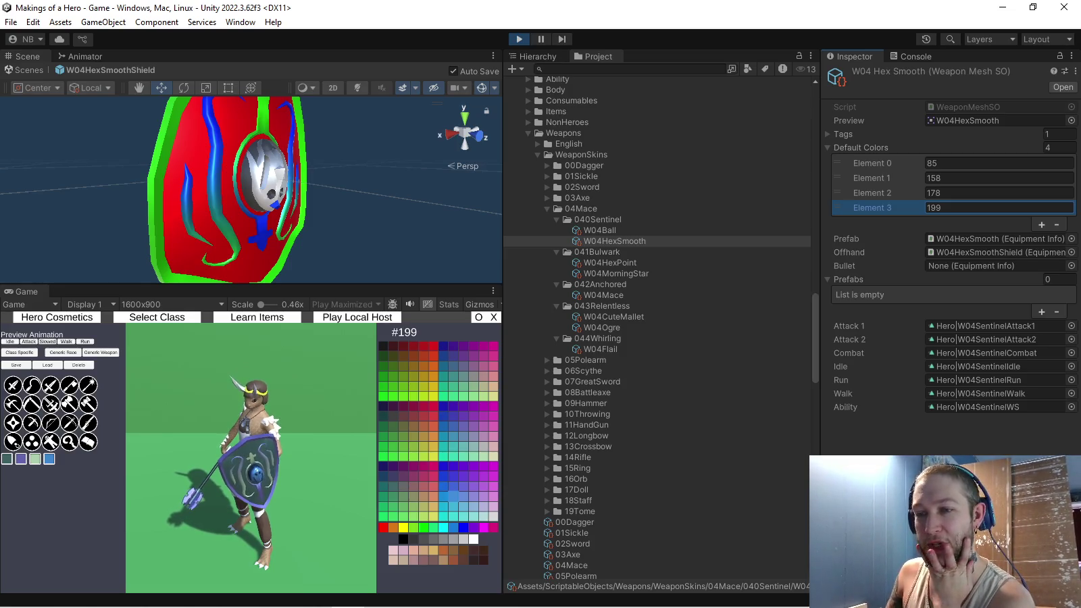
{"action": "left_click", "coordinate": [88, 385]}
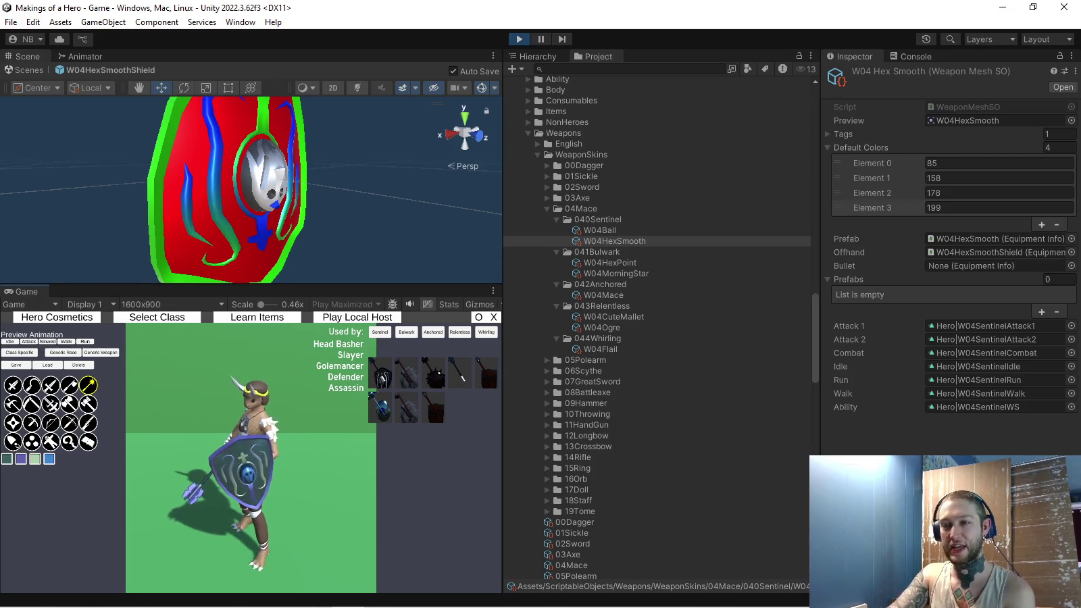
Step: Stop the game preview and switch to GIMP
{"action": "key", "text": "ctrl+p"}
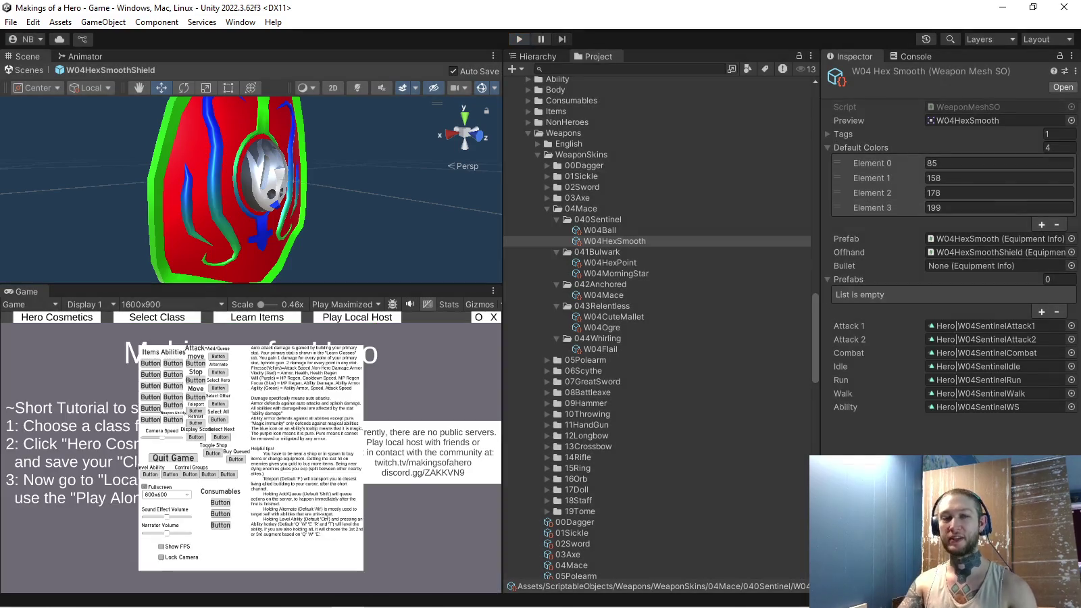
{"action": "key", "text": "alt+Tab"}
{"action": "key", "text": "Tab"}
{"action": "key", "text": "Tab"}
{"action": "key", "text": "Tab"}
{"action": "key", "text": "Tab"}
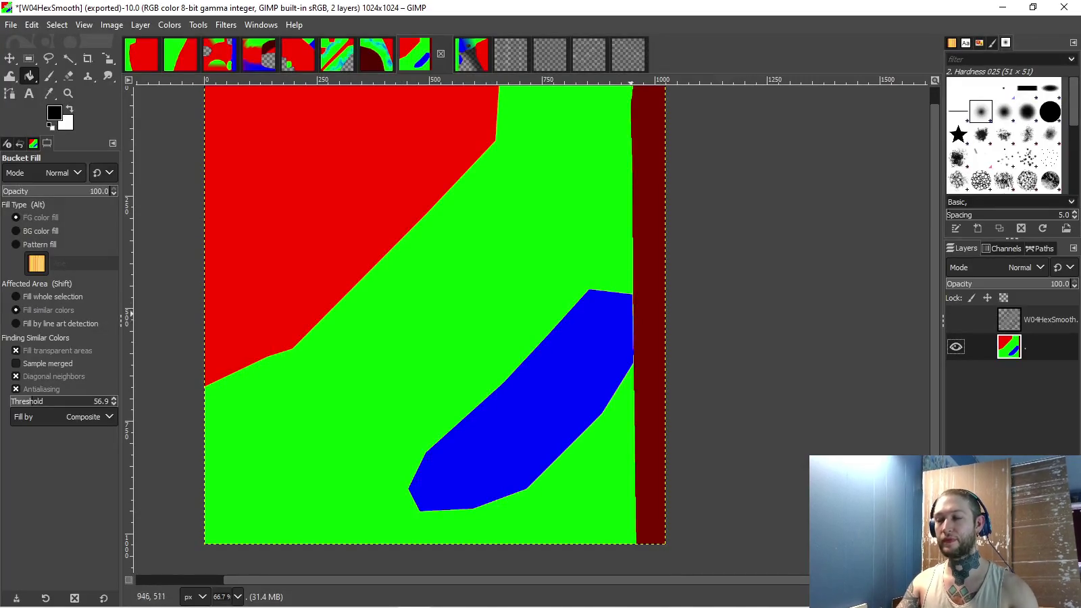
Step: Bring up the W04HexSmoothShield image with its UV wireframe layer visible
{"action": "key", "text": "ctrl+Page_Down"}
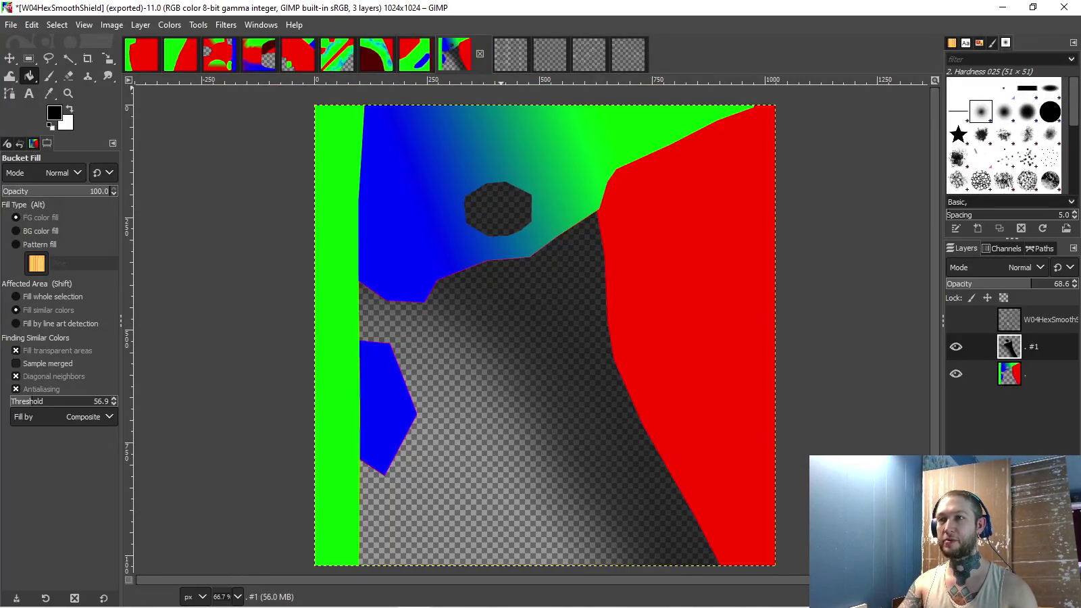
{"action": "left_click", "coordinate": [956, 319]}
{"action": "mouse_move", "coordinate": [745, 353]}
{"action": "left_mouse_down"}
{"action": "mouse_move", "coordinate": [752, 344]}
{"action": "mouse_move", "coordinate": [738, 346]}
{"action": "left_mouse_up"}
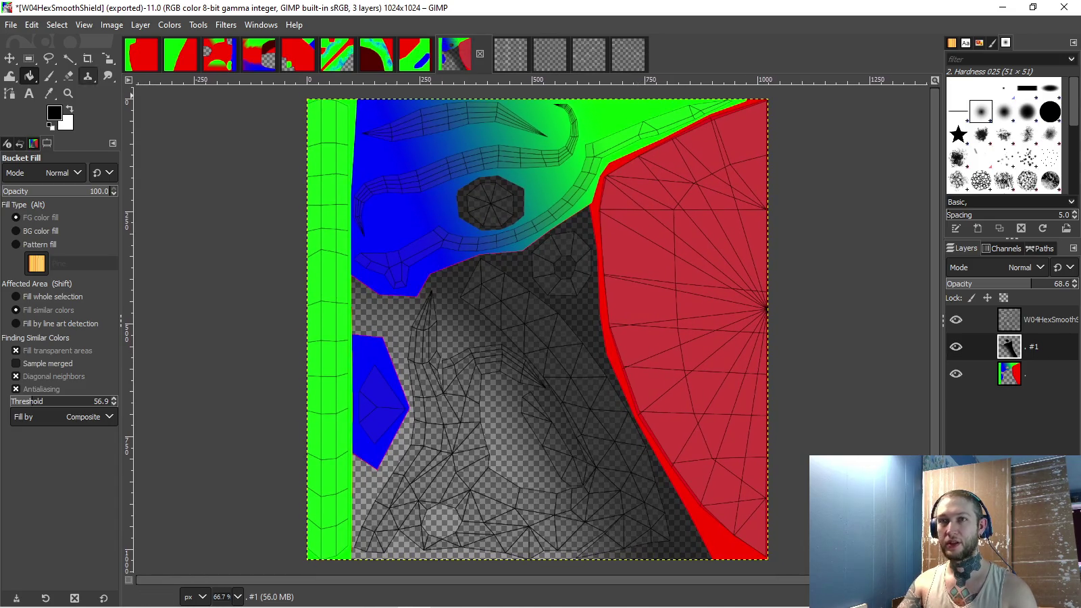
Step: Fuzzy-select the shield's dark grey, blue gradient and green gradient areas
{"action": "left_click", "coordinate": [68, 58]}
{"action": "left_click", "coordinate": [541, 338]}
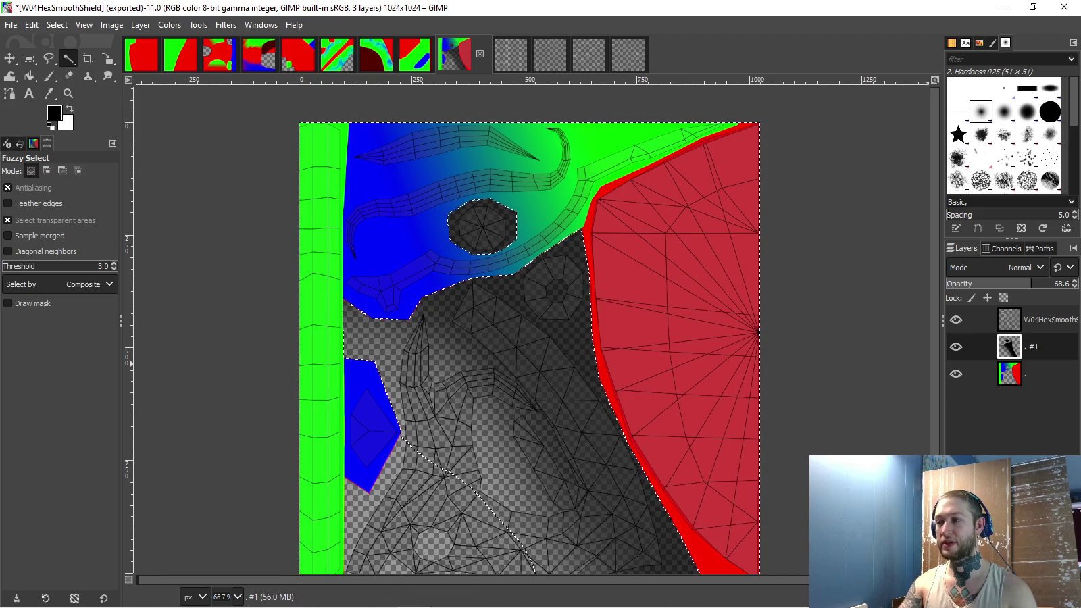
{"action": "left_click", "coordinate": [1041, 373]}
{"action": "left_click", "coordinate": [412, 234]}
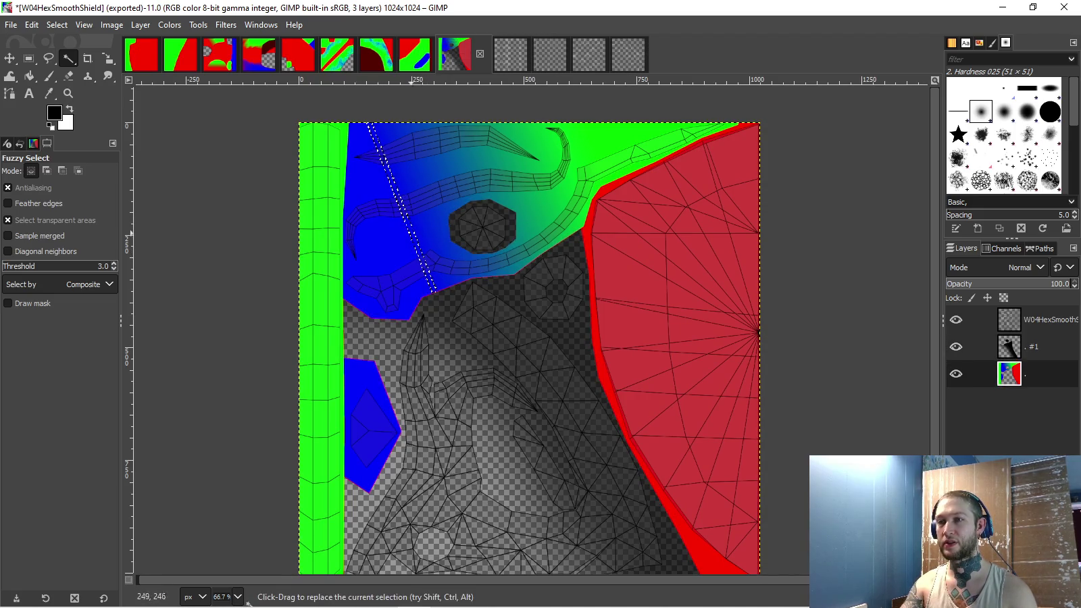
{"action": "mouse_move", "coordinate": [412, 233]}
{"action": "left_mouse_down"}
{"action": "mouse_move", "coordinate": [419, 217]}
{"action": "mouse_move", "coordinate": [387, 199]}
{"action": "mouse_move", "coordinate": [494, 190]}
{"action": "left_mouse_up"}
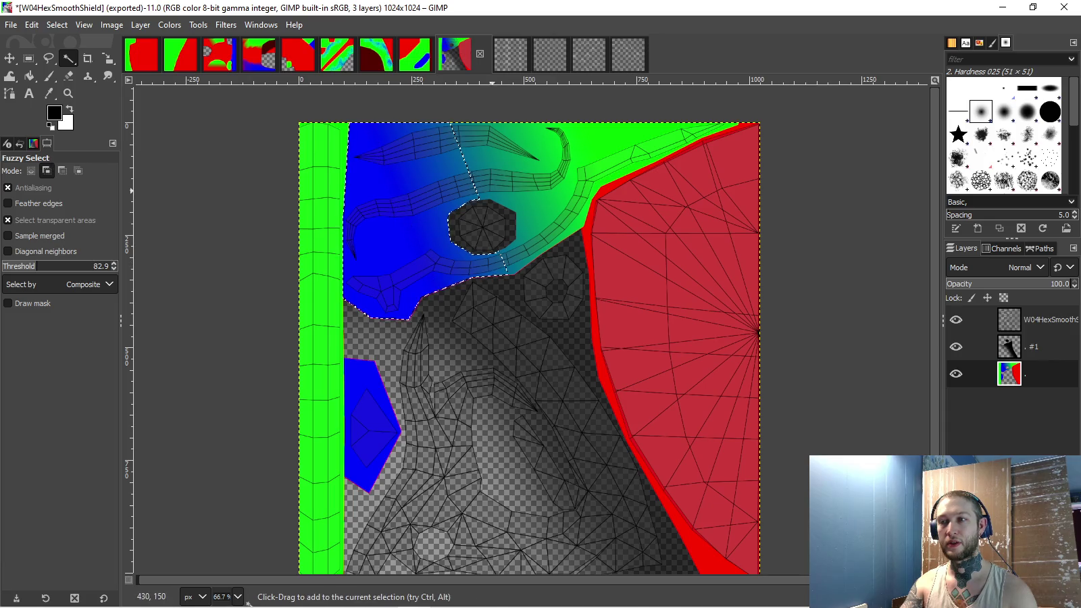
{"action": "left_click", "coordinate": [676, 152], "text": "shift"}
Step: Check the selection and make white the Bucket Fill colour
{"action": "scroll", "coordinate": [316, 217], "scroll_direction": "down", "scroll_amount": 1}
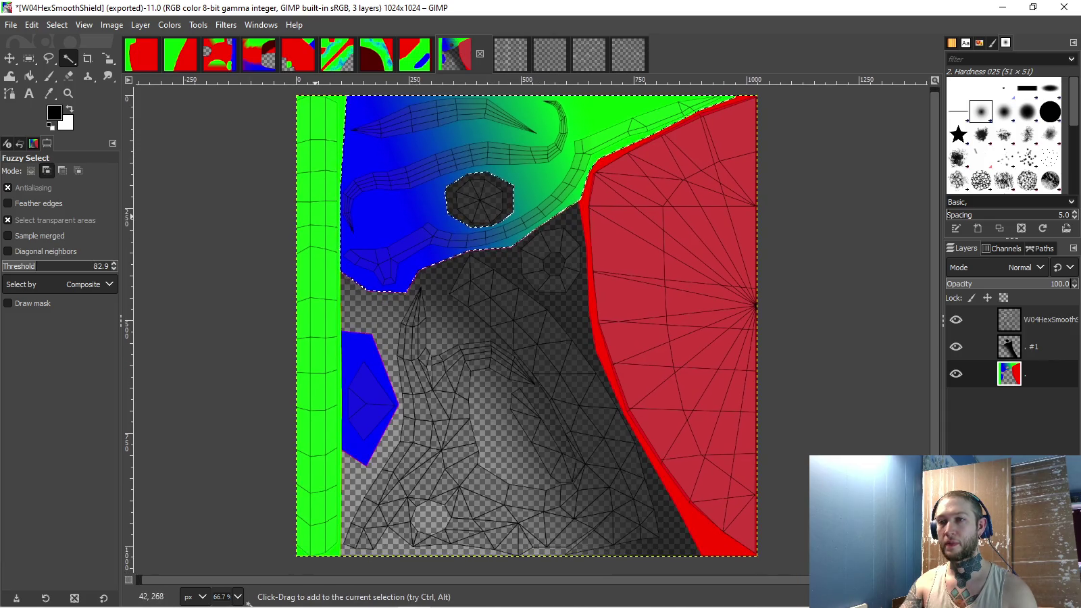
{"action": "scroll", "coordinate": [148, 569], "scroll_direction": "up", "scroll_amount": 1}
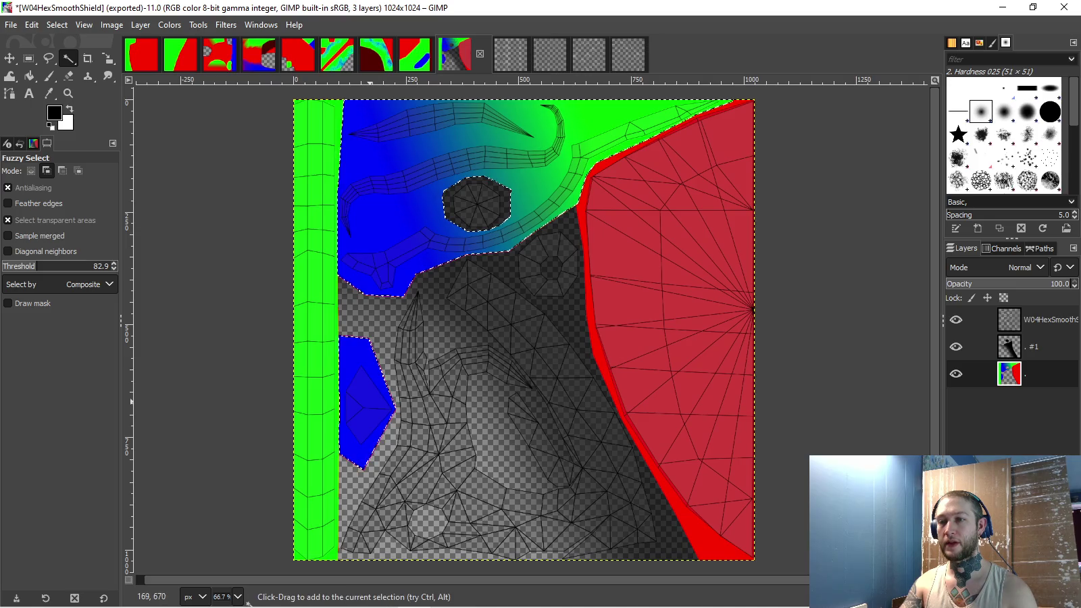
{"action": "scroll", "coordinate": [149, 569], "scroll_direction": "right", "scroll_amount": 1}
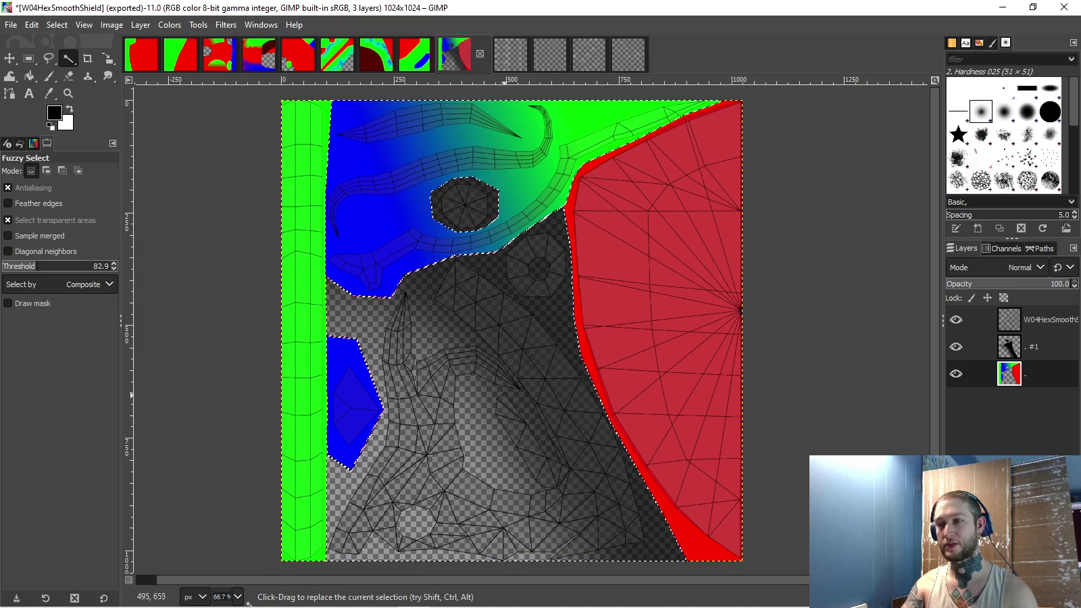
{"action": "scroll", "coordinate": [504, 386], "scroll_direction": "down", "scroll_amount": 3}
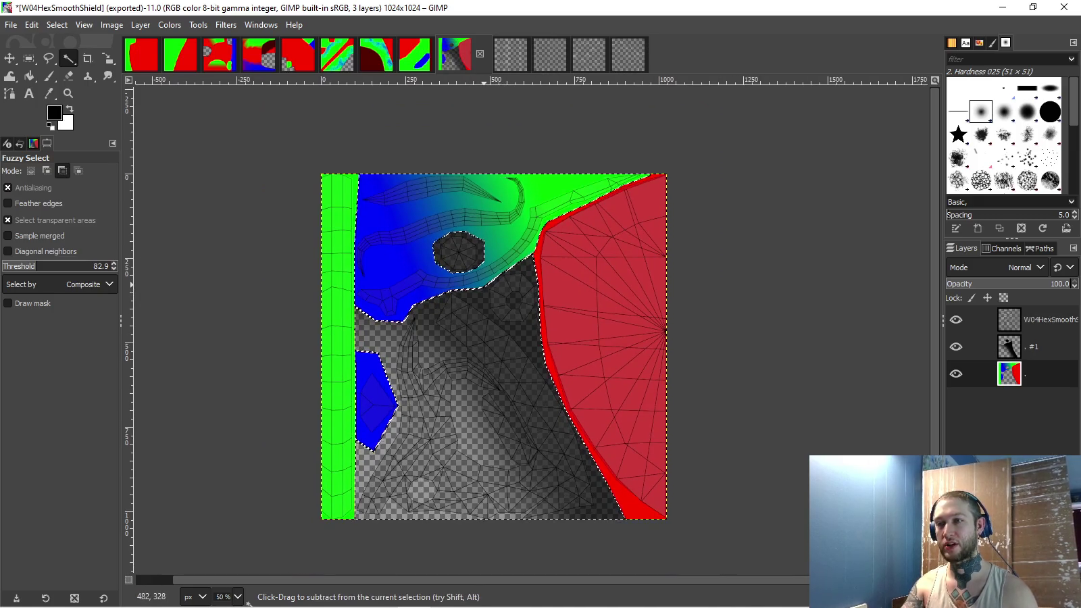
{"action": "scroll", "coordinate": [483, 286], "scroll_direction": "up", "scroll_amount": 1}
{"action": "scroll", "coordinate": [446, 294], "scroll_direction": "up", "scroll_amount": 1}
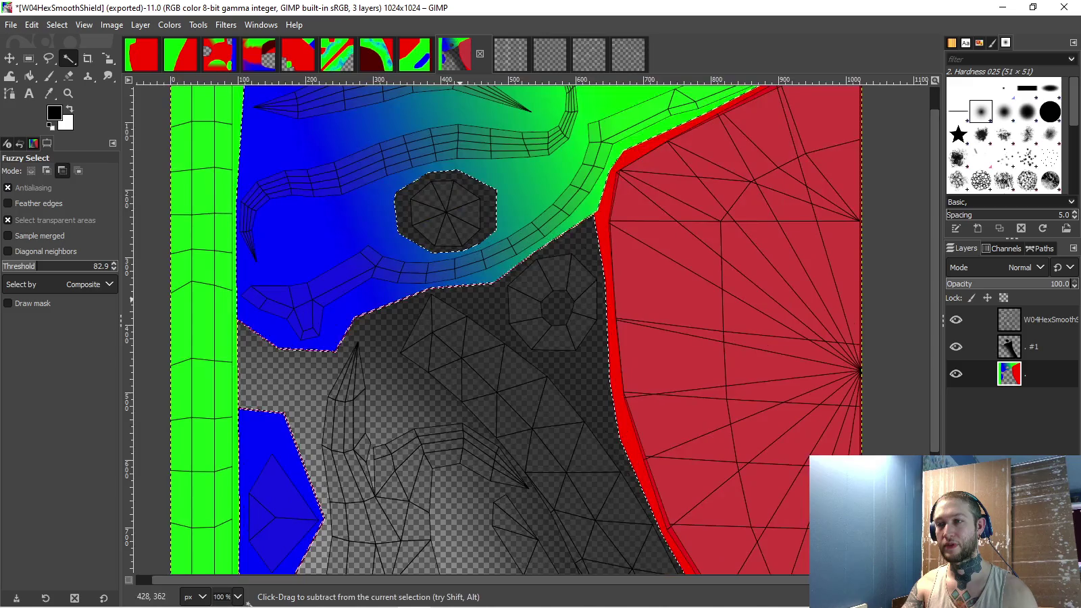
{"action": "scroll", "coordinate": [429, 284], "scroll_direction": "down", "scroll_amount": 1}
{"action": "key", "text": "x"}
{"action": "key", "text": "shift+b"}
Step: Undo trial white fills and add a new layer above layer #1
{"action": "left_click", "coordinate": [431, 290]}
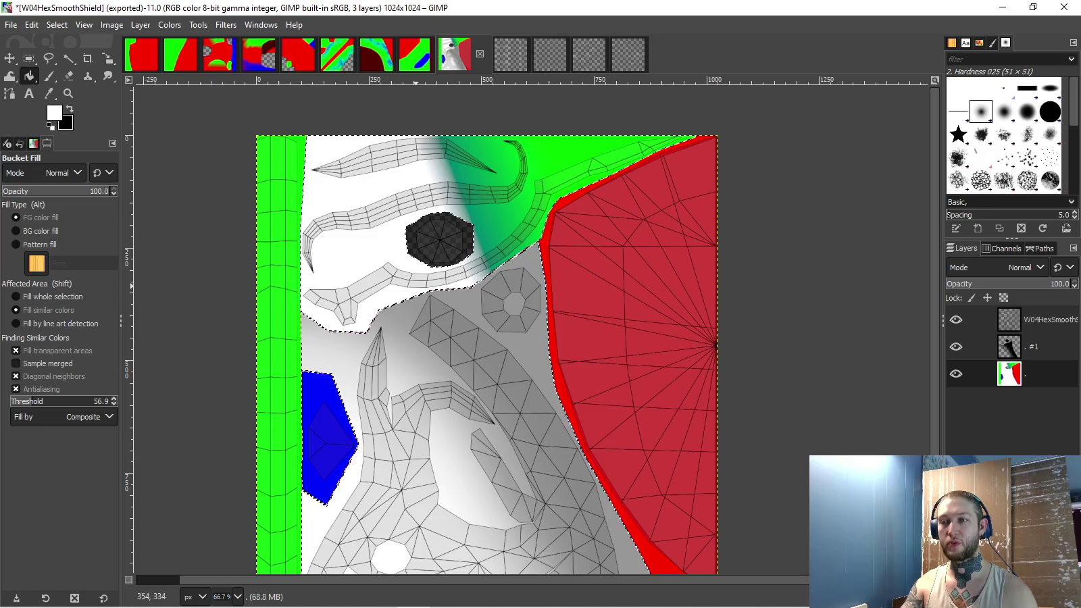
{"action": "left_click", "coordinate": [499, 221]}
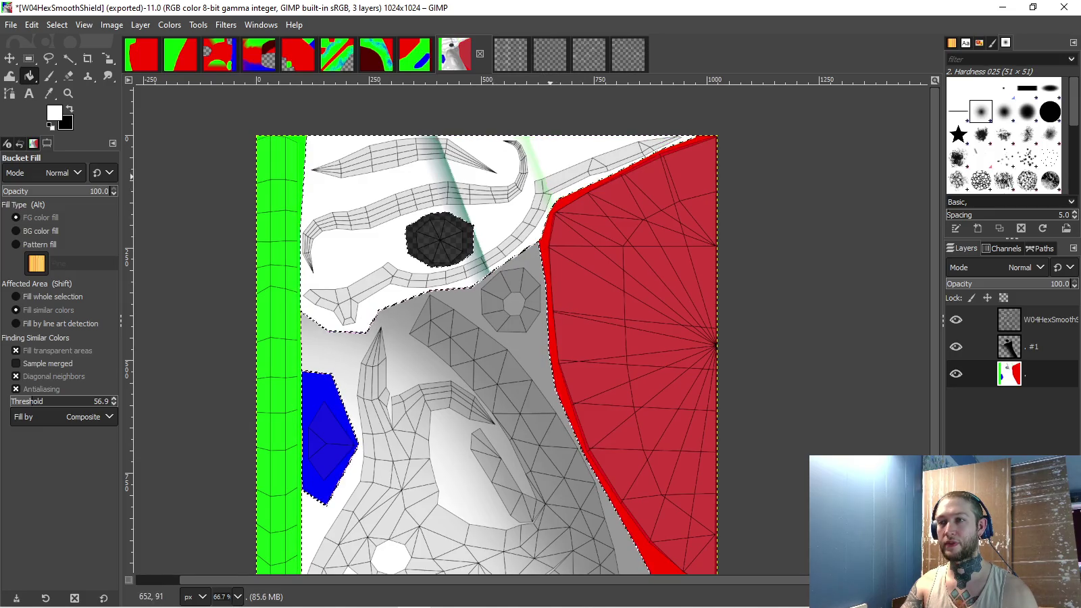
{"action": "key", "text": "ctrl+z"}
{"action": "key", "text": "ctrl+z"}
{"action": "key", "text": "ctrl+z"}
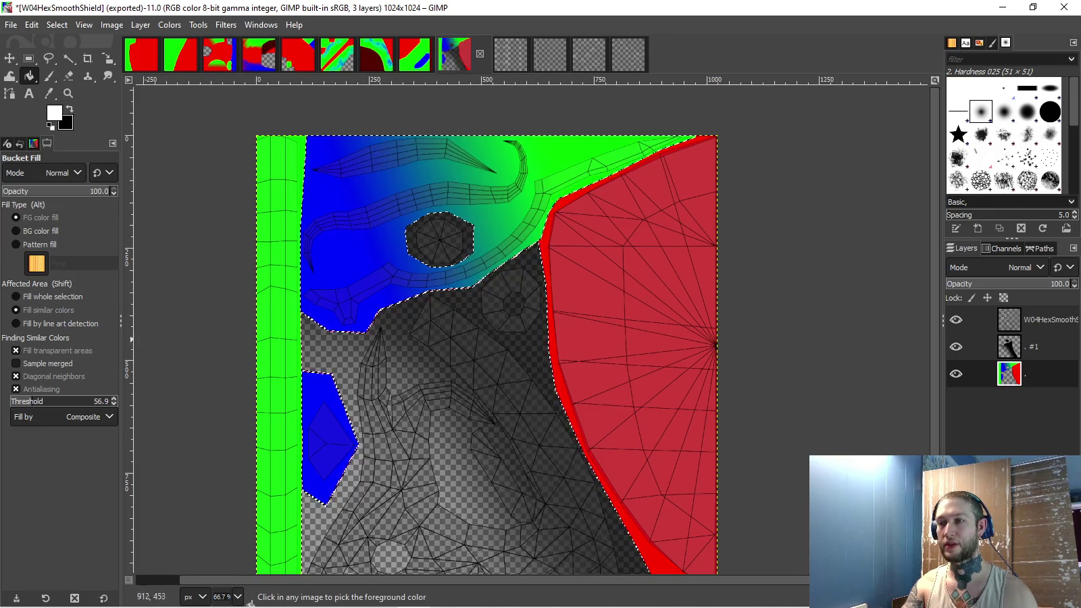
{"action": "right_click", "coordinate": [1036, 347]}
{"action": "left_click", "coordinate": [946, 106]}
{"action": "key", "text": "Return"}
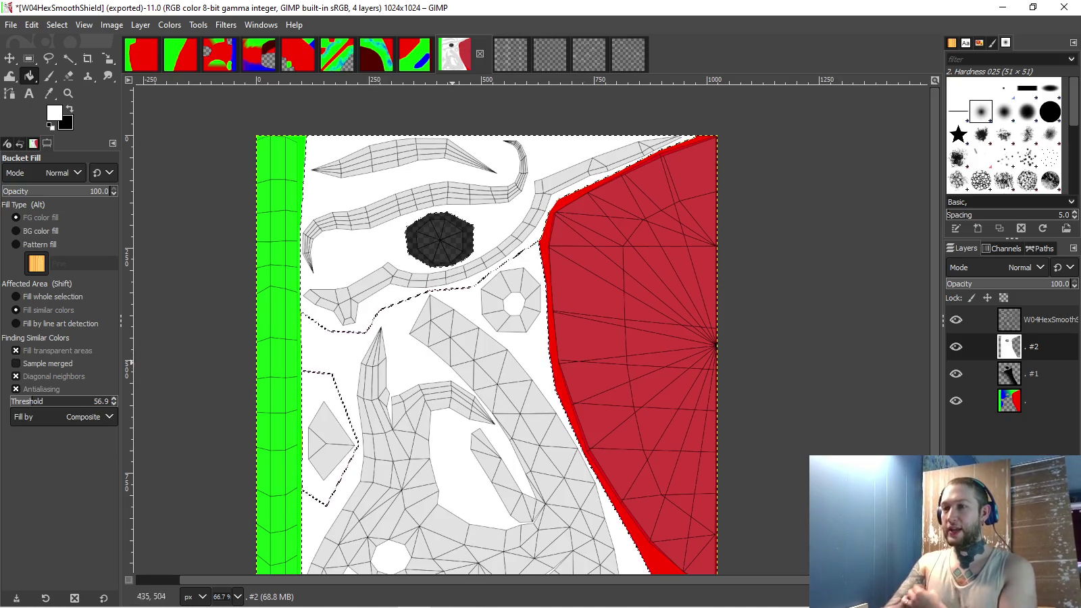
Step: Fill the selection white on the new layer, deselect, and fuzzy-select the white background
{"action": "key", "text": "ctrl+shift"}
{"action": "key", "text": "ctrl+shift+a"}
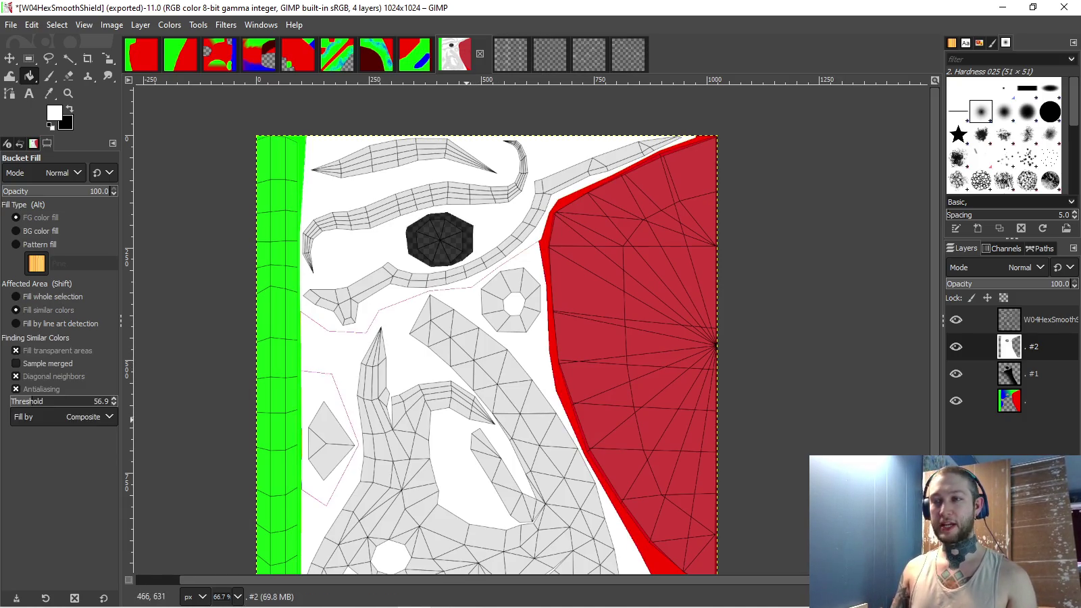
{"action": "scroll", "coordinate": [473, 406], "scroll_direction": "down", "scroll_amount": 1}
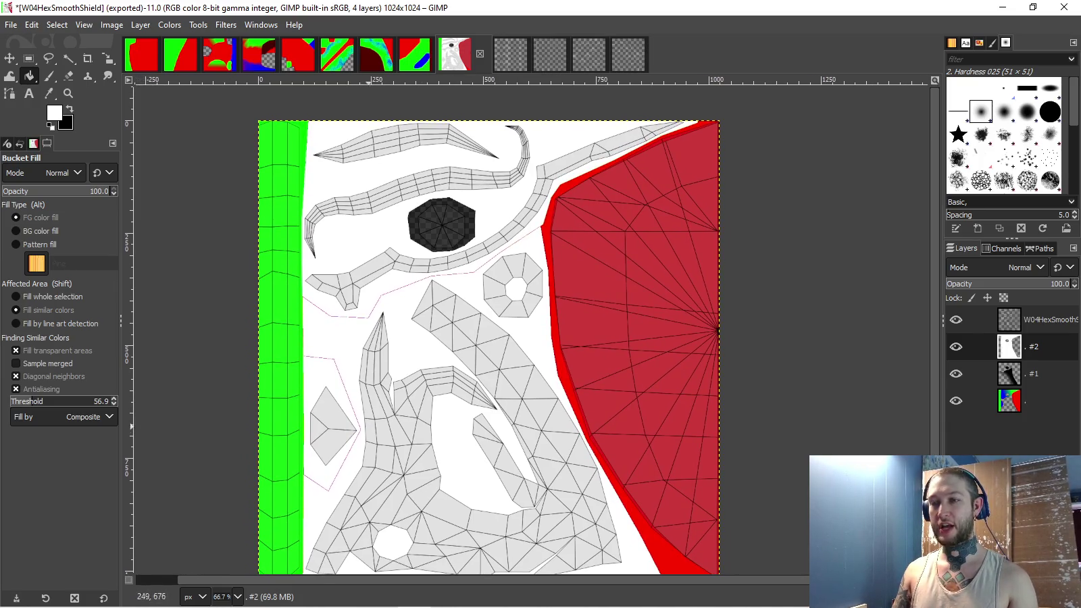
{"action": "scroll", "coordinate": [370, 426], "scroll_direction": "down", "scroll_amount": 2}
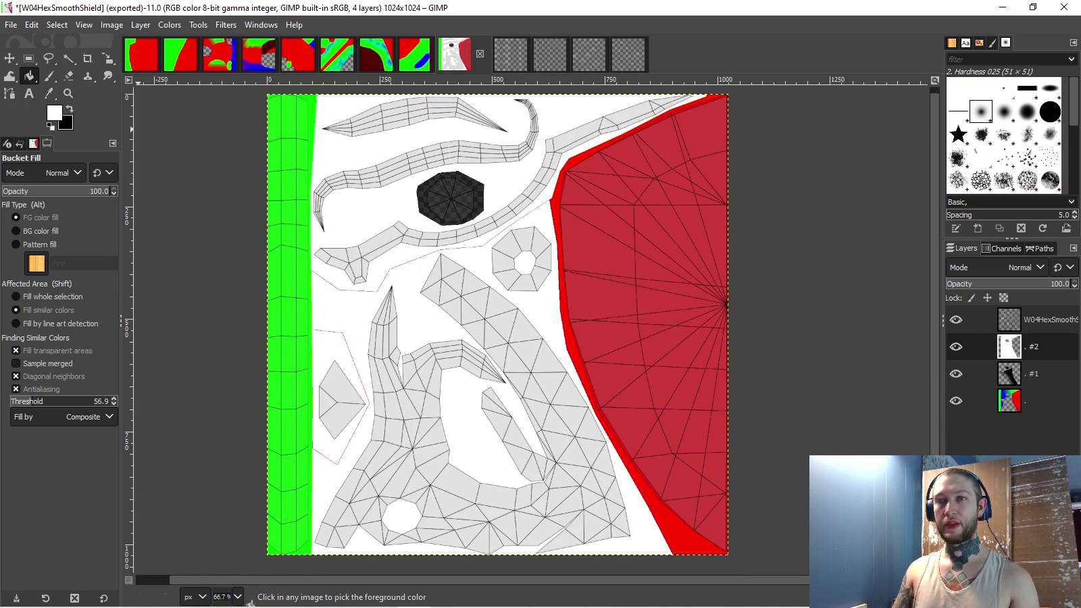
{"action": "left_click", "coordinate": [69, 58]}
{"action": "left_click", "coordinate": [418, 331]}
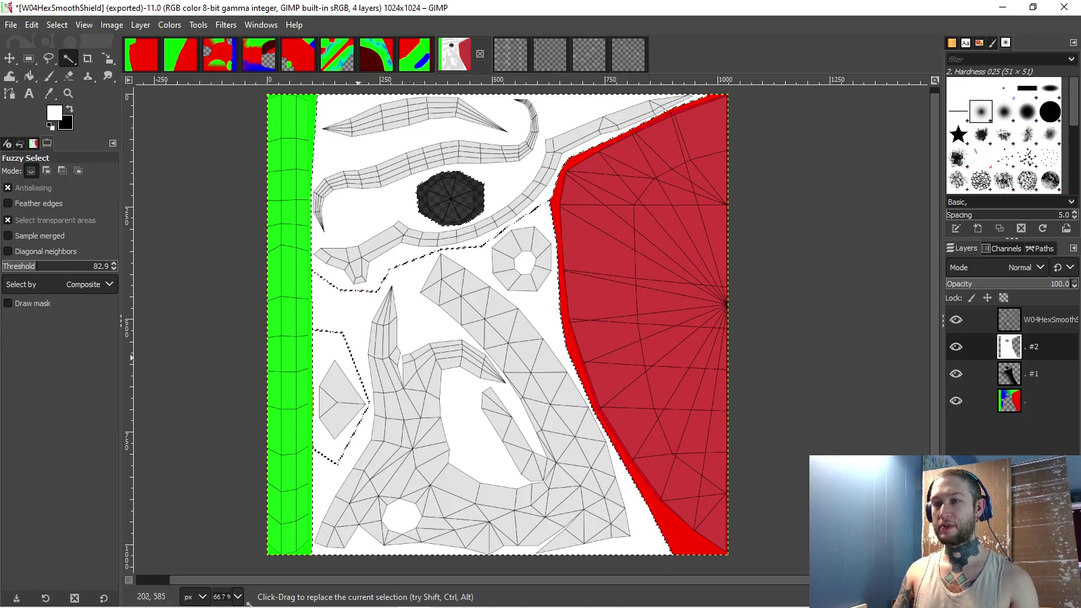
Step: Subtract the small left diamond island from the background selection
{"action": "left_click", "coordinate": [48, 58]}
{"action": "scroll", "coordinate": [316, 300], "scroll_direction": "up", "scroll_amount": 4, "text": "ctrl"}
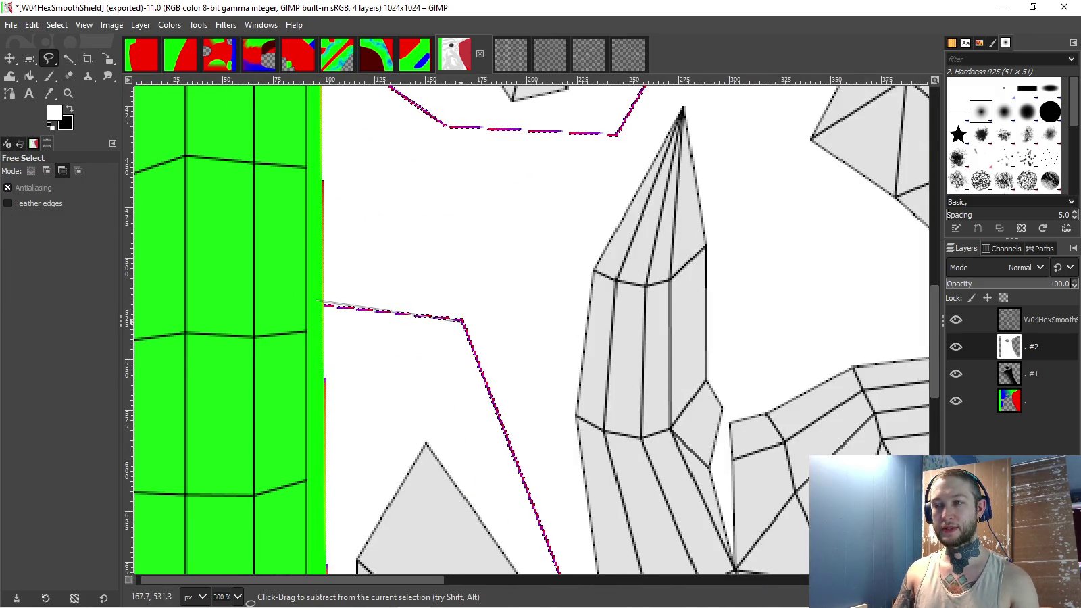
{"action": "scroll", "coordinate": [534, 436], "scroll_direction": "down", "scroll_amount": 5}
{"action": "scroll", "coordinate": [534, 436], "scroll_direction": "down", "scroll_amount": 2, "text": "ctrl"}
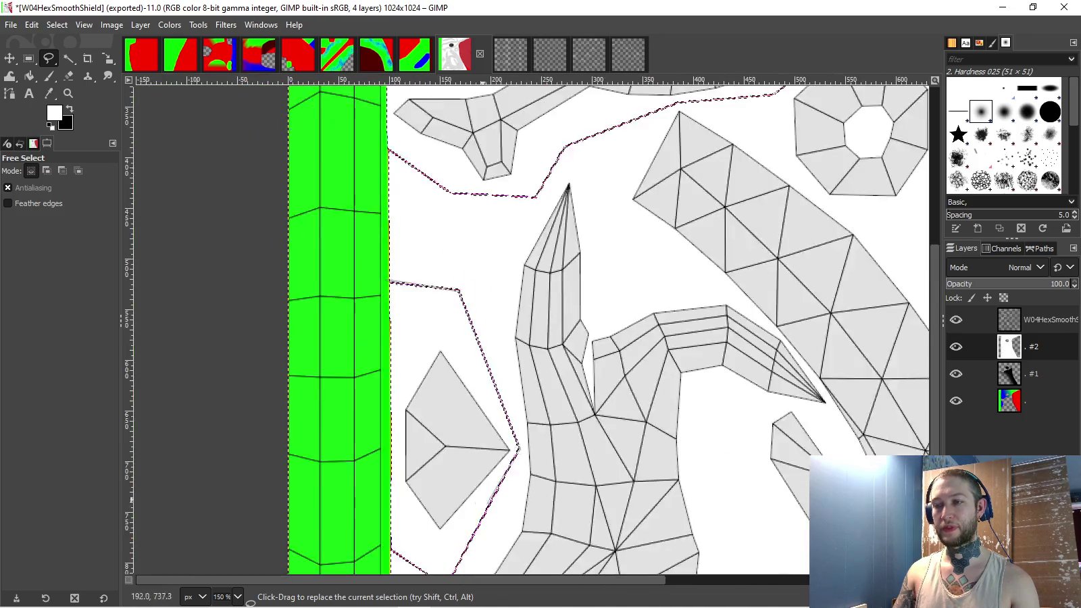
{"action": "scroll", "coordinate": [457, 424], "scroll_direction": "up", "scroll_amount": 2, "text": "ctrl"}
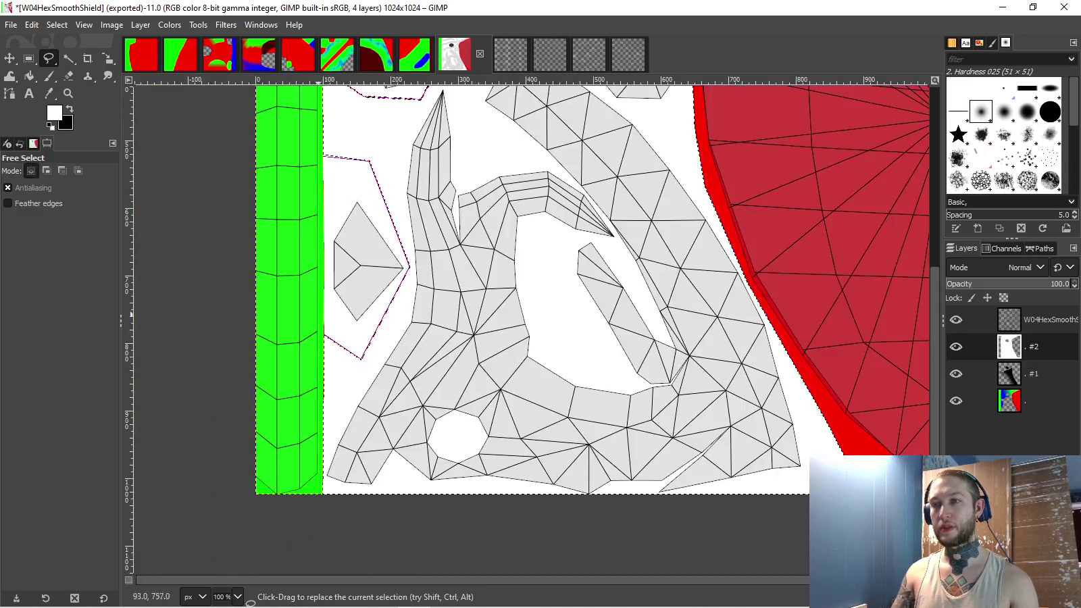
{"action": "scroll", "coordinate": [326, 331], "scroll_direction": "down", "scroll_amount": 3, "text": "ctrl"}
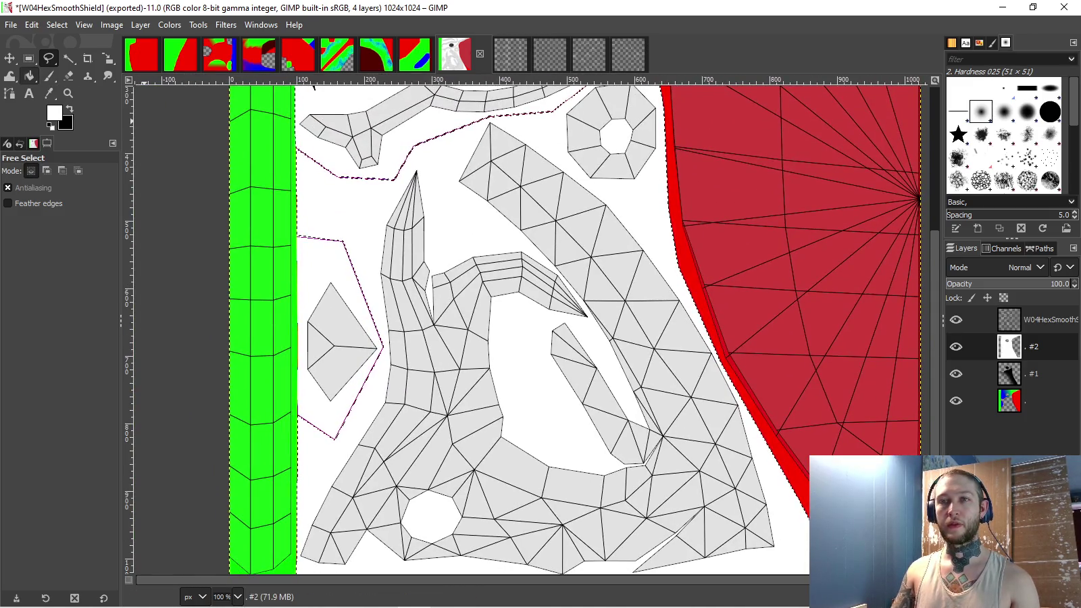
Step: Bucket-fill the selected background with light grey dfdfdf
{"action": "left_click", "coordinate": [54, 112]}
{"action": "left_click_drag", "start_coordinate": [756, 182], "coordinate": [756, 196]}
{"action": "key", "text": "Return"}
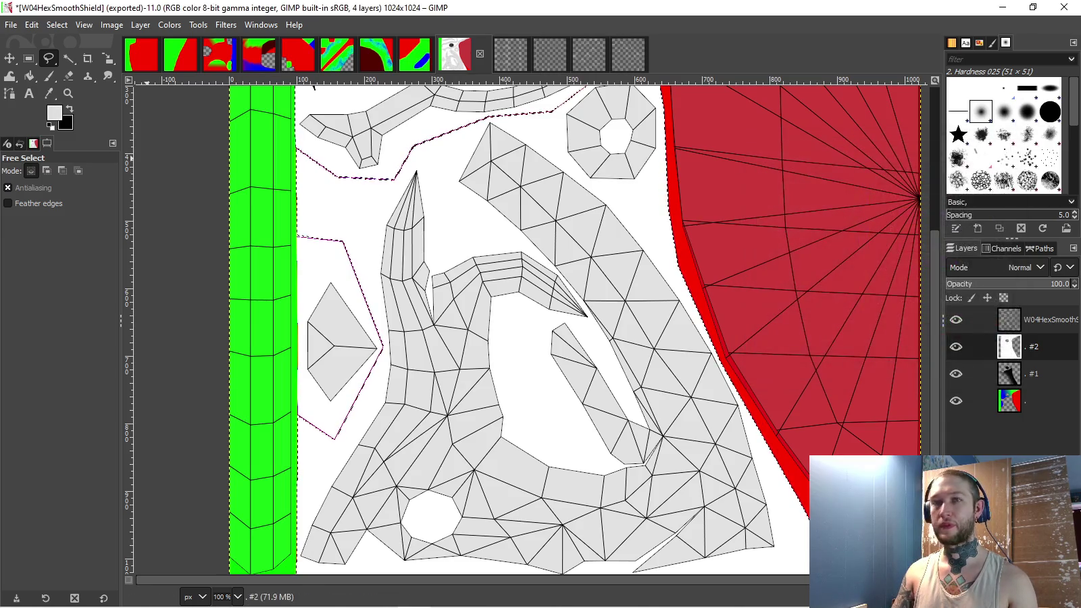
{"action": "key", "text": "shift+b"}
{"action": "left_click", "coordinate": [458, 250]}
{"action": "scroll", "coordinate": [458, 248], "scroll_direction": "up", "scroll_amount": 5}
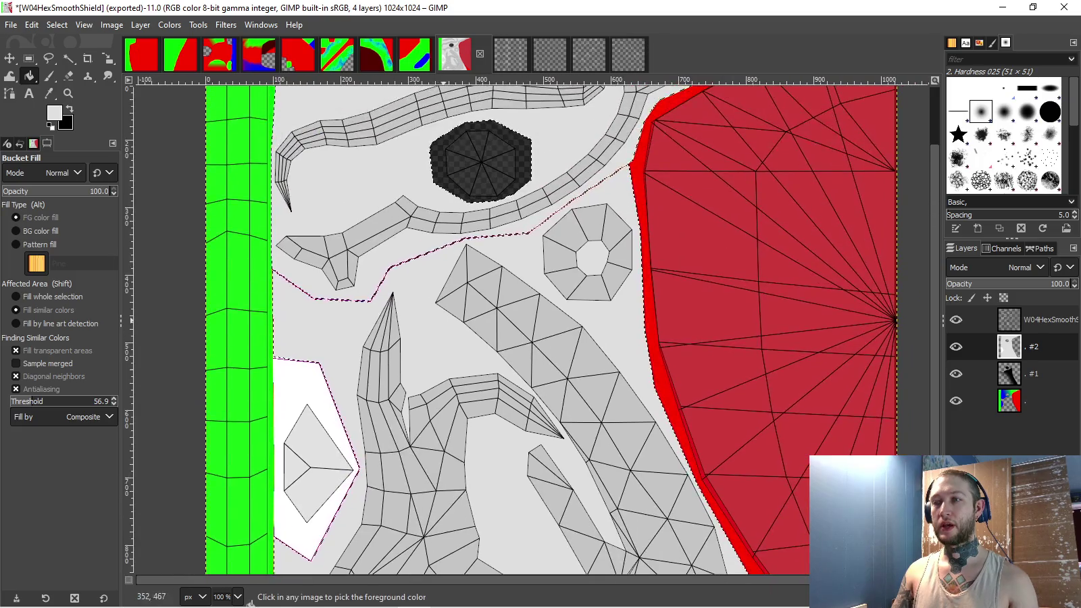
{"action": "scroll", "coordinate": [457, 249], "scroll_direction": "down", "scroll_amount": 2, "text": "ctrl"}
Step: Faintly erase the top strip with a large hard eraser at 12.5% opacity
{"action": "key", "text": "shift+e"}
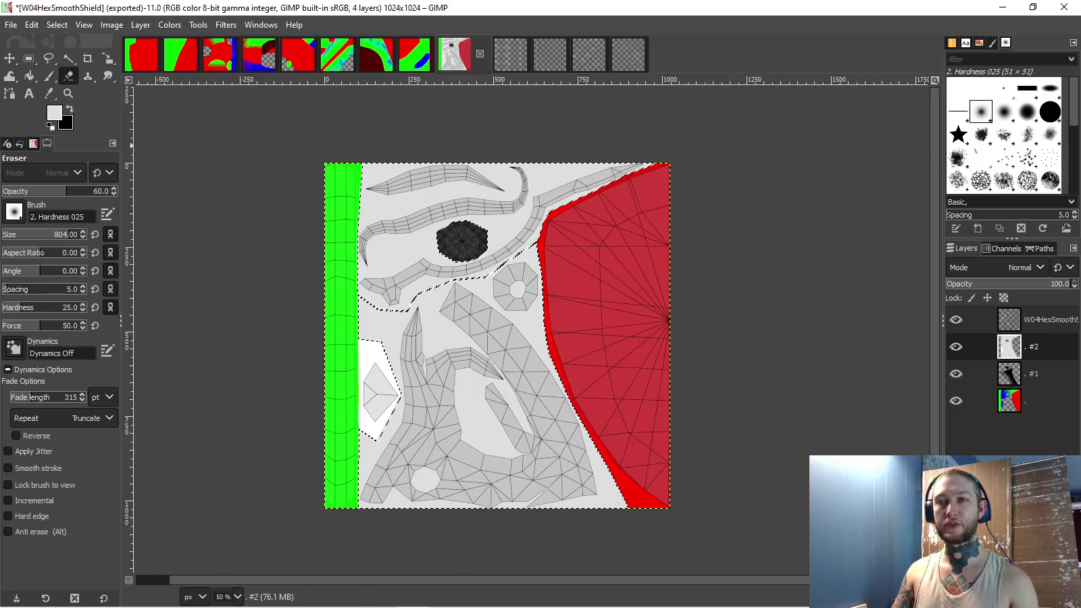
{"action": "left_click", "coordinate": [1049, 112]}
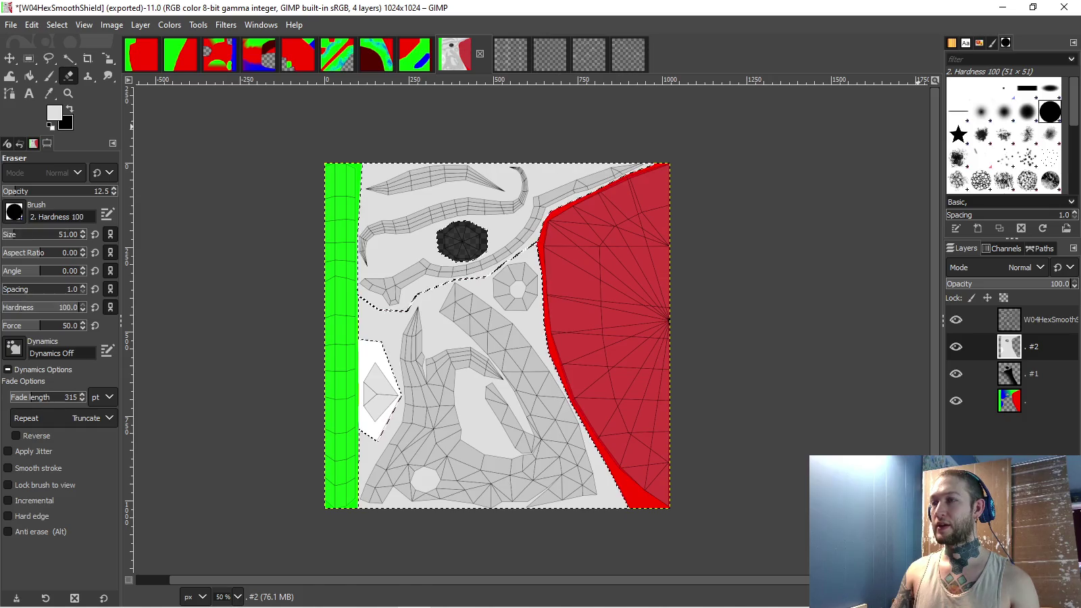
{"action": "key", "text": "bracketright"}
{"action": "mouse_move", "coordinate": [391, 177]}
{"action": "left_mouse_down"}
{"action": "mouse_move", "coordinate": [717, 169]}
{"action": "mouse_move", "coordinate": [550, 188]}
{"action": "mouse_move", "coordinate": [432, 284]}
{"action": "mouse_move", "coordinate": [513, 310]}
{"action": "mouse_move", "coordinate": [419, 335]}
{"action": "mouse_move", "coordinate": [548, 341]}
{"action": "mouse_move", "coordinate": [313, 367]}
{"action": "mouse_move", "coordinate": [487, 405]}
{"action": "mouse_move", "coordinate": [205, 427]}
{"action": "mouse_move", "coordinate": [597, 510]}
{"action": "mouse_move", "coordinate": [569, 514]}
{"action": "left_mouse_up"}
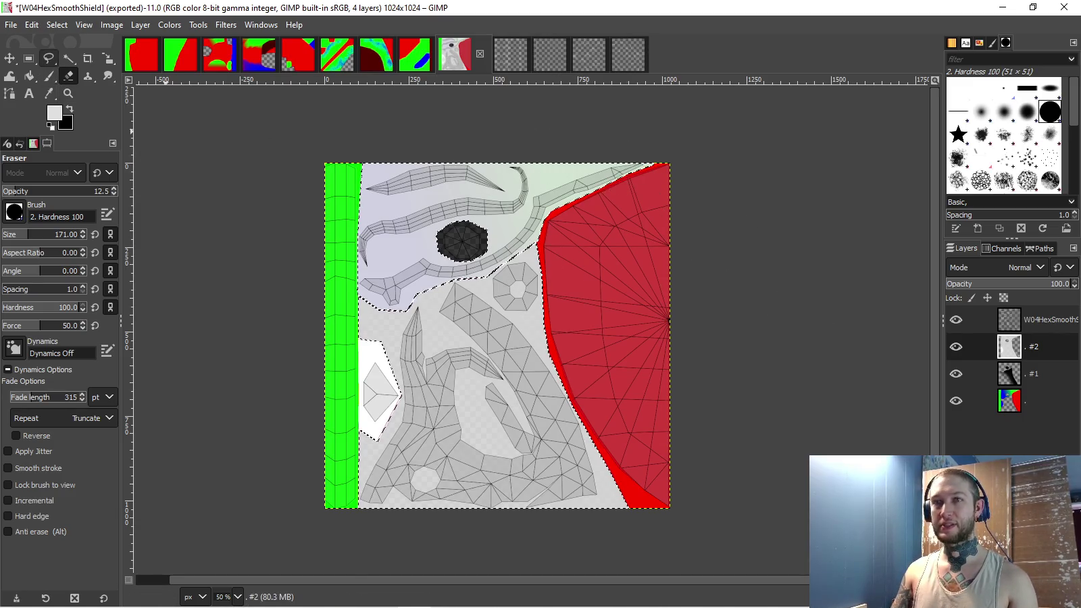
{"action": "left_click", "coordinate": [68, 59]}
{"action": "left_click_drag", "start_coordinate": [341, 286], "coordinate": [347, 296]}
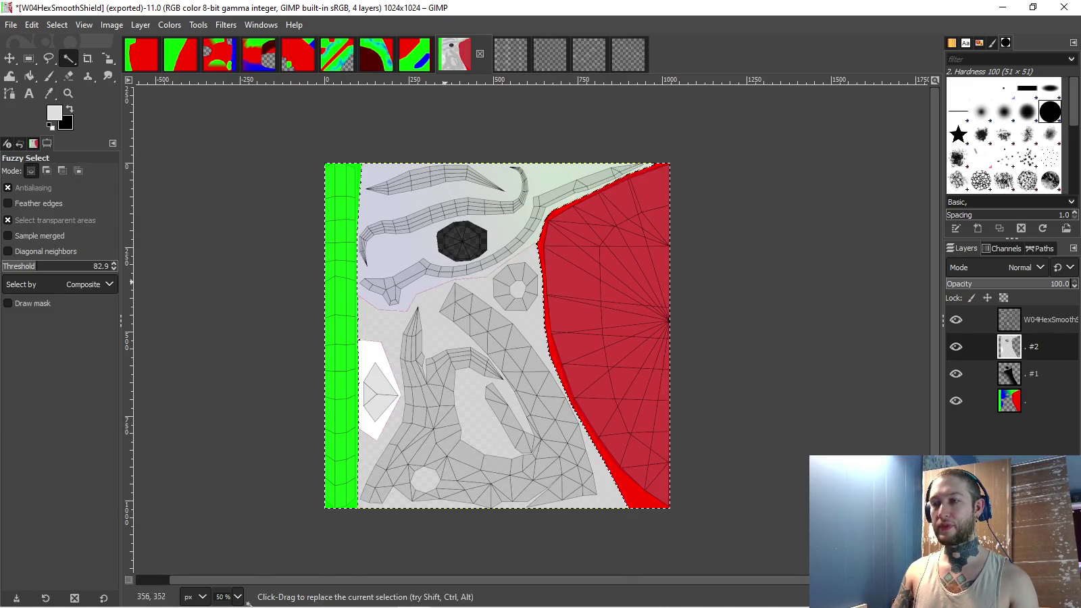
Step: Paint the green strip and red area with grey 989898 at about 62% opacity
{"action": "left_click", "coordinate": [54, 112]}
{"action": "left_click_drag", "start_coordinate": [754, 202], "coordinate": [755, 233]}
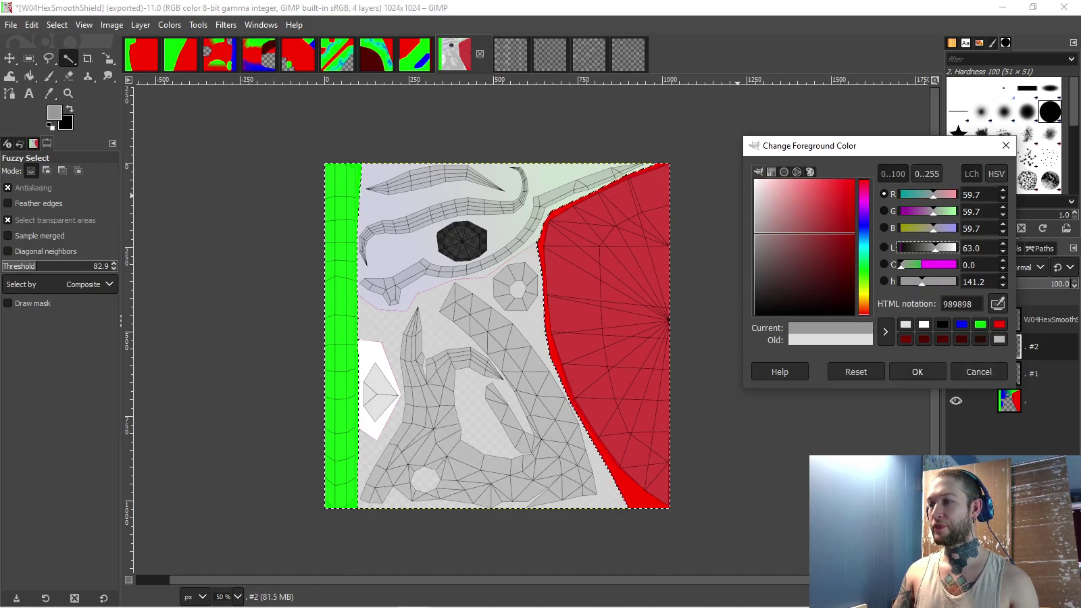
{"action": "key", "text": "Return"}
{"action": "key", "text": "p"}
{"action": "left_click_drag", "start_coordinate": [108, 192], "coordinate": [88, 192]}
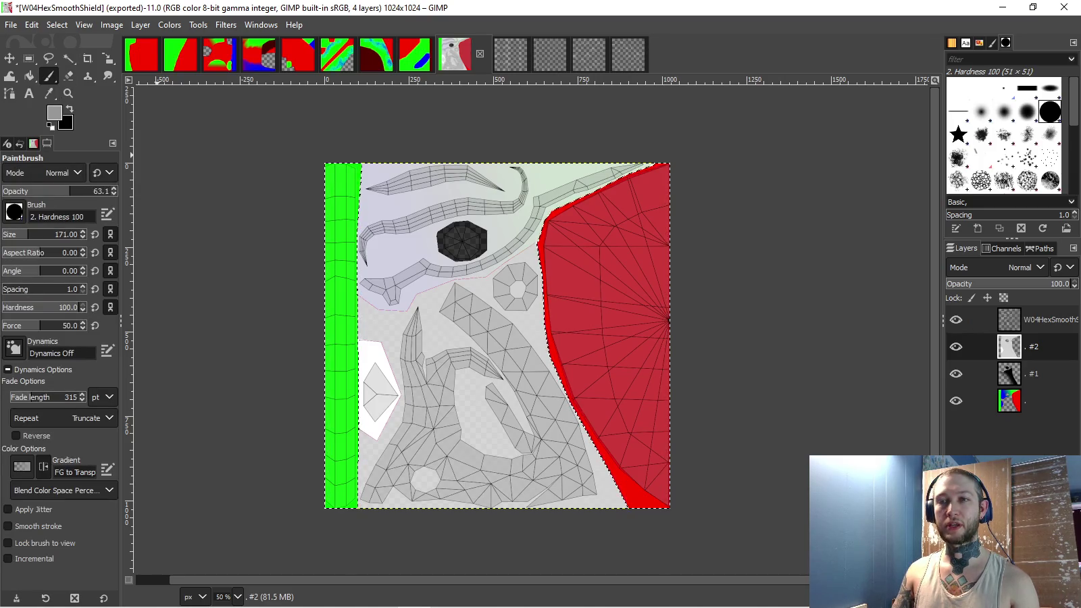
{"action": "mouse_move", "coordinate": [338, 150]}
{"action": "left_mouse_down"}
{"action": "mouse_move", "coordinate": [331, 314]}
{"action": "mouse_move", "coordinate": [343, 543]}
{"action": "left_mouse_up"}
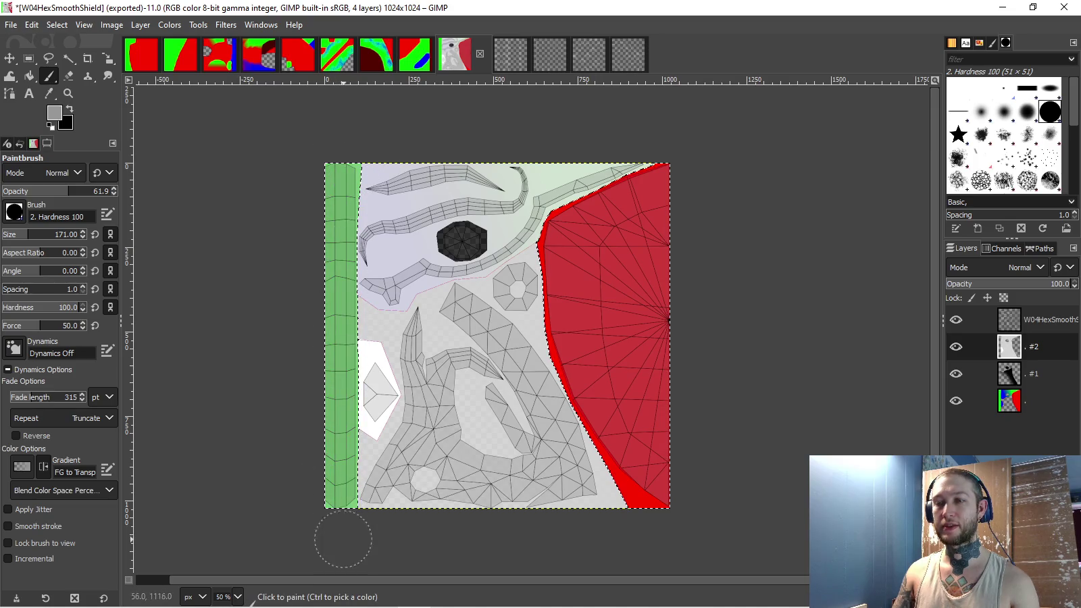
{"action": "mouse_move", "coordinate": [561, 203]}
{"action": "left_mouse_down"}
{"action": "mouse_move", "coordinate": [622, 144]}
{"action": "mouse_move", "coordinate": [688, 193]}
{"action": "mouse_move", "coordinate": [518, 331]}
{"action": "mouse_move", "coordinate": [635, 326]}
{"action": "mouse_move", "coordinate": [646, 381]}
{"action": "mouse_move", "coordinate": [640, 510]}
{"action": "left_mouse_up"}
Step: Hide layer #1, the bottom colour layer and the wireframe layer
{"action": "left_click", "coordinate": [957, 373]}
{"action": "left_click", "coordinate": [957, 400]}
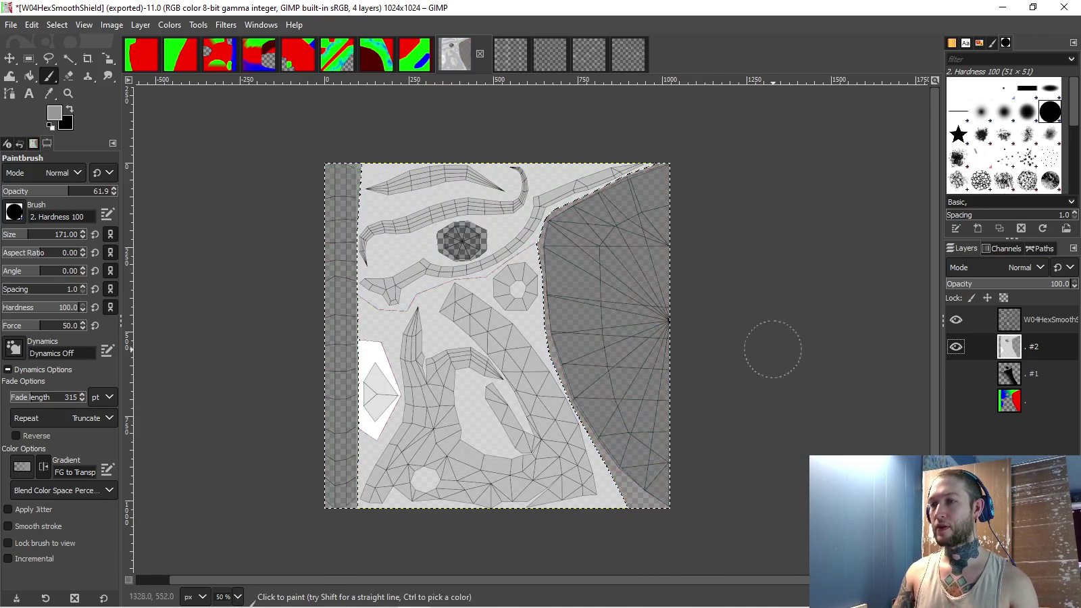
{"action": "left_click", "coordinate": [956, 319]}
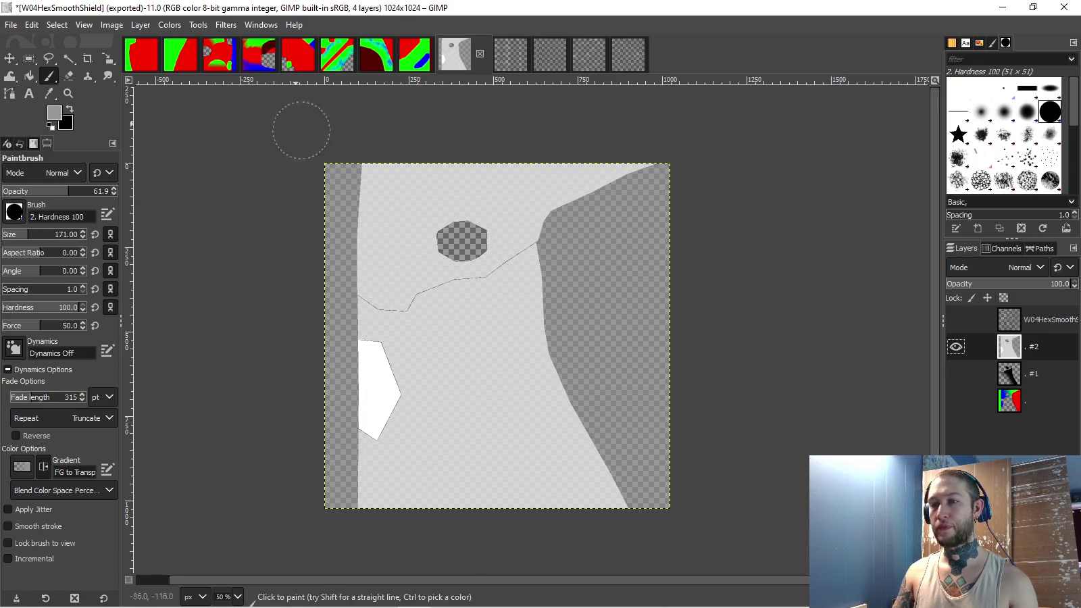
{"action": "left_click", "coordinate": [10, 24]}
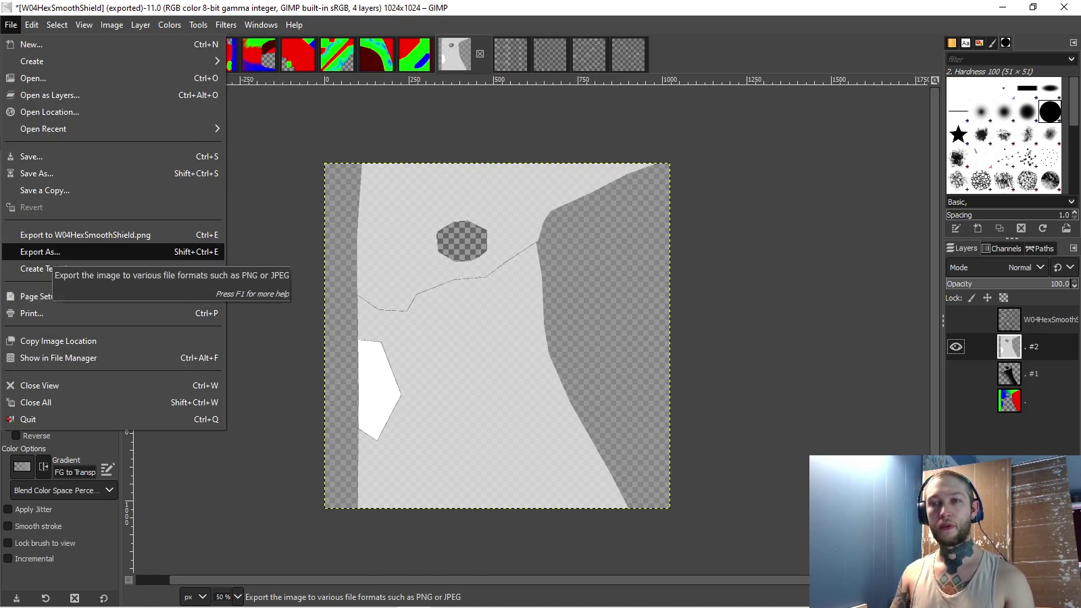
Step: Export the image as W04HexSmoothShieldMetallic.png in 8bpc GRAYA format
{"action": "left_click", "coordinate": [41, 249]}
{"action": "left_click", "coordinate": [365, 68]}
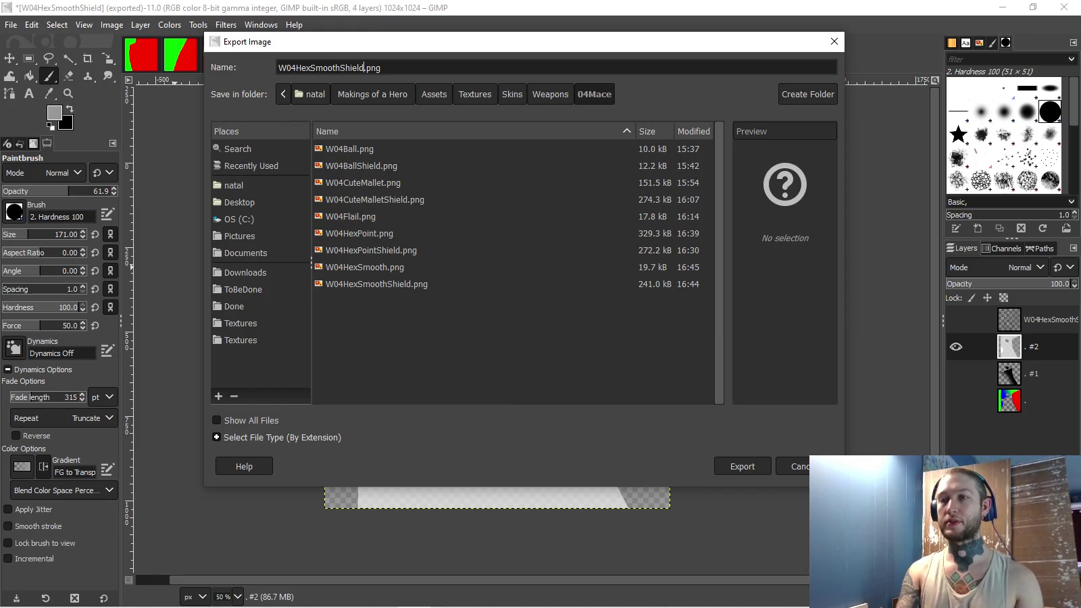
{"action": "type", "text": "llic"}
{"action": "key", "text": "Return"}
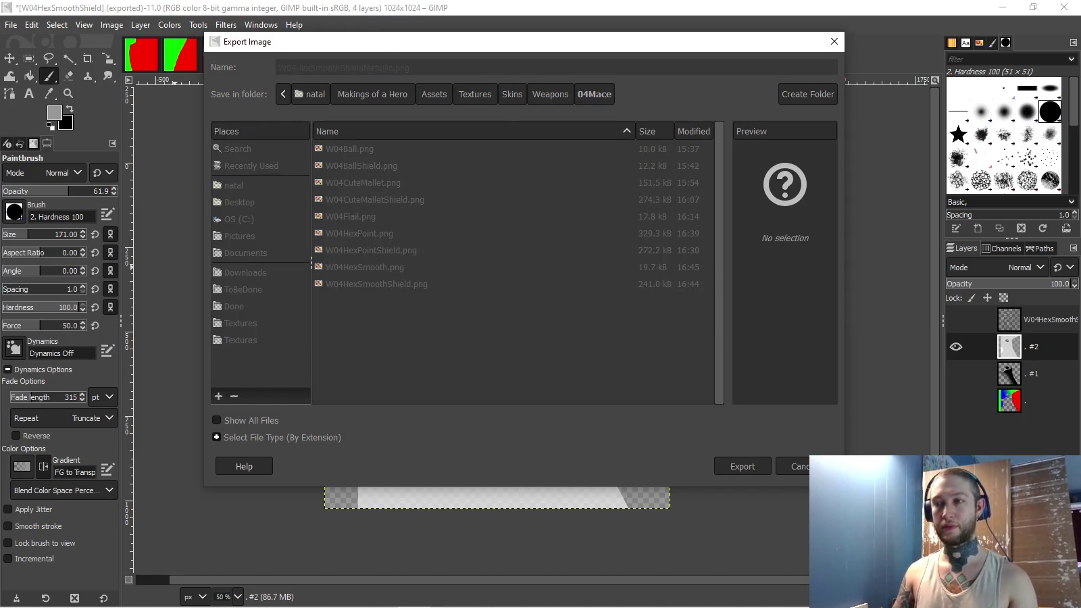
{"action": "left_click", "coordinate": [545, 321]}
{"action": "left_click", "coordinate": [482, 407]}
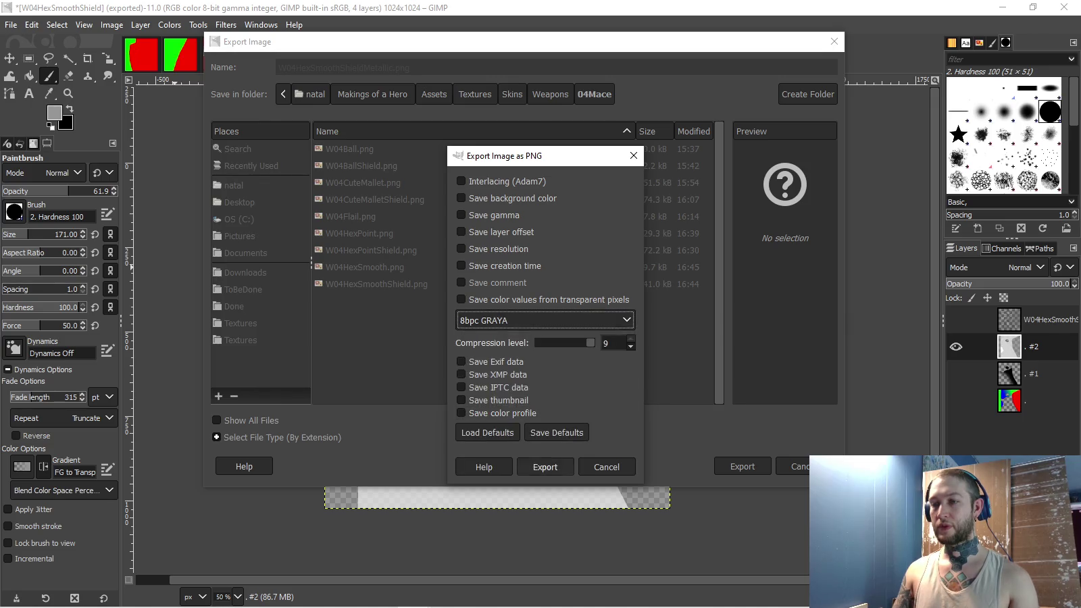
{"action": "left_click", "coordinate": [543, 465]}
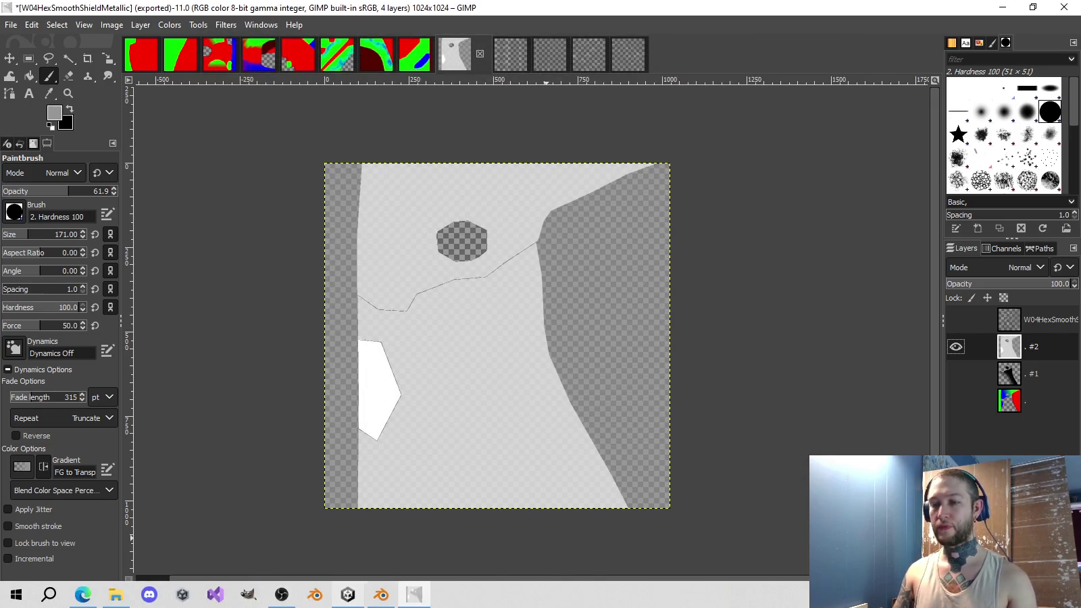
Step: Back in Unity, select the W04HexSmooth weapon skin asset
{"action": "left_click", "coordinate": [348, 594]}
{"action": "left_click", "coordinate": [600, 231]}
{"action": "left_click", "coordinate": [614, 241]}
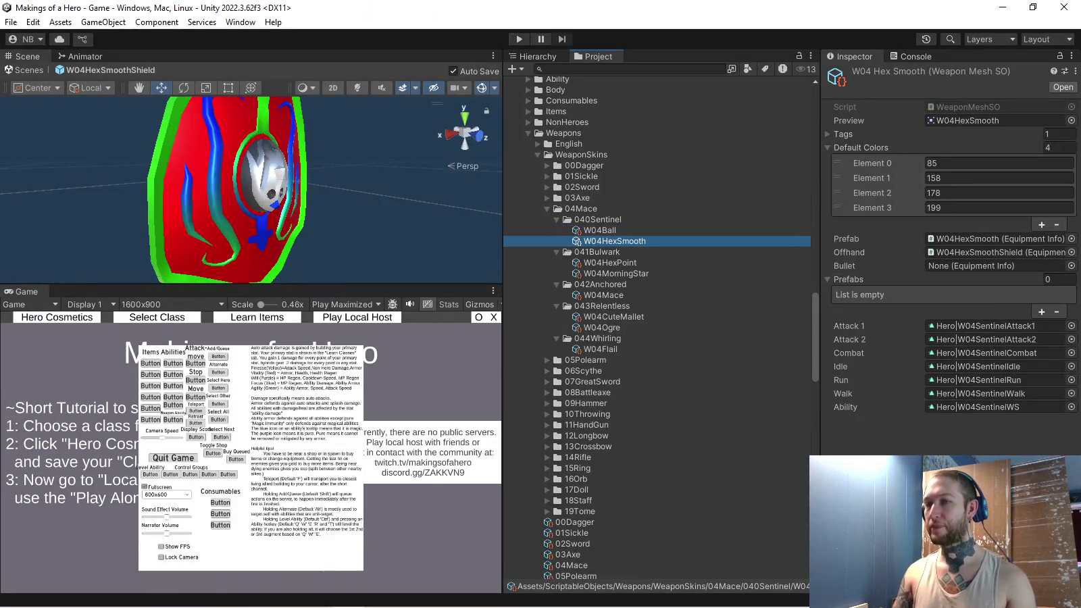
Step: Select W04HexSmoothShield and raise its Recolor material's Metallic and Smoothness to 1
{"action": "left_click", "coordinate": [533, 56]}
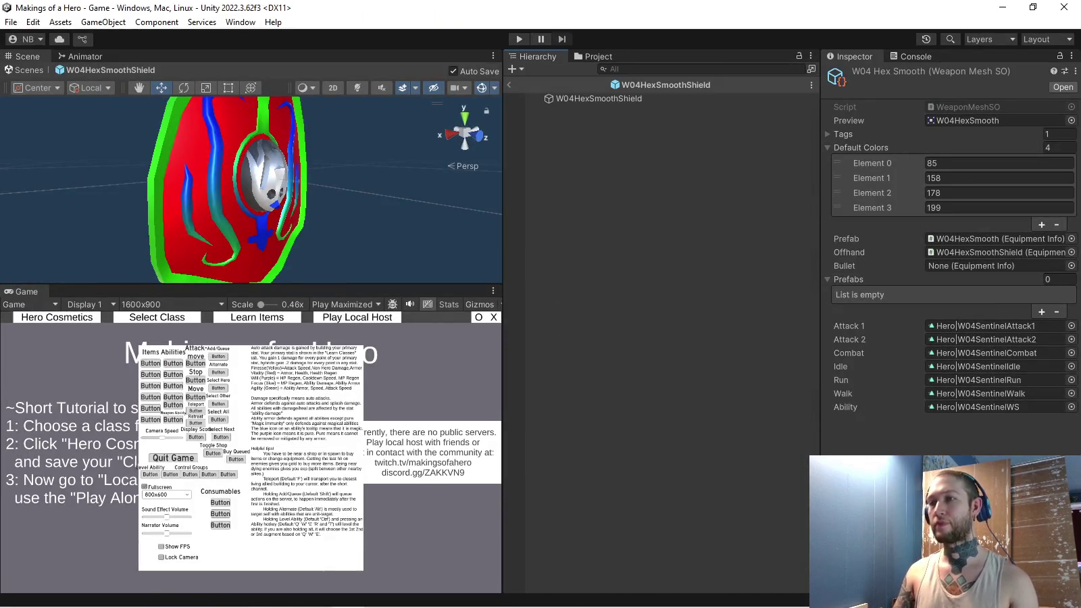
{"action": "left_click", "coordinate": [599, 98]}
{"action": "scroll", "coordinate": [946, 270], "scroll_direction": "down", "scroll_amount": 10}
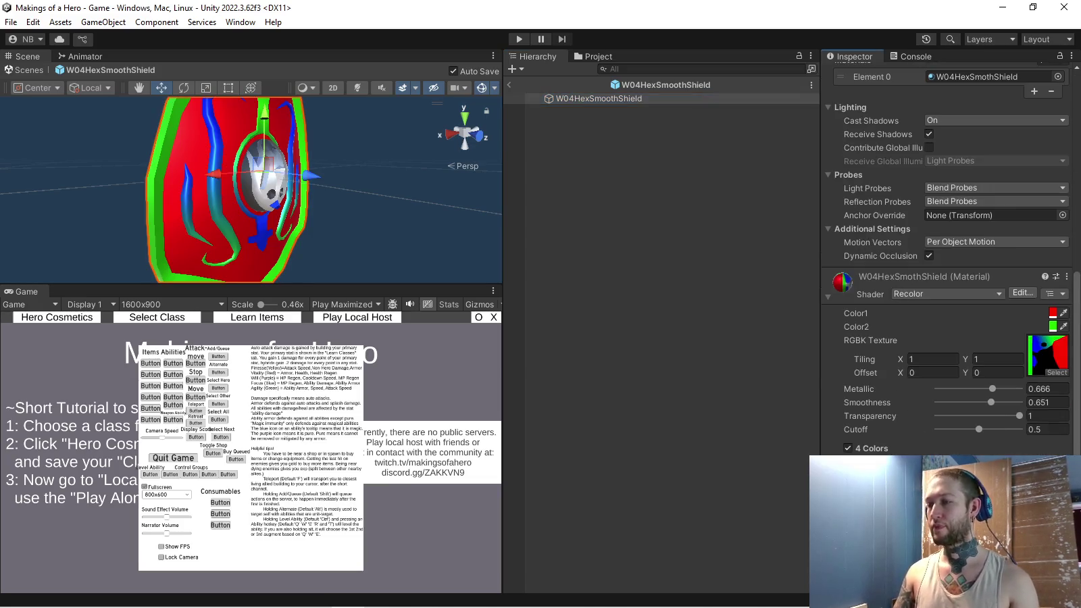
{"action": "mouse_move", "coordinate": [991, 402]}
{"action": "left_mouse_down"}
{"action": "mouse_move", "coordinate": [1020, 403]}
{"action": "mouse_move", "coordinate": [1019, 389]}
{"action": "left_mouse_up"}
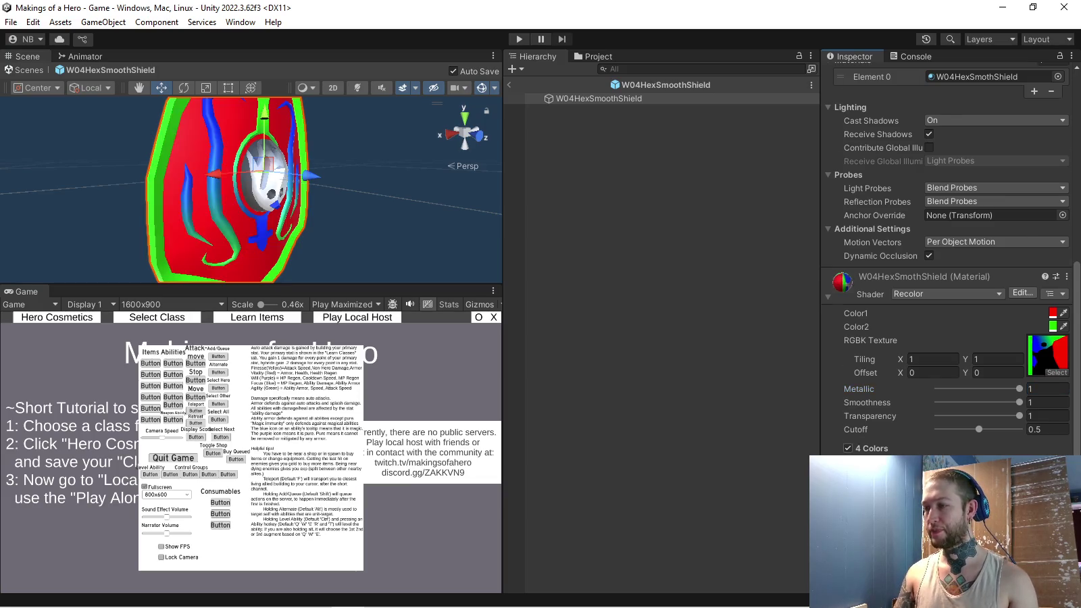
{"action": "scroll", "coordinate": [980, 338], "scroll_direction": "down", "scroll_amount": 3}
Step: Search the texture picker for w04, close it unchanged, and return to GIMP
{"action": "left_click", "coordinate": [1057, 324]}
{"action": "type", "text": "w04"}
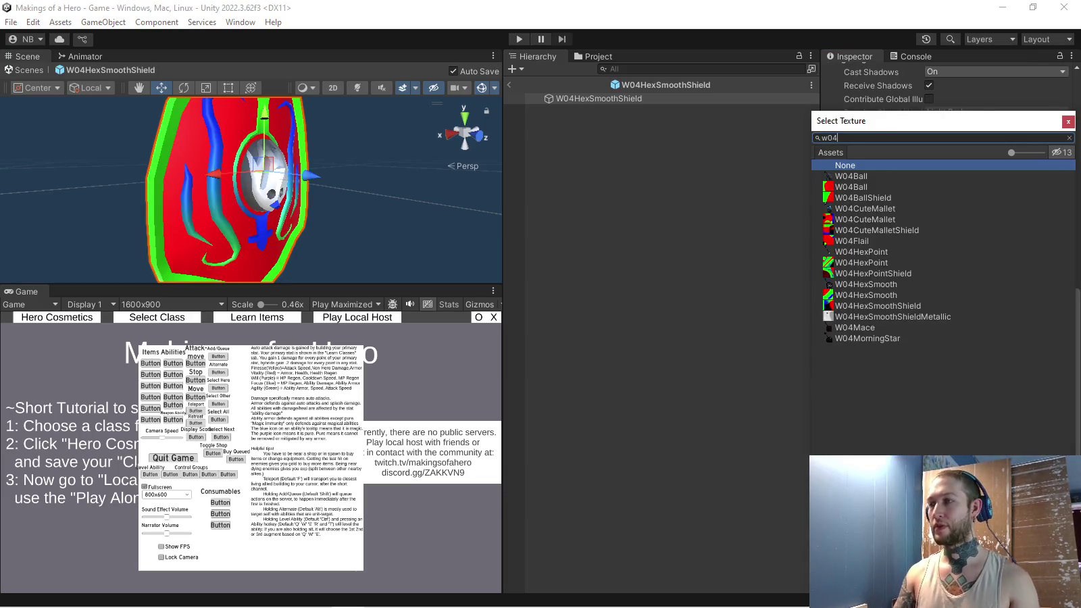
{"action": "key", "text": "Escape"}
{"action": "mouse_move", "coordinate": [270, 189]}
{"action": "left_mouse_down"}
{"action": "mouse_move", "coordinate": [101, 190]}
{"action": "mouse_move", "coordinate": [142, 190]}
{"action": "left_mouse_up"}
{"action": "scroll", "coordinate": [250, 190], "scroll_direction": "up", "scroll_amount": 3}
{"action": "key", "text": "alt+Tab"}
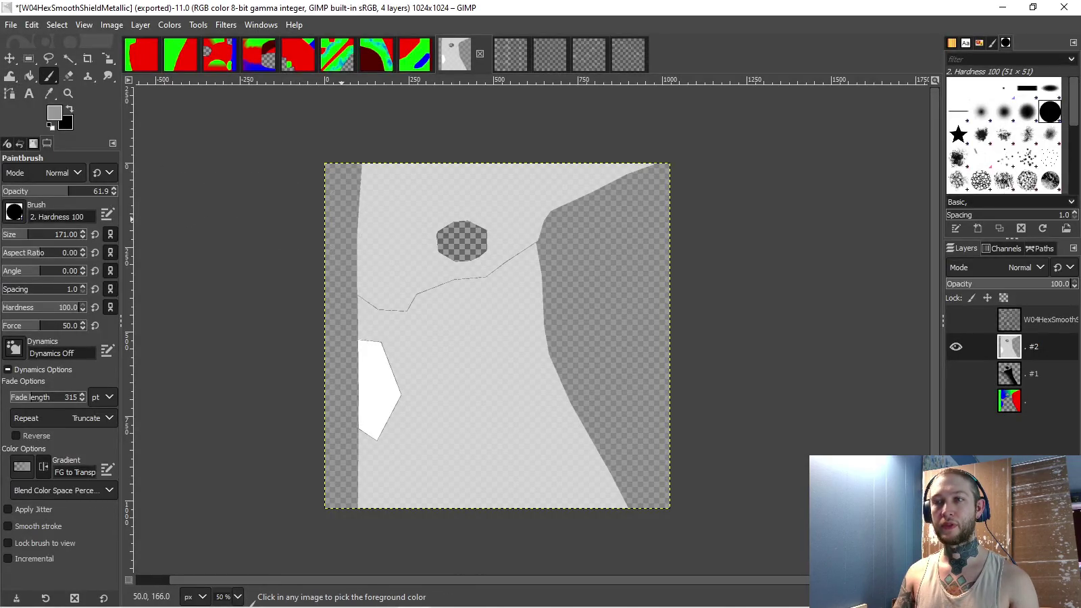
Step: Inspect the grey foreground colour's LCh hue between 0 and 360, then return to Unity
{"action": "left_click", "coordinate": [54, 112]}
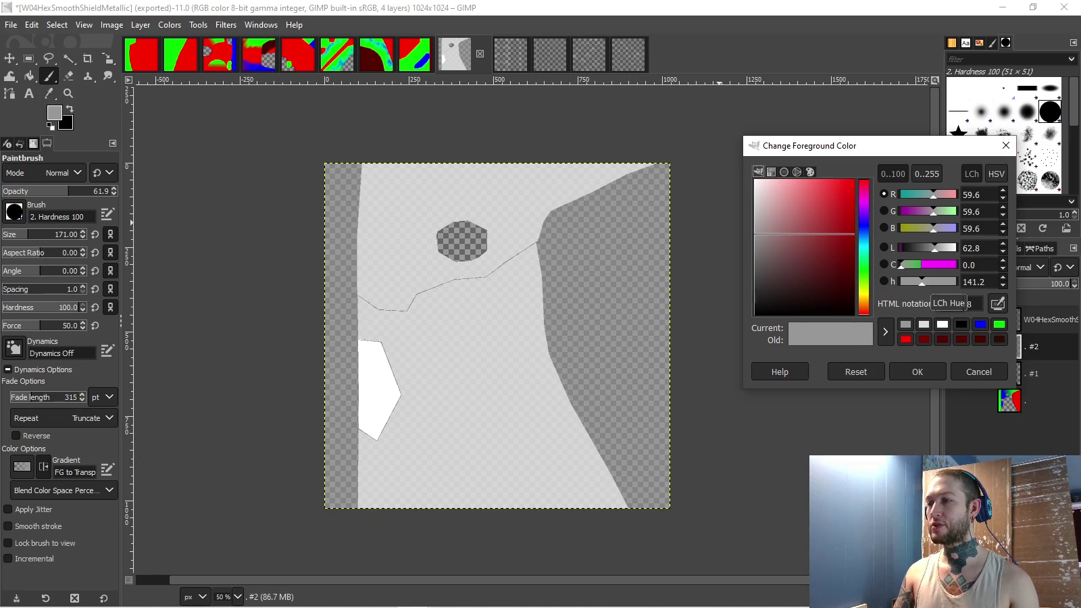
{"action": "left_click", "coordinate": [930, 281]}
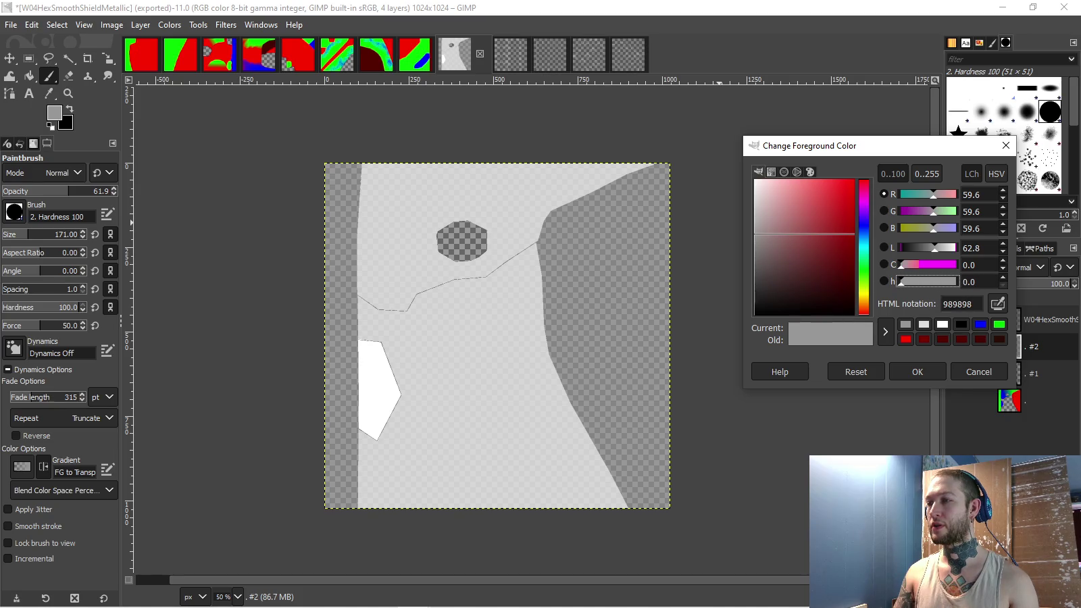
{"action": "left_click_drag", "start_coordinate": [933, 281], "coordinate": [902, 281]}
{"action": "left_click", "coordinate": [1003, 285]}
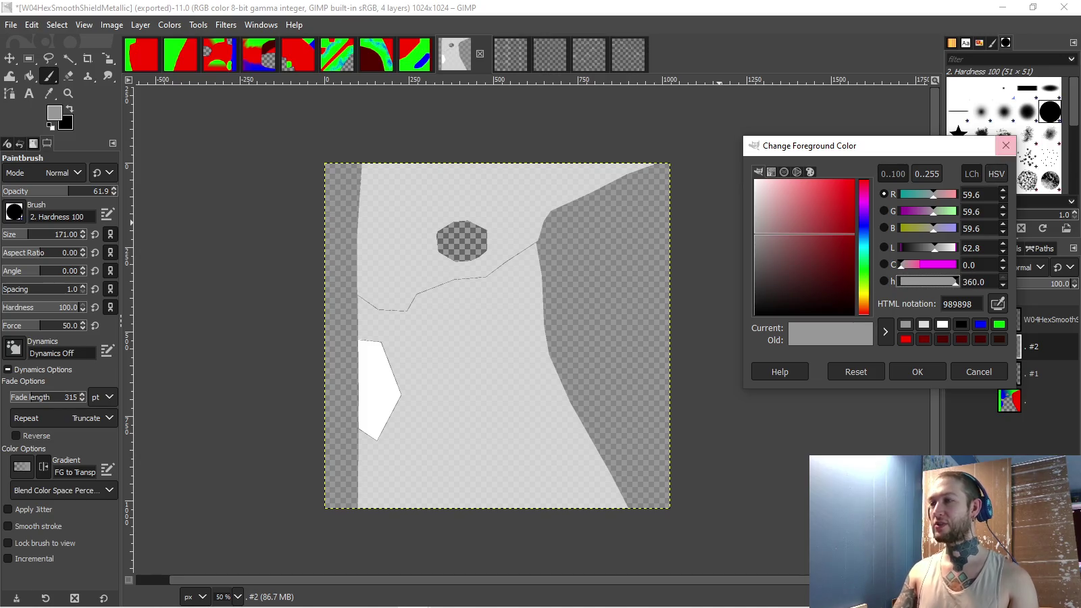
{"action": "left_click", "coordinate": [1005, 145]}
{"action": "key", "text": "alt+Tab"}
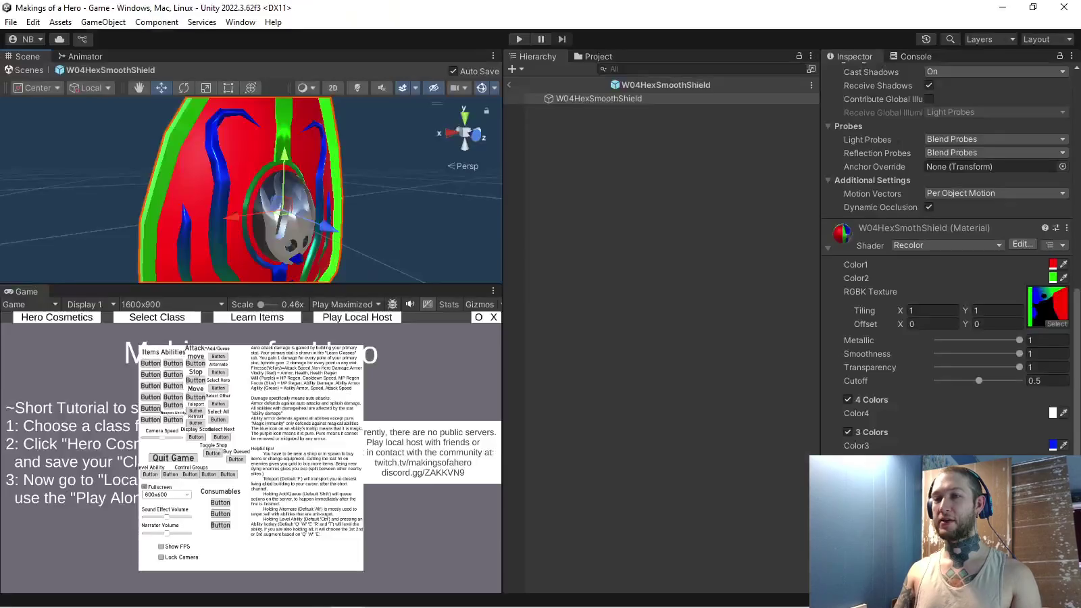
Step: Orbit the Scene view around the shield and enter Play mode
{"action": "left_click_drag", "start_coordinate": [283, 196], "coordinate": [257, 196]}
{"action": "key", "text": "ctrl+p"}
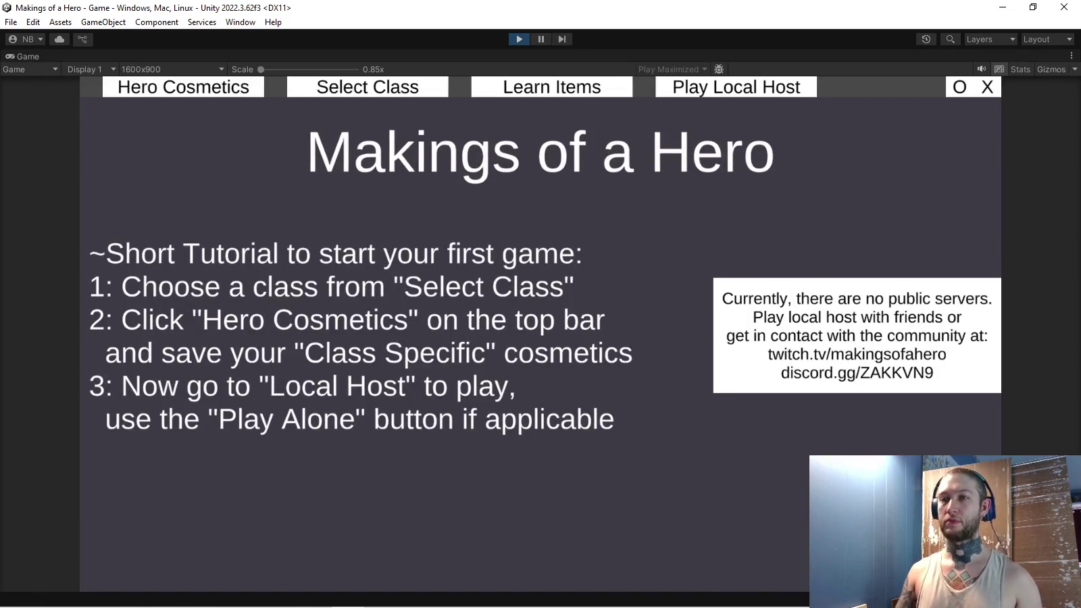
Step: In Hero Cosmetics, try black, near-white and dark navy on the shield gem
{"action": "left_click", "coordinate": [183, 86]}
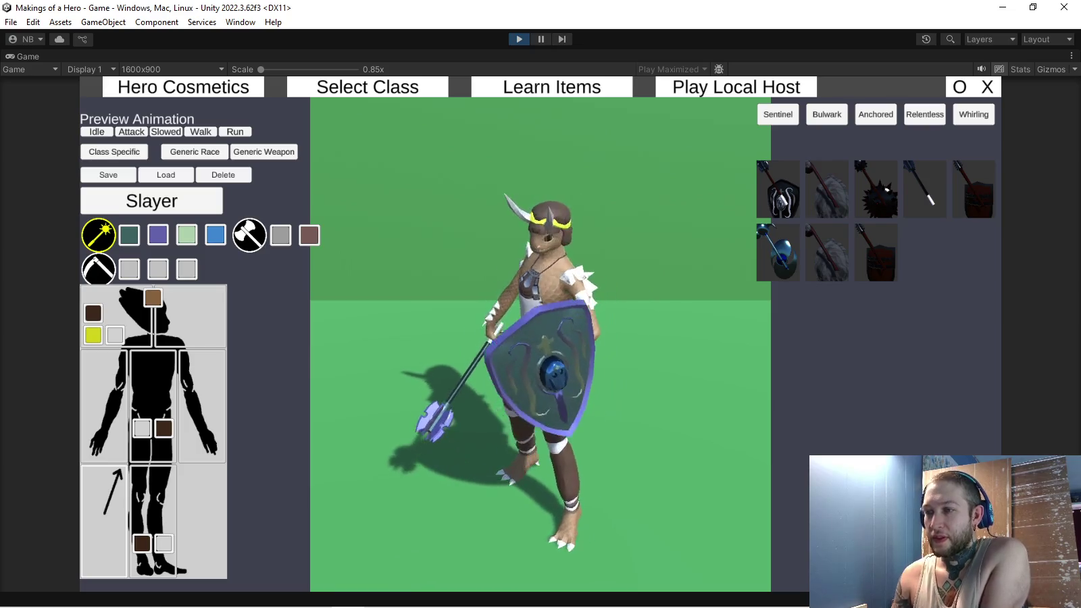
{"action": "left_click", "coordinate": [215, 235]}
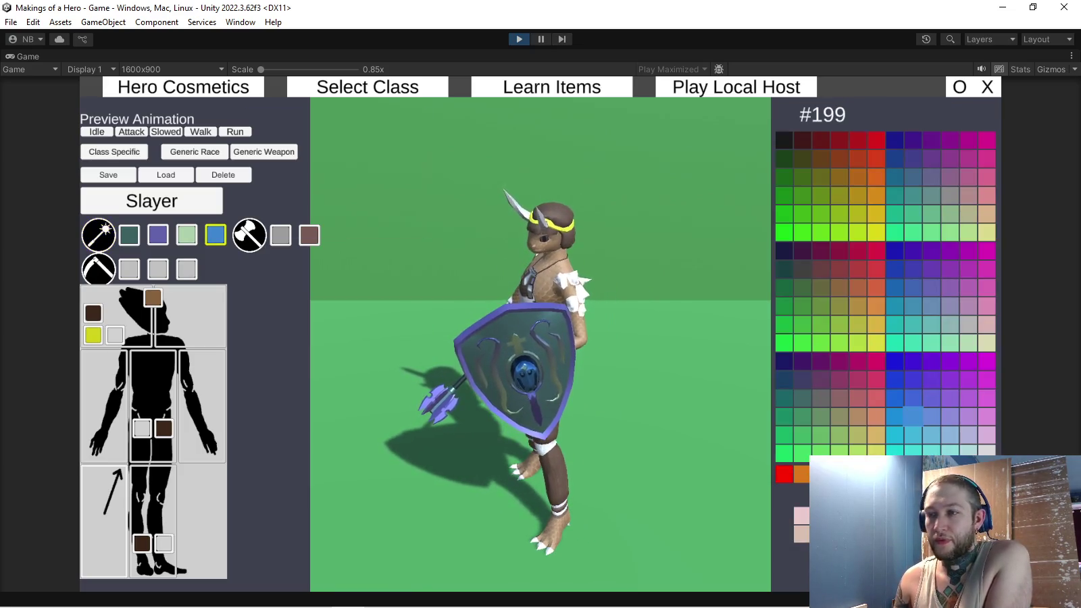
{"action": "left_click", "coordinate": [783, 140]}
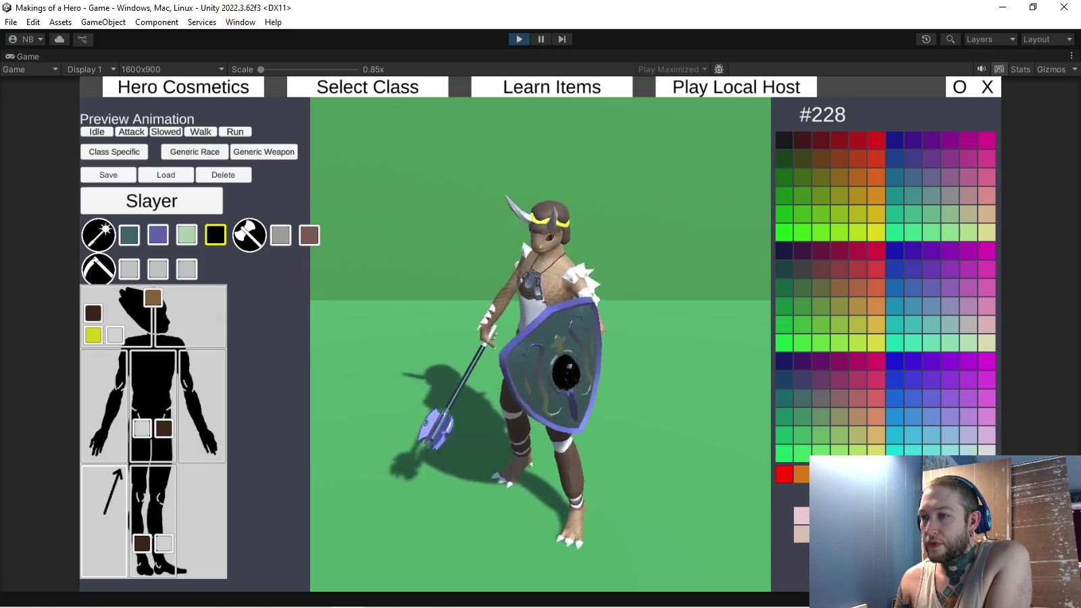
{"action": "left_click", "coordinate": [819, 475]}
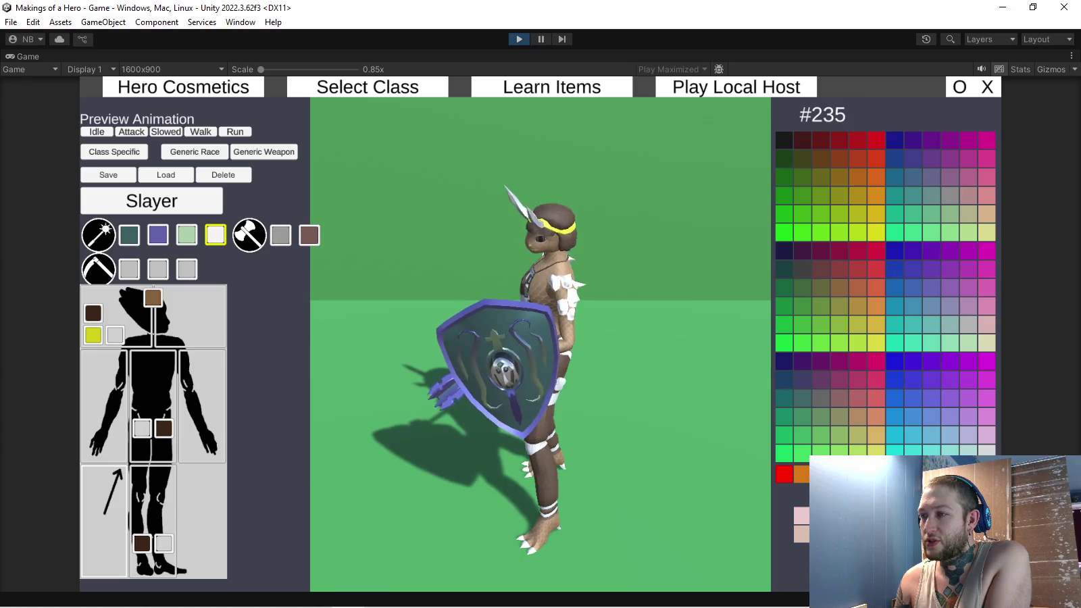
{"action": "left_click", "coordinate": [784, 362]}
{"action": "left_click", "coordinate": [784, 250]}
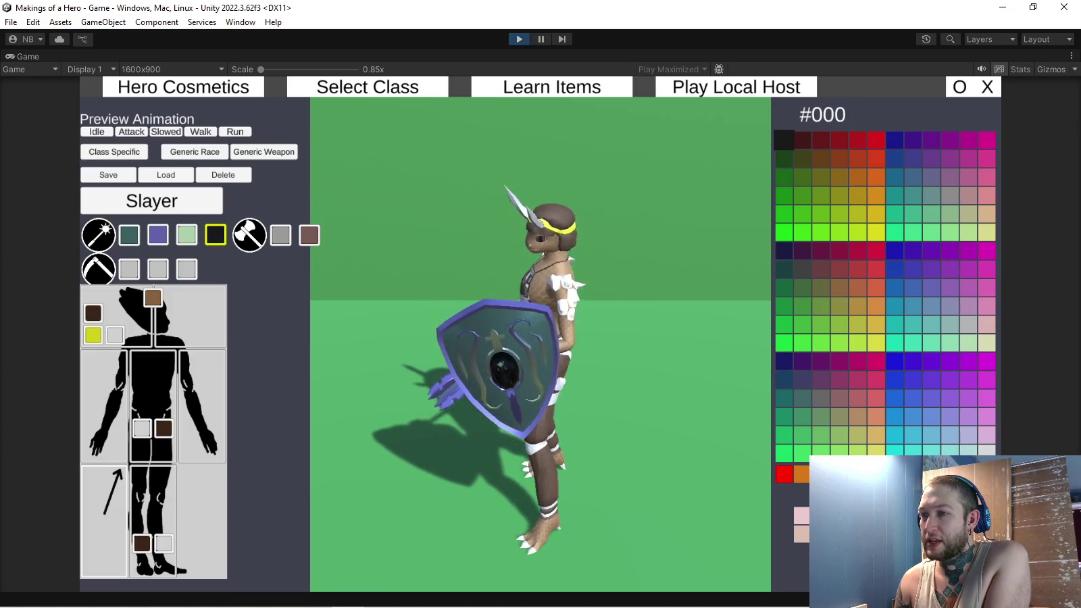
{"action": "left_click", "coordinate": [784, 140]}
Step: Step through black and grey shades for the gem, ending on light grey
{"action": "key", "text": "Right"}
{"action": "key", "text": "Right"}
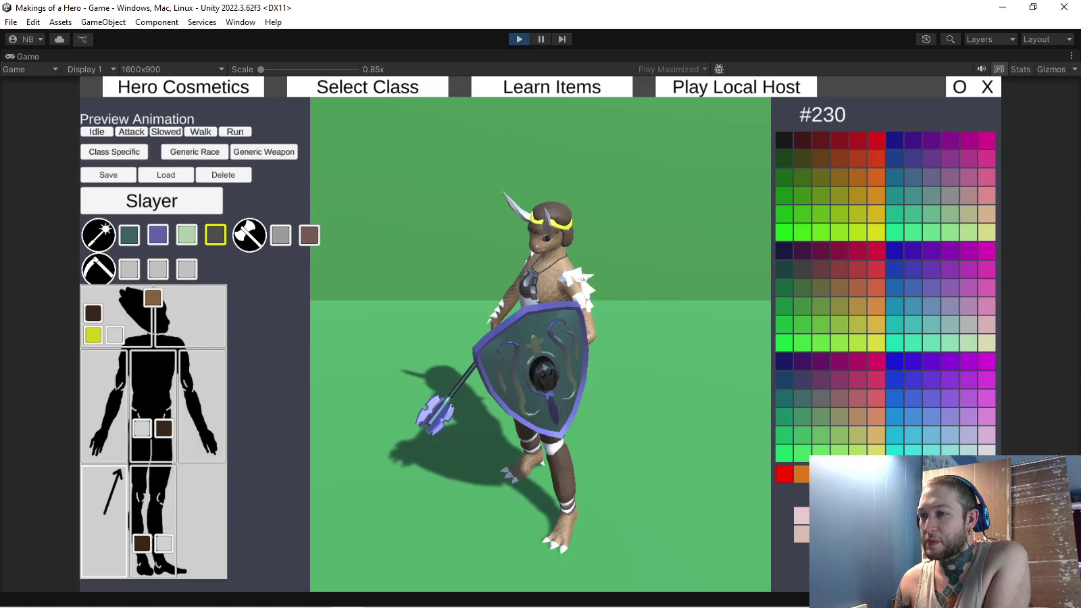
{"action": "key", "text": "Left"}
{"action": "key", "text": "Left"}
{"action": "key", "text": "Left"}
{"action": "left_click", "coordinate": [784, 140]}
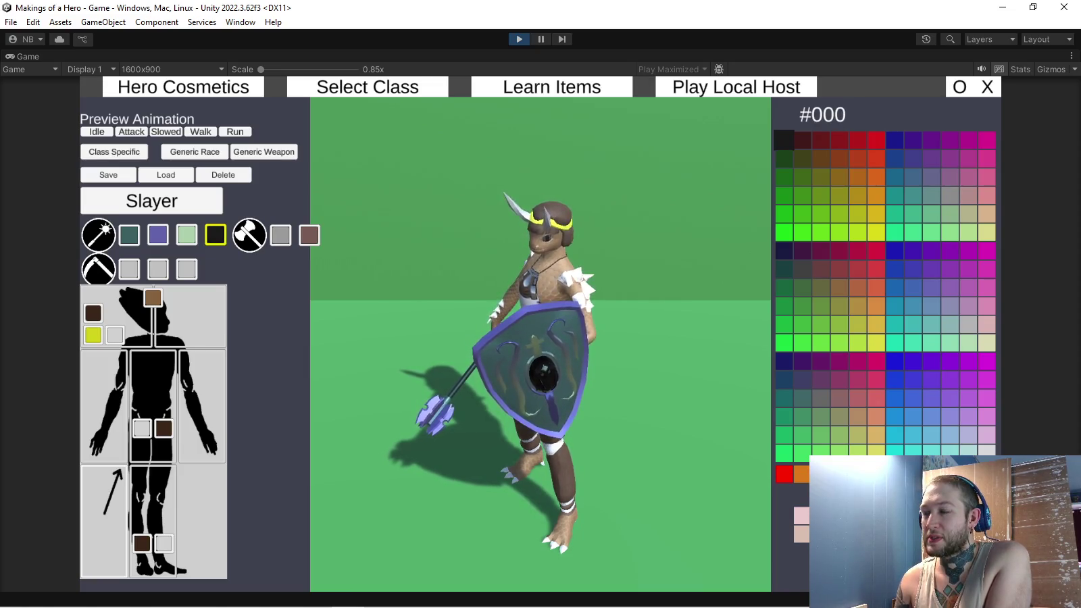
{"action": "left_click", "coordinate": [986, 450]}
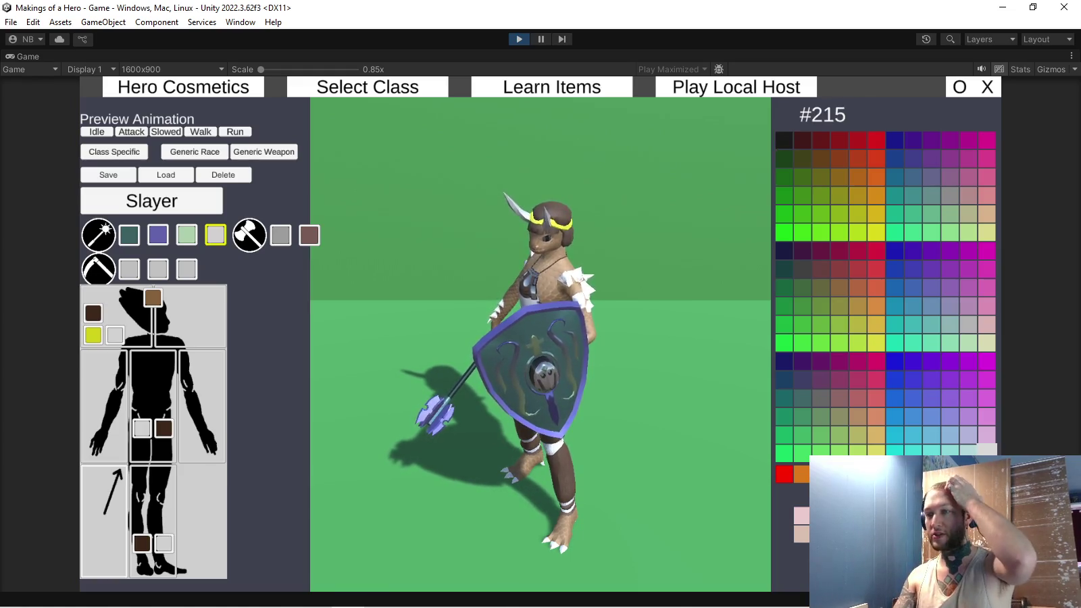
{"action": "key", "text": "Down"}
{"action": "key", "text": "Up"}
{"action": "key", "text": "Down"}
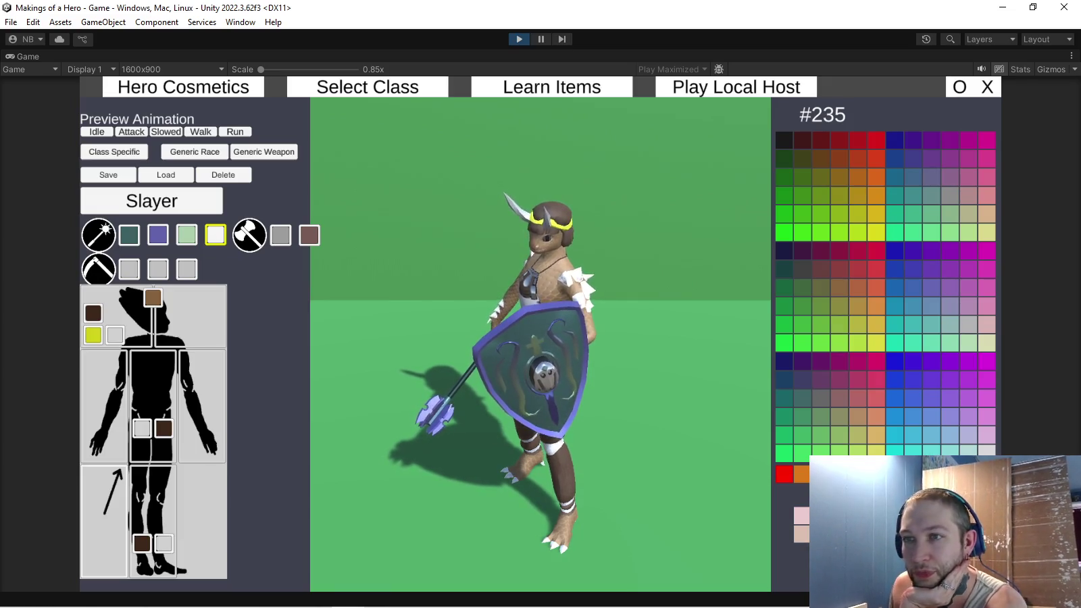
Step: Cycle weapon sets back to the shield and give its accents a dark red
{"action": "left_click", "coordinate": [98, 235]}
{"action": "key", "text": "Down"}
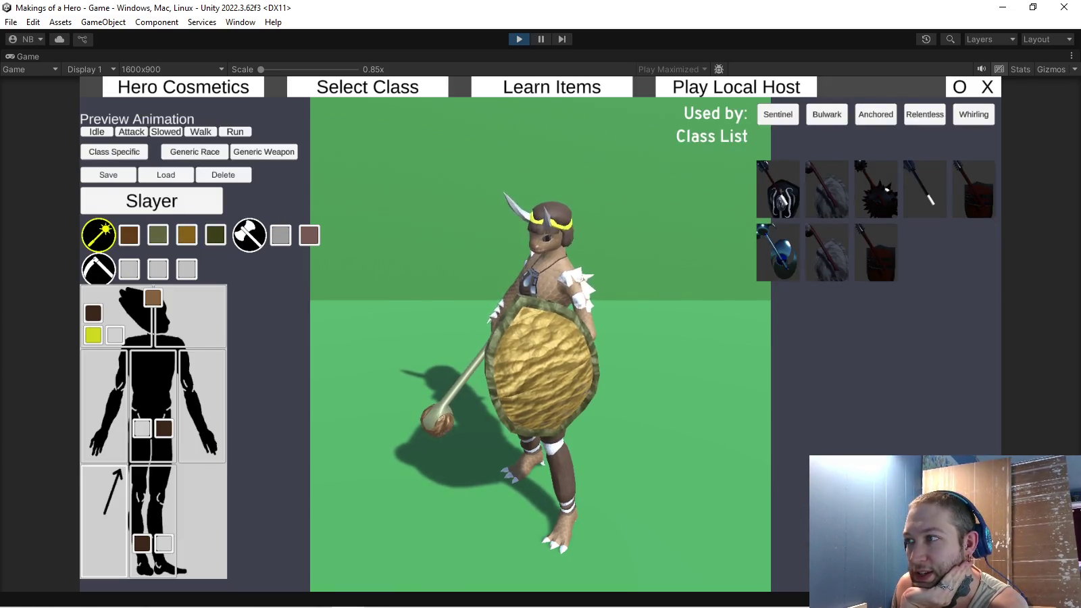
{"action": "key", "text": "Down"}
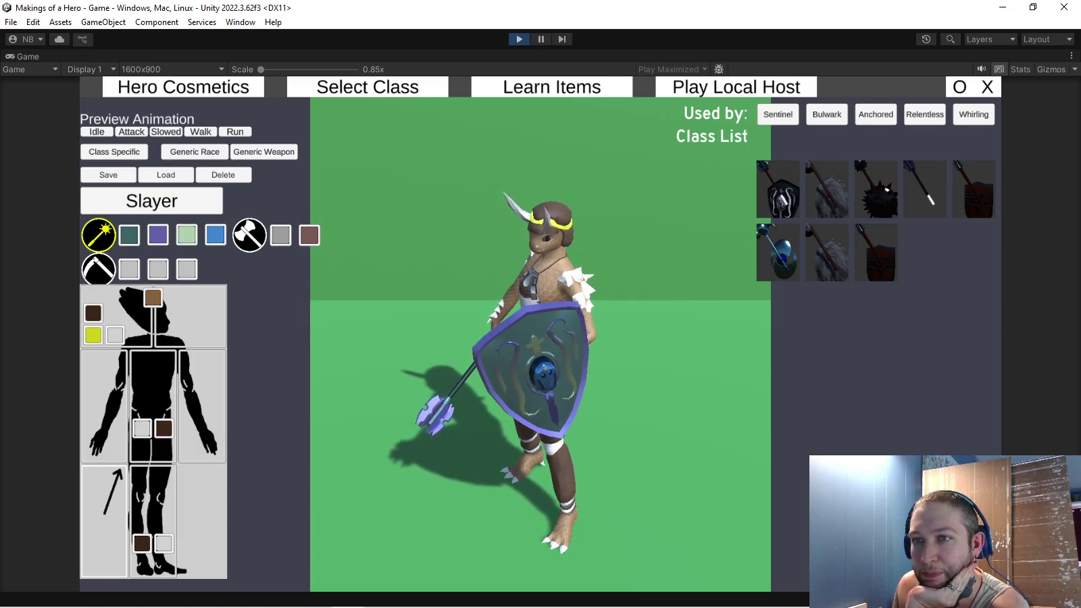
{"action": "left_click", "coordinate": [186, 235]}
{"action": "left_click", "coordinate": [784, 474]}
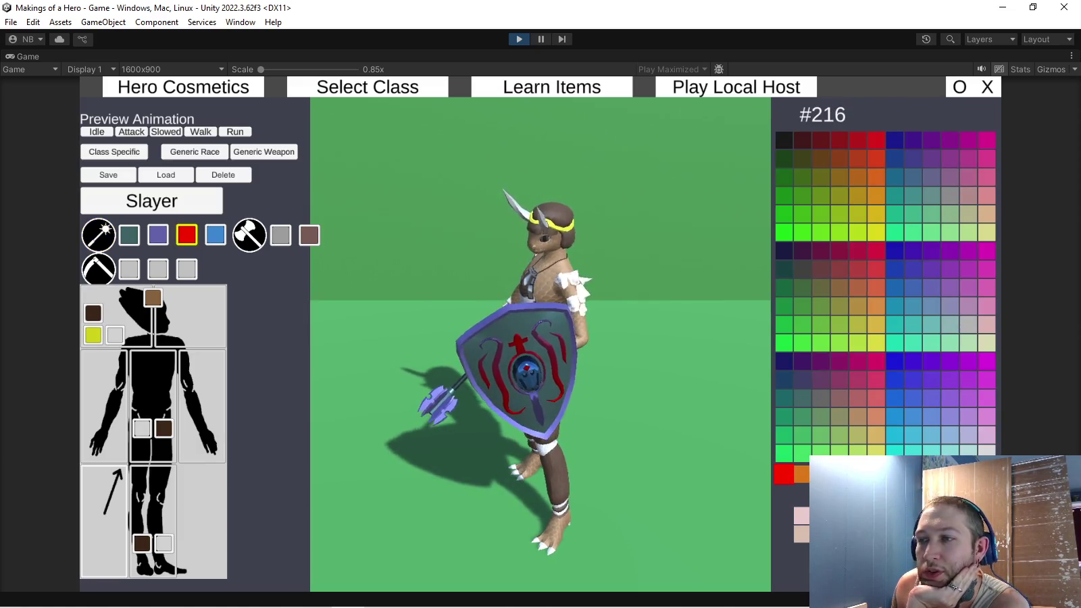
{"action": "left_click", "coordinate": [876, 140]}
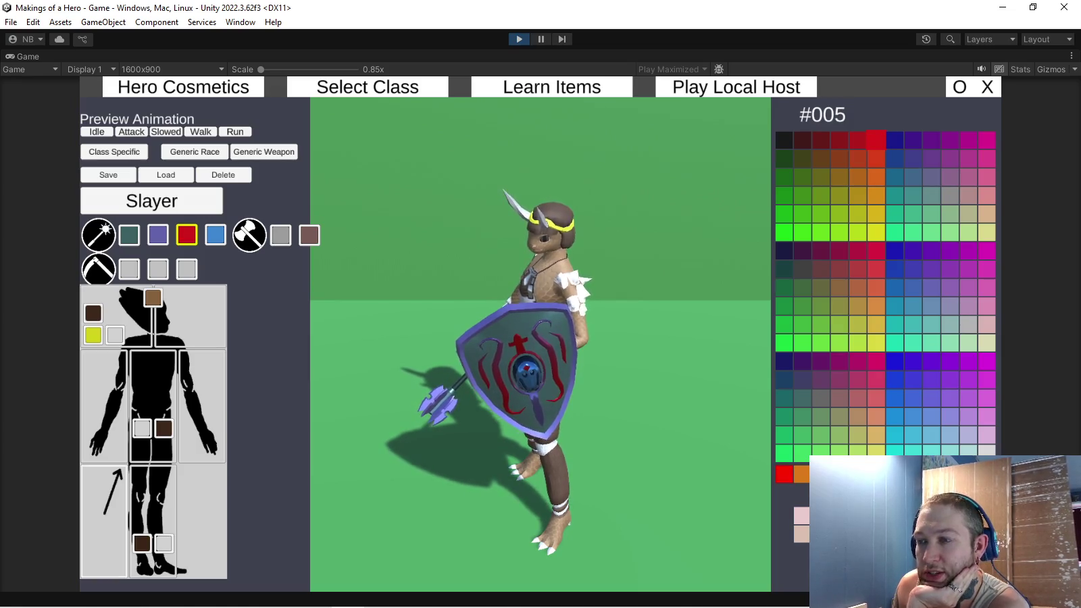